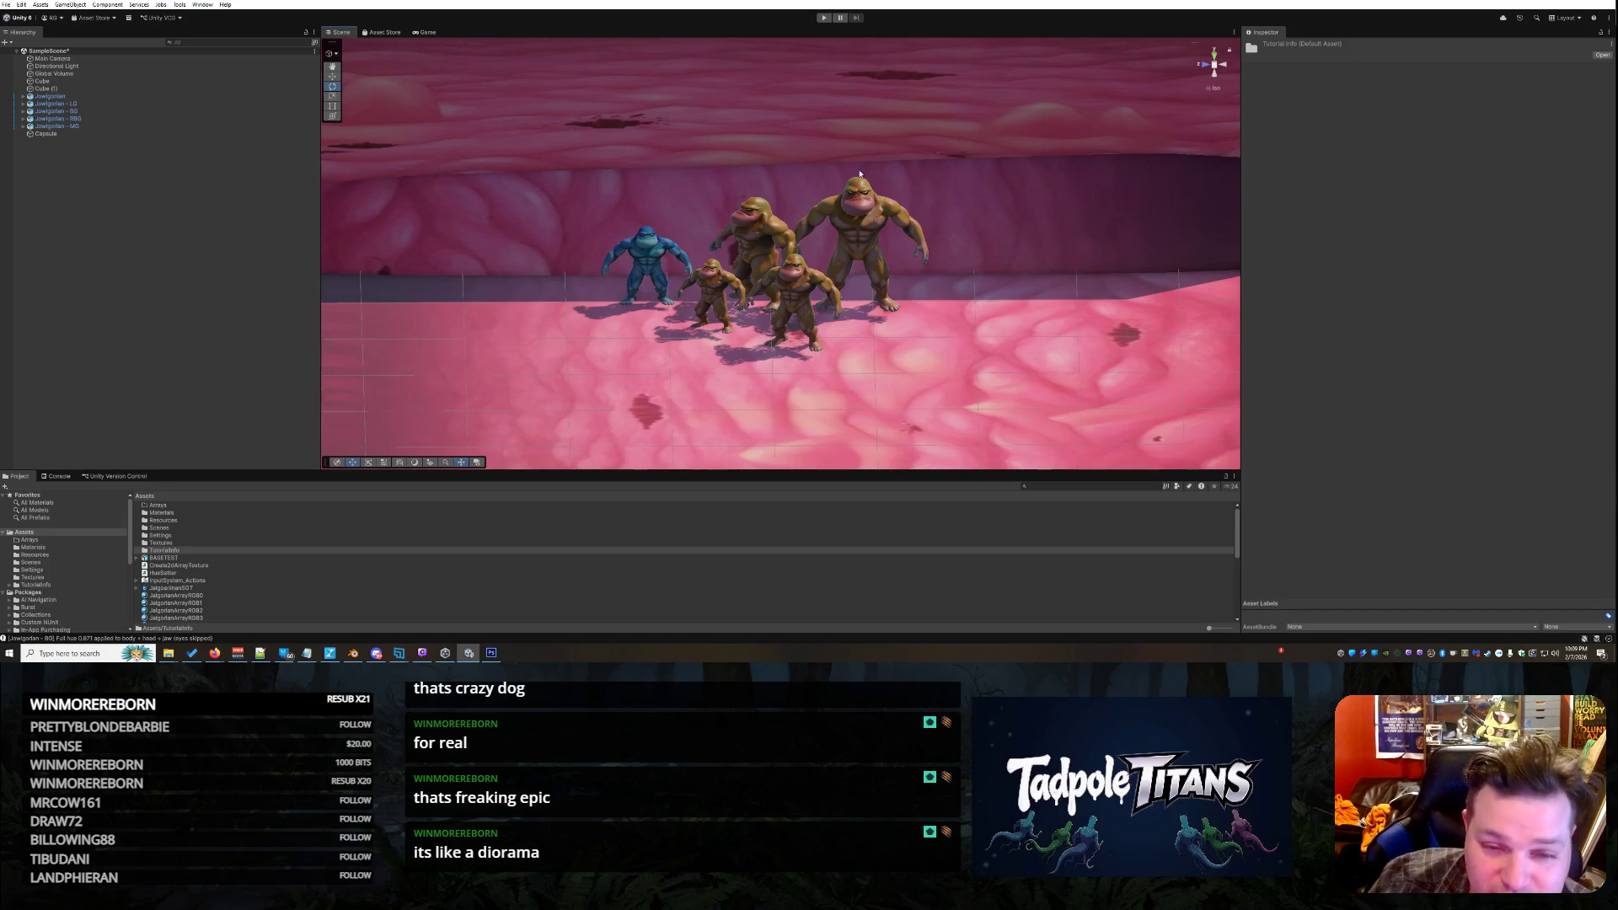
# Orbit and reframe the Scene view around the characters, then select the pink floor cube
pyautogui.scroll(6, 906, 246)
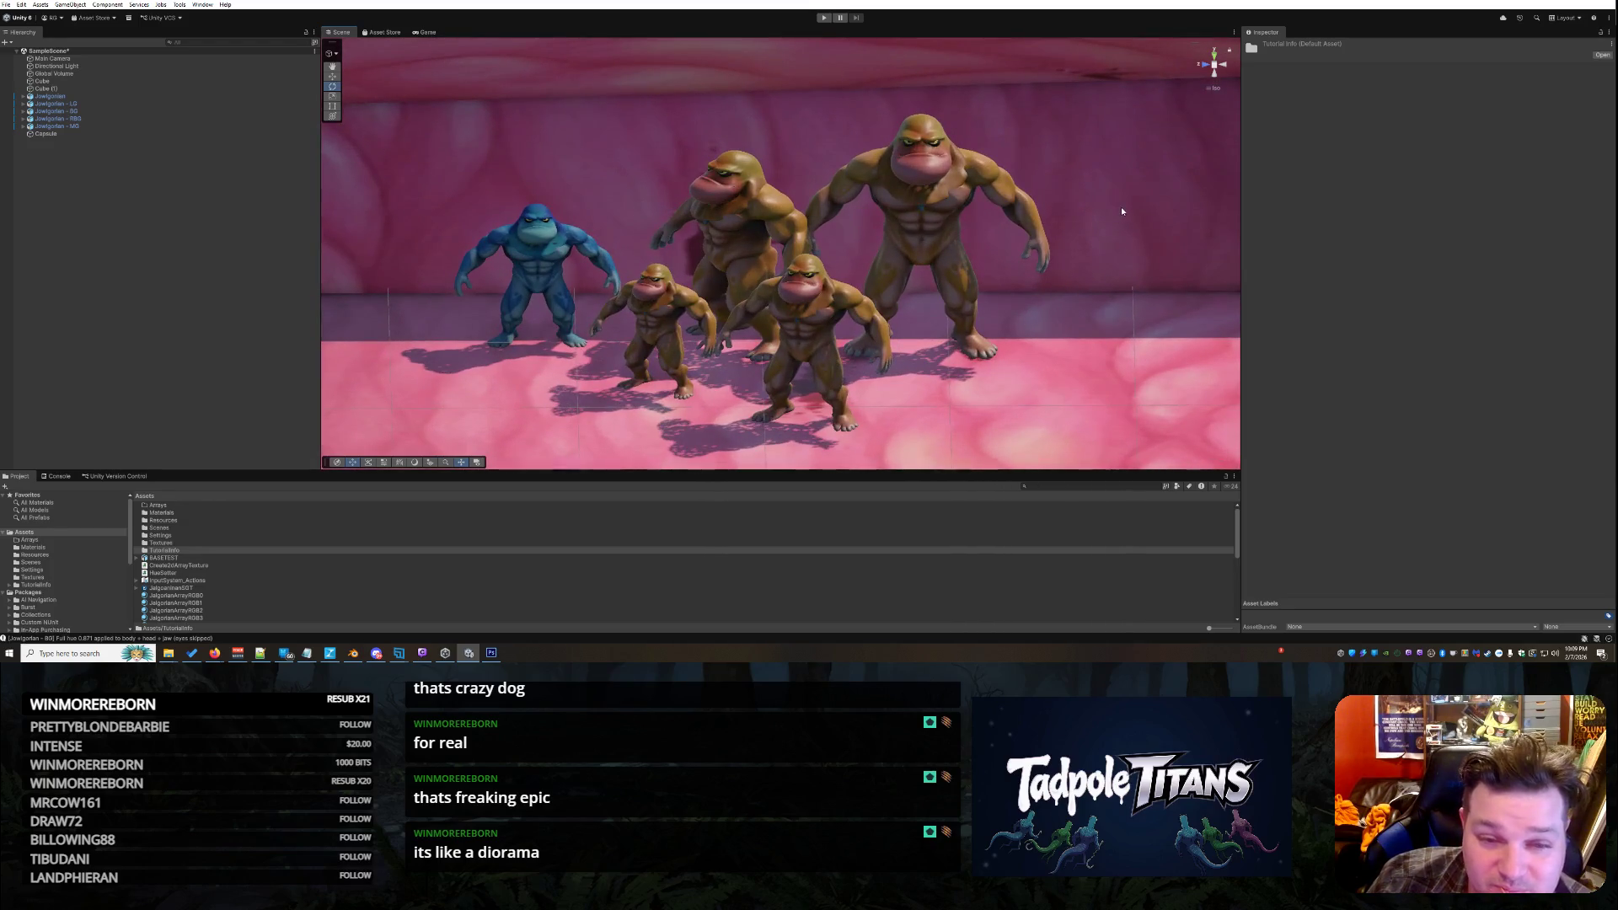
pyautogui.moveTo(1121, 211)
pyautogui.mouseDown()
pyautogui.moveTo(1102, 216)
pyautogui.moveTo(1298, 206)
pyautogui.moveTo(1343, 187)
pyautogui.mouseUp()
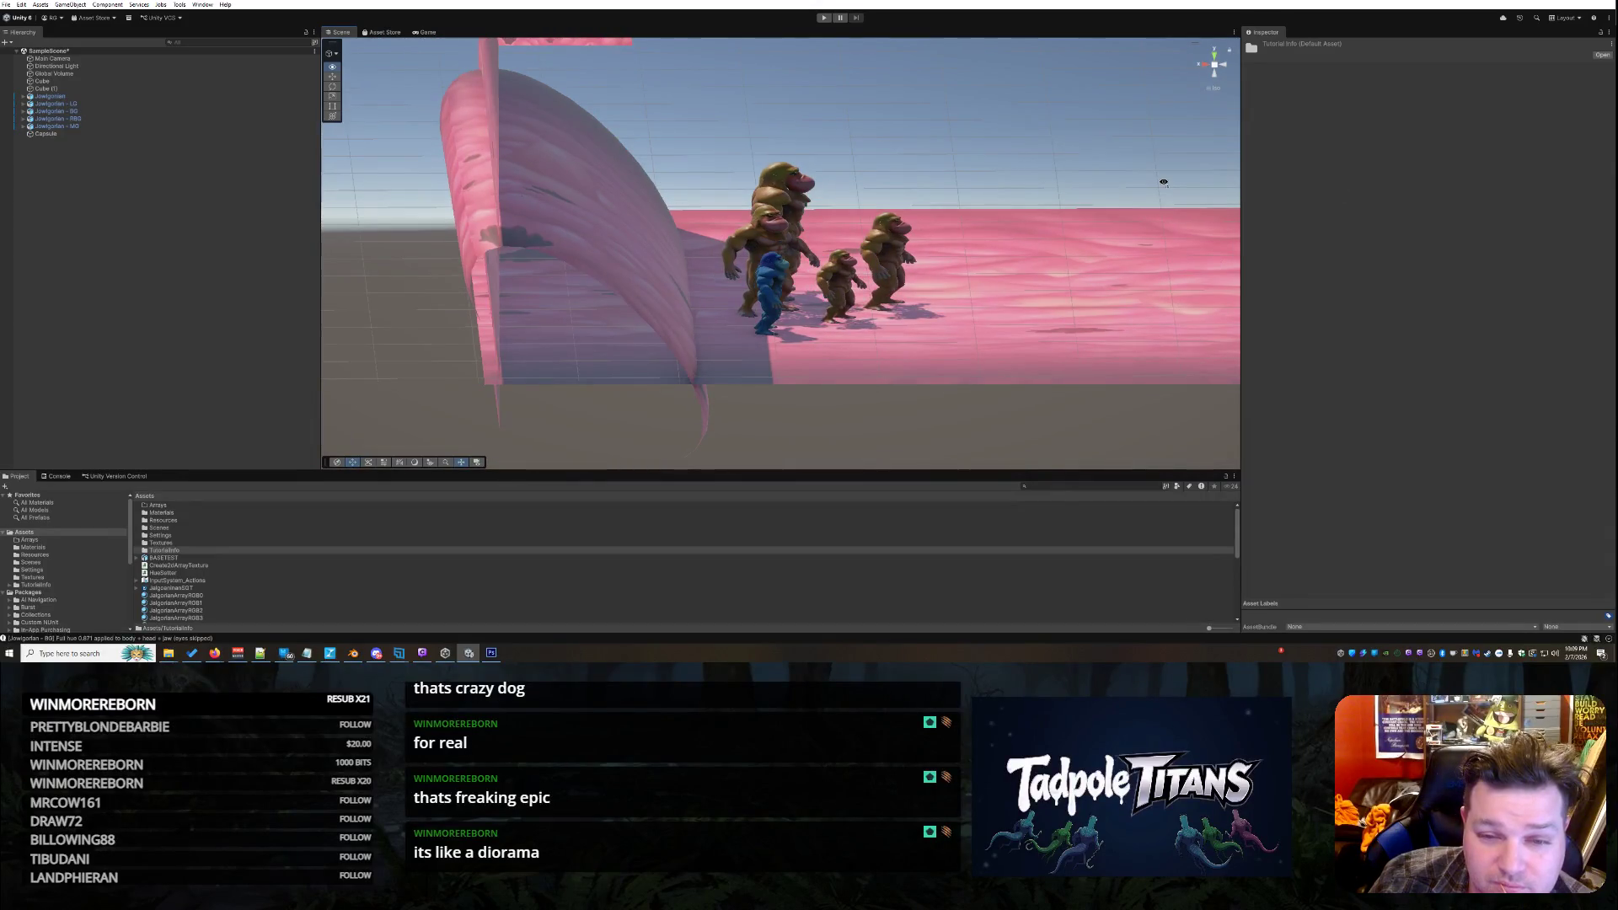
pyautogui.moveTo(1082, 206); pyautogui.dragTo(1096, 214)
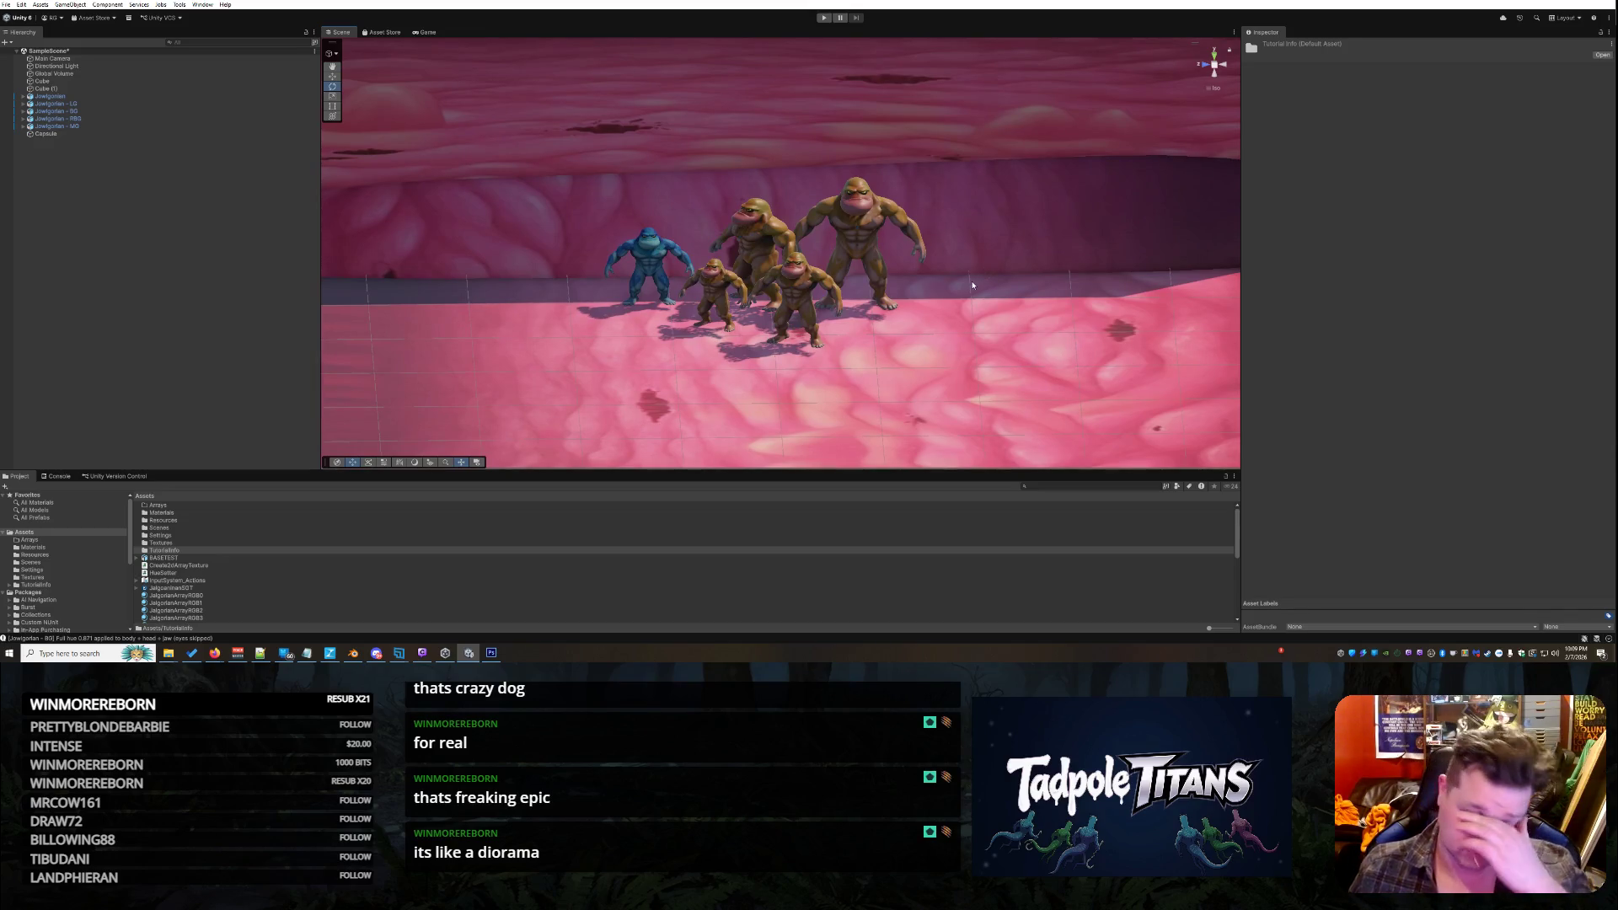
pyautogui.scroll(5, 973, 285)
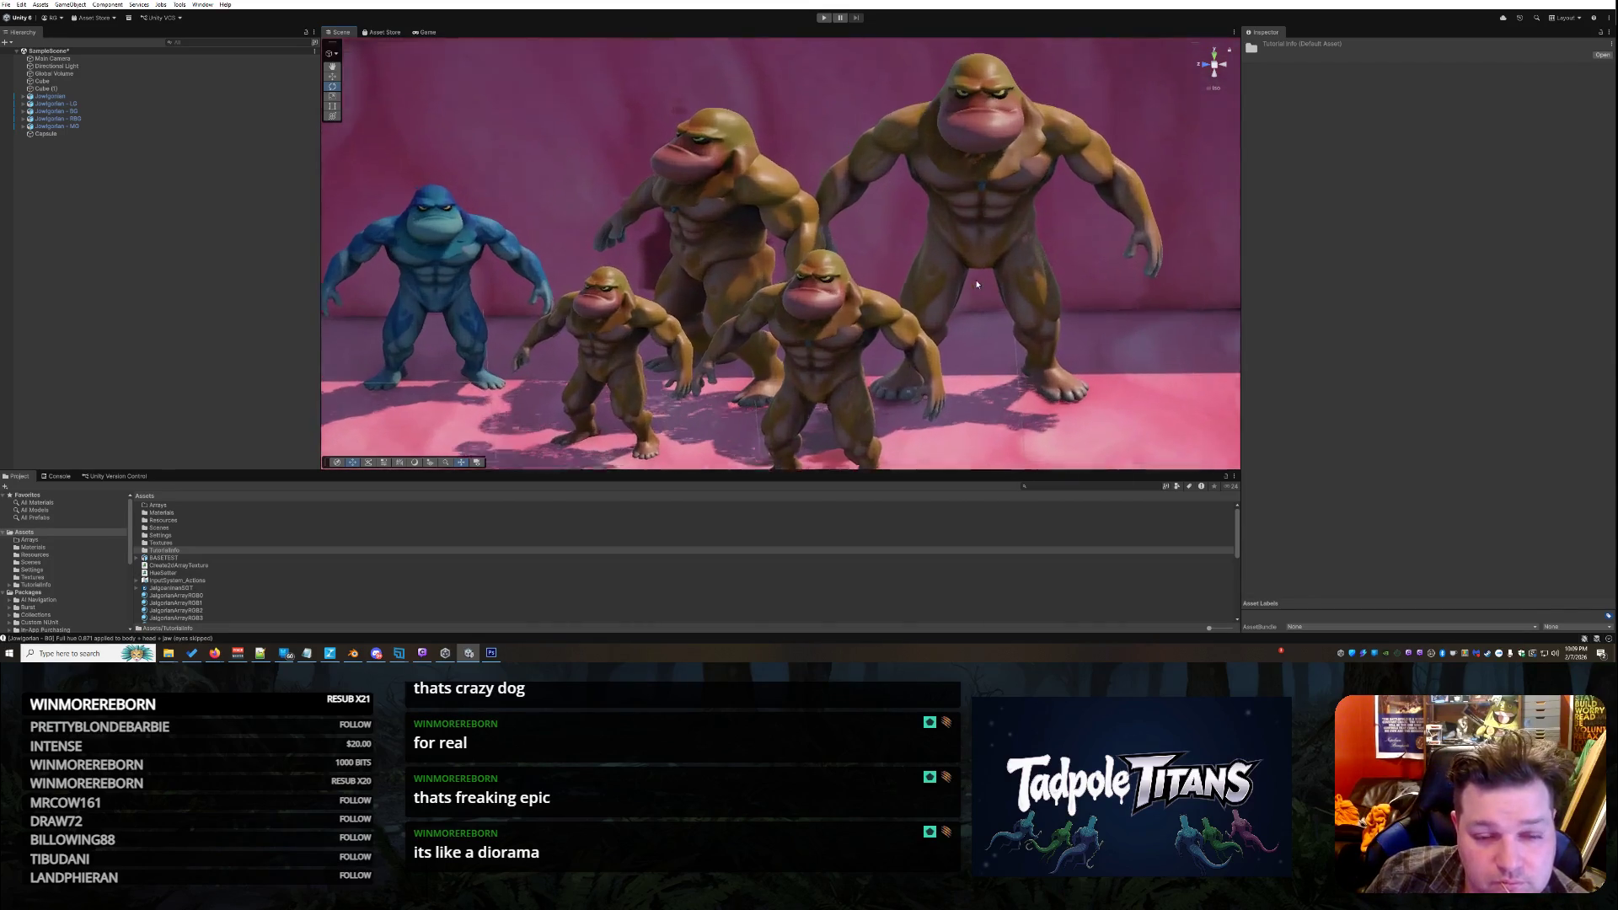
pyautogui.moveTo(978, 285); pyautogui.dragTo(1025, 305)
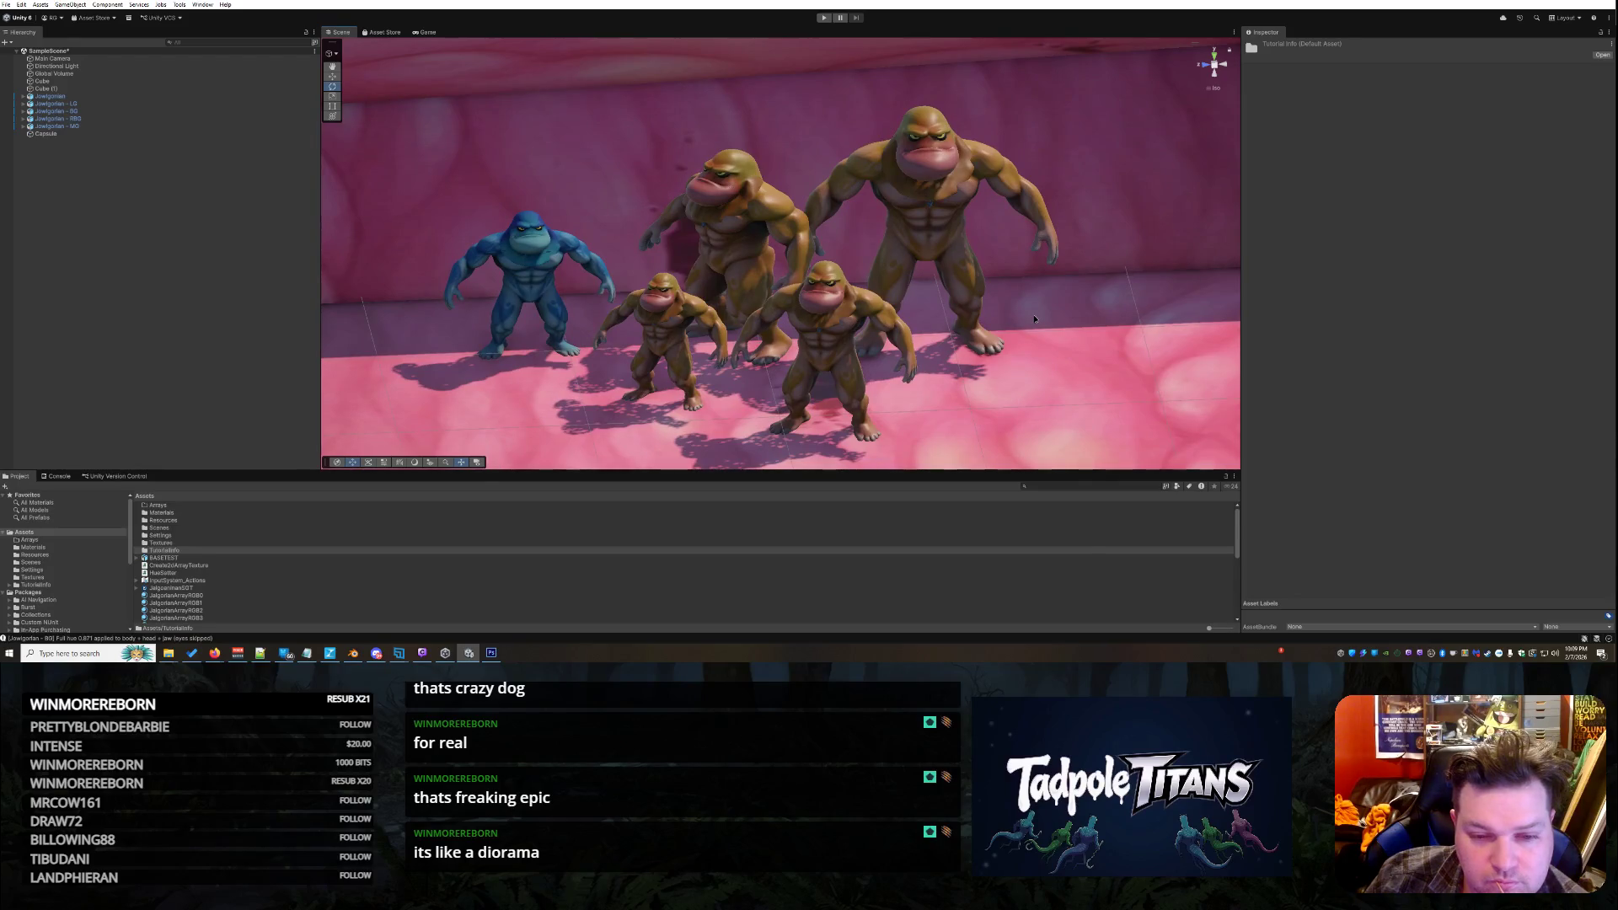
pyautogui.moveTo(1032, 315)
pyautogui.mouseDown()
pyautogui.moveTo(1003, 347)
pyautogui.moveTo(1011, 305)
pyautogui.moveTo(1019, 317)
pyautogui.mouseUp()
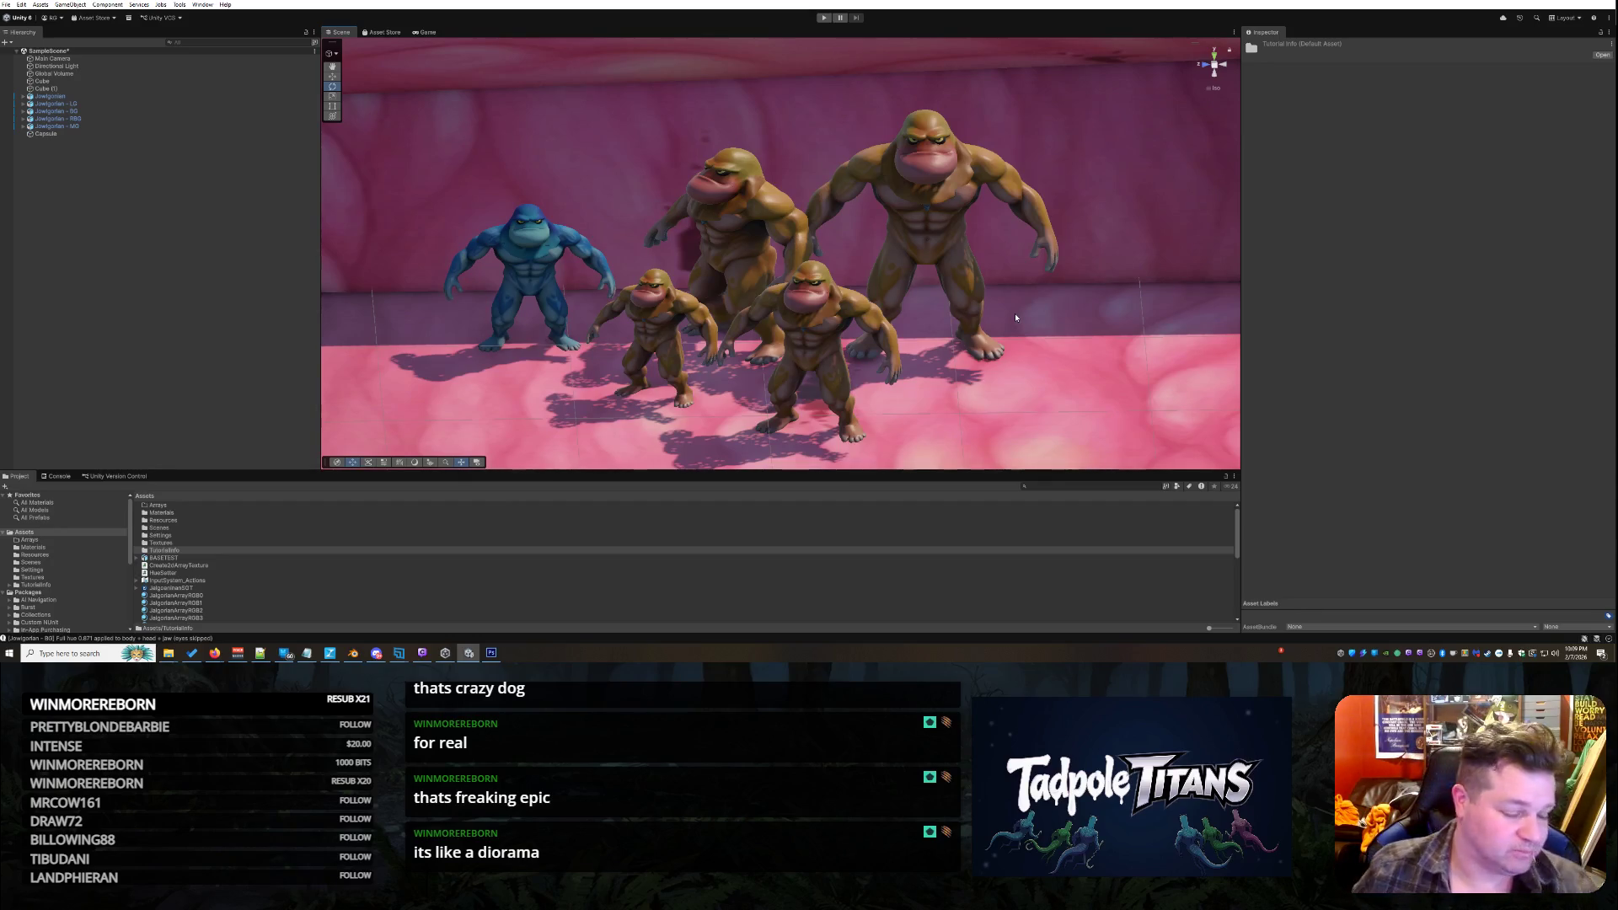
pyautogui.scroll(-5, 971, 236)
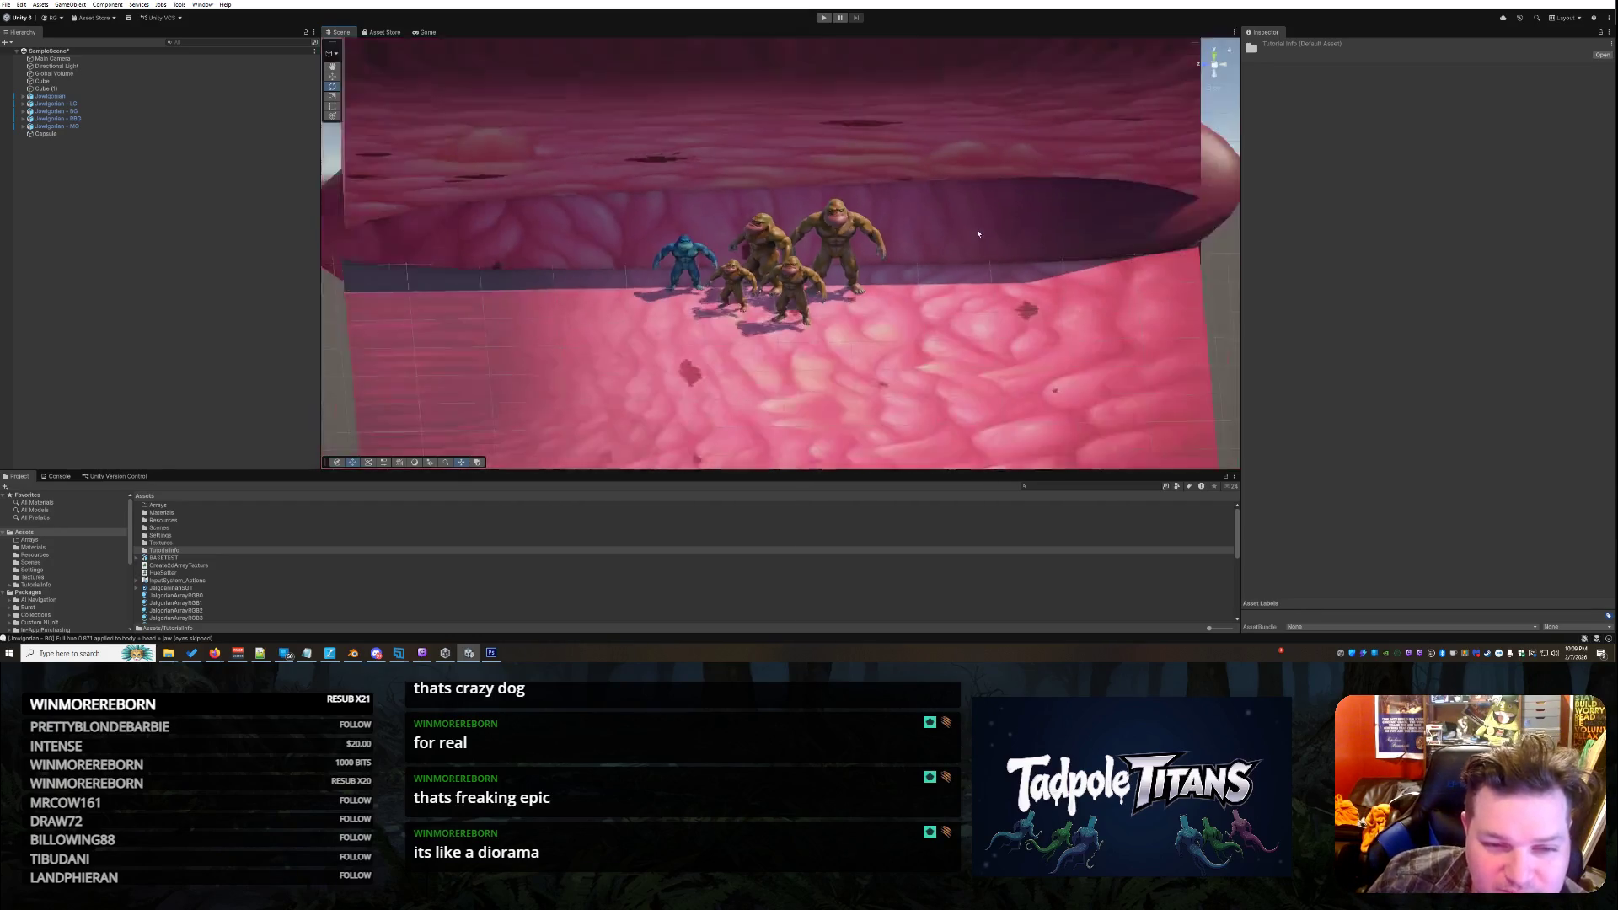
pyautogui.scroll(3, 977, 233)
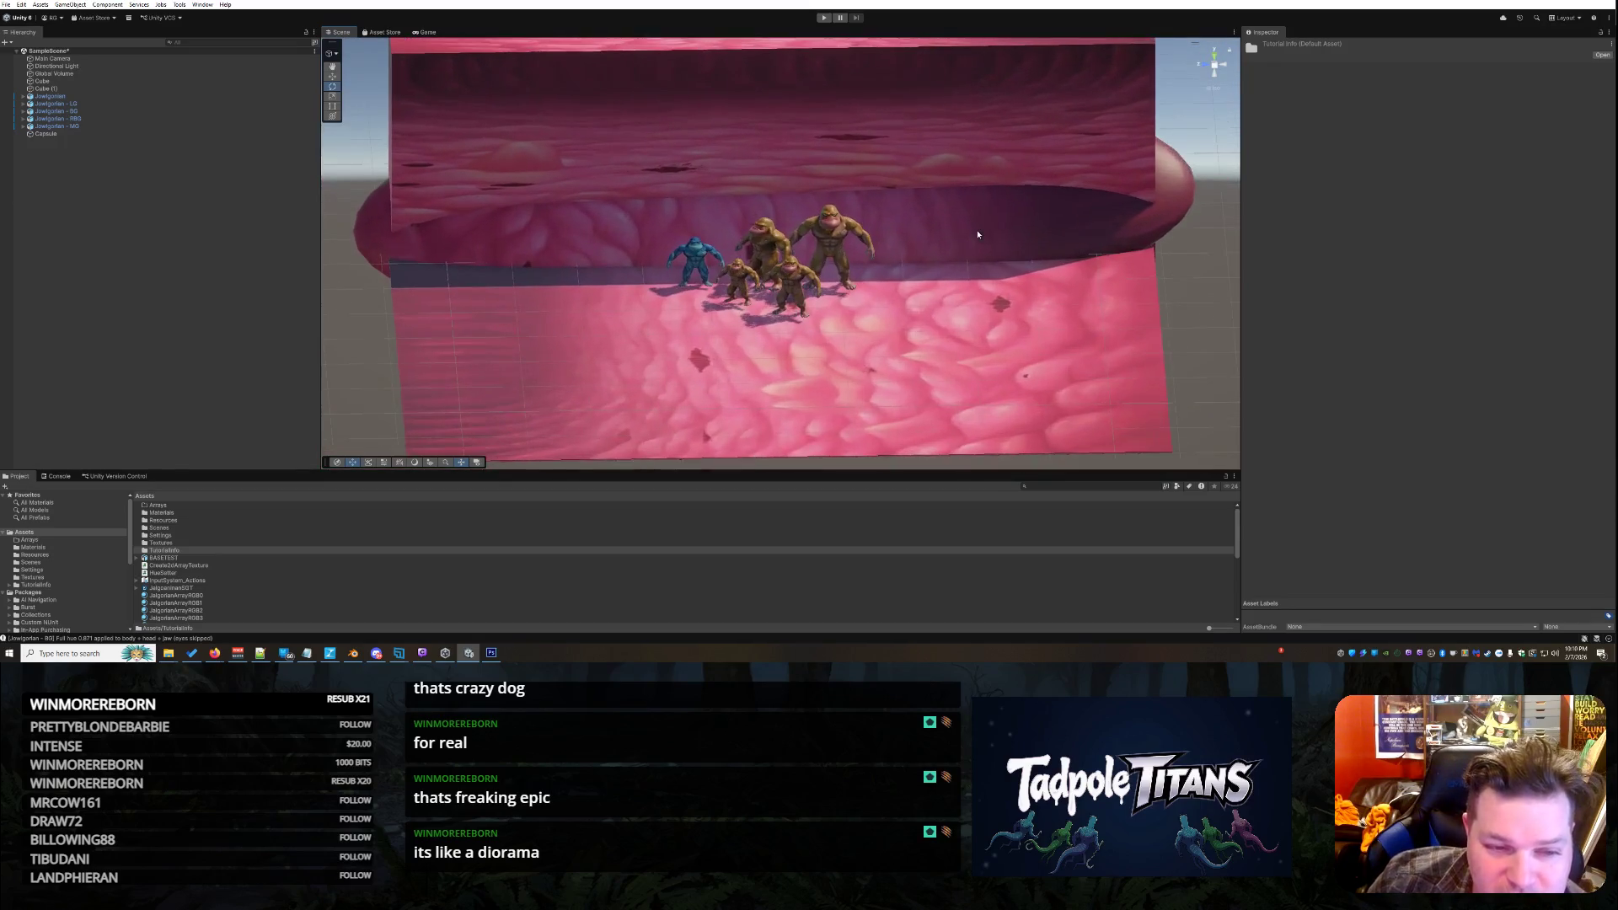
pyautogui.scroll(-2, 977, 236)
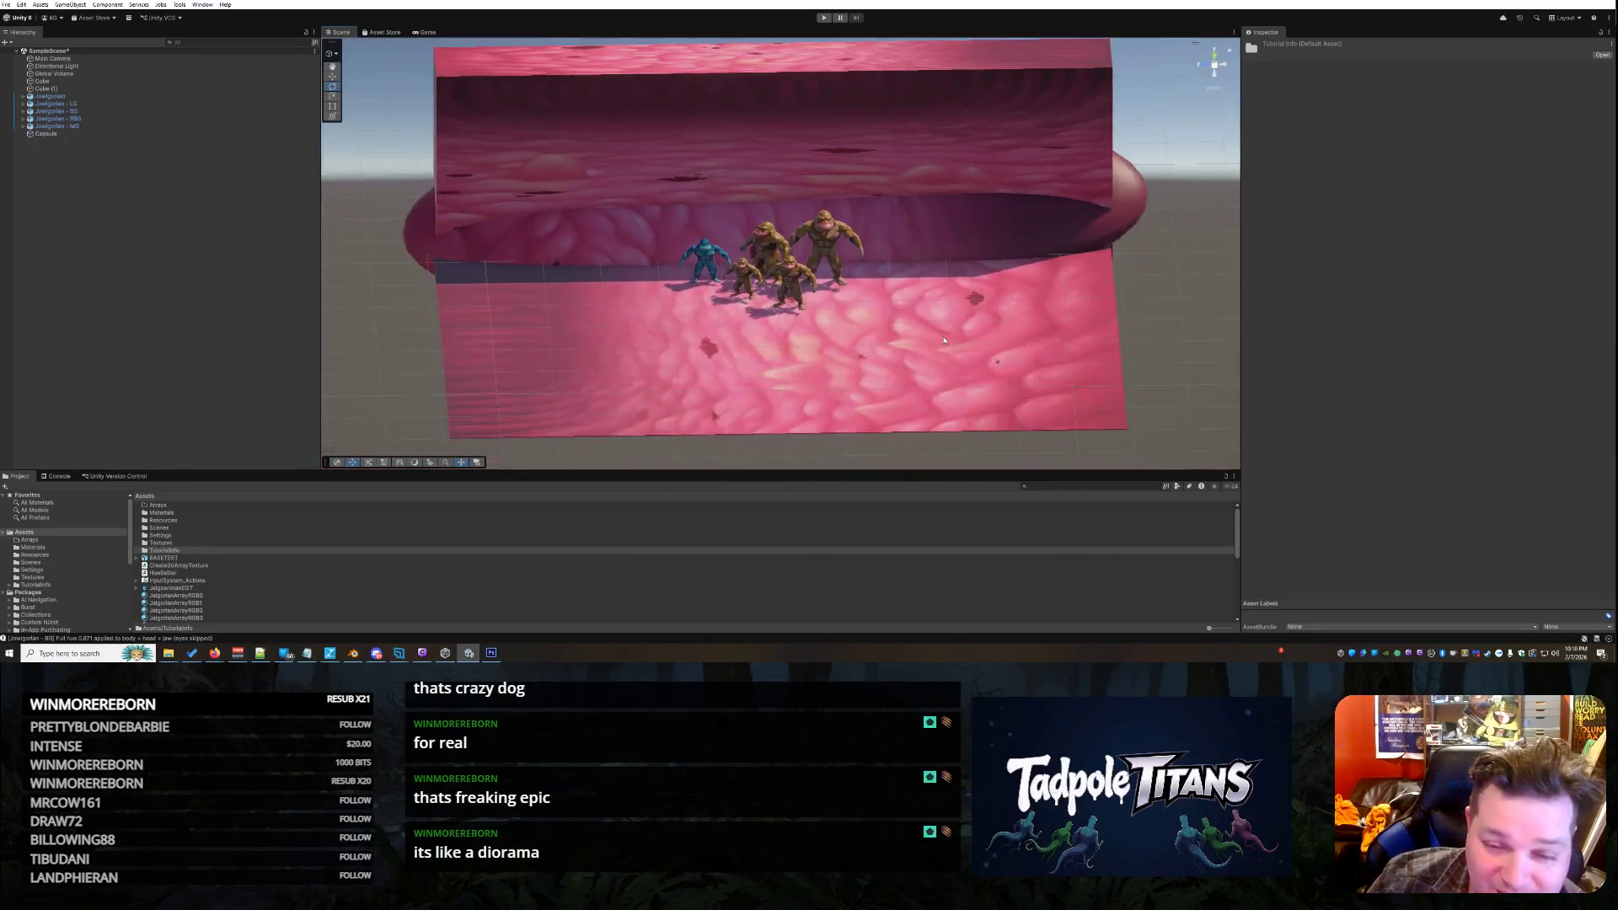
pyautogui.click(948, 335)
pyautogui.scroll(1, 949, 334)
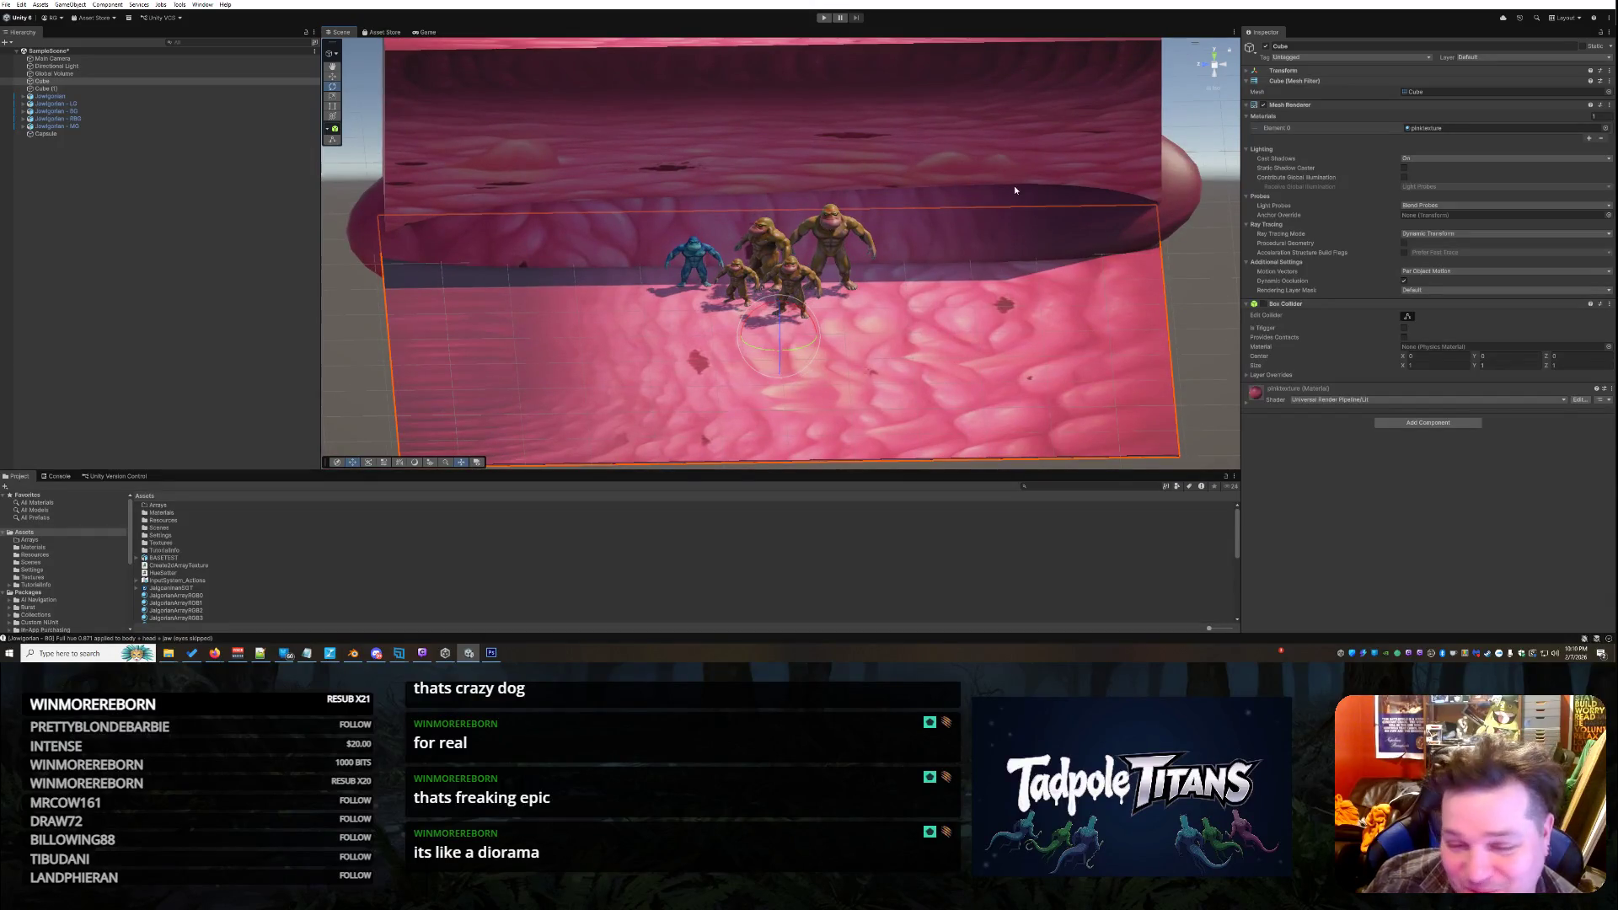
# Browse the Settings, Arrays and Assets folders and dismiss the Assets create menu unused
pyautogui.click(241, 380)
pyautogui.click(225, 538)
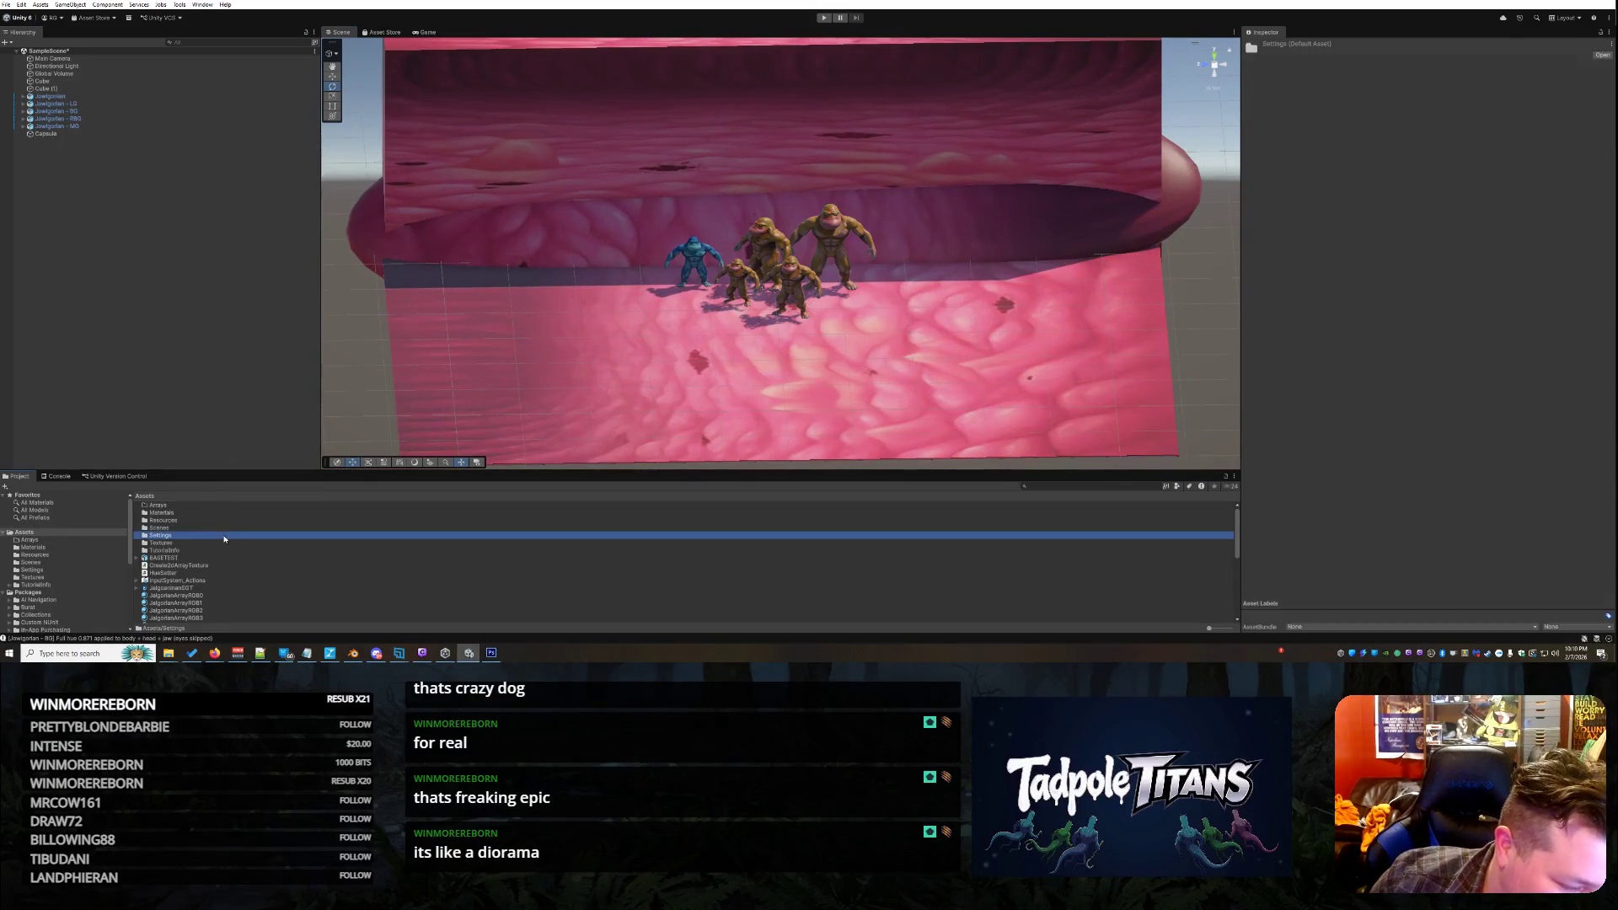
pyautogui.click(160, 505)
pyautogui.click(65, 533)
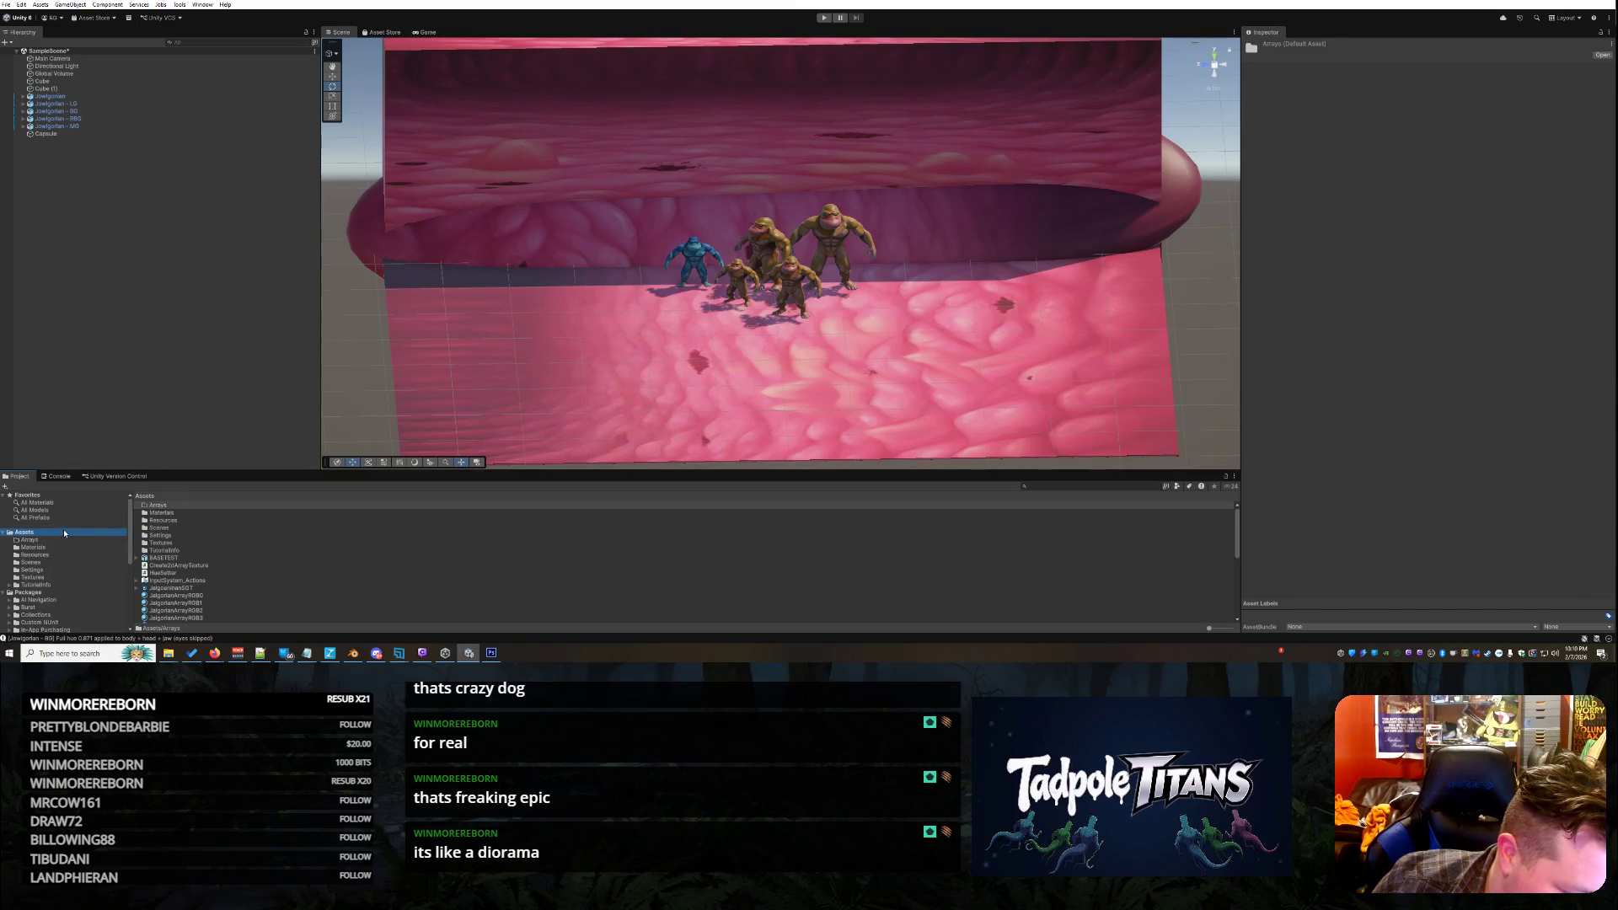
pyautogui.rightClick(64, 535)
pyautogui.moveTo(165, 257)
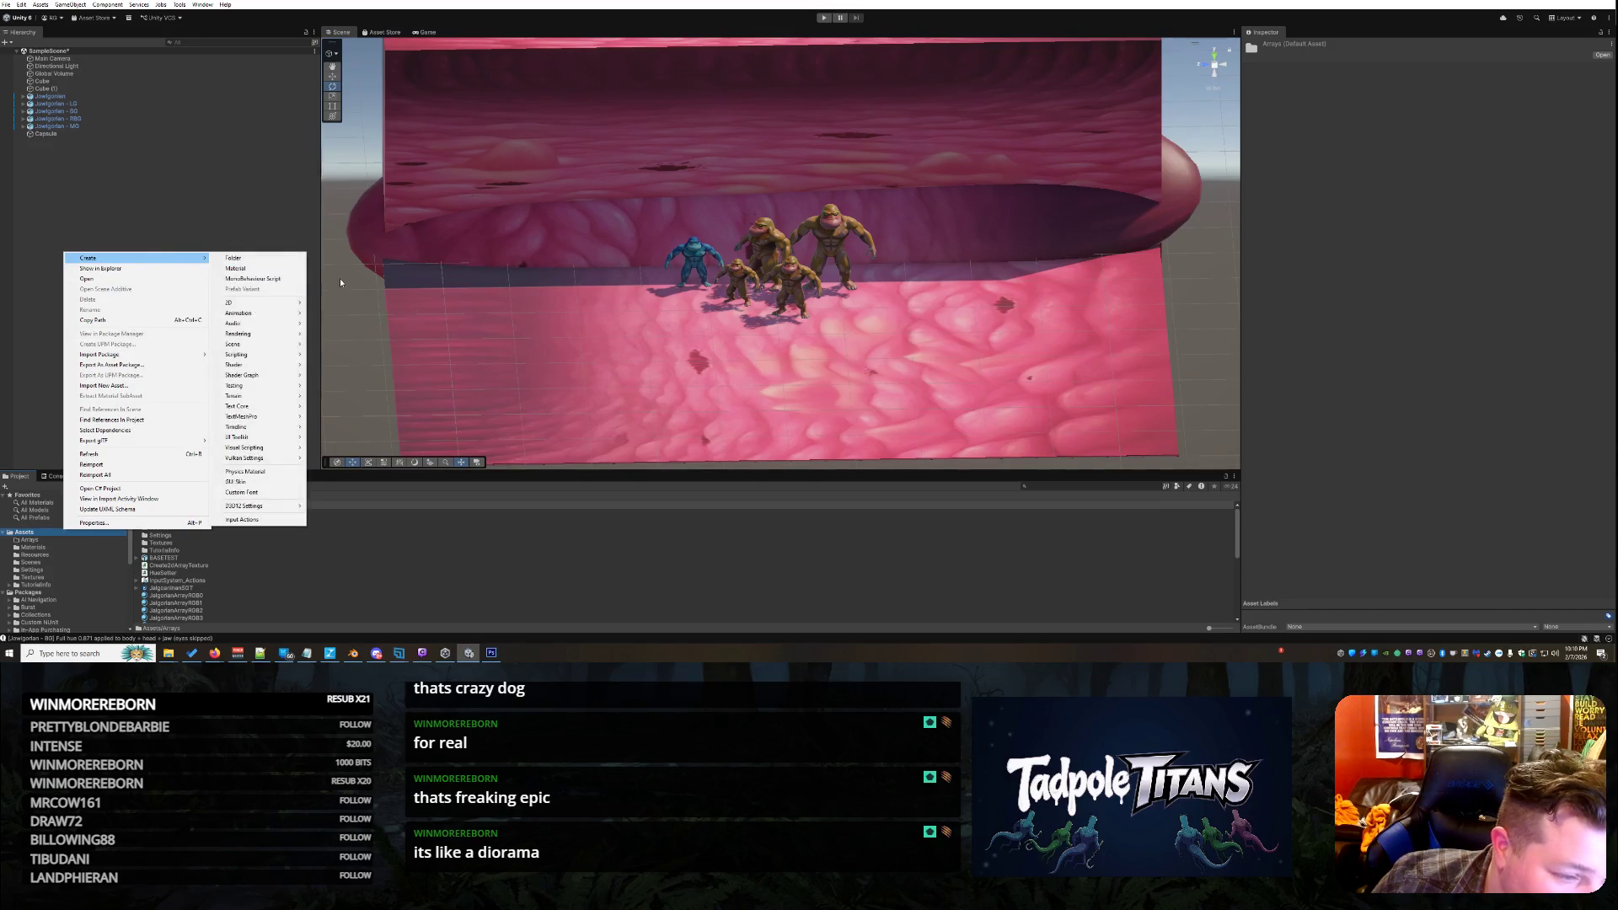
pyautogui.moveTo(267, 384)
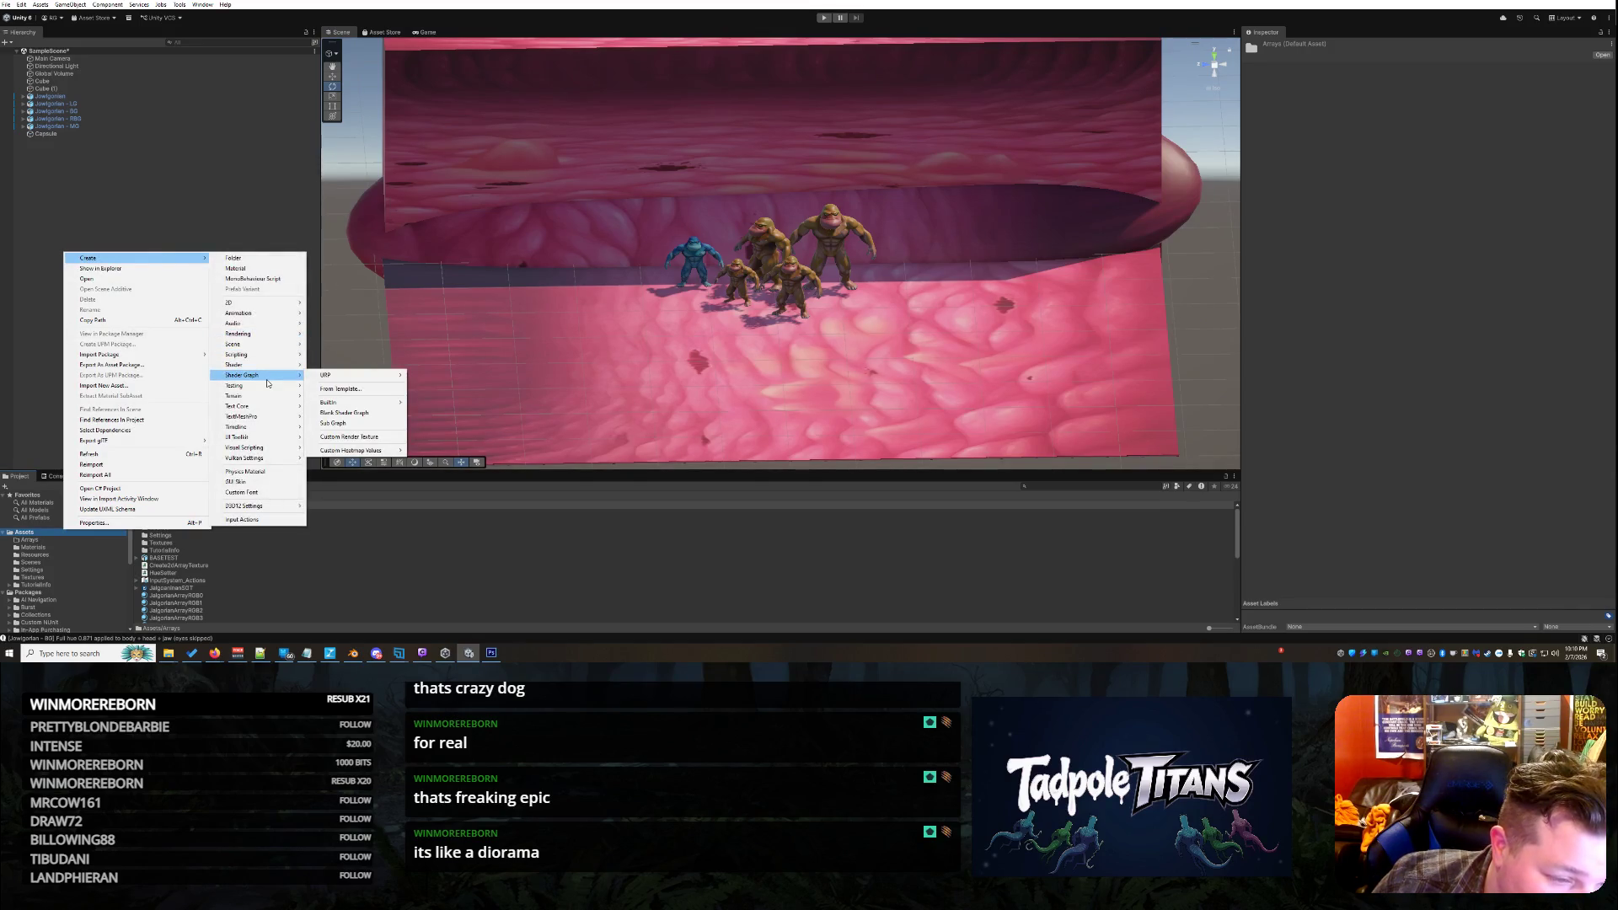
pyautogui.moveTo(390, 382)
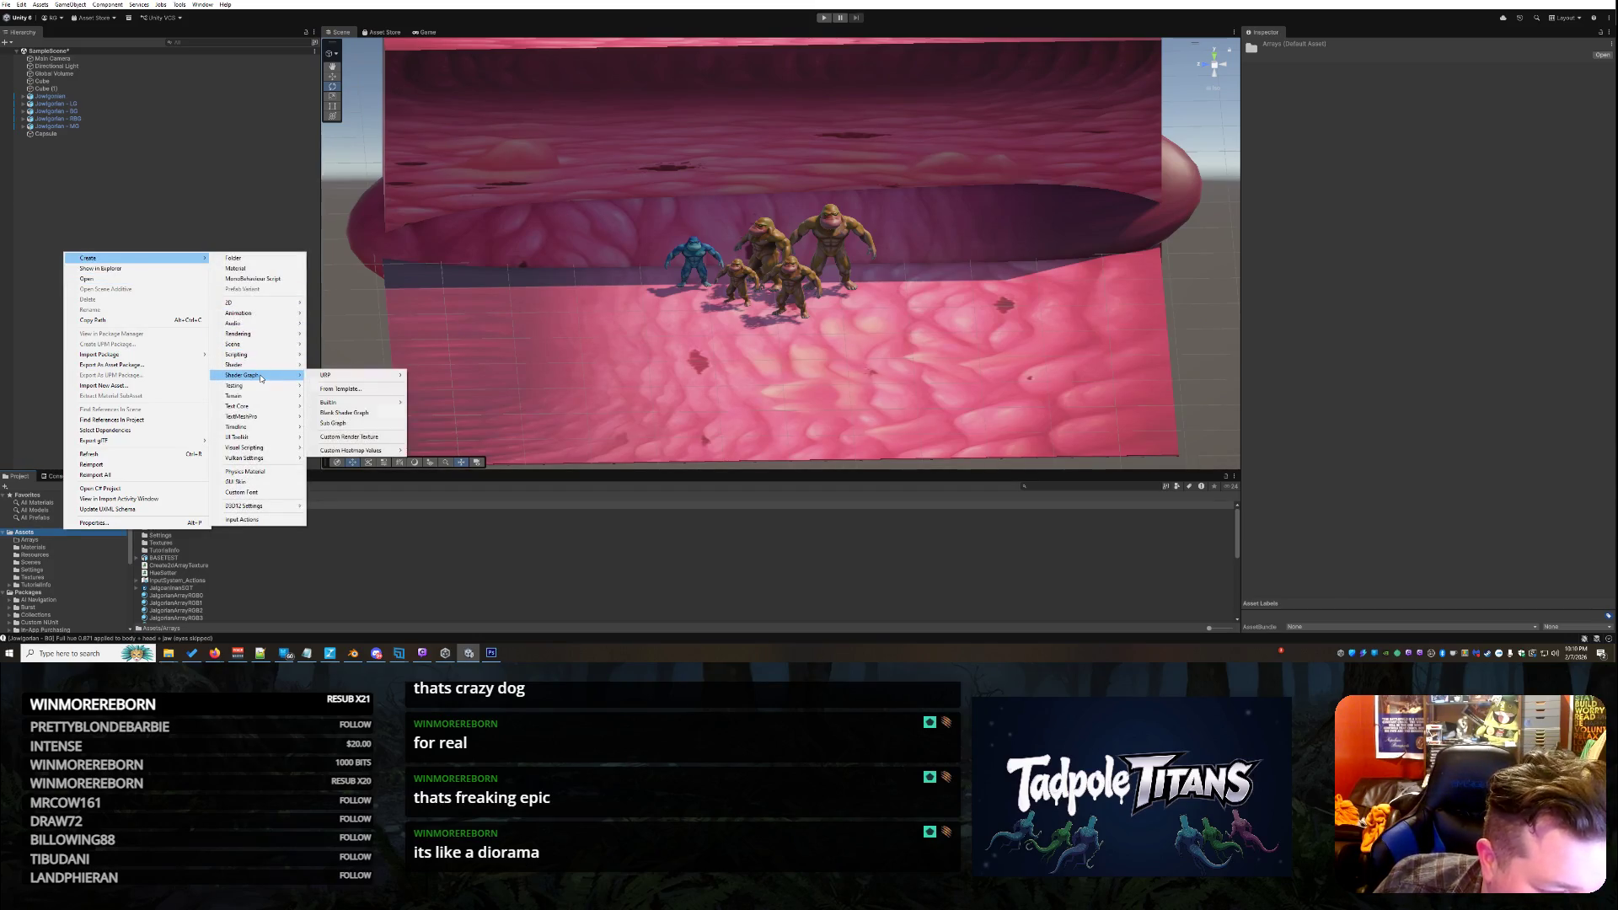
pyautogui.moveTo(358, 406)
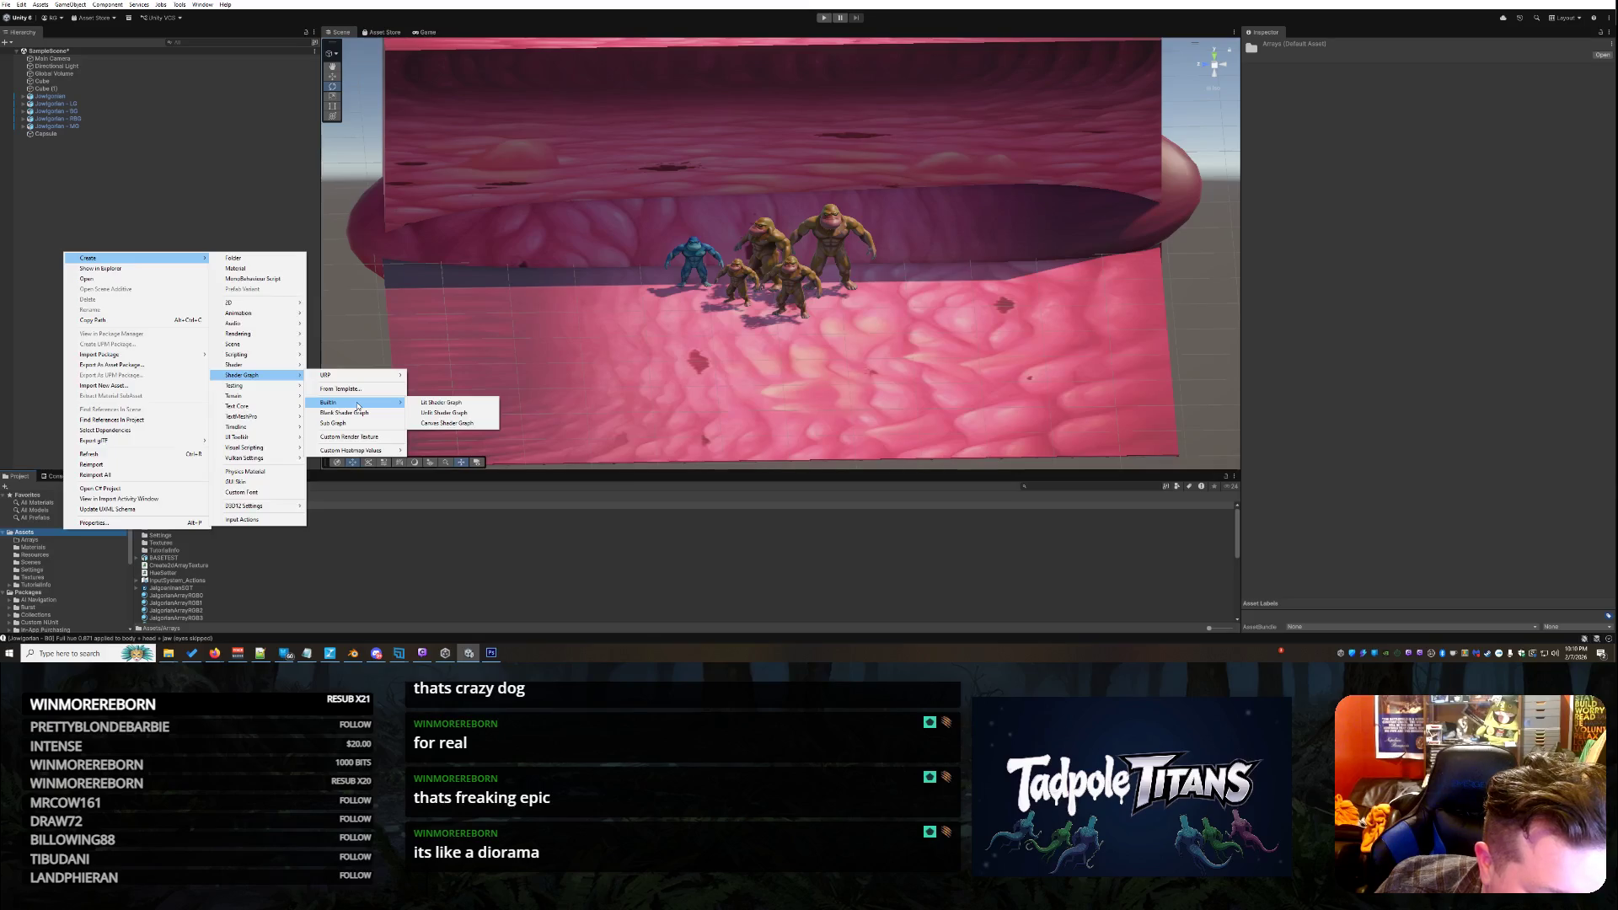
pyautogui.moveTo(361, 451)
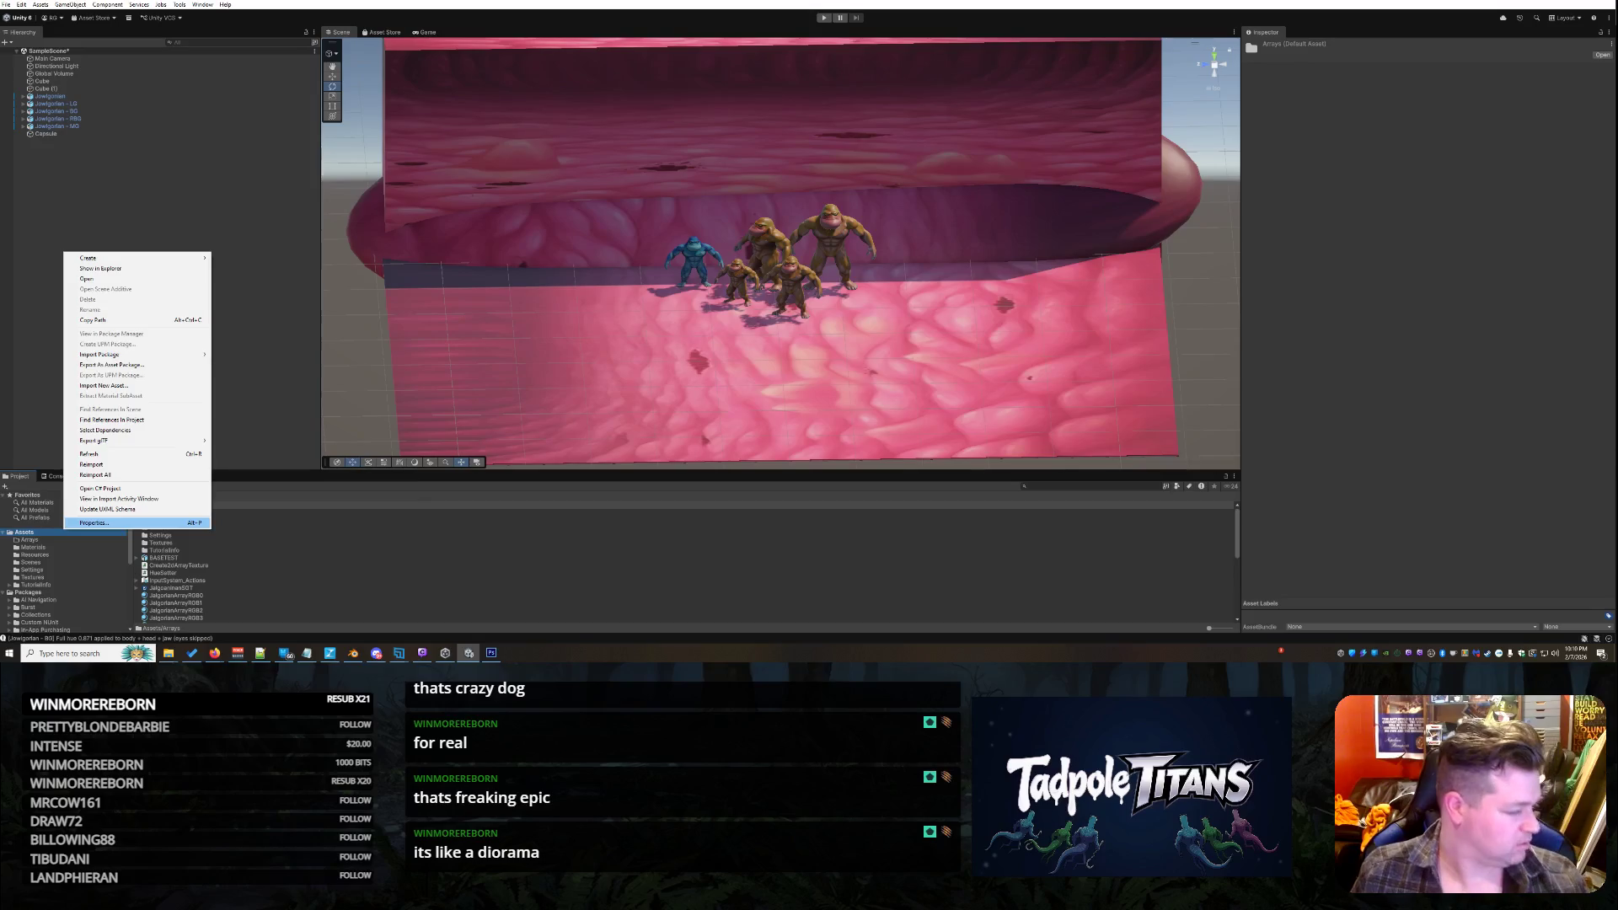
pyautogui.click(215, 653)
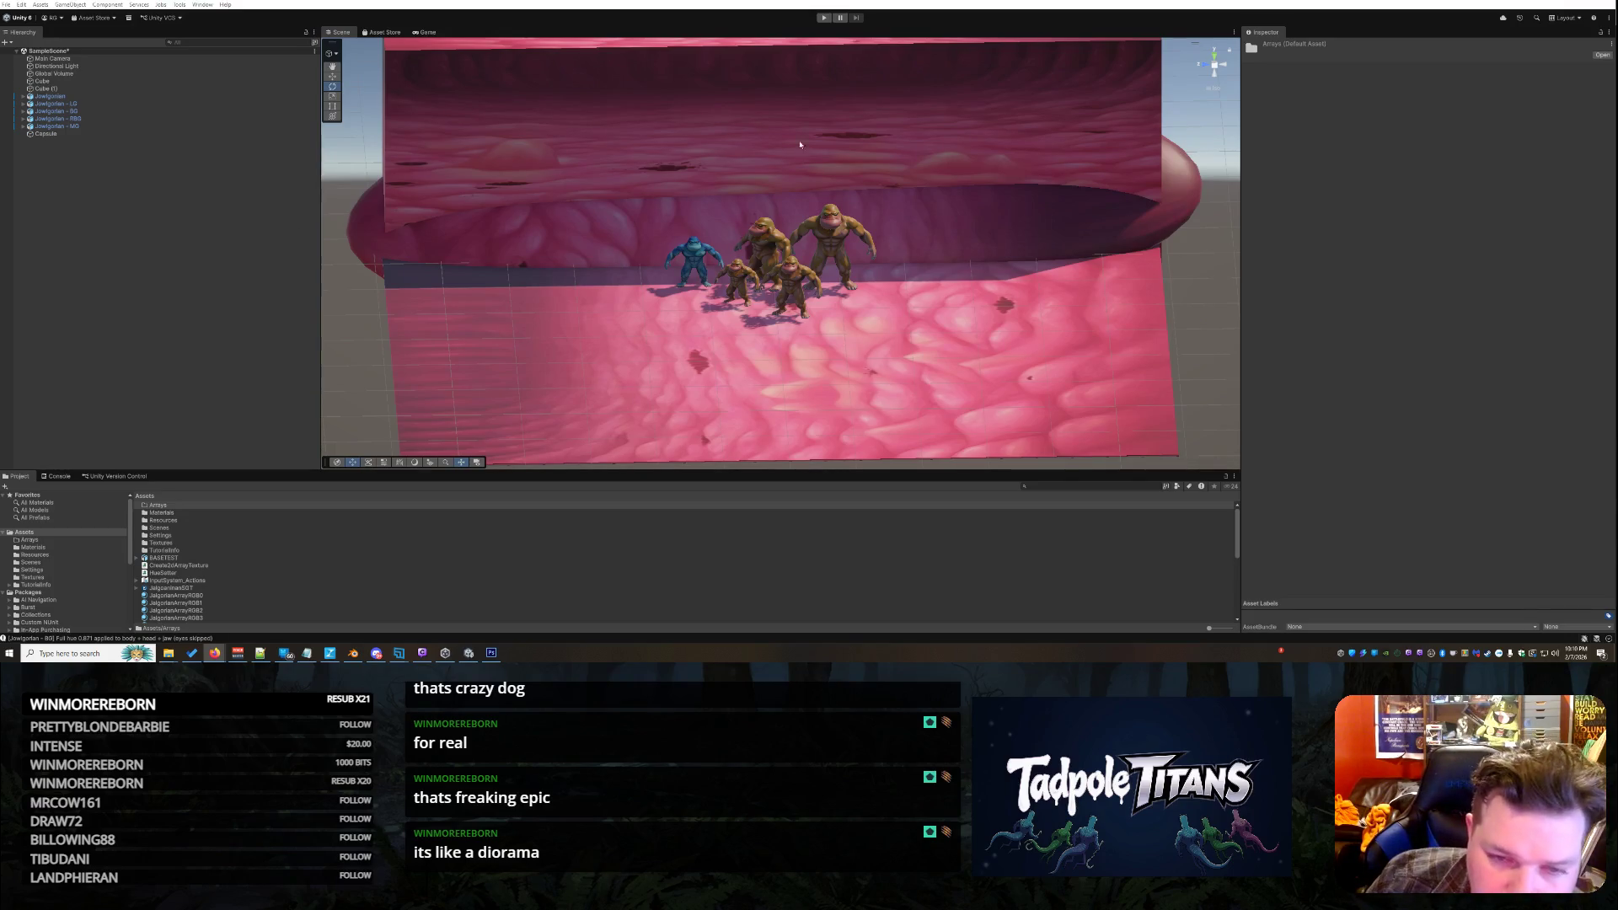
# Orbit the pink tunnel diorama to side and front views, then switch to Firefox
pyautogui.click(1038, 301)
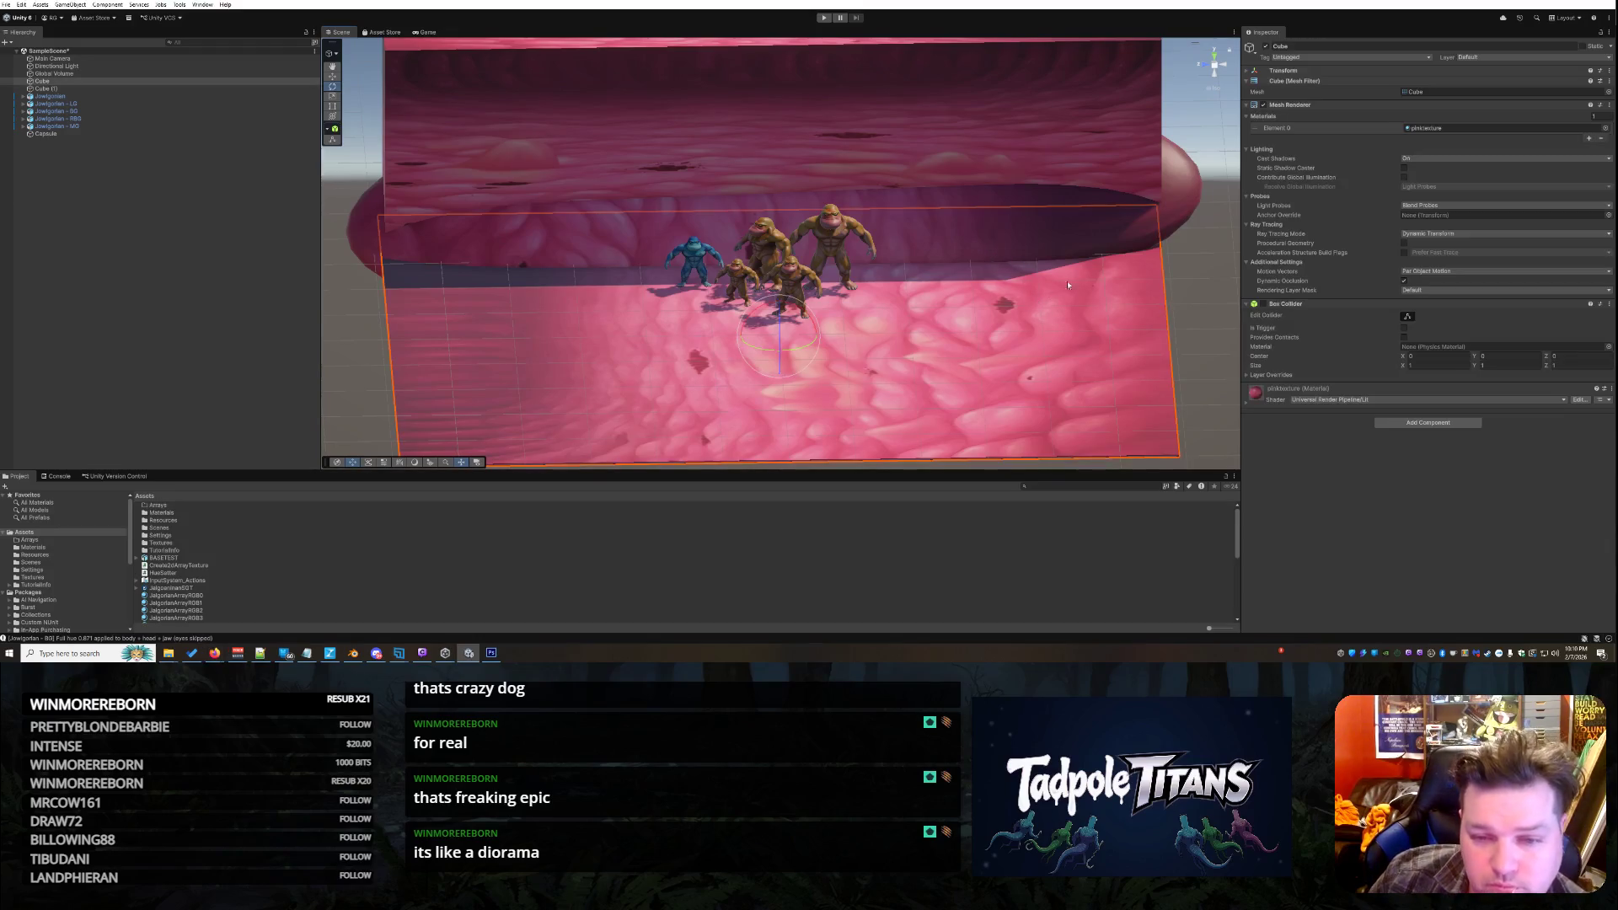
pyautogui.click(1176, 261)
pyautogui.scroll(-5, 1060, 278)
pyautogui.moveTo(1176, 226)
pyautogui.mouseDown()
pyautogui.moveTo(933, 272)
pyautogui.moveTo(1053, 271)
pyautogui.mouseUp()
pyautogui.moveTo(1151, 254); pyautogui.dragTo(1058, 242)
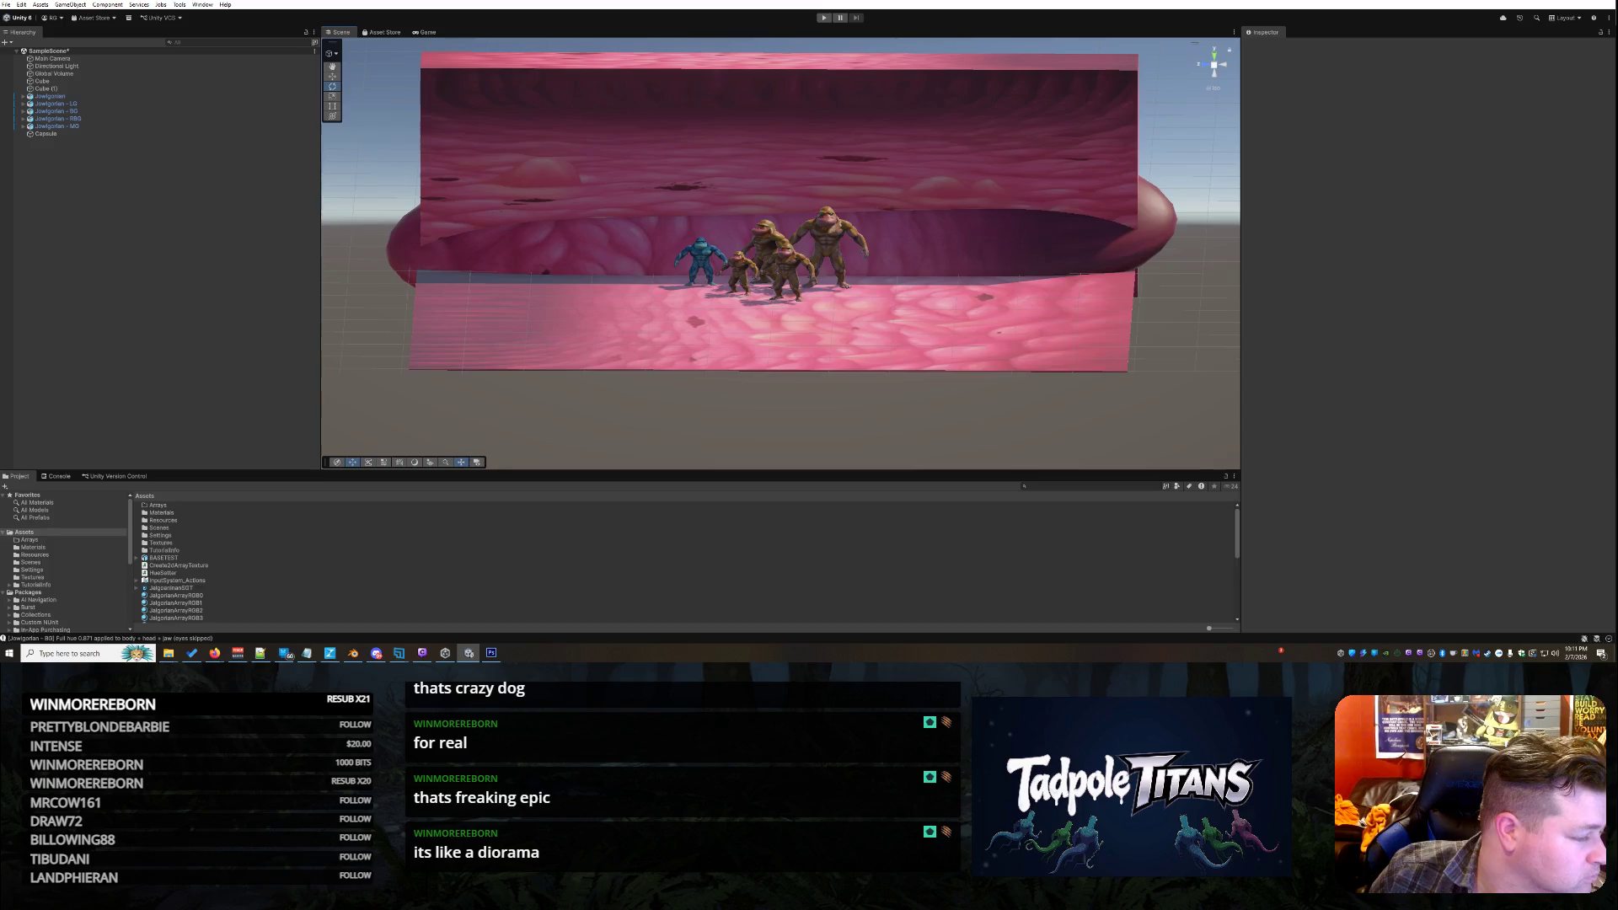
pyautogui.hotkey('alt', 'Tab')
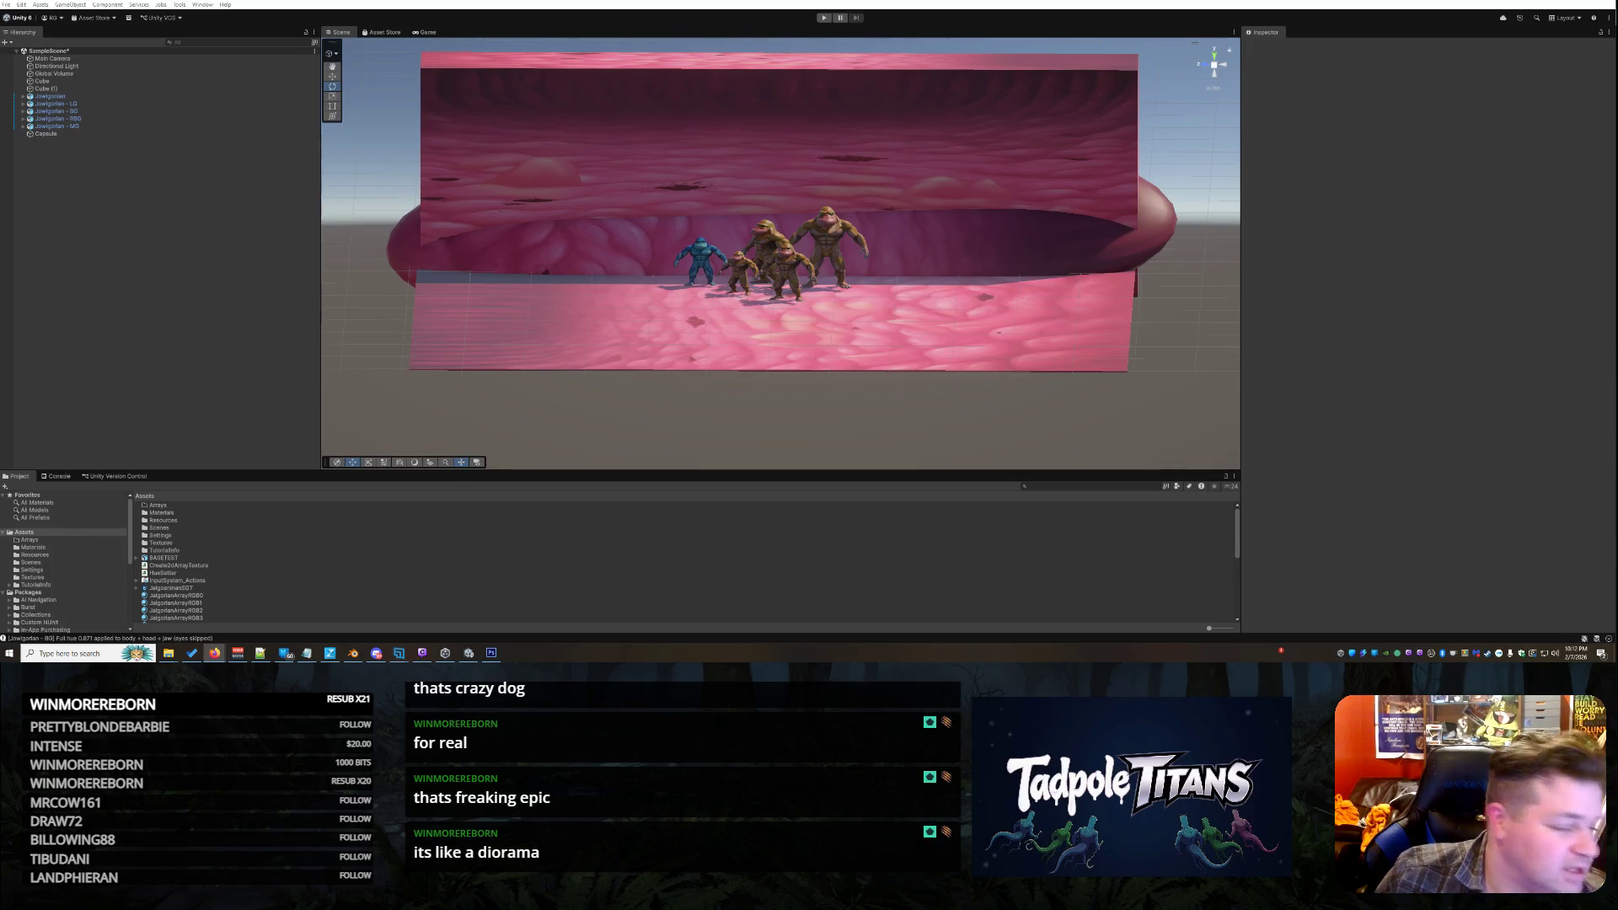
# Create a URP Lit Shader Graph named 'Character Screen SG' in Assets and open it
pyautogui.rightClick(79, 534)
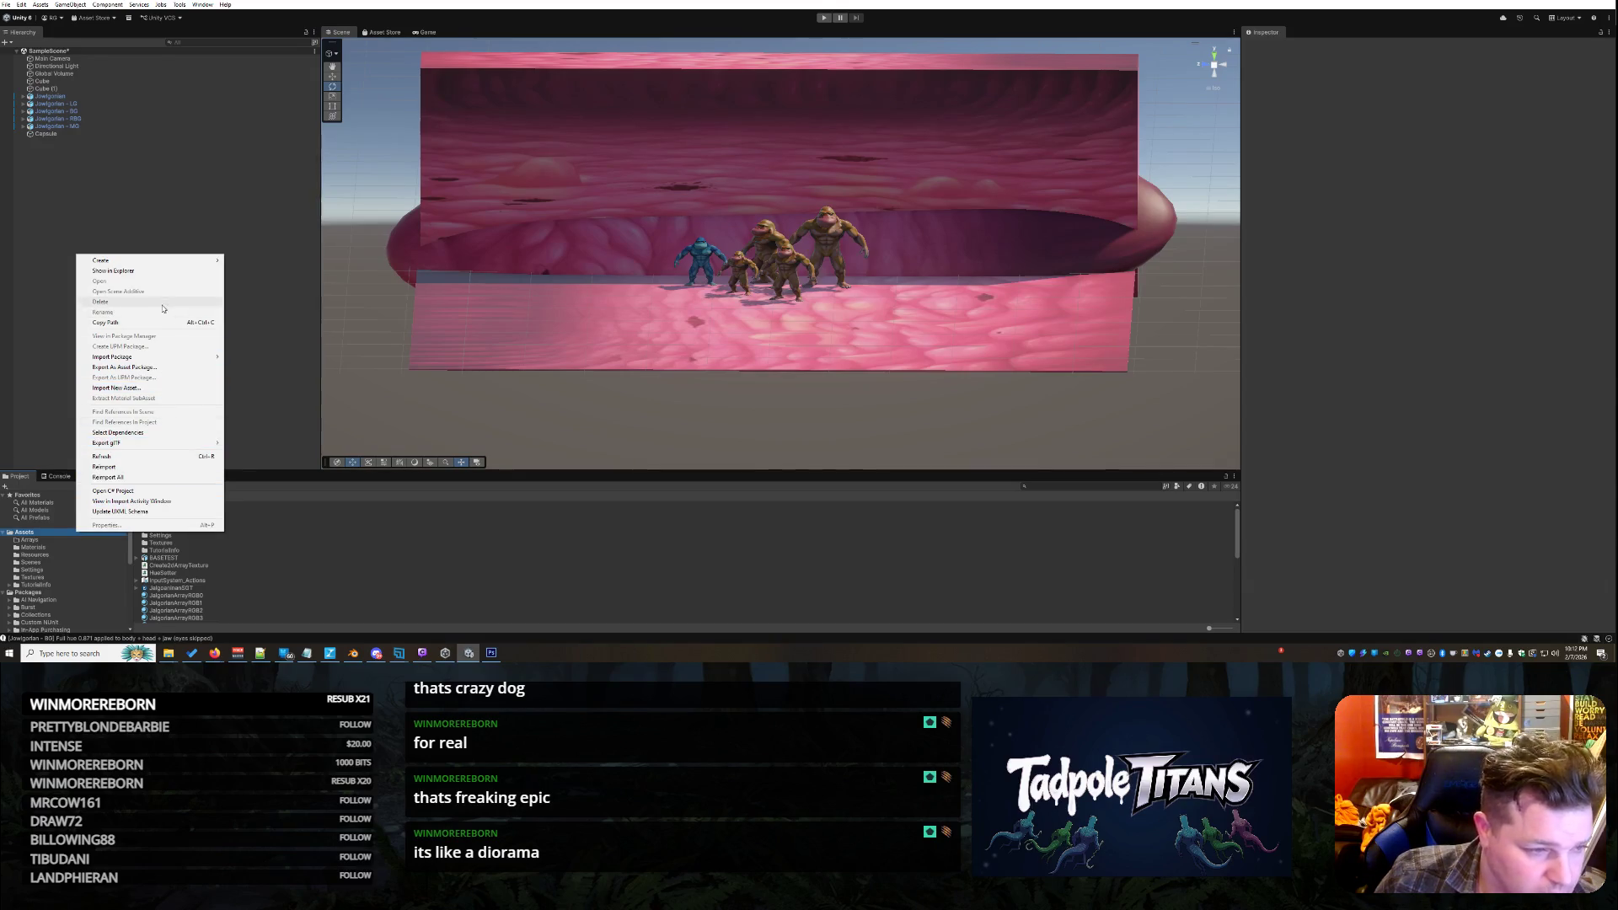
pyautogui.moveTo(194, 260)
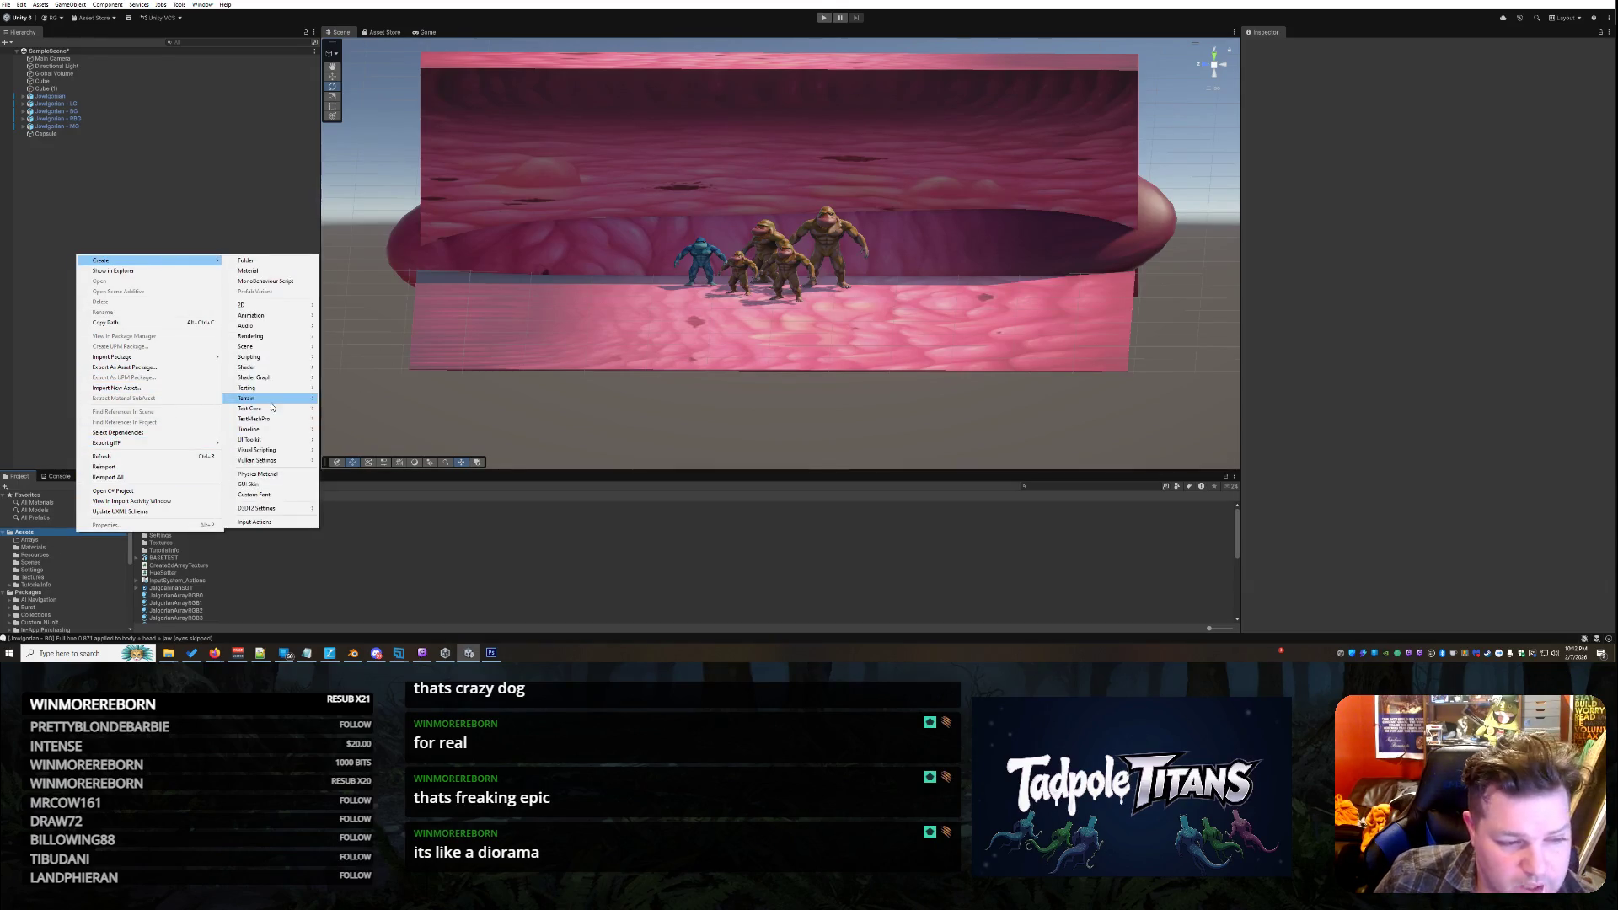
pyautogui.moveTo(278, 384)
pyautogui.moveTo(396, 378)
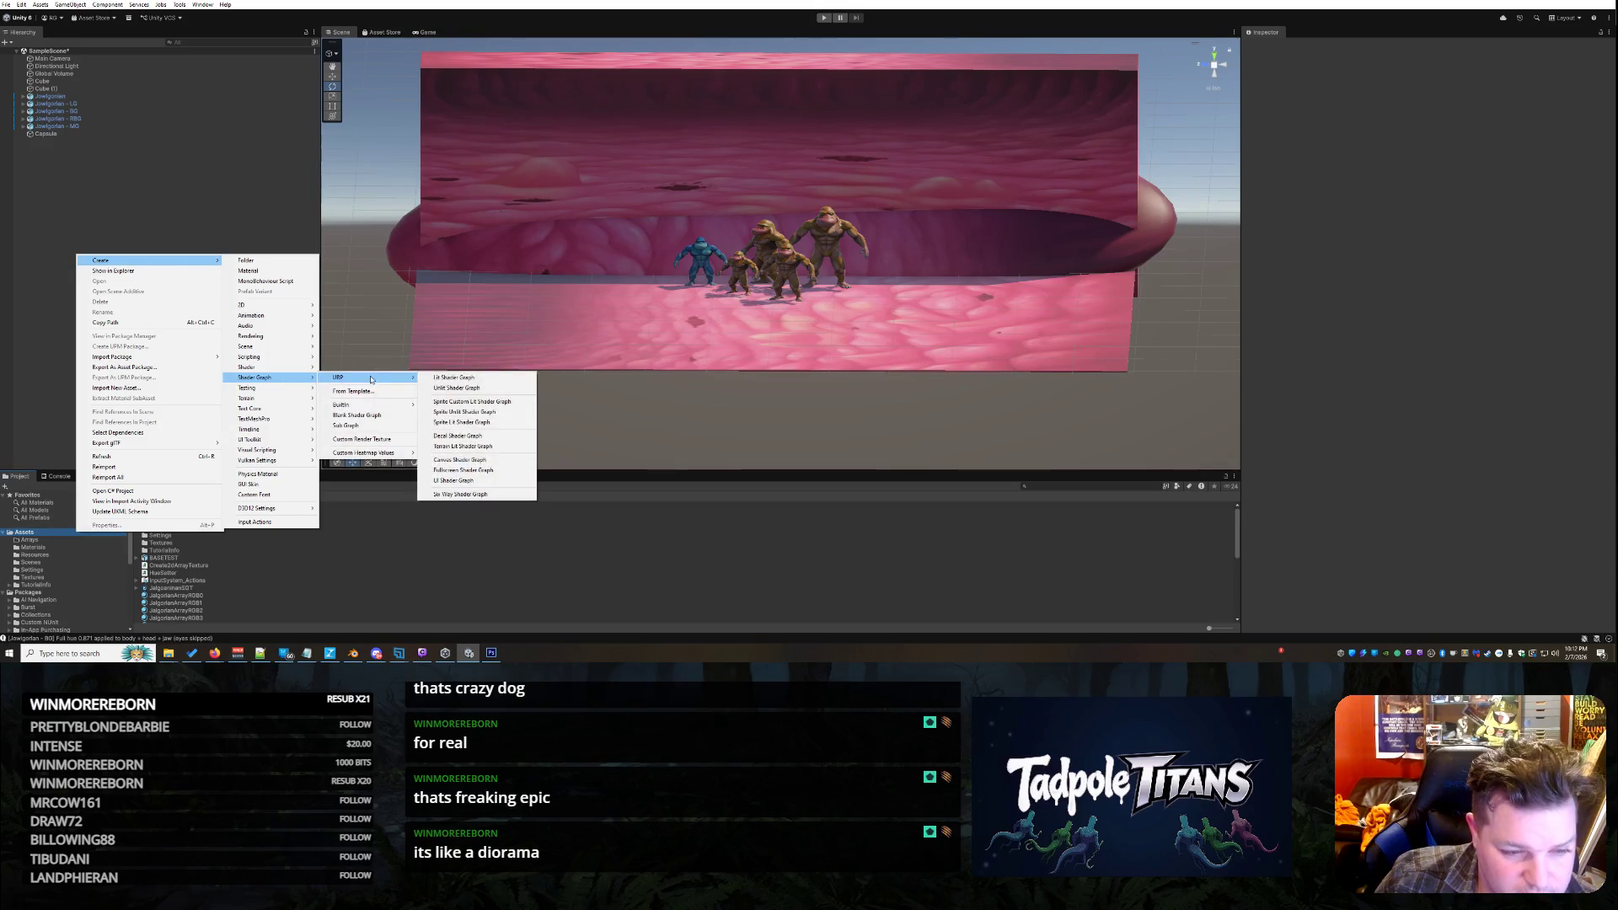
pyautogui.click(471, 379)
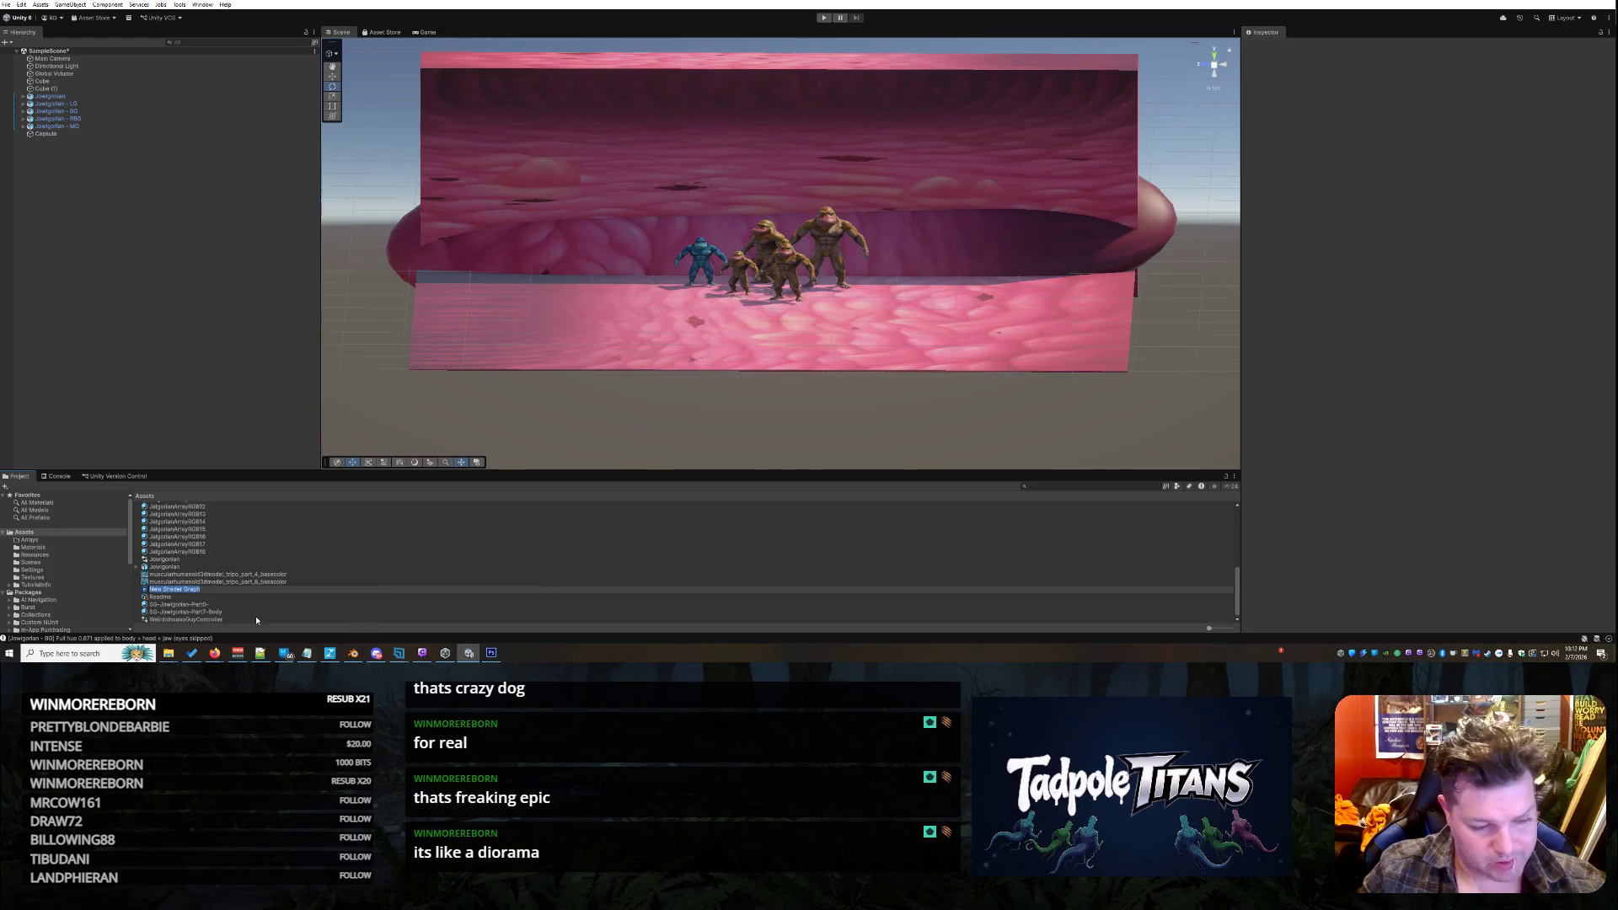
pyautogui.write('Screen')
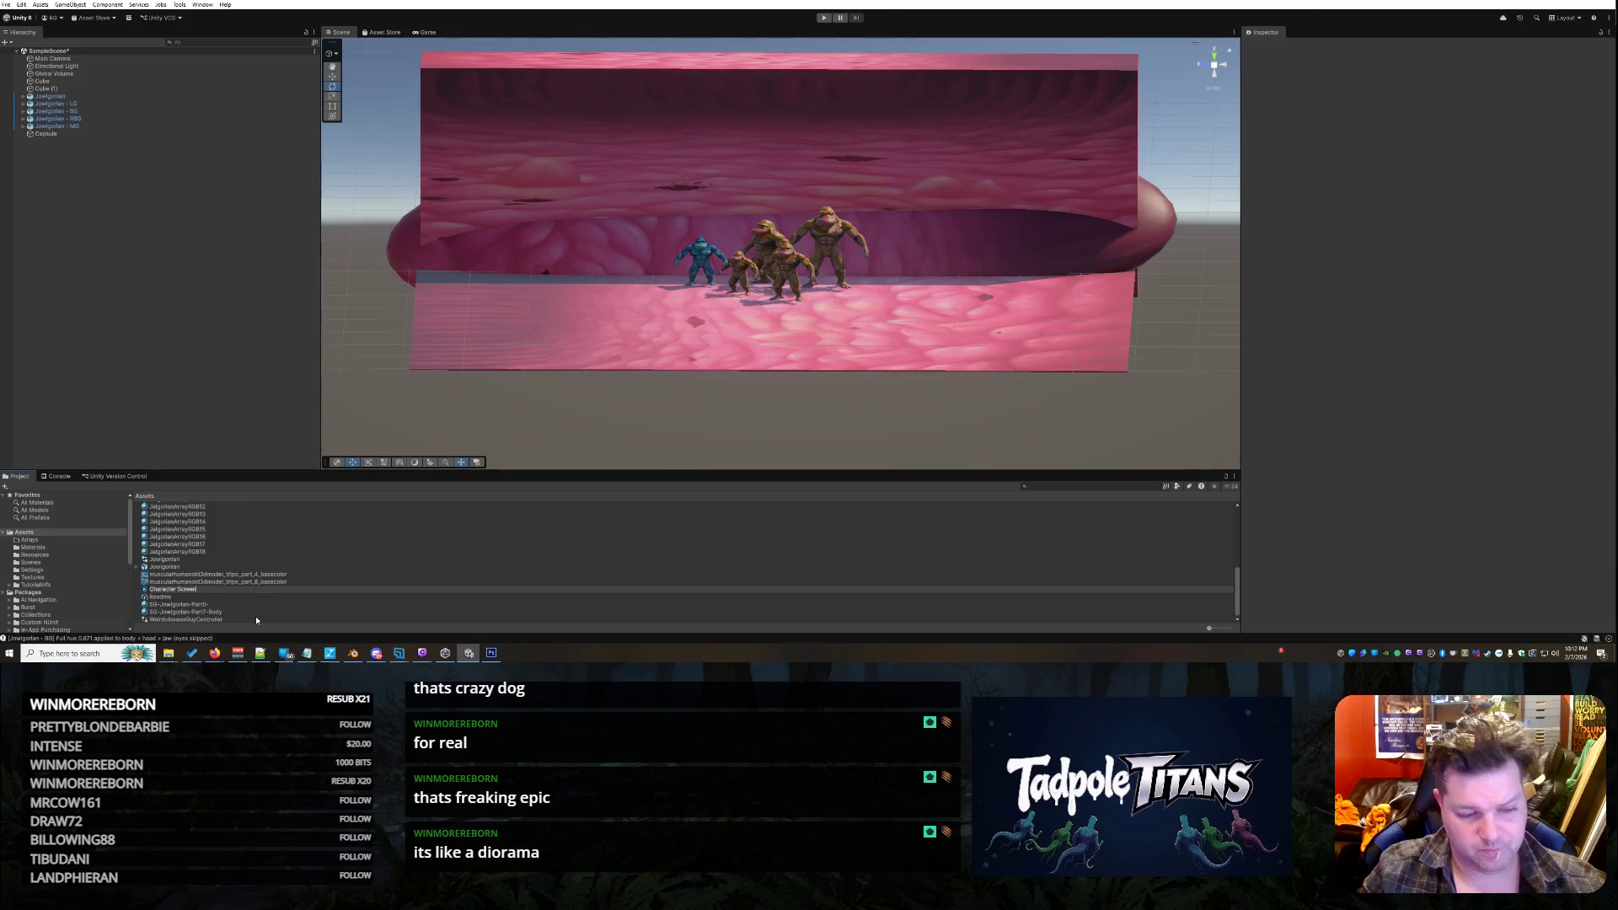
pyautogui.press('Return')
pyautogui.press('Return')
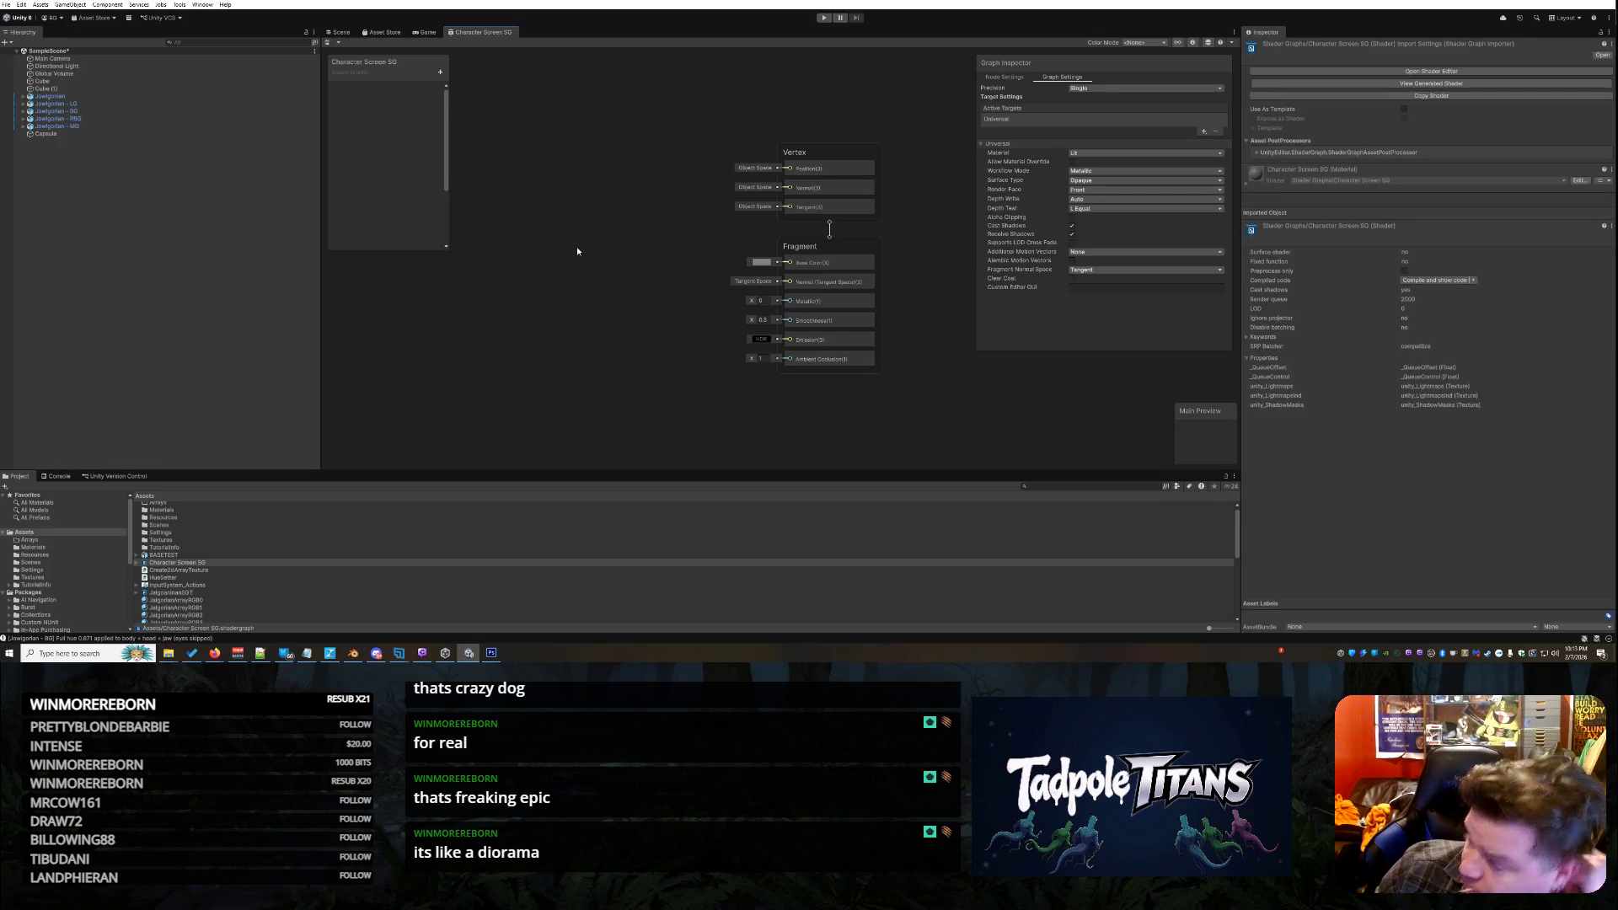
pyautogui.scroll(3, 619, 198)
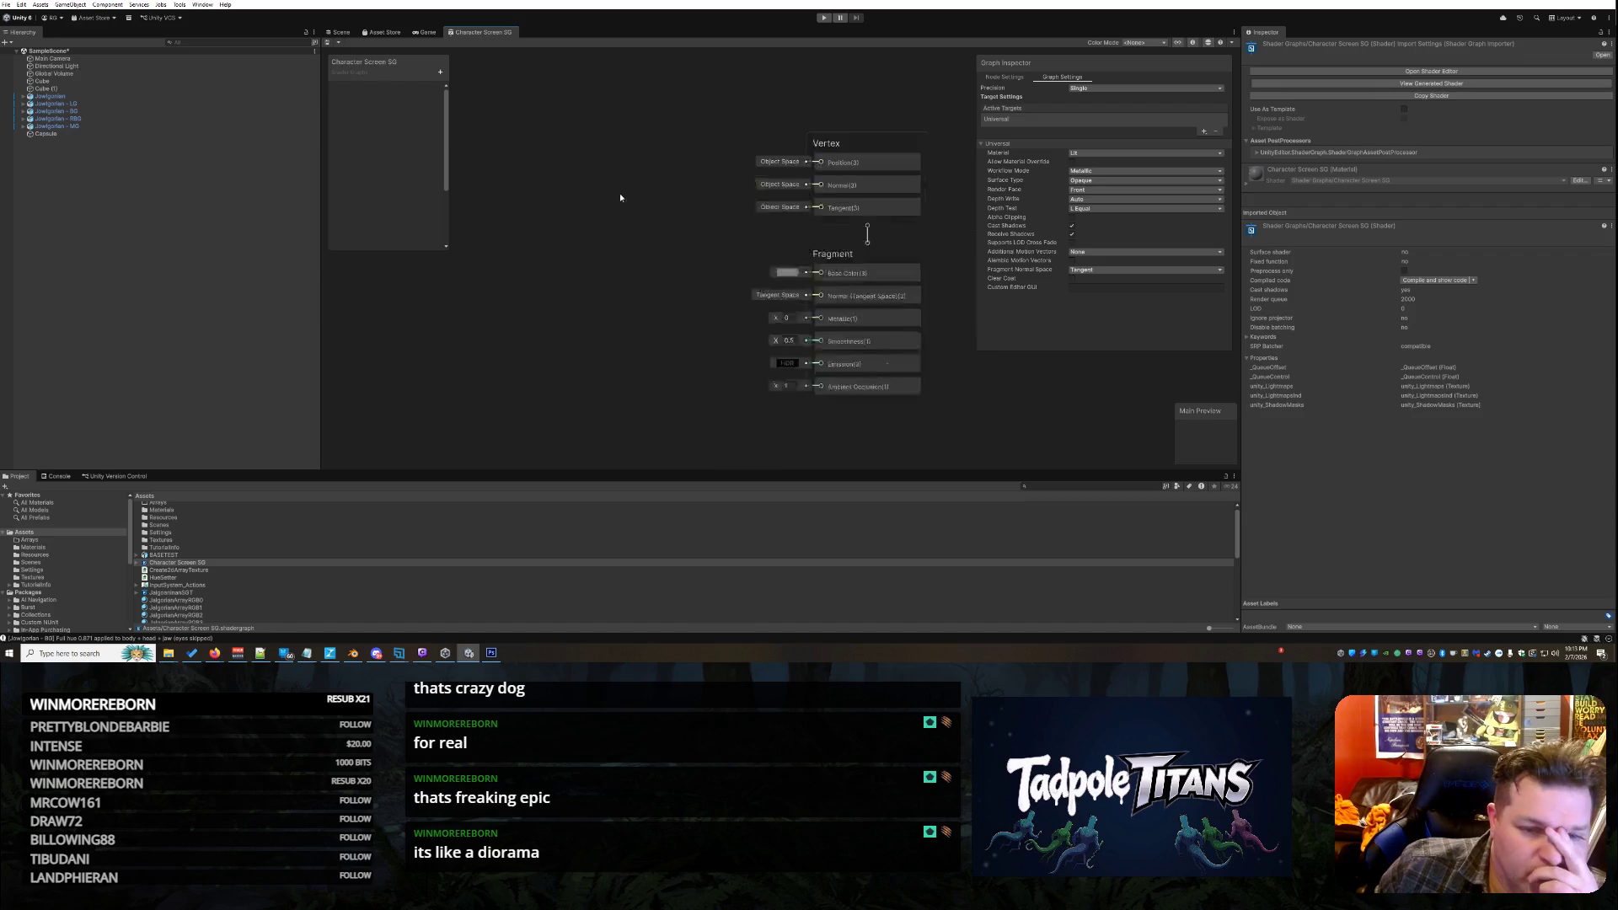
pyautogui.scroll(-2, 615, 203)
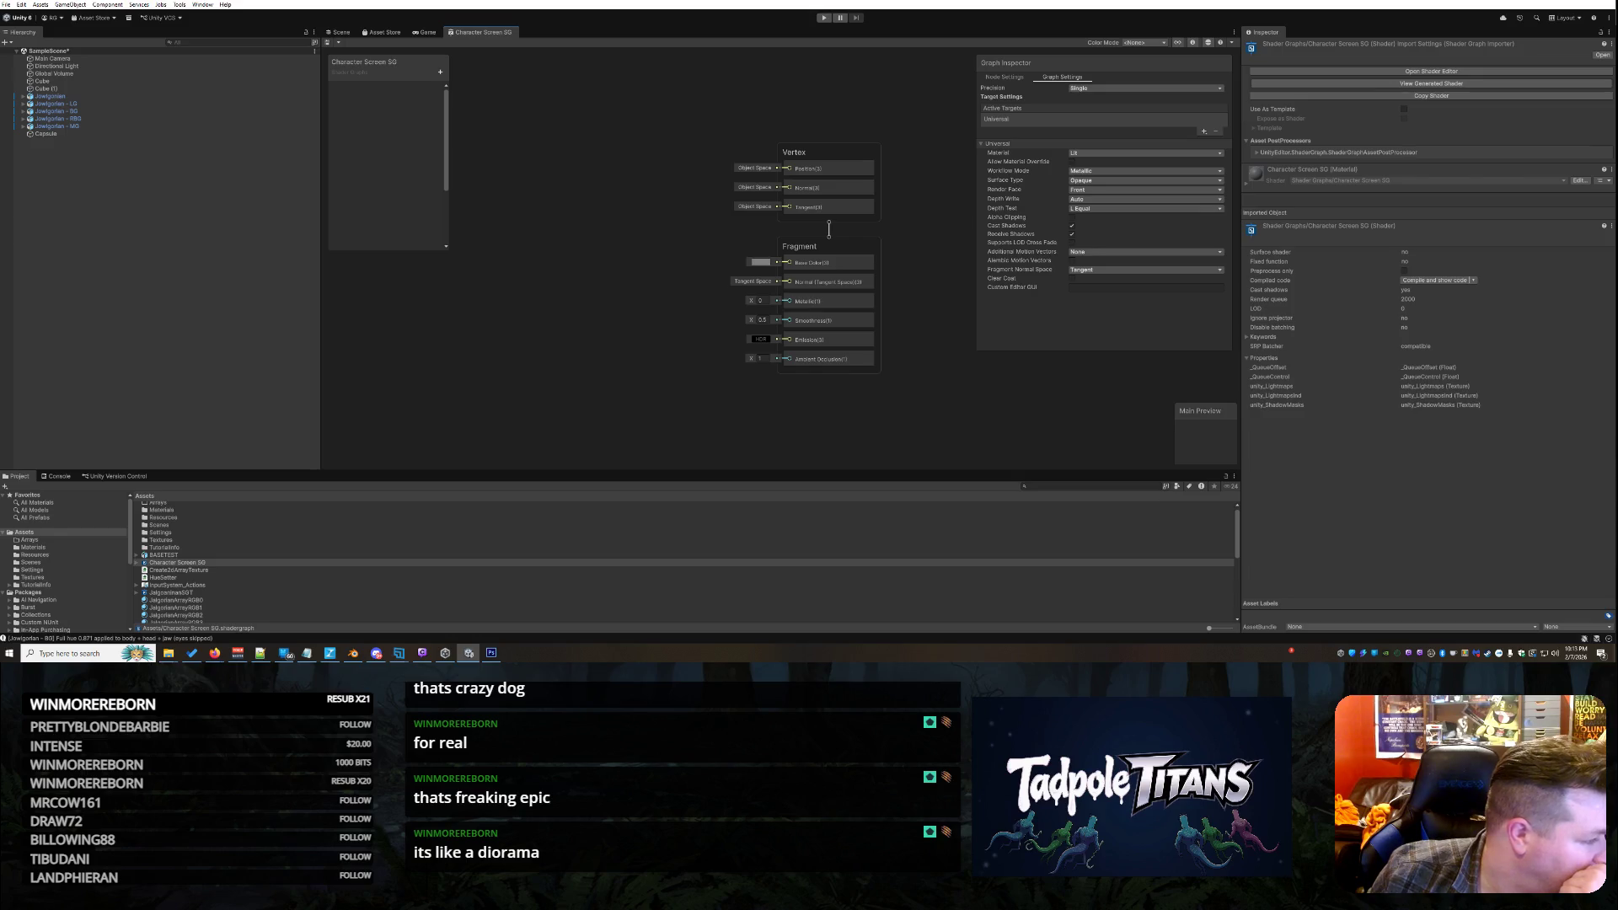
# Bring up the node creation window beside the graph and browse the Terrain category
pyautogui.rightClick(519, 176)
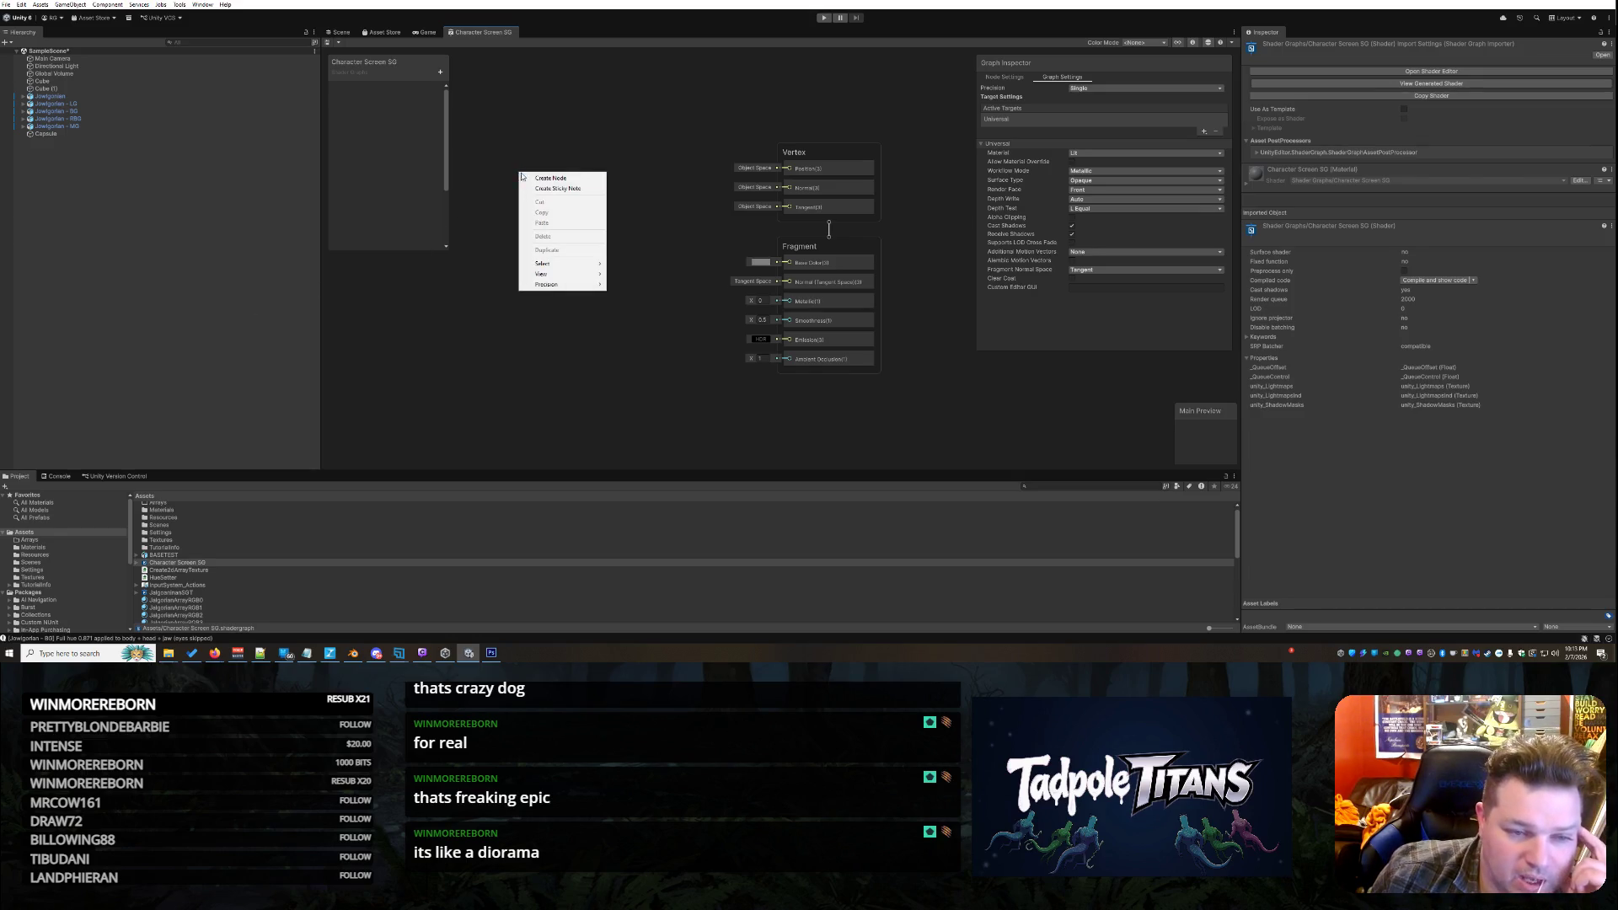
pyautogui.click(523, 178)
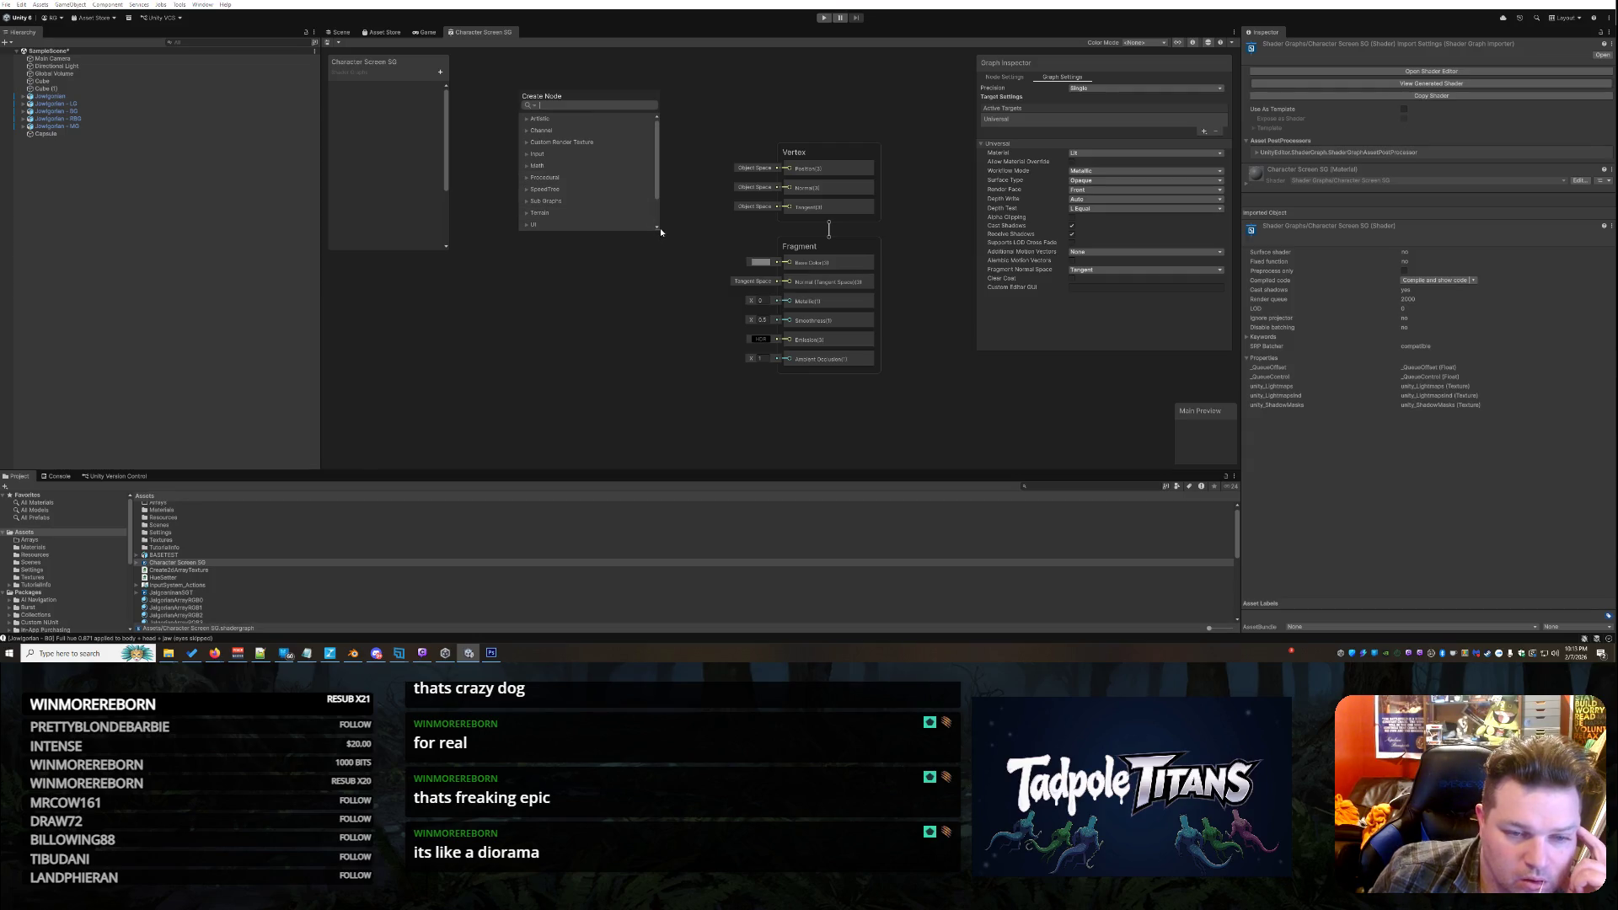
pyautogui.click(660, 229)
pyautogui.rightClick(559, 213)
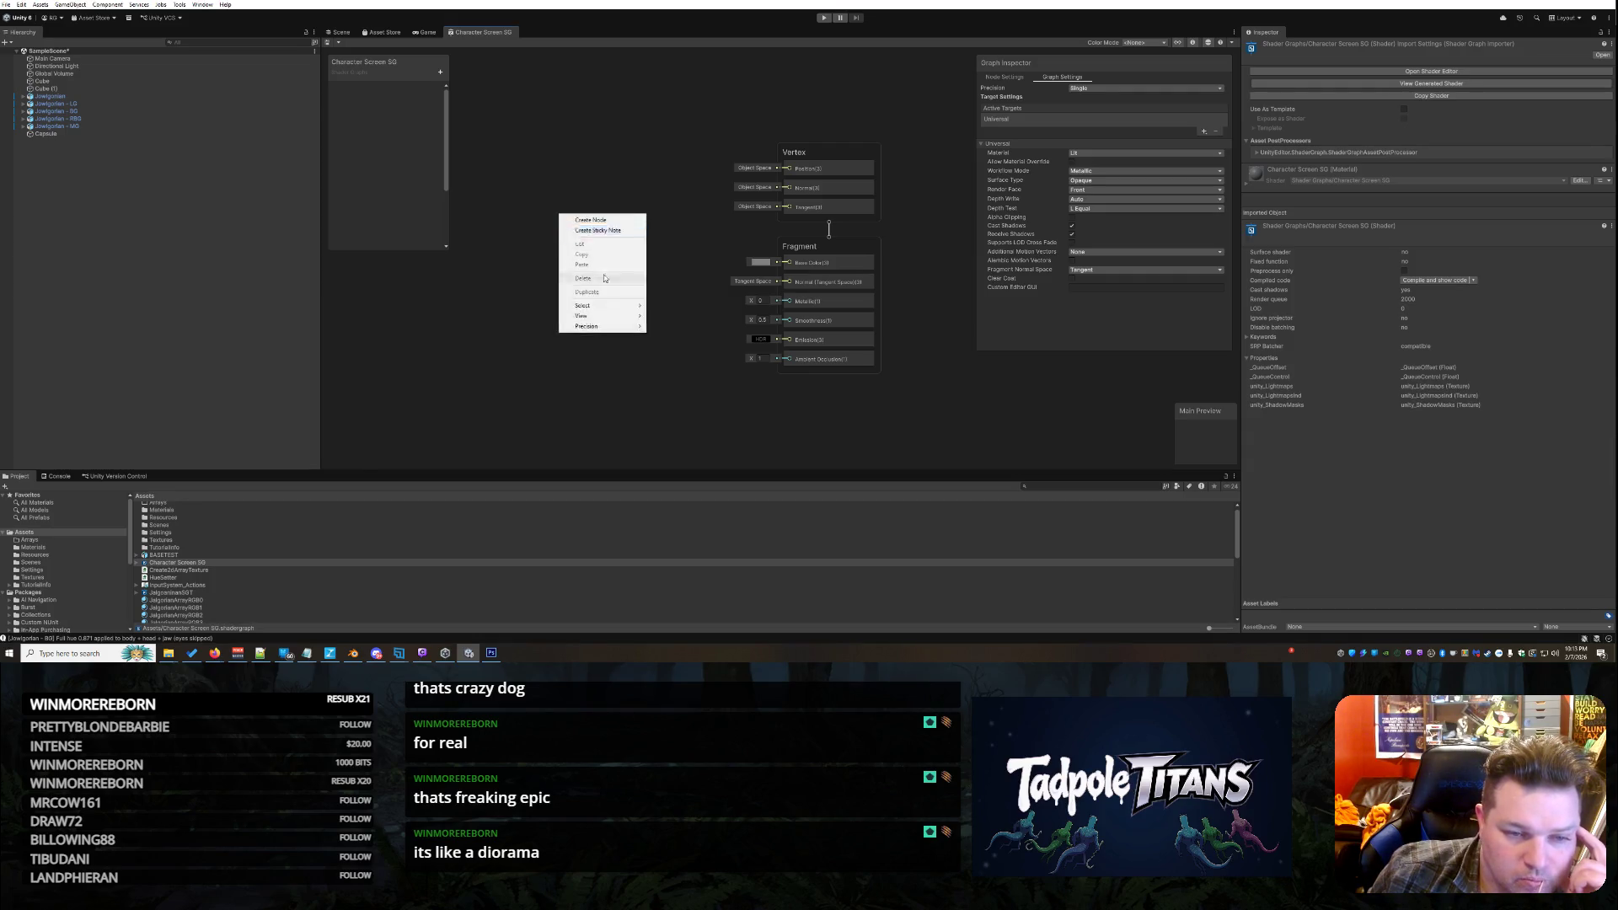
pyautogui.rightClick(609, 220)
pyautogui.click(640, 226)
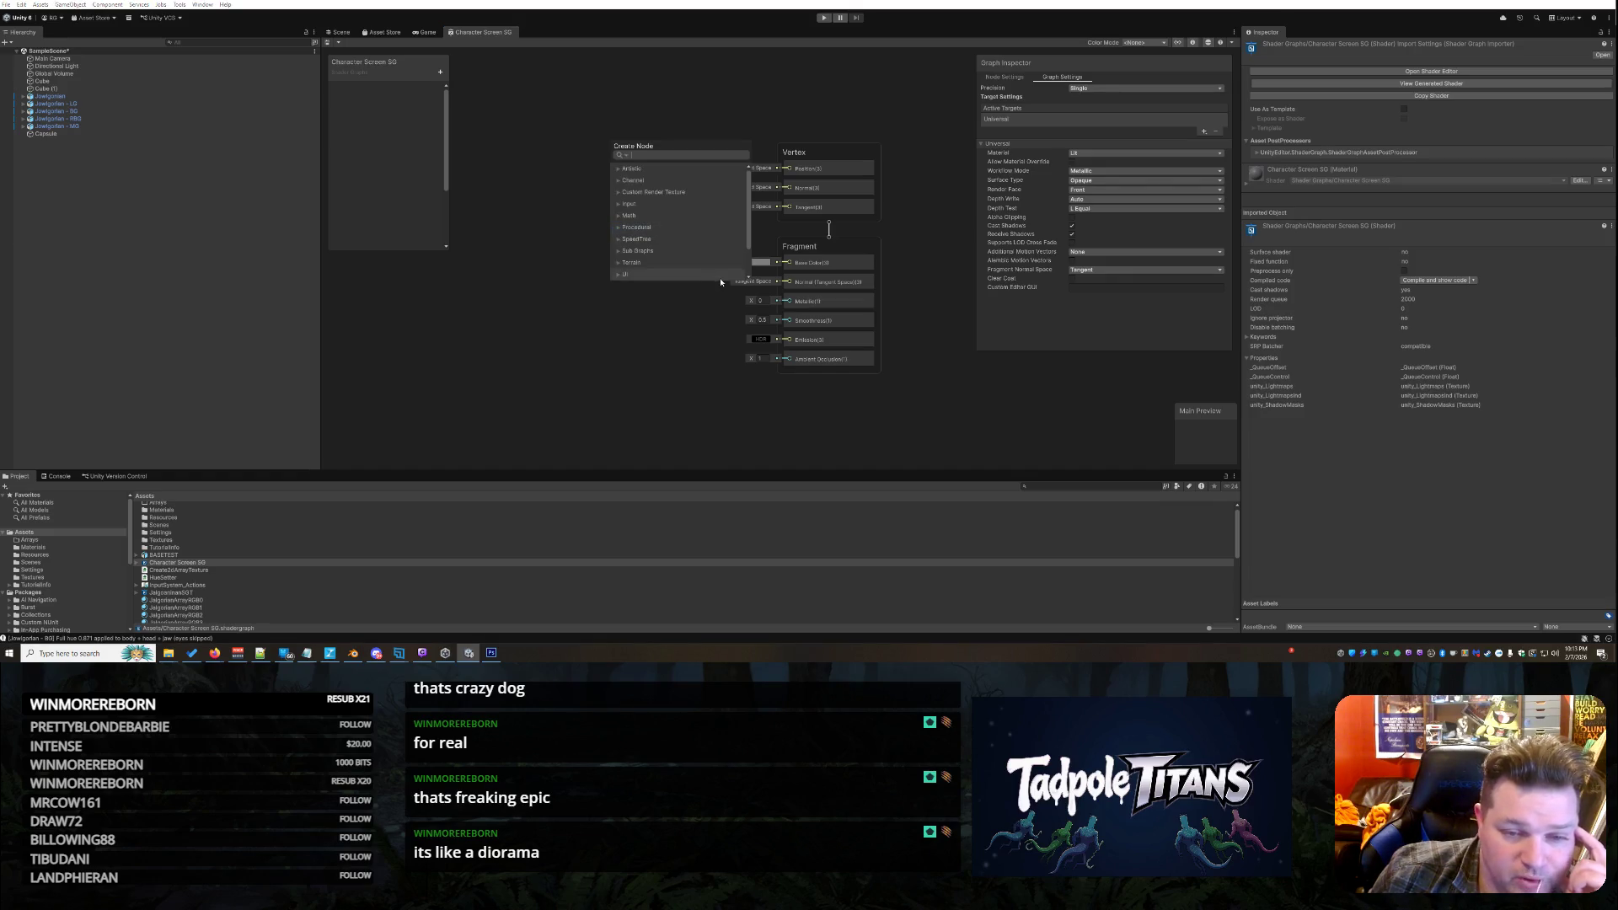
pyautogui.moveTo(751, 229)
pyautogui.mouseDown()
pyautogui.moveTo(750, 254)
pyautogui.moveTo(751, 190)
pyautogui.mouseUp()
pyautogui.moveTo(659, 153); pyautogui.dragTo(513, 192)
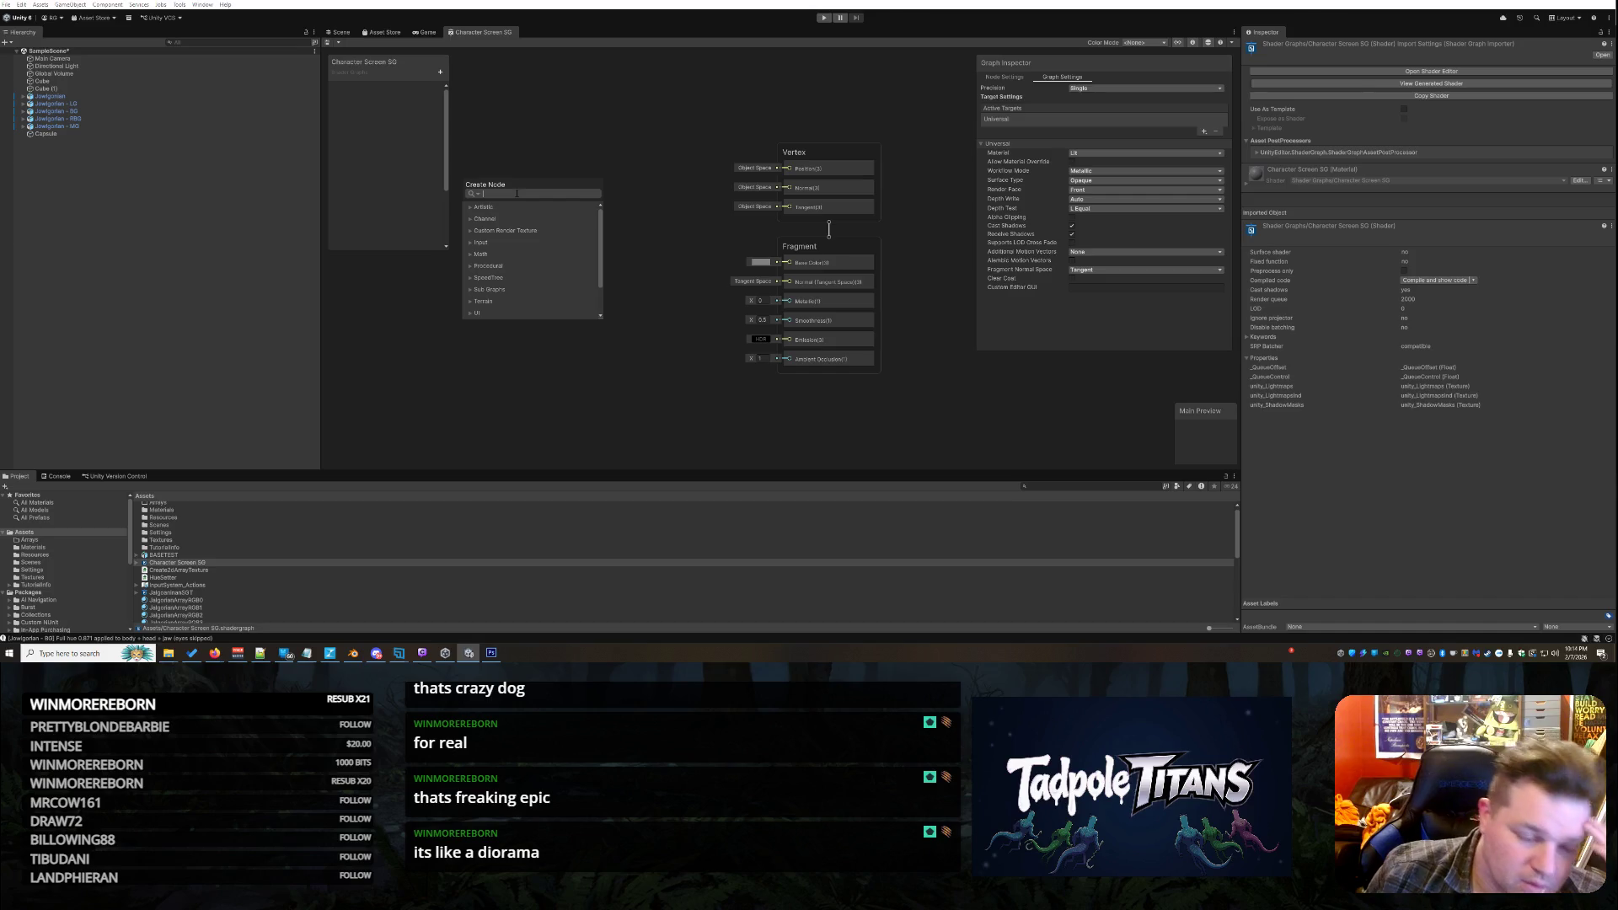
pyautogui.scroll(-2, 532, 273)
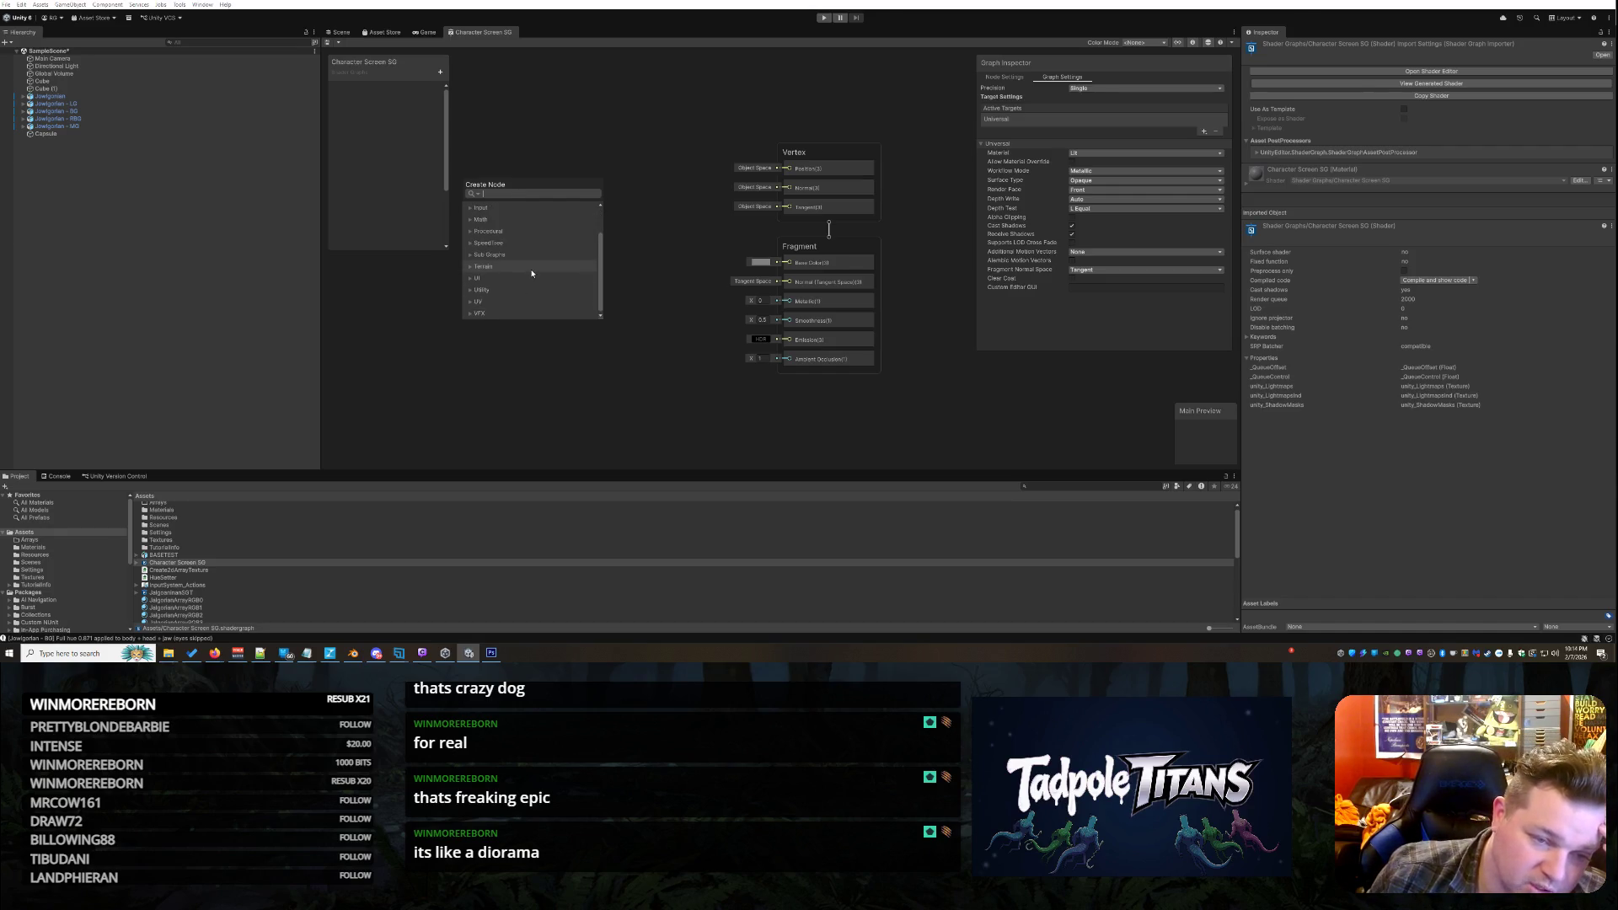
pyautogui.click(470, 266)
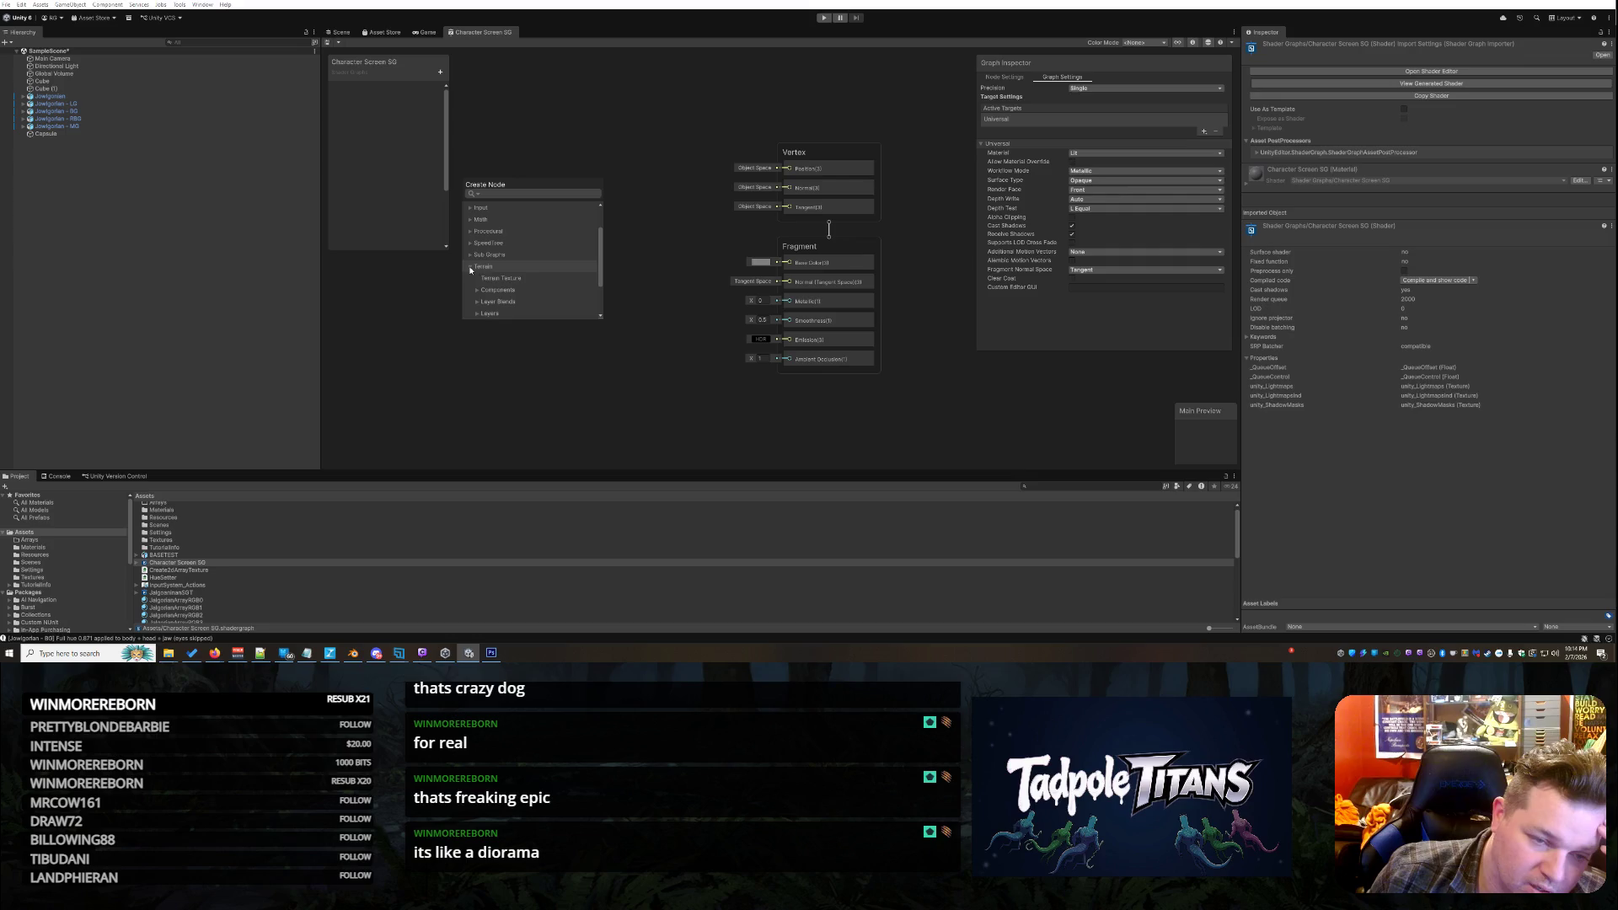
pyautogui.scroll(2, 532, 276)
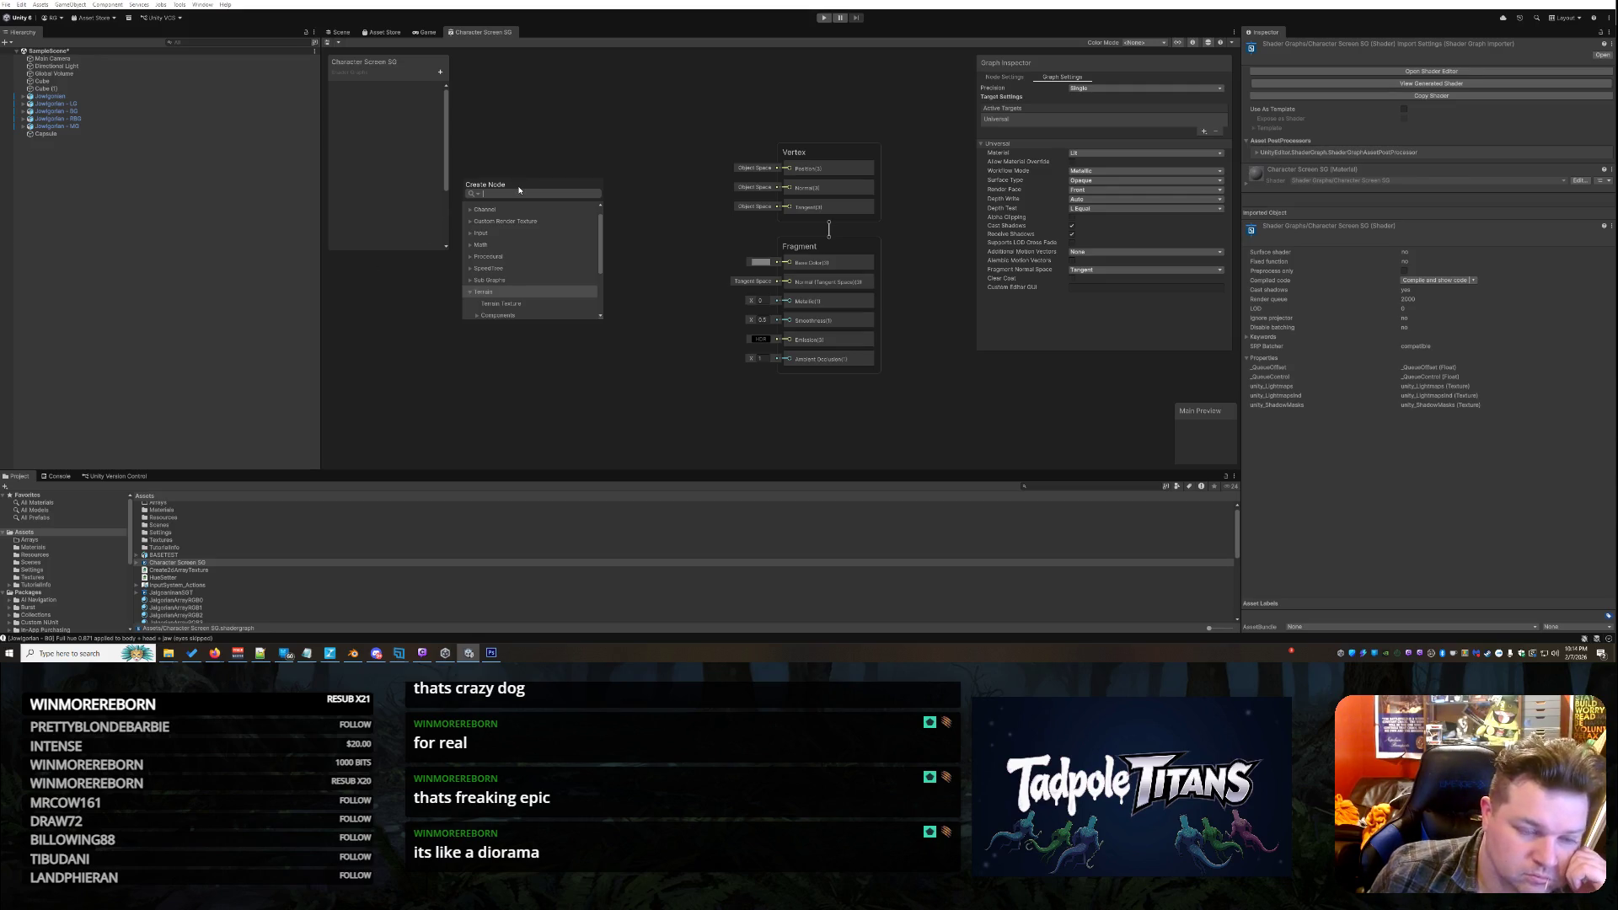
# Search 'position' in the node window and add a Position node to the graph
pyautogui.press('Left')
pyautogui.press('Up')
pyautogui.press('Up')
pyautogui.press('Up')
pyautogui.write('w')
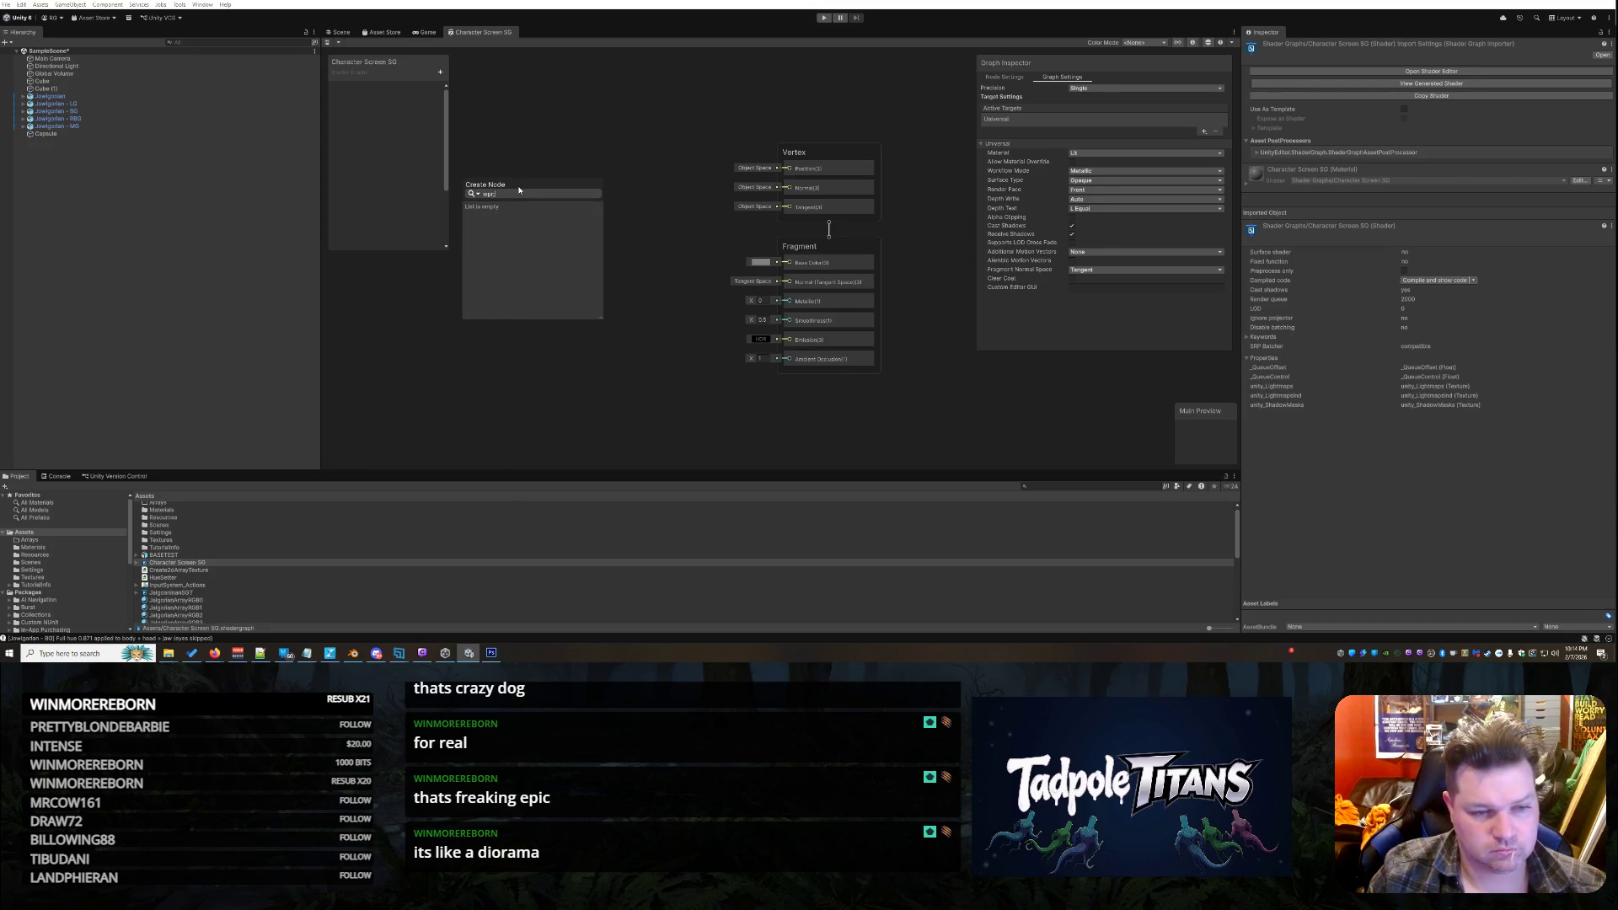
pyautogui.write('orld')
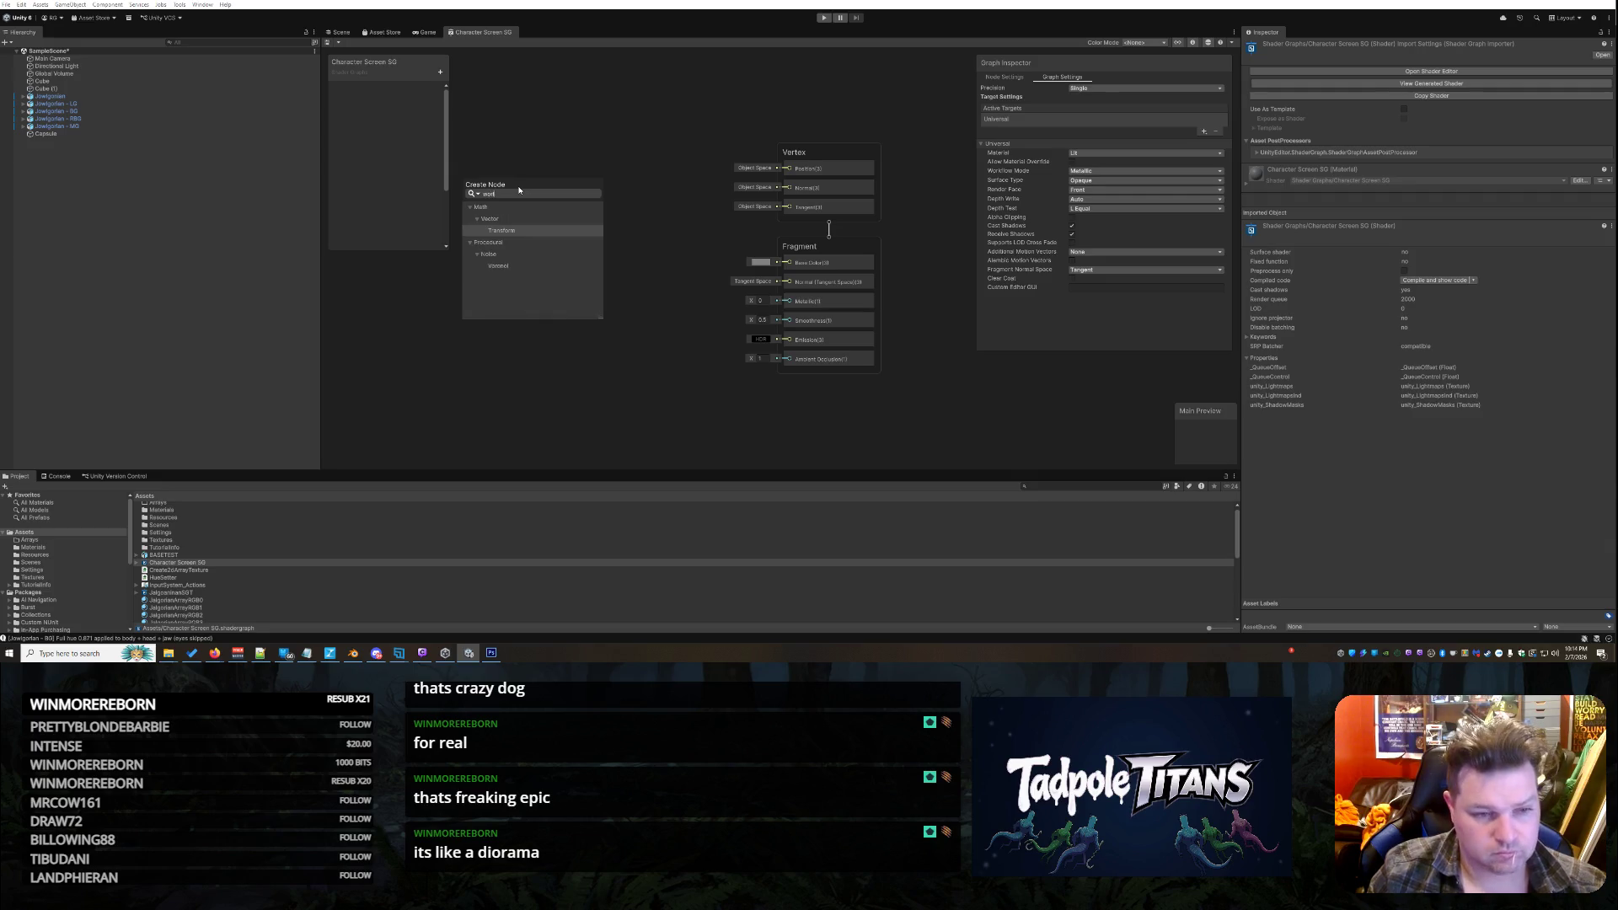
pyautogui.press('BackSpace')
pyautogui.press('BackSpace')
pyautogui.press('BackSpace')
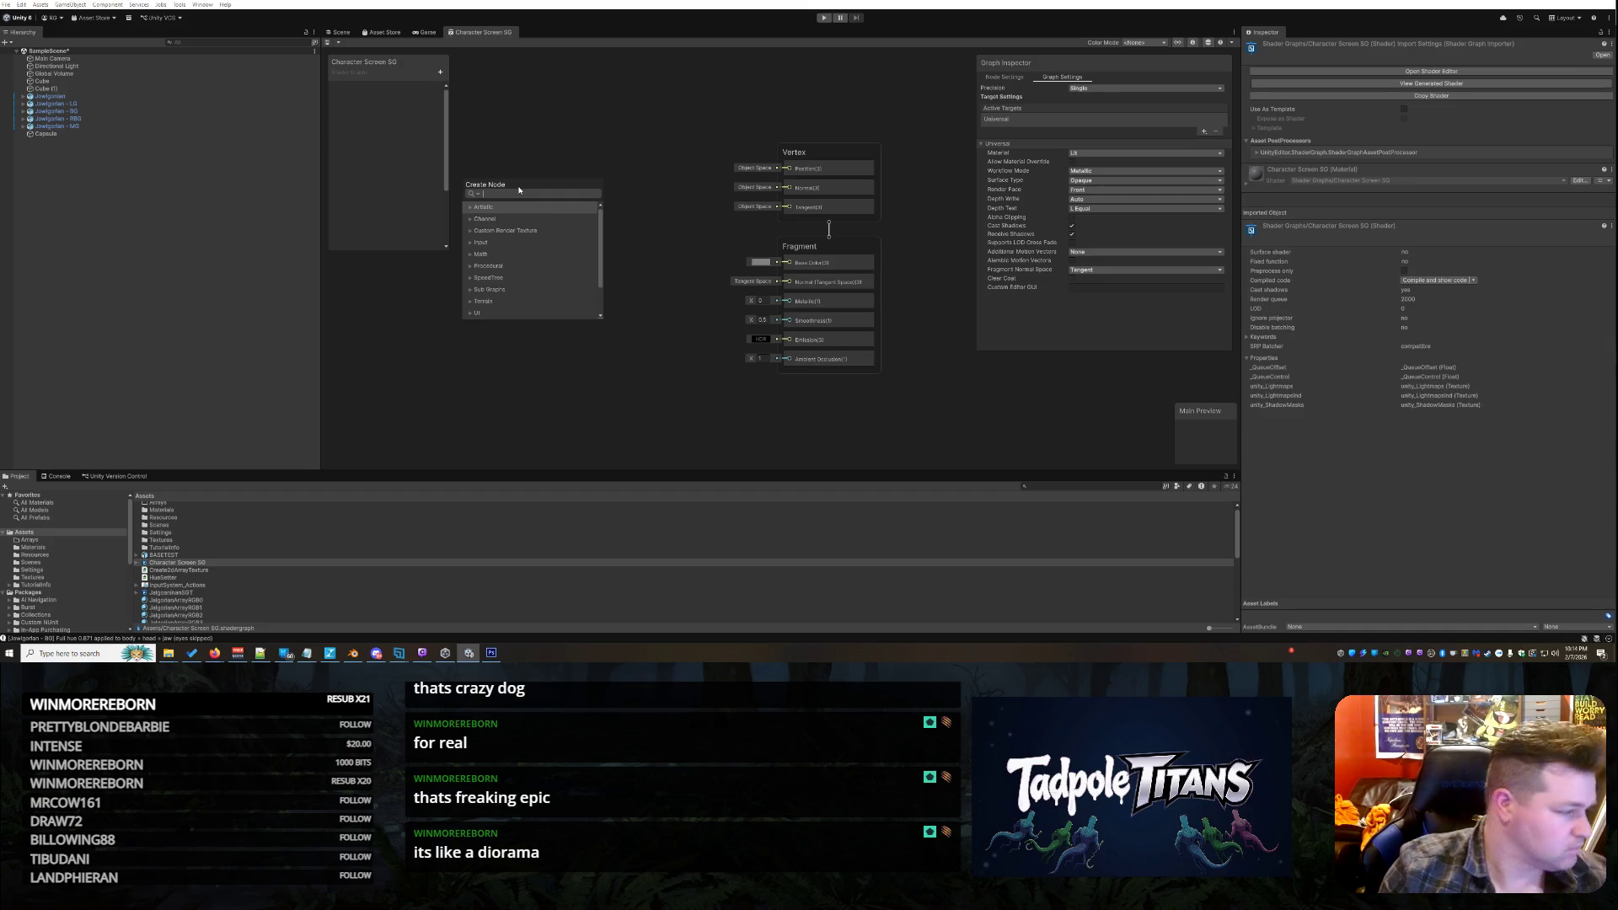
pyautogui.write('position')
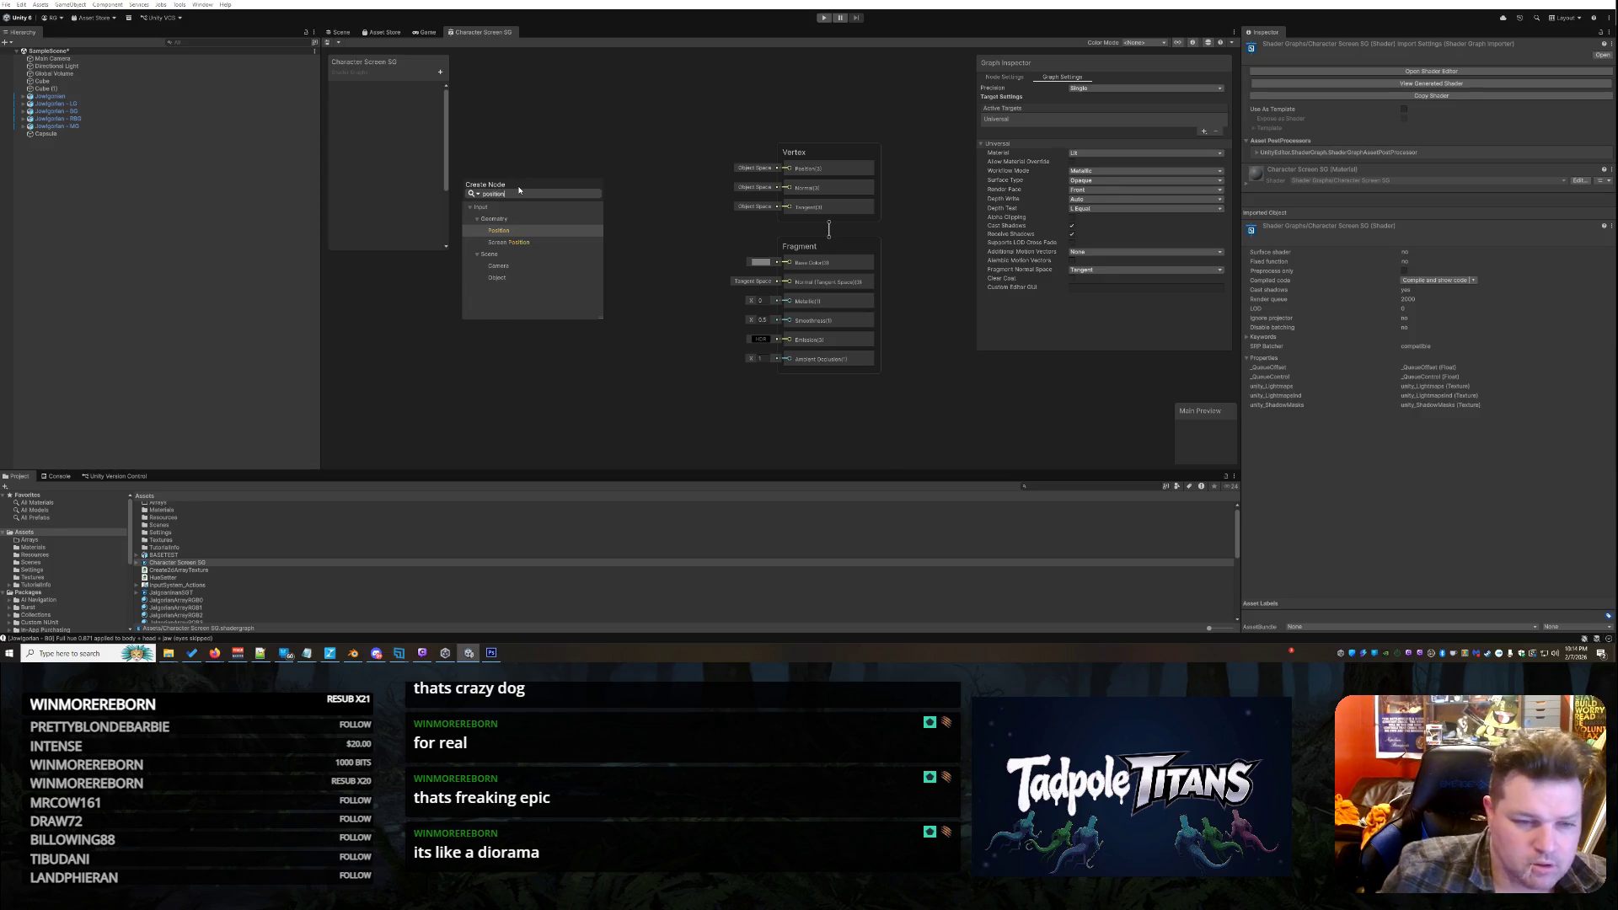
pyautogui.click(499, 230)
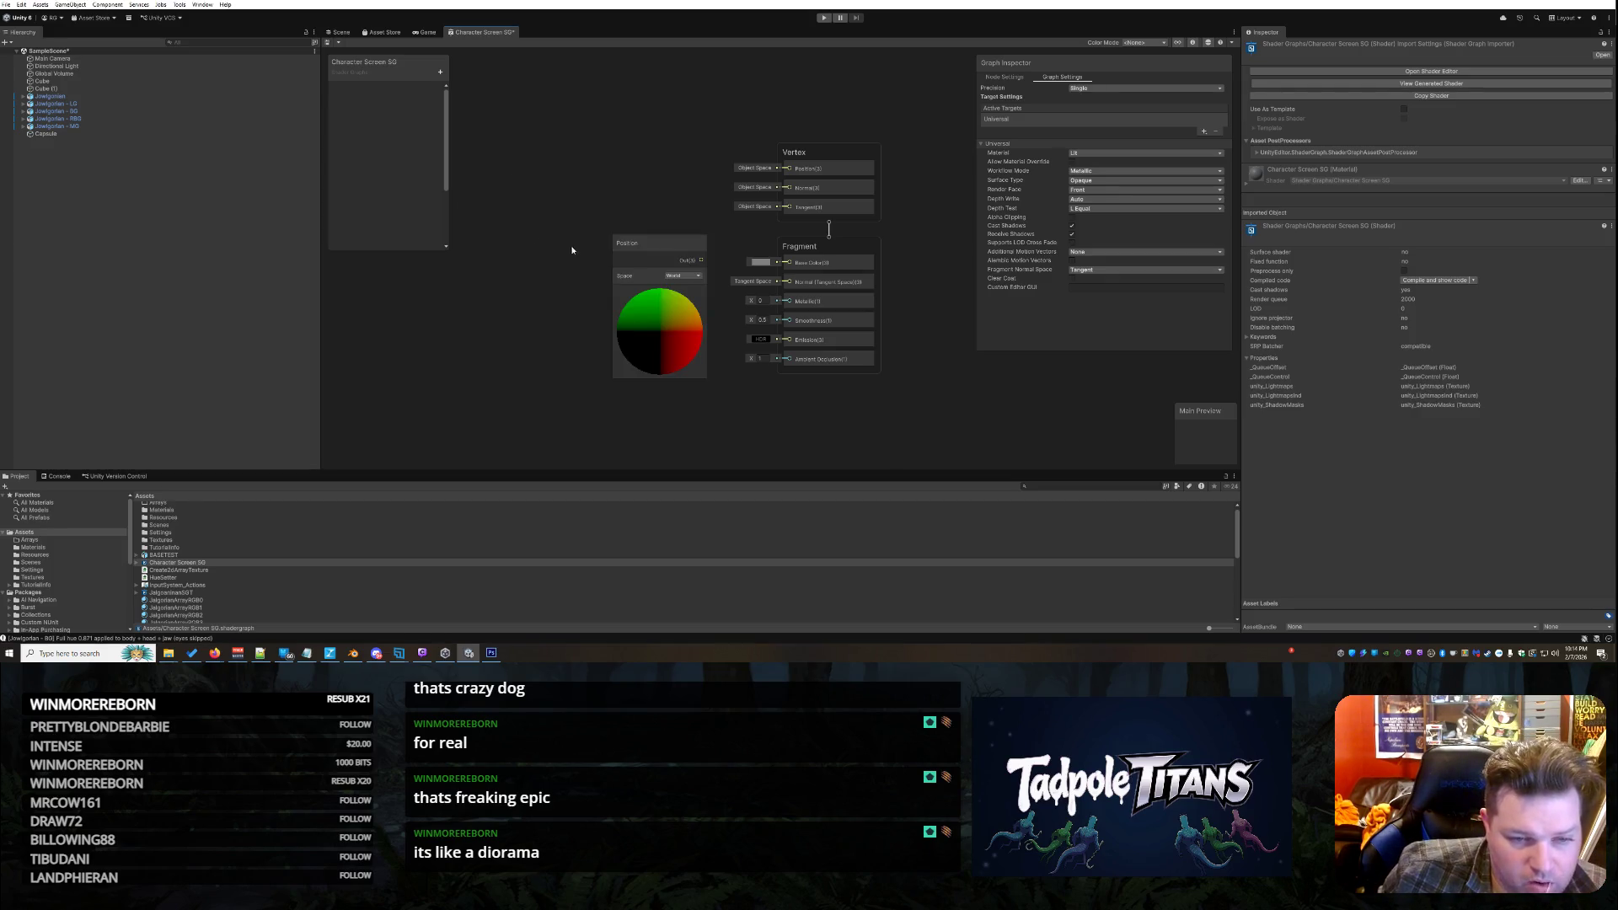
# Move the Position node up-left of the master stack, leaving its Space on World
pyautogui.moveTo(661, 258); pyautogui.dragTo(550, 207)
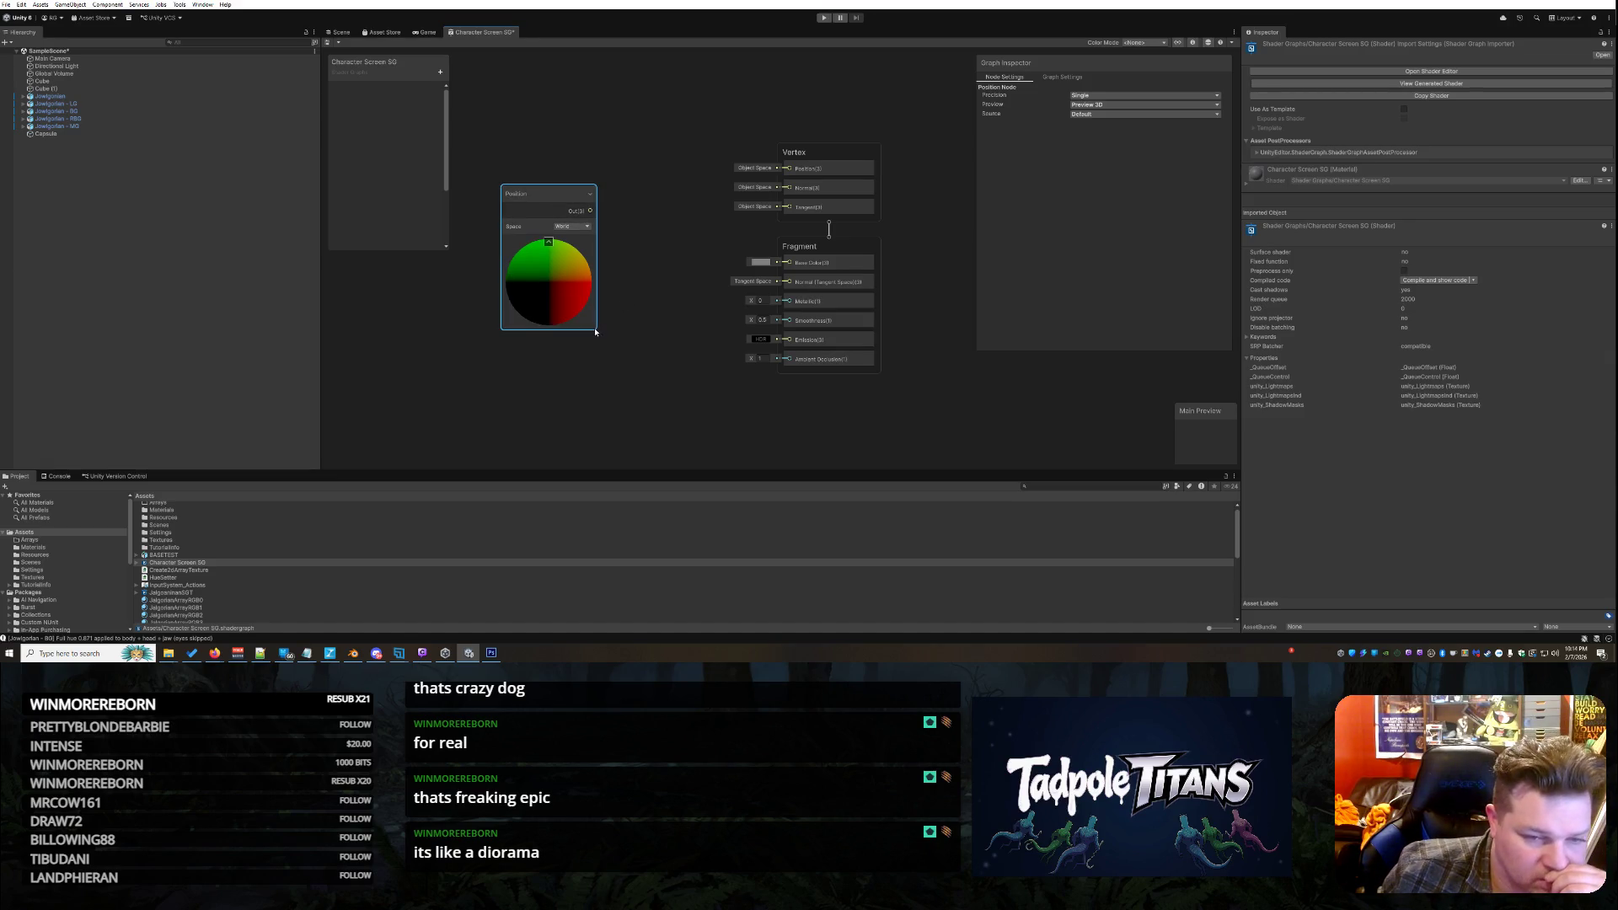
pyautogui.moveTo(595, 330); pyautogui.dragTo(604, 337)
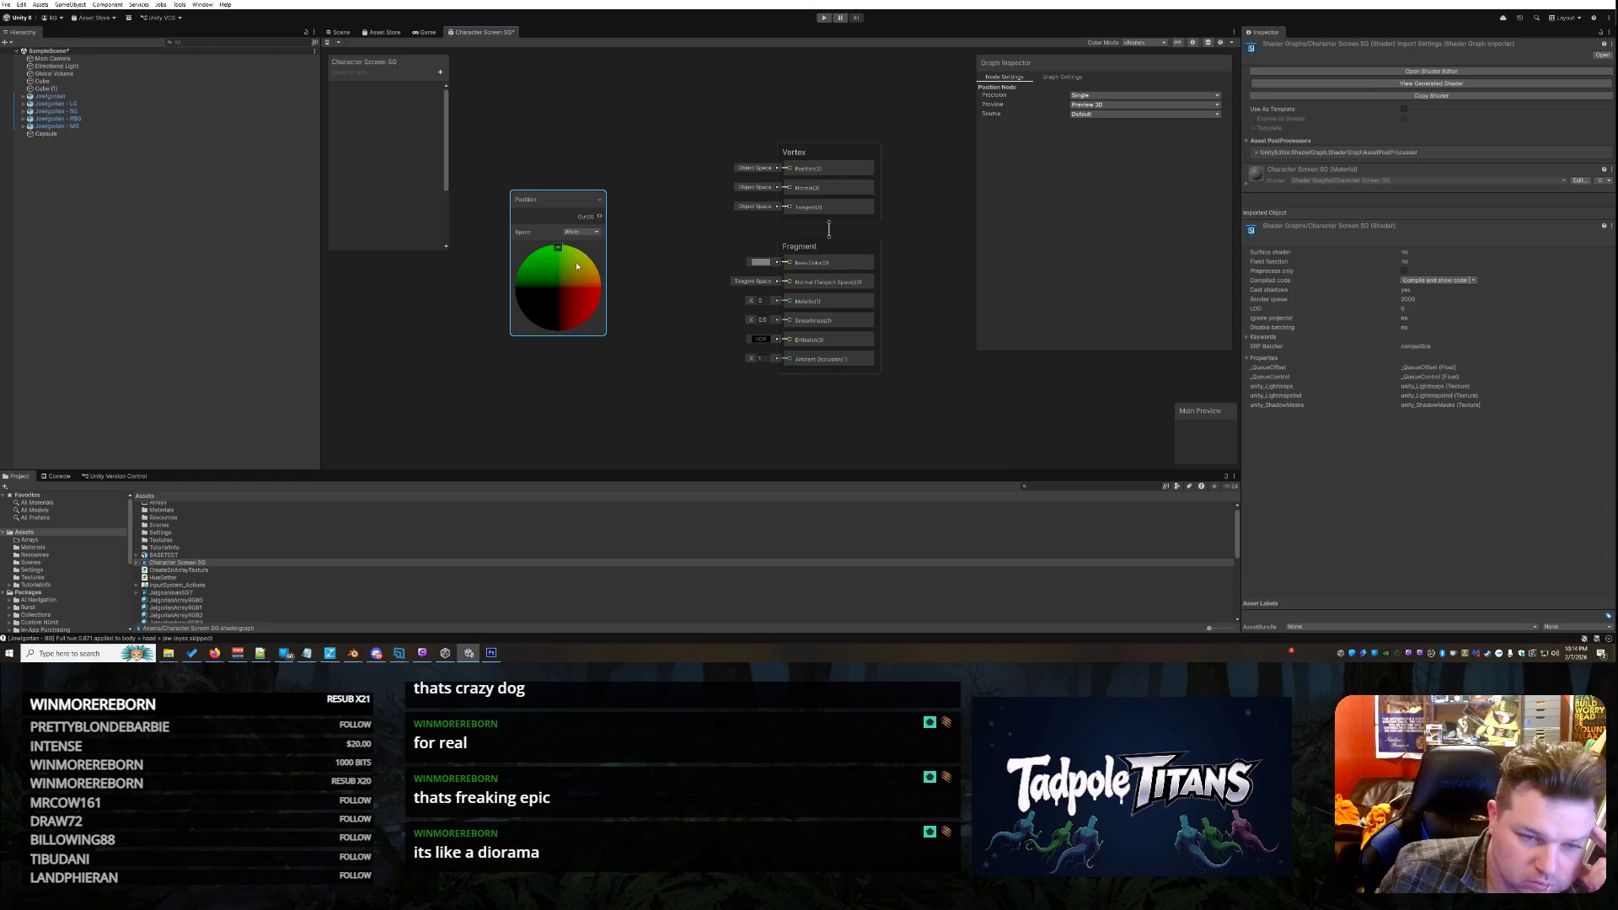
pyautogui.click(583, 234)
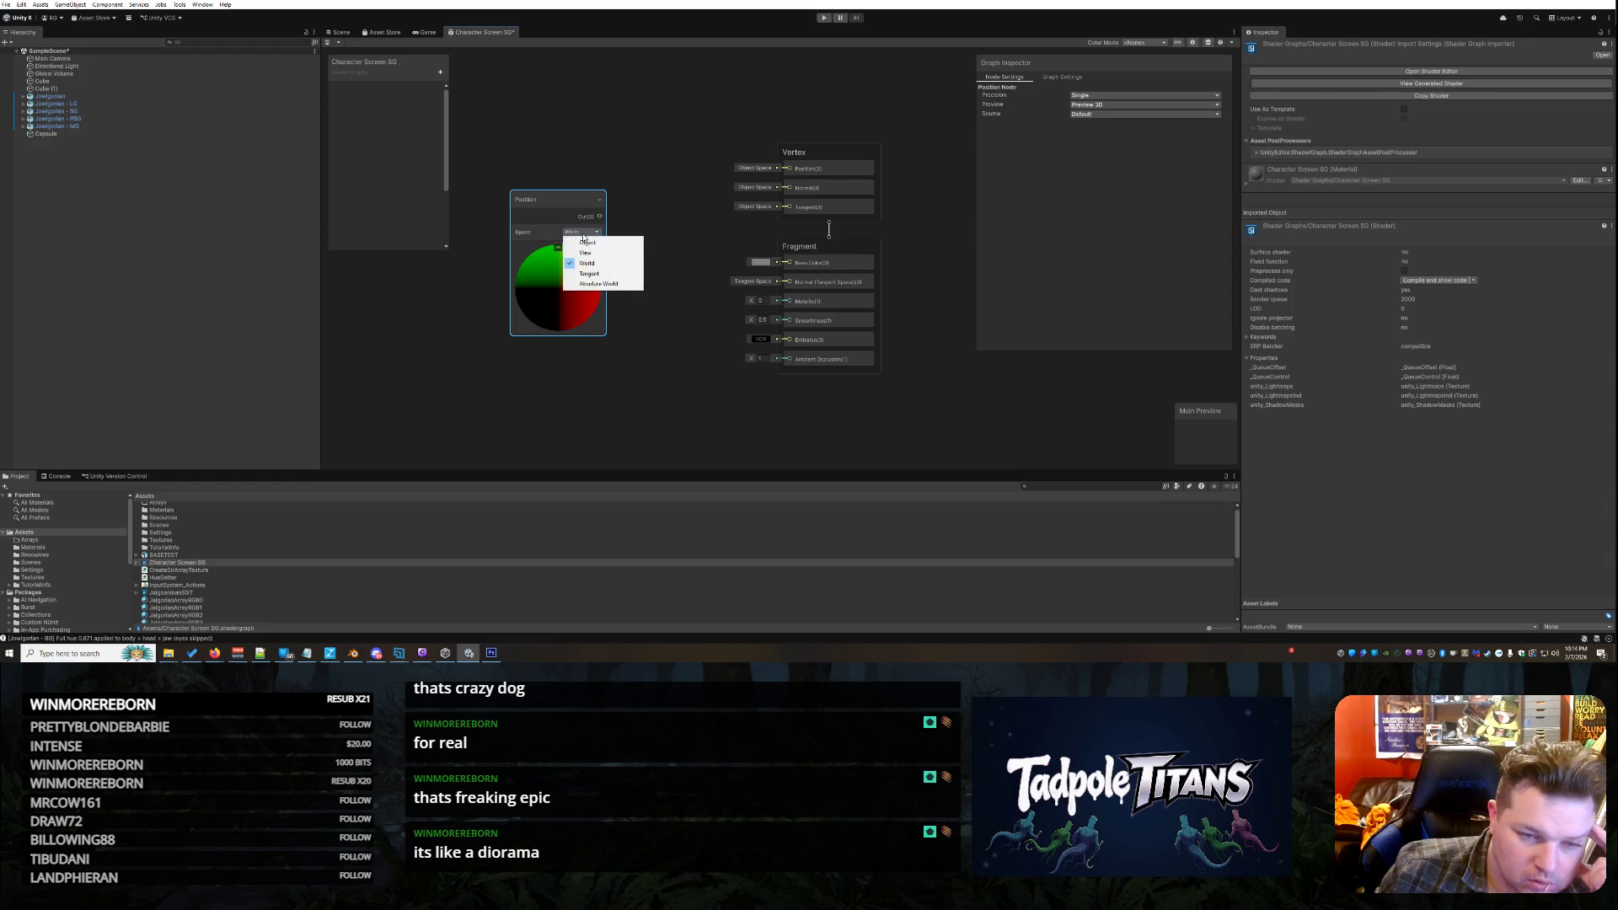
pyautogui.click(559, 247)
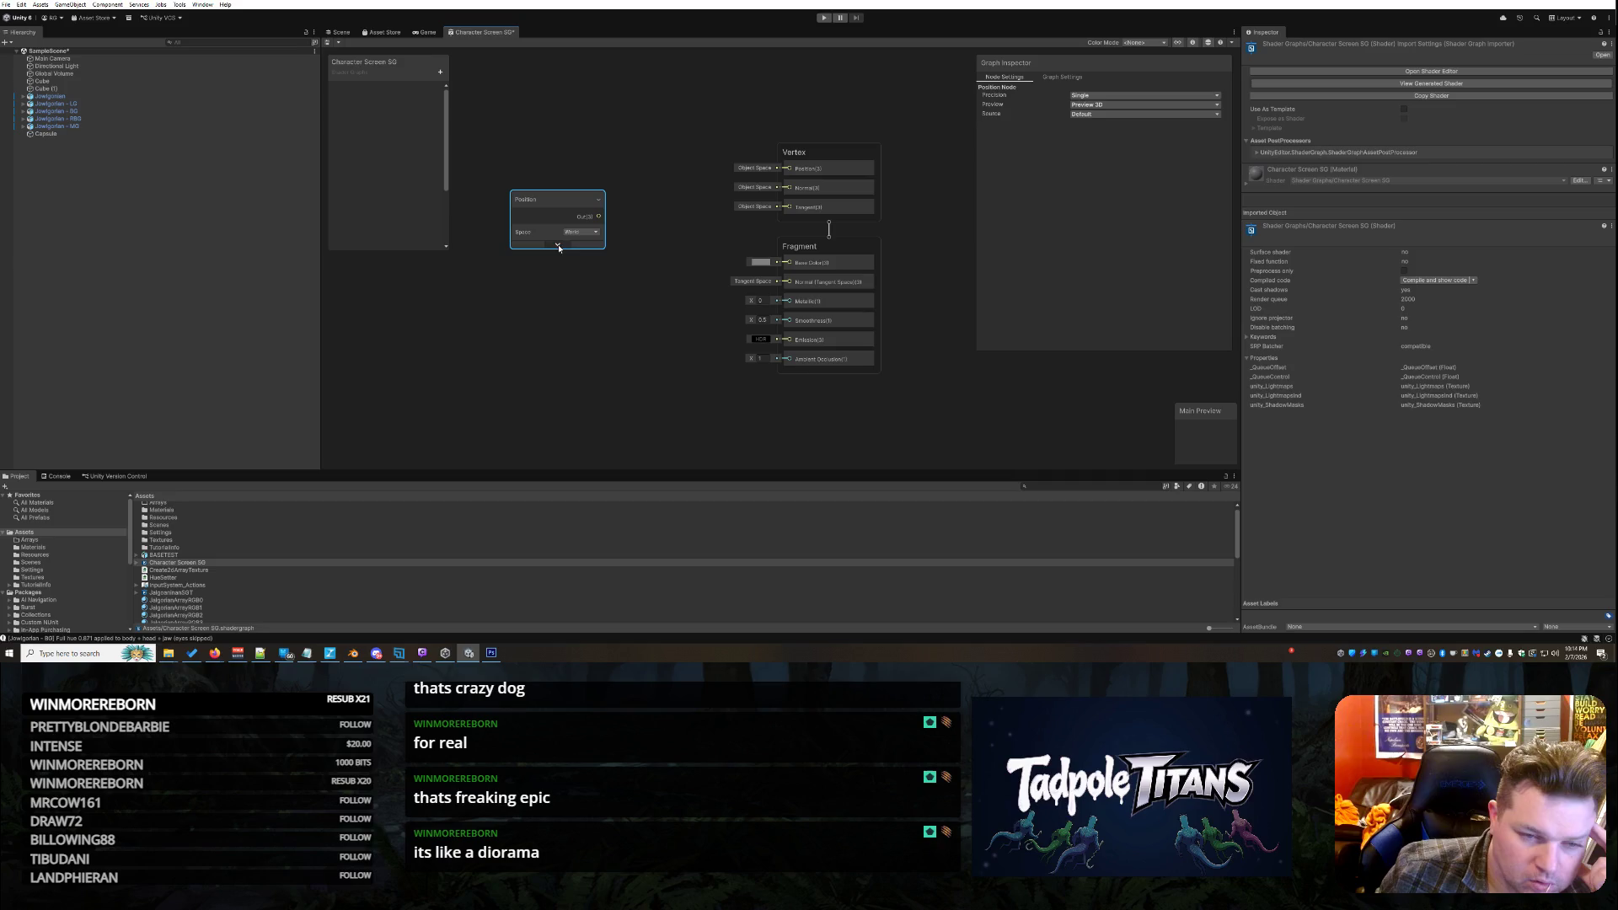
pyautogui.moveTo(562, 210); pyautogui.dragTo(533, 146)
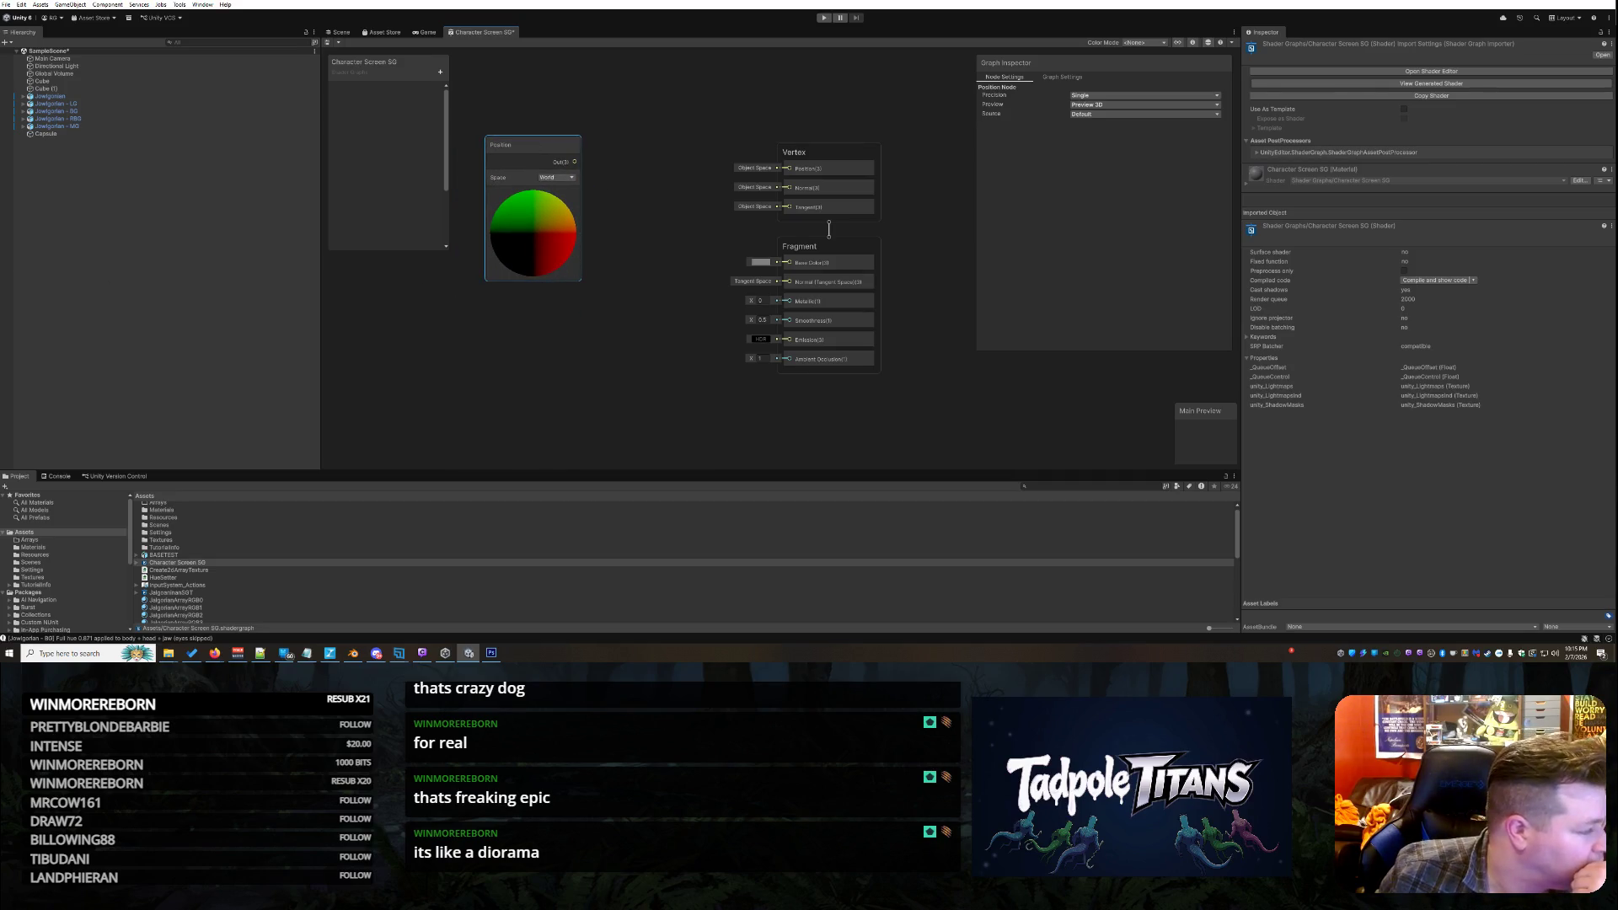
# Add a Tiling And Offset node under Position and wire Position Out into its UV
pyautogui.rightClick(541, 328)
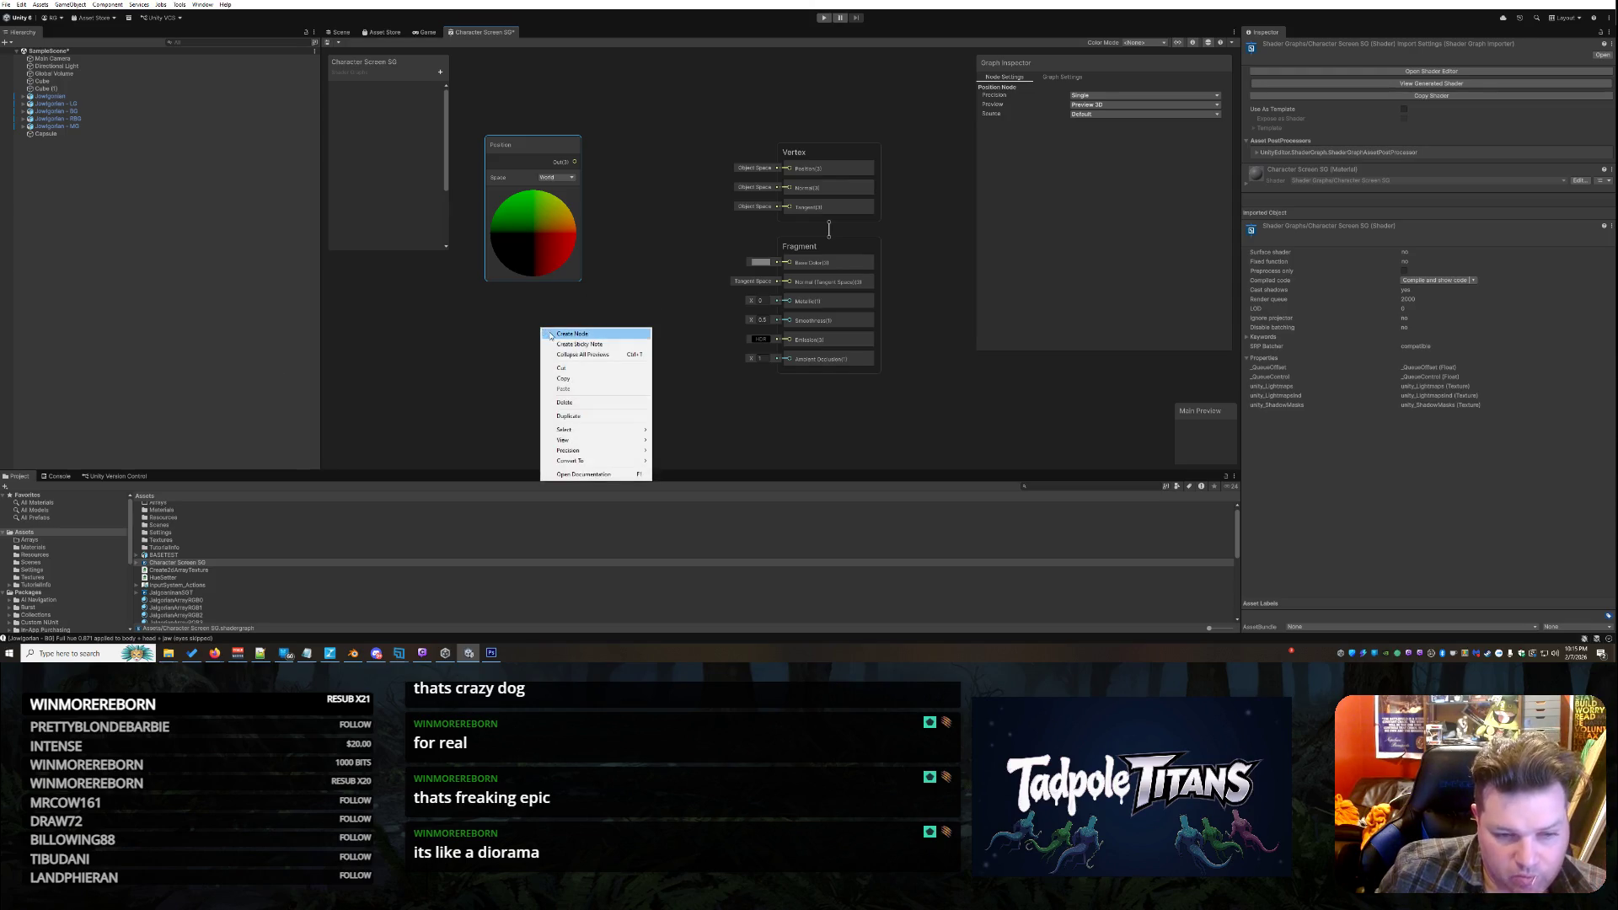
pyautogui.click(552, 334)
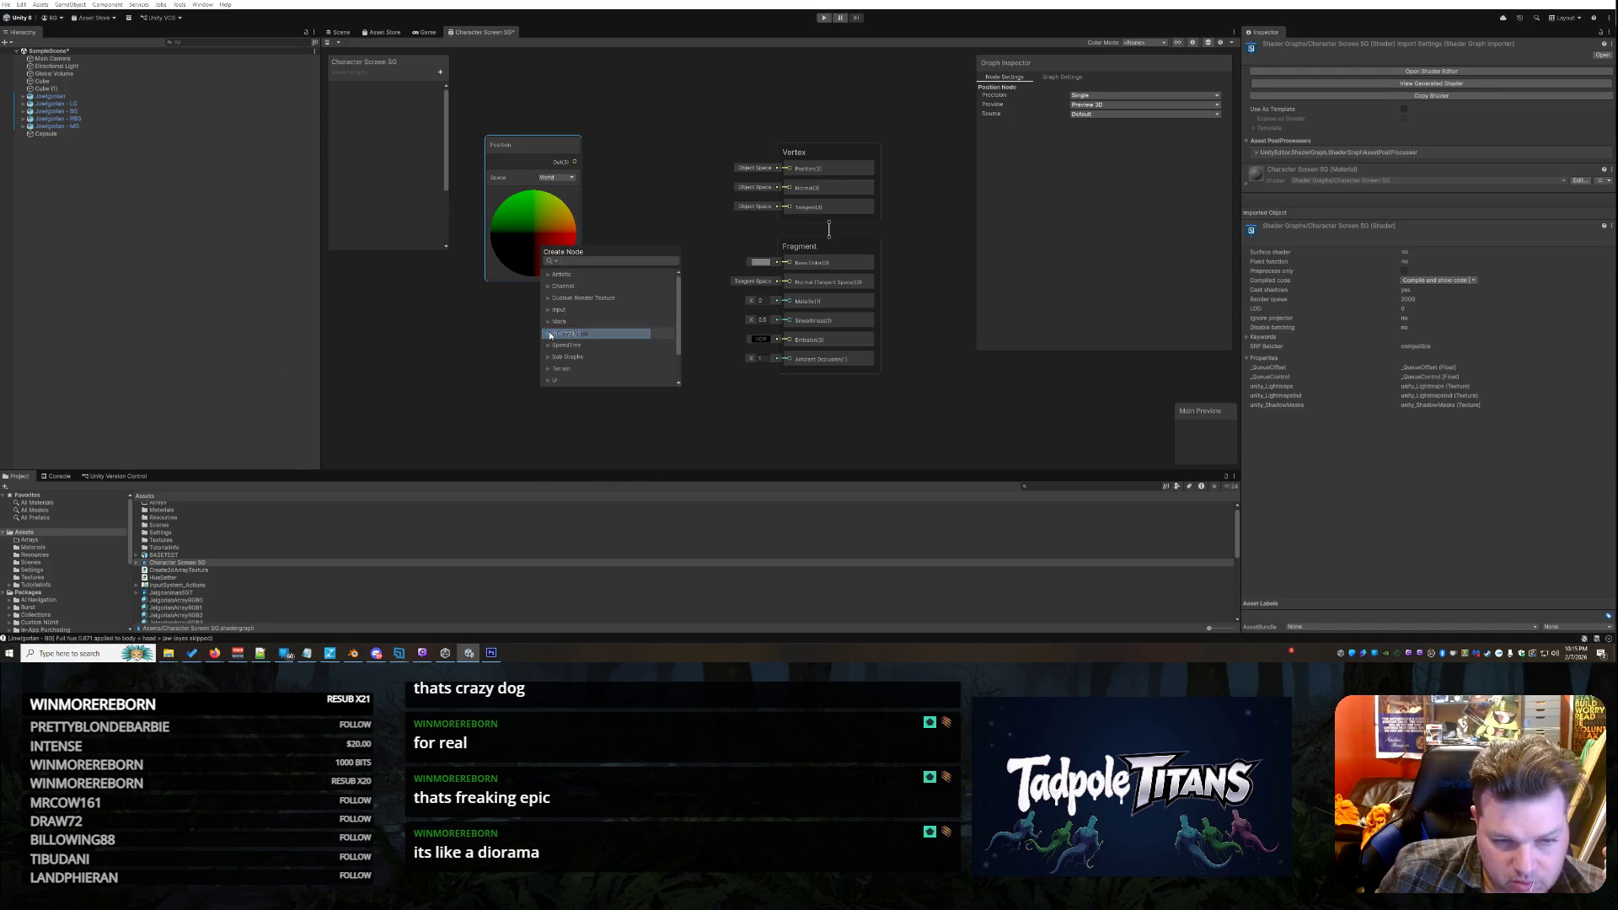
pyautogui.write('back')
pyautogui.press('BackSpace')
pyautogui.press('BackSpace')
pyautogui.press('BackSpace')
pyautogui.write('tiling')
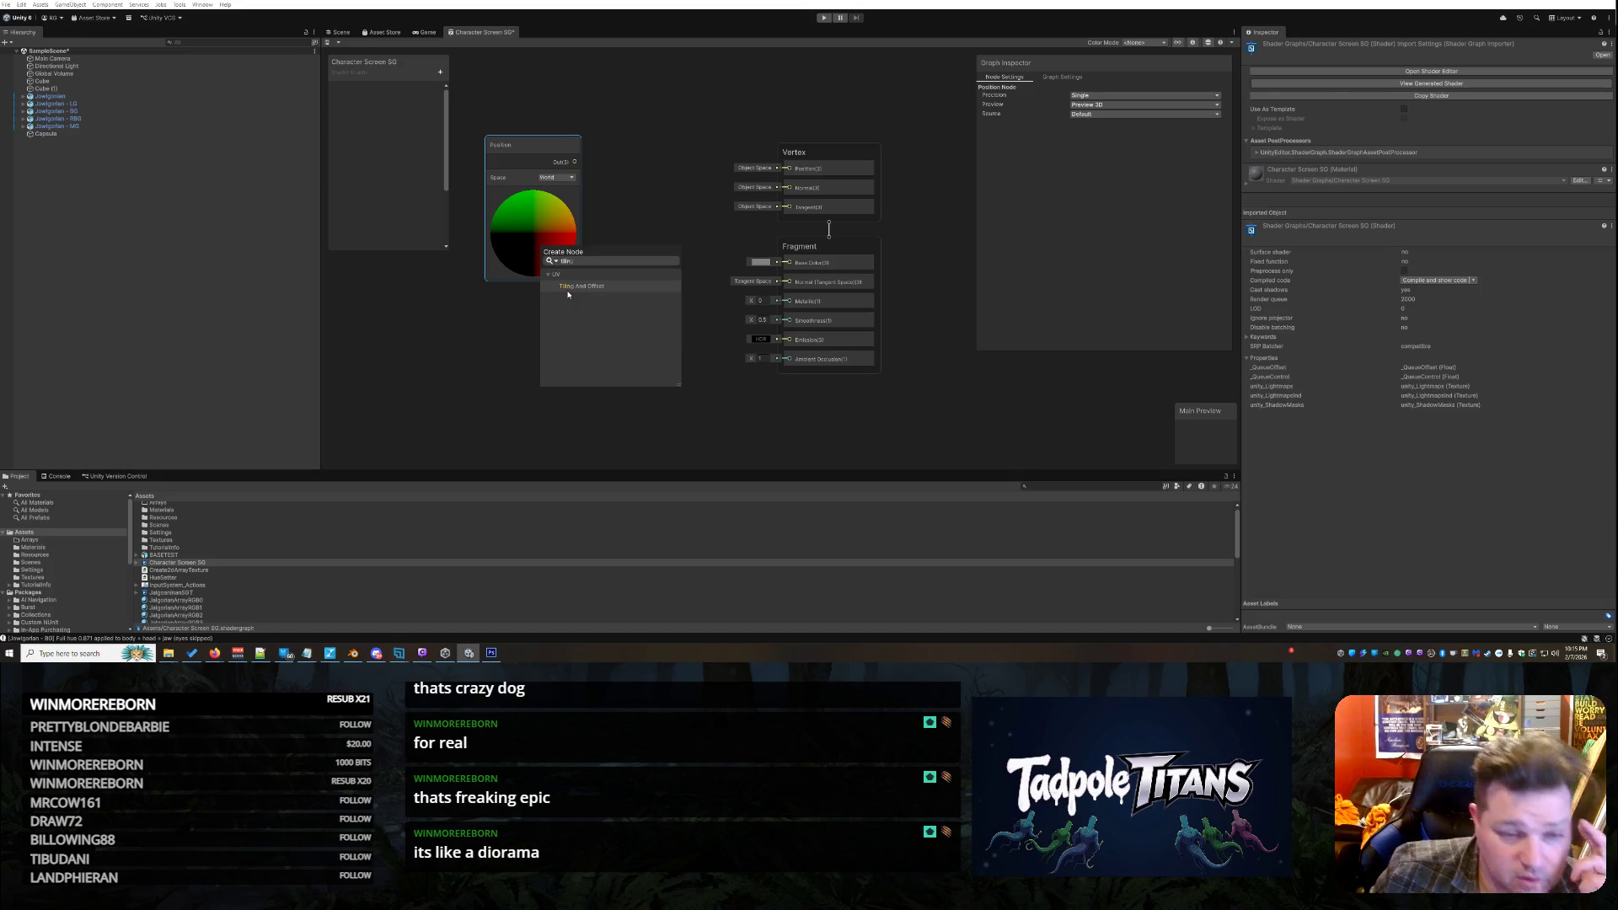
pyautogui.click(590, 288)
pyautogui.moveTo(586, 352)
pyautogui.mouseDown()
pyautogui.moveTo(666, 221)
pyautogui.moveTo(632, 237)
pyautogui.moveTo(551, 354)
pyautogui.mouseUp()
pyautogui.moveTo(529, 145)
pyautogui.mouseDown()
pyautogui.moveTo(508, 106)
pyautogui.moveTo(519, 85)
pyautogui.moveTo(535, 135)
pyautogui.mouseUp()
pyautogui.moveTo(554, 378); pyautogui.dragTo(546, 305)
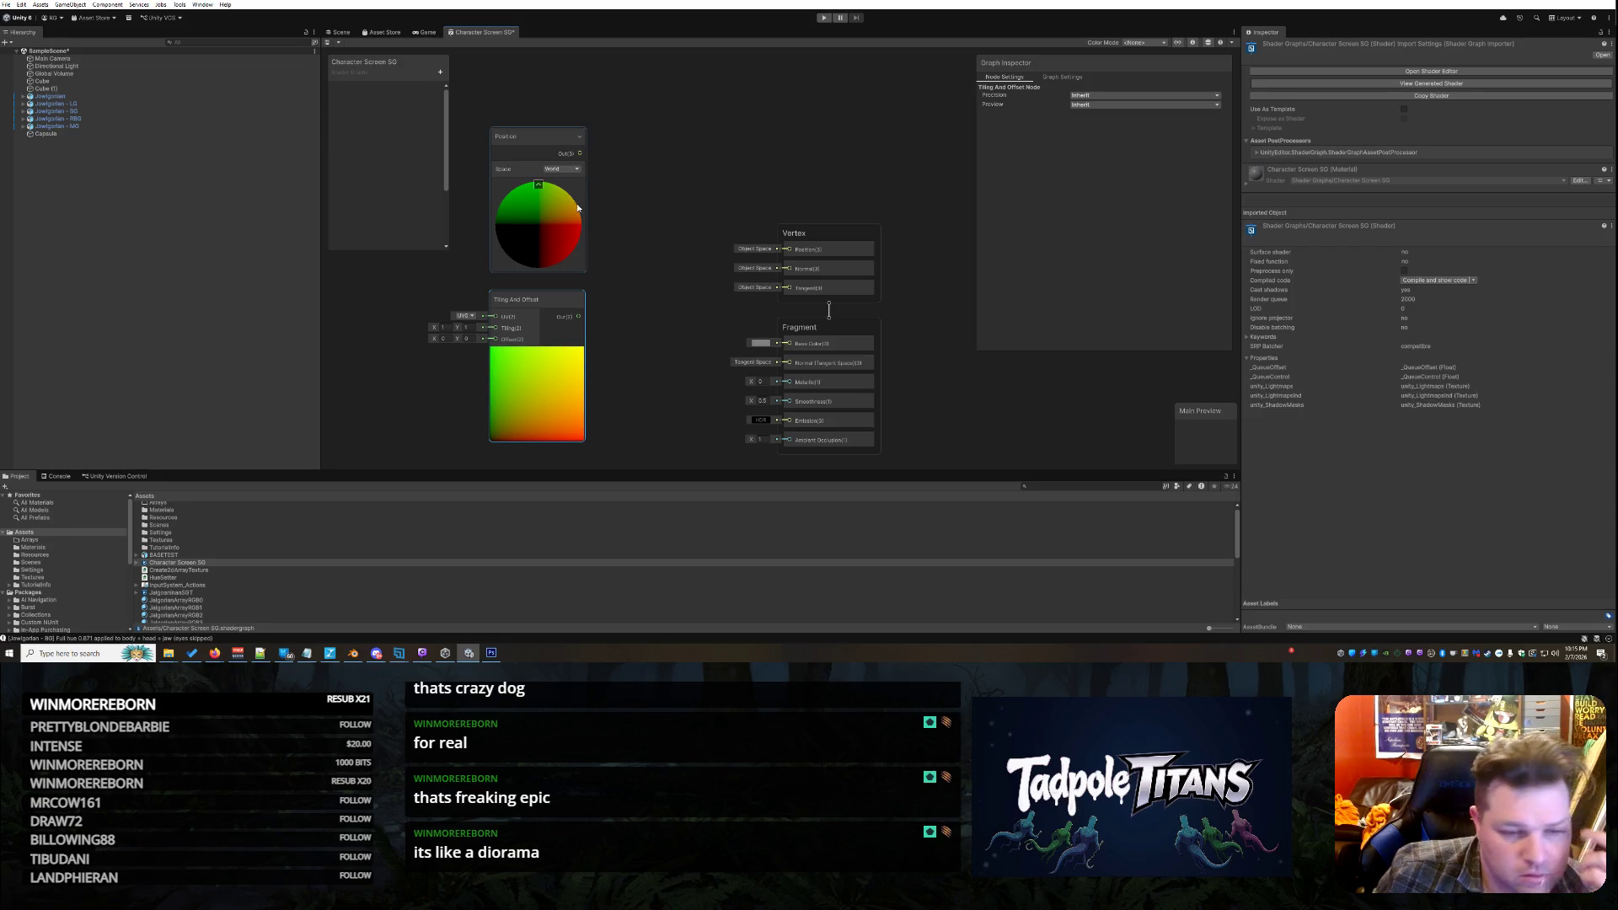
pyautogui.moveTo(579, 153)
pyautogui.mouseDown()
pyautogui.moveTo(623, 202)
pyautogui.moveTo(627, 257)
pyautogui.moveTo(588, 294)
pyautogui.moveTo(495, 316)
pyautogui.moveTo(667, 143)
pyautogui.mouseUp()
# Rearrange the Position and Tiling And Offset nodes and move Vertex and Fragment blocks up-right
pyautogui.moveTo(534, 154)
pyautogui.mouseDown()
pyautogui.moveTo(513, 92)
pyautogui.moveTo(526, 154)
pyautogui.moveTo(517, 145)
pyautogui.mouseUp()
pyautogui.moveTo(639, 177); pyautogui.dragTo(640, 130)
pyautogui.moveTo(828, 287); pyautogui.dragTo(902, 133)
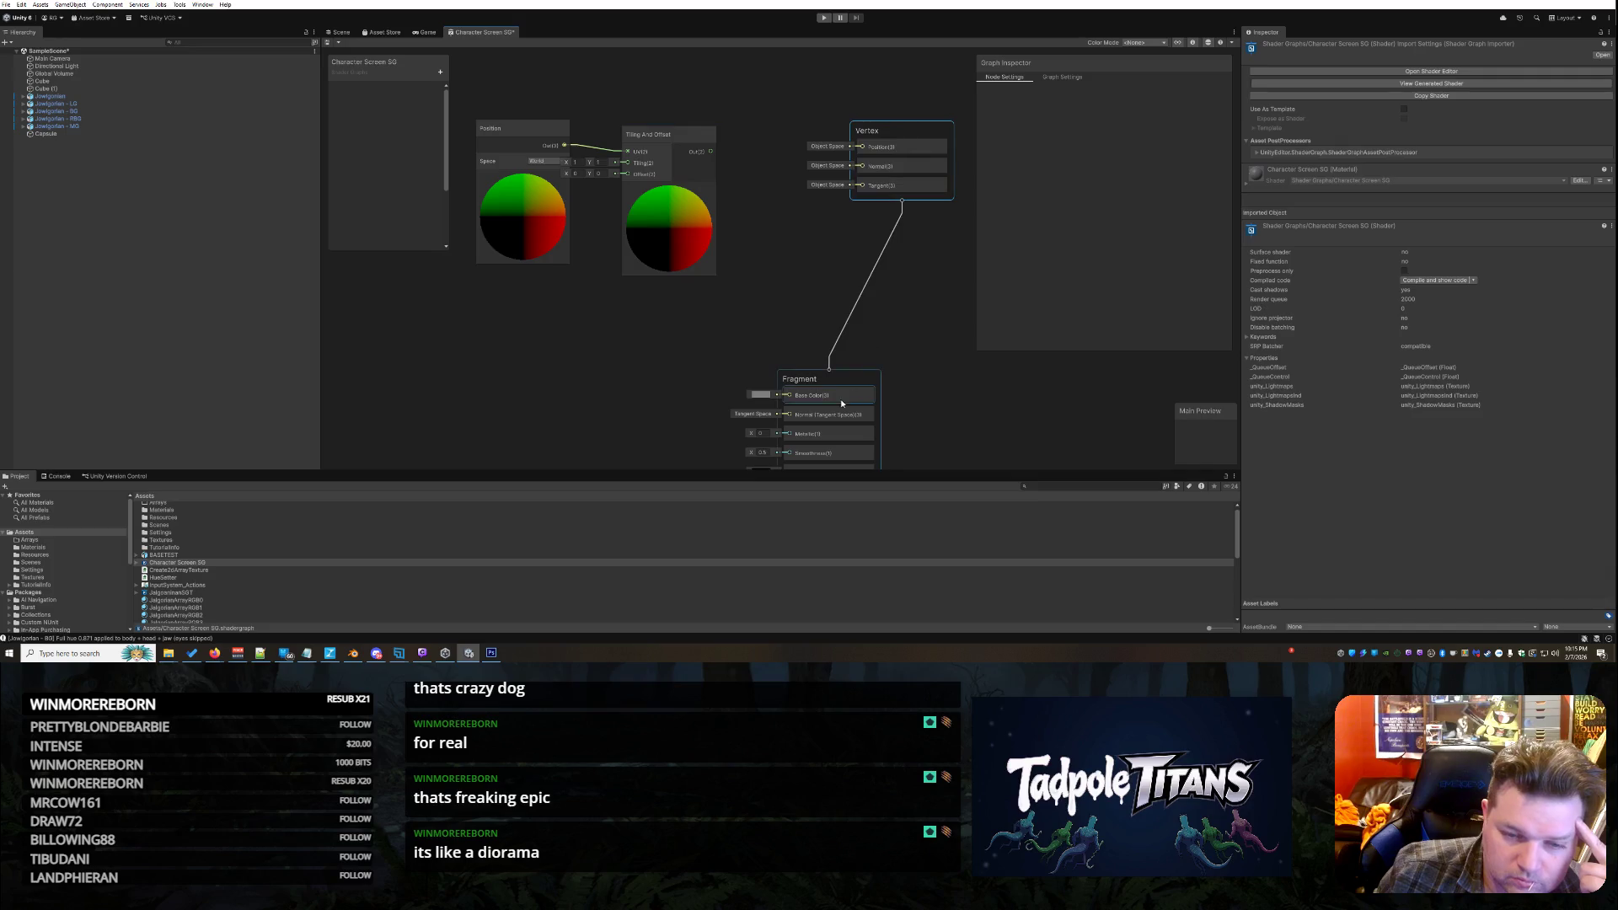
pyautogui.moveTo(837, 381)
pyautogui.mouseDown()
pyautogui.moveTo(886, 228)
pyautogui.moveTo(910, 233)
pyautogui.mouseUp()
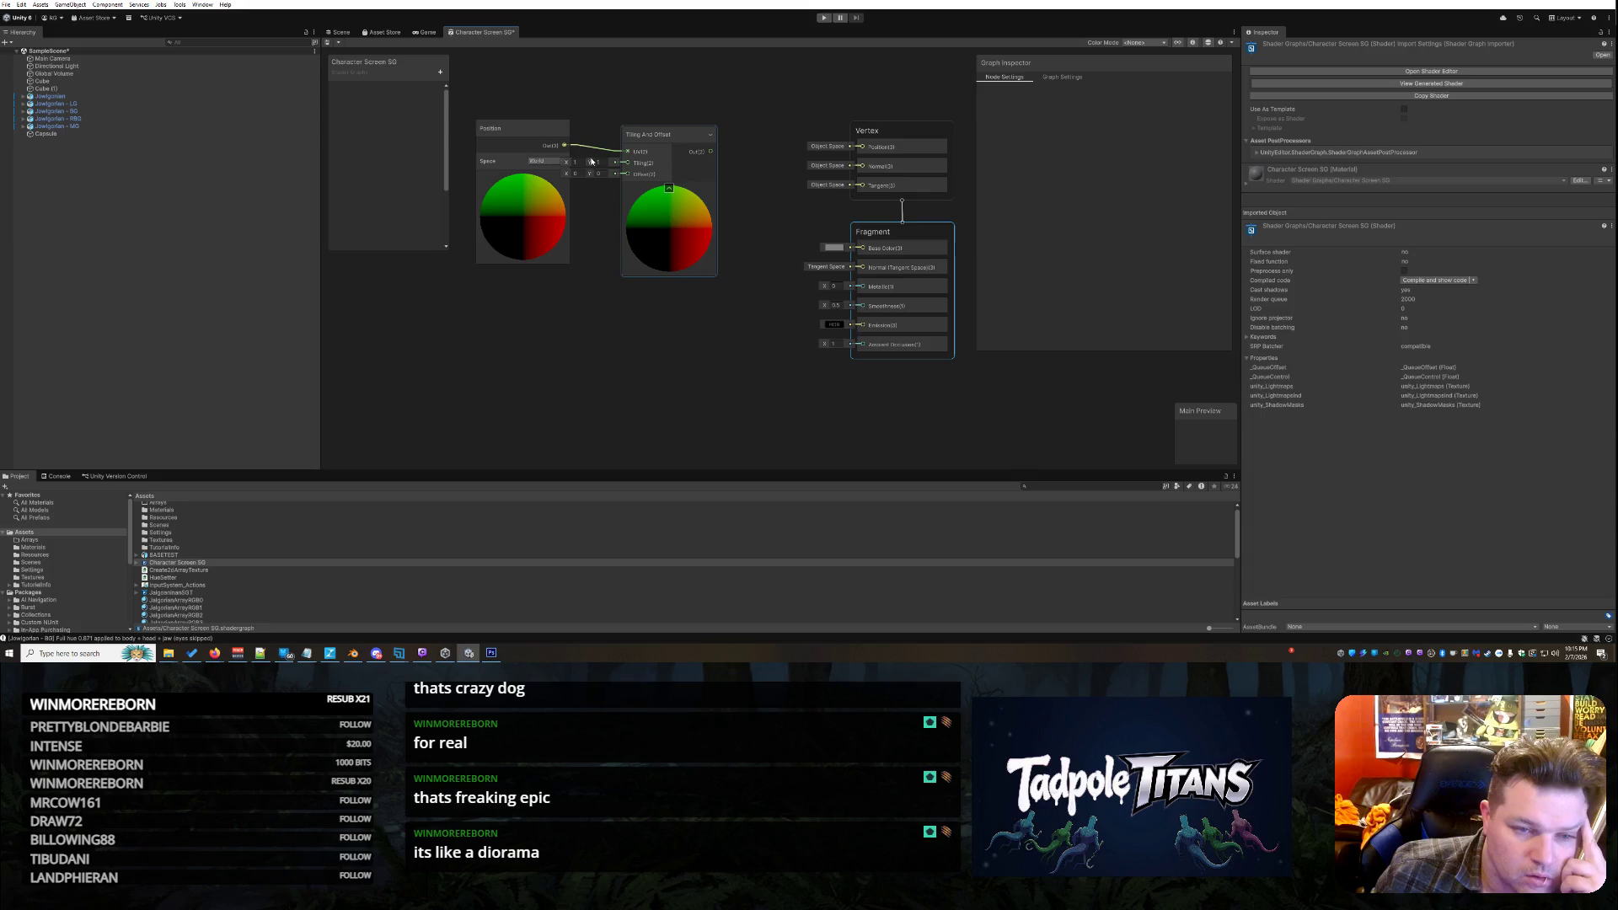
pyautogui.moveTo(518, 135); pyautogui.dragTo(510, 141)
pyautogui.moveTo(670, 133); pyautogui.dragTo(677, 130)
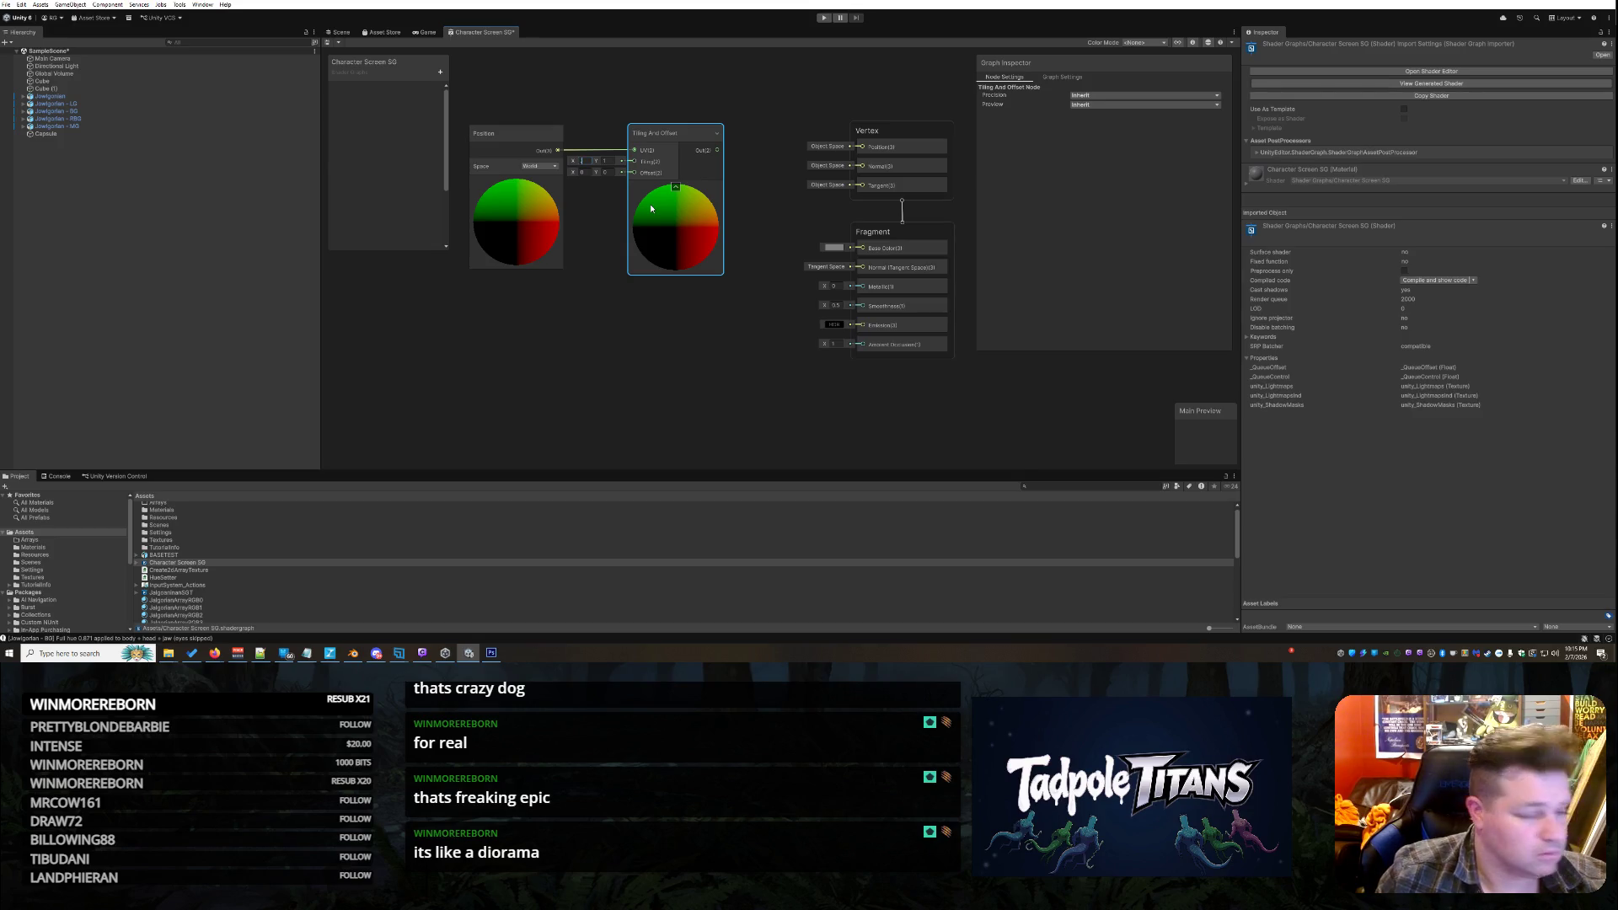
# Set the Tiling And Offset node's Tiling X and Y to 0.2
pyautogui.write('0.2')
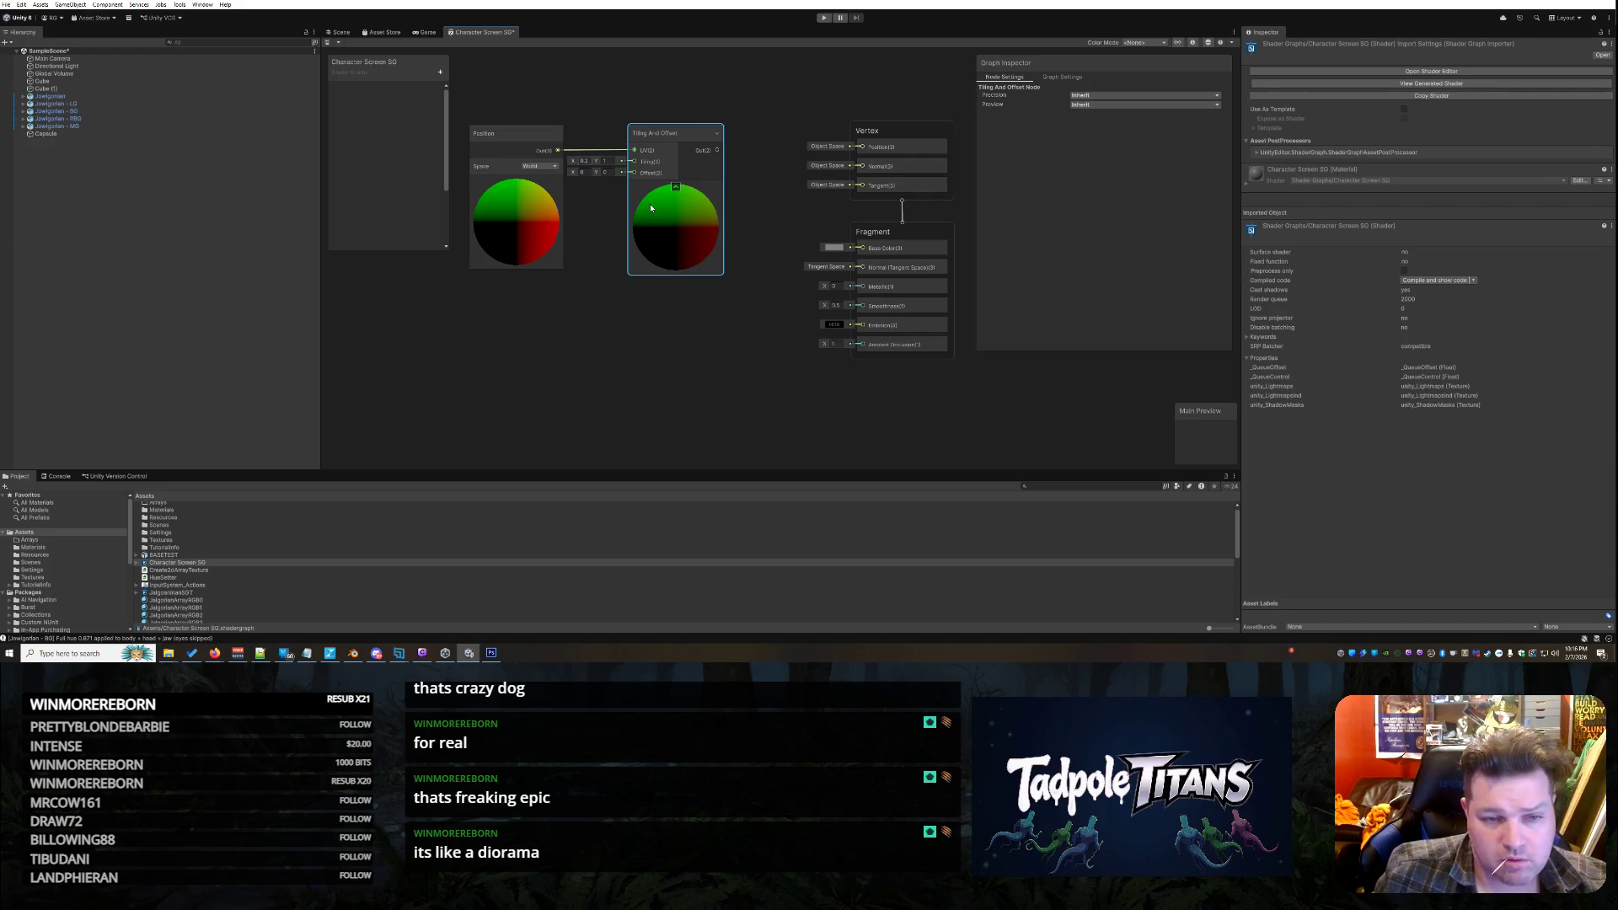
pyautogui.click(609, 160)
pyautogui.write('.2')
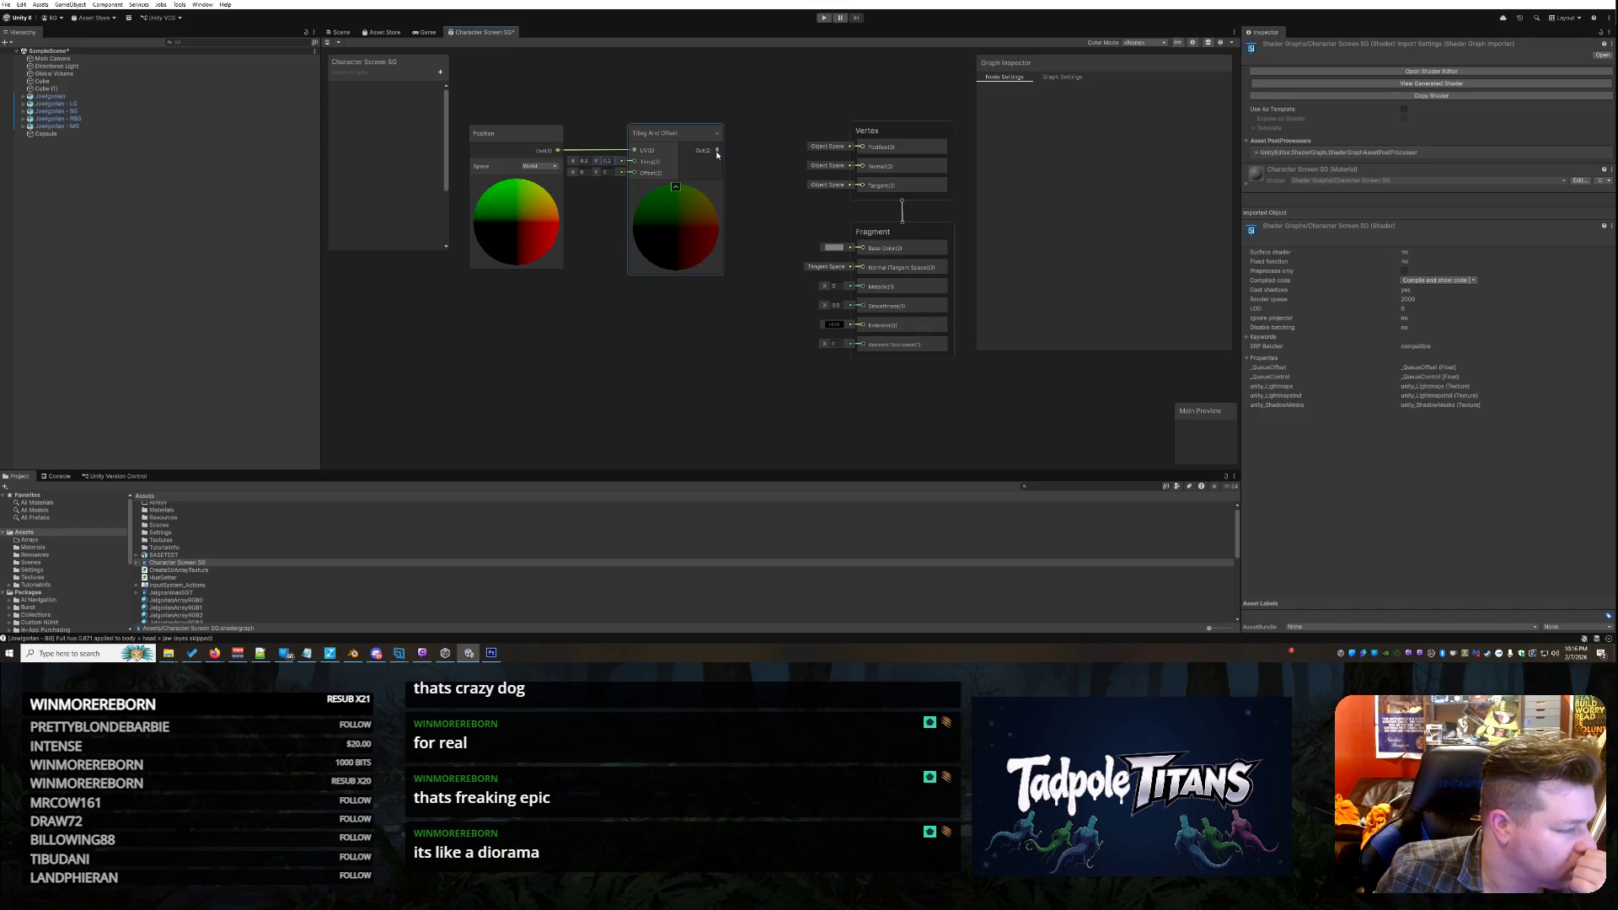
# Search 'textu' and add a Gather Texture 2D node to the graph
pyautogui.rightClick(569, 357)
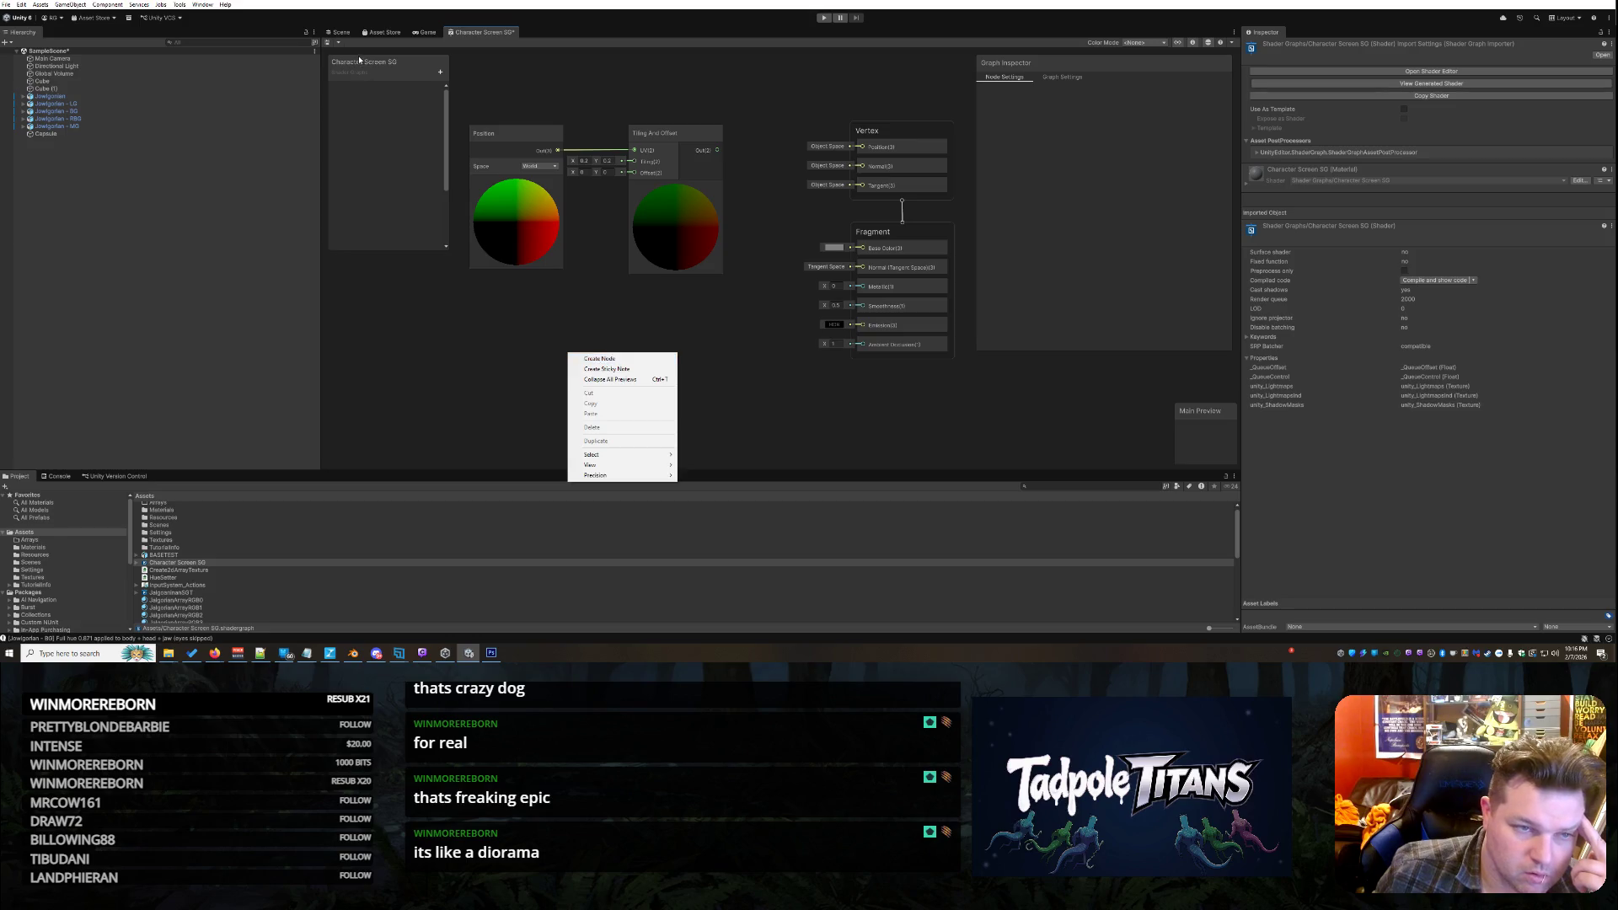
pyautogui.click(608, 358)
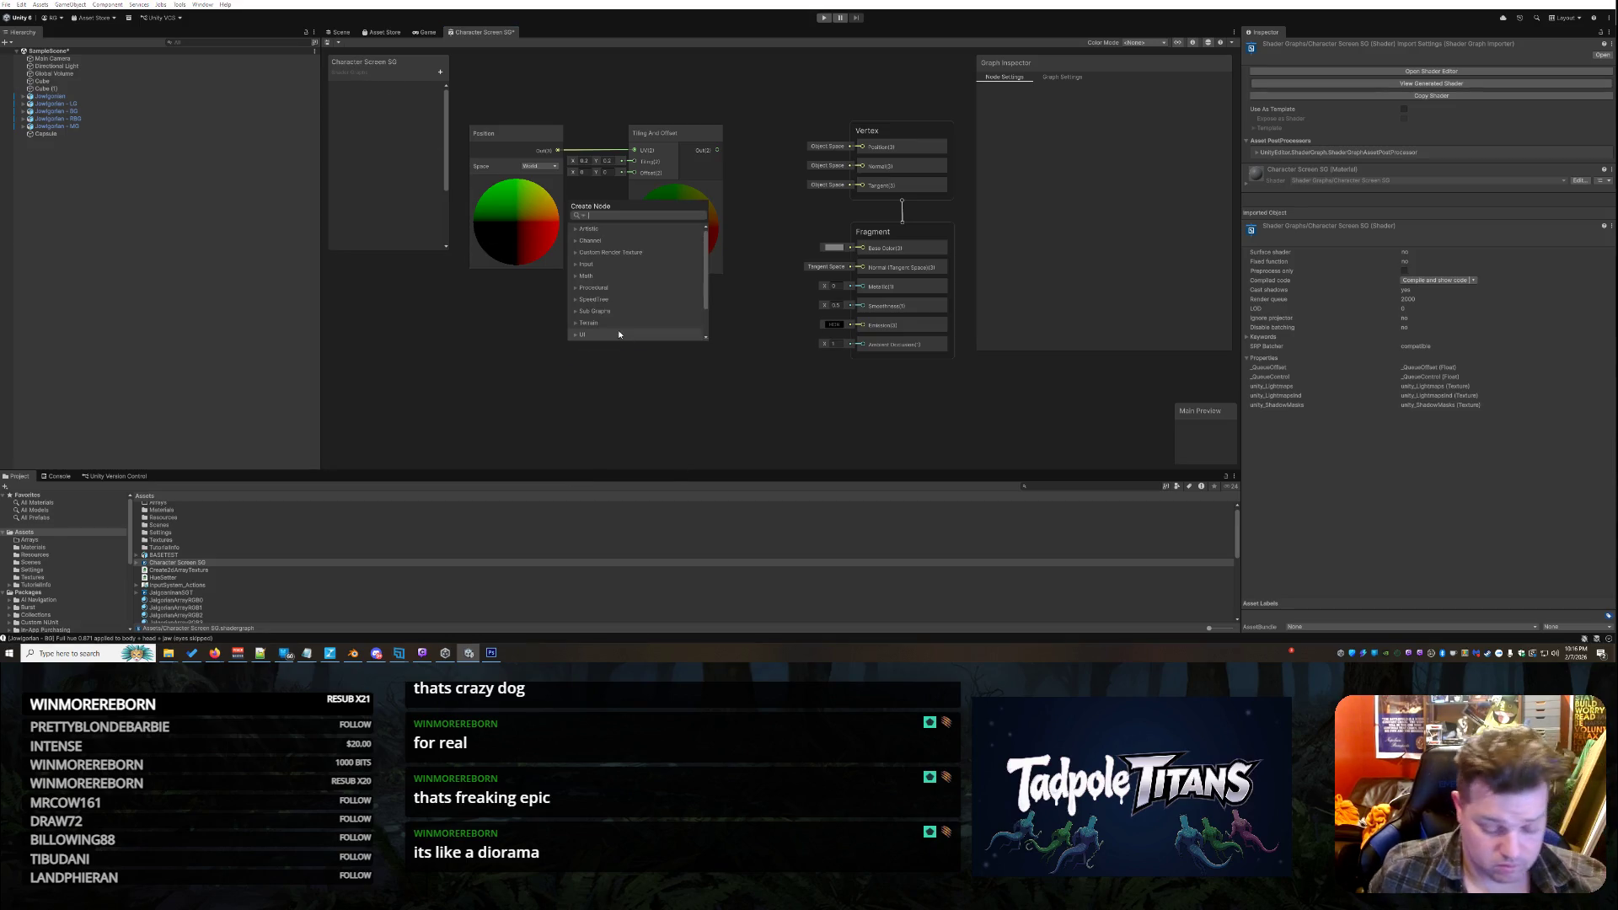
pyautogui.write('textu')
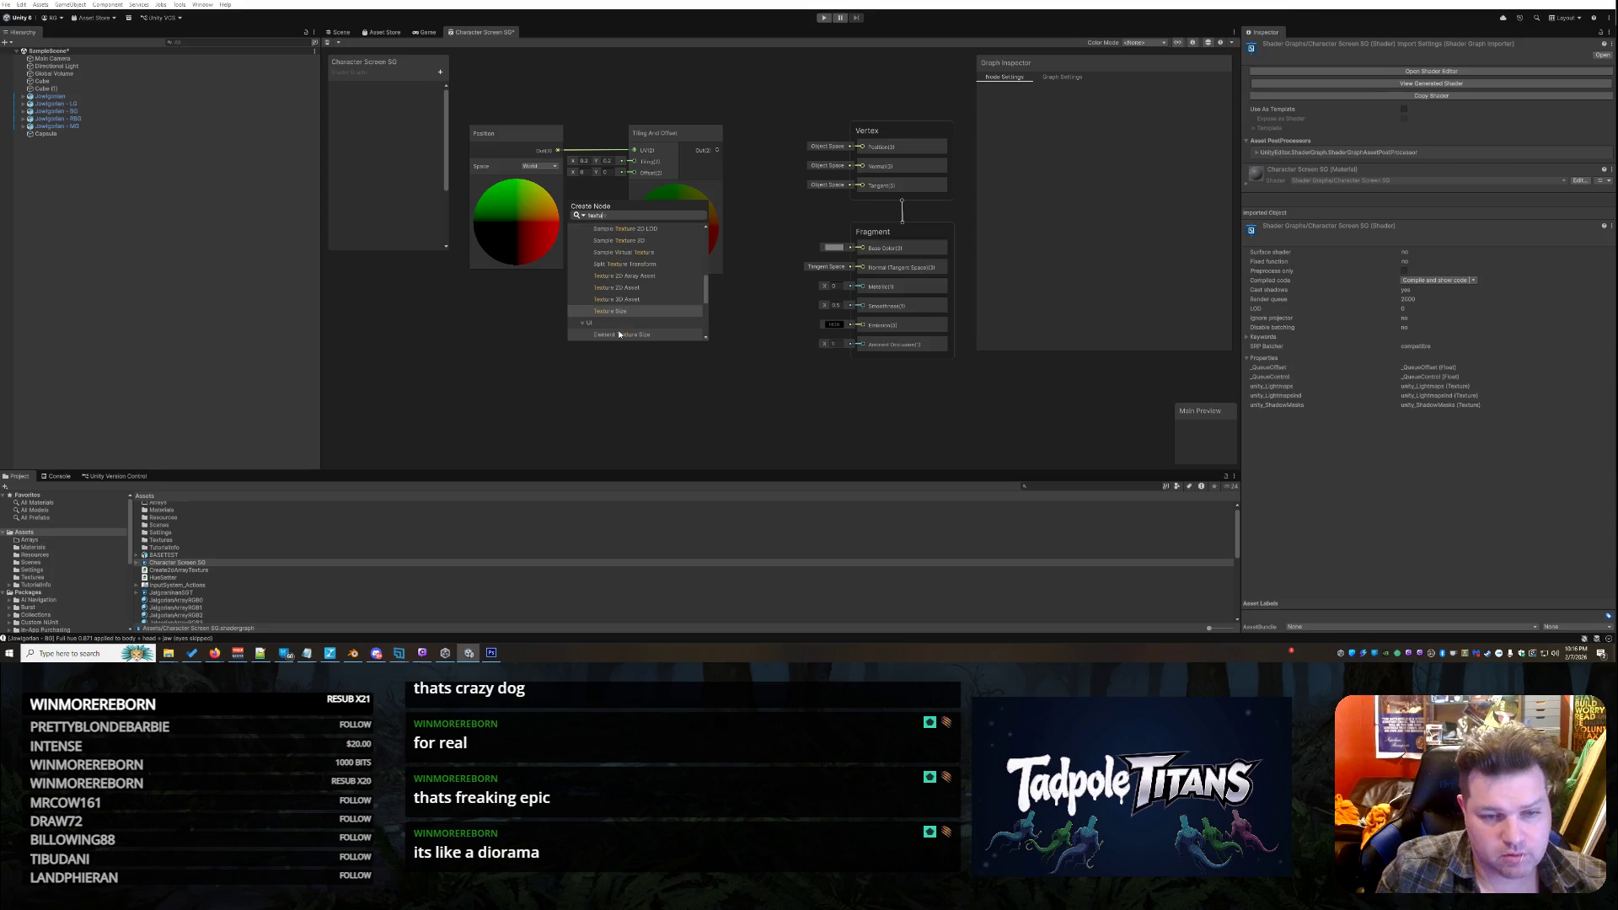
pyautogui.scroll(3, 672, 255)
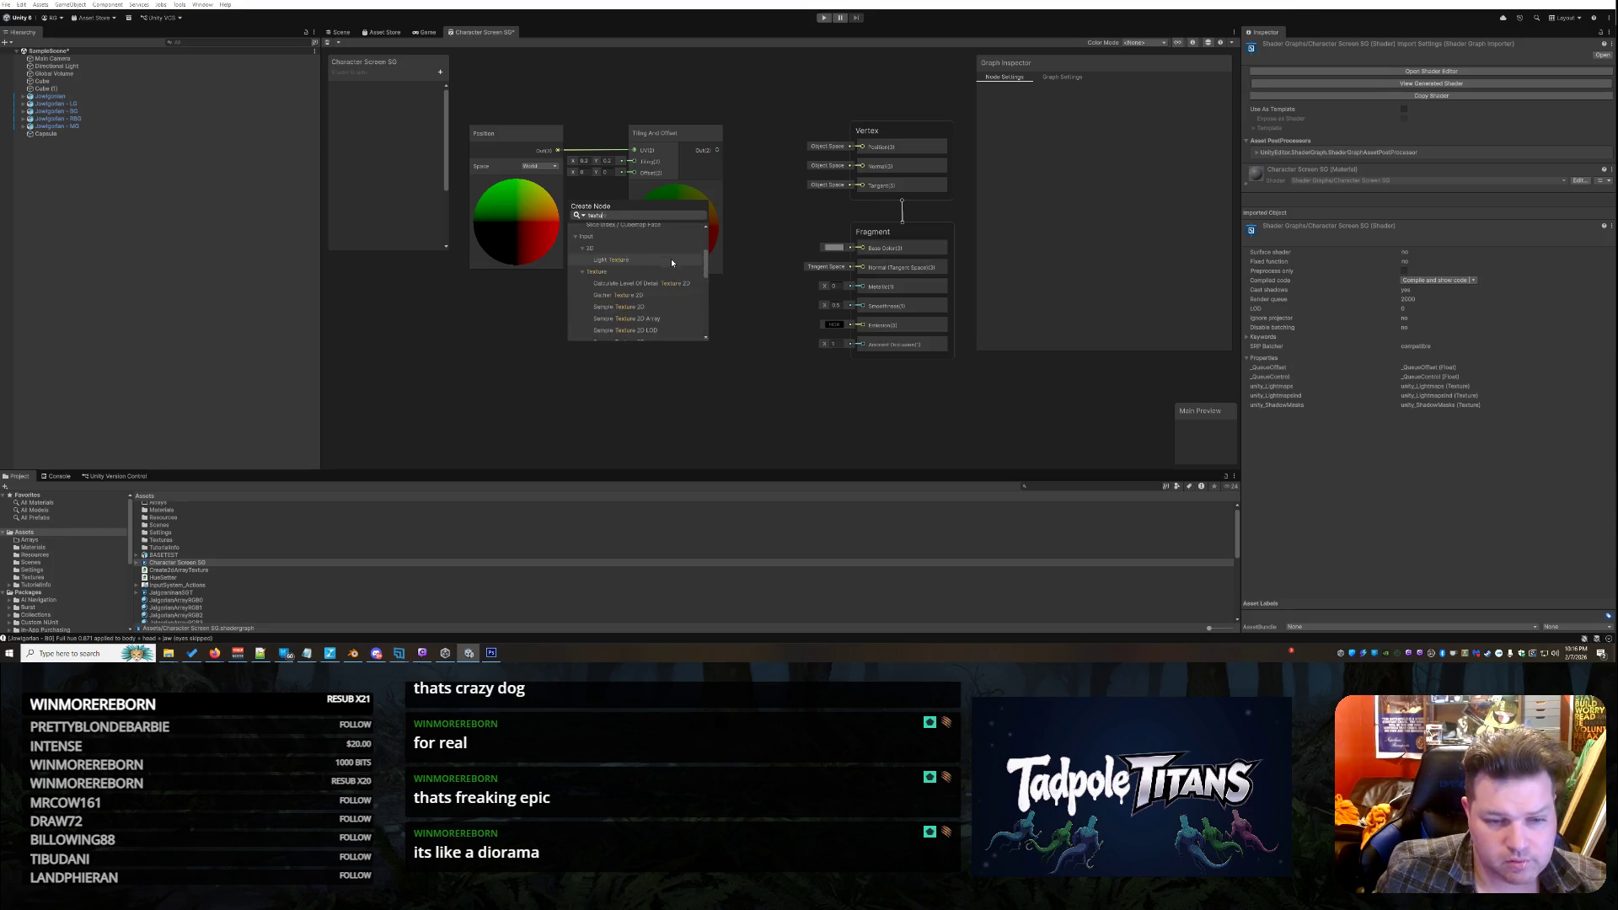
pyautogui.click(659, 295)
pyautogui.moveTo(617, 369); pyautogui.dragTo(612, 286)
# Set the Gather Texture 2D texture to pinktexture and feed Tiling And Offset Out into its UV
pyautogui.click(540, 302)
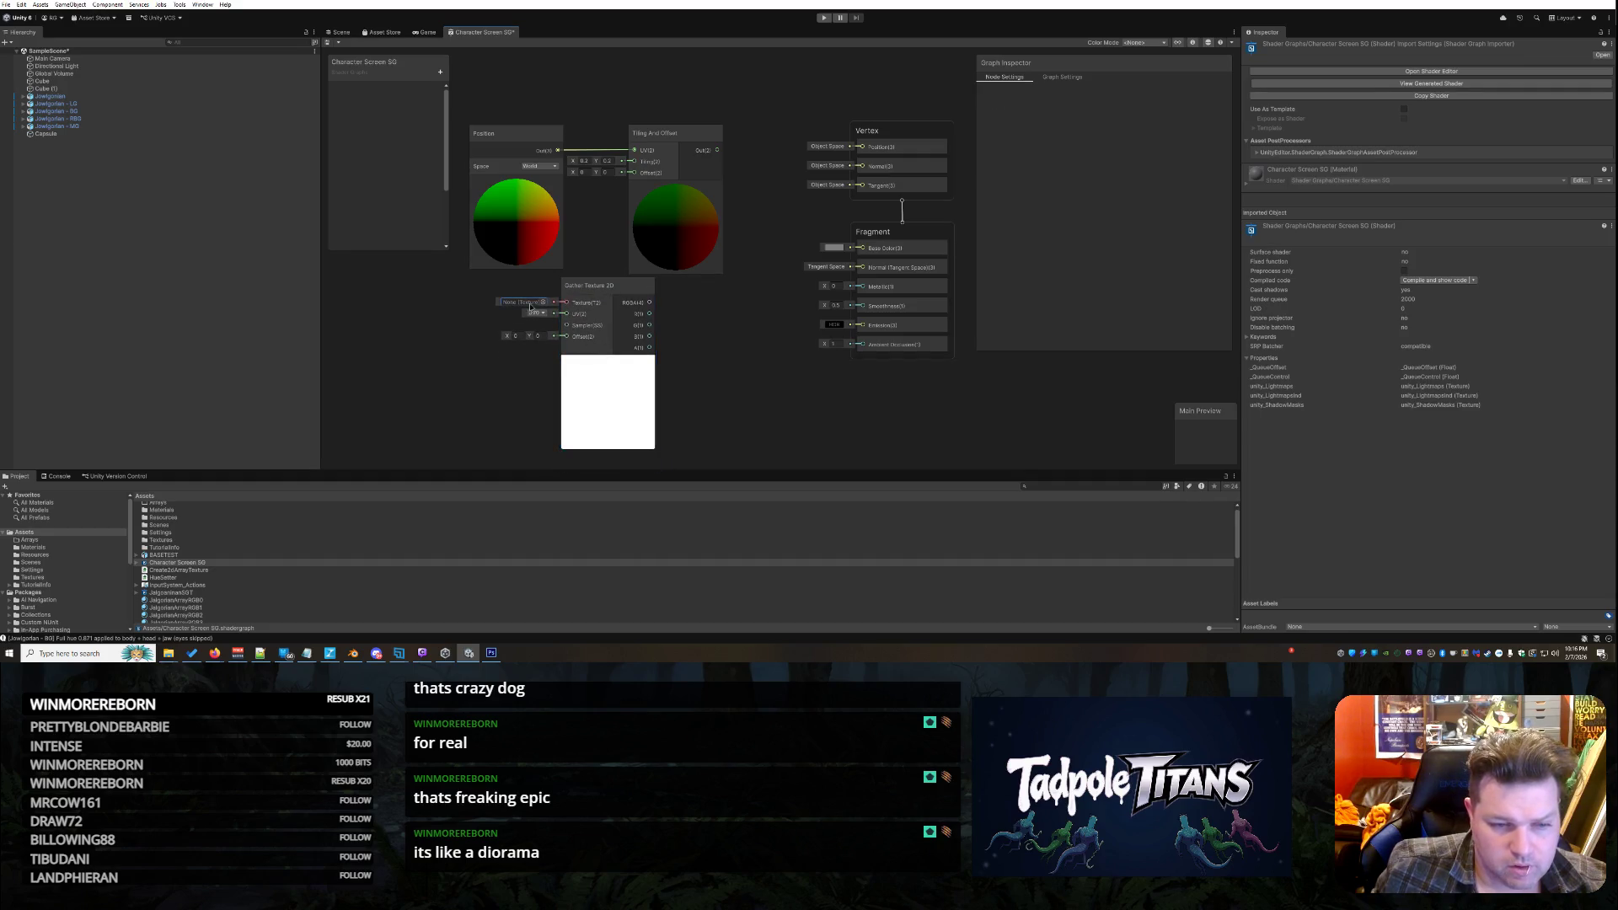
pyautogui.click(542, 303)
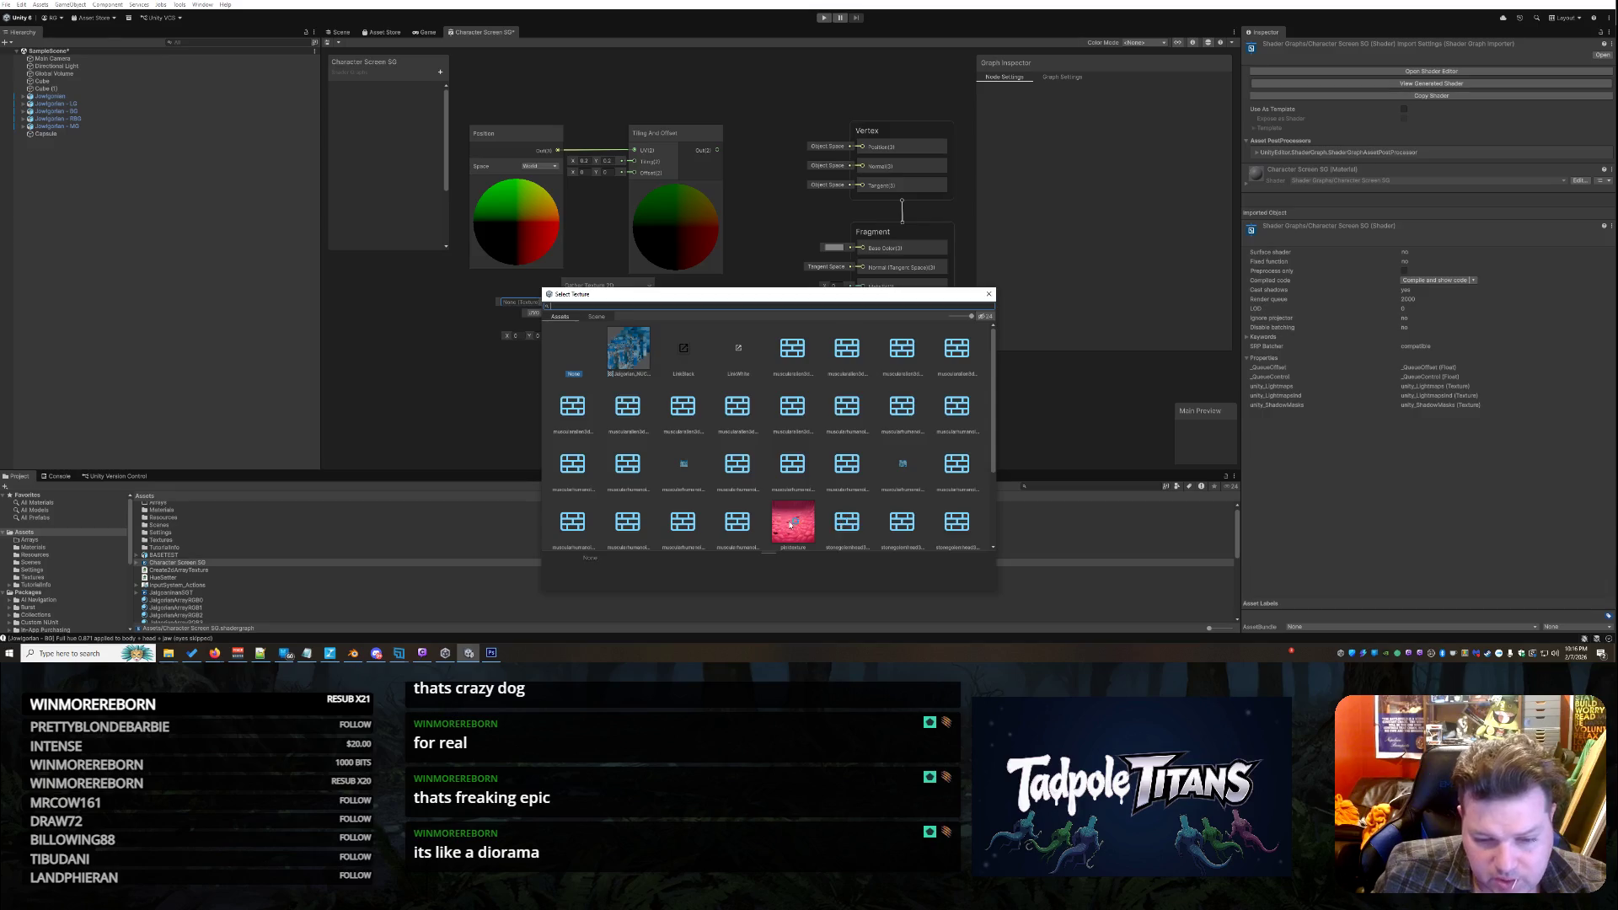
pyautogui.click(788, 524)
pyautogui.doubleClick(788, 524)
pyautogui.moveTo(585, 286); pyautogui.dragTo(611, 296)
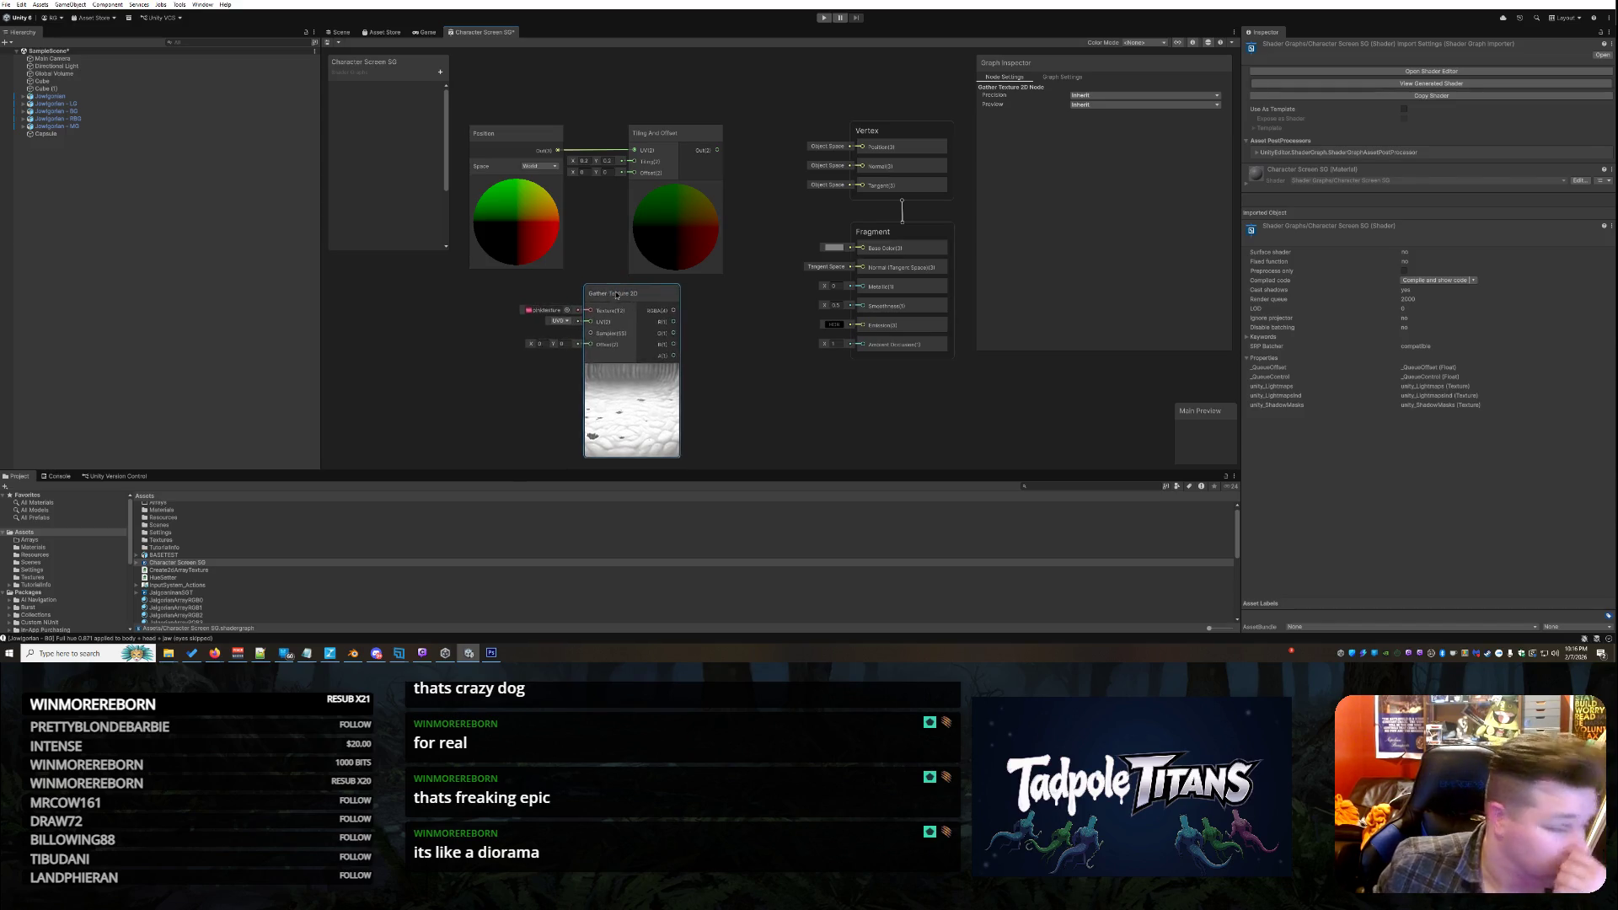
pyautogui.moveTo(616, 296); pyautogui.dragTo(732, 292)
pyautogui.moveTo(716, 154)
pyautogui.mouseDown()
pyautogui.moveTo(687, 272)
pyautogui.moveTo(702, 324)
pyautogui.moveTo(772, 134)
pyautogui.mouseUp()
# Arrange Position, Tiling And Offset and Gather Texture 2D into a left-to-right row
pyautogui.moveTo(506, 133)
pyautogui.mouseDown()
pyautogui.moveTo(477, 252)
pyautogui.moveTo(382, 273)
pyautogui.mouseUp()
pyautogui.moveTo(666, 132)
pyautogui.mouseDown()
pyautogui.moveTo(573, 267)
pyautogui.moveTo(510, 267)
pyautogui.mouseUp()
pyautogui.moveTo(774, 125)
pyautogui.mouseDown()
pyautogui.moveTo(654, 179)
pyautogui.moveTo(656, 245)
pyautogui.moveTo(644, 193)
pyautogui.mouseUp()
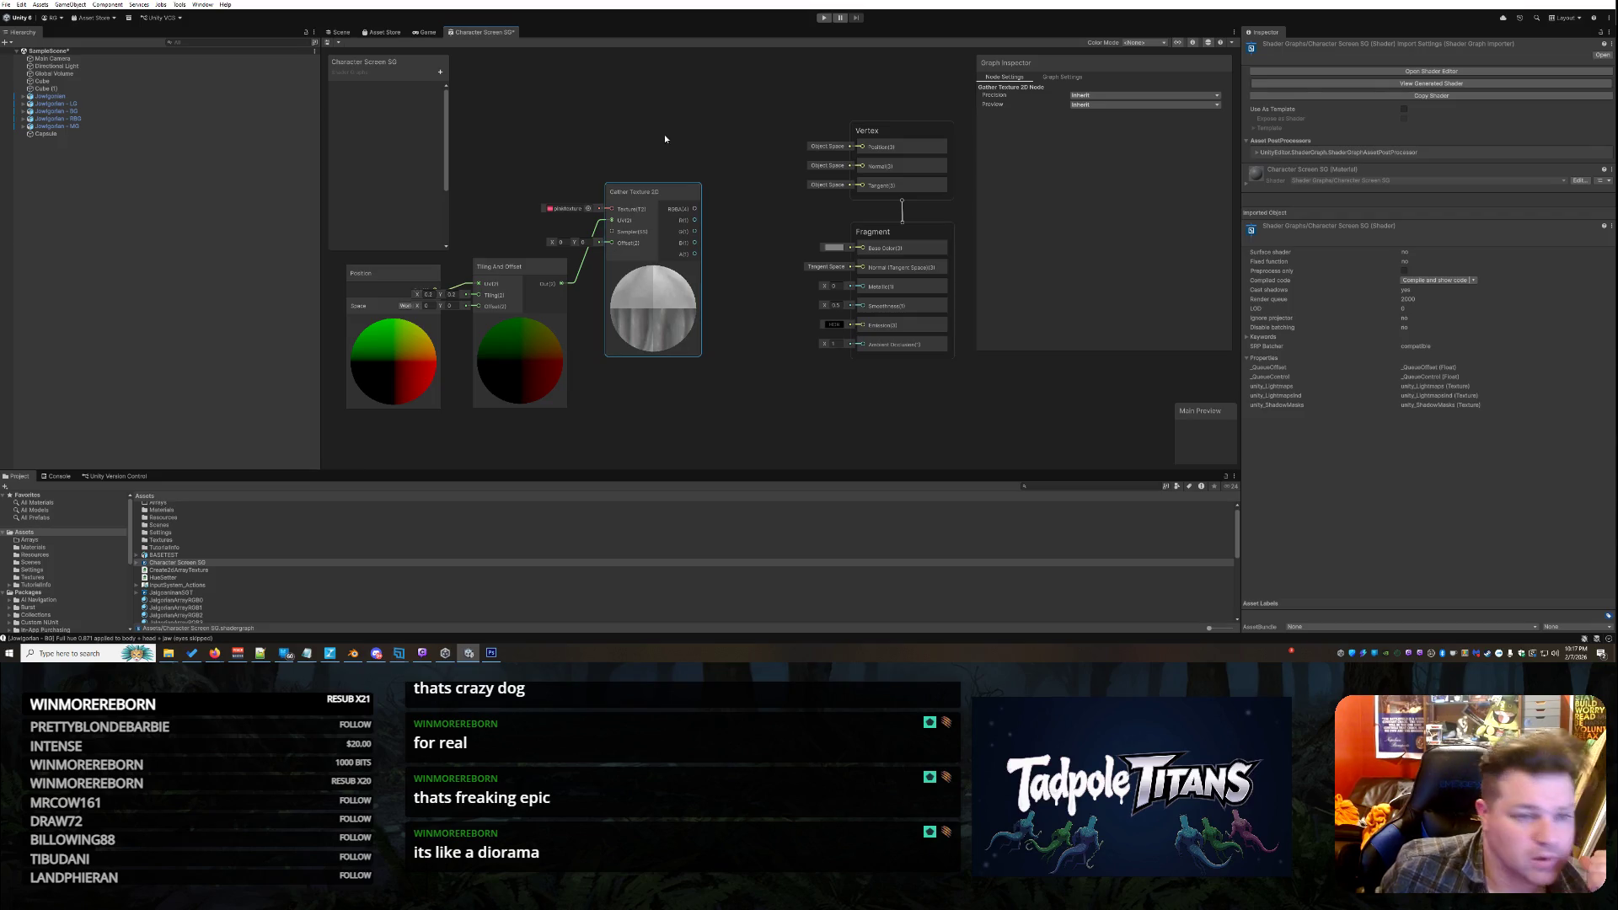
pyautogui.rightClick(484, 32)
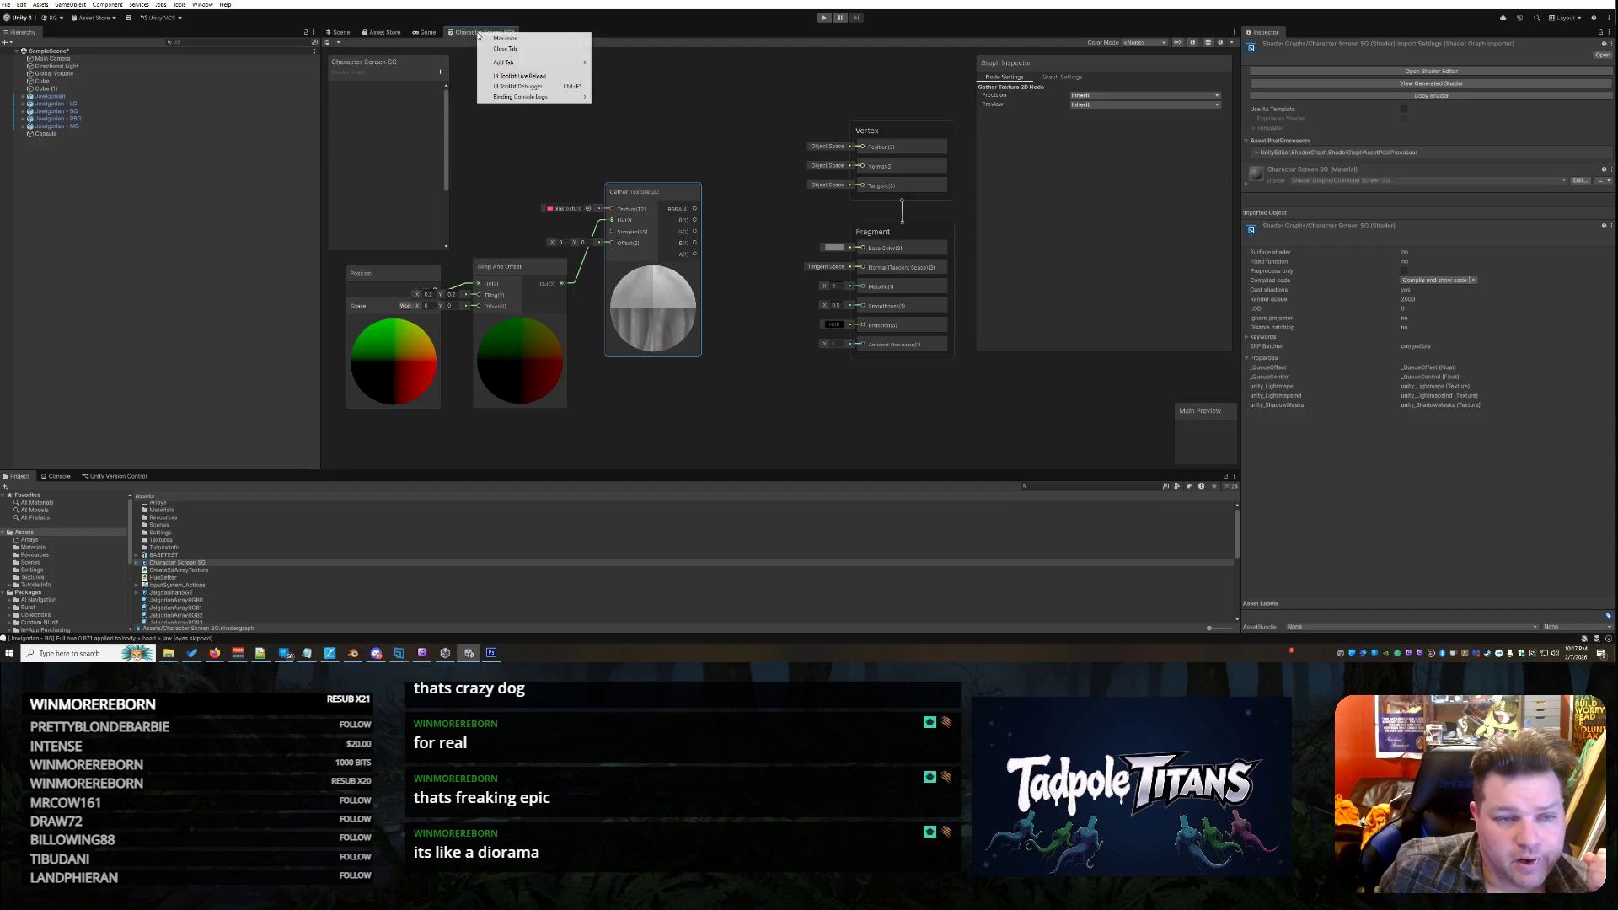
# Close the Character Screen SG tab via the unsaved-changes prompt and inspect the back wall's pinktexture material
pyautogui.click(506, 51)
pyautogui.click(783, 344)
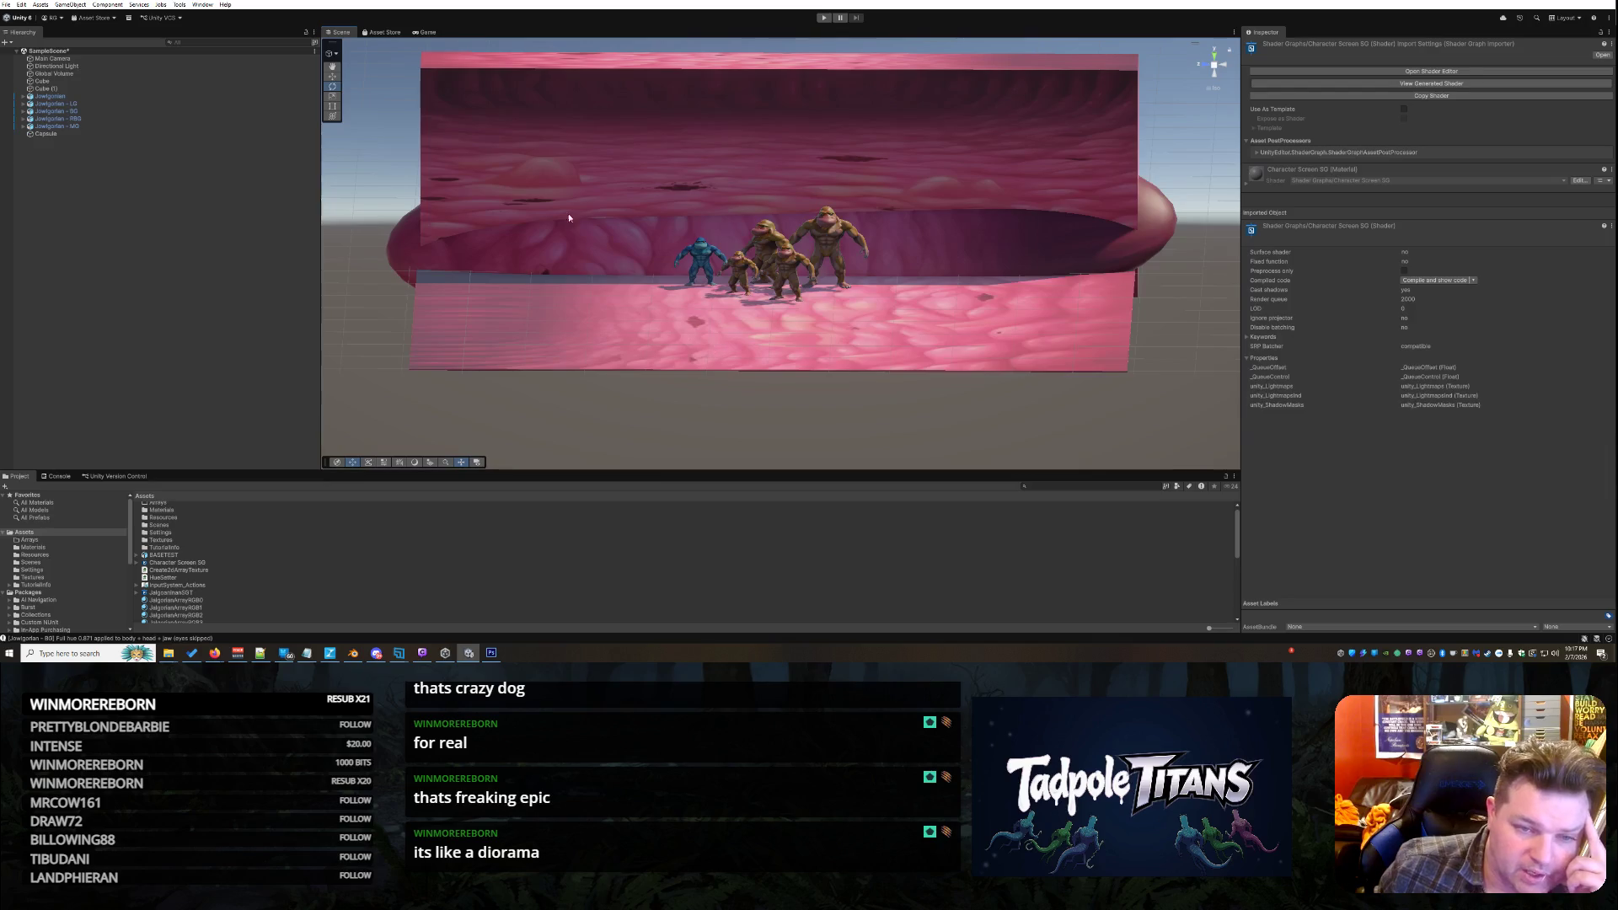
pyautogui.click(581, 188)
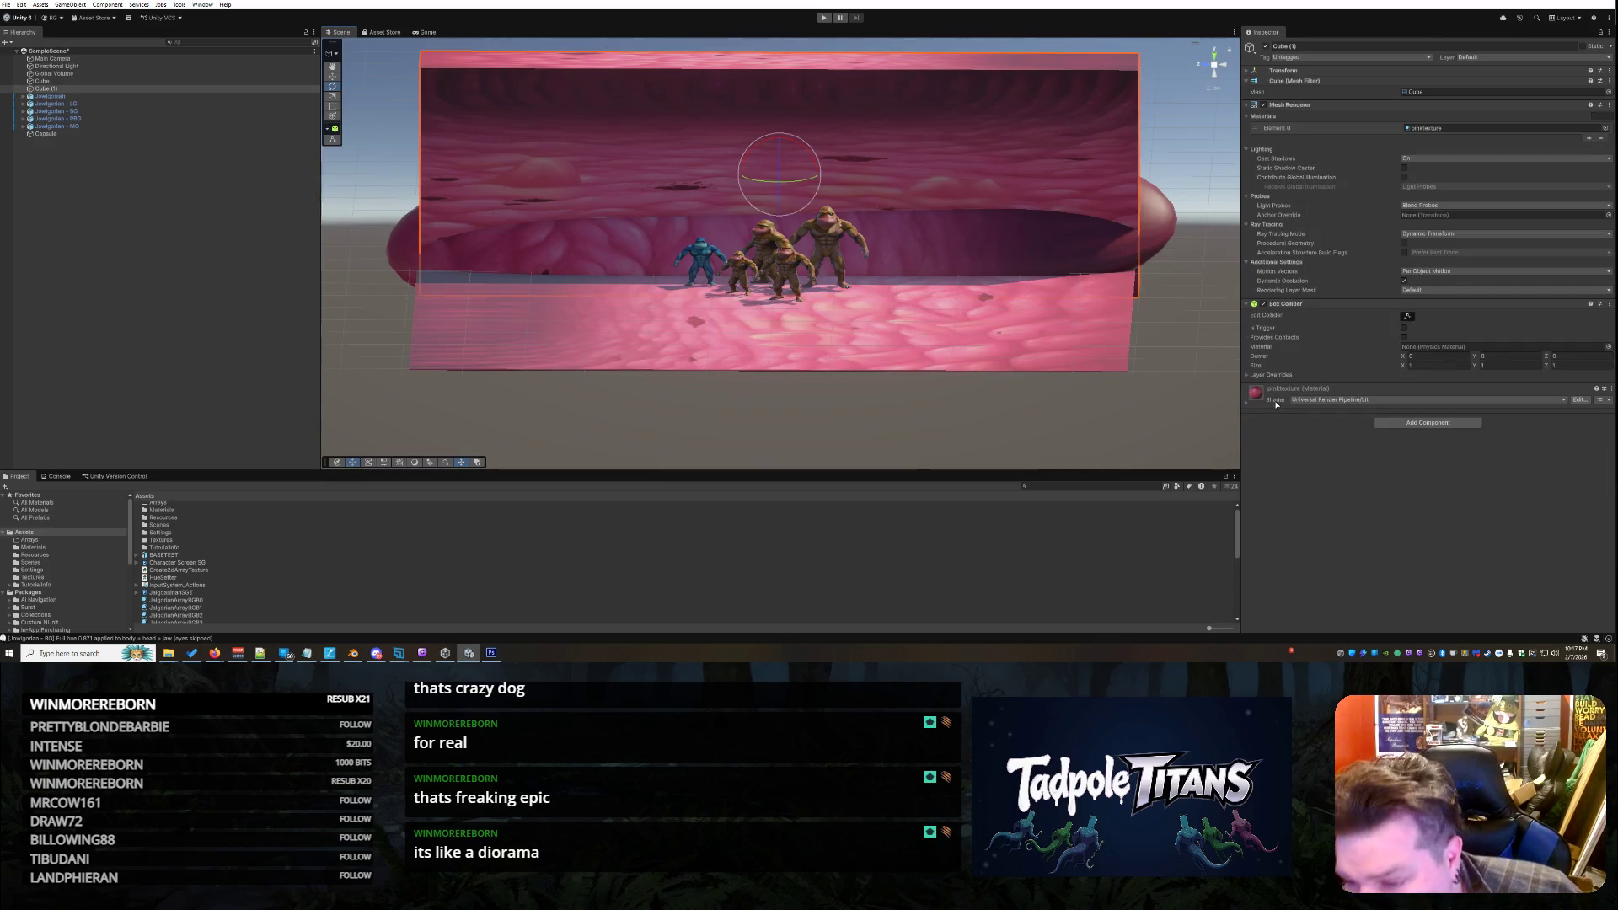
pyautogui.click(1247, 405)
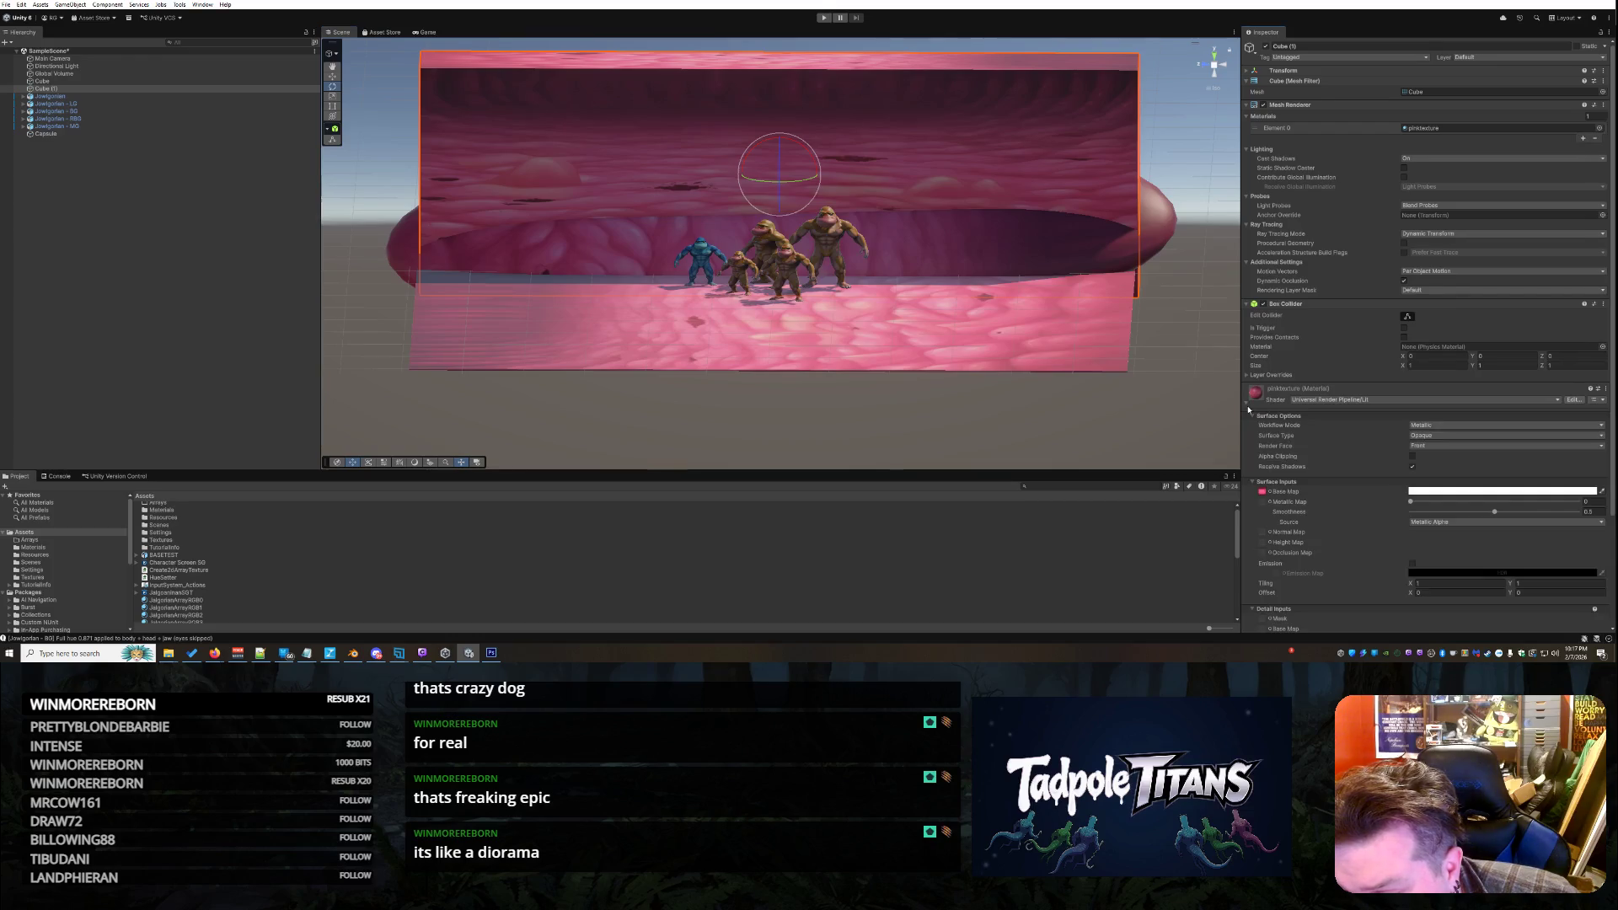
pyautogui.click(1315, 399)
pyautogui.click(1315, 393)
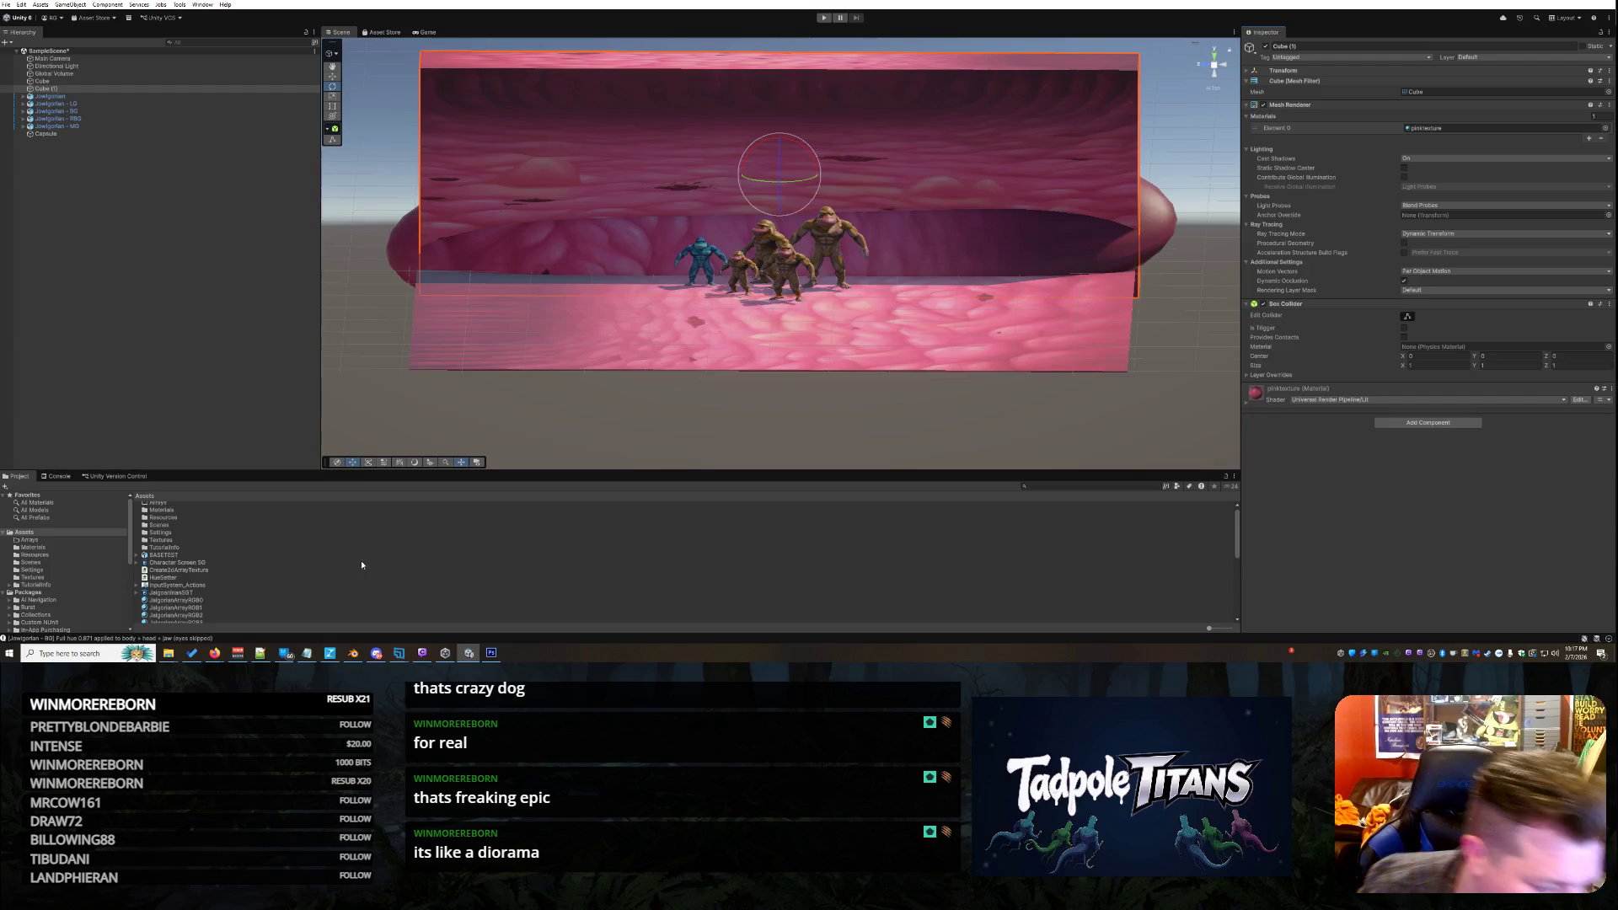
# Browse the shader graph assets in the Project panel and select Character Screen SG
pyautogui.click(192, 594)
pyautogui.scroll(-5, 236, 553)
pyautogui.scroll(-3, 236, 553)
pyautogui.scroll(3, 219, 552)
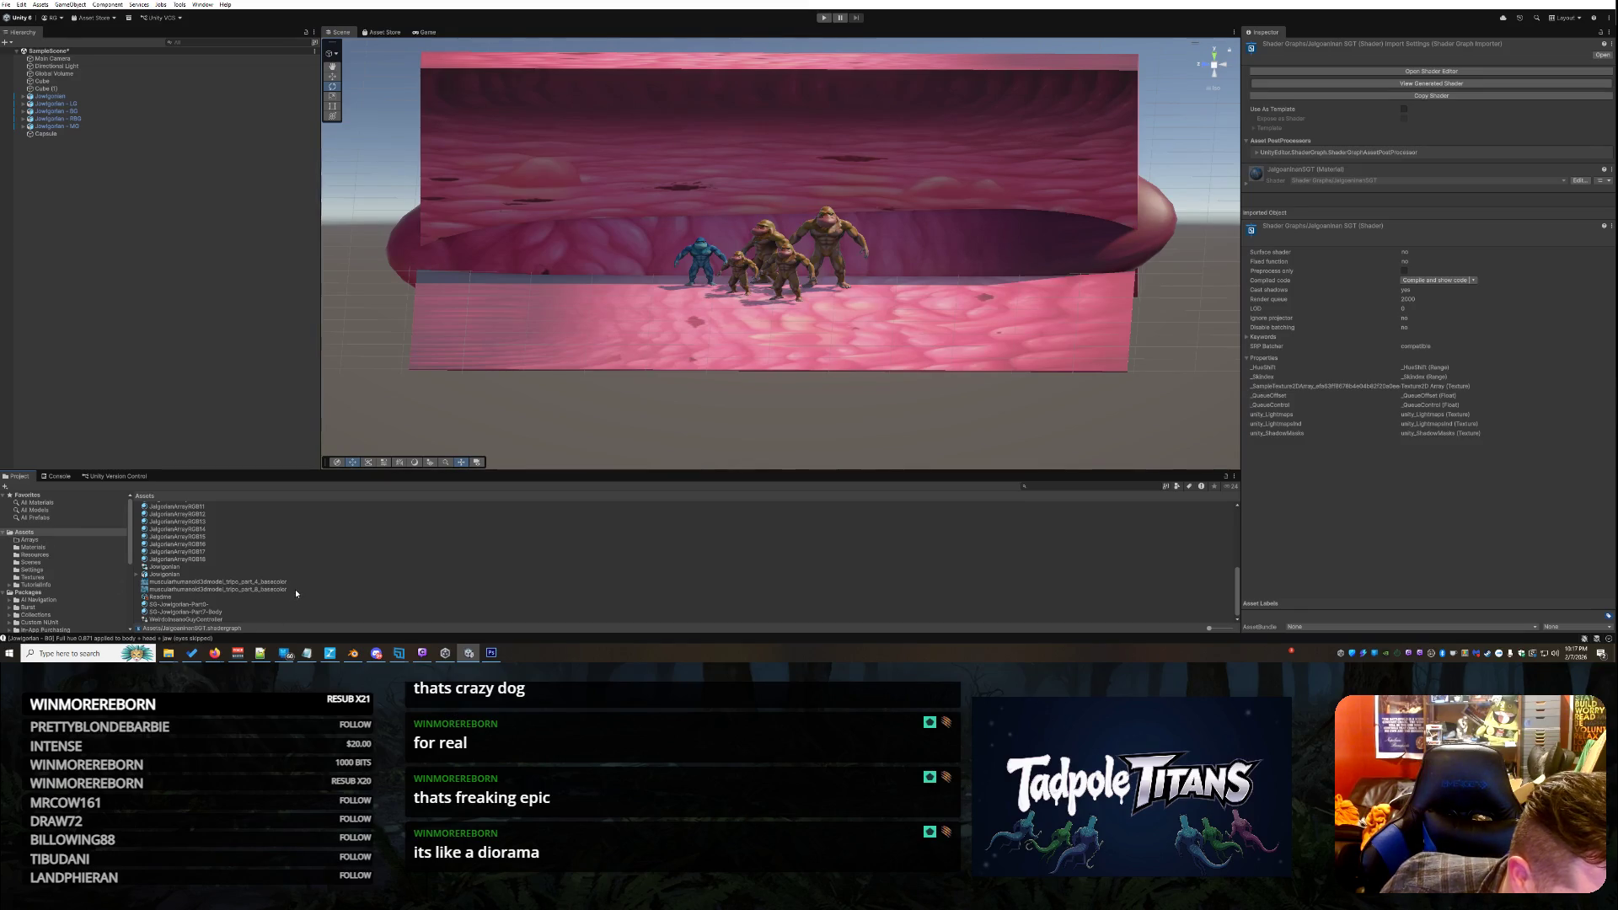
pyautogui.scroll(5, 295, 588)
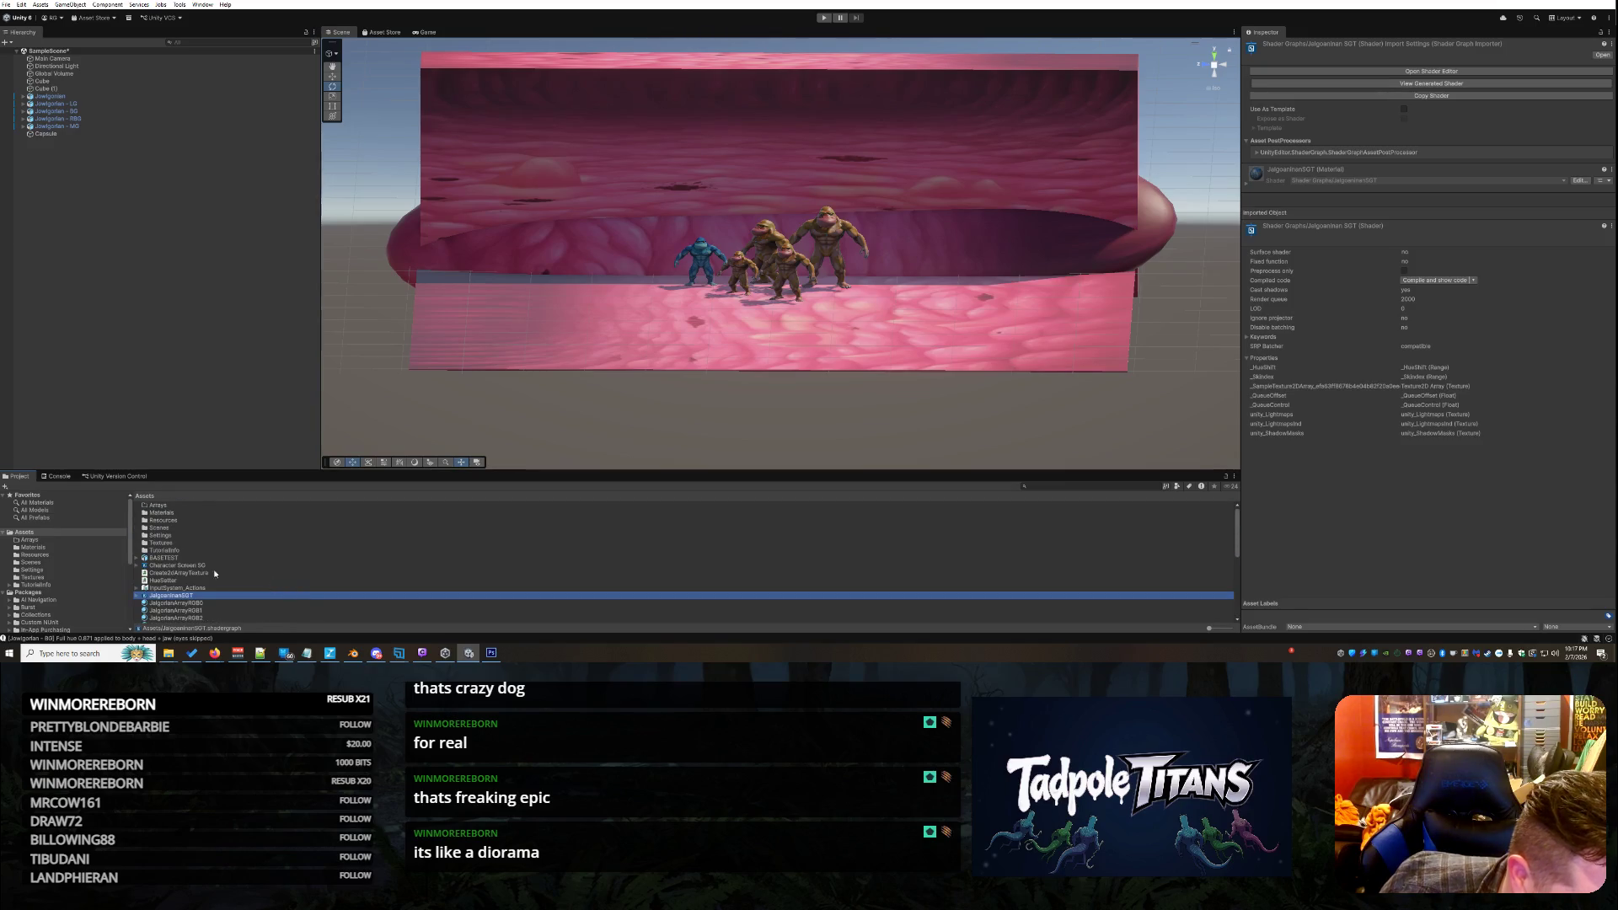
pyautogui.click(199, 565)
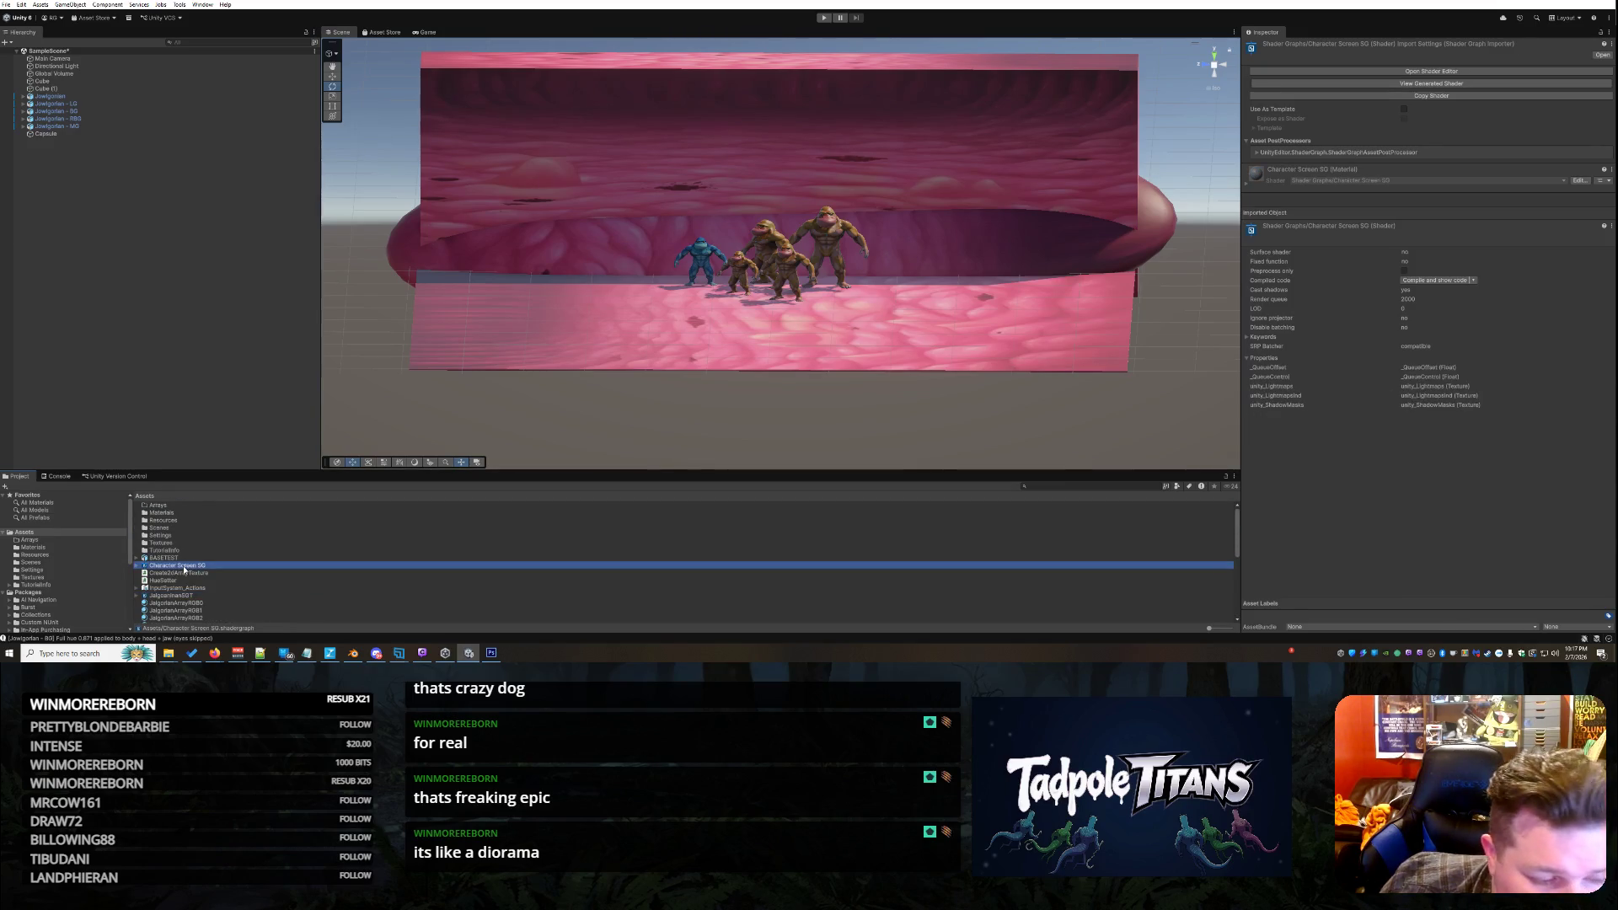
# Drag the Character Screen SG material onto the diorama's back wall and floor
pyautogui.click(136, 567)
pyautogui.moveTo(176, 573); pyautogui.dragTo(589, 179)
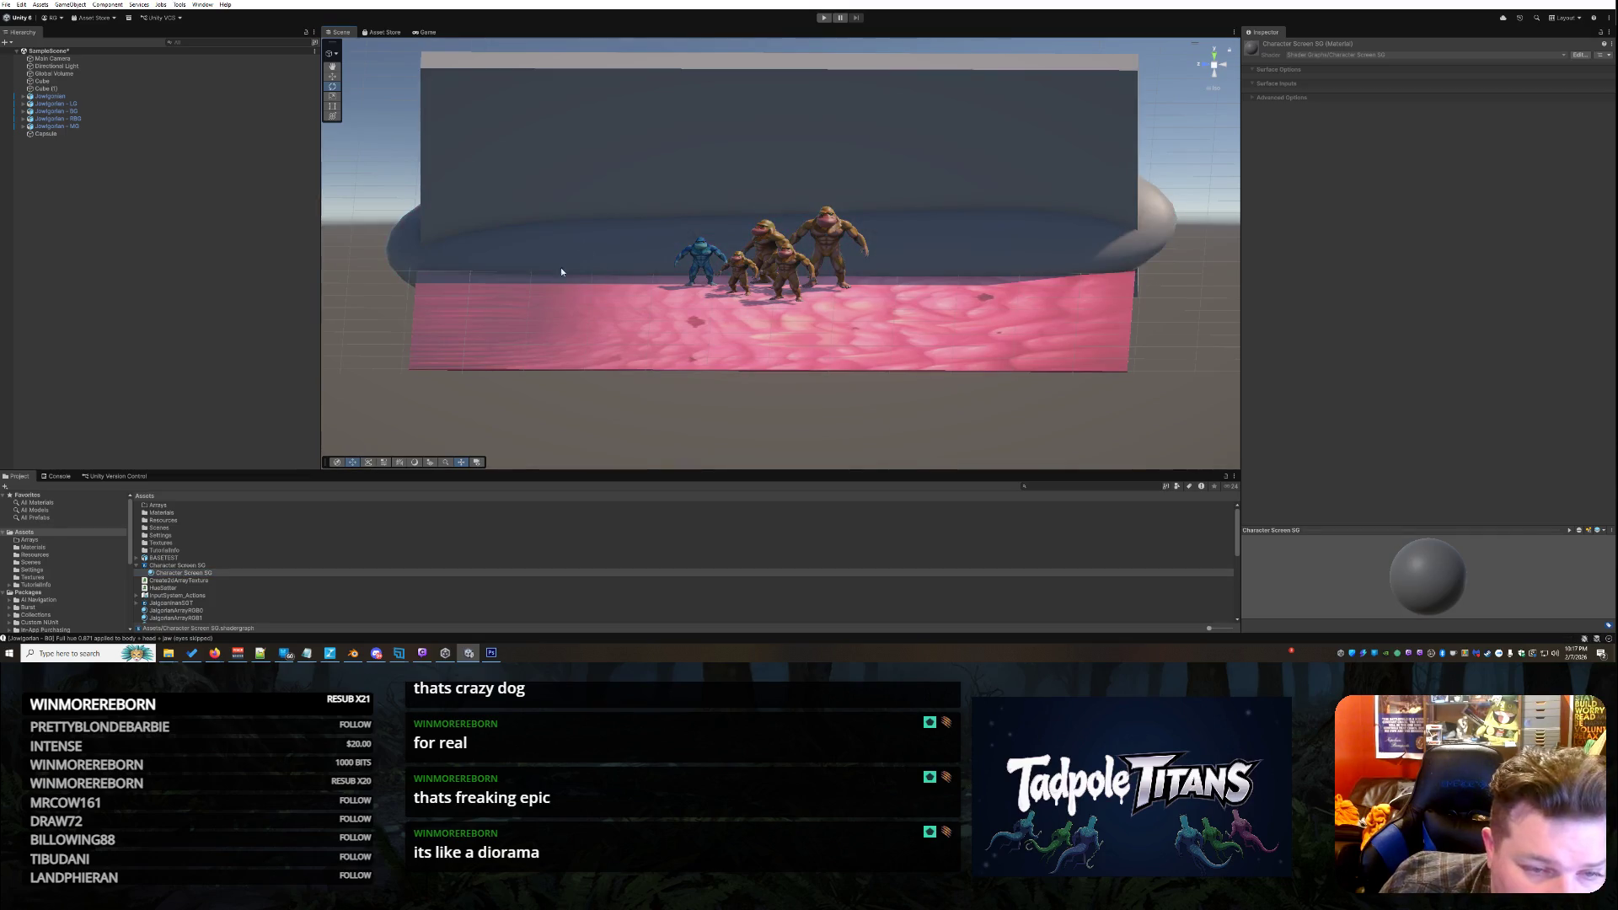
pyautogui.moveTo(181, 573)
pyautogui.mouseDown()
pyautogui.moveTo(252, 505)
pyautogui.moveTo(563, 321)
pyautogui.mouseUp()
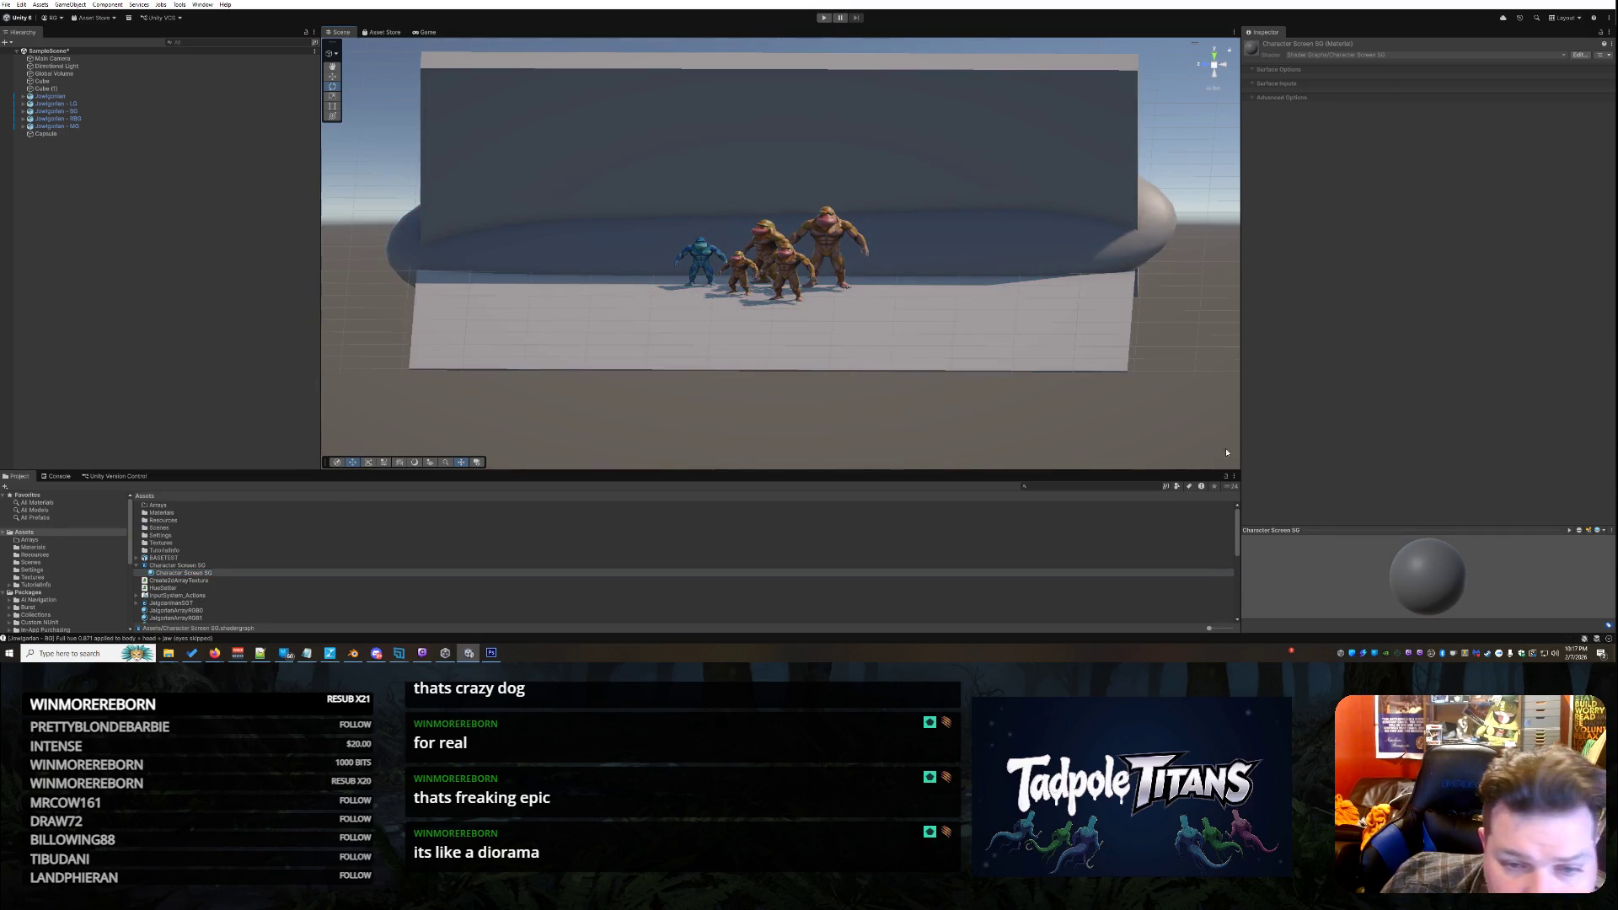
pyautogui.click(1162, 348)
# Orbit to a front view, select the back wall and expand its Character Screen SG material
pyautogui.rightClick(1180, 331)
pyautogui.scroll(-5, 1174, 278)
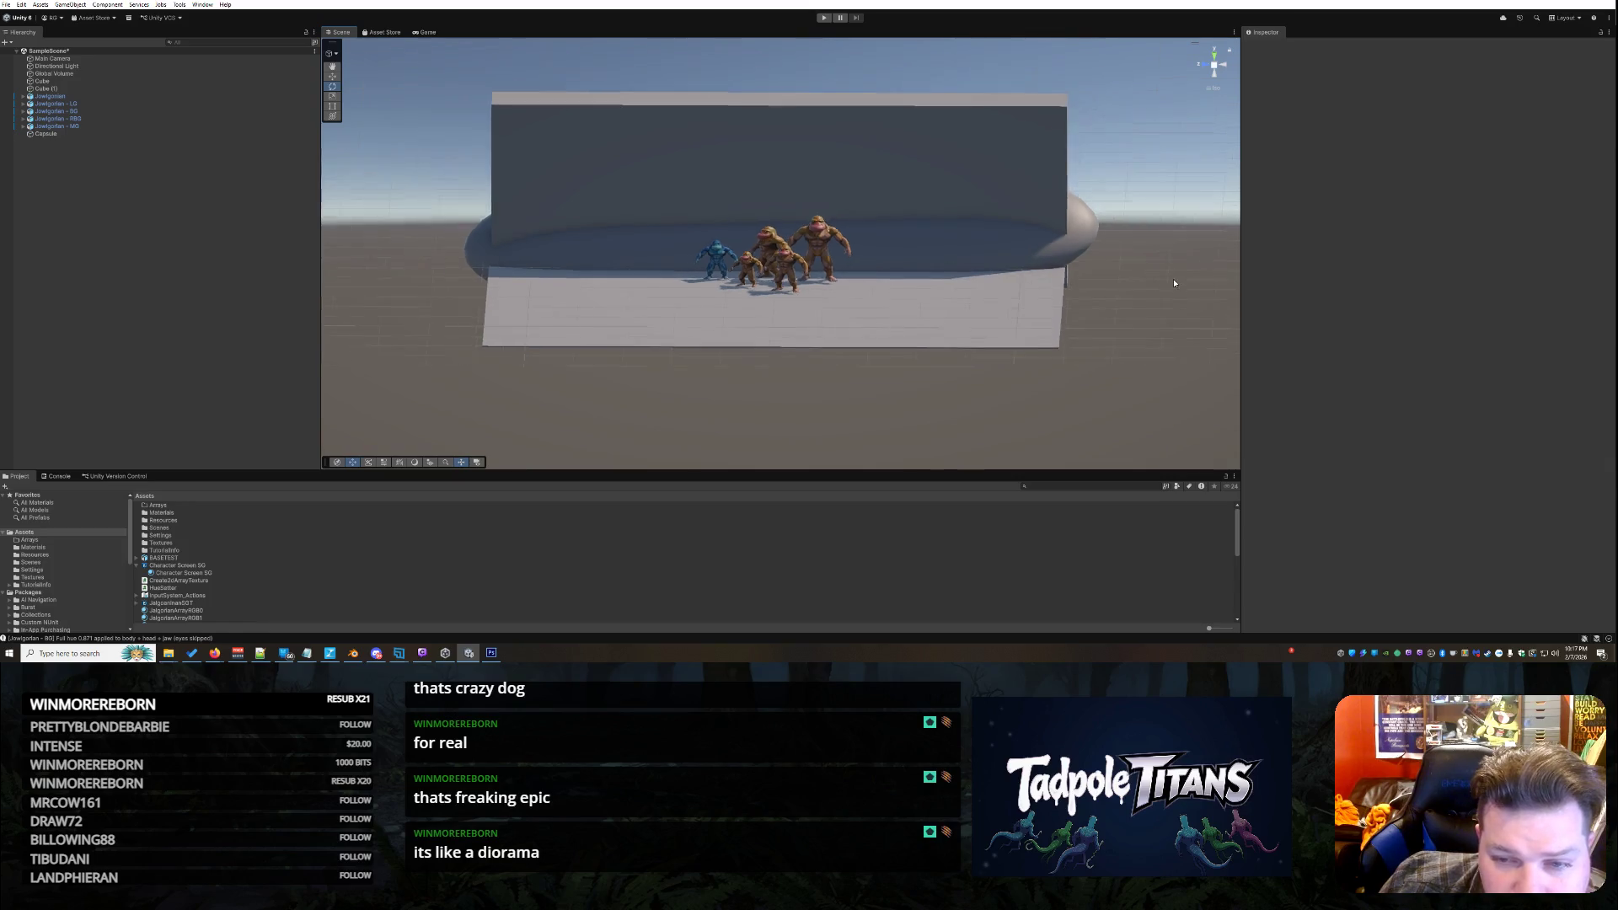
pyautogui.moveTo(1102, 325); pyautogui.dragTo(899, 368)
pyautogui.moveTo(1079, 331)
pyautogui.mouseDown()
pyautogui.moveTo(1030, 341)
pyautogui.moveTo(1096, 376)
pyautogui.mouseUp()
pyautogui.click(969, 253)
pyautogui.scroll(3, 1029, 346)
pyautogui.scroll(2, 1118, 369)
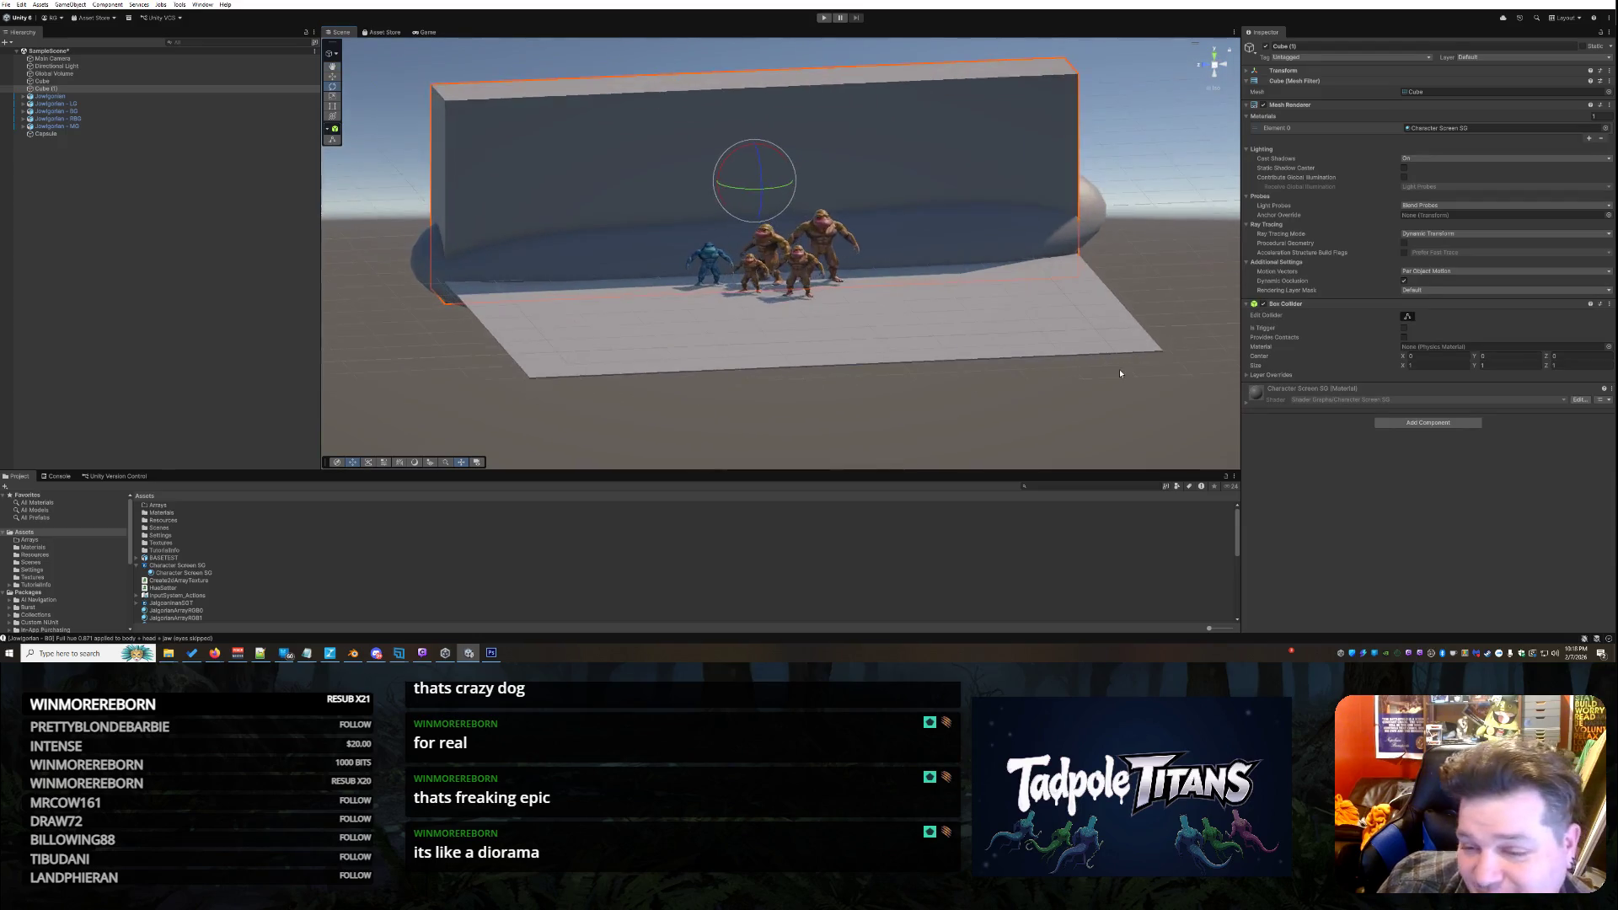
pyautogui.click(1248, 404)
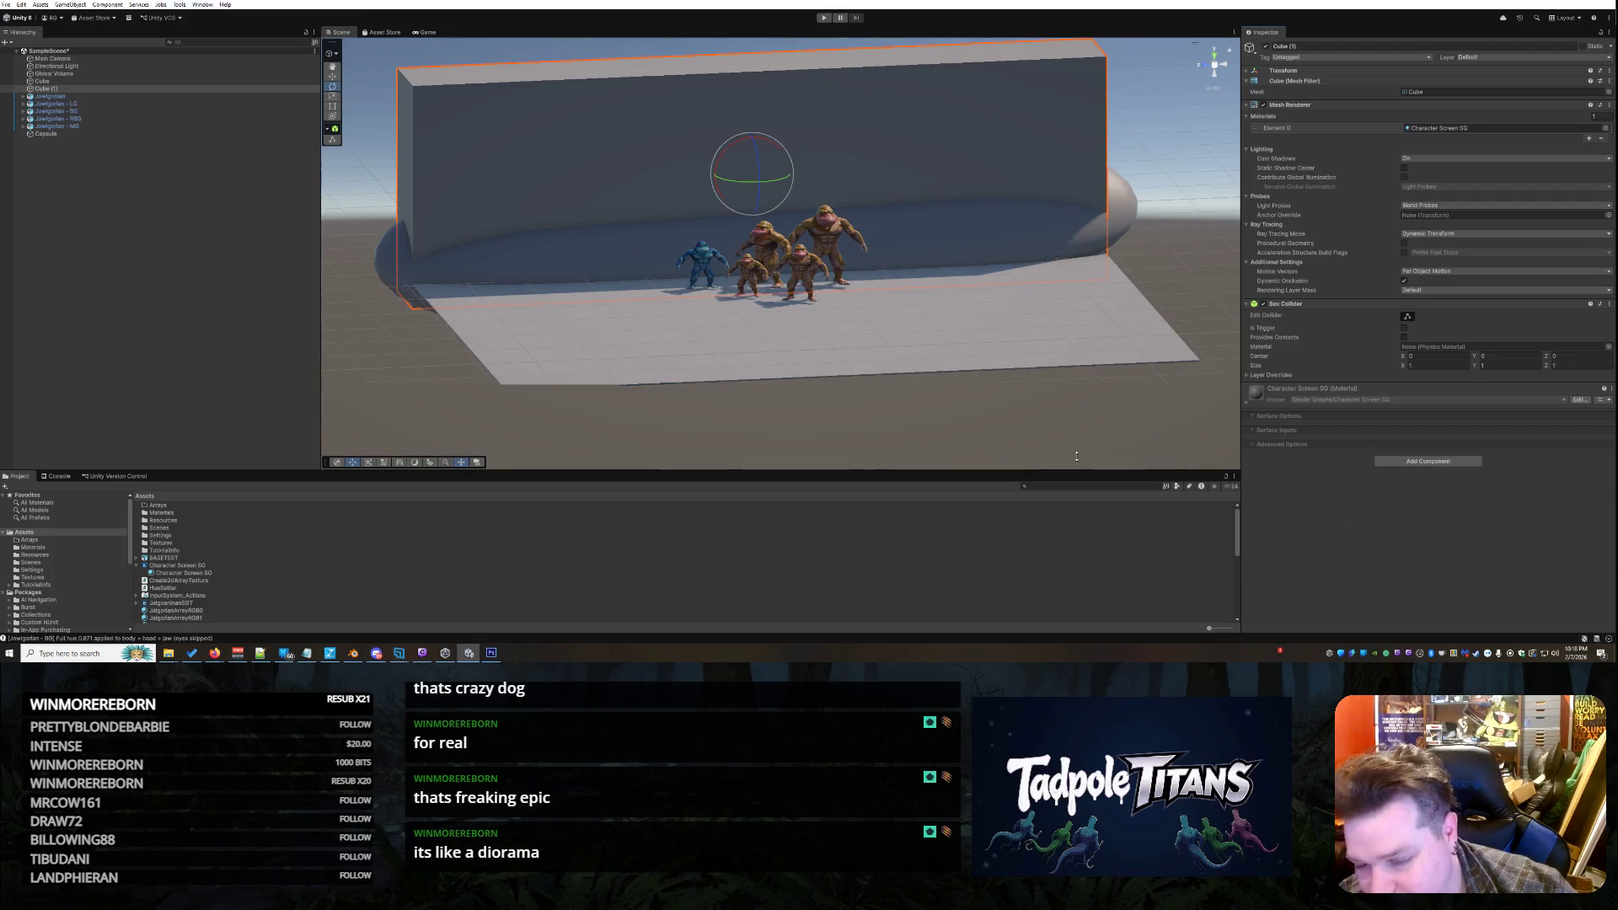
pyautogui.click(163, 573)
pyautogui.rightClick(163, 565)
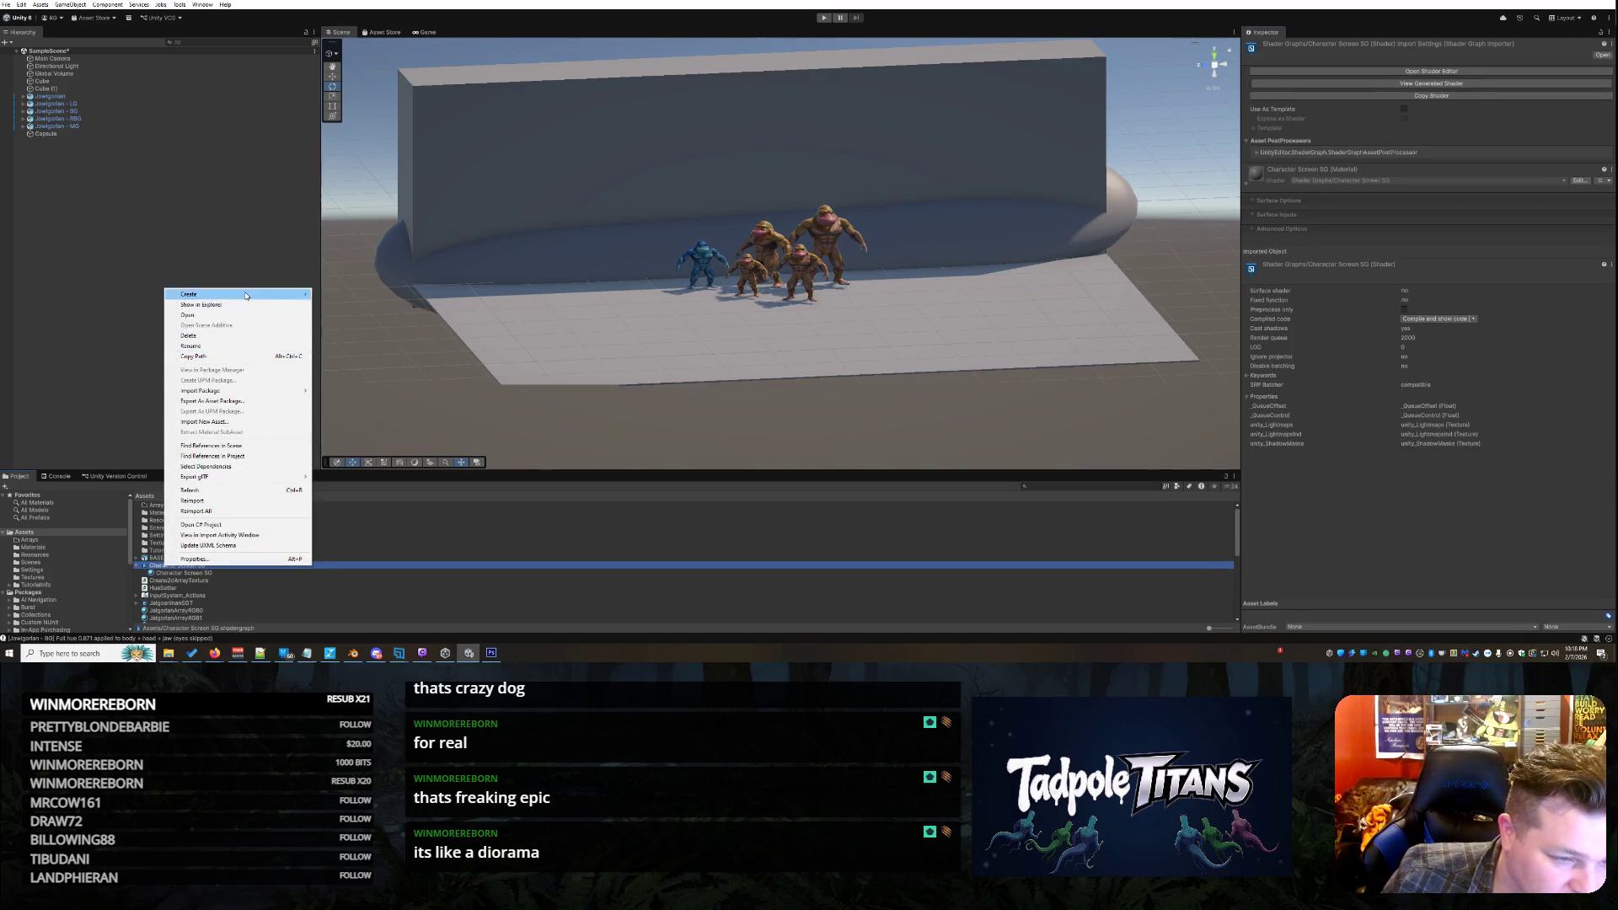
# Create a material named sgCharScreen from the Character Screen SG shader
pyautogui.moveTo(245, 294)
pyautogui.click(346, 304)
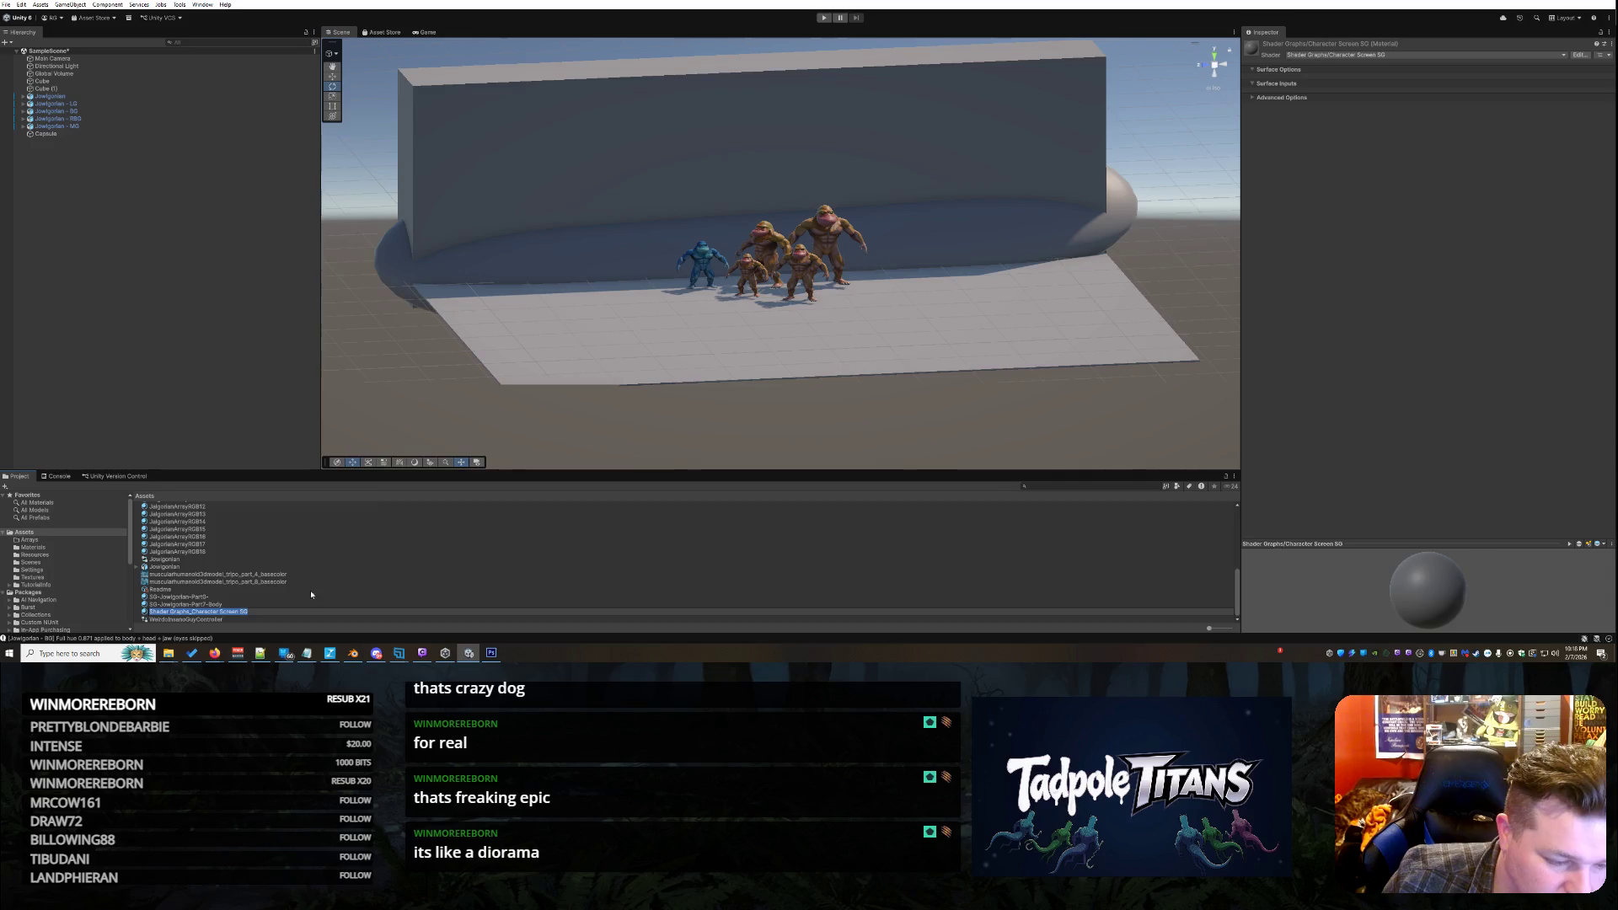
pyautogui.write('Ch')
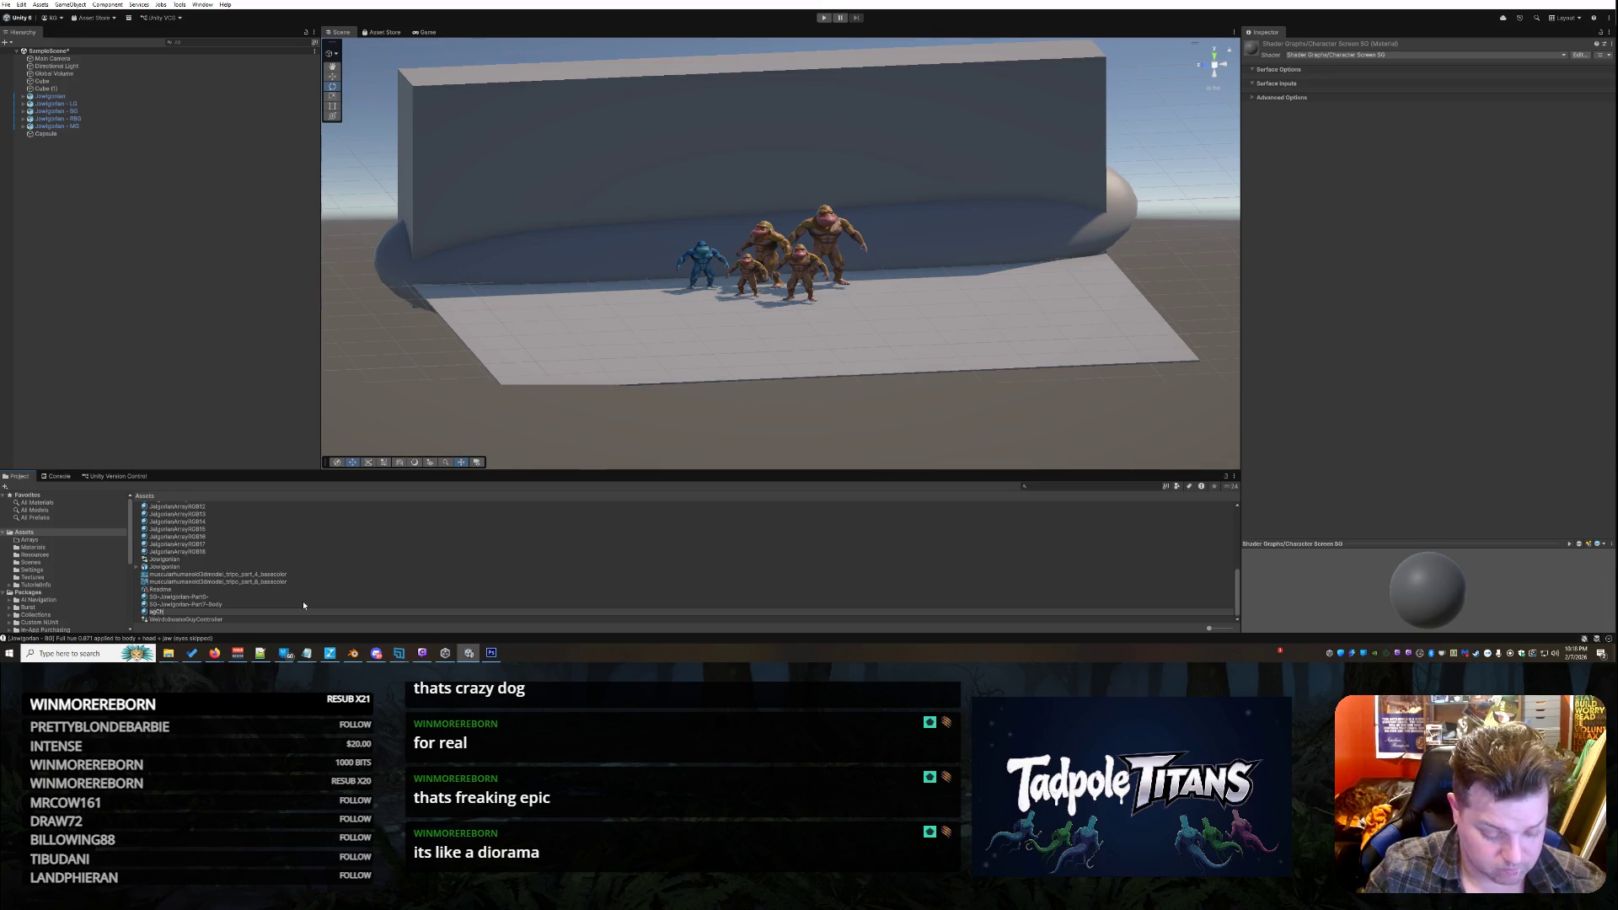
pyautogui.write('arScreen')
pyautogui.press('Return')
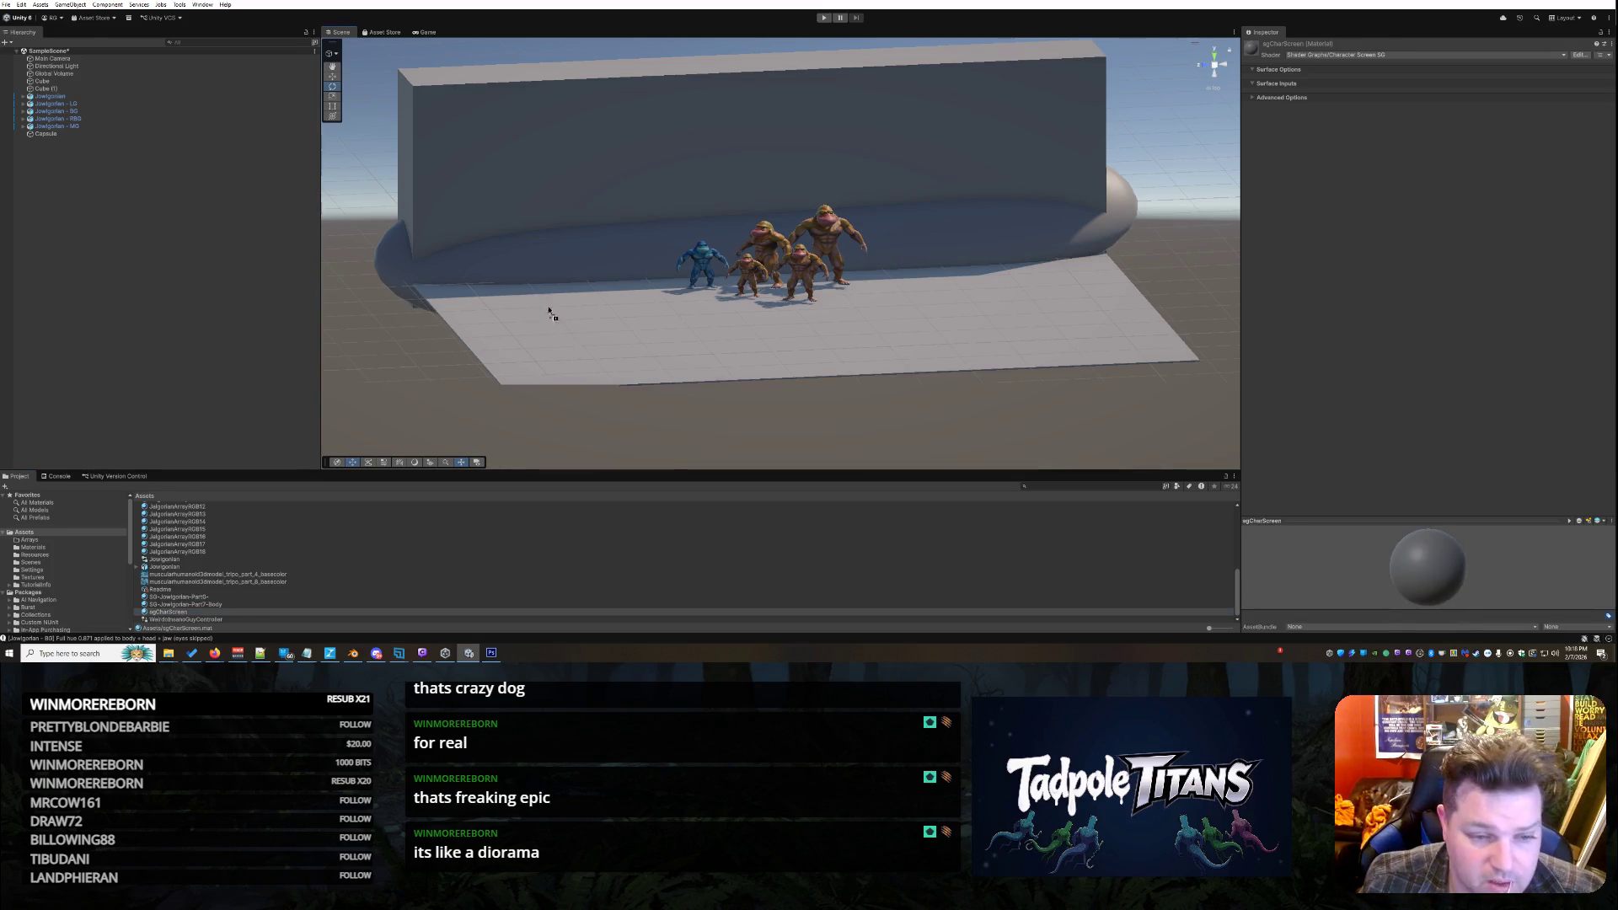
# Assign sgCharScreen to the back wall (Cube (1)) and expand its Advanced Options
pyautogui.click(616, 159)
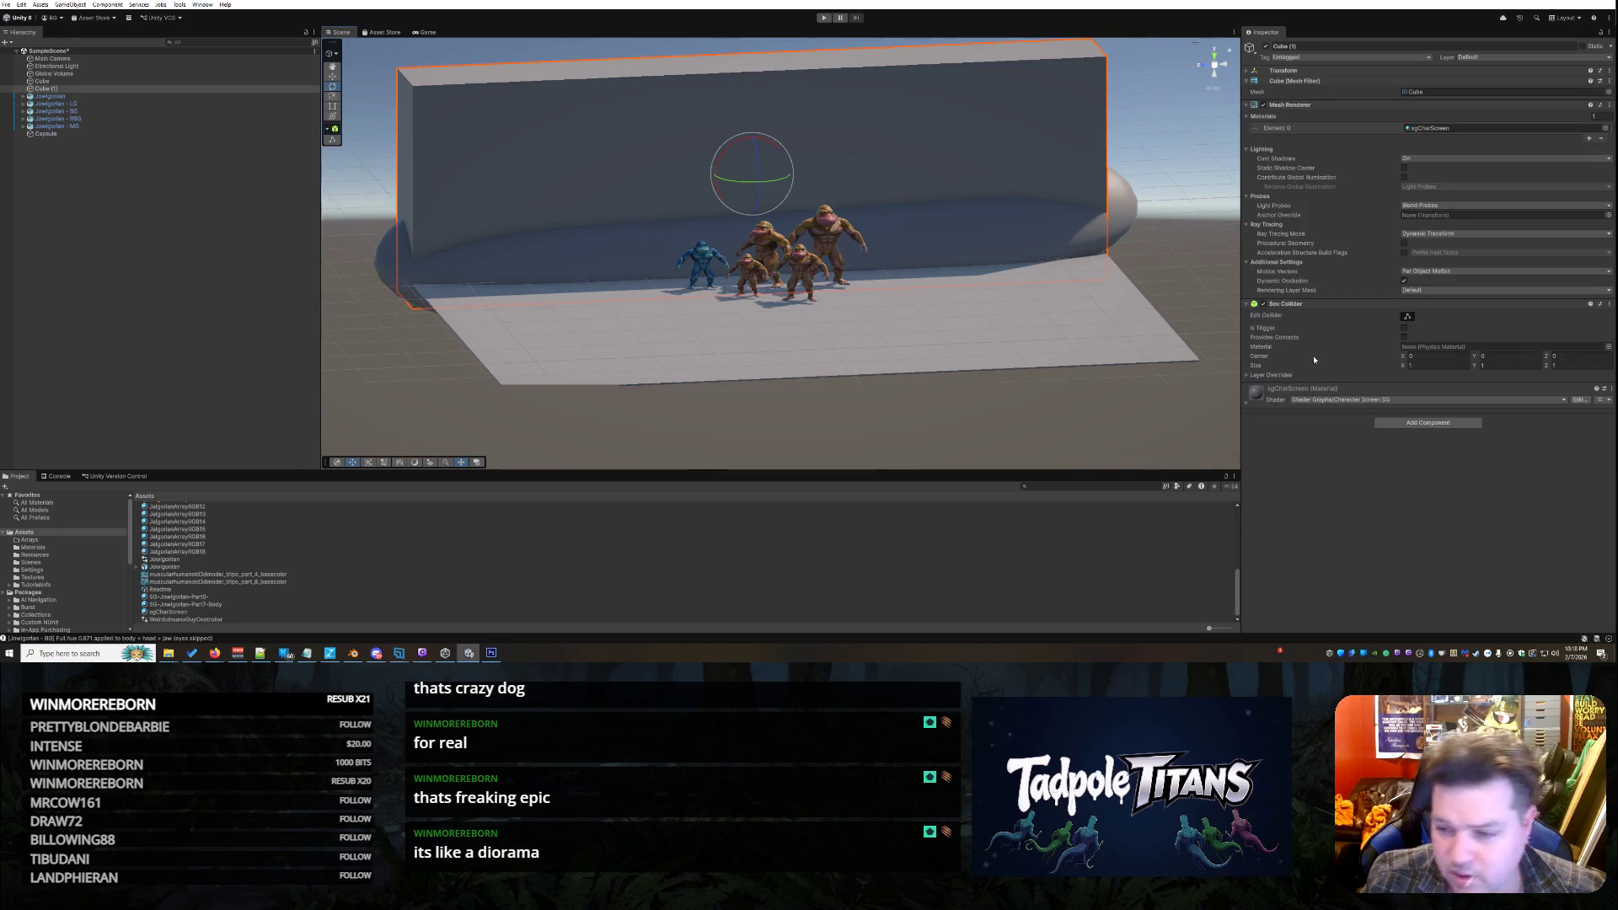
pyautogui.moveTo(176, 618); pyautogui.dragTo(573, 250)
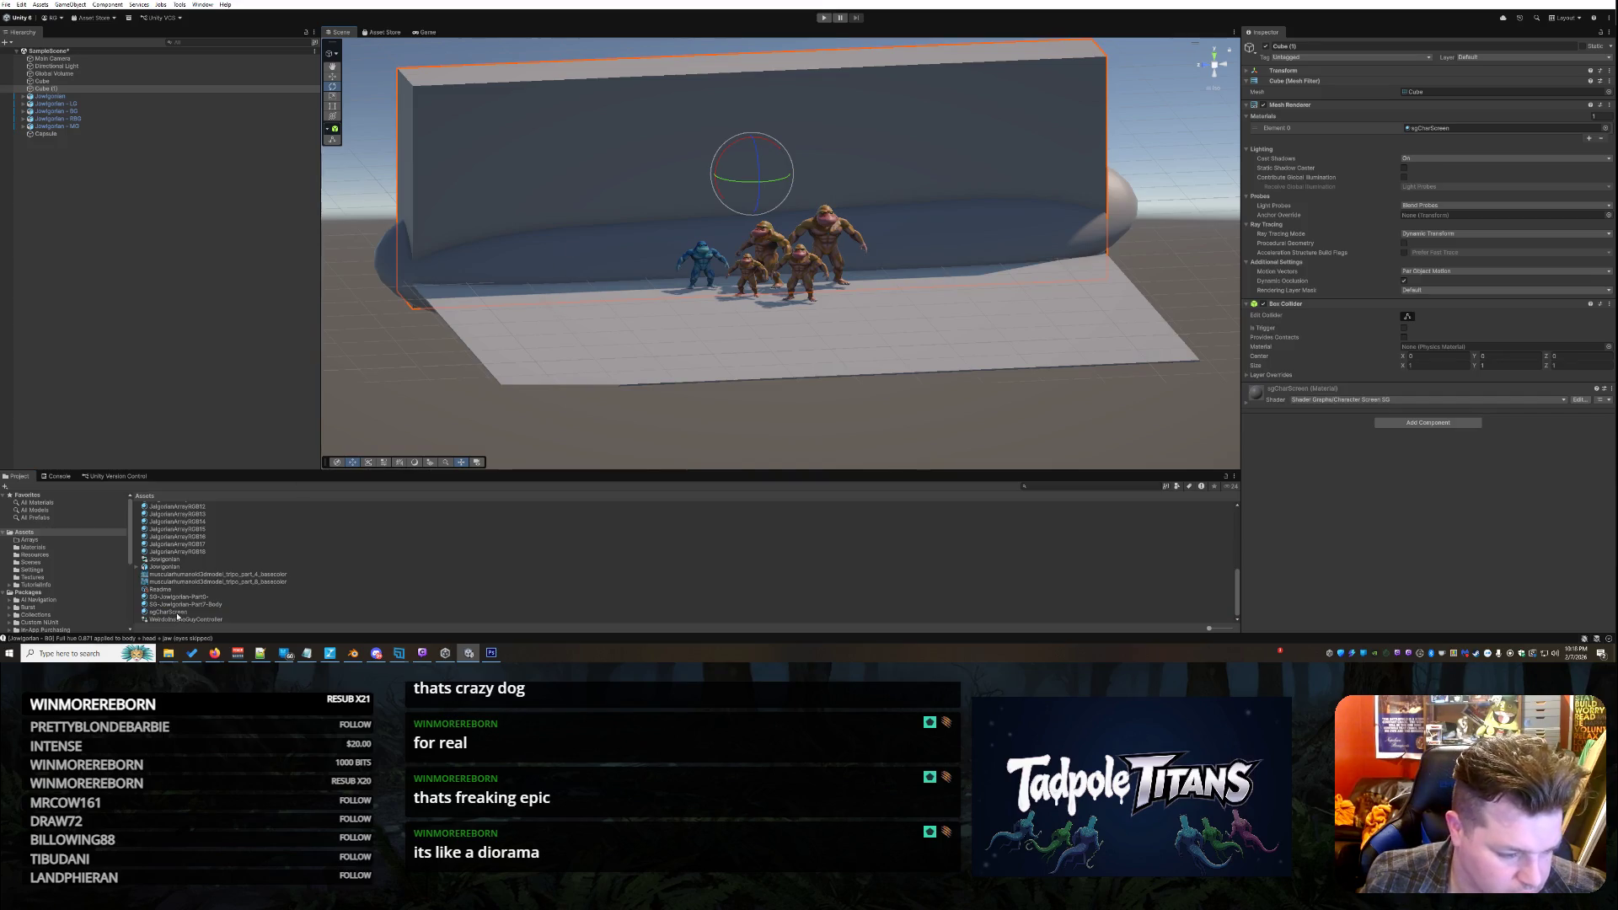
pyautogui.moveTo(758, 337); pyautogui.dragTo(1180, 396)
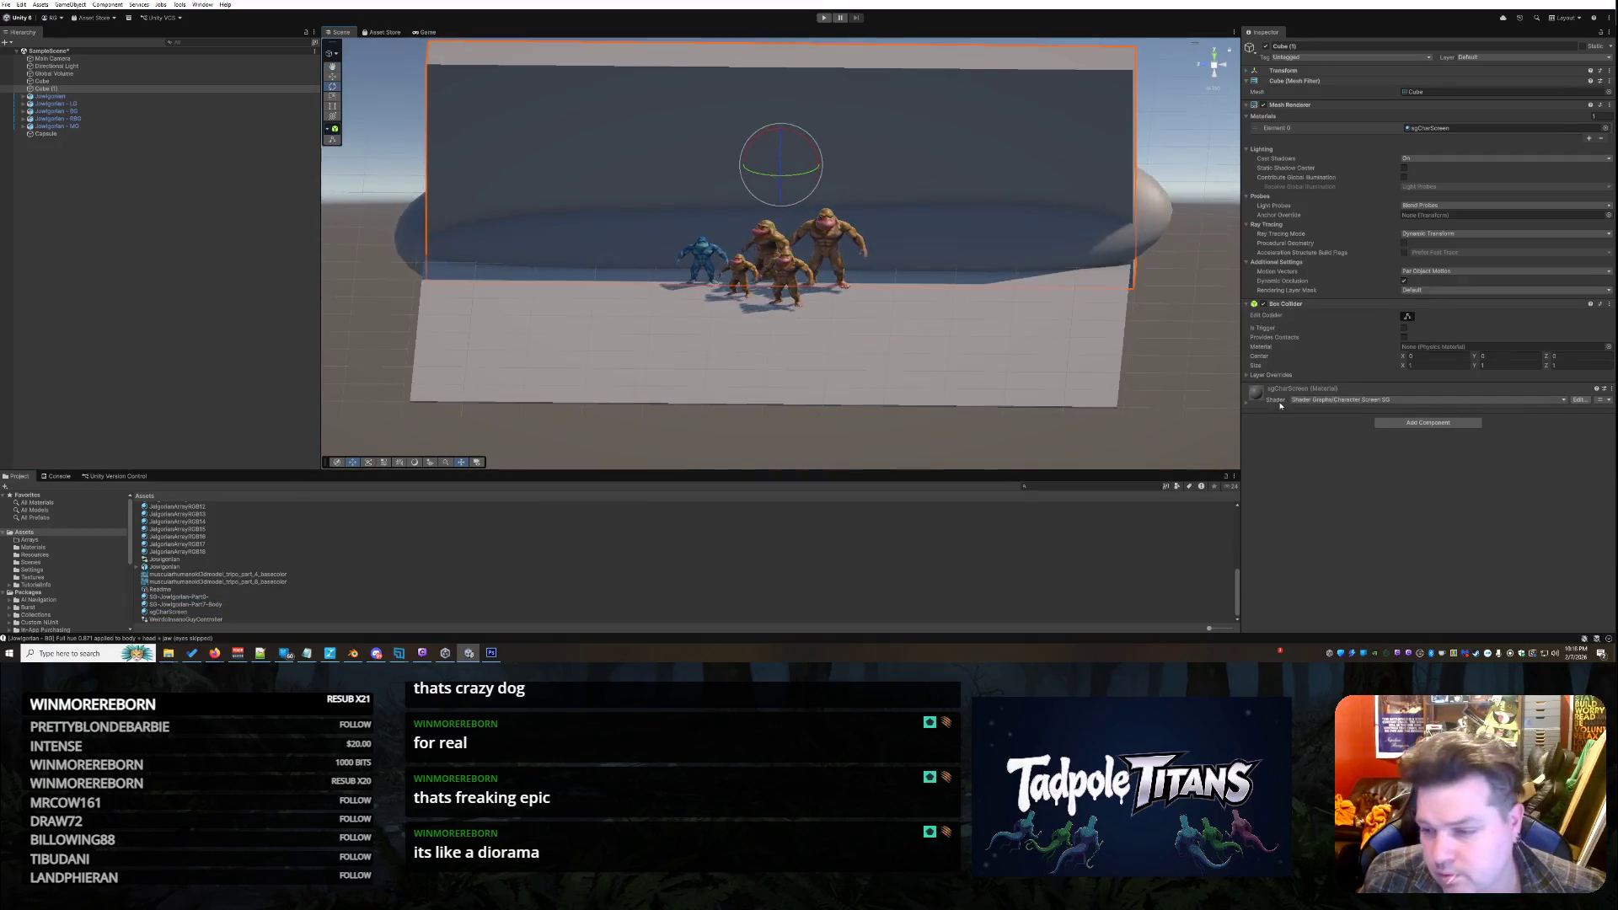
pyautogui.click(1245, 408)
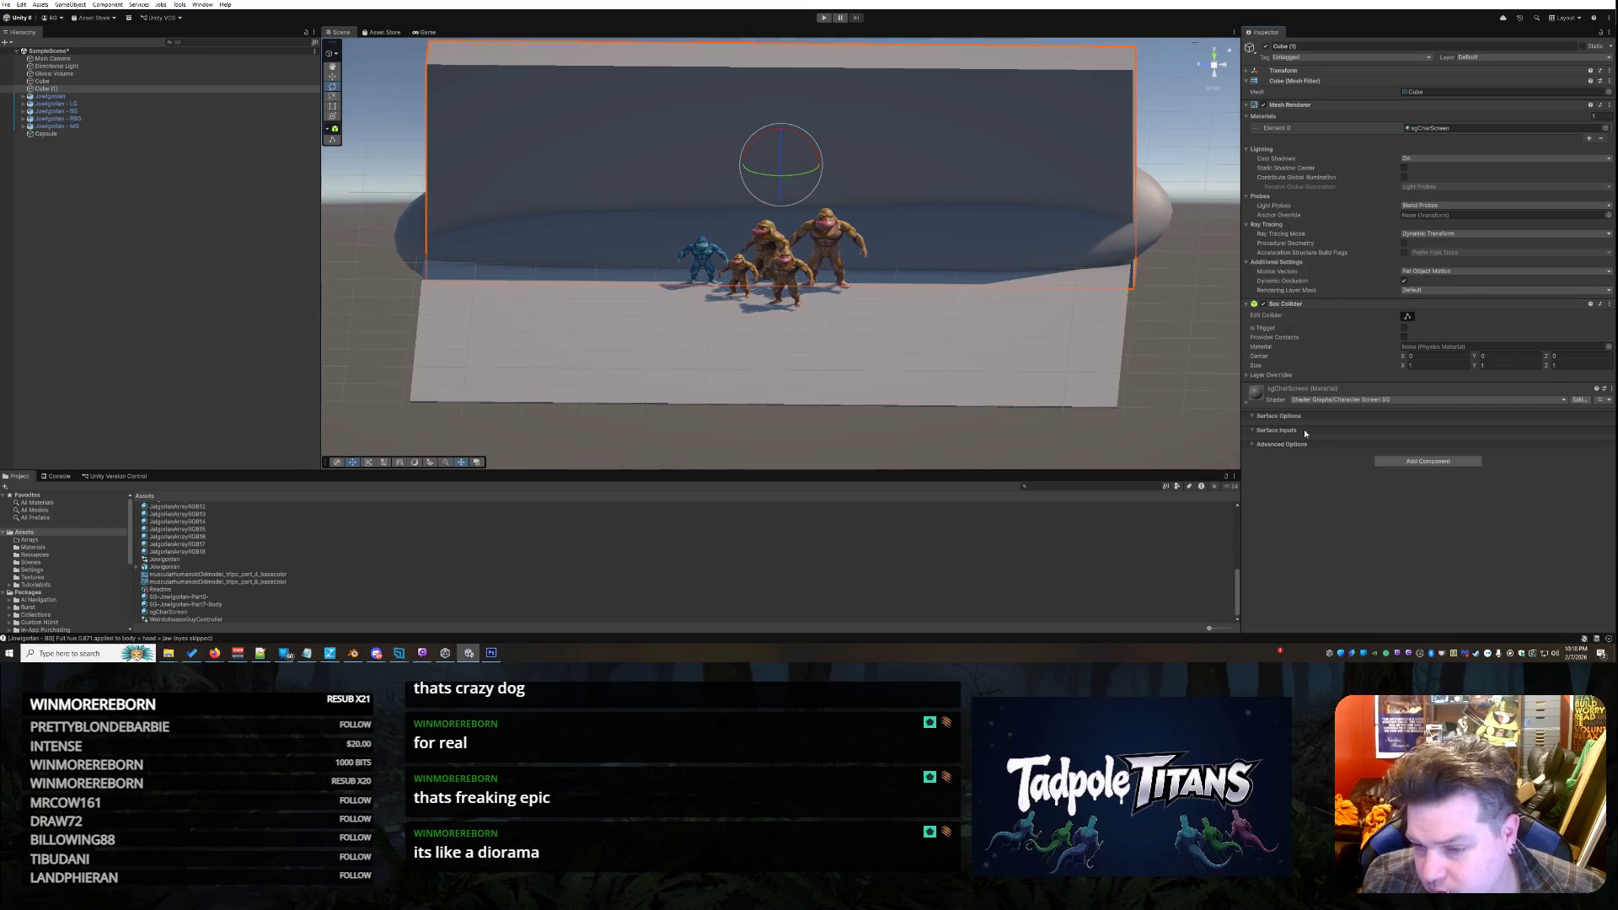
pyautogui.click(1252, 437)
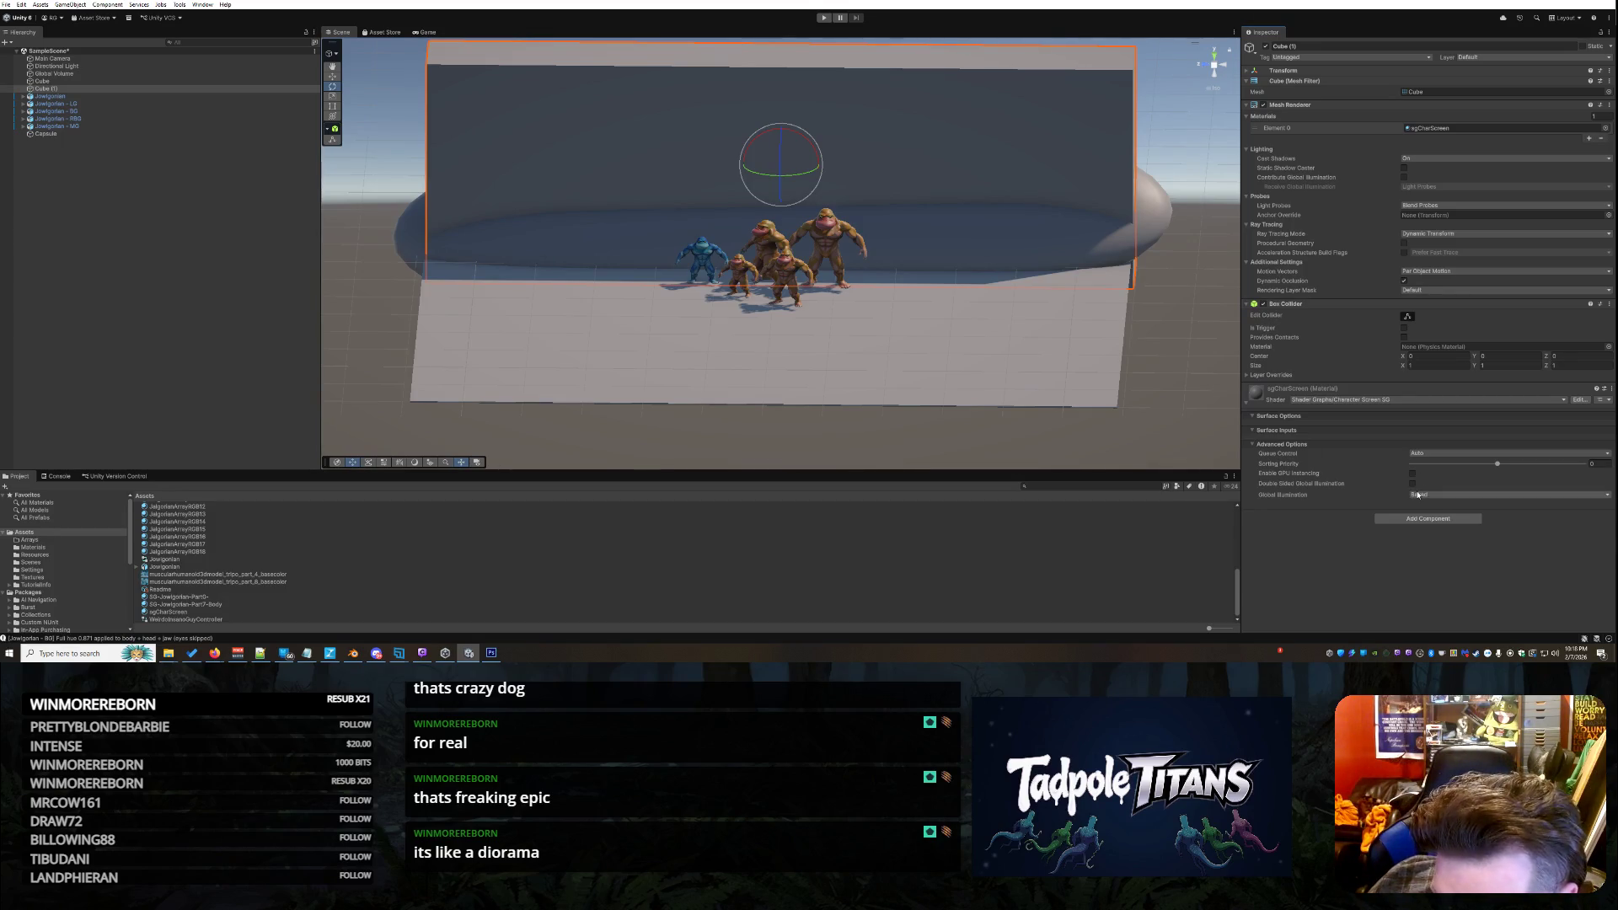
pyautogui.click(1578, 402)
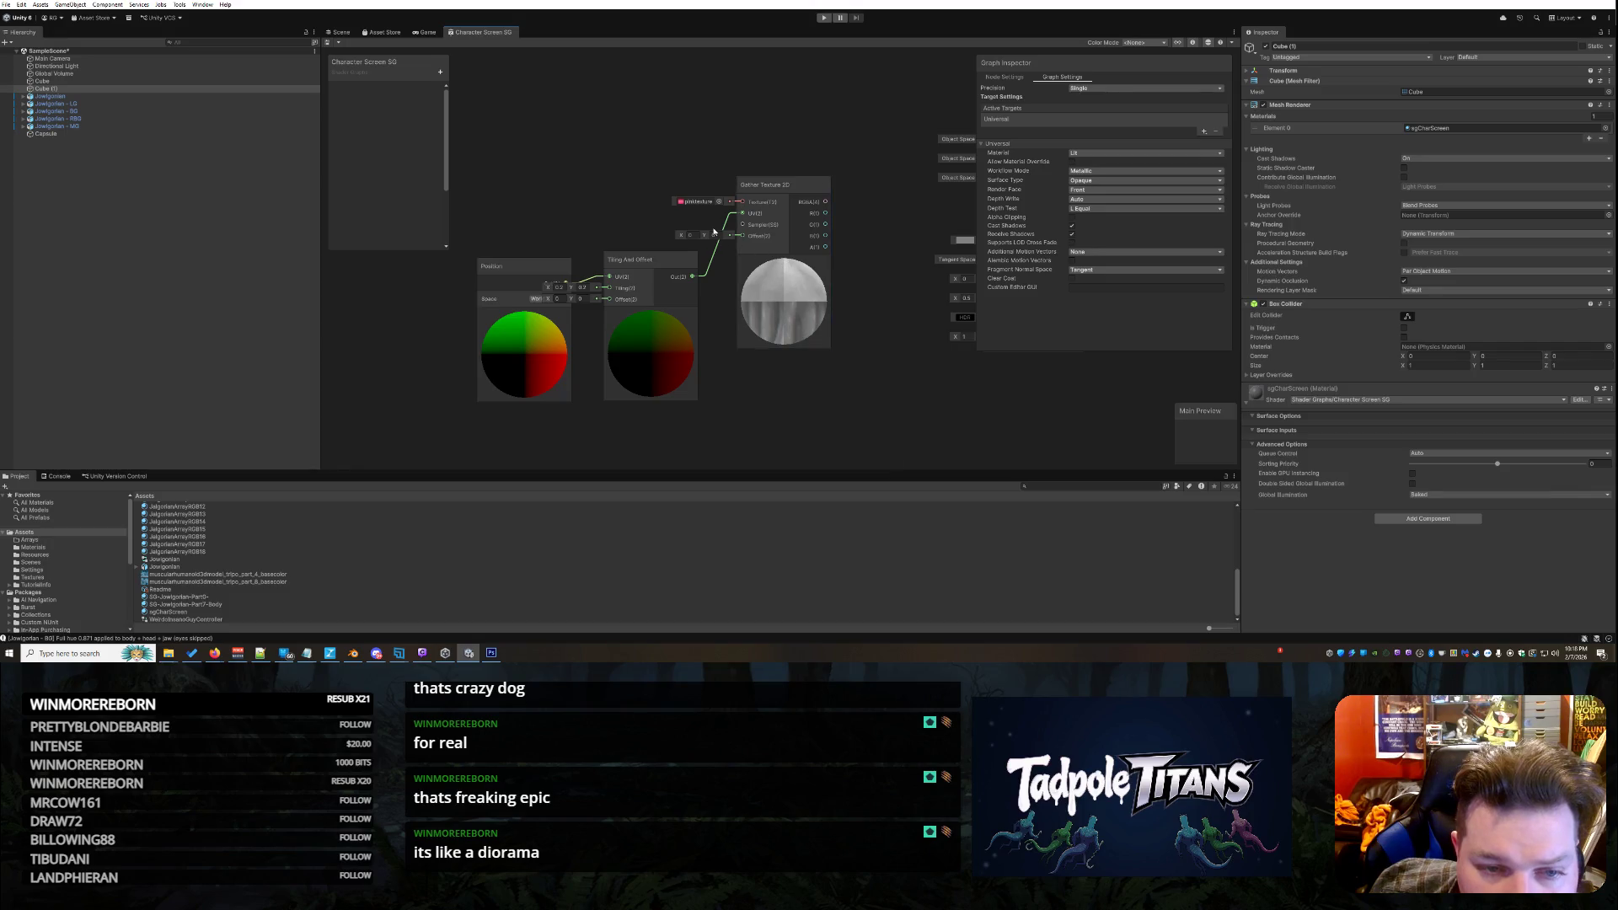
# Zoom around the Position, Tiling And Offset and Gather Texture 2D chain, then bring up the Gather node's options
pyautogui.scroll(3, 779, 291)
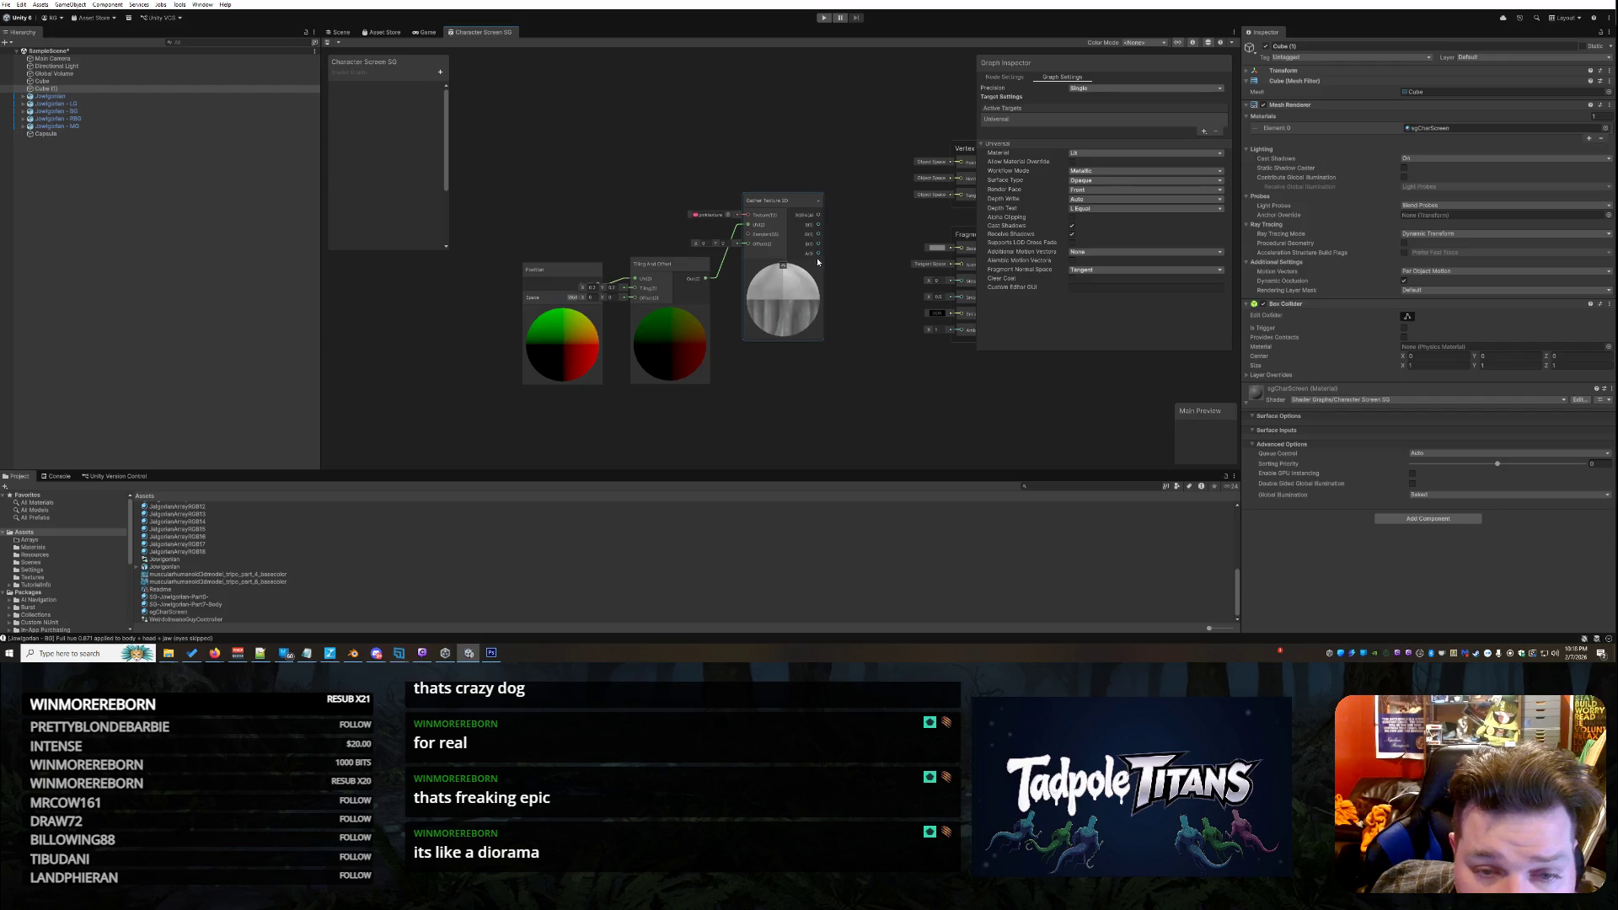
pyautogui.scroll(-3, 893, 247)
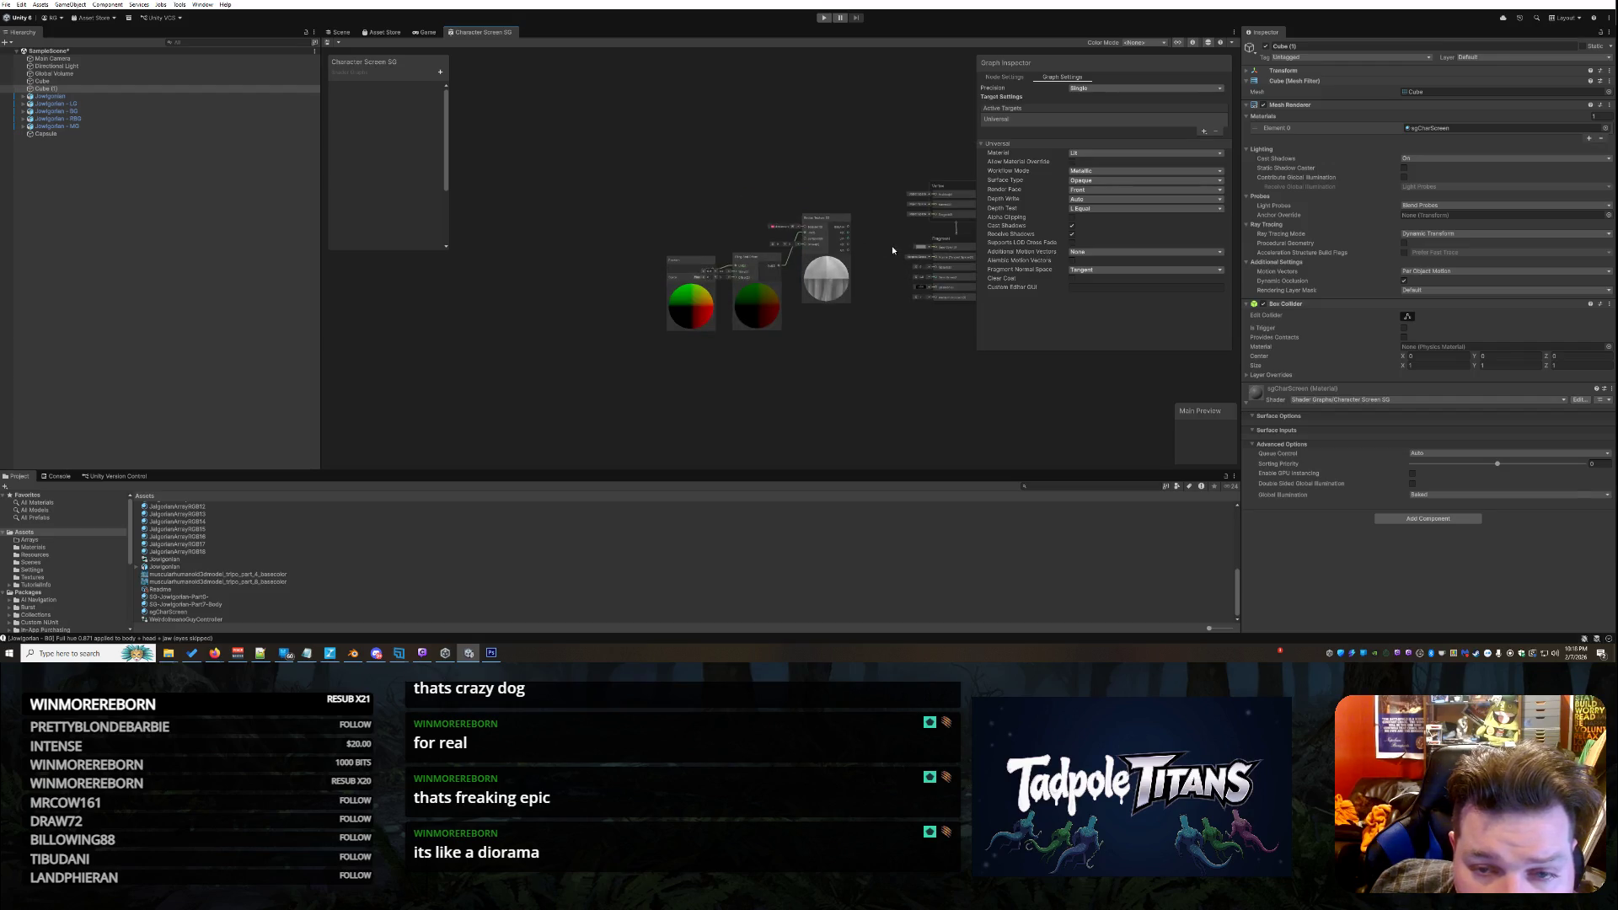
pyautogui.rightClick(888, 249)
pyautogui.click(893, 225)
pyautogui.scroll(3, 877, 256)
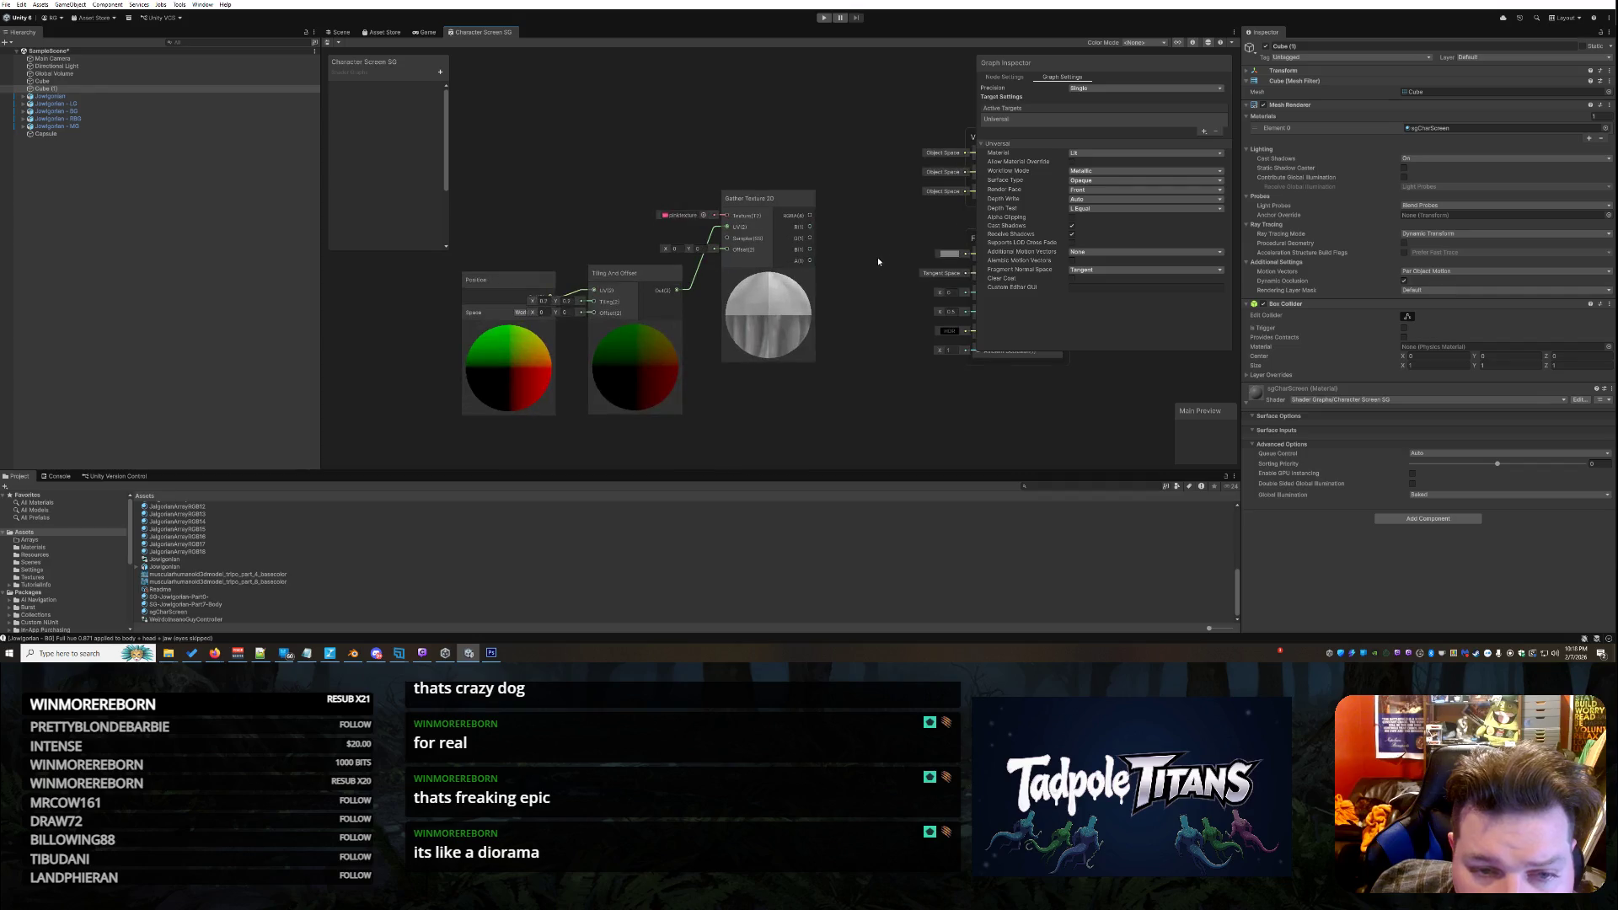
pyautogui.scroll(-2, 877, 256)
pyautogui.scroll(1, 875, 257)
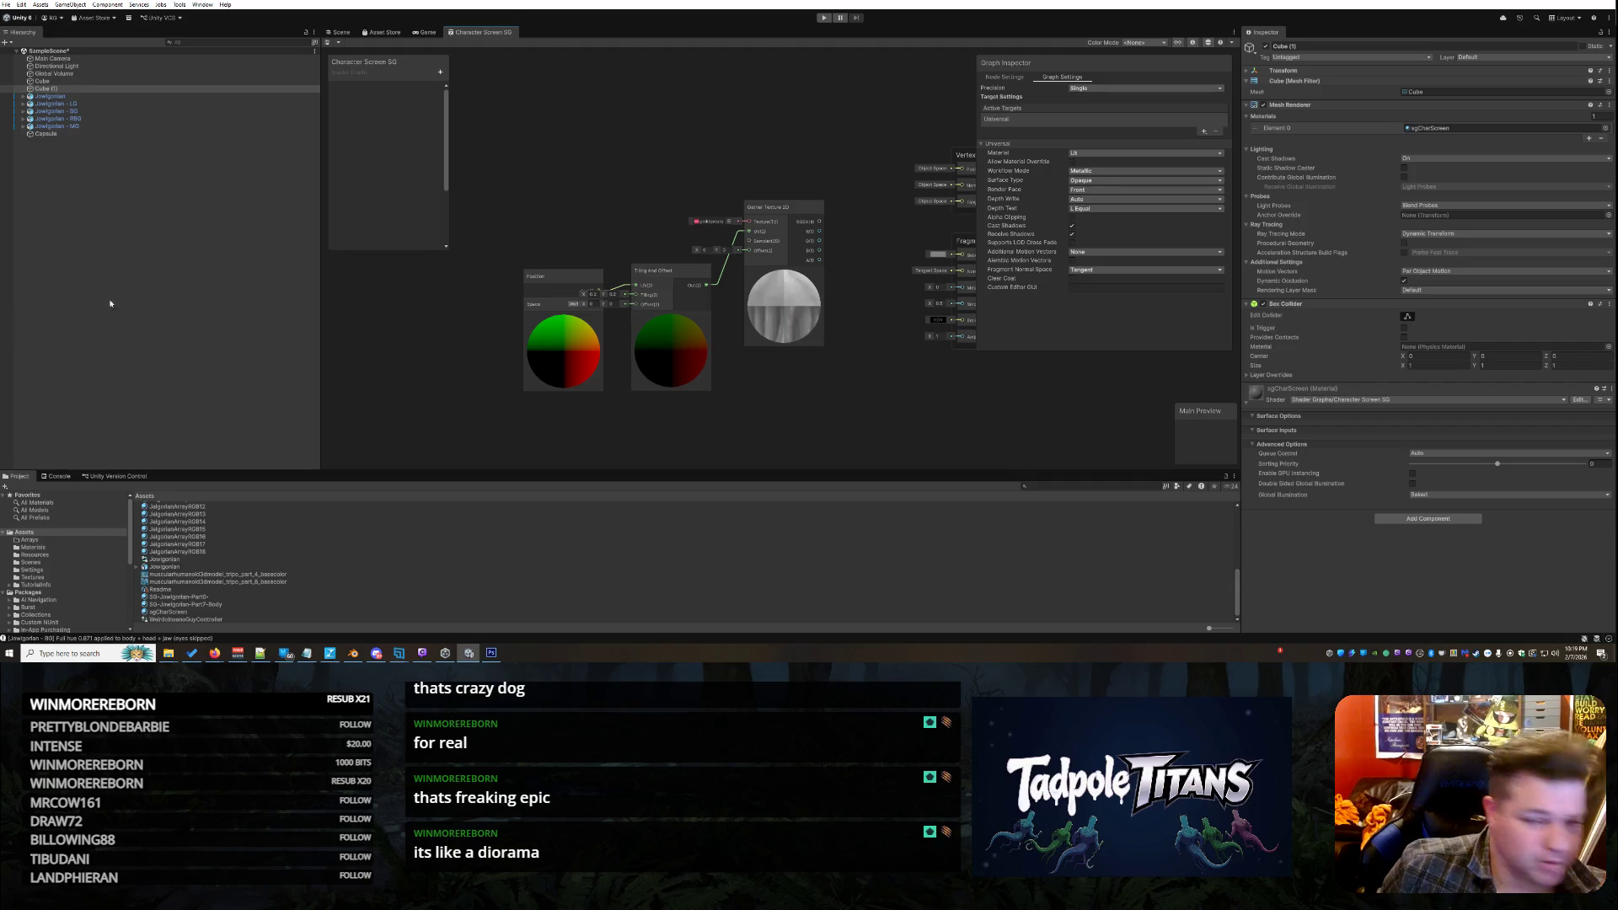
pyautogui.rightClick(805, 209)
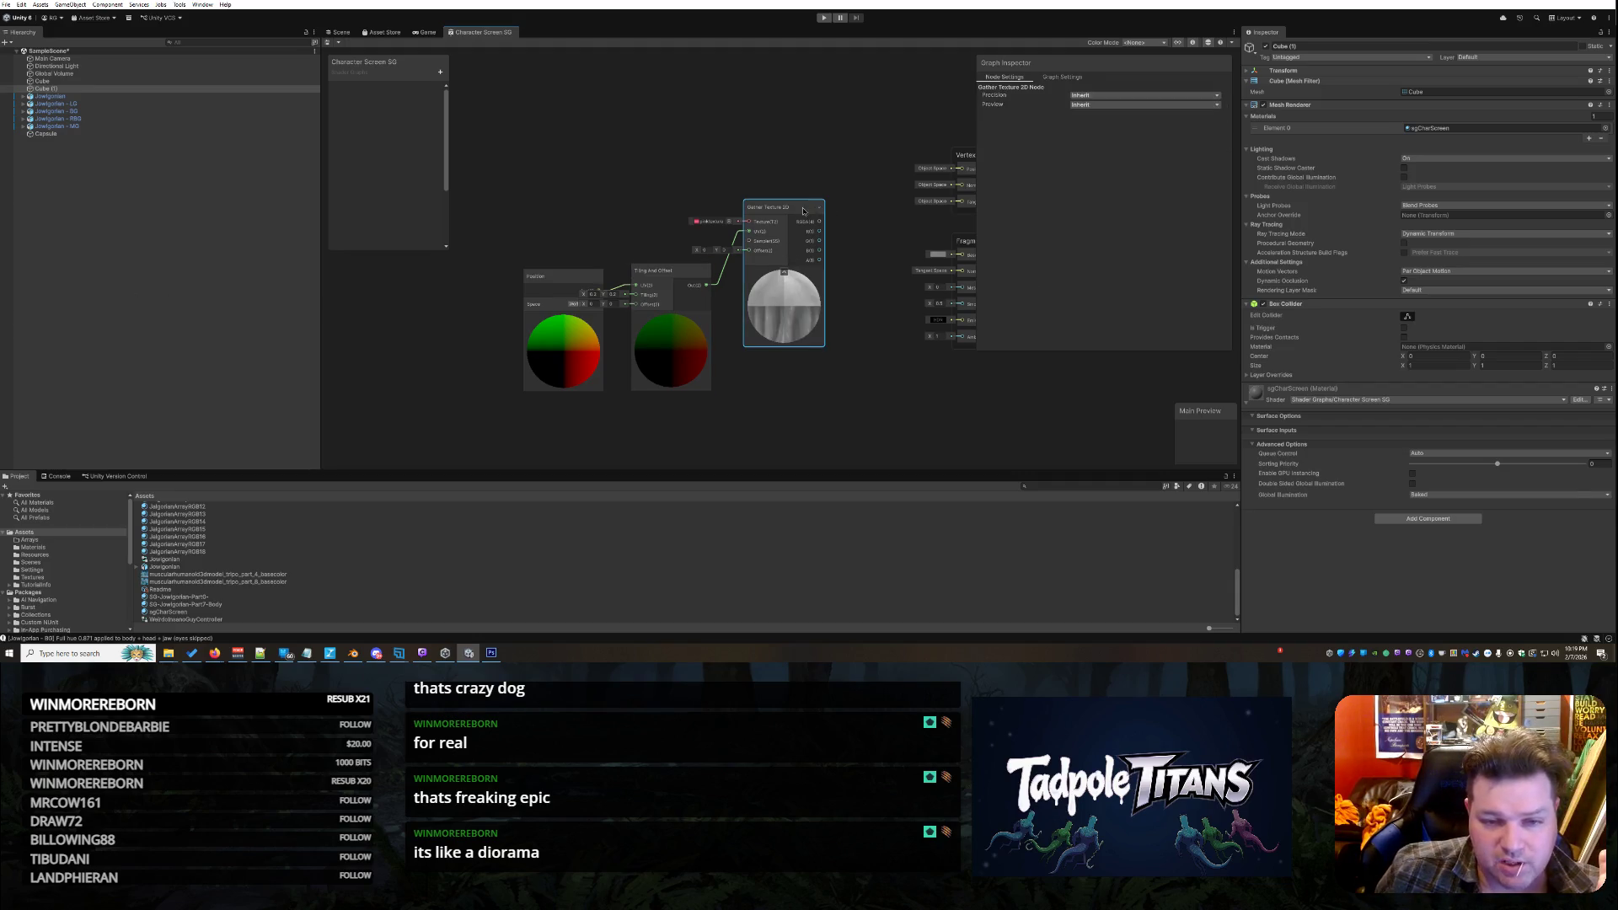
# Delete the Gather Texture 2D node and add a Sample Texture 2D node found via 'sample t'
pyautogui.click(874, 277)
pyautogui.rightClick(769, 225)
pyautogui.click(786, 231)
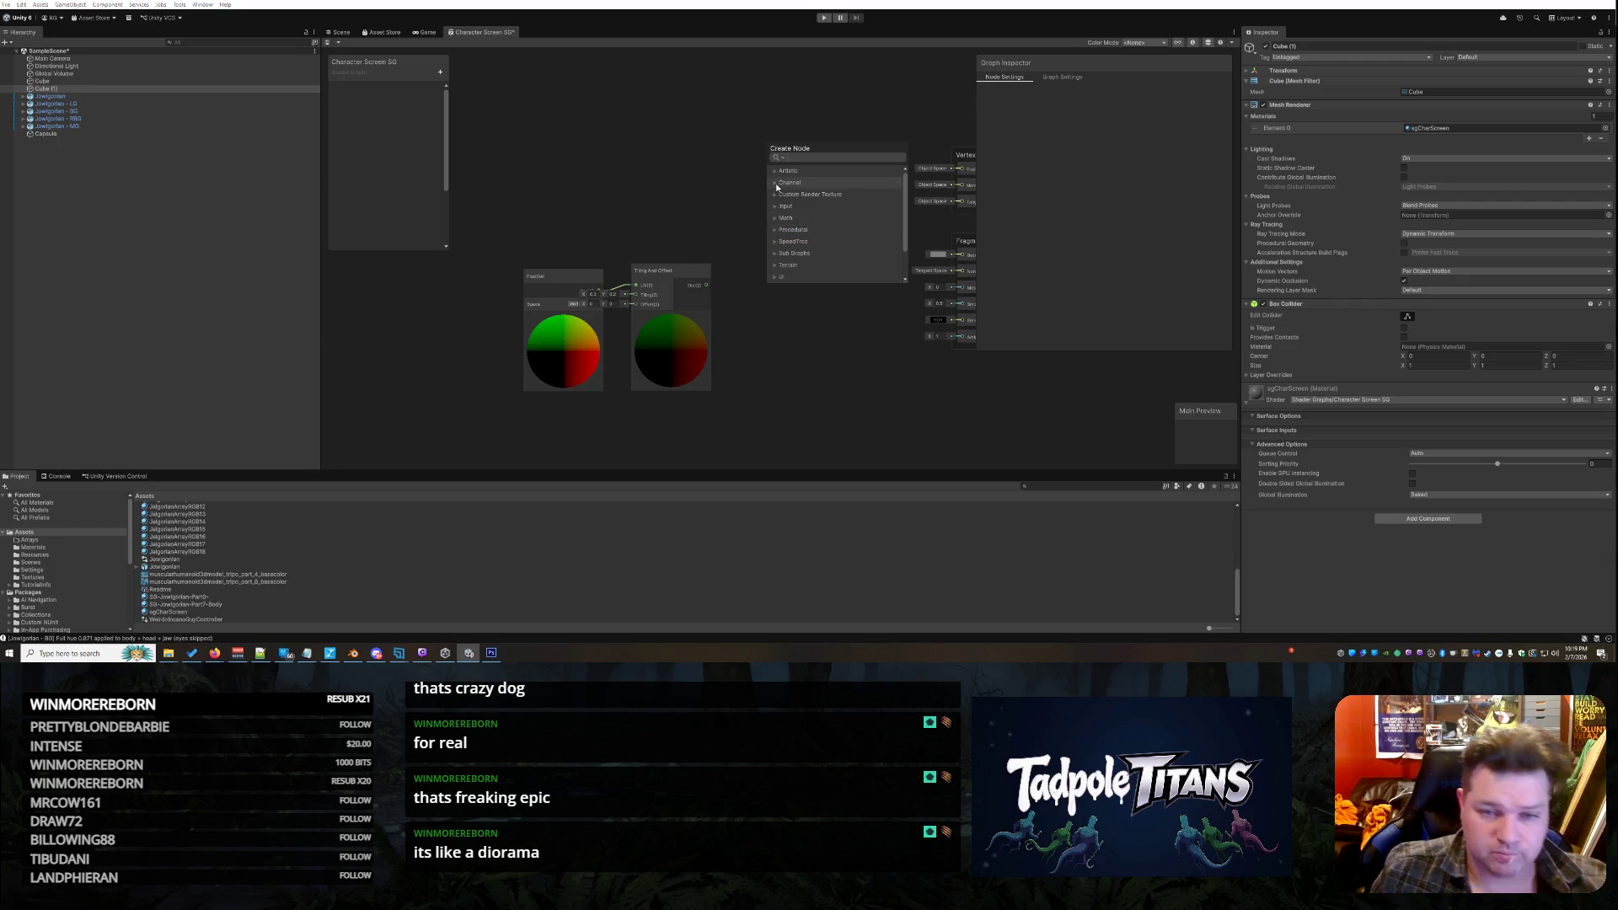
pyautogui.write('sample t')
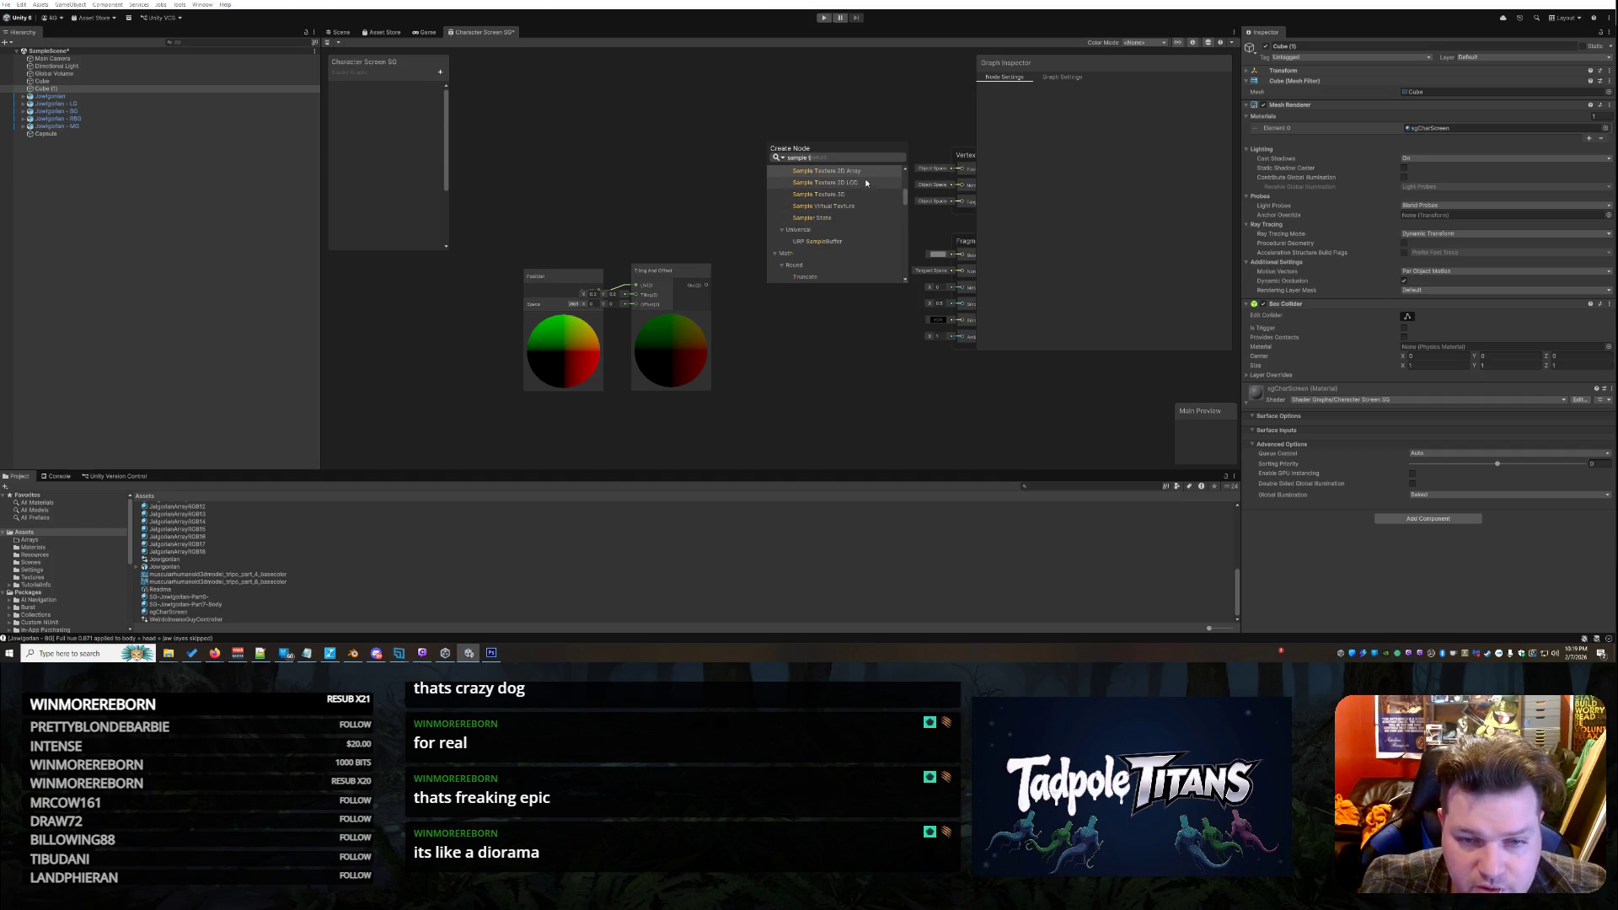
pyautogui.scroll(2, 855, 211)
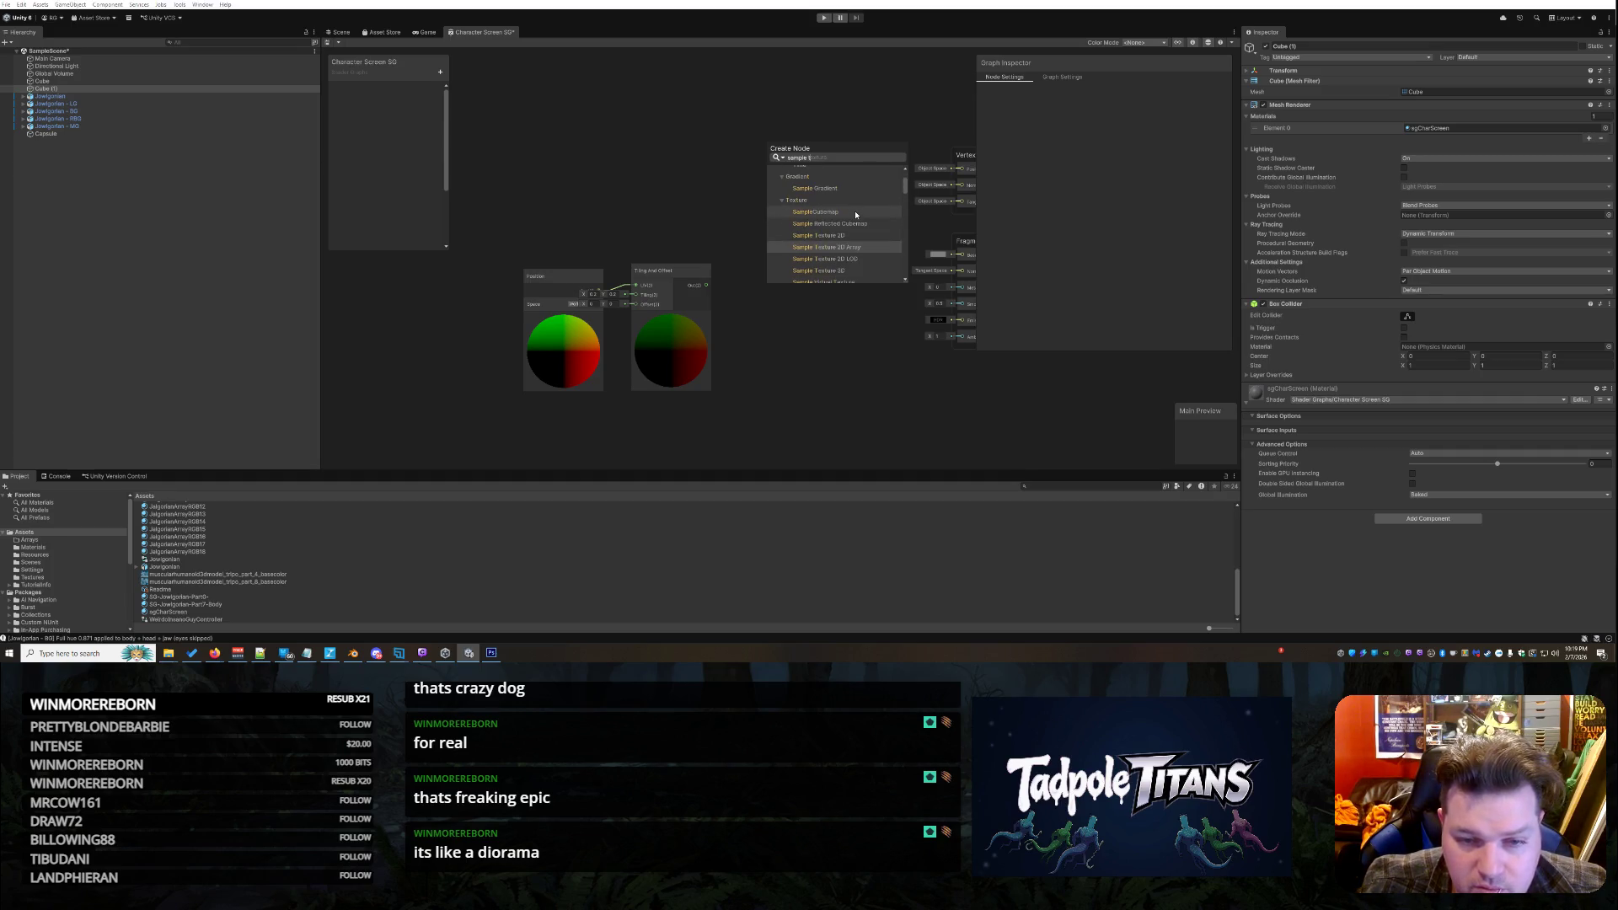
pyautogui.click(831, 236)
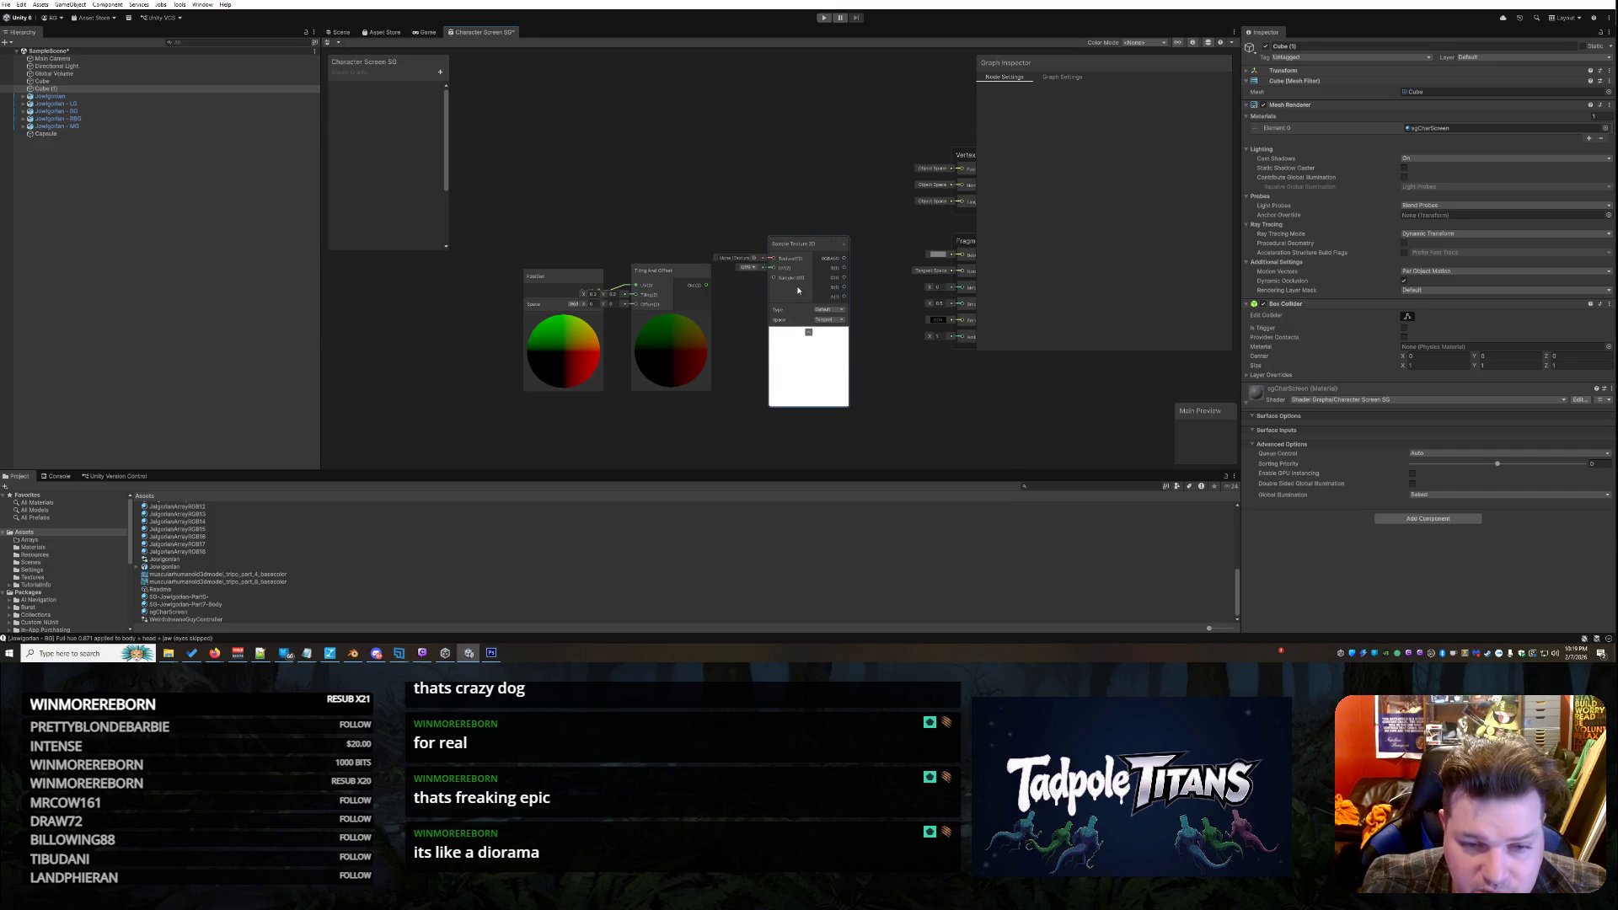
# Give Sample Texture 2D the pink texture and Tiling And Offset UVs, then view the Scene
pyautogui.click(751, 259)
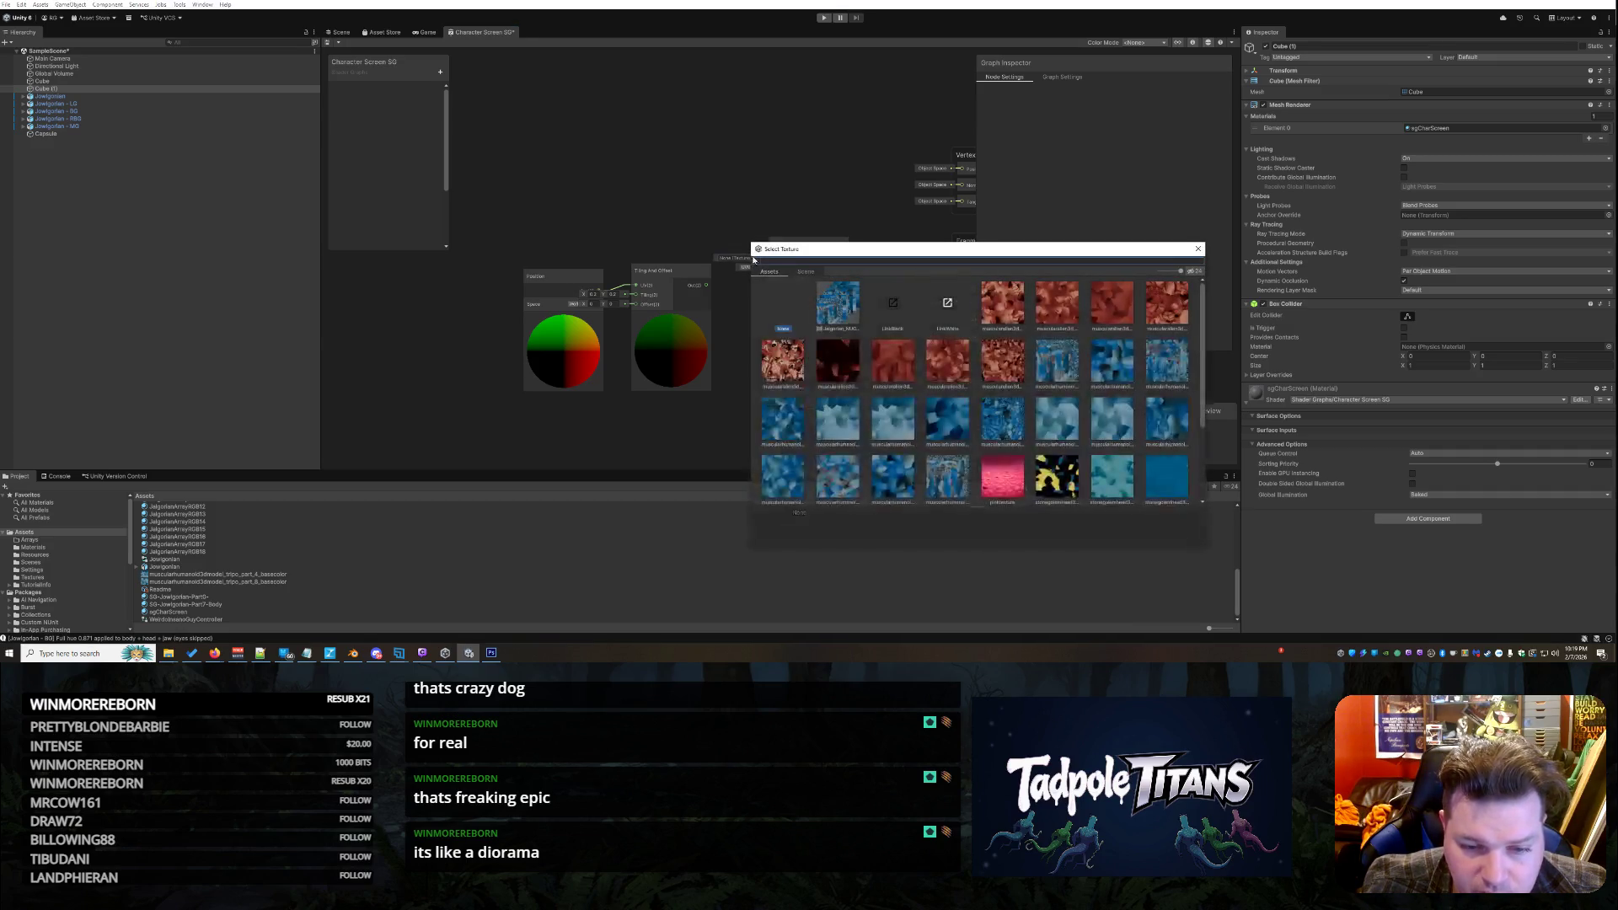
pyautogui.doubleClick(1002, 478)
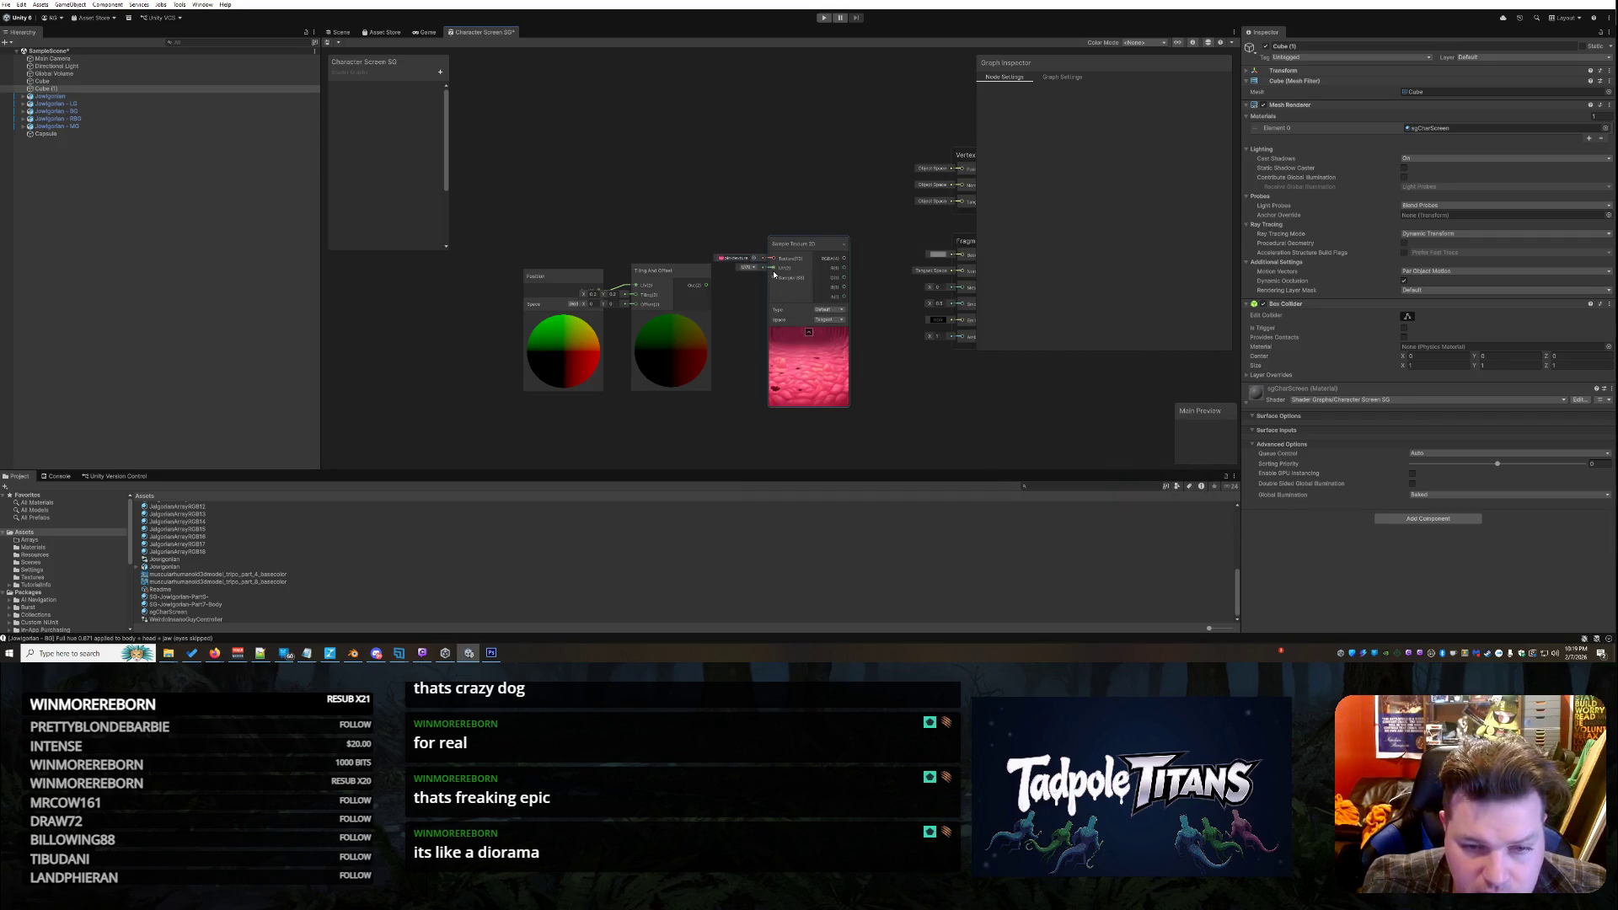
pyautogui.moveTo(774, 270); pyautogui.dragTo(706, 284)
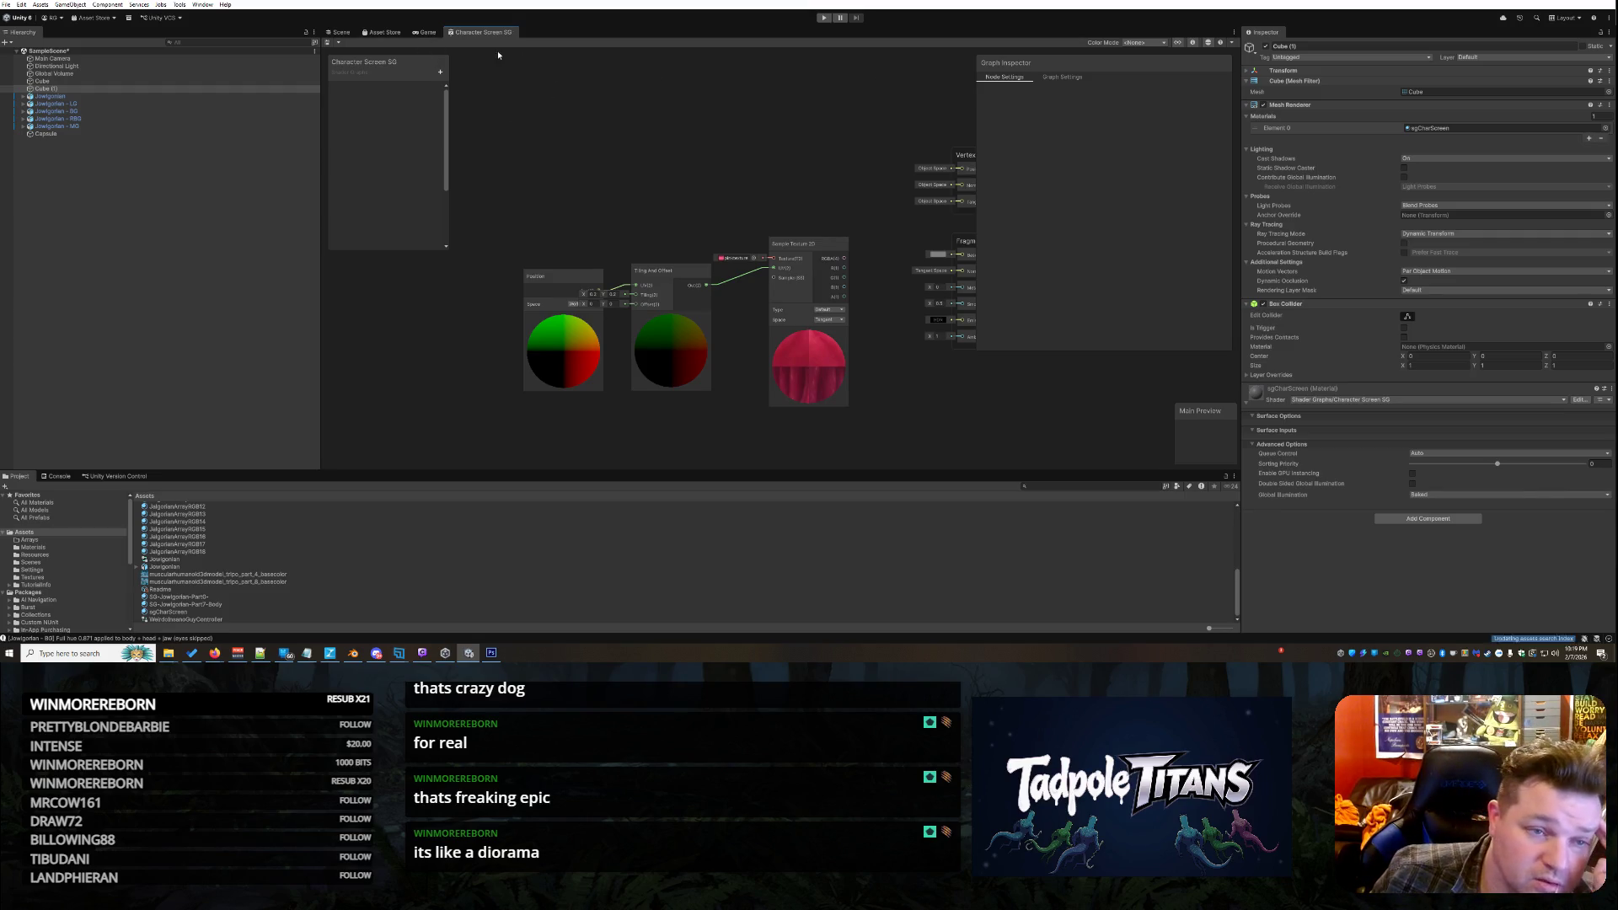
pyautogui.click(340, 32)
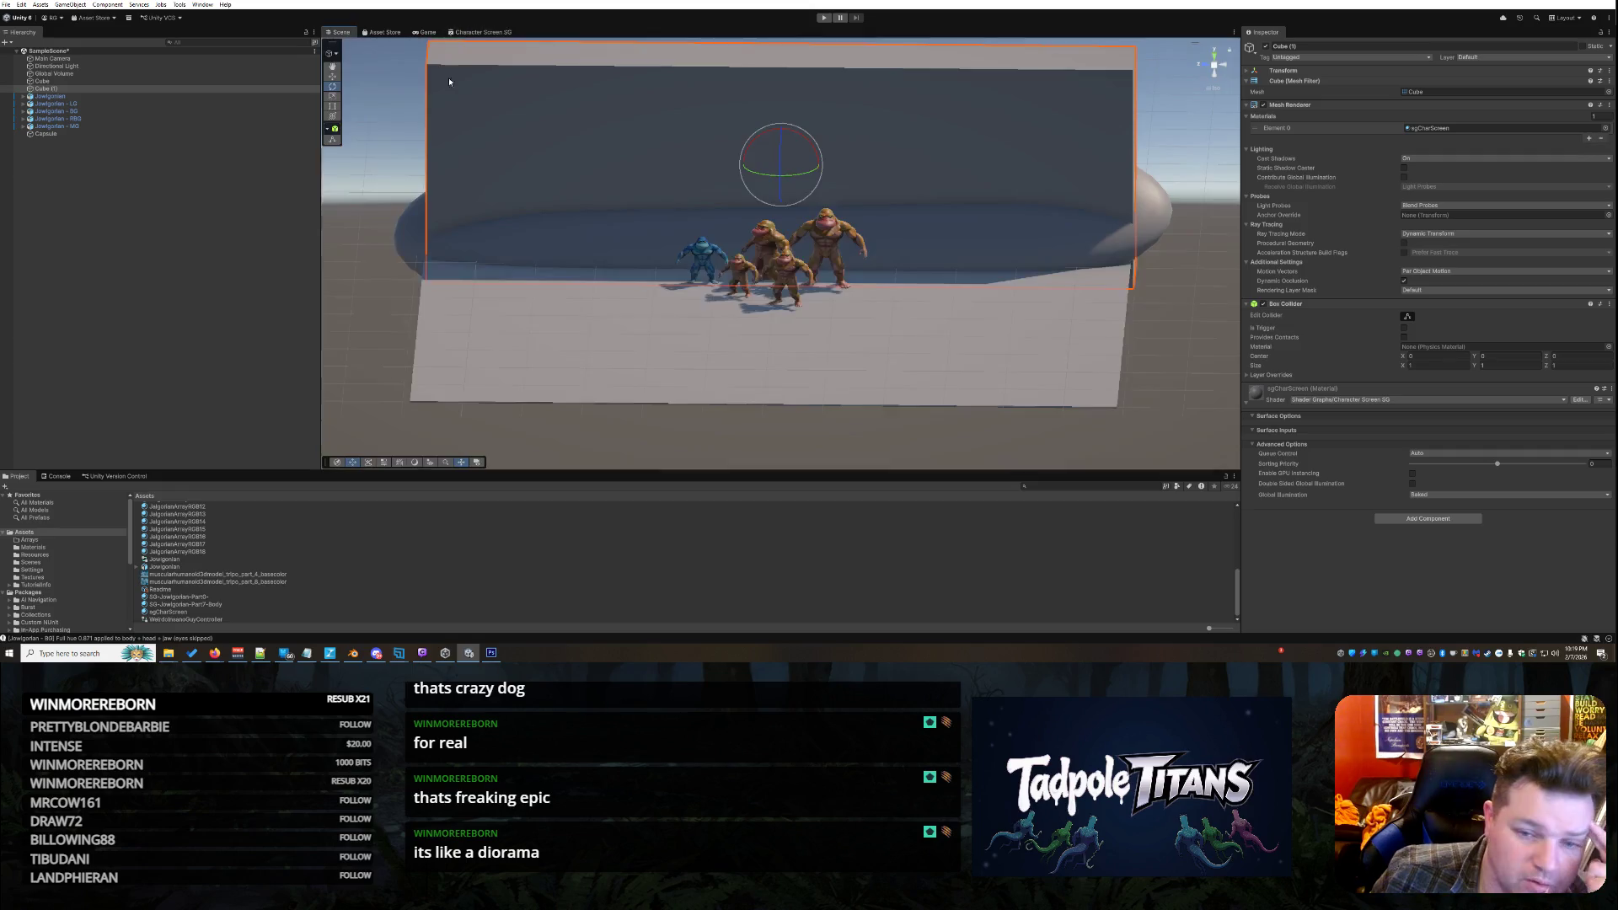
# Bring the Scene camera closer to the diorama and enter Play mode
pyautogui.moveTo(778, 259)
pyautogui.mouseDown()
pyautogui.moveTo(695, 329)
pyautogui.moveTo(707, 323)
pyautogui.mouseUp()
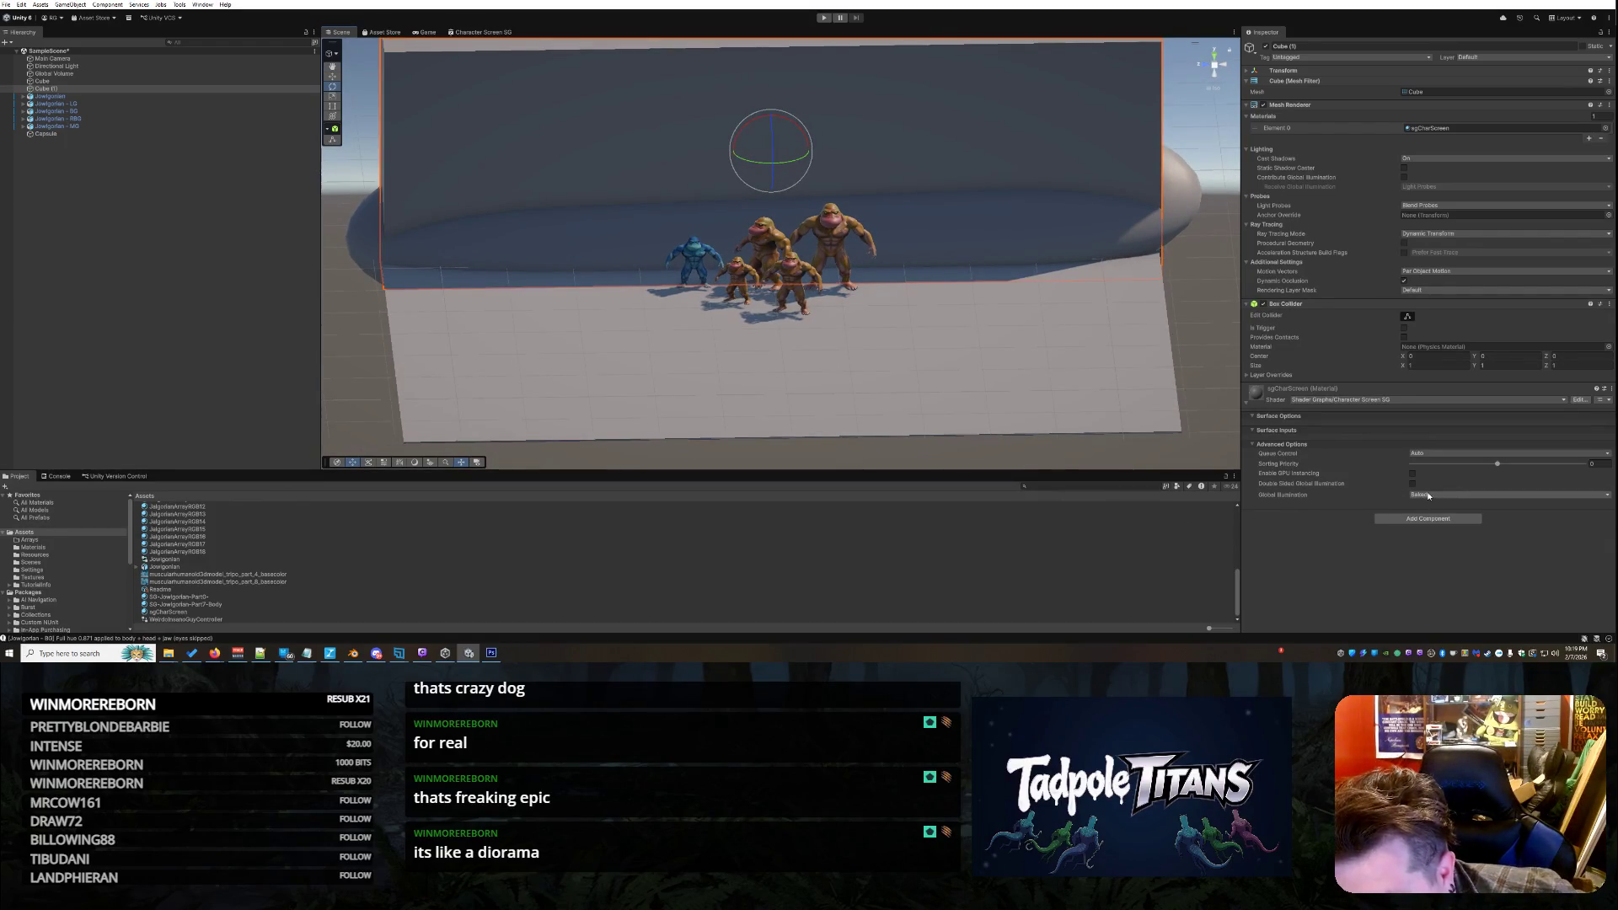
pyautogui.click(824, 17)
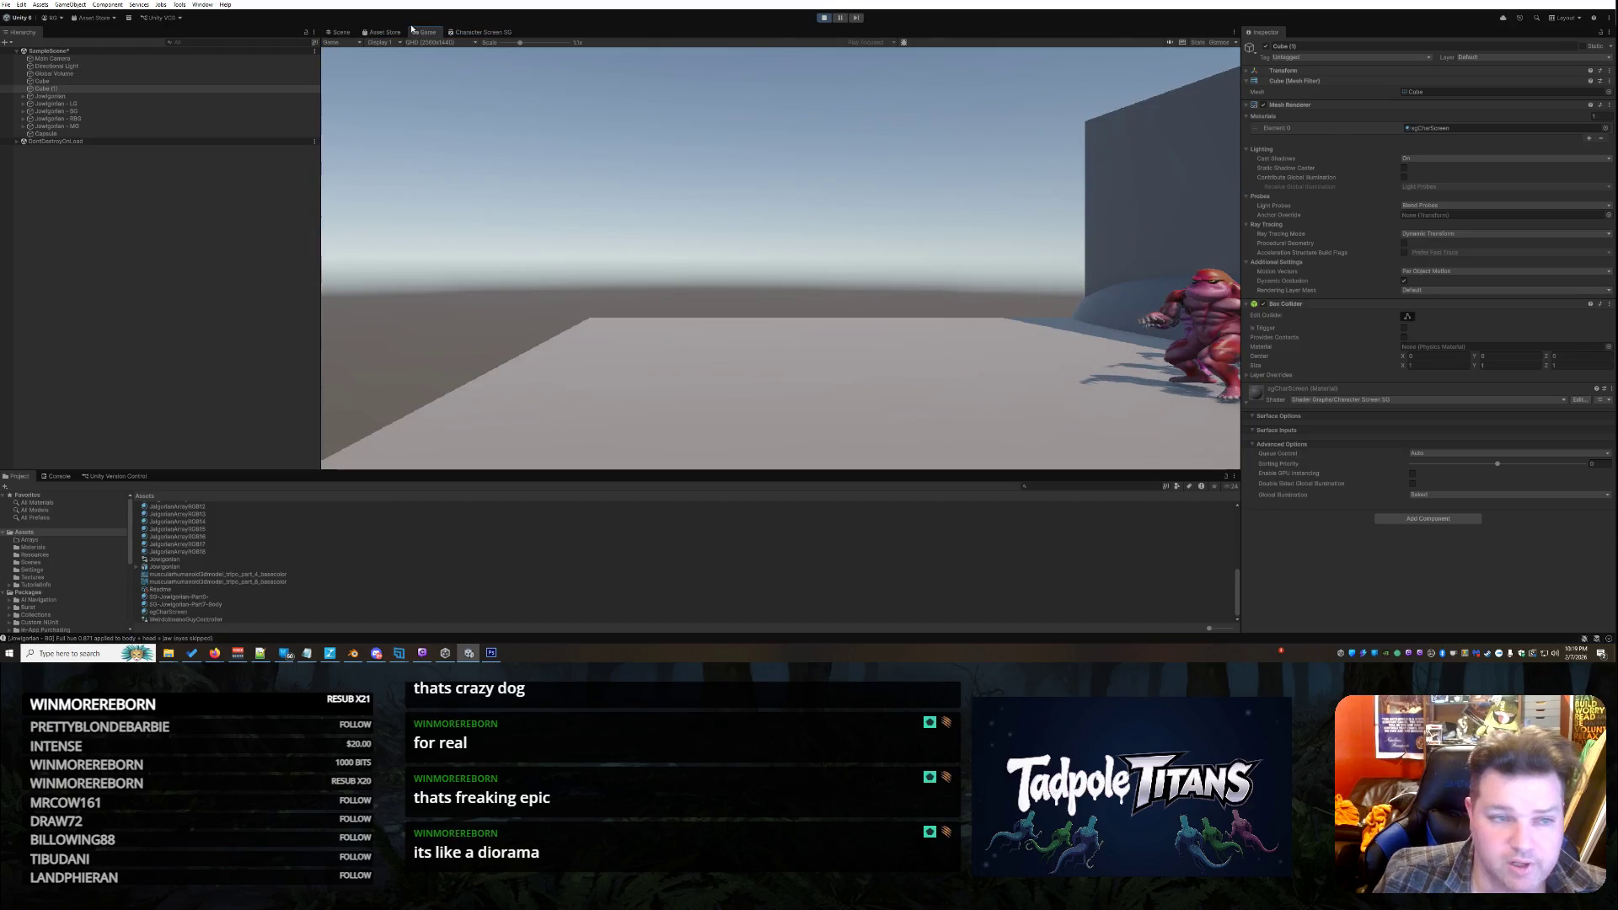
# During play, zoom the Scene view in on the apes, select Cube and orbit to an angled view
pyautogui.click(340, 32)
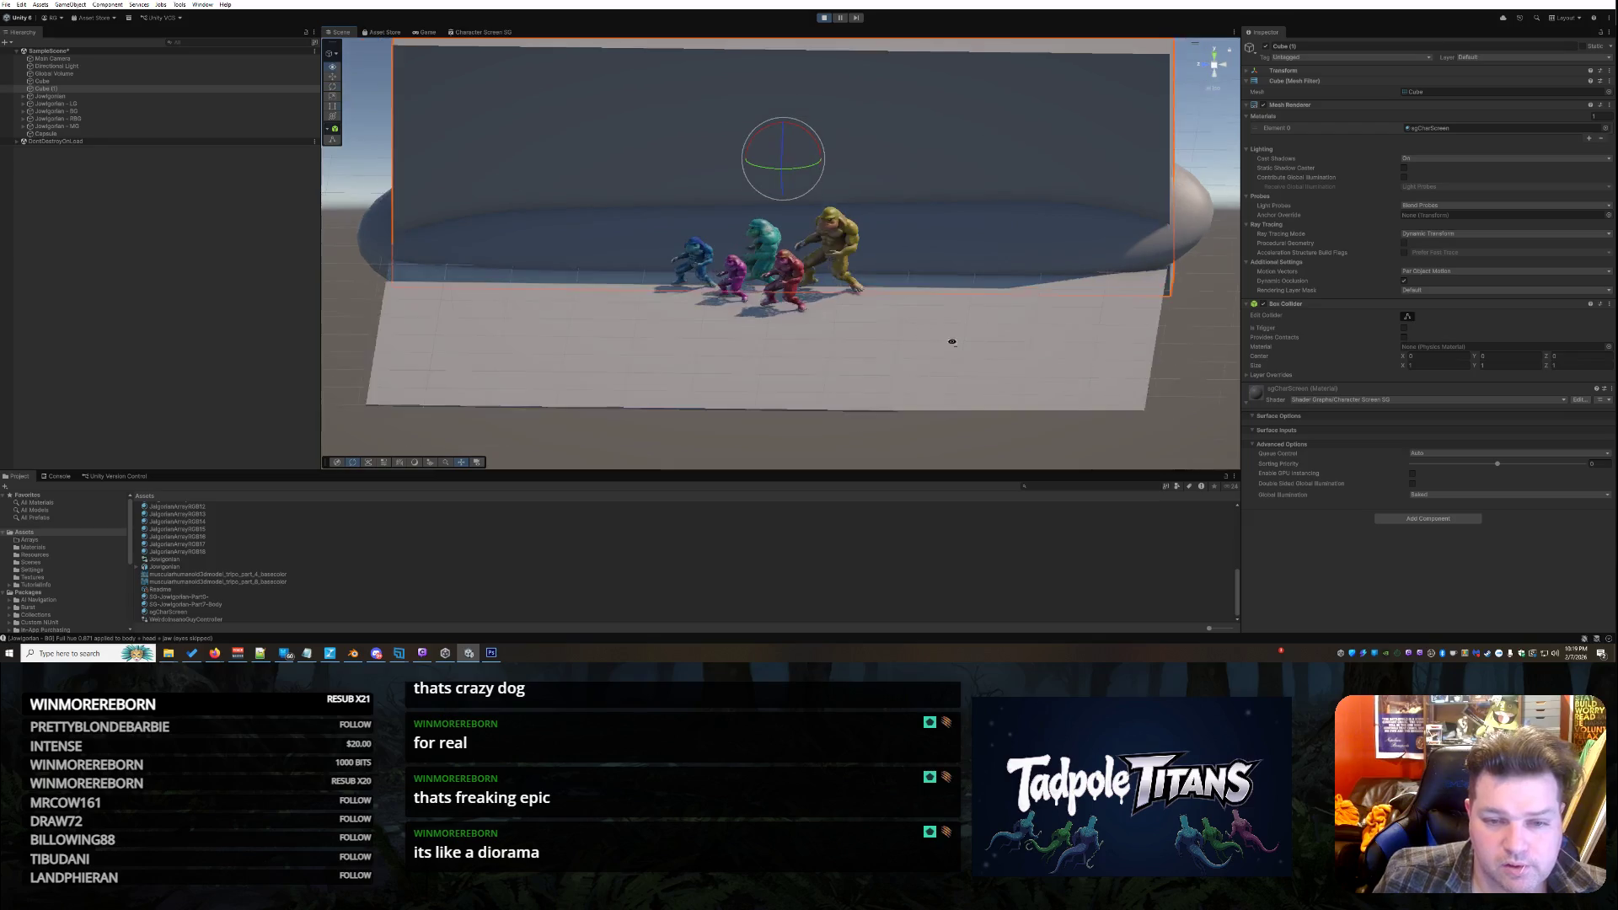
pyautogui.scroll(3, 946, 336)
pyautogui.scroll(3, 1026, 339)
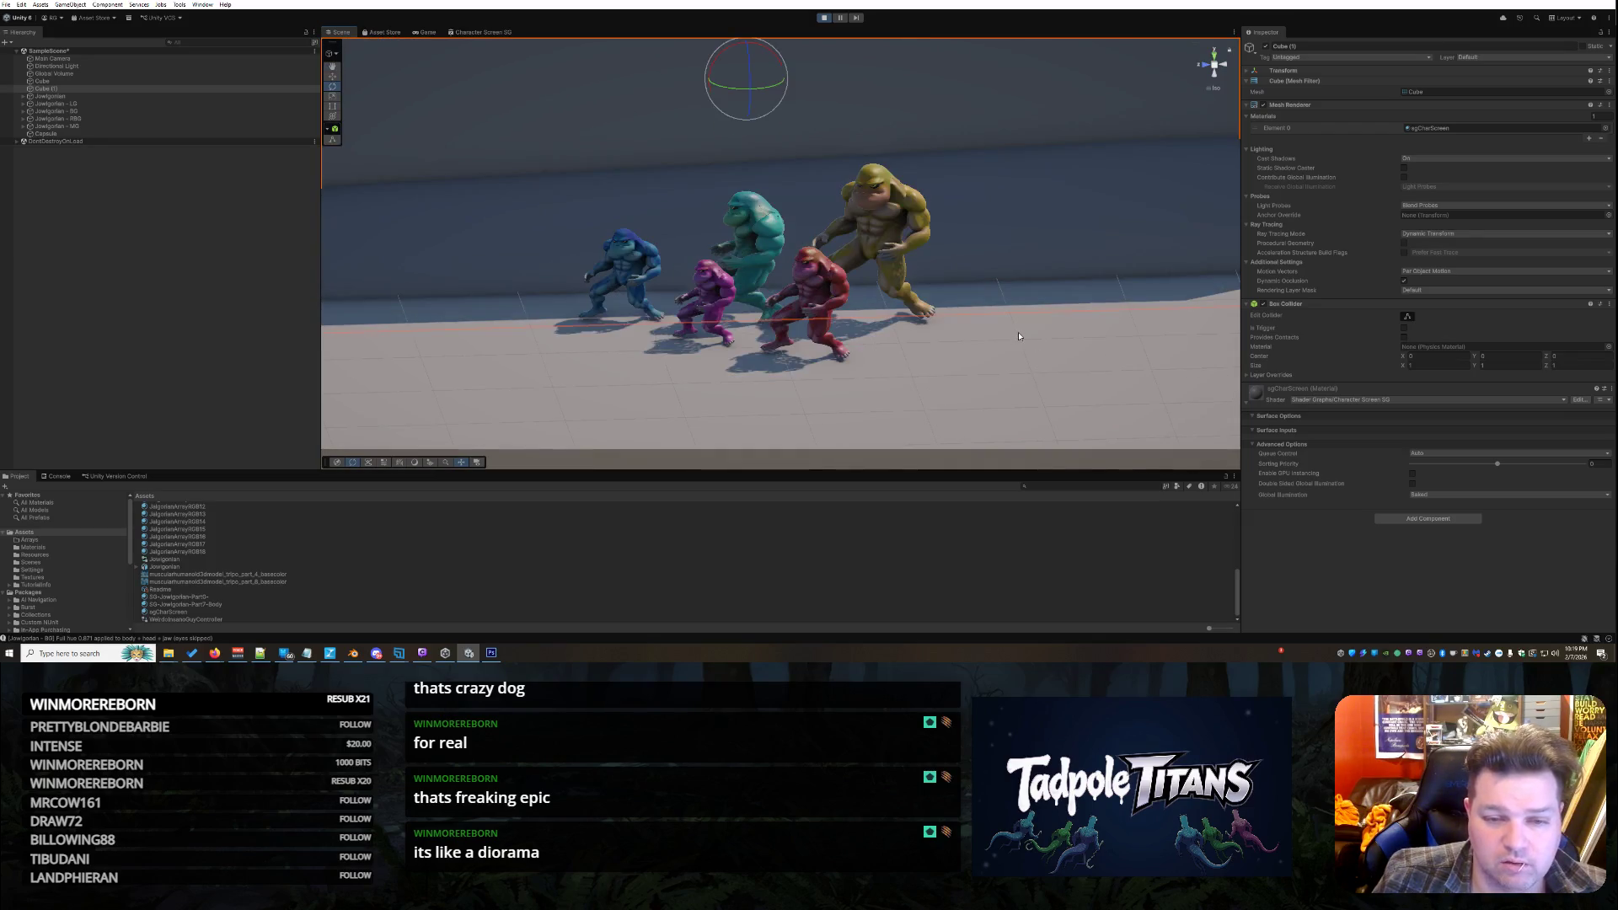
pyautogui.scroll(-3, 1052, 345)
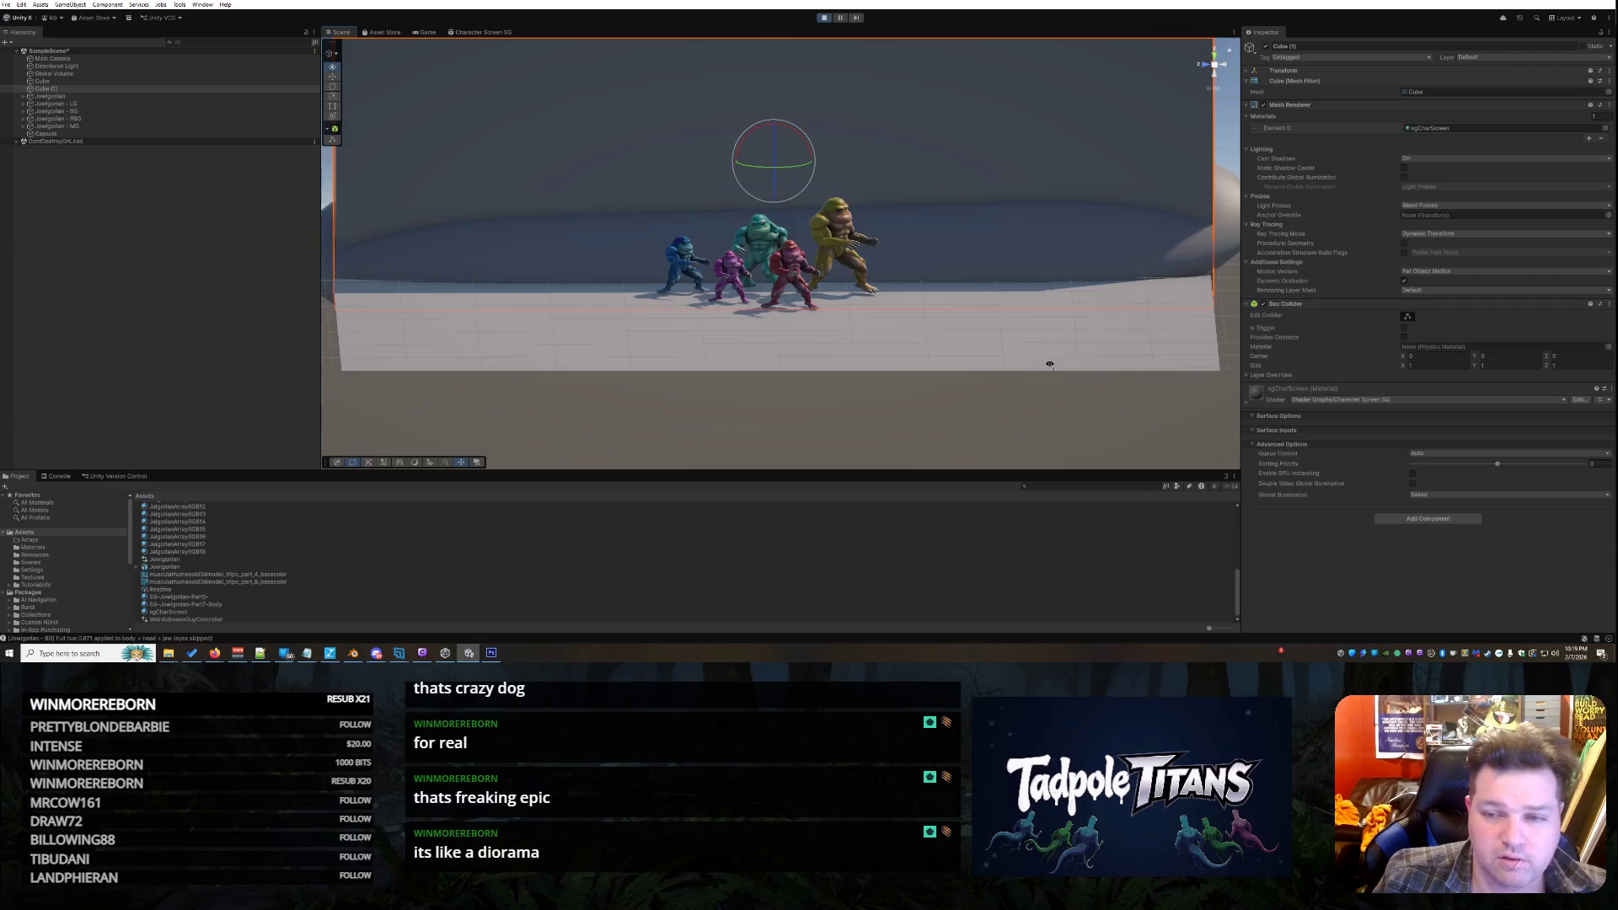
pyautogui.scroll(3, 1050, 364)
pyautogui.scroll(2, 1058, 342)
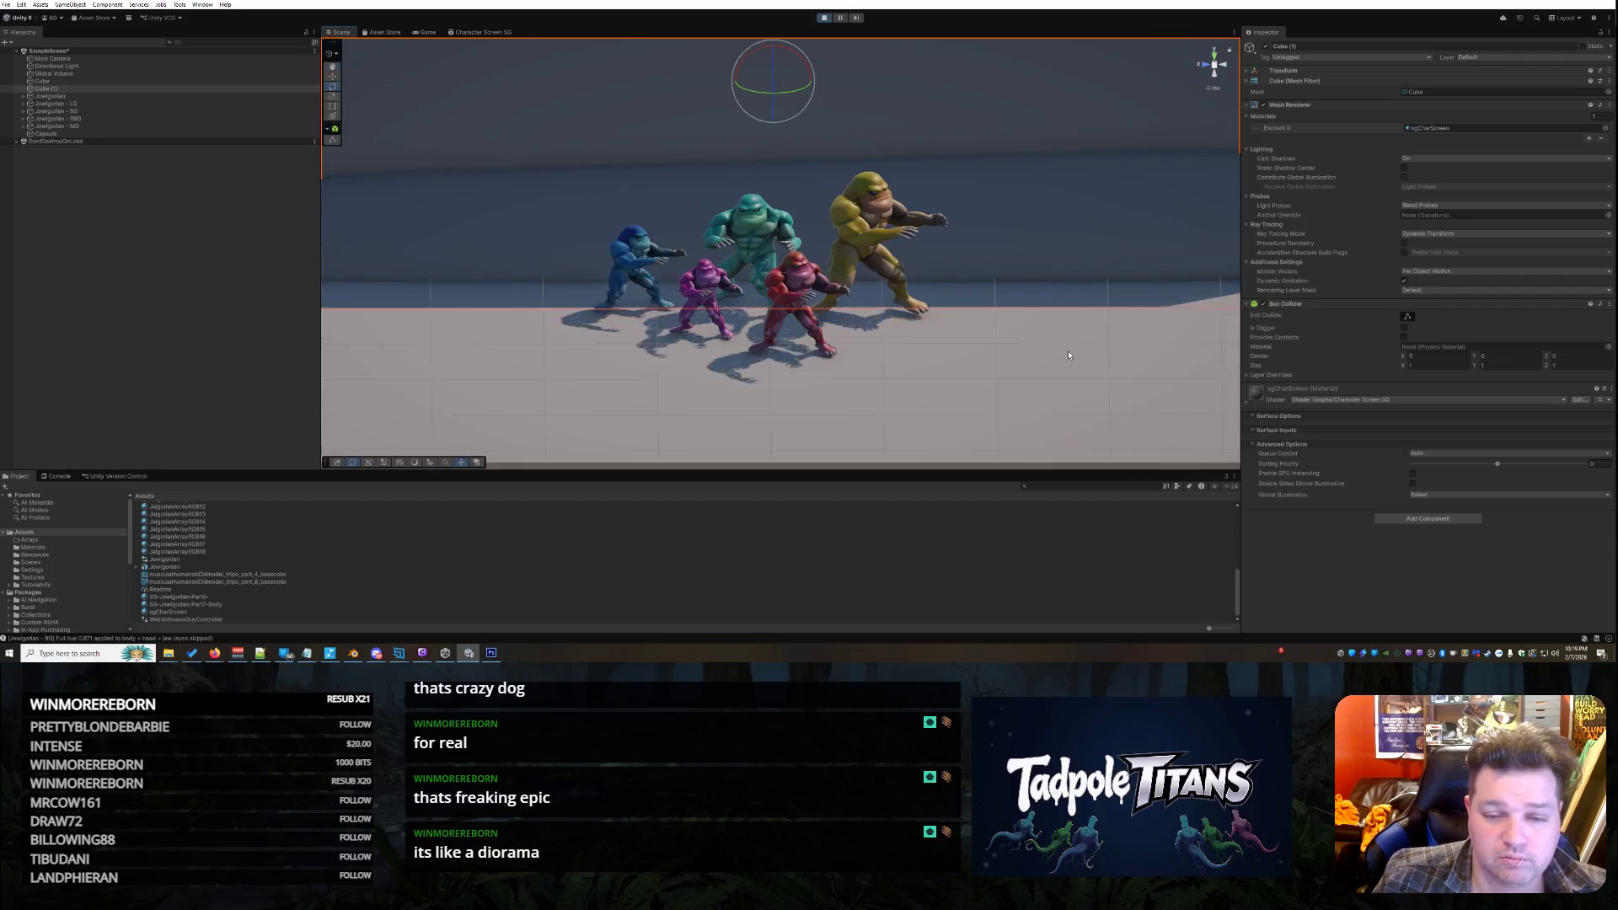
pyautogui.scroll(-6, 1068, 355)
pyautogui.scroll(2, 913, 356)
pyautogui.scroll(2, 959, 362)
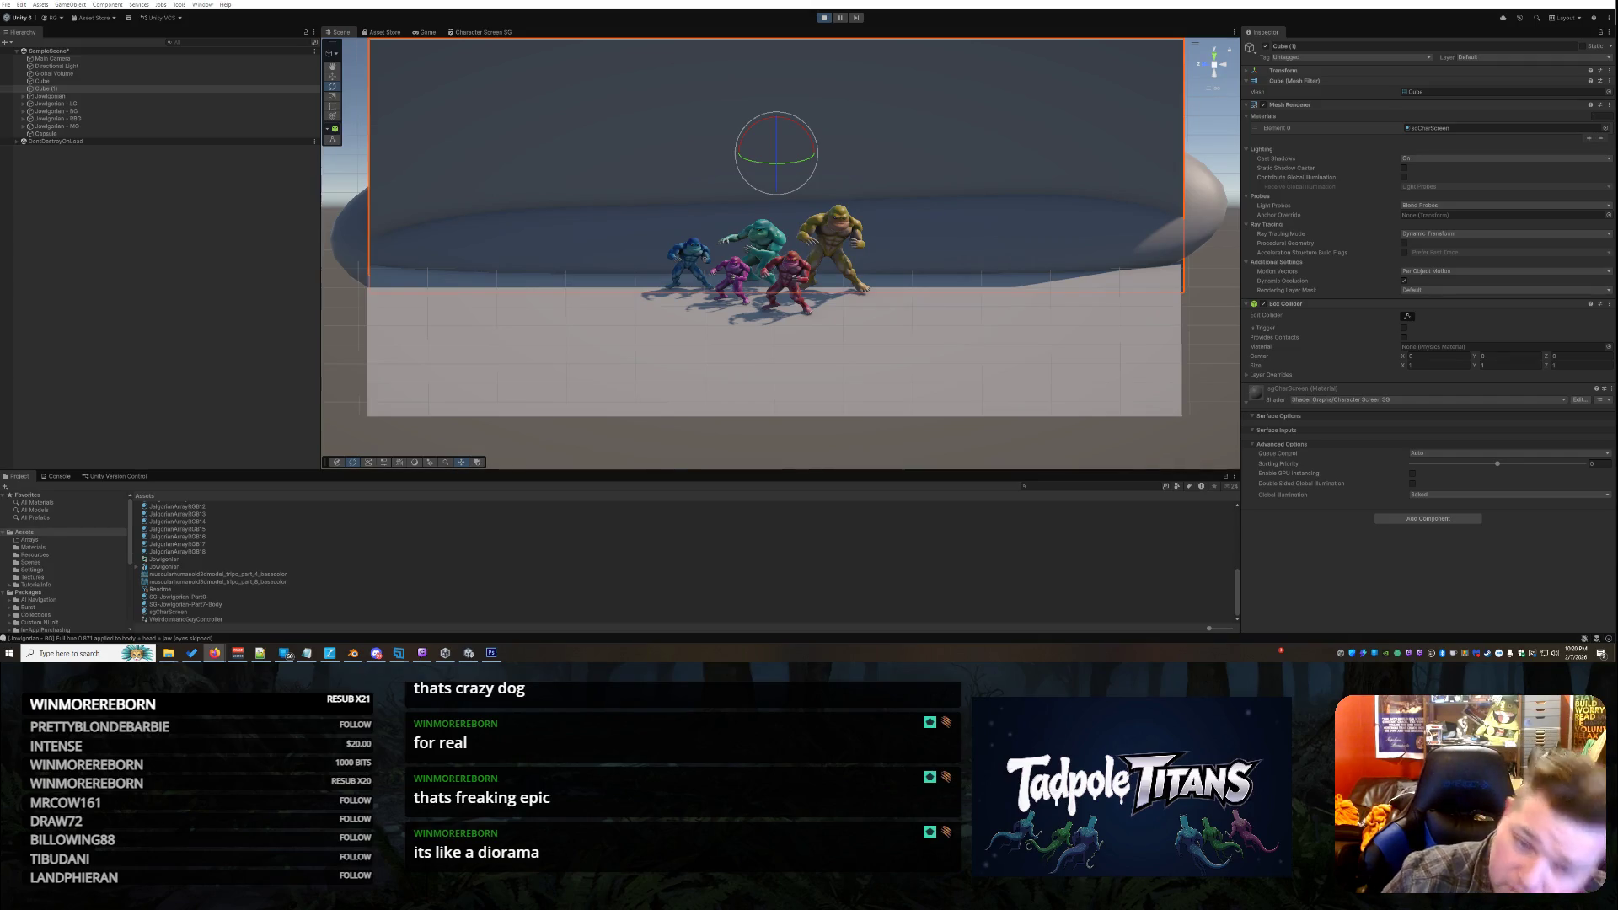
pyautogui.scroll(5, 969, 237)
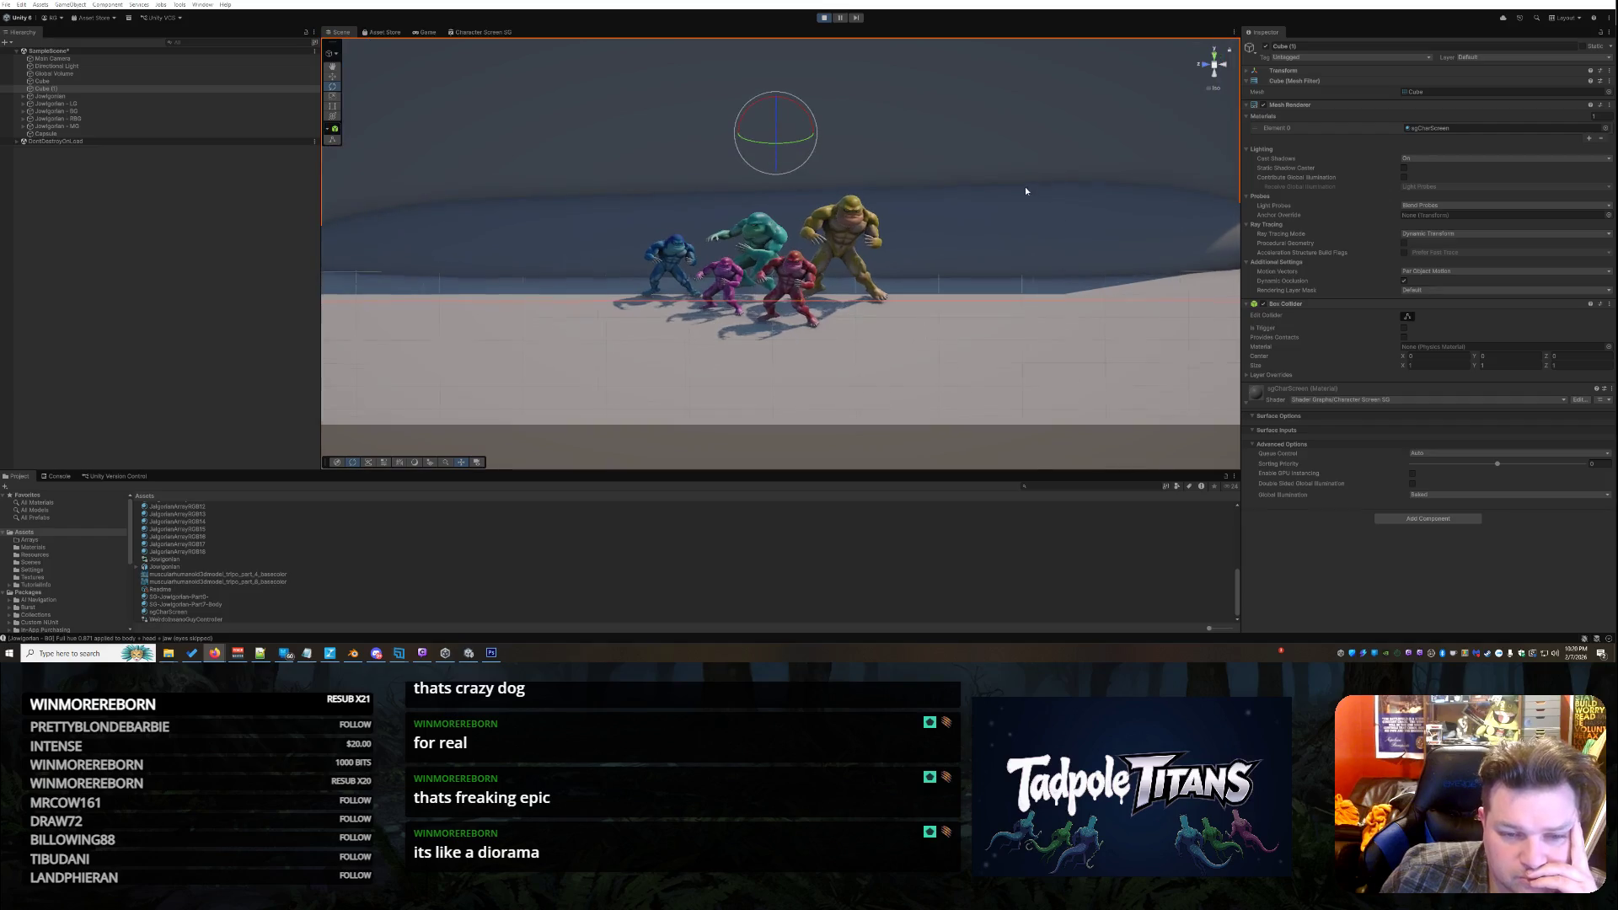
pyautogui.click(1023, 387)
pyautogui.moveTo(1023, 387)
pyautogui.mouseDown()
pyautogui.moveTo(990, 371)
pyautogui.moveTo(994, 389)
pyautogui.mouseUp()
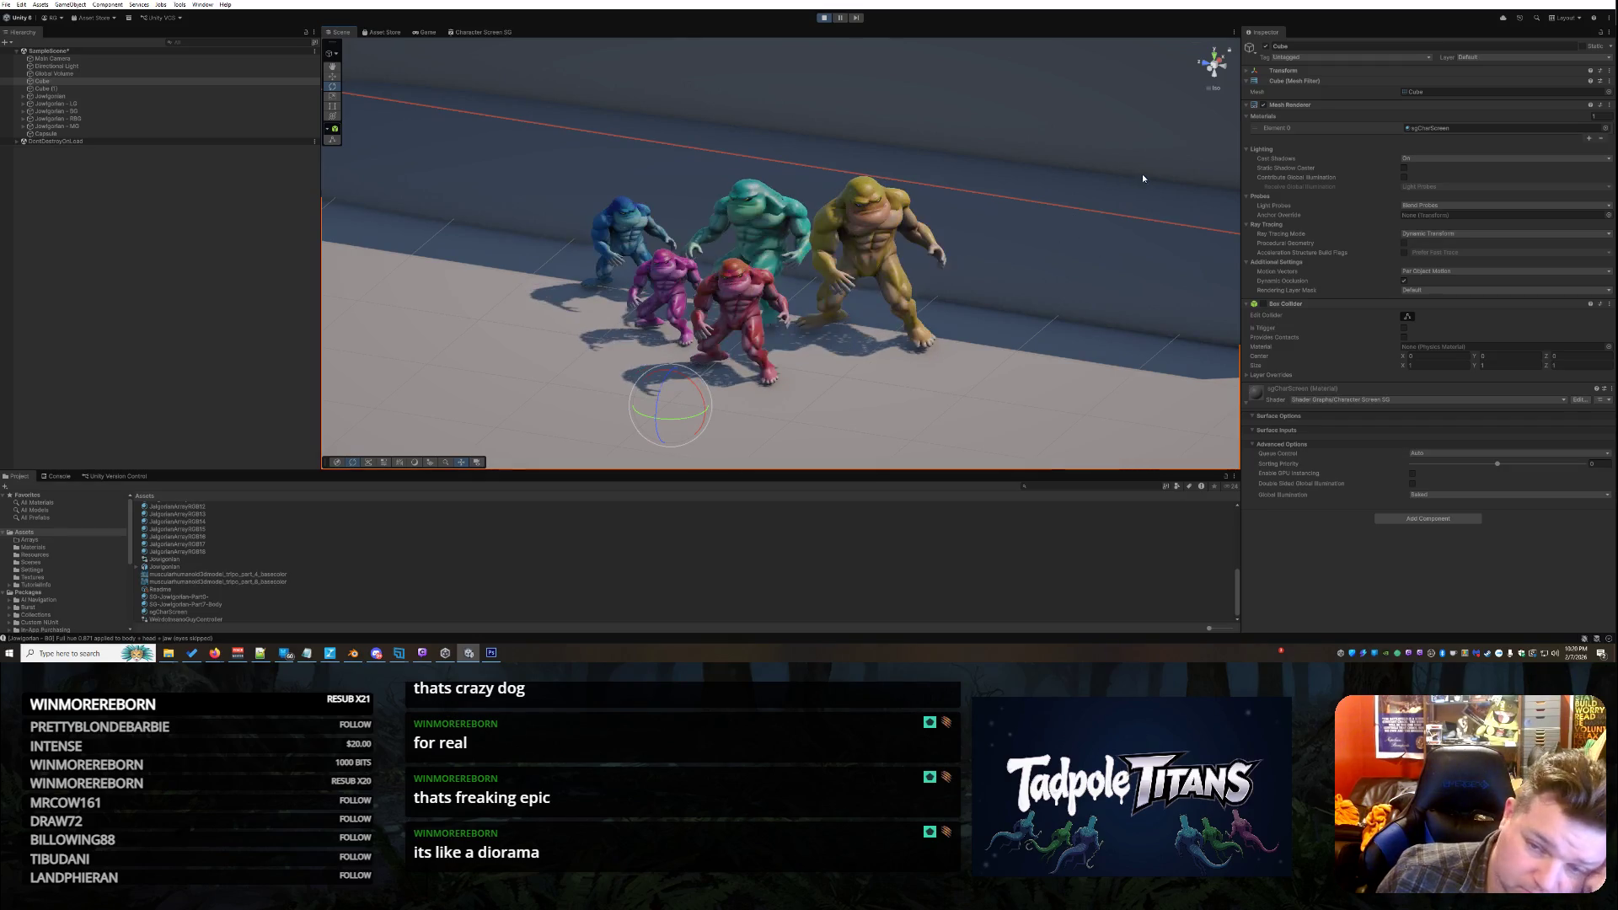
# Select the Cube (1) wall and tilt it diagonally with the Rotate tool
pyautogui.scroll(-8, 1087, 143)
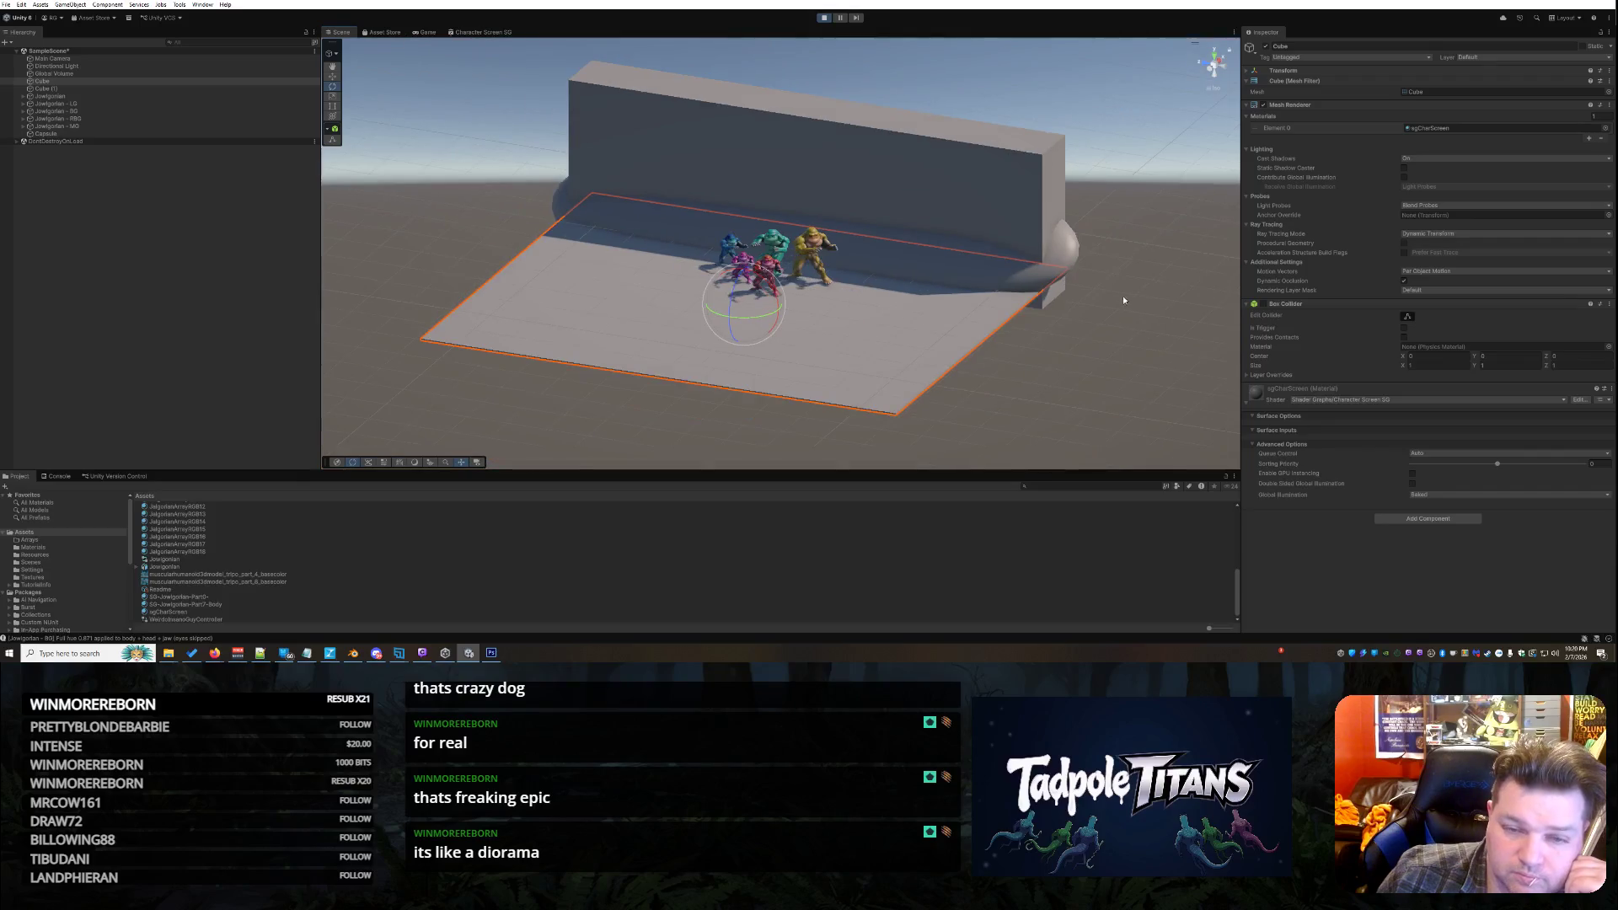
pyautogui.keyDown('alt'); pyautogui.moveTo(1123, 299); pyautogui.dragTo(935, 293); pyautogui.keyUp('alt')
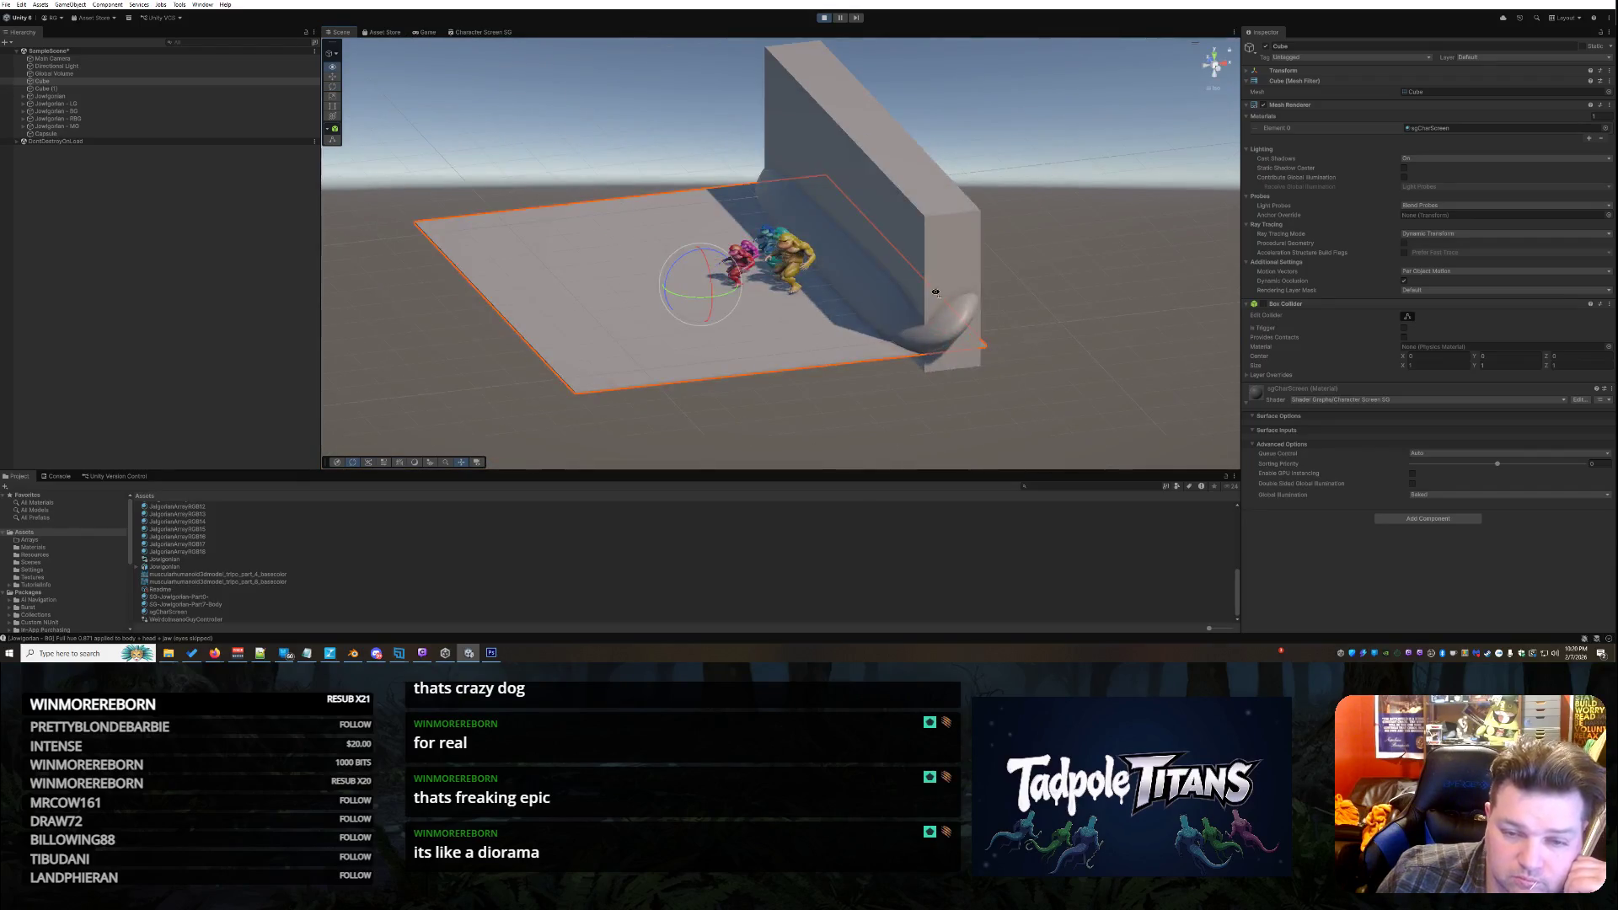
pyautogui.click(897, 260)
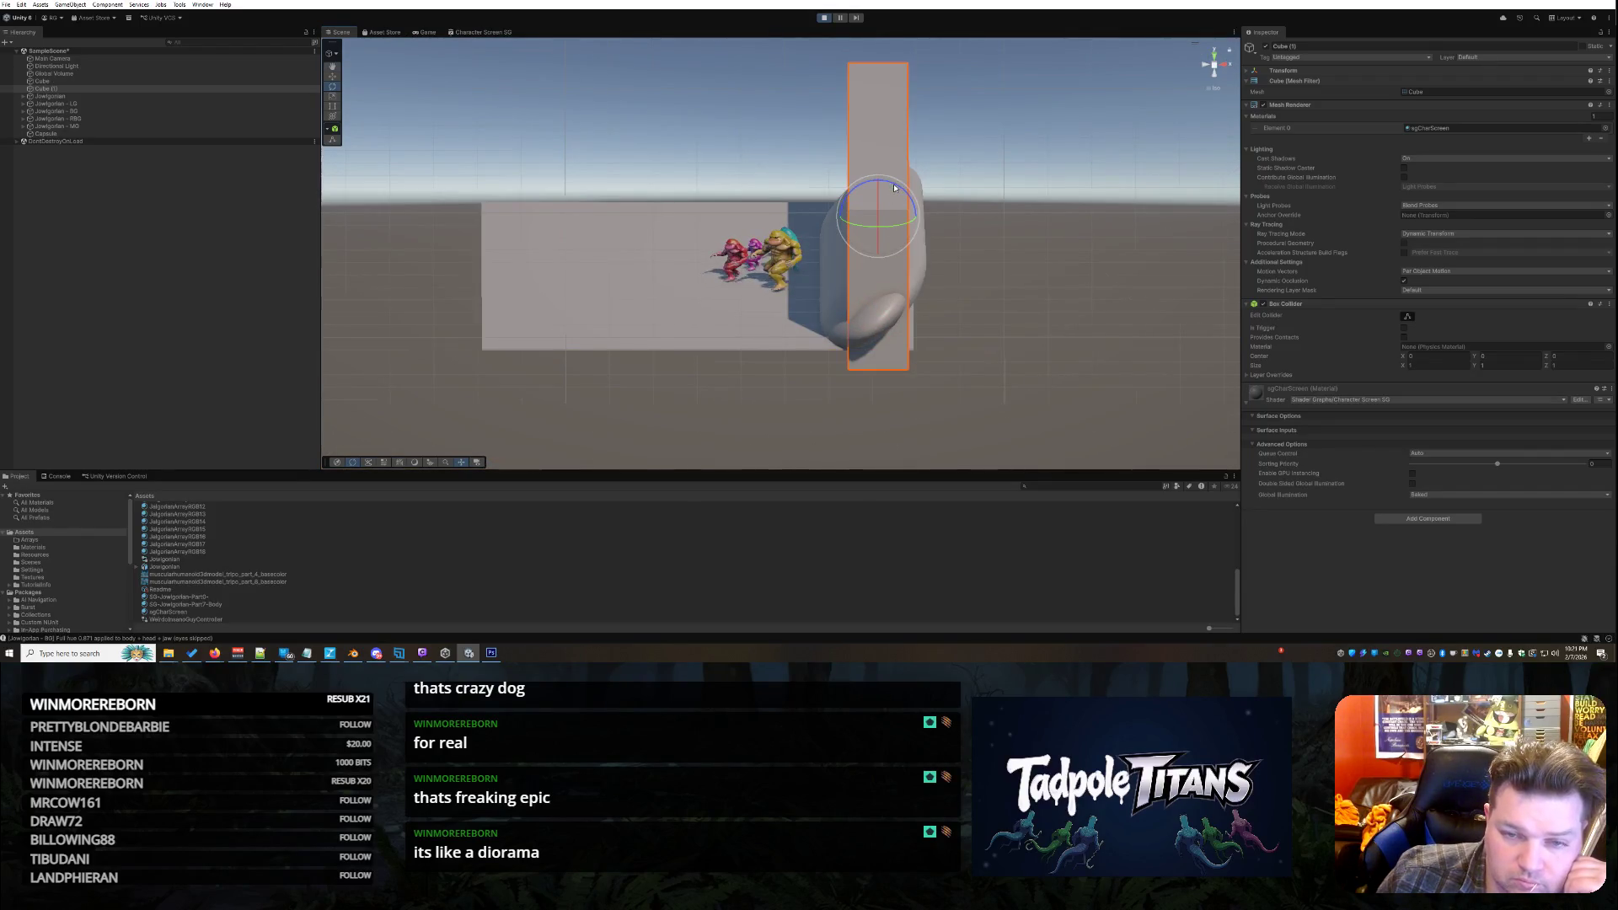
pyautogui.moveTo(902, 187); pyautogui.dragTo(863, 171)
# Shift the Cube (1) wall slightly right and upward with the Move tool, then deselect it
pyautogui.click(334, 75)
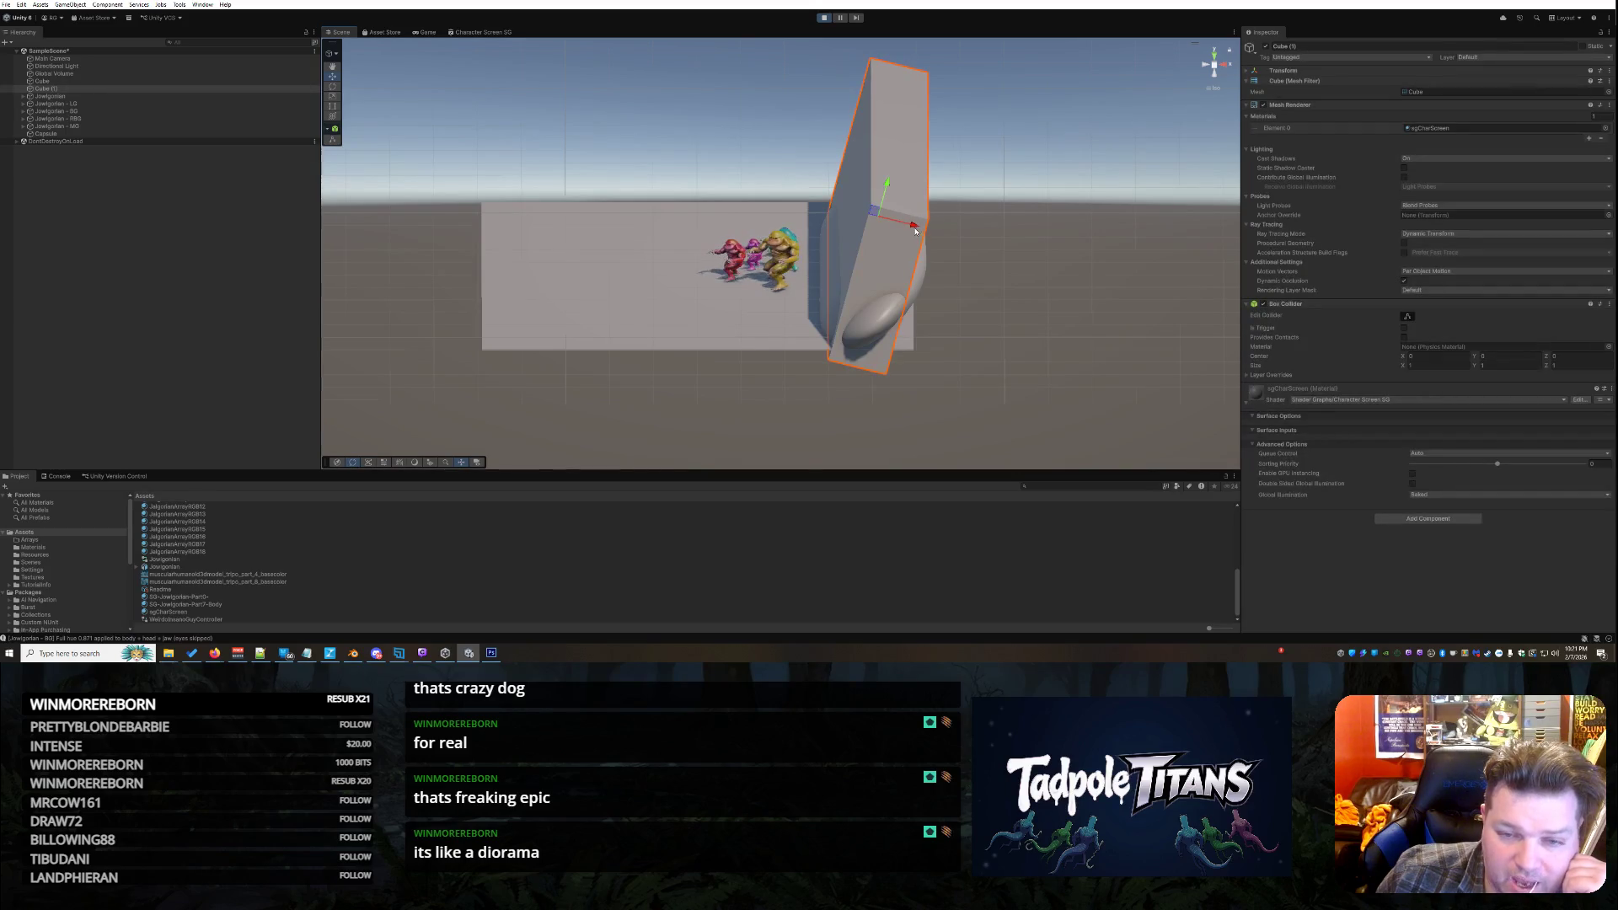
pyautogui.moveTo(914, 223); pyautogui.dragTo(932, 229)
pyautogui.click(909, 198)
pyautogui.click(908, 196)
pyautogui.moveTo(908, 196); pyautogui.dragTo(920, 183)
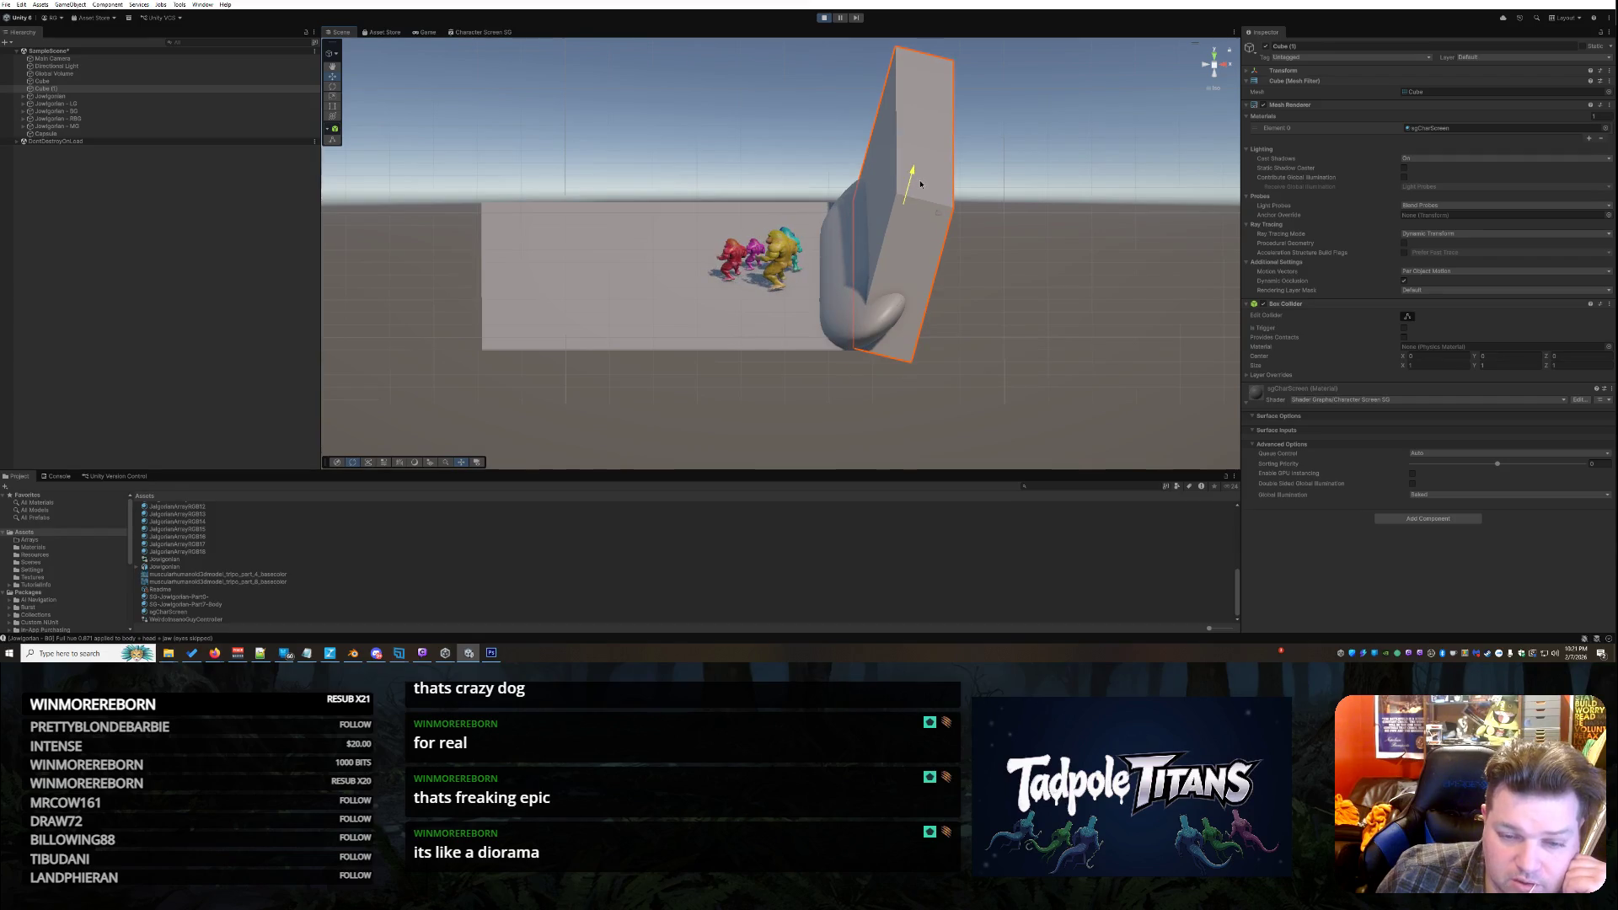
pyautogui.rightClick(704, 377)
pyautogui.press('Escape')
pyautogui.click(654, 386)
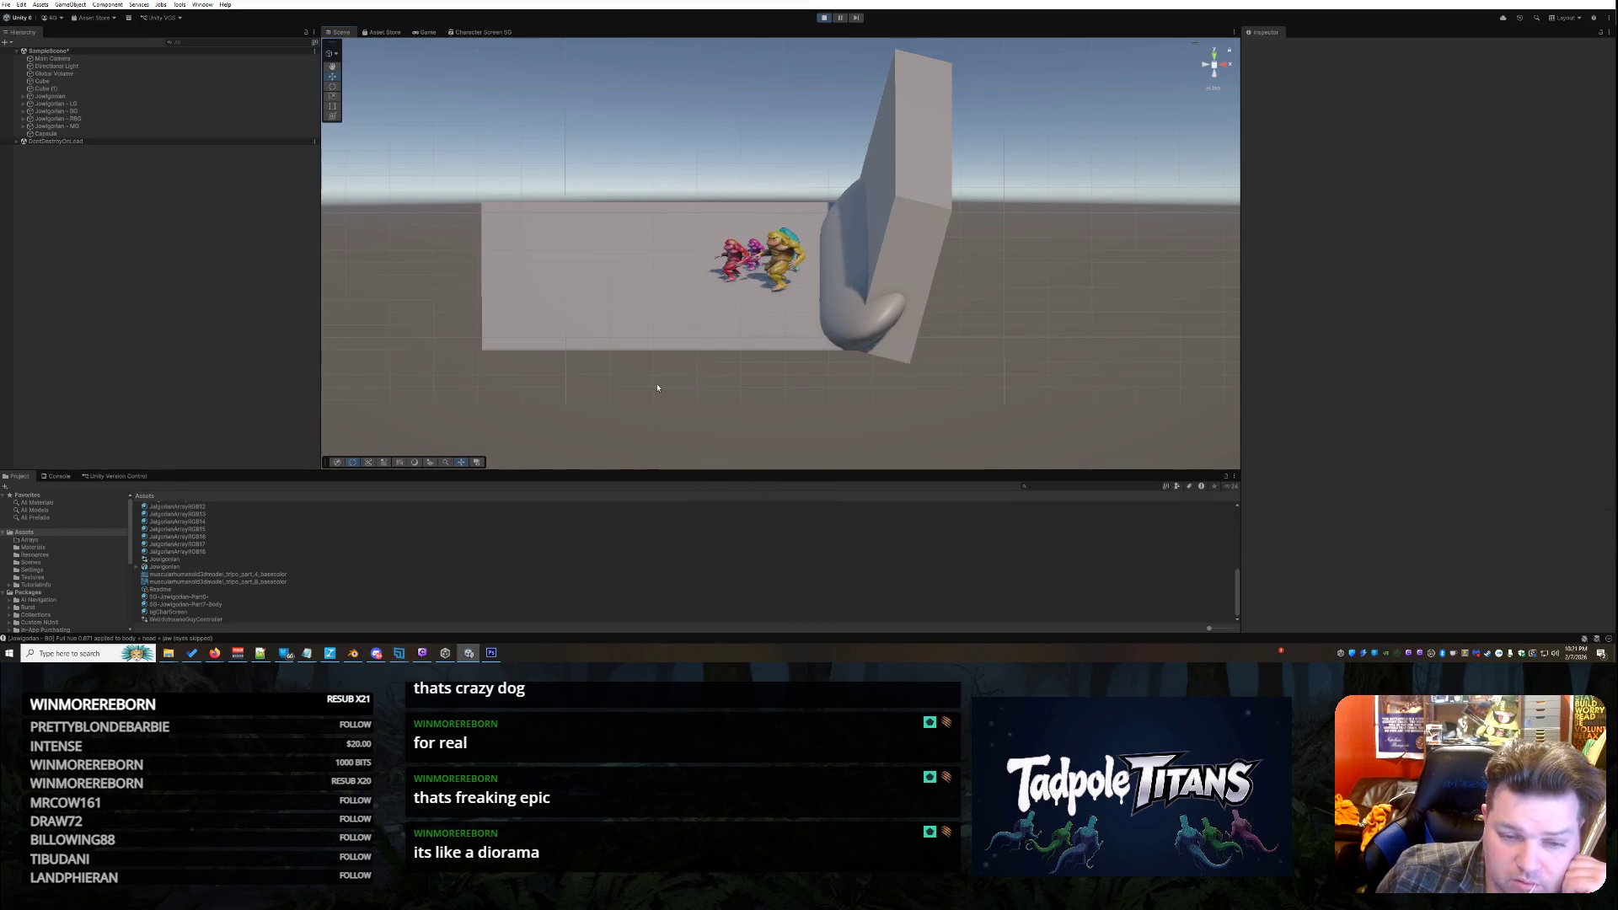
pyautogui.moveTo(799, 373); pyautogui.dragTo(871, 370)
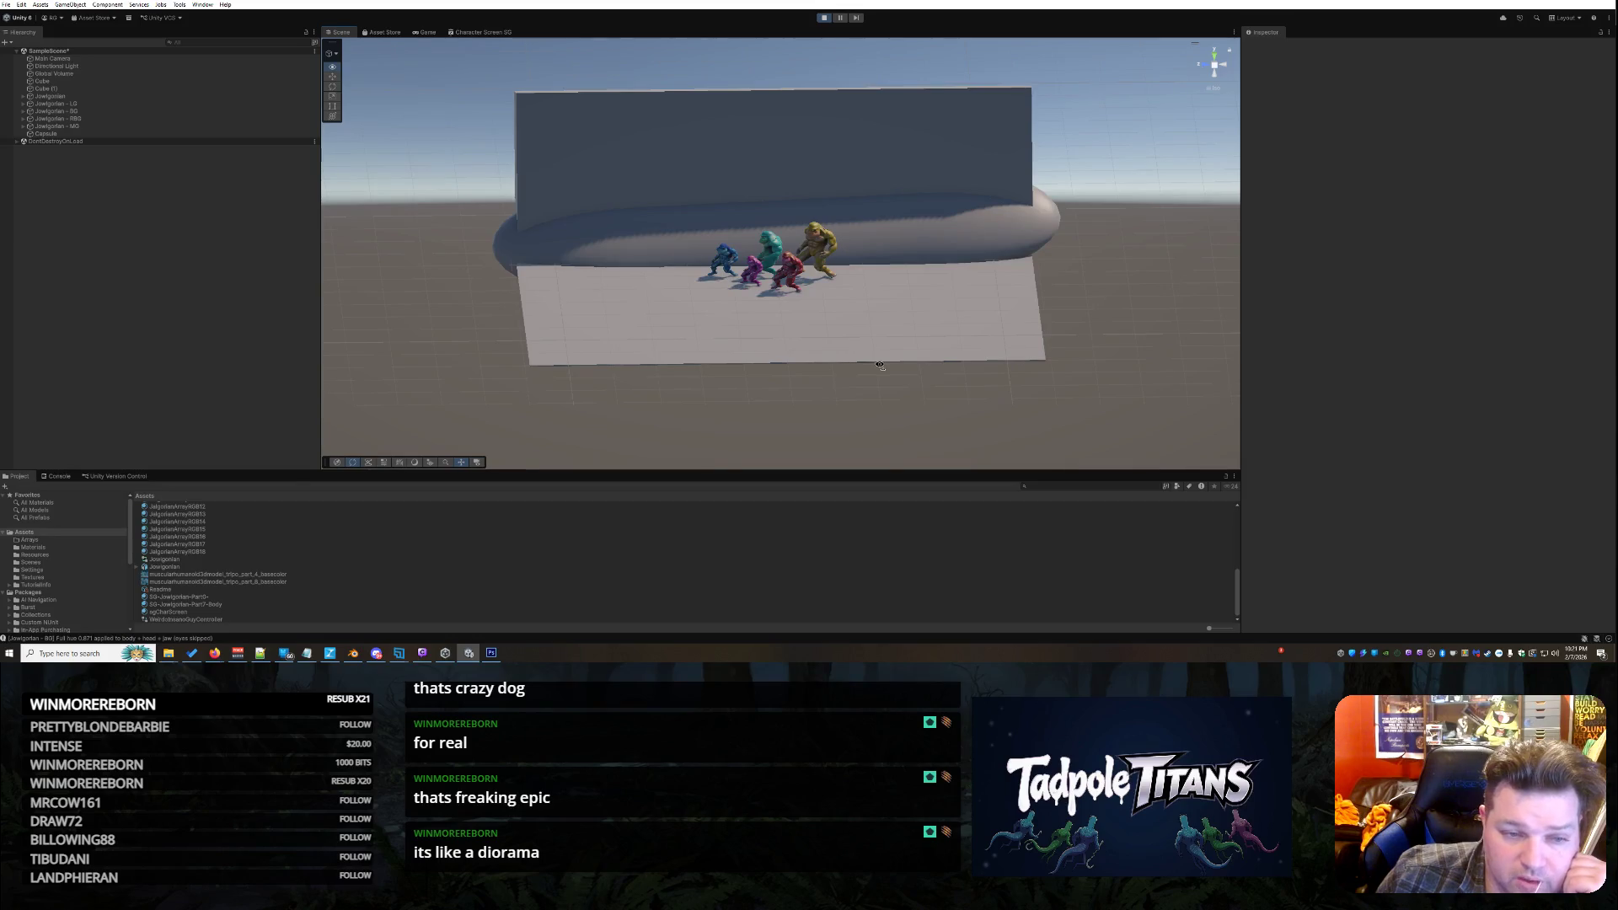
# Rotate the Capsule to a flatter orientation and deselect it
pyautogui.click(45, 133)
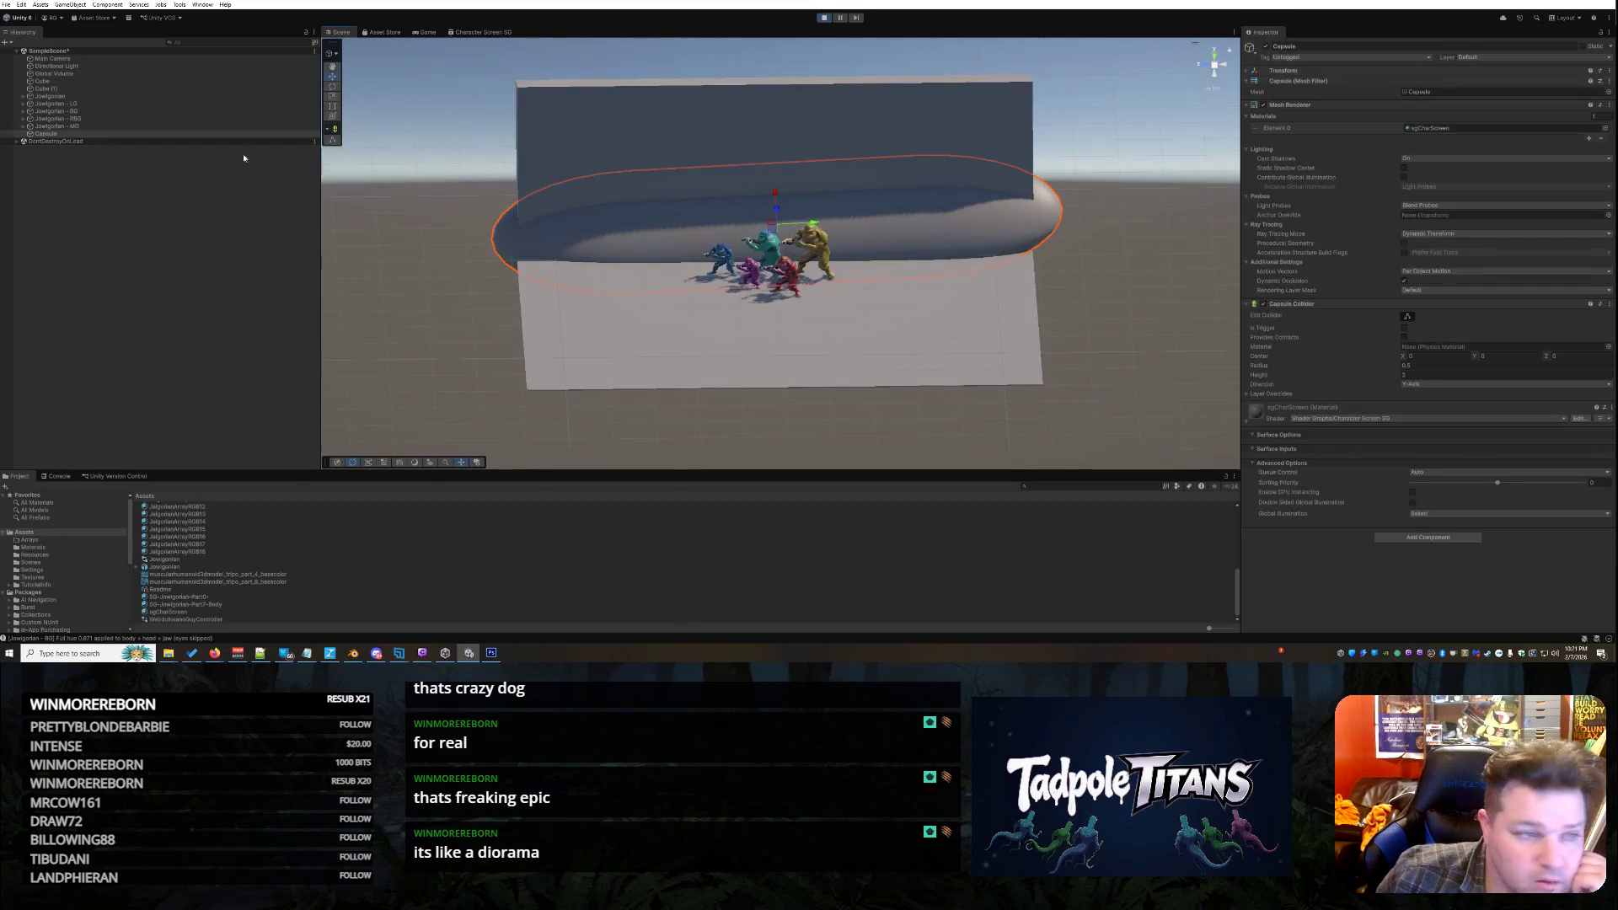
pyautogui.press('e')
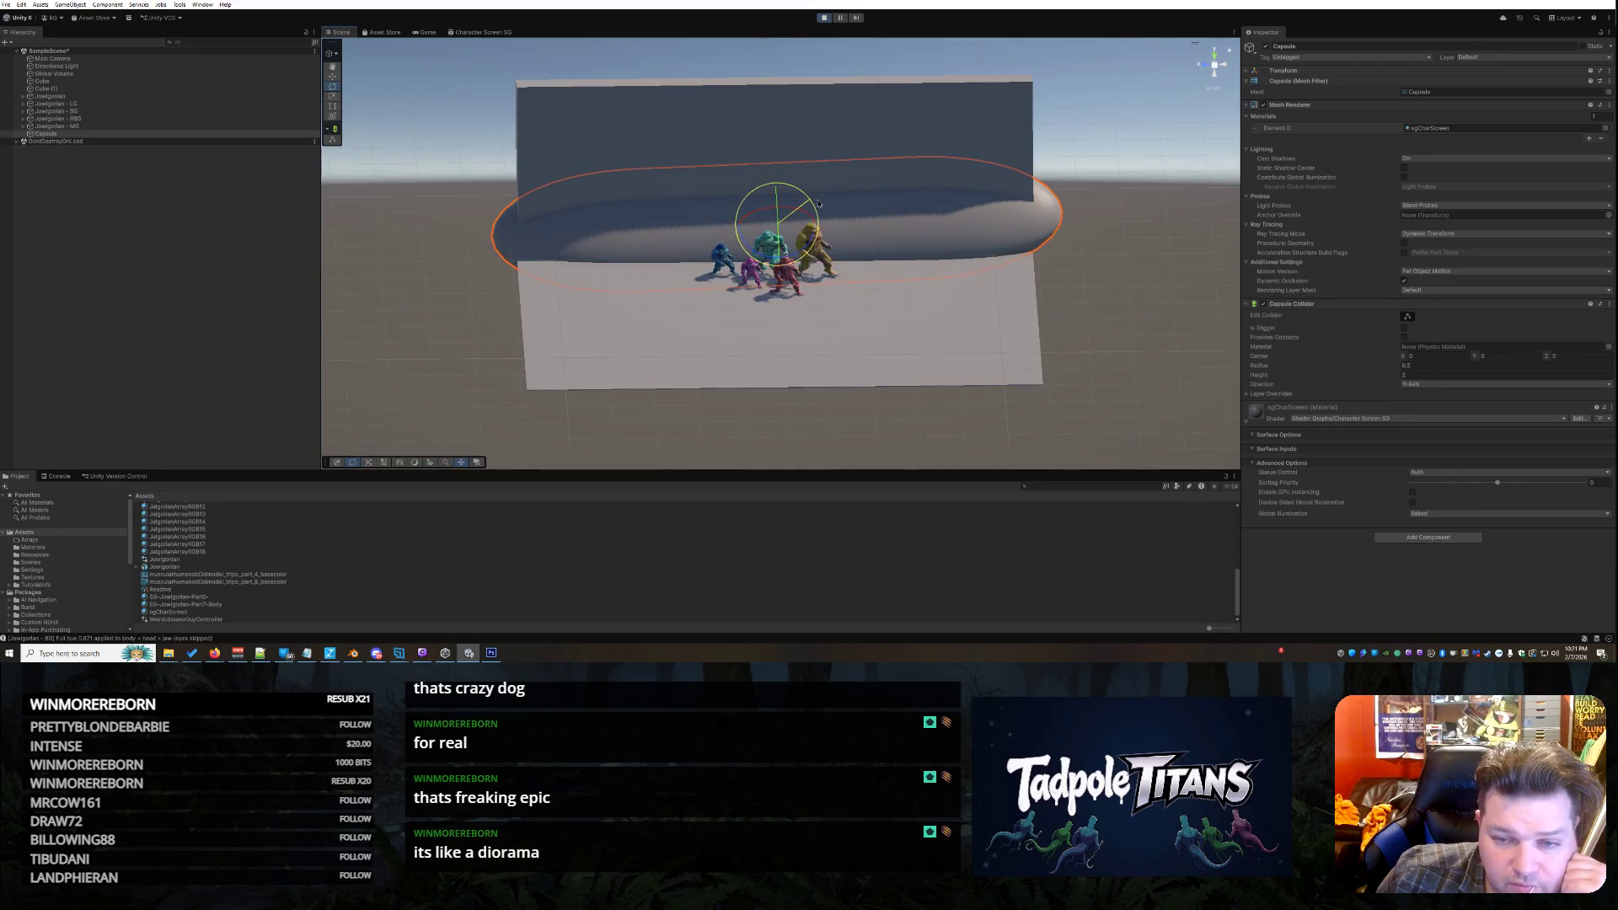
pyautogui.moveTo(813, 202); pyautogui.dragTo(814, 202)
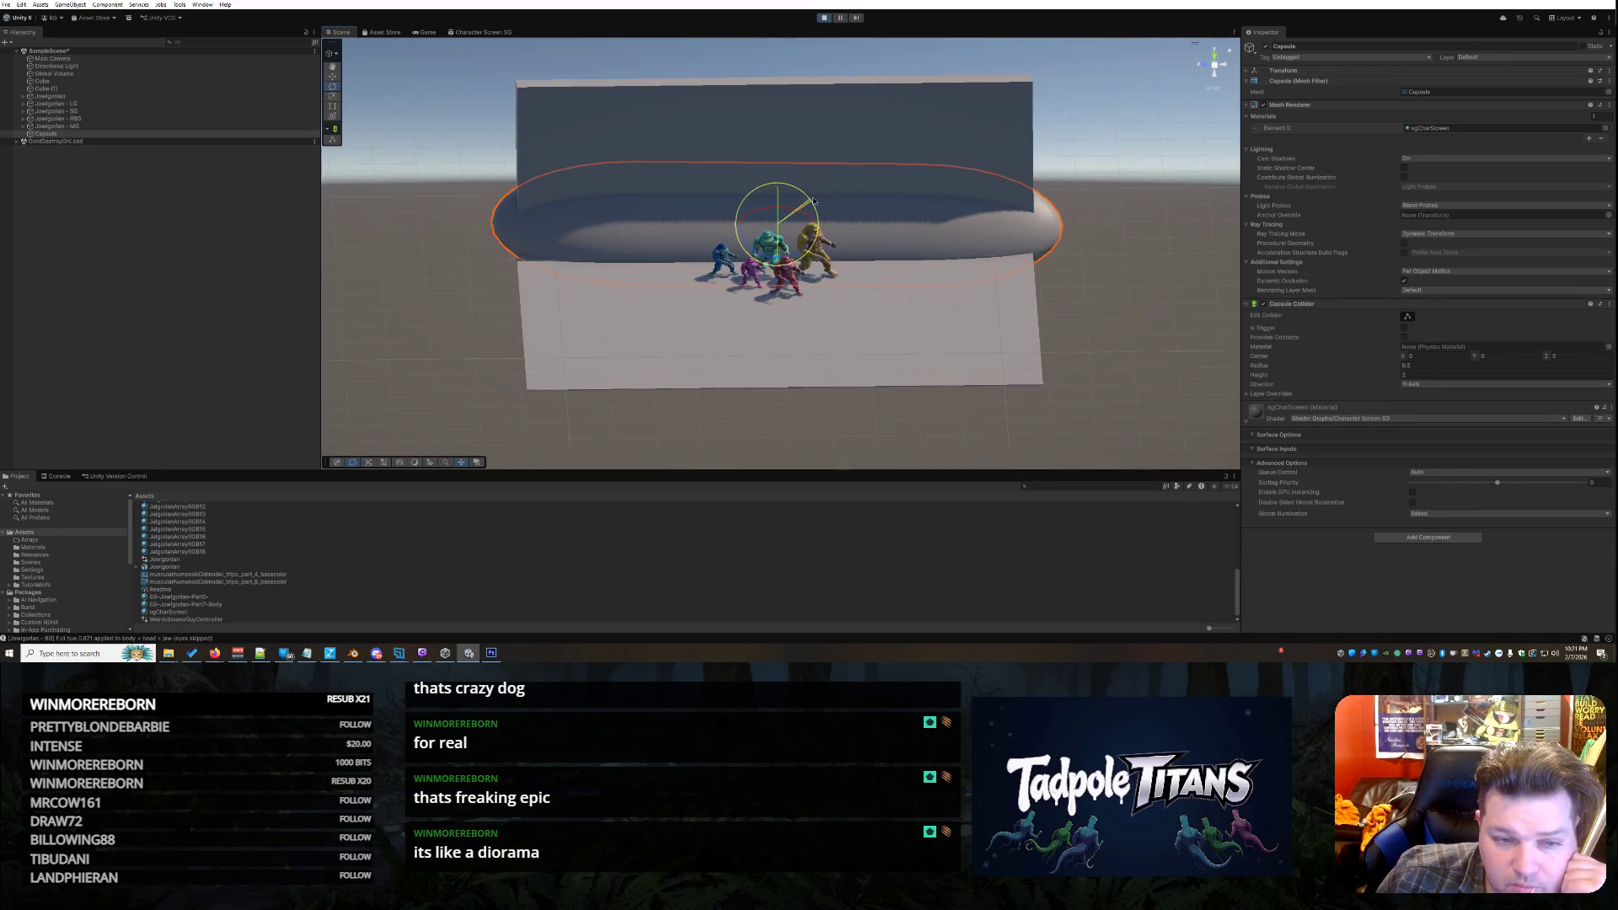
pyautogui.click(1124, 408)
pyautogui.moveTo(997, 357); pyautogui.dragTo(997, 335)
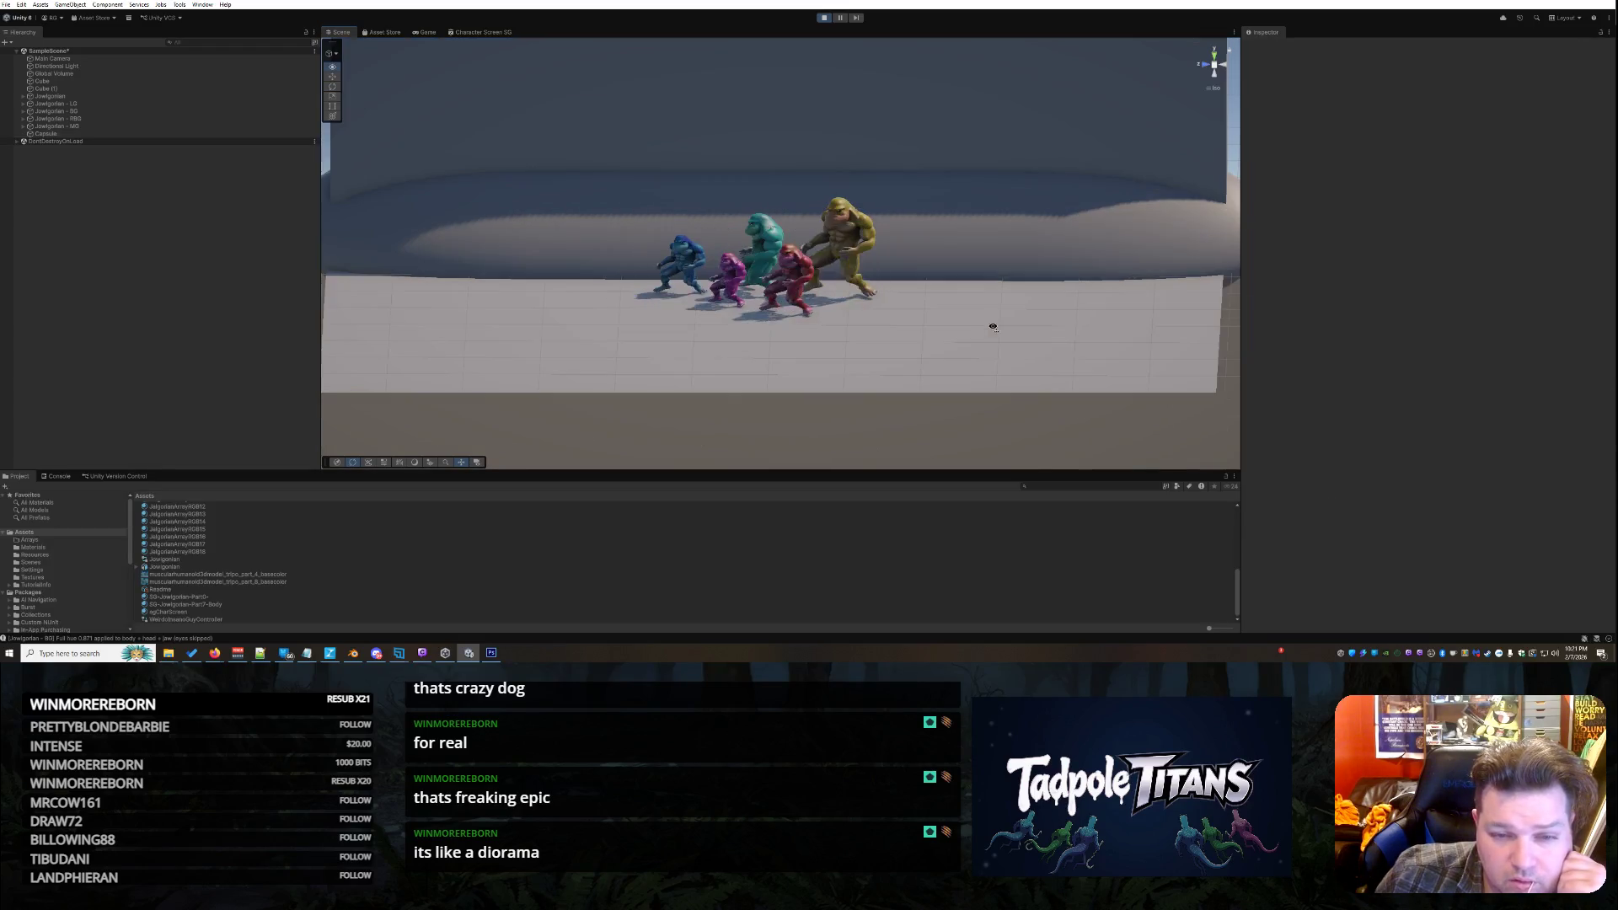
pyautogui.scroll(-2, 998, 336)
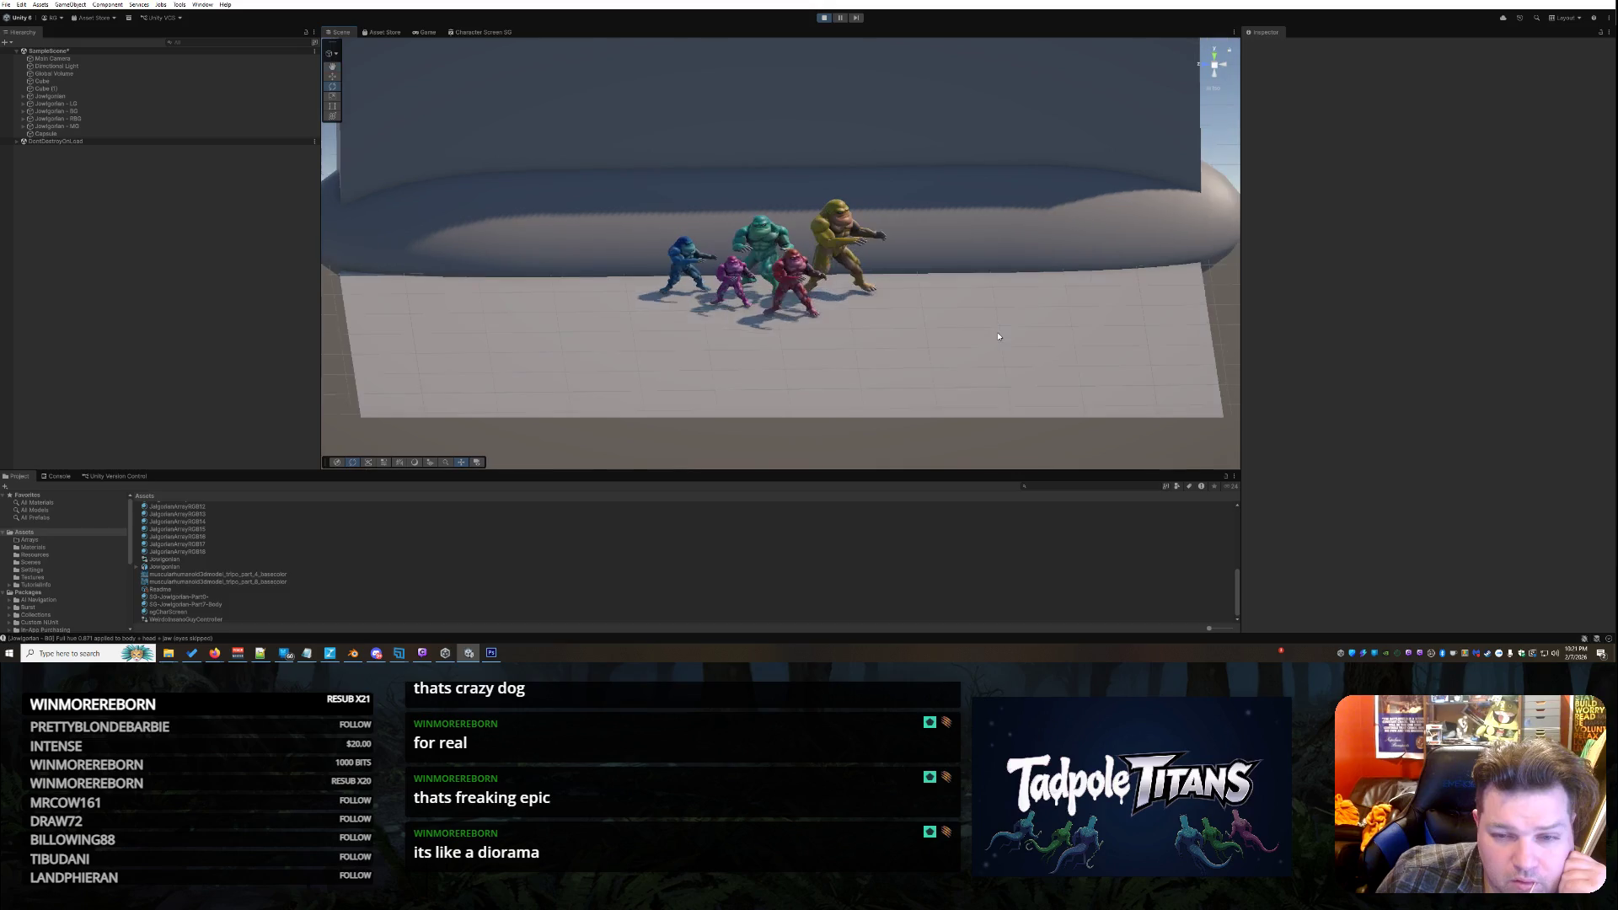
pyautogui.scroll(-5, 915, 199)
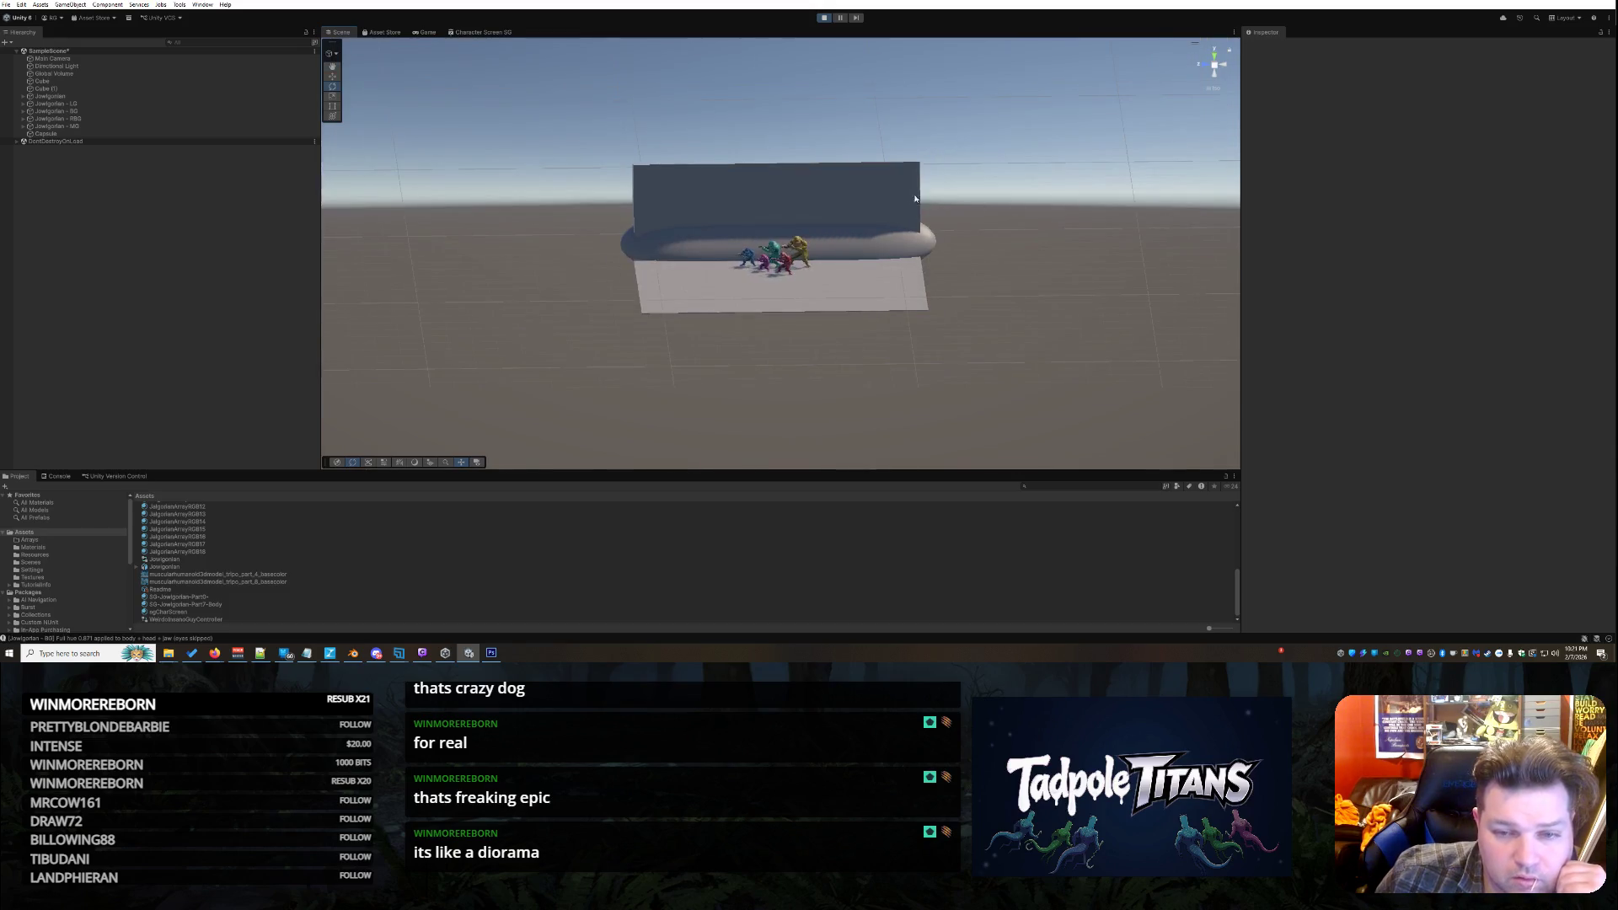
# Extend the Cube (1) backdrop's left edge further left with the Rect tool
pyautogui.click(915, 199)
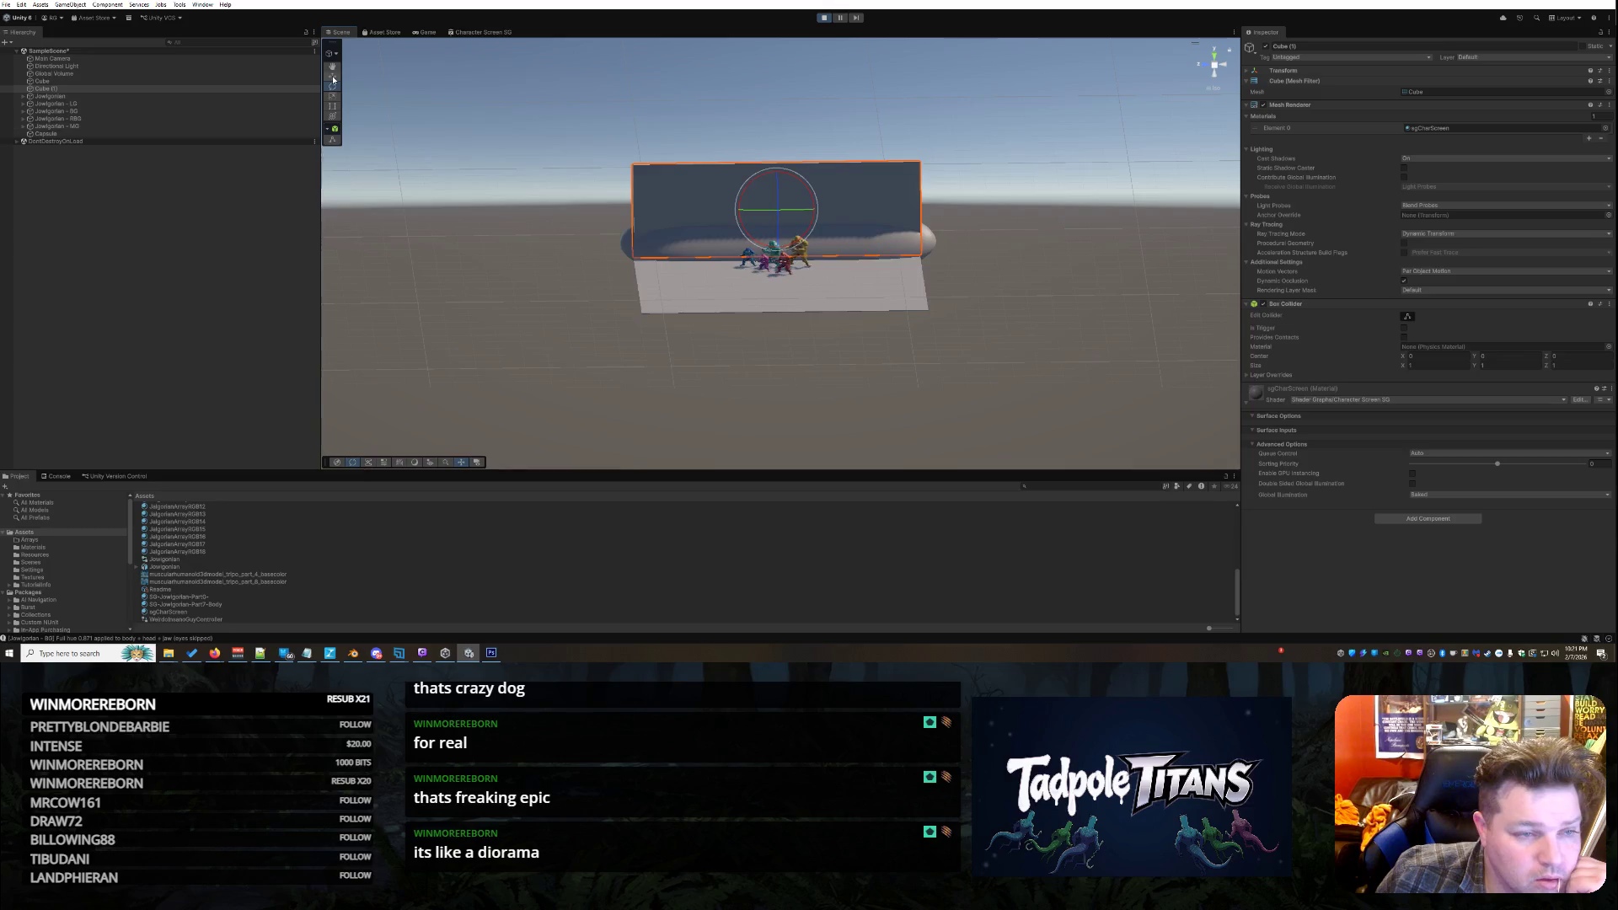
pyautogui.click(333, 107)
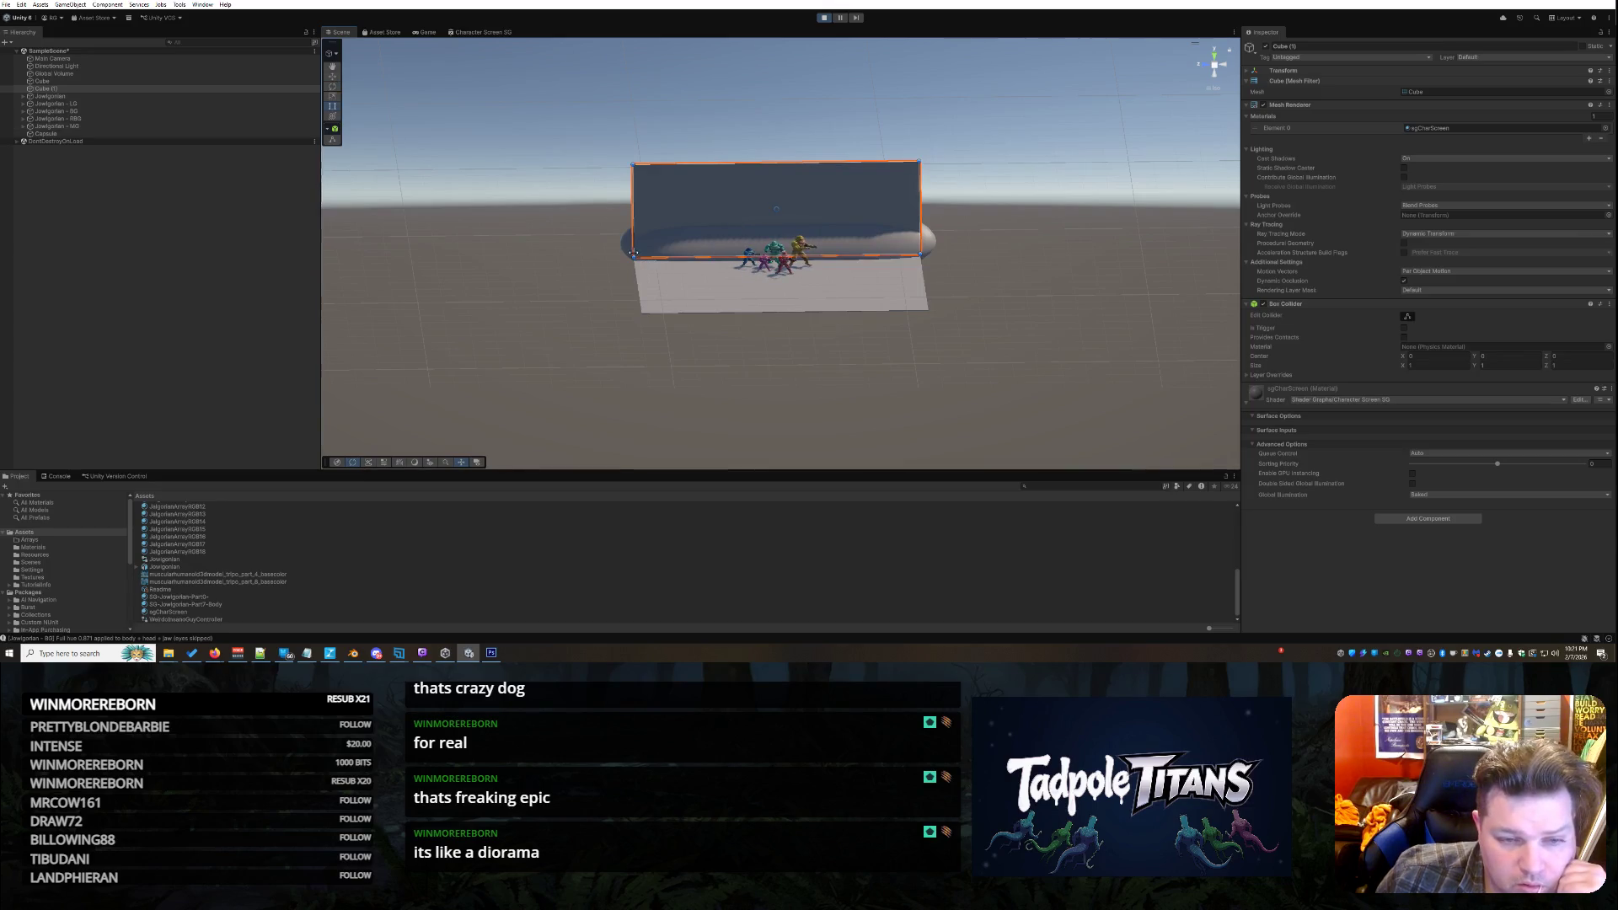
pyautogui.moveTo(635, 255); pyautogui.dragTo(520, 261)
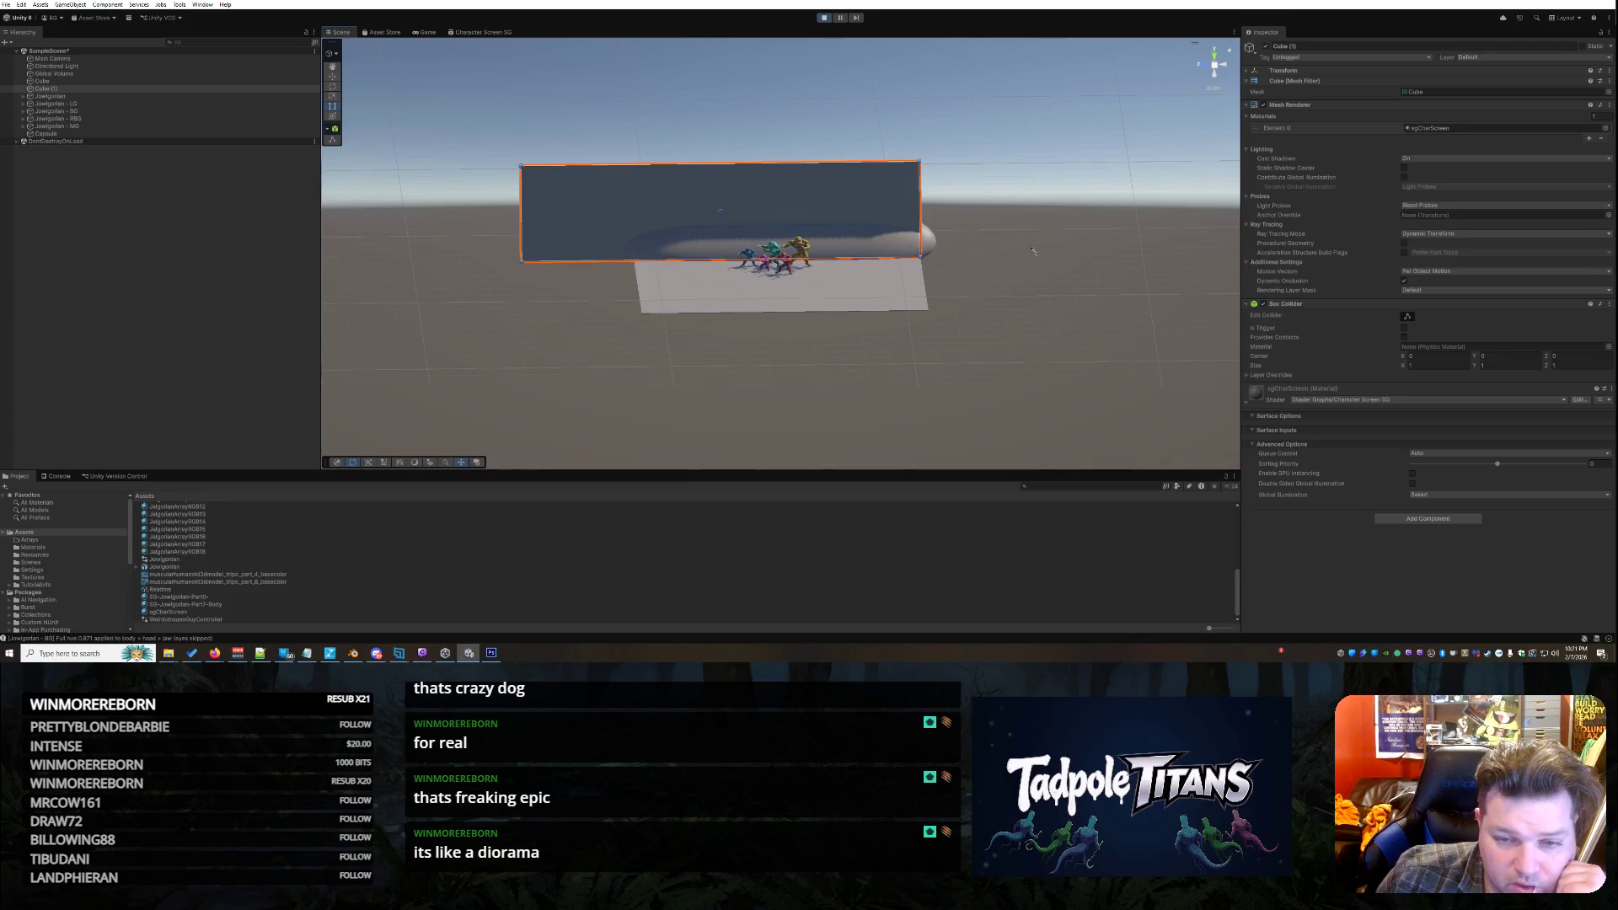
pyautogui.click(1083, 305)
# Stretch the floor plane outward on both its right and left sides
pyautogui.scroll(5, 1102, 306)
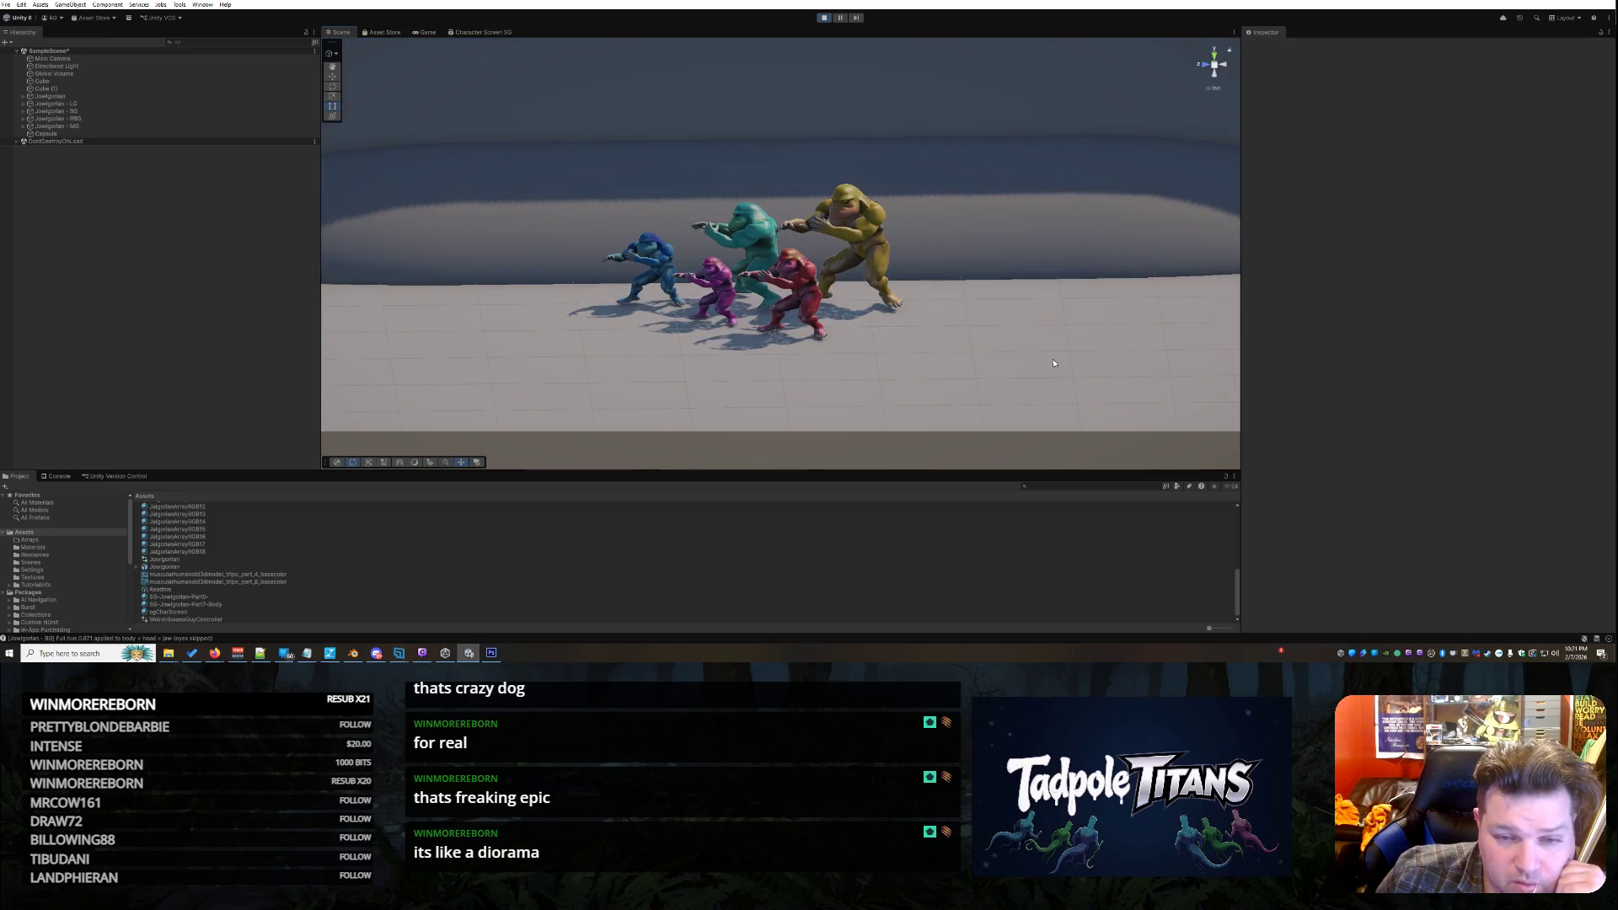
pyautogui.scroll(-4, 1049, 352)
pyautogui.click(980, 324)
pyautogui.moveTo(1001, 325); pyautogui.dragTo(1211, 322)
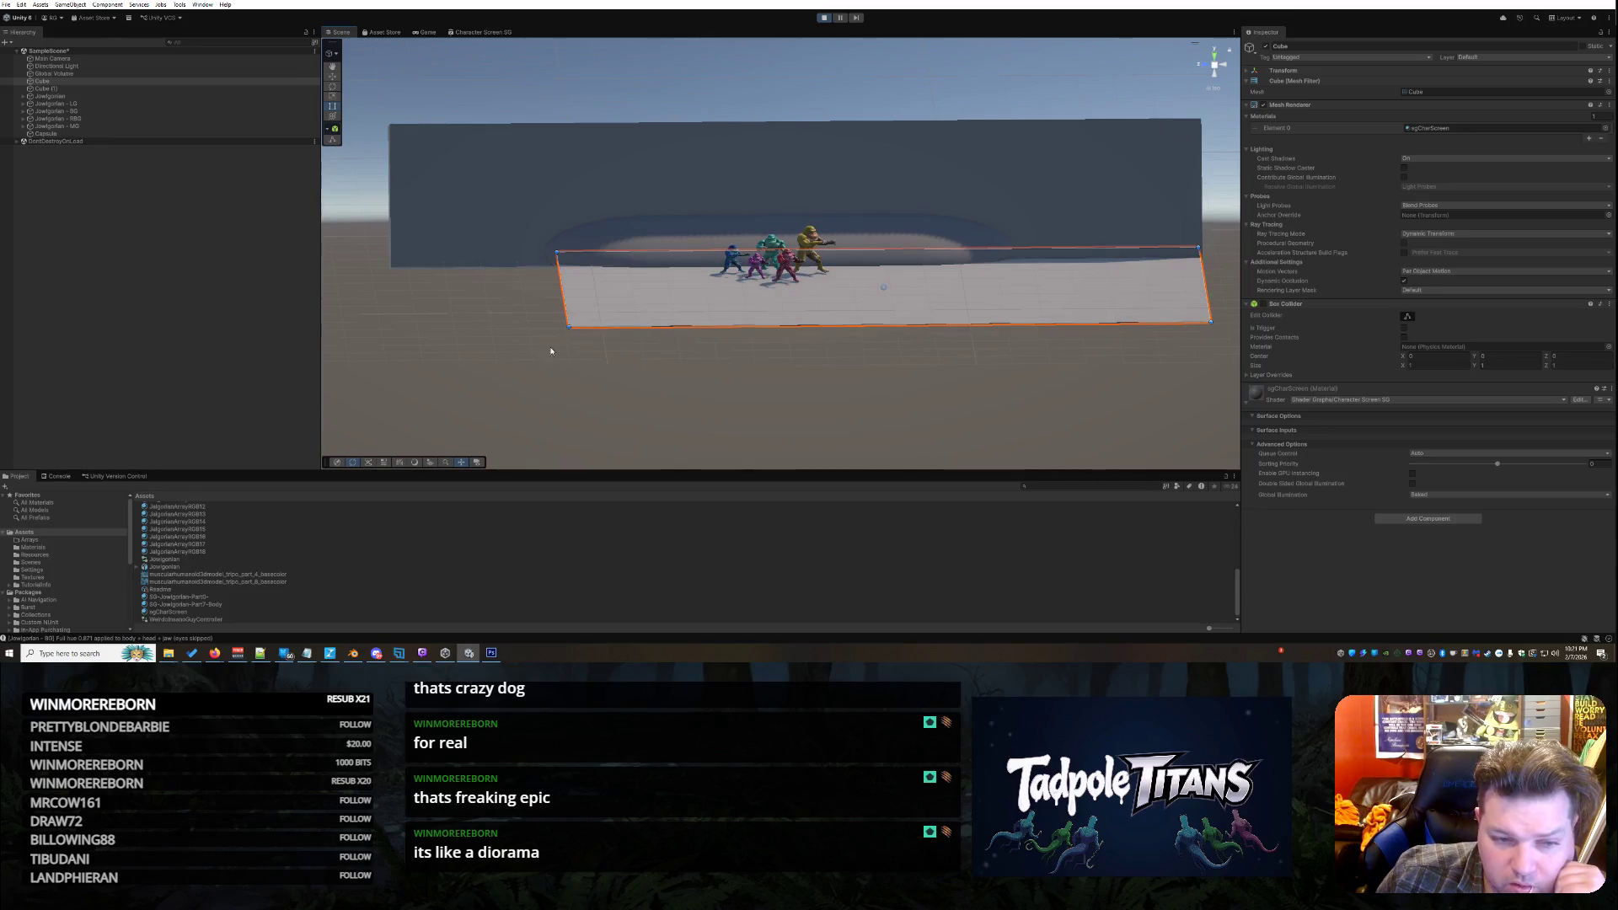
pyautogui.moveTo(566, 309); pyautogui.dragTo(401, 309)
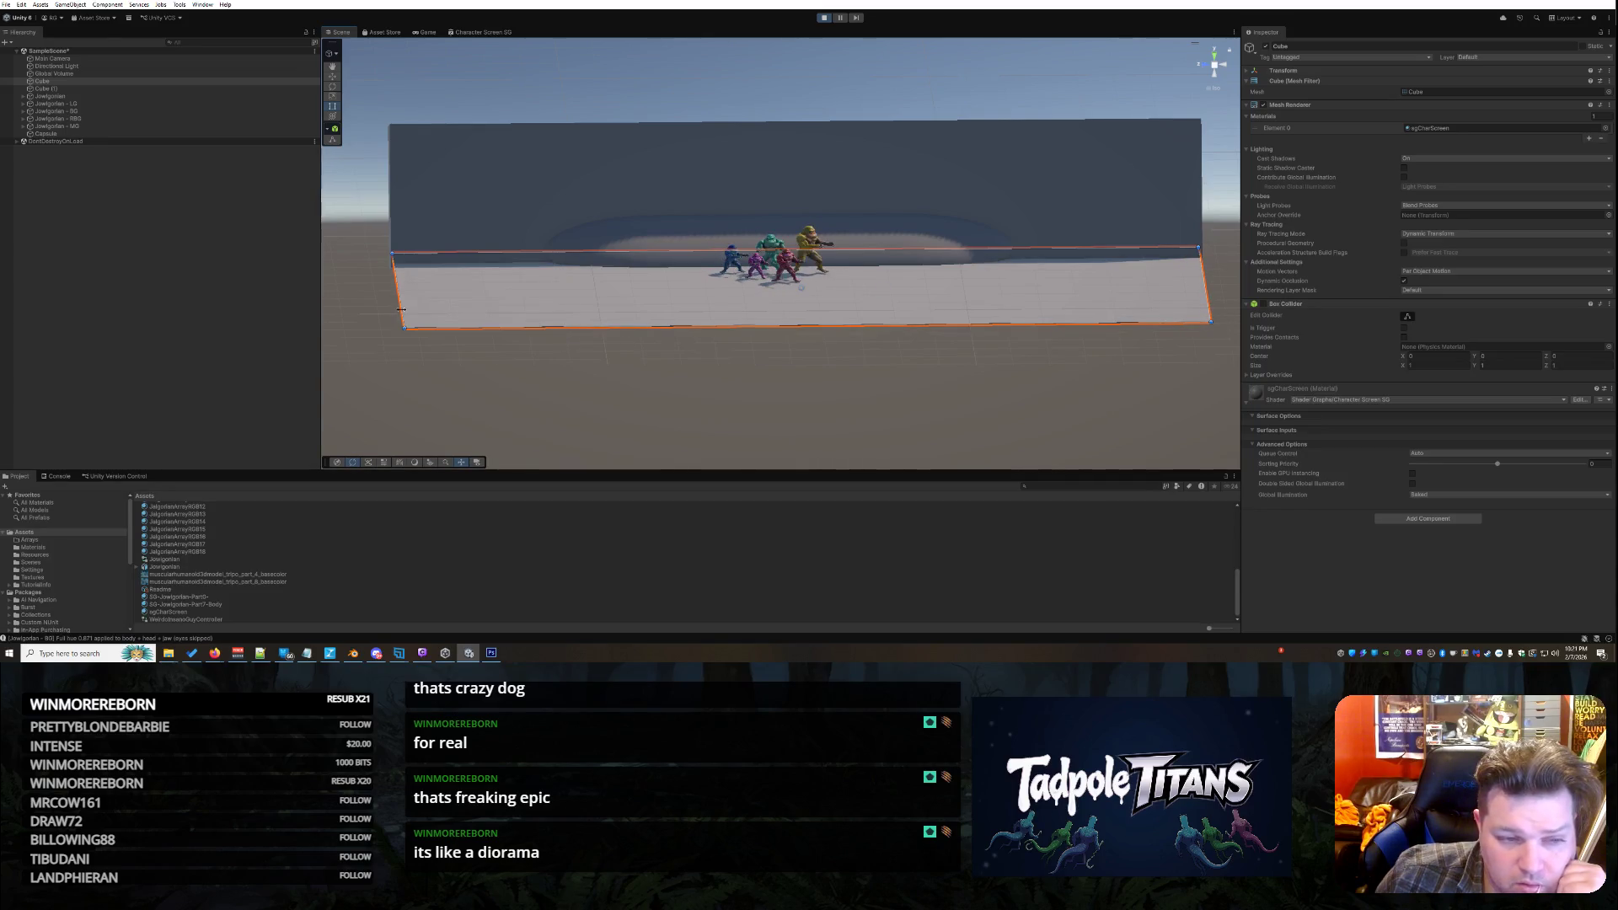
pyautogui.click(694, 280)
pyautogui.click(959, 358)
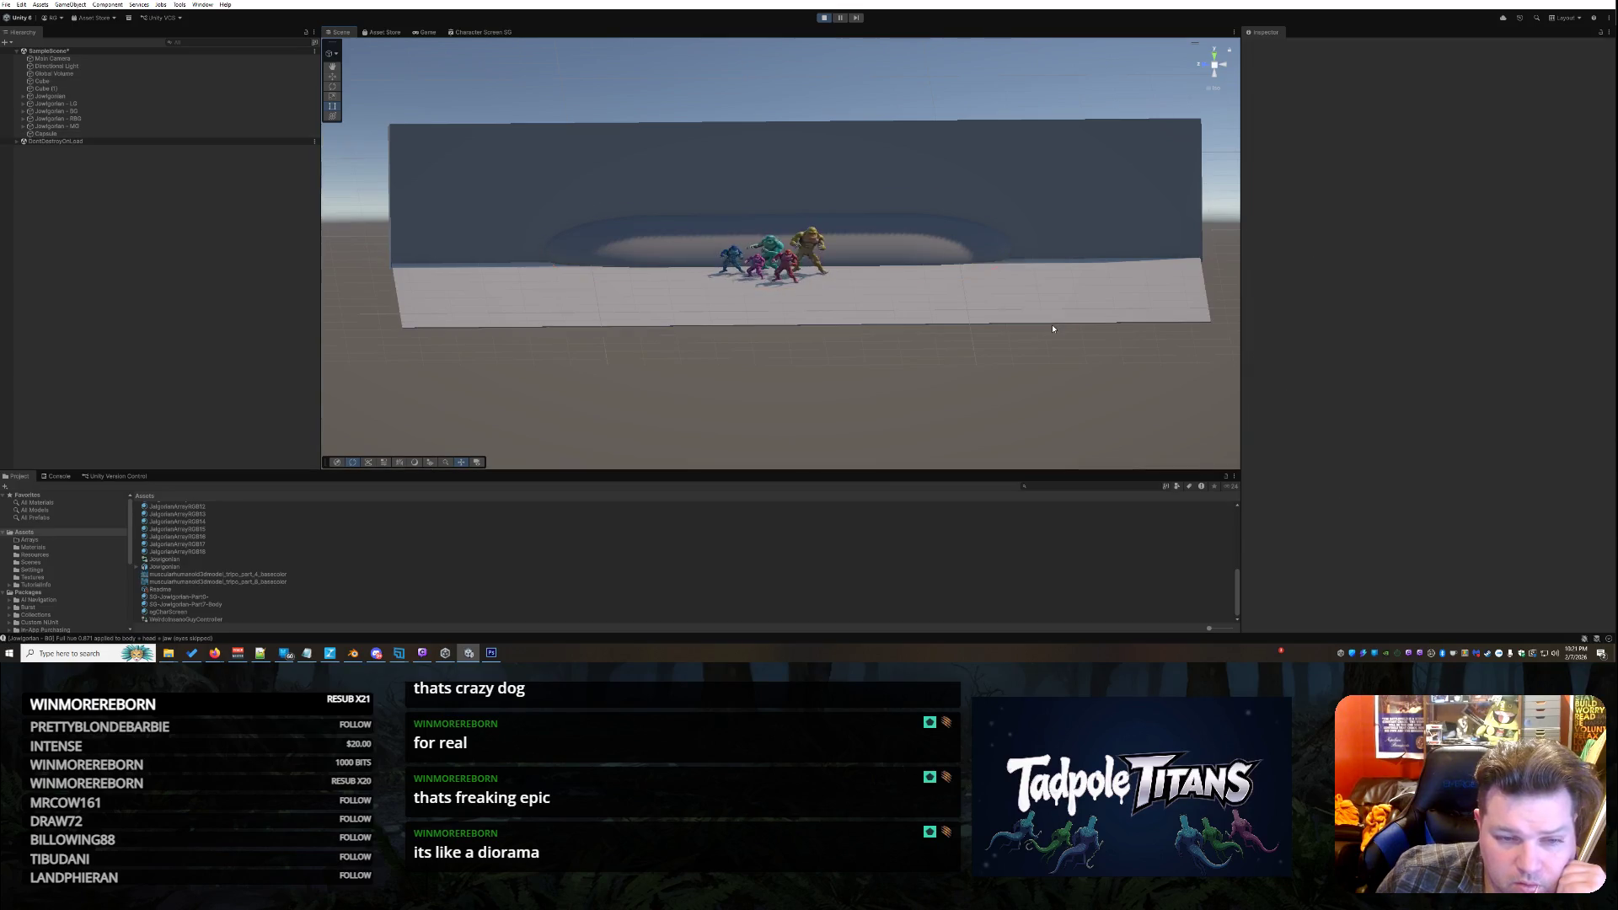
pyautogui.scroll(3, 1048, 329)
pyautogui.scroll(2, 1044, 322)
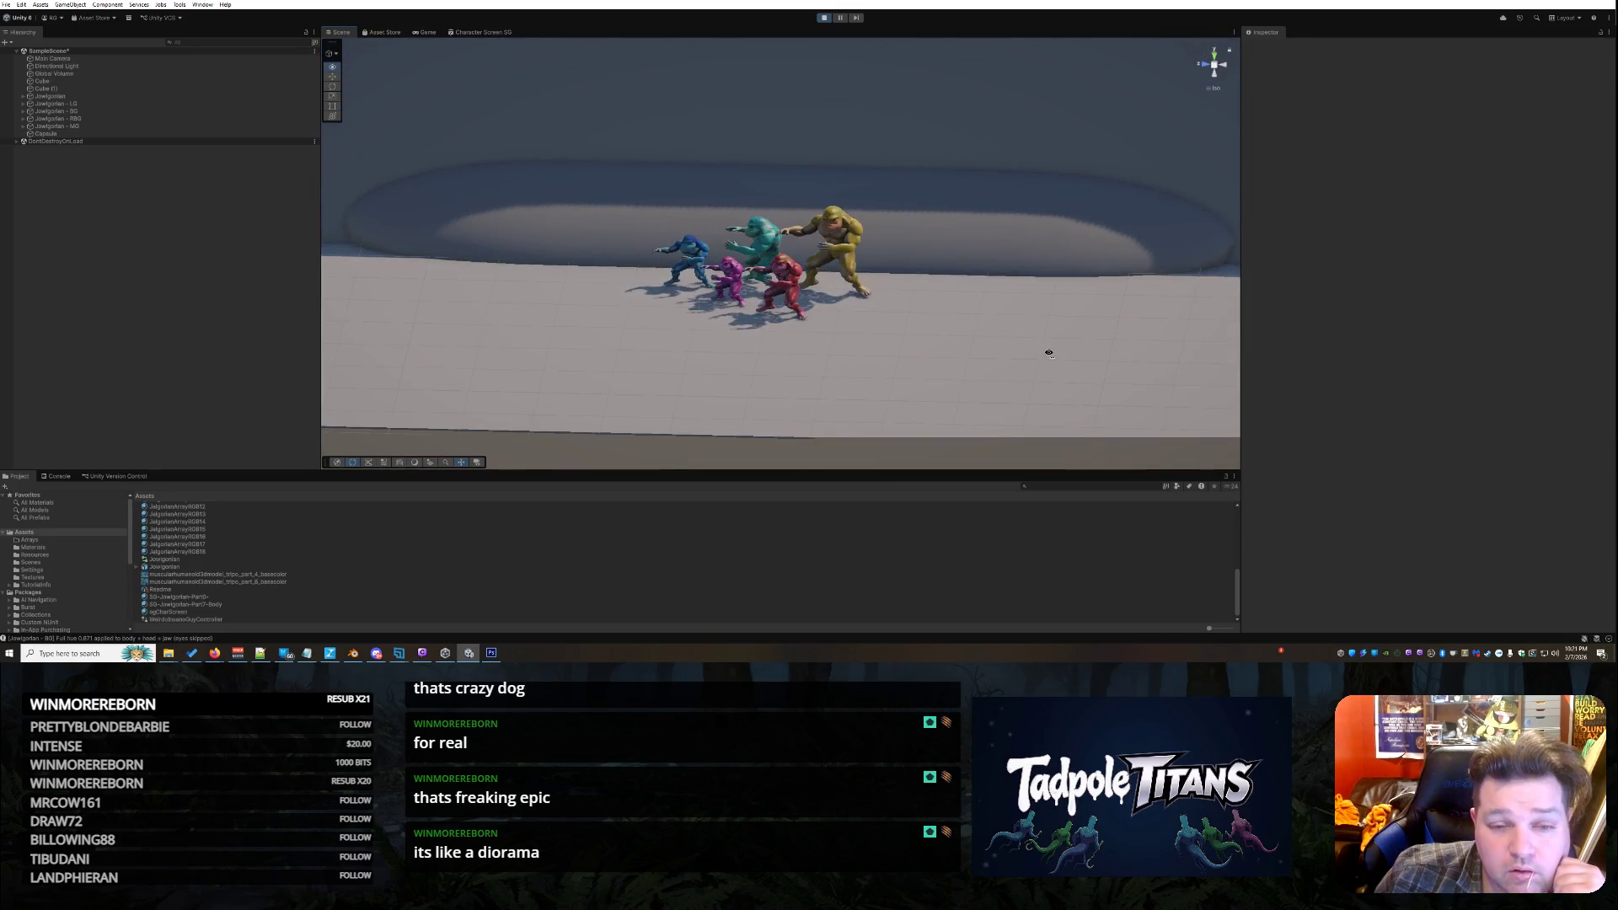
pyautogui.scroll(3, 1069, 343)
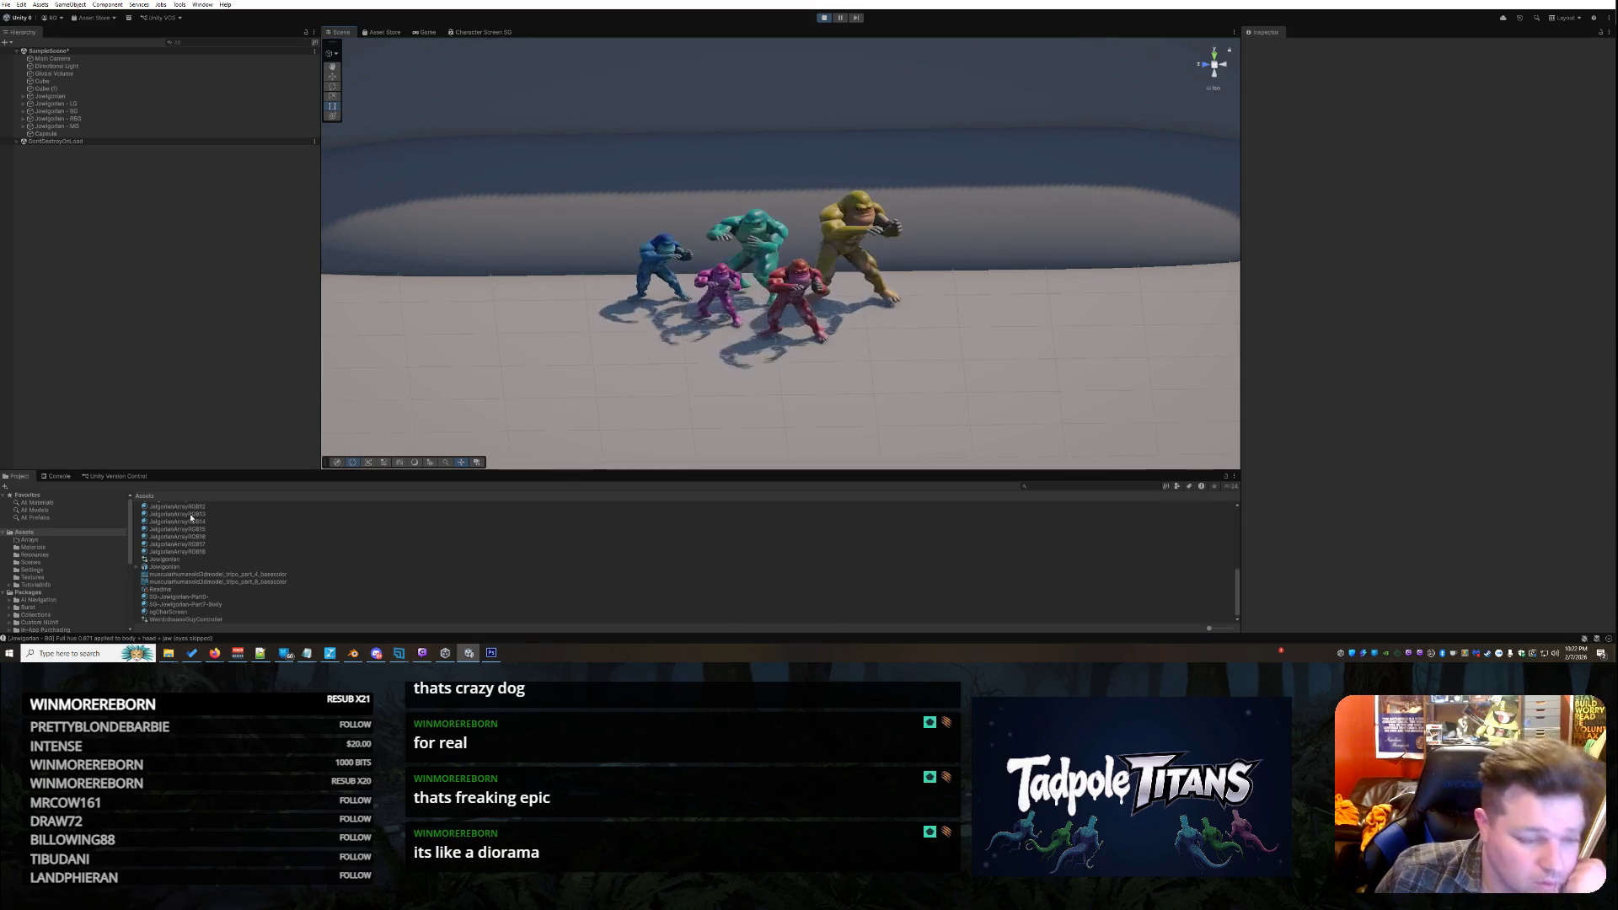
# Open Character Screen SG from the Project panel and dismiss the Sample Texture 2D node's menu
pyautogui.scroll(5, 230, 556)
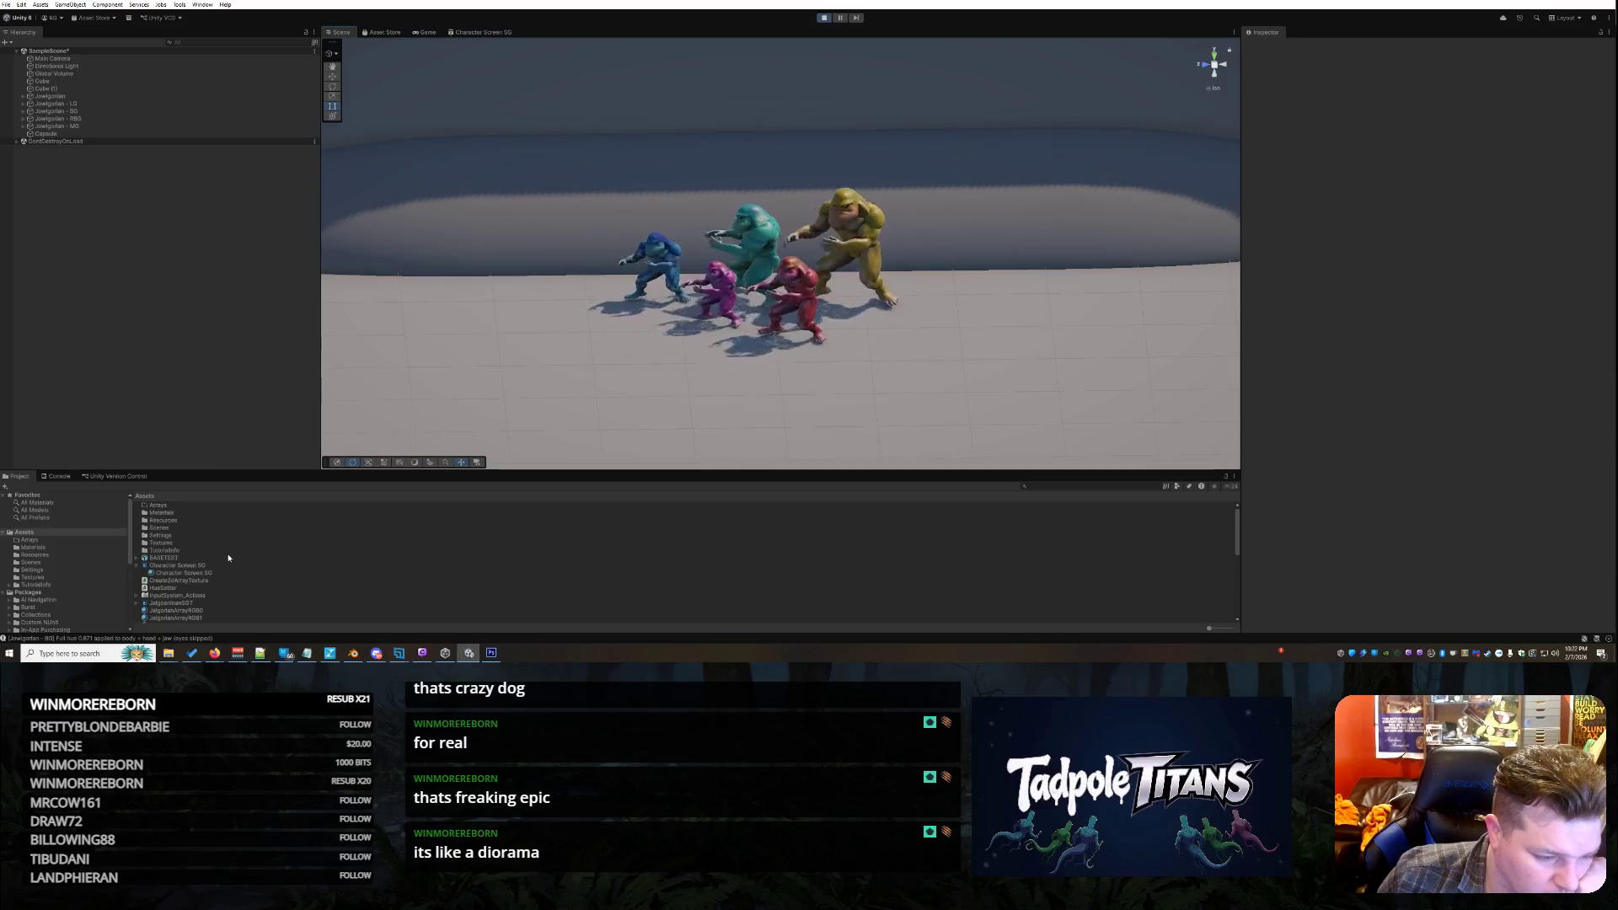
pyautogui.doubleClick(208, 566)
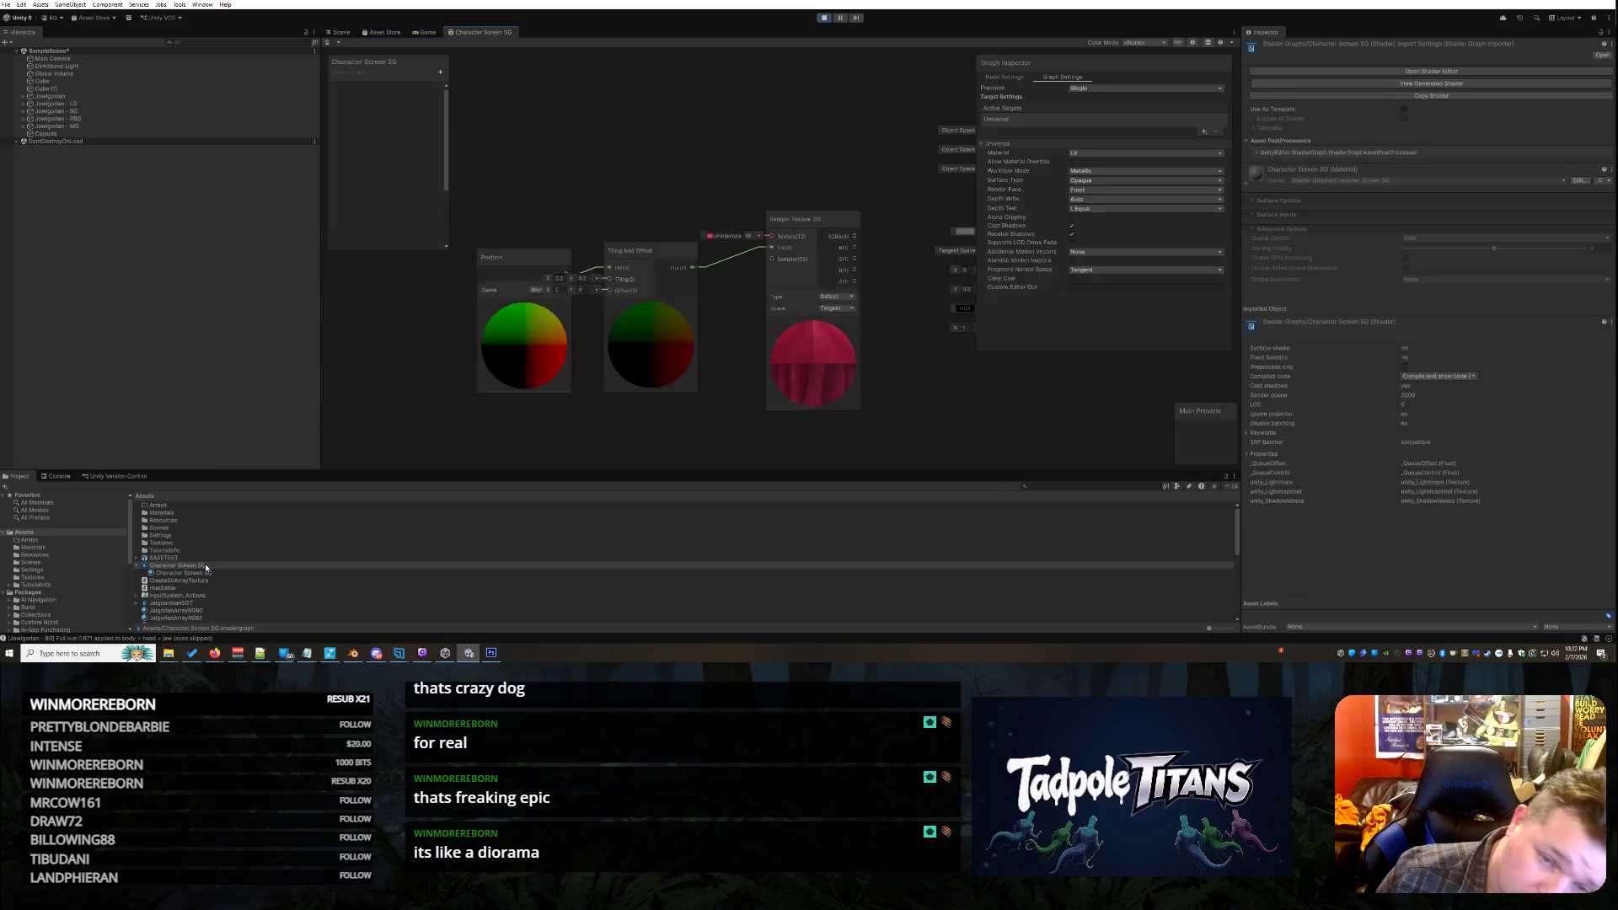
pyautogui.rightClick(833, 224)
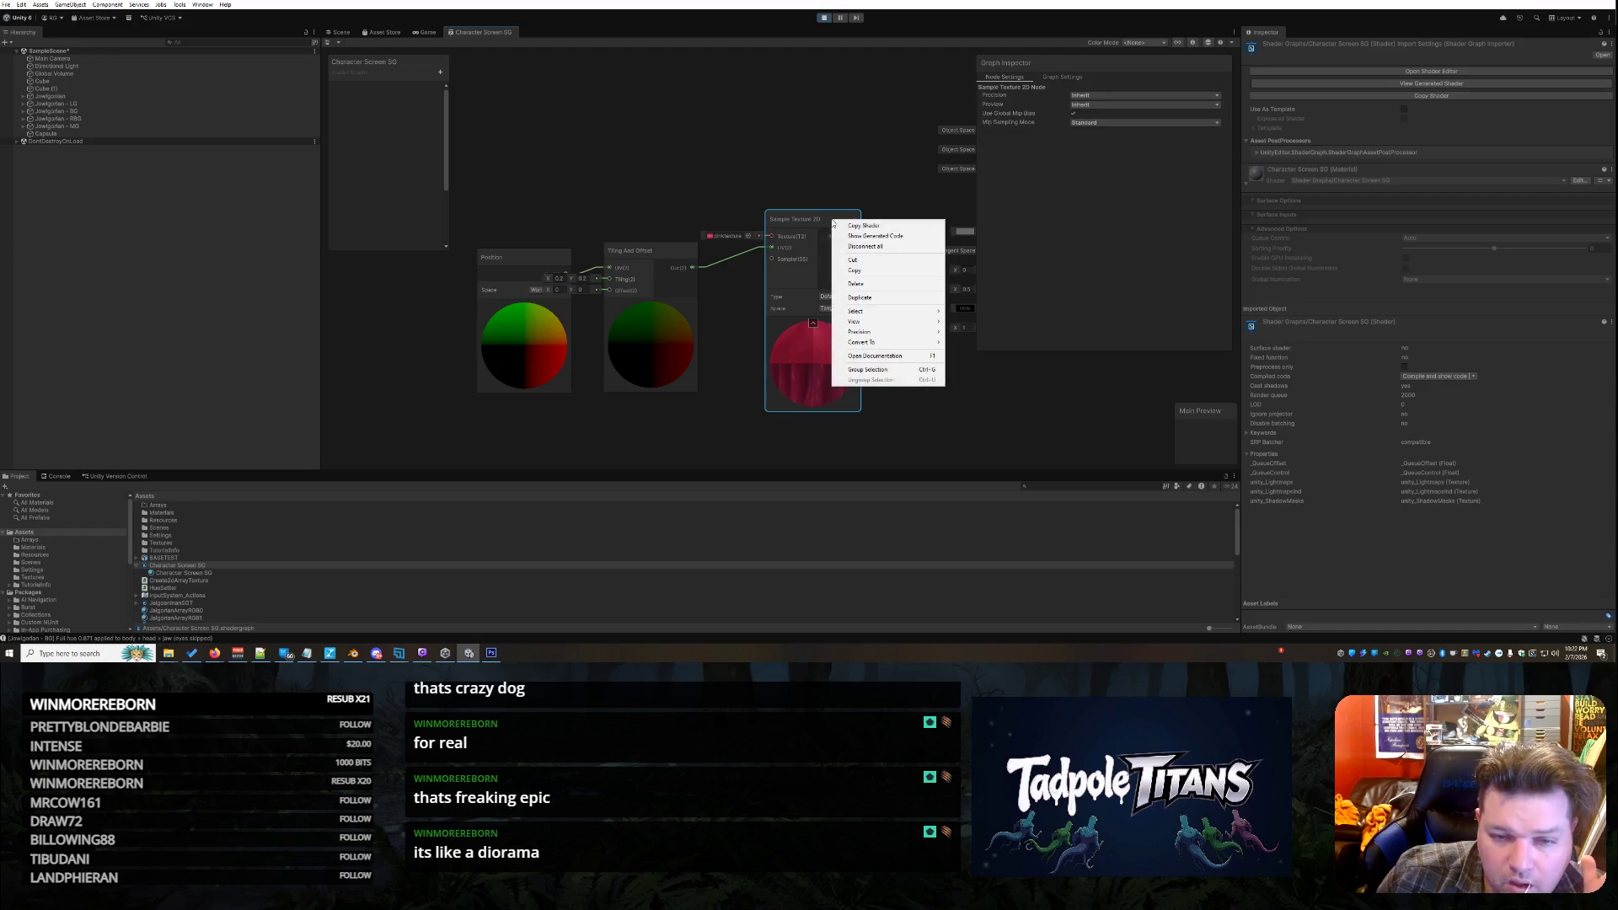
pyautogui.click(599, 197)
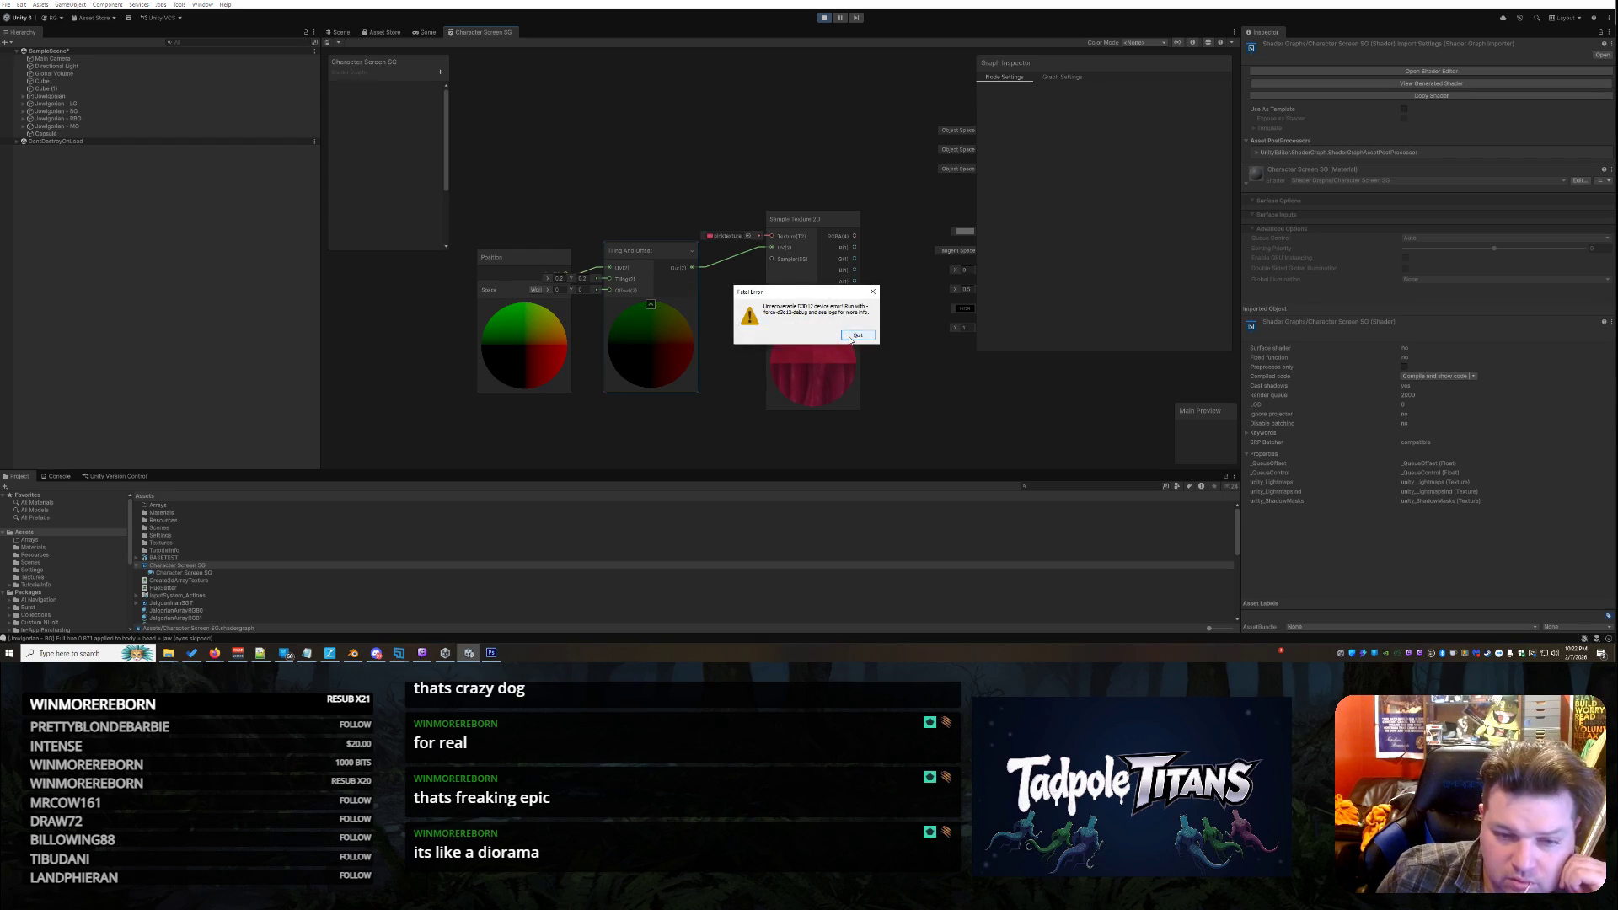
# Quit Unity from the Fatal Error dialog and close the Bug Reporter without submitting
pyautogui.click(856, 336)
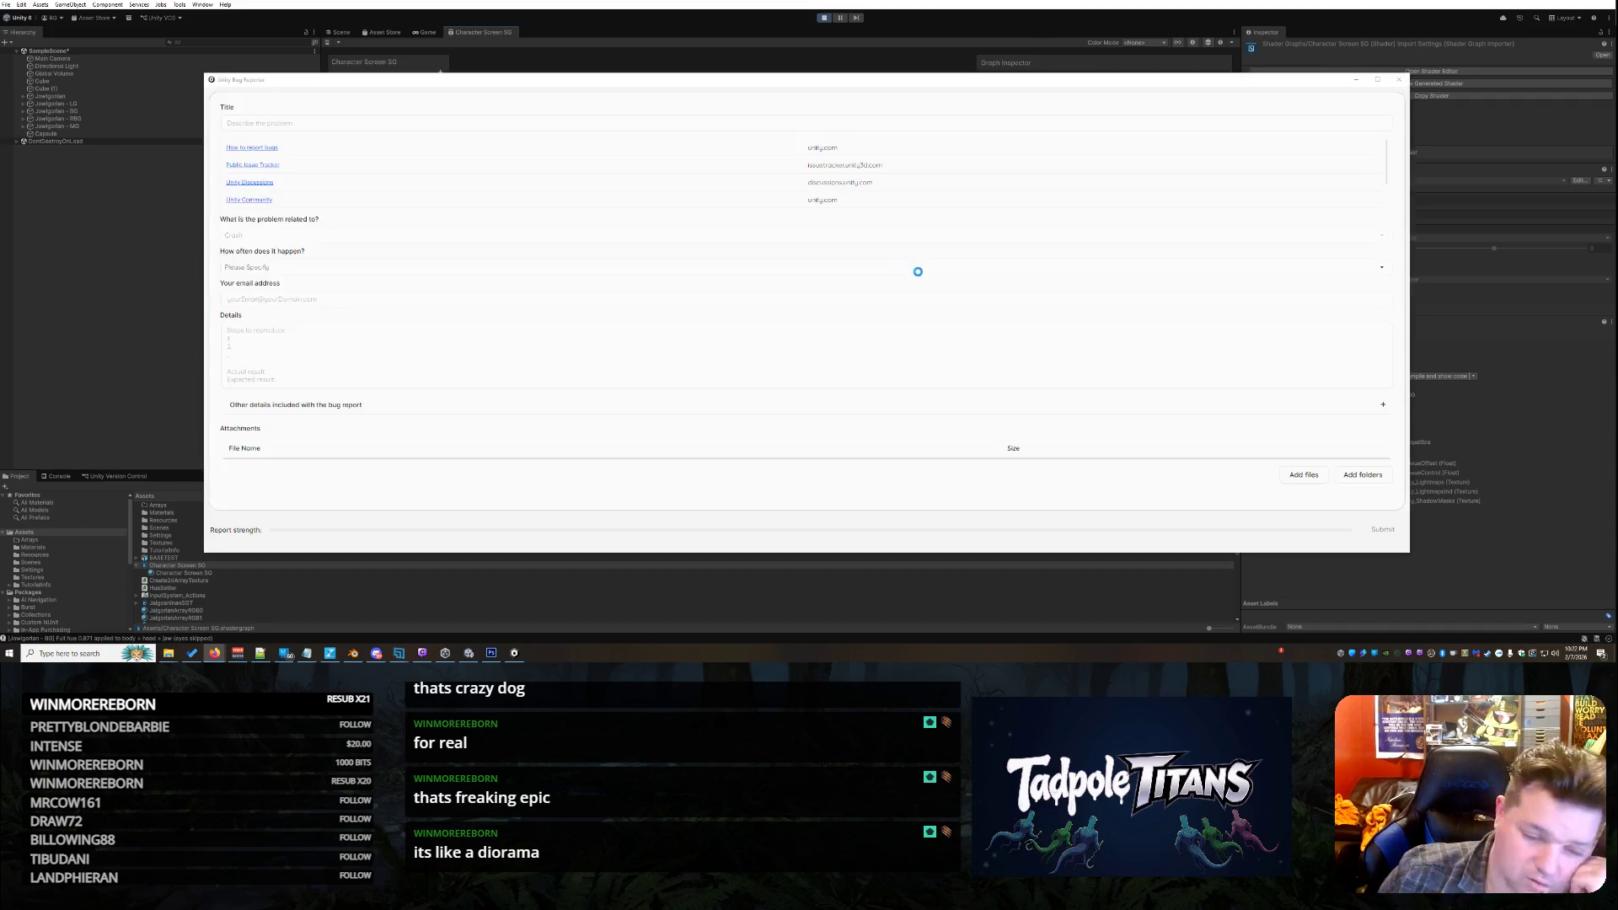
pyautogui.click(1401, 79)
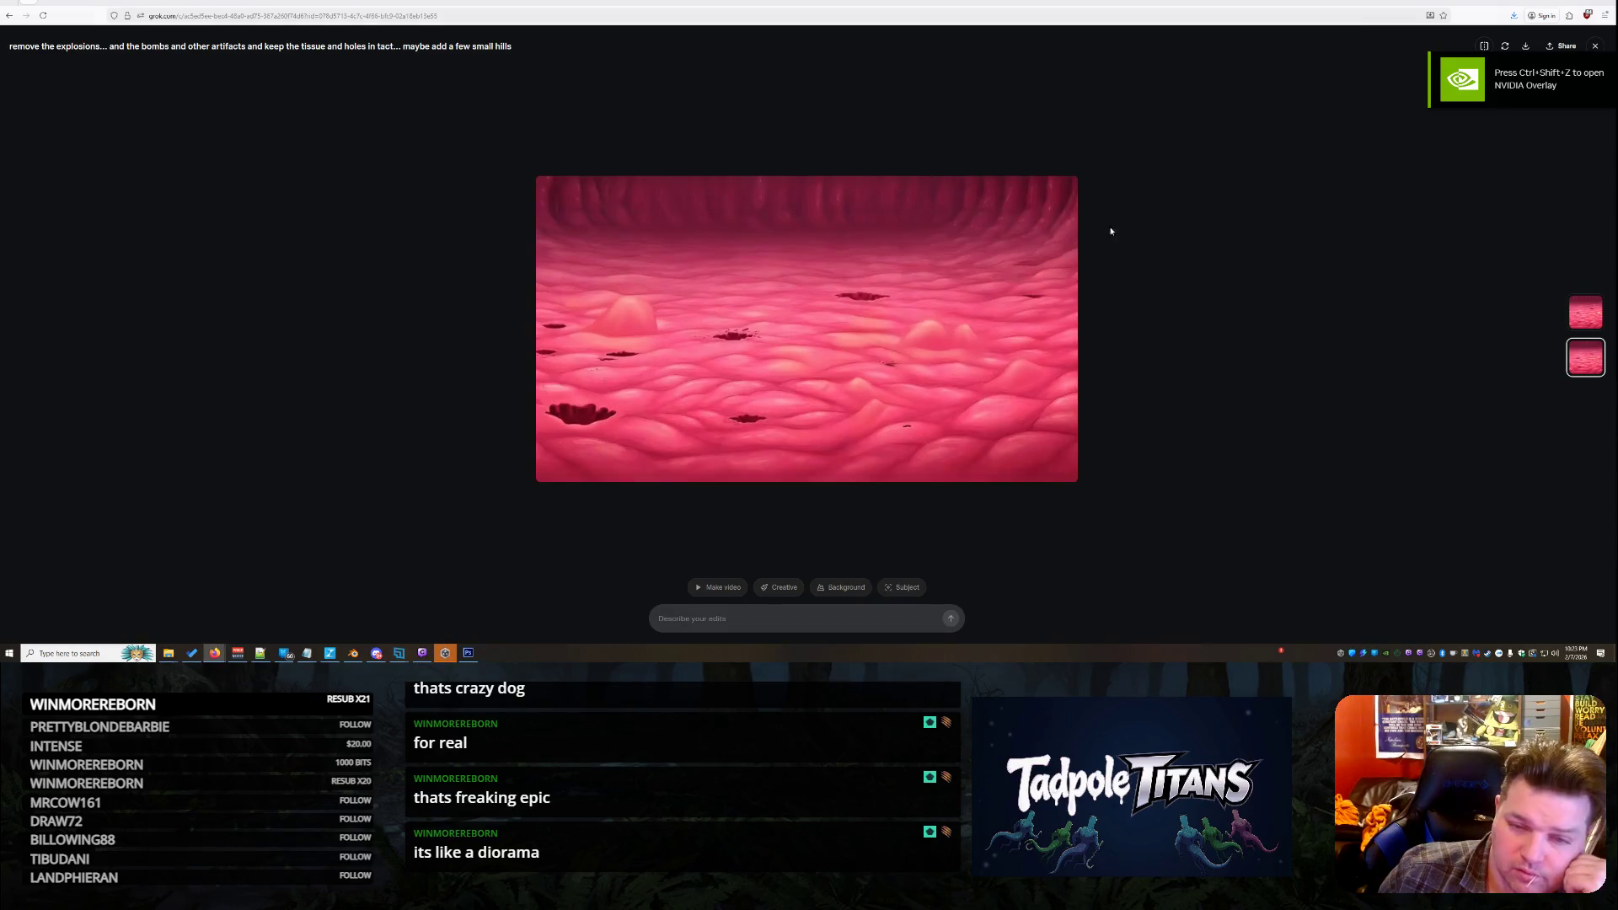
# Minimize the browser window showing the pink landscape image
pyautogui.click(1565, 2)
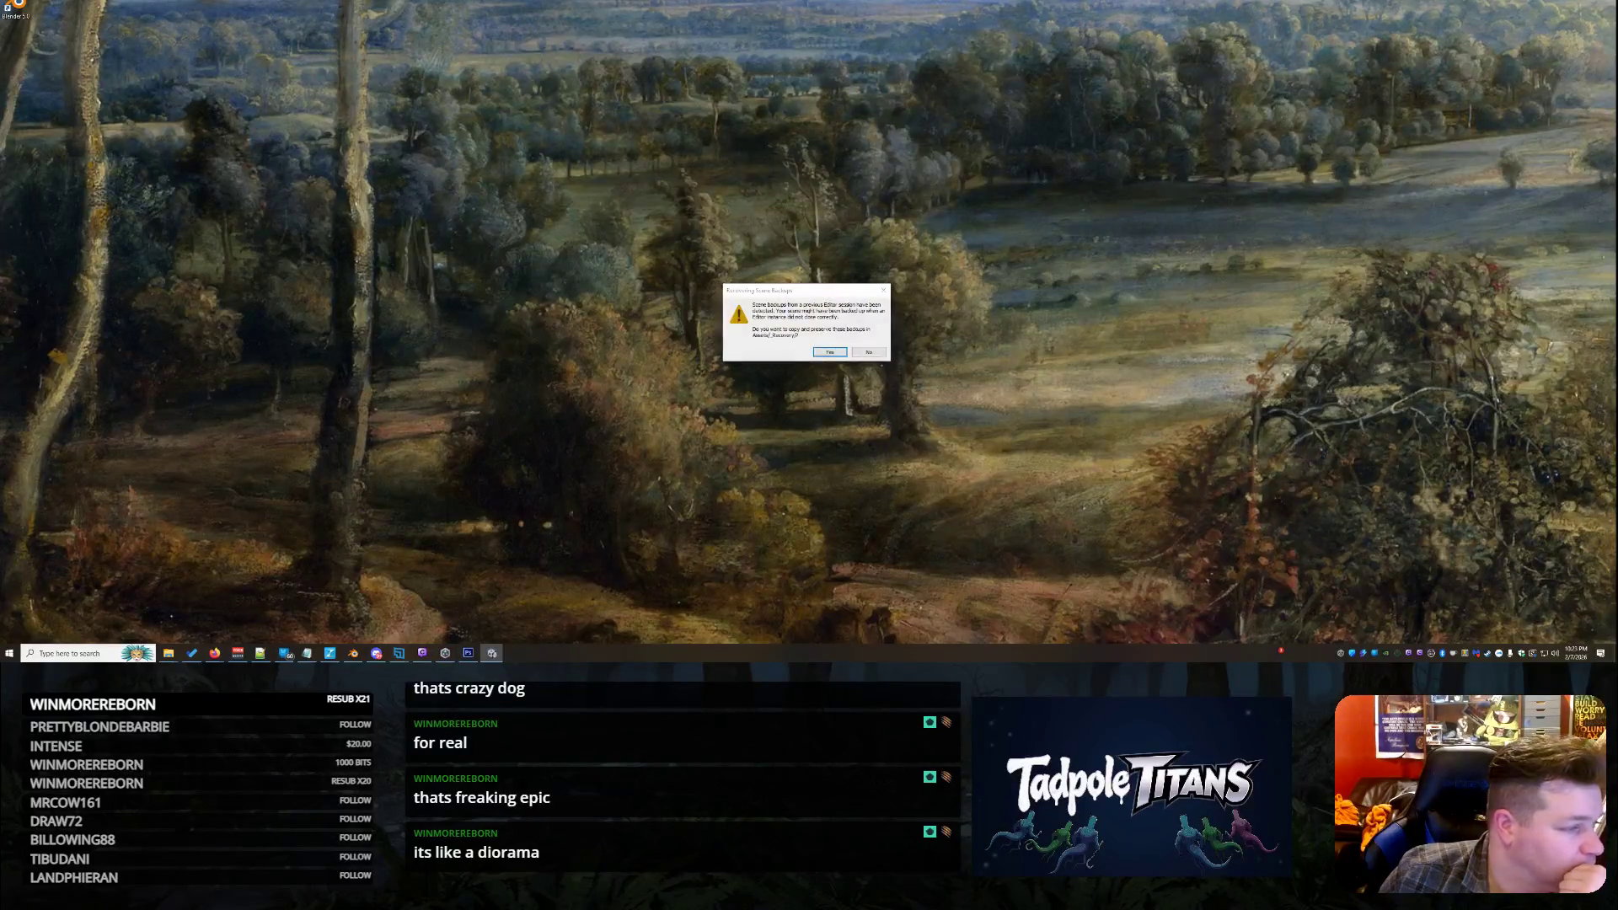
# Respond to the Recovering Scene Backups dialog so Unity reloads the project
pyautogui.click(829, 352)
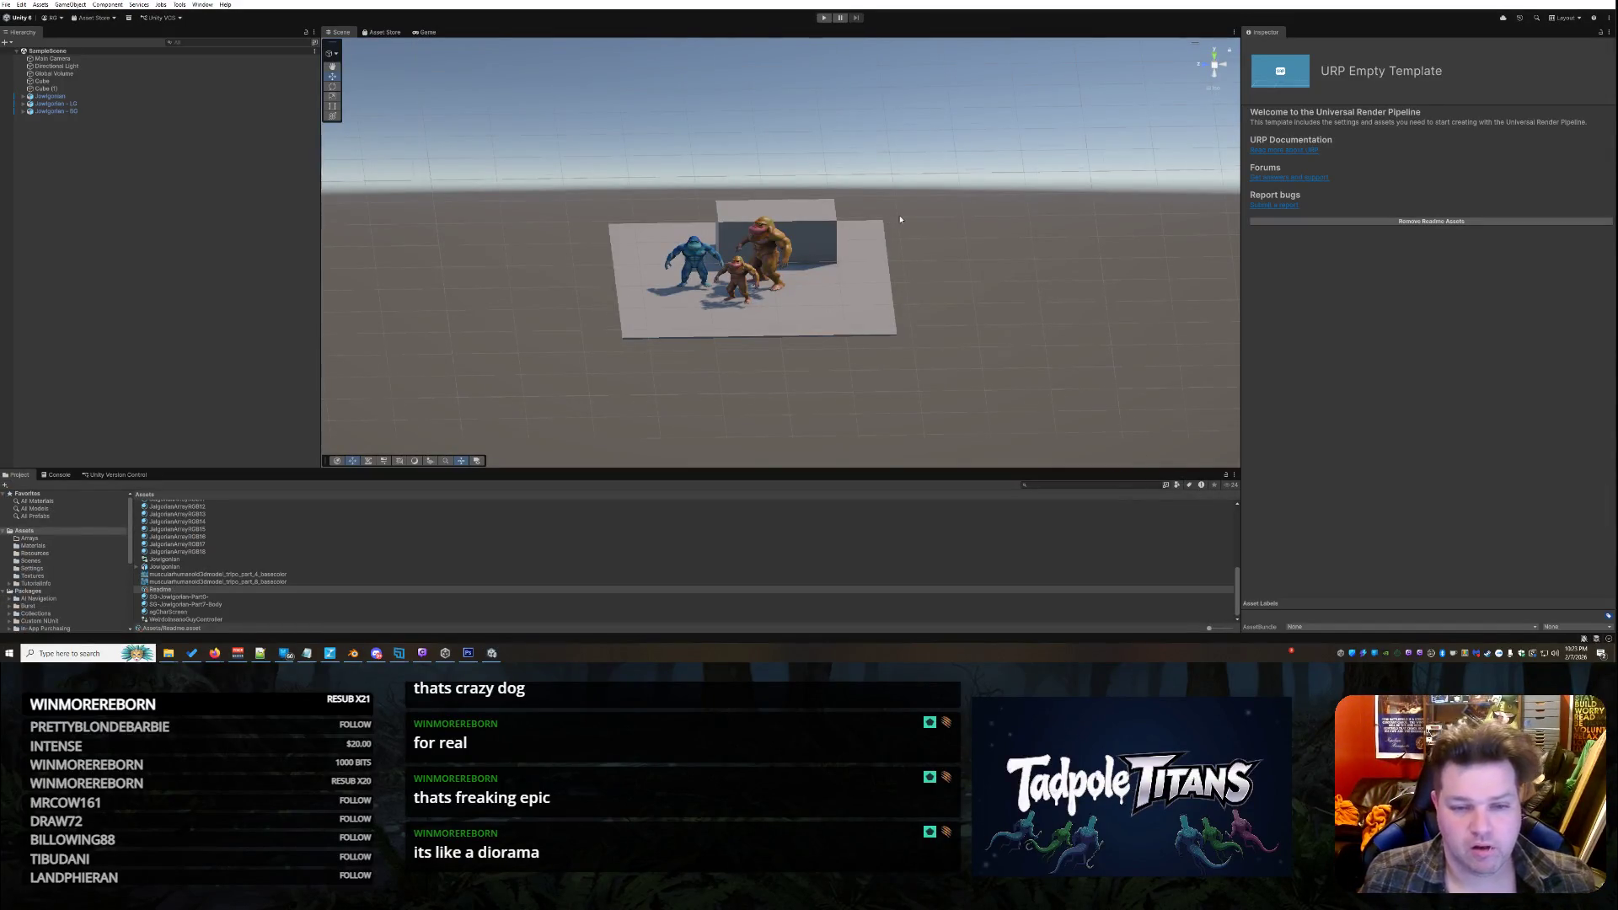
pyautogui.scroll(4, 898, 219)
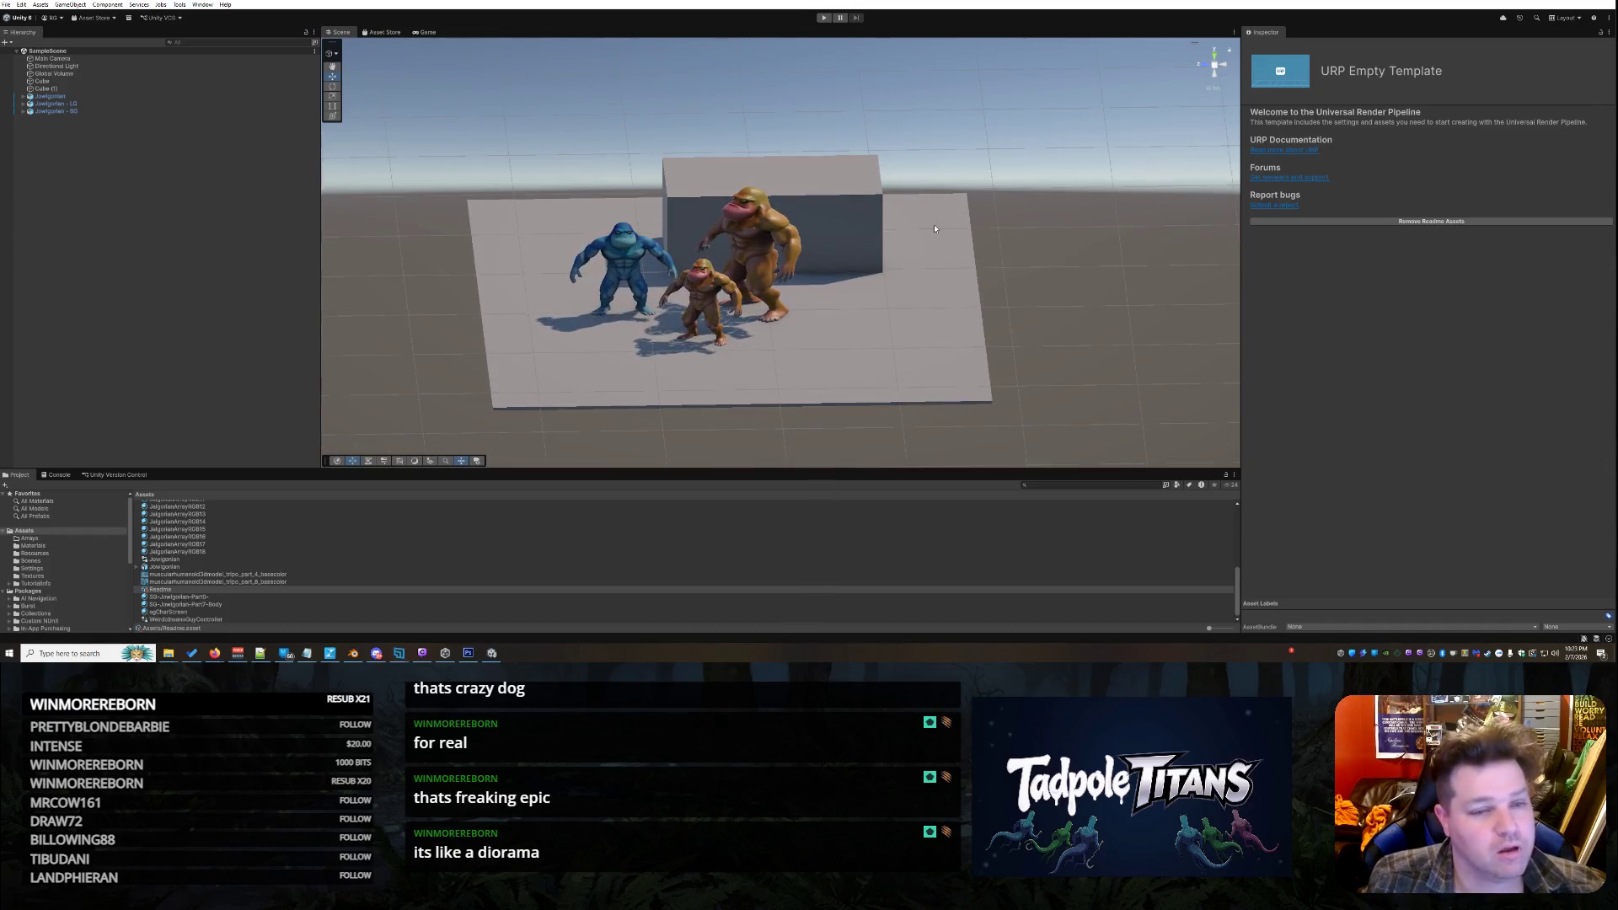
pyautogui.scroll(4, 934, 228)
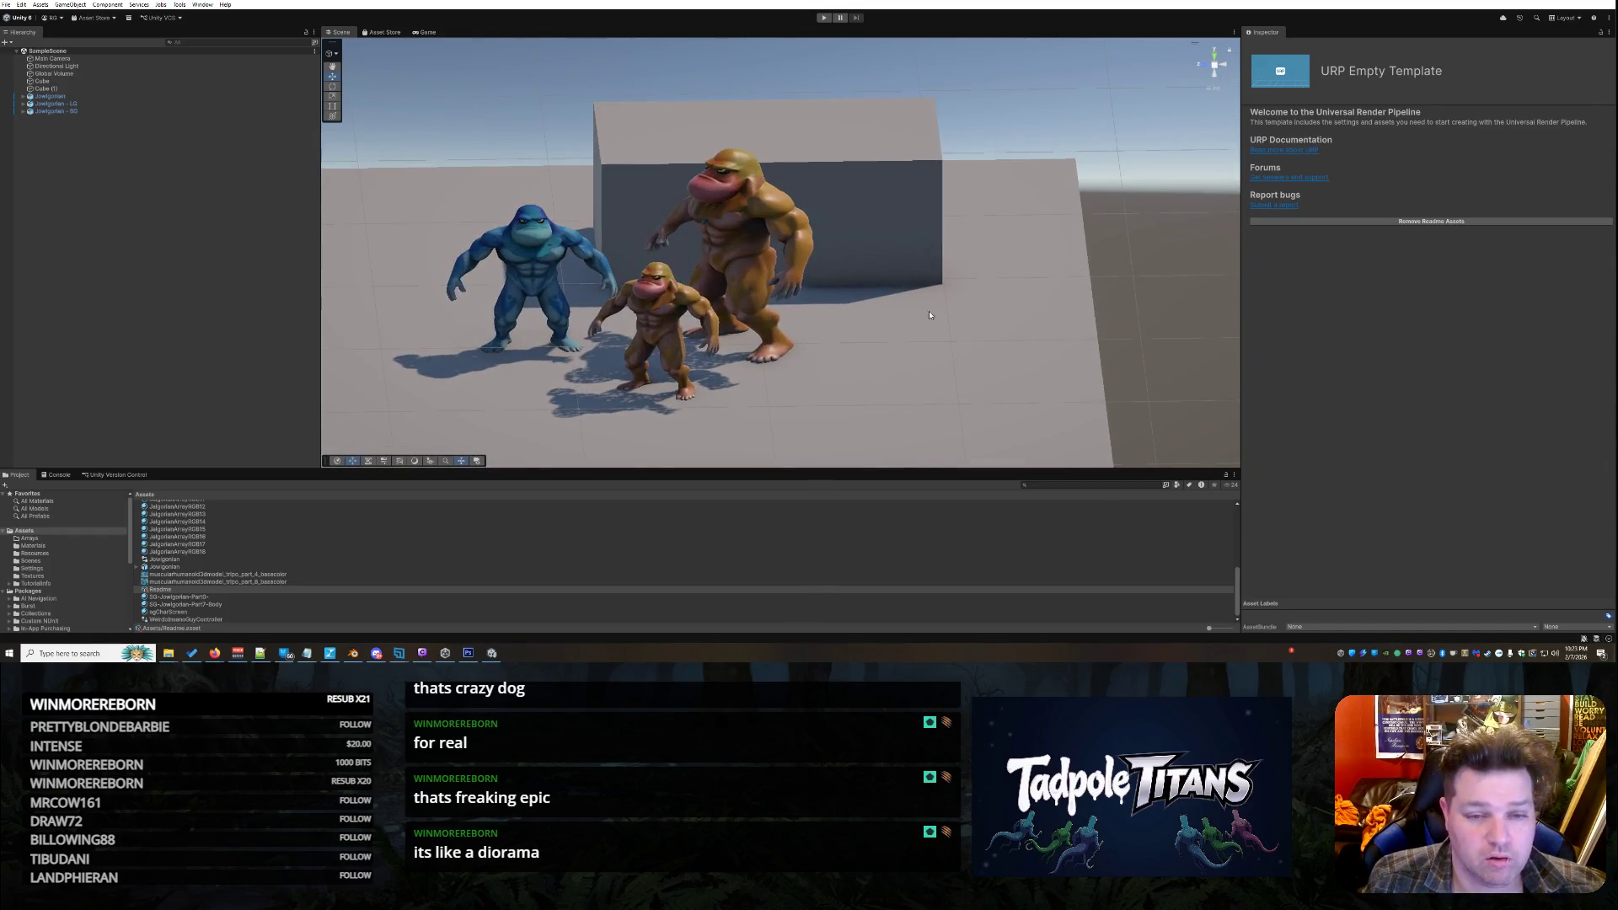
pyautogui.moveTo(930, 315)
pyautogui.mouseDown()
pyautogui.moveTo(997, 311)
pyautogui.moveTo(945, 308)
pyautogui.moveTo(940, 324)
pyautogui.mouseUp()
pyautogui.scroll(-5, 931, 325)
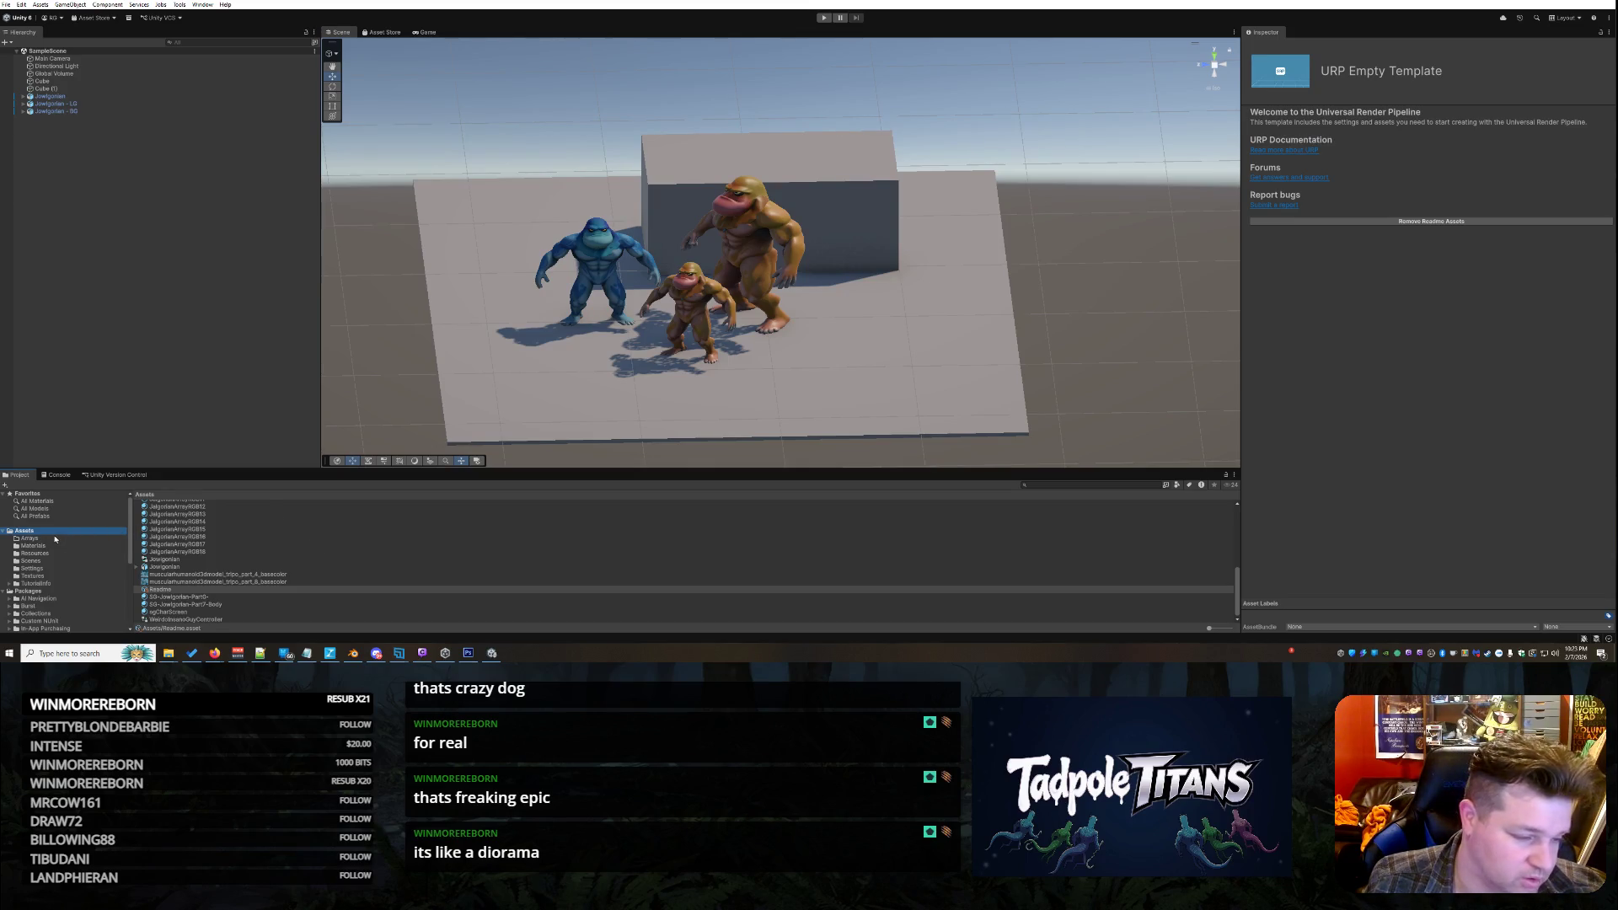
pyautogui.scroll(5, 202, 514)
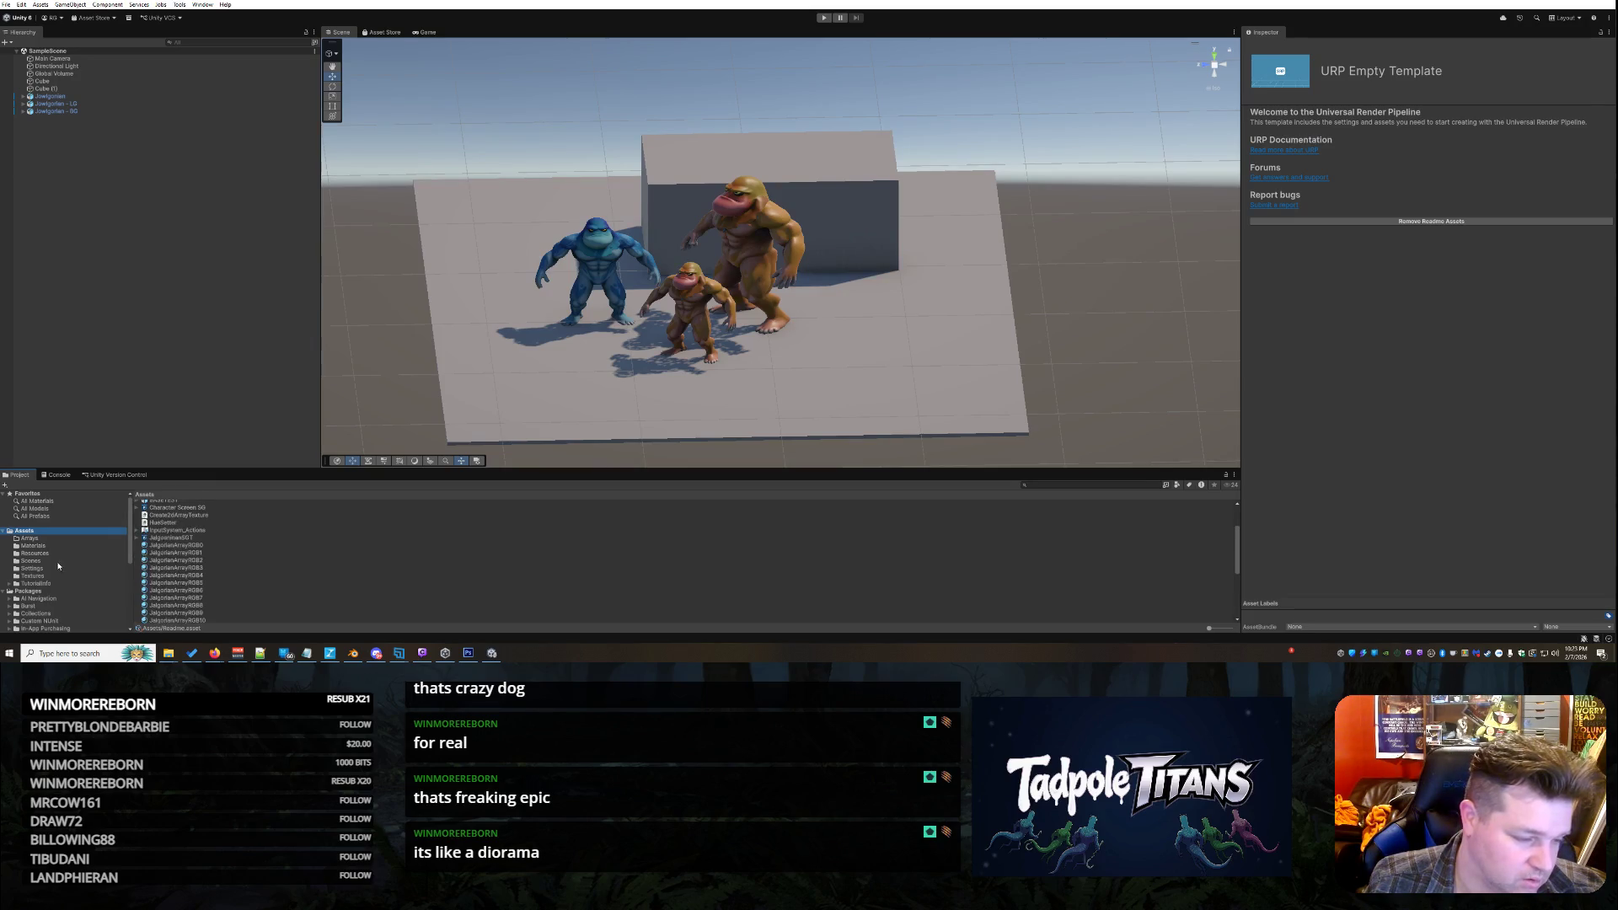
pyautogui.click(32, 575)
pyautogui.click(42, 539)
pyautogui.click(38, 531)
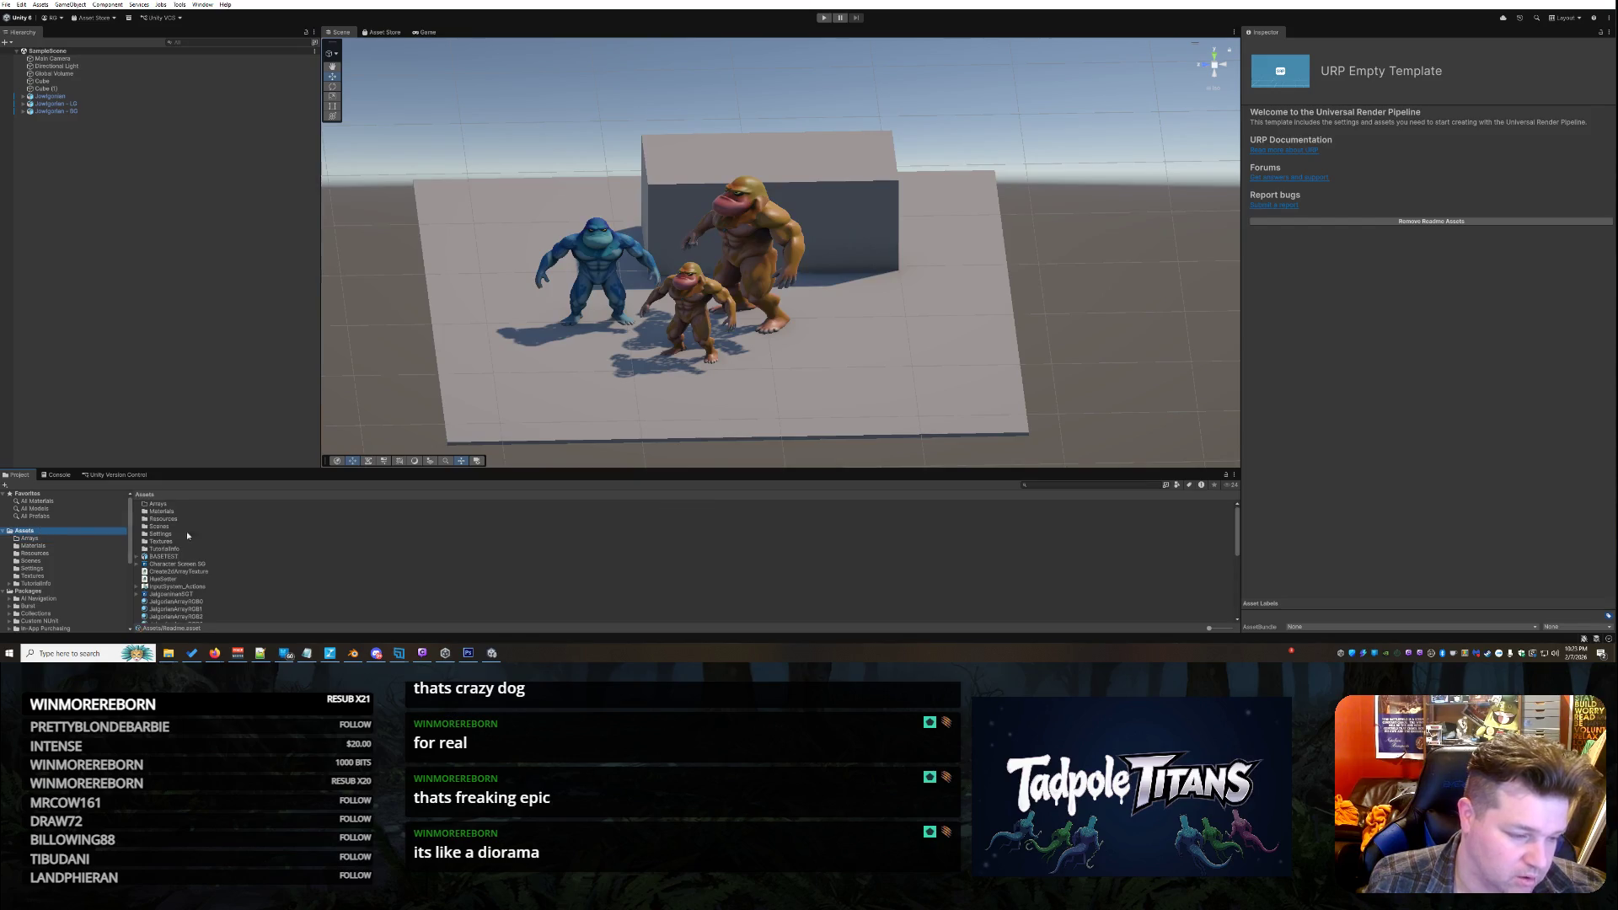
pyautogui.scroll(3, 624, 340)
pyautogui.moveTo(831, 364)
pyautogui.mouseDown()
pyautogui.moveTo(902, 325)
pyautogui.moveTo(838, 343)
pyautogui.moveTo(877, 333)
pyautogui.mouseUp()
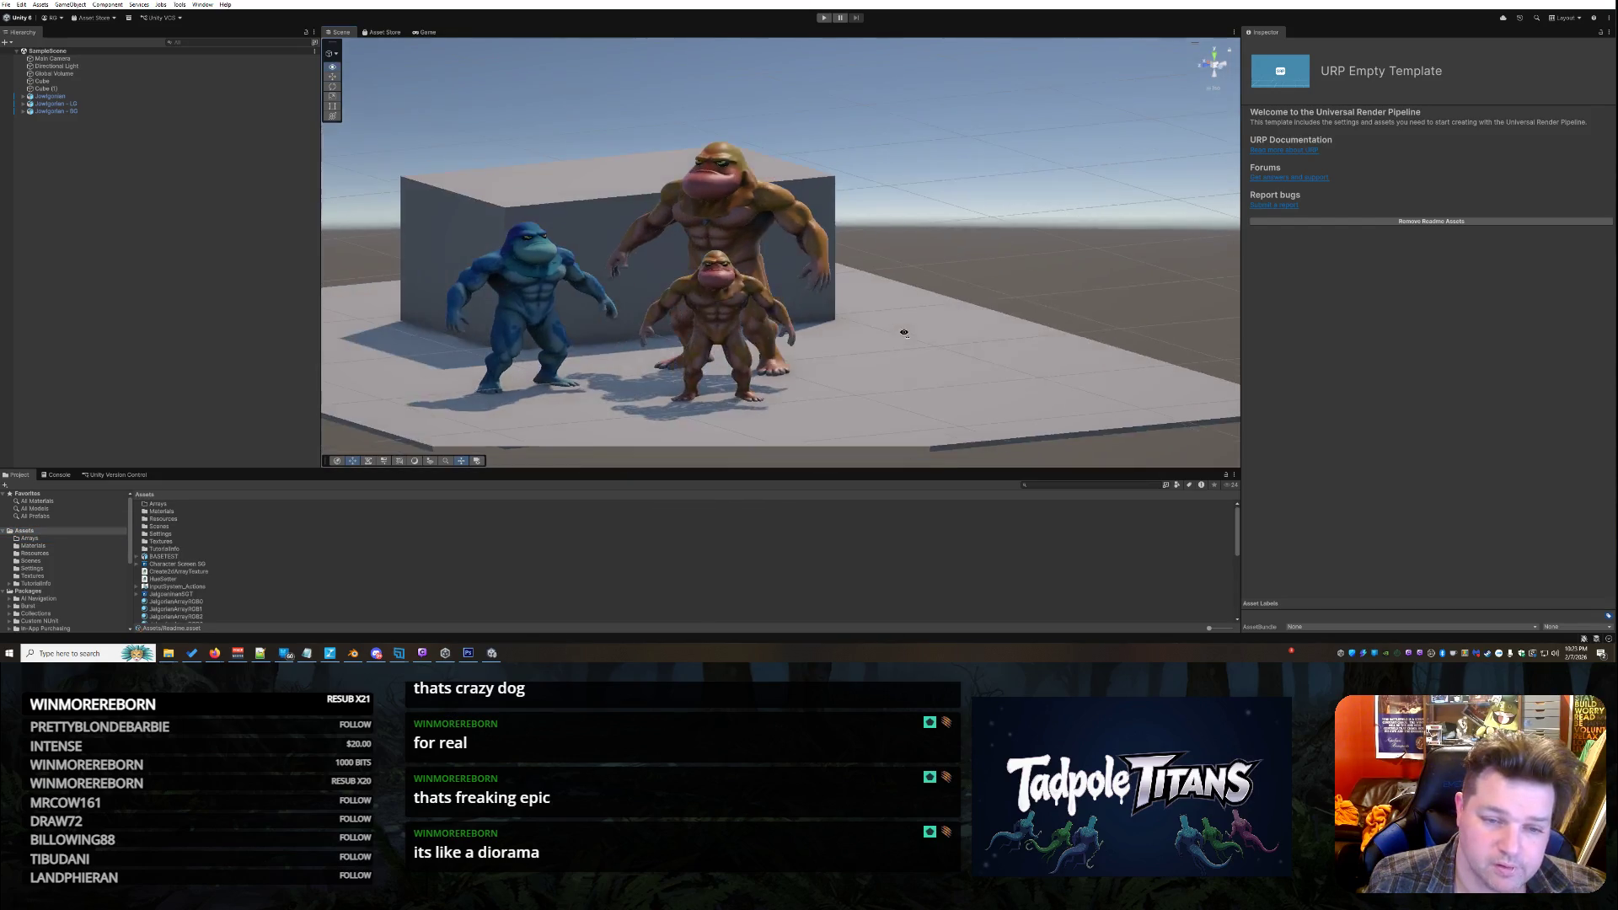
pyautogui.click(824, 20)
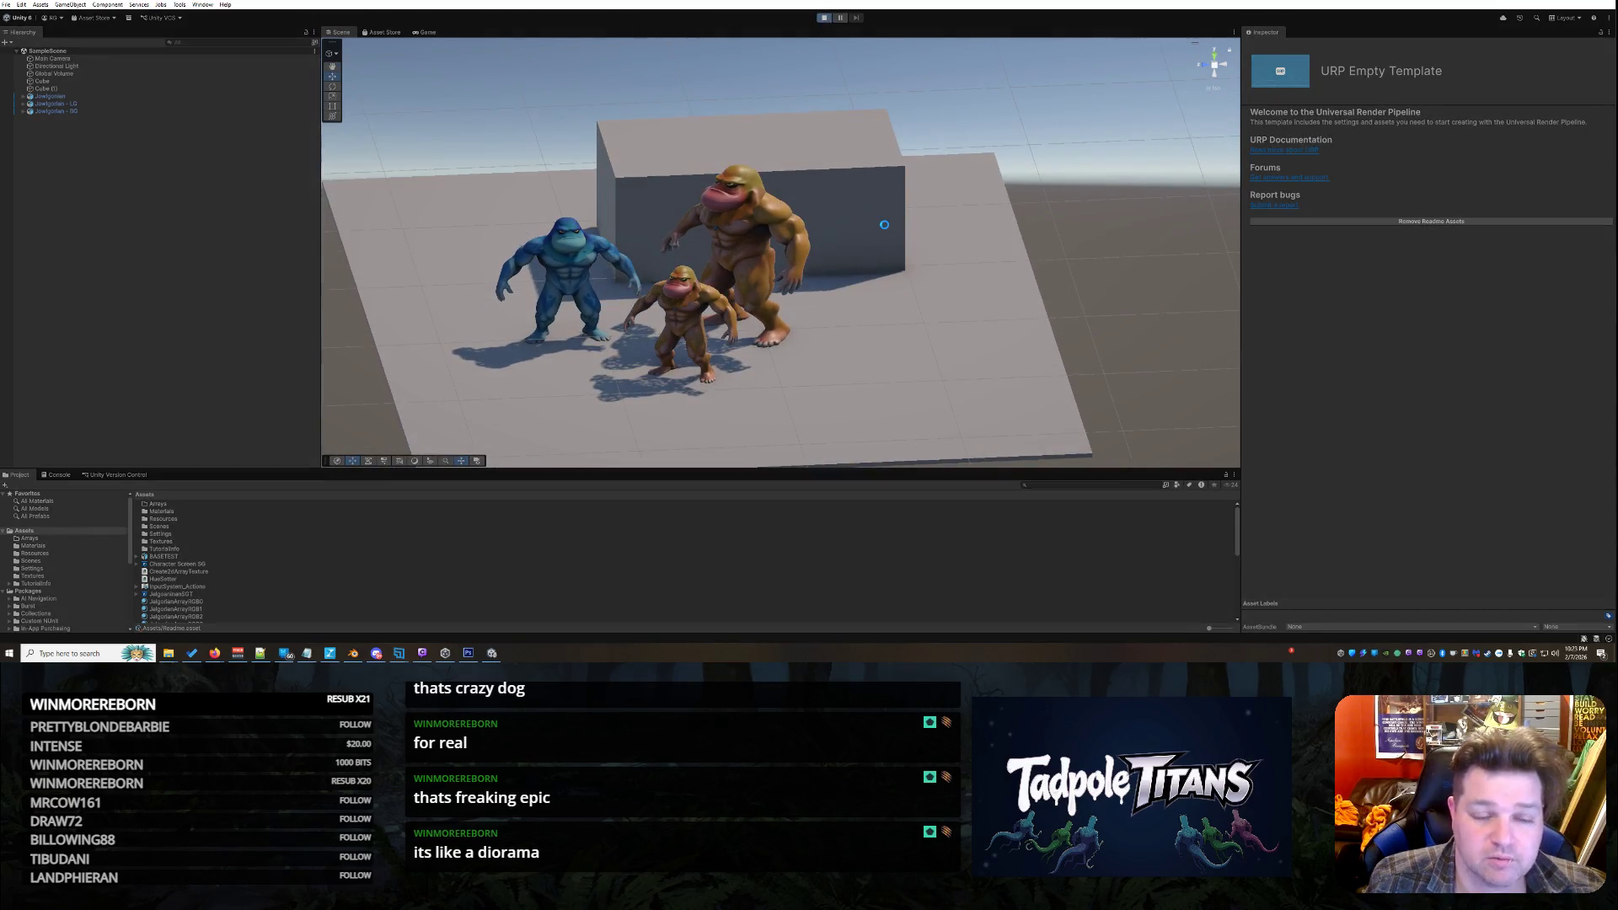
pyautogui.click(860, 249)
pyautogui.press('f')
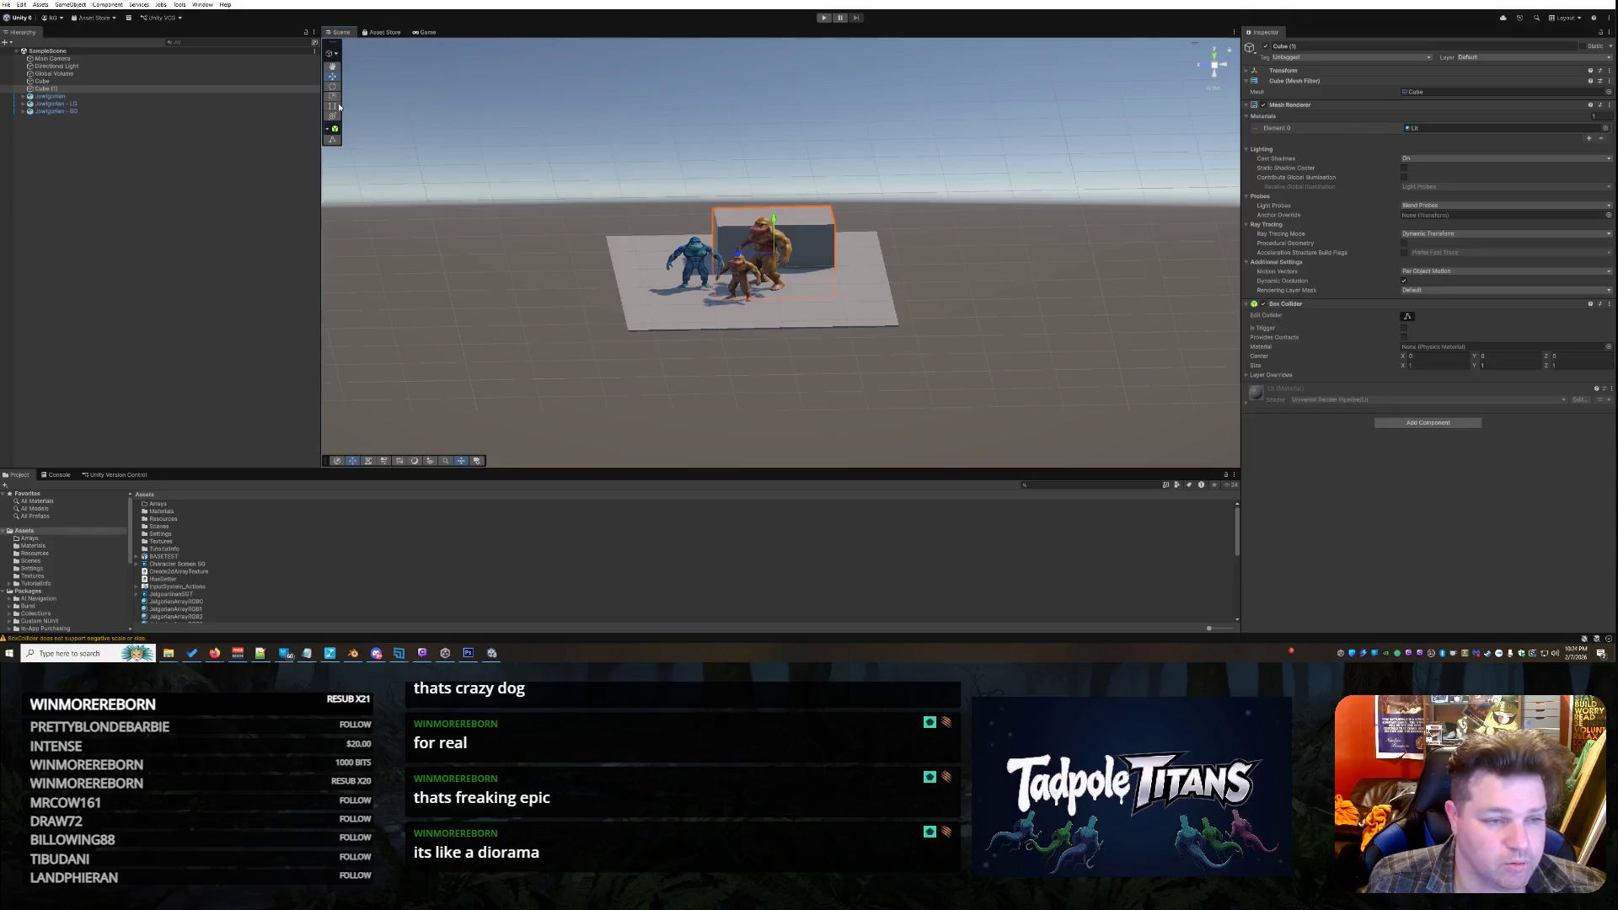
# Widen Cube (1) on both sides and raise its top much higher
pyautogui.moveTo(831, 286); pyautogui.dragTo(883, 287)
pyautogui.moveTo(715, 287); pyautogui.dragTo(615, 283)
pyautogui.moveTo(619, 220); pyautogui.dragTo(636, 214)
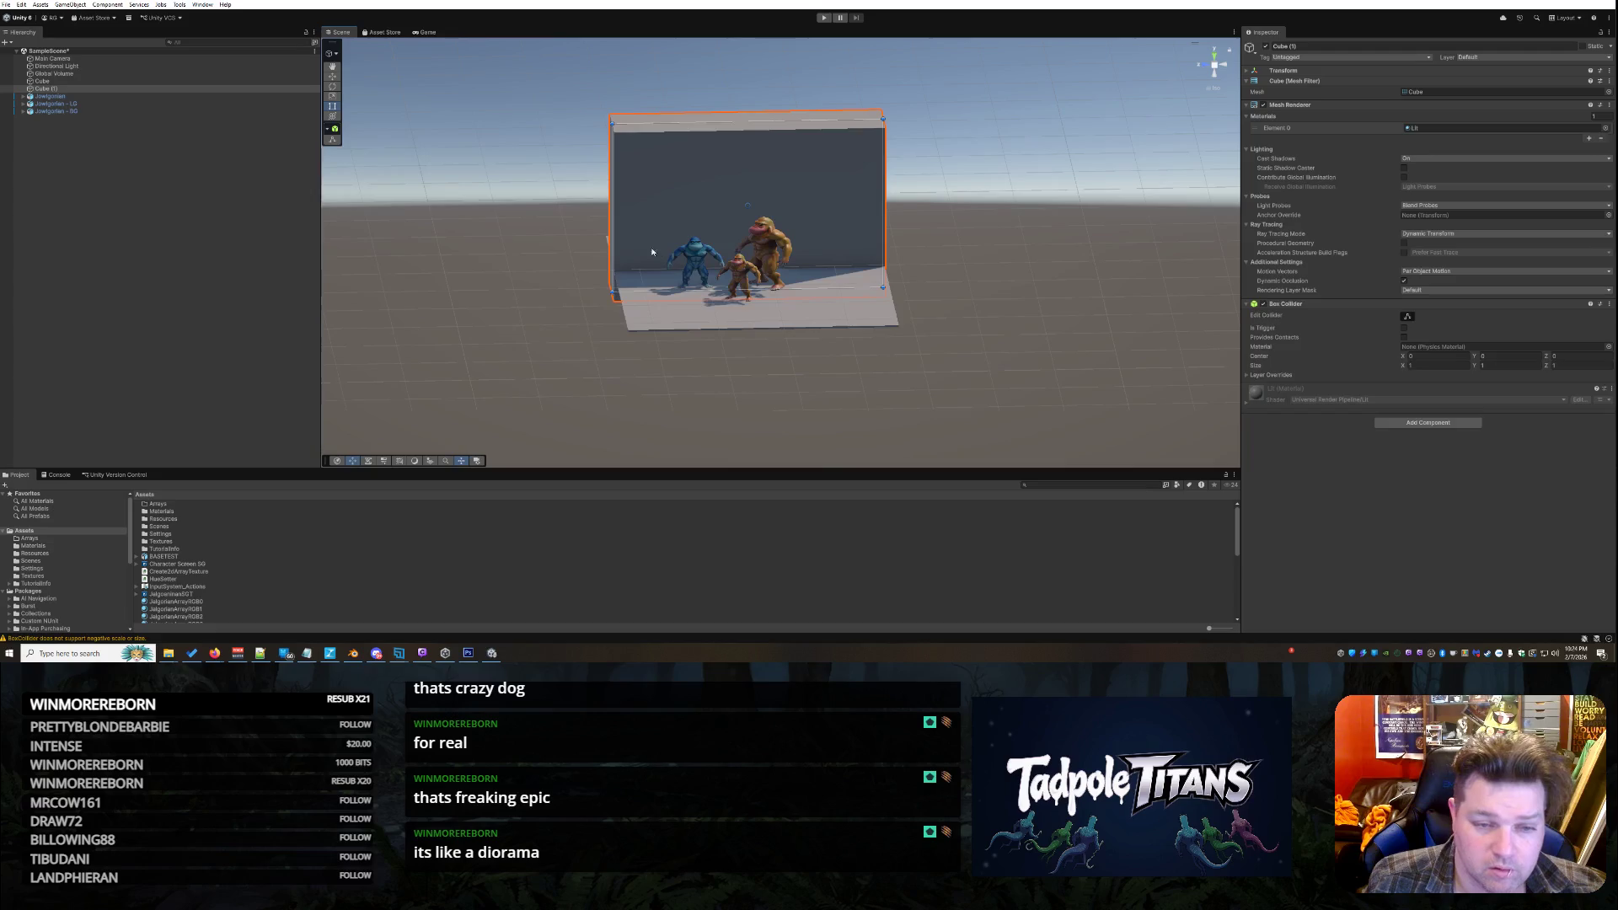
pyautogui.moveTo(529, 329)
pyautogui.mouseDown()
pyautogui.moveTo(438, 253)
pyautogui.moveTo(379, 168)
pyautogui.mouseUp()
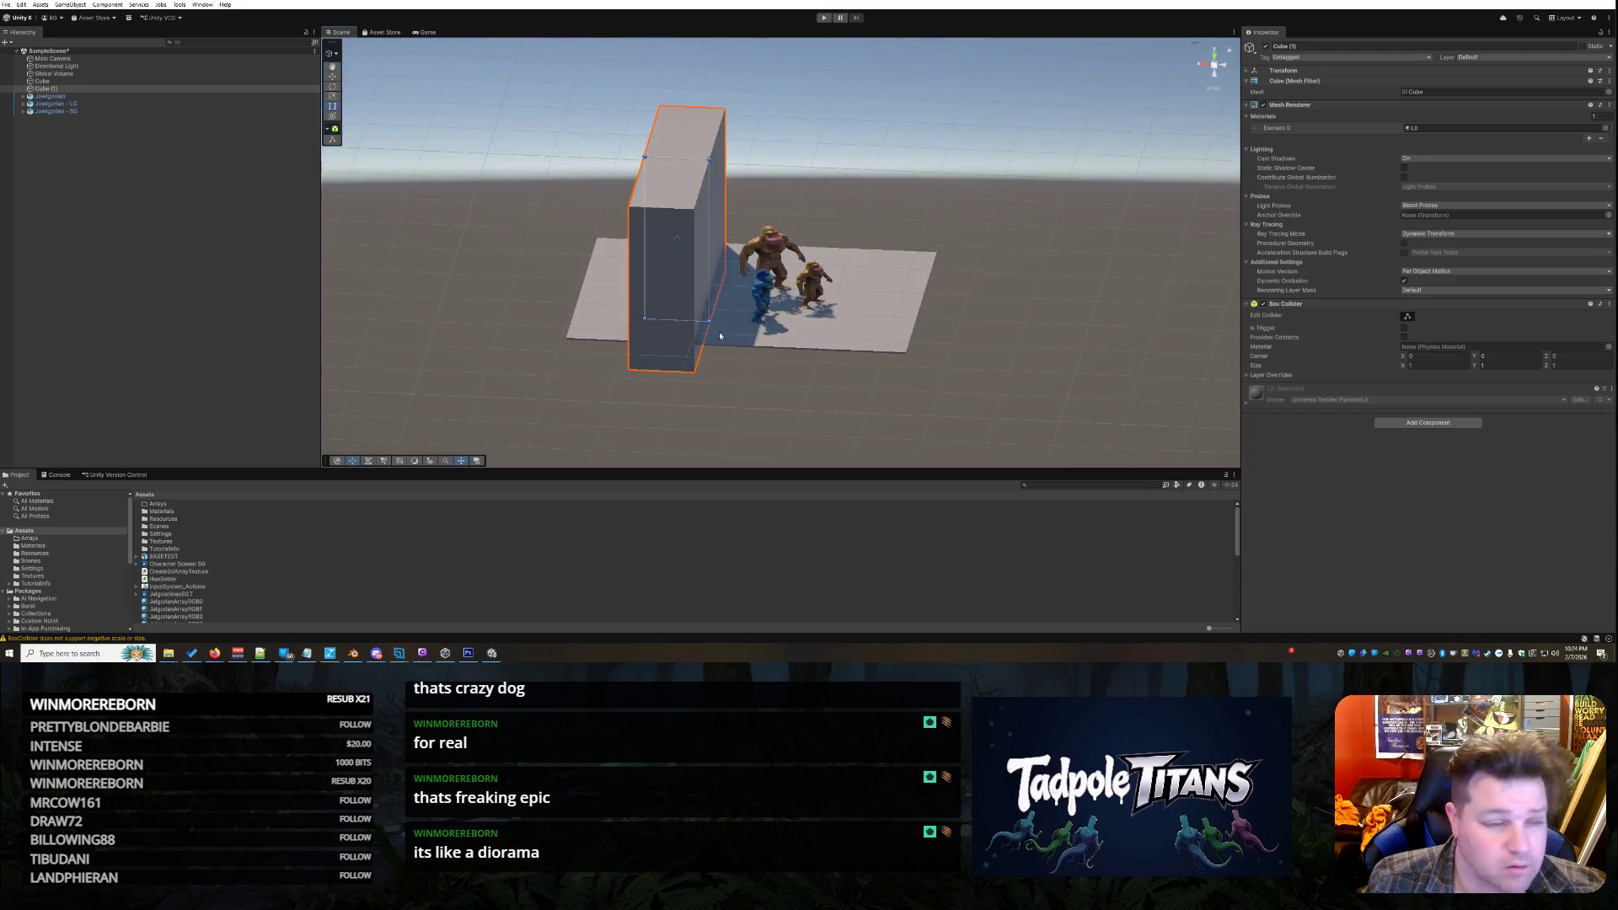
# Reposition the wall across the floor with the Move tool and trim its right side
pyautogui.click(333, 77)
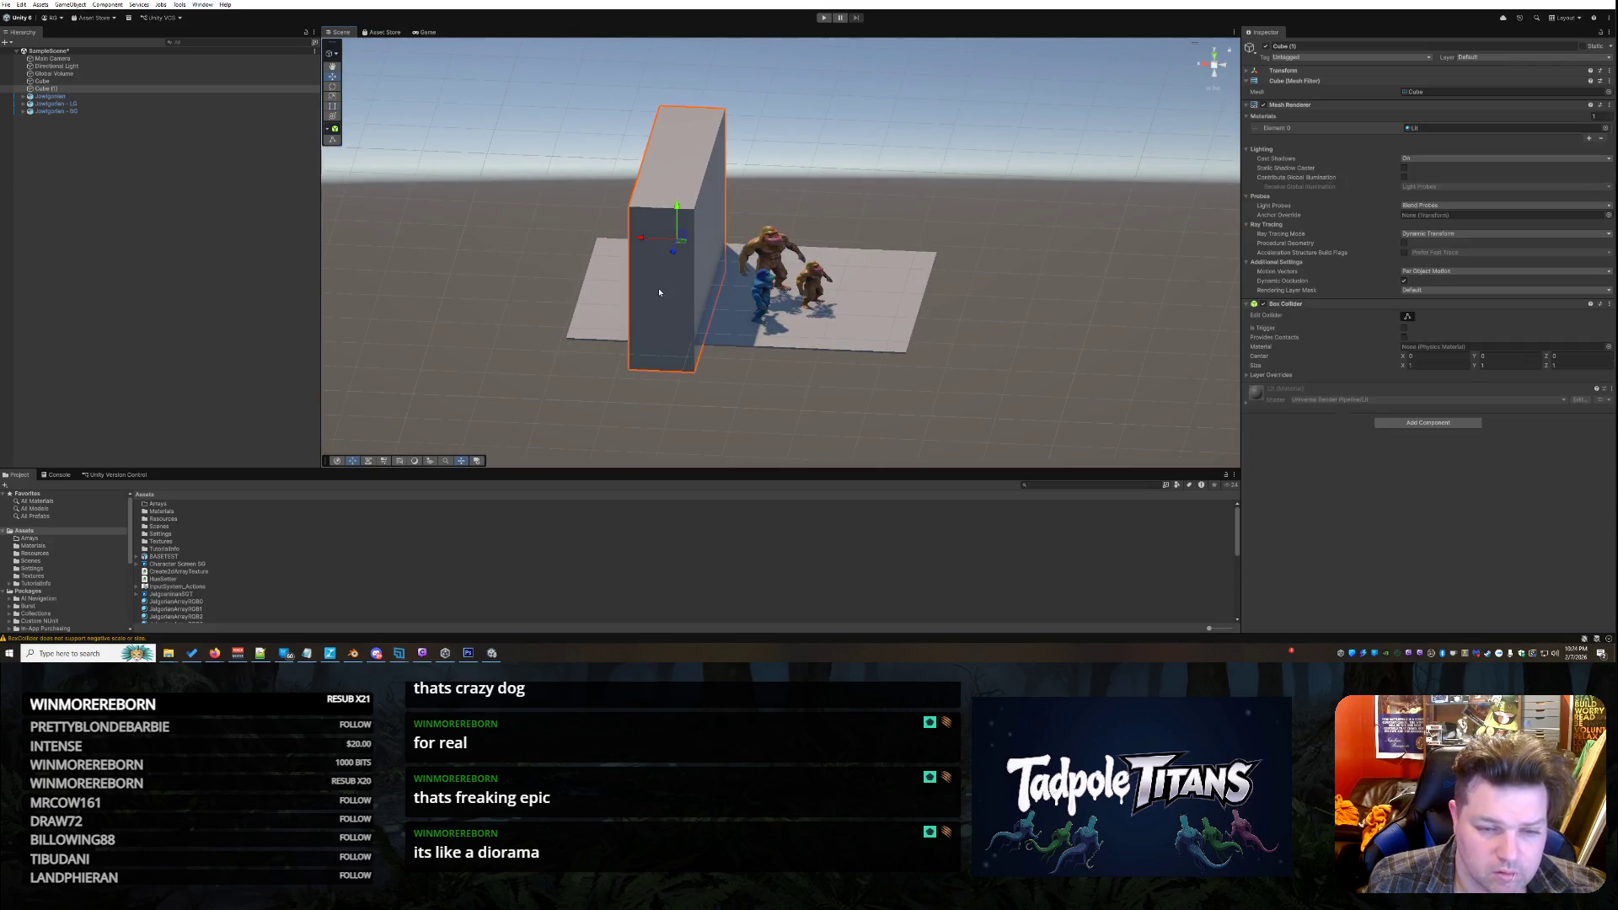
pyautogui.moveTo(674, 241); pyautogui.dragTo(626, 301)
pyautogui.click(333, 106)
pyautogui.moveTo(638, 317); pyautogui.dragTo(589, 309)
pyautogui.click(660, 397)
# Stretch the floor plane further left, then extend the wall further left, upward and right
pyautogui.rightClick(706, 394)
pyautogui.press('Escape')
pyautogui.moveTo(707, 396)
pyautogui.mouseDown()
pyautogui.moveTo(763, 345)
pyautogui.moveTo(964, 356)
pyautogui.mouseUp()
pyautogui.click(864, 229)
pyautogui.moveTo(630, 348); pyautogui.dragTo(549, 347)
pyautogui.click(651, 182)
pyautogui.moveTo(602, 258); pyautogui.dragTo(523, 234)
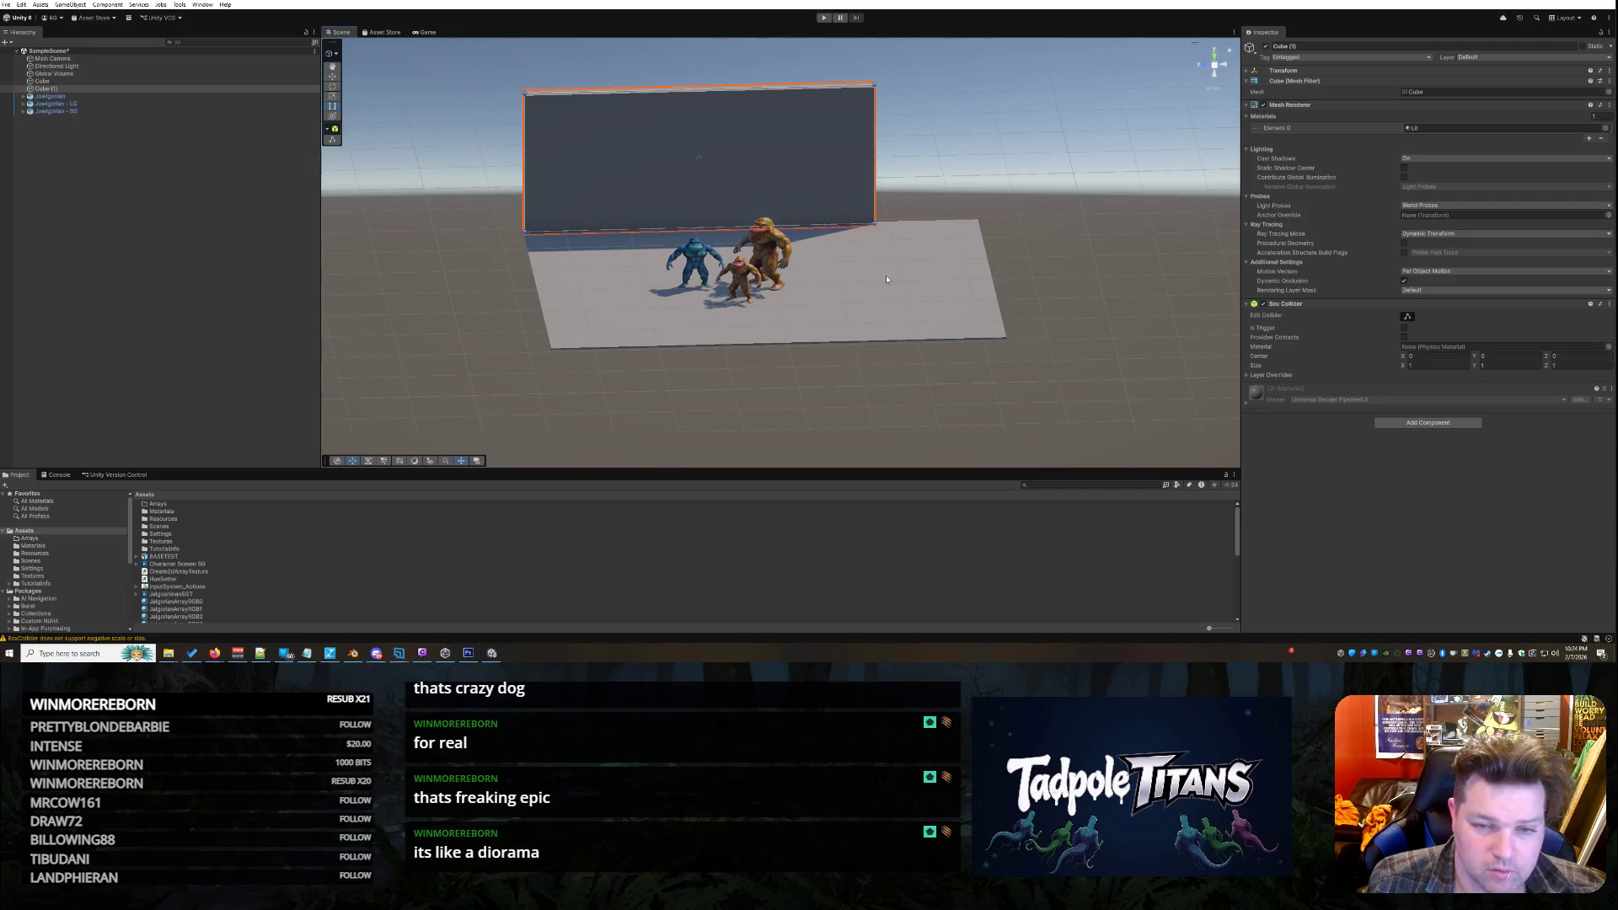
pyautogui.moveTo(872, 223); pyautogui.dragTo(979, 222)
pyautogui.click(1104, 295)
pyautogui.scroll(5, 1087, 286)
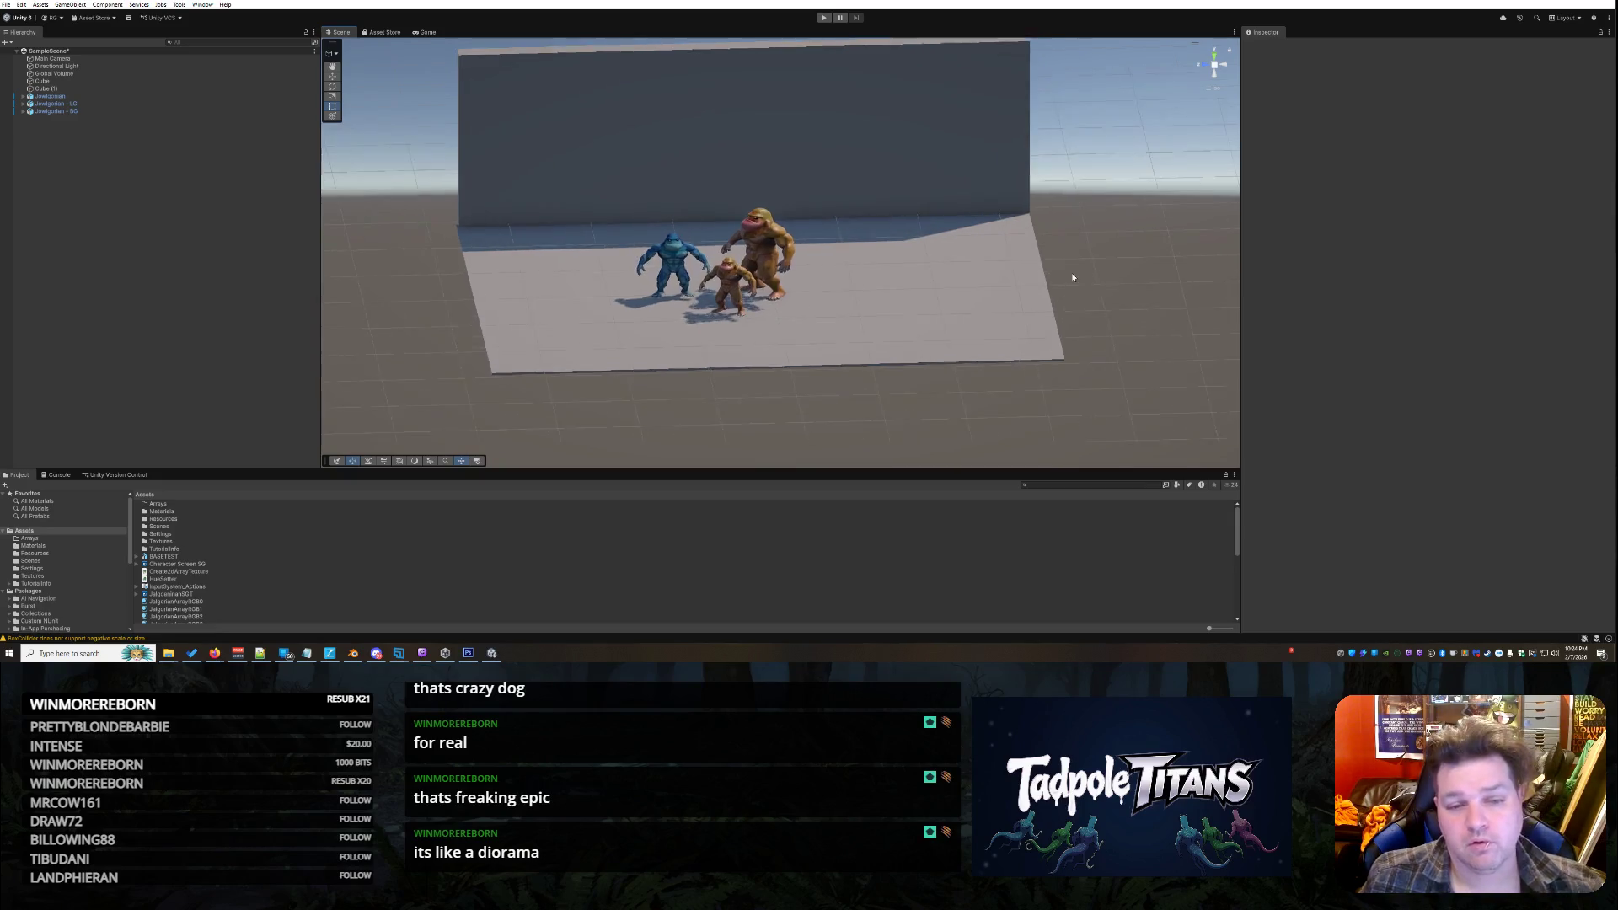
pyautogui.moveTo(1068, 276); pyautogui.dragTo(1048, 296)
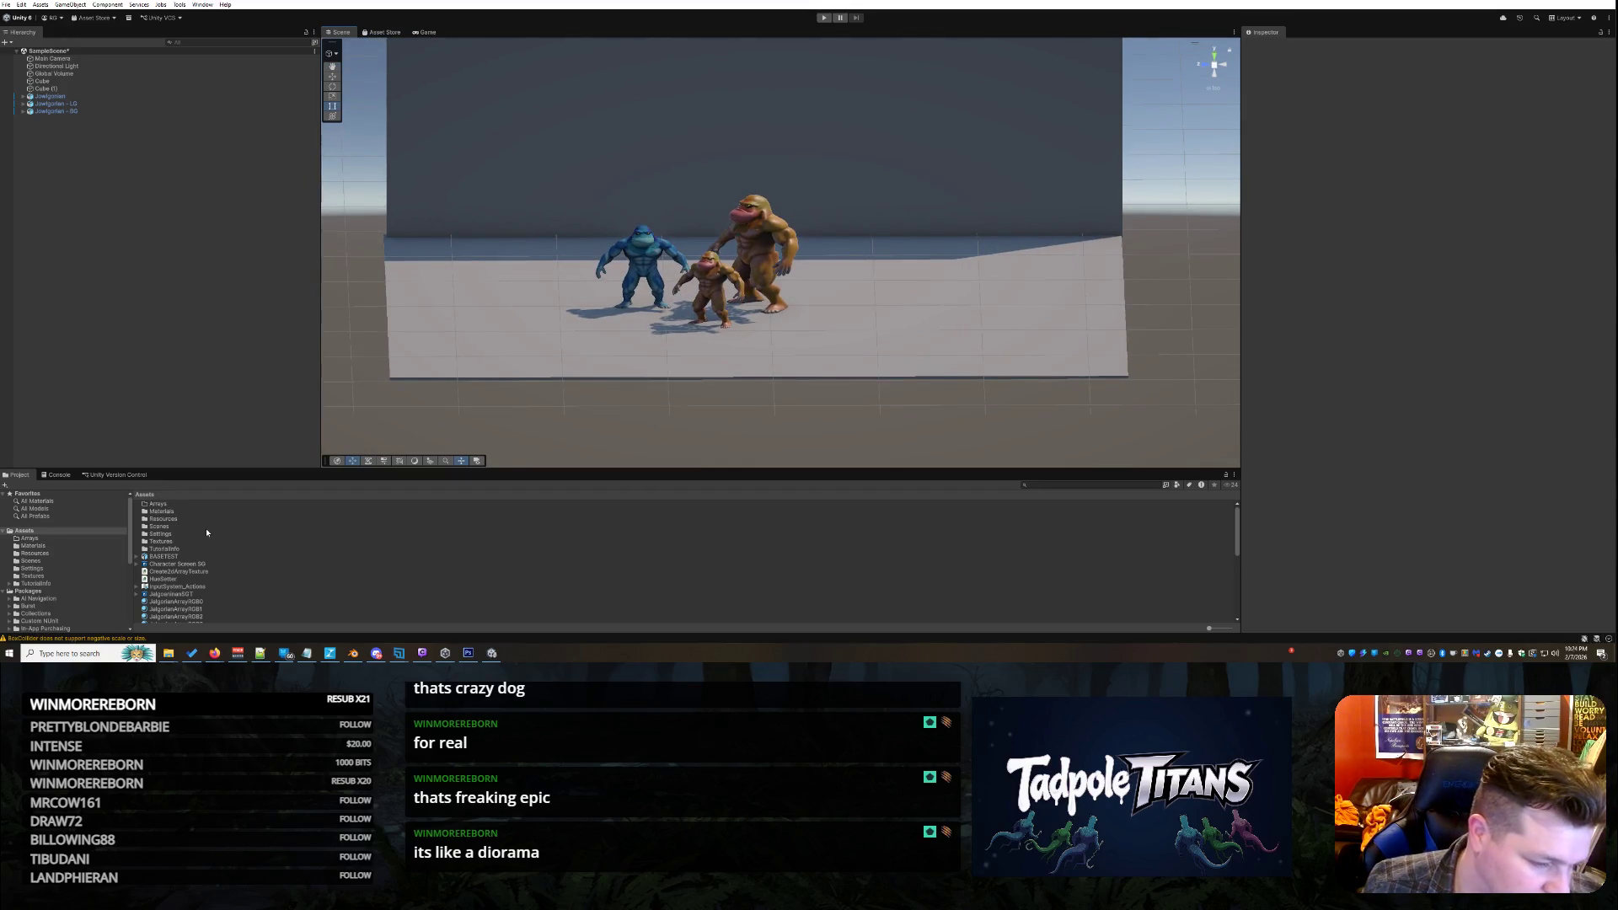
# Open Character Screen SG and delete its Position and Tiling And Offset nodes
pyautogui.click(196, 565)
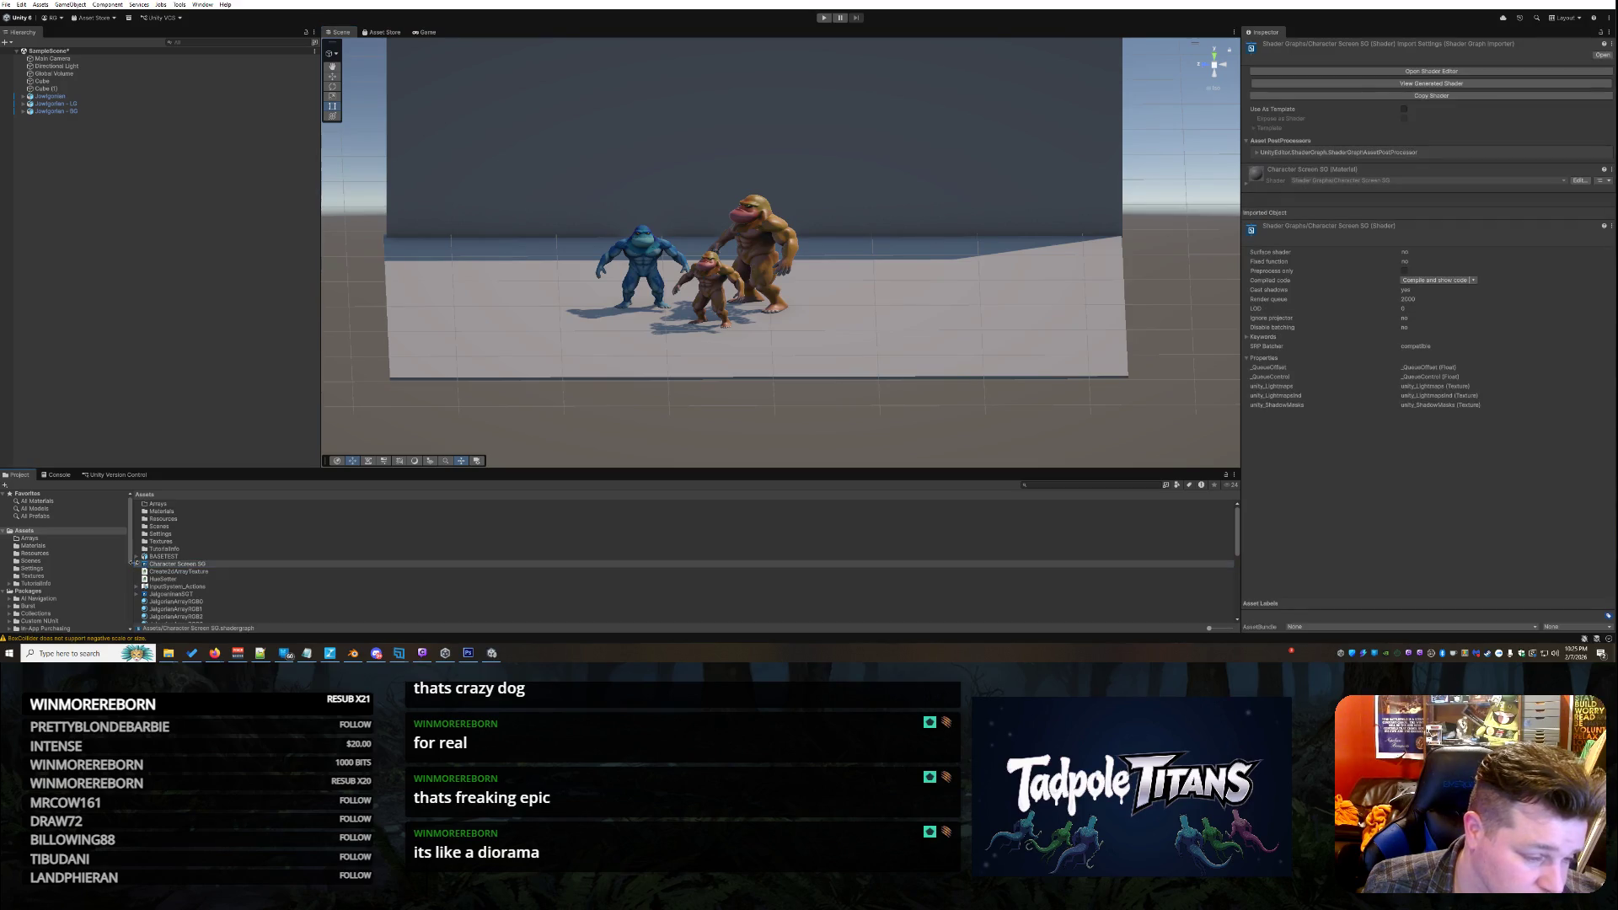
pyautogui.doubleClick(215, 564)
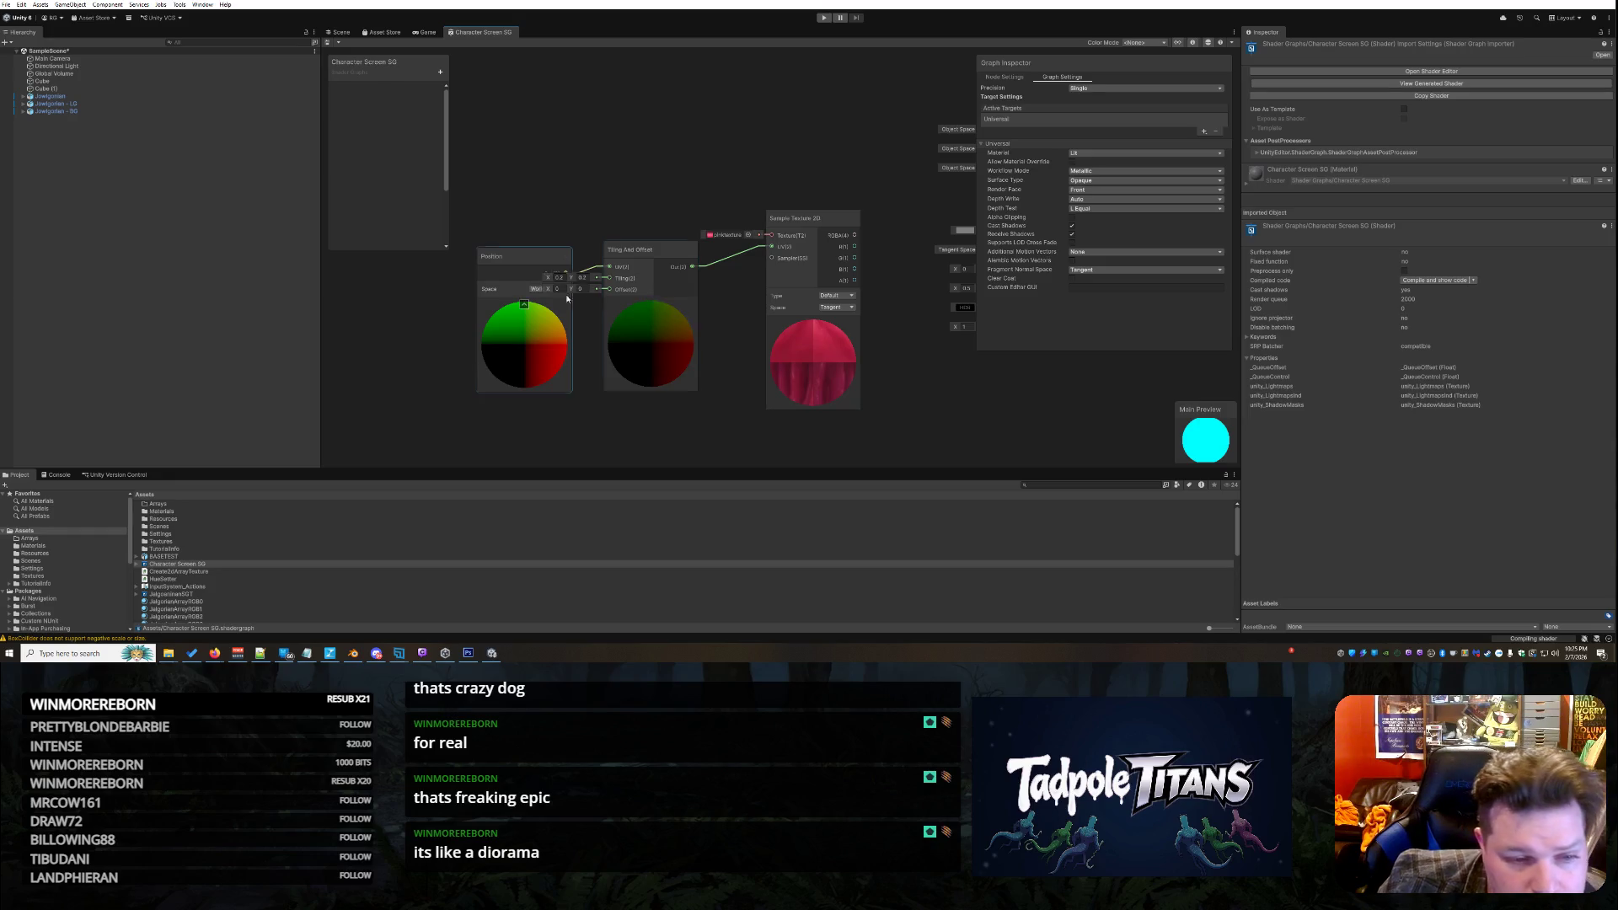
pyautogui.click(535, 289)
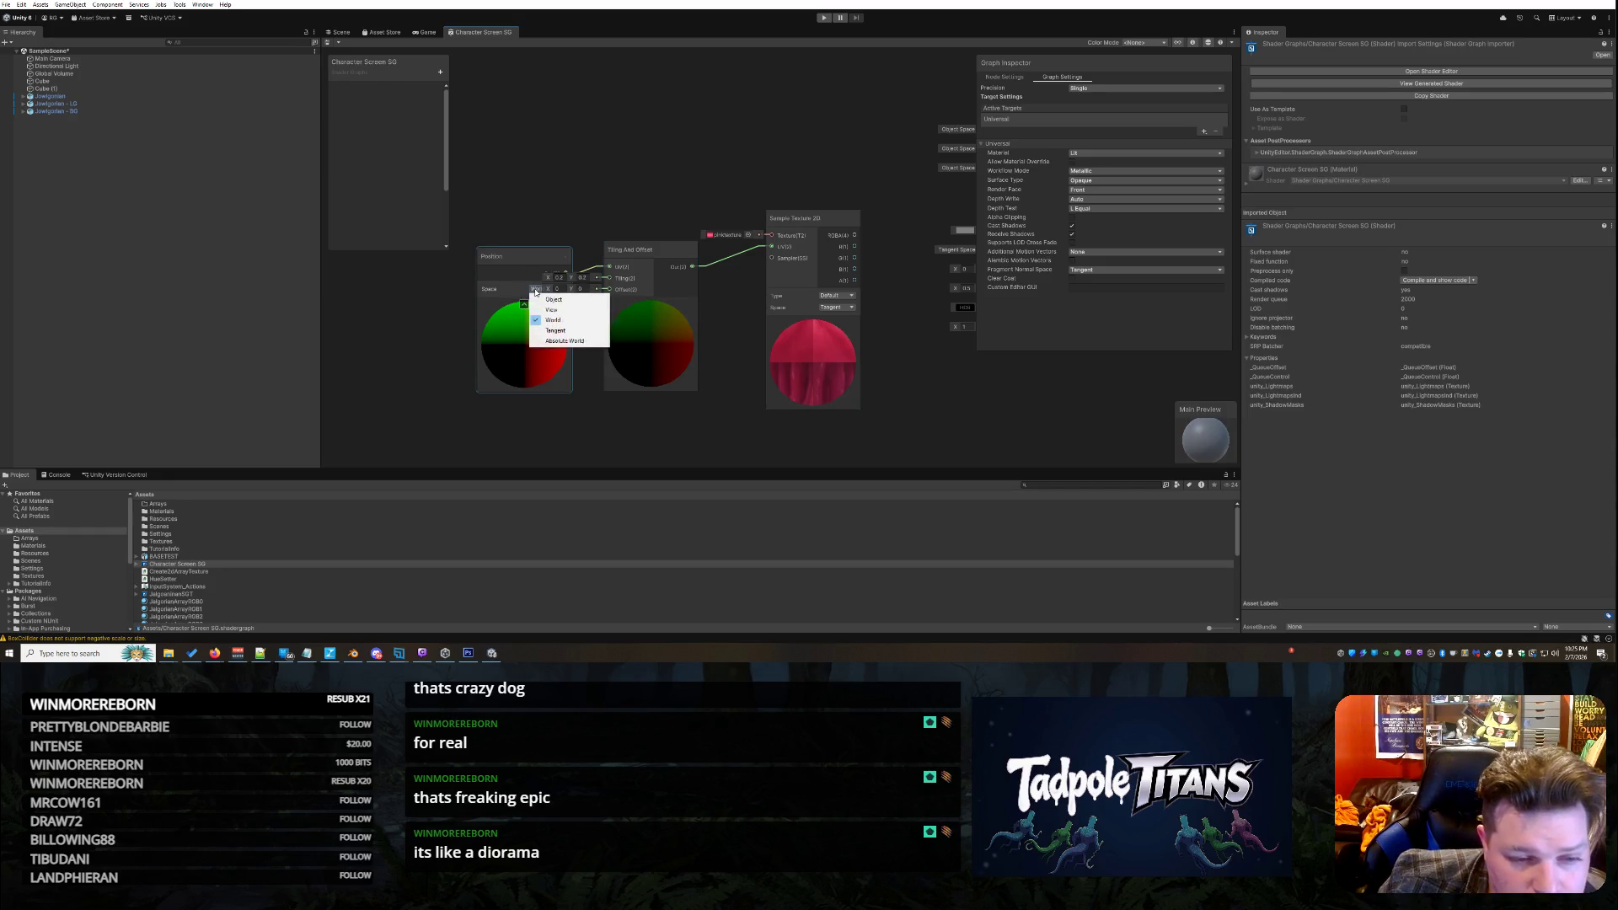
pyautogui.click(511, 256)
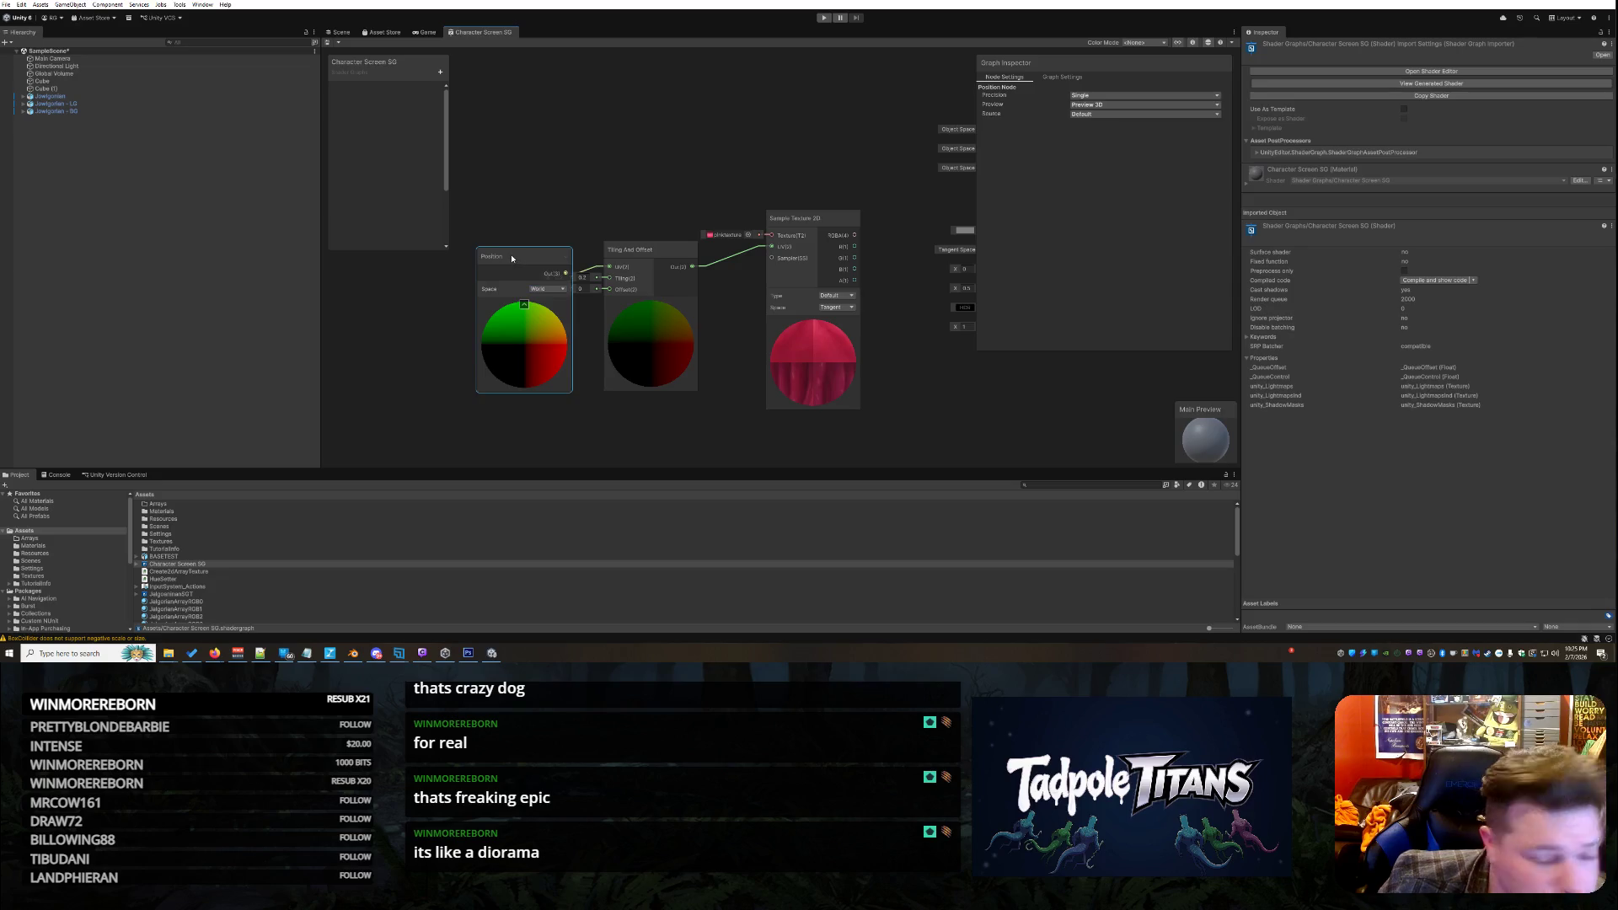
pyautogui.moveTo(510, 254); pyautogui.dragTo(492, 270)
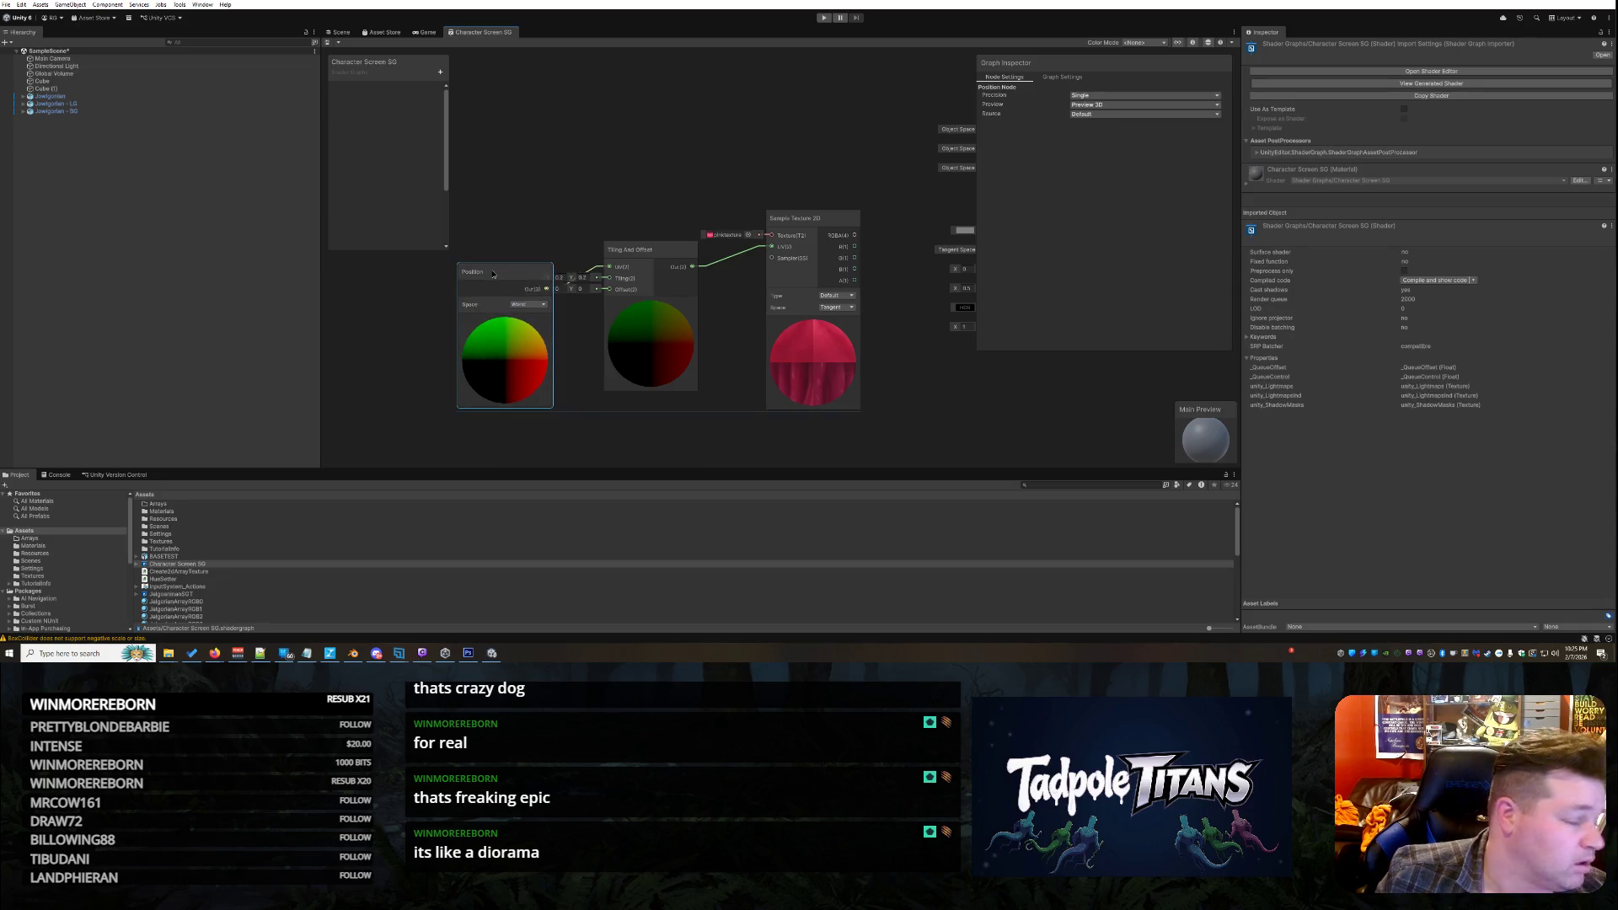
pyautogui.rightClick(492, 270)
pyautogui.click(516, 335)
pyautogui.rightClick(658, 245)
pyautogui.click(684, 309)
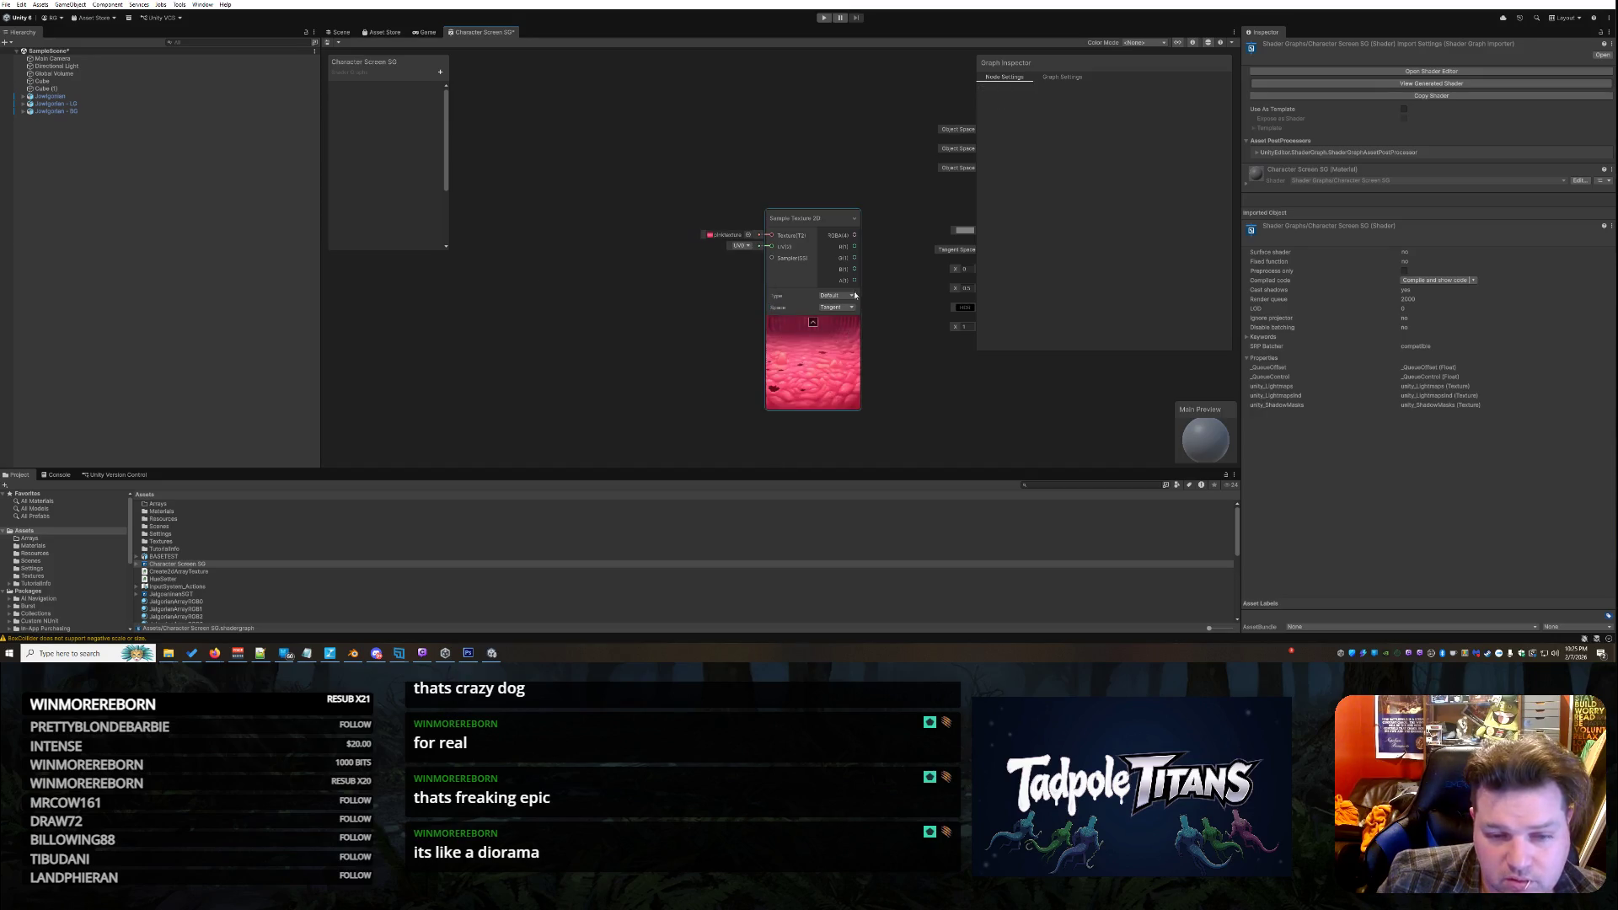
pyautogui.click(744, 74)
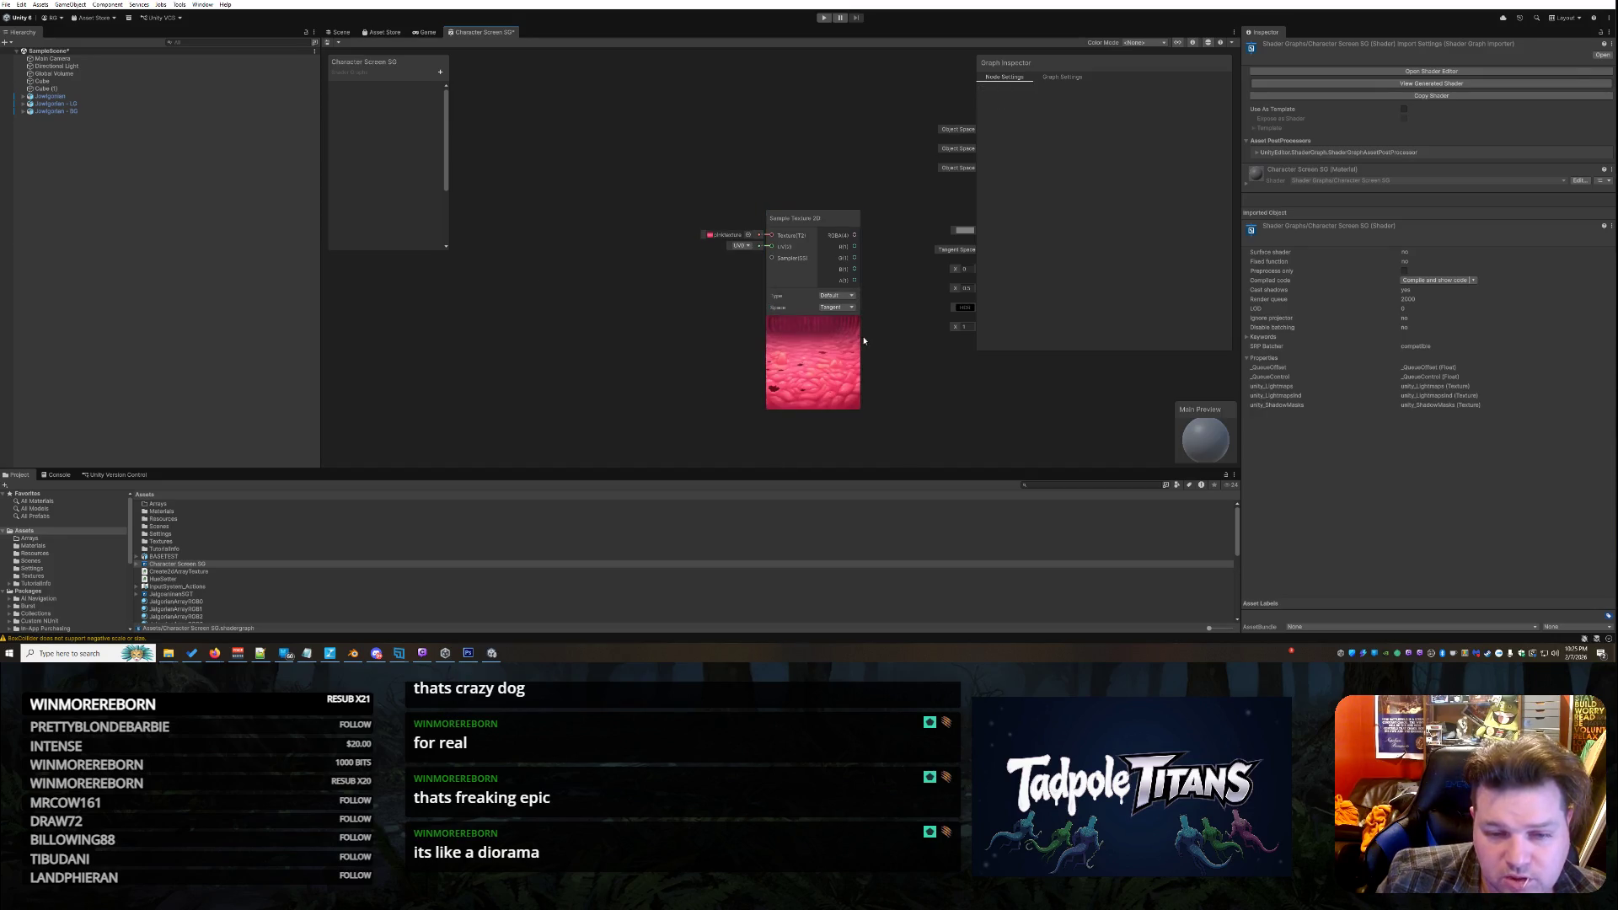
# Close the shader graph tab, saving the changes
pyautogui.rightClick(497, 32)
pyautogui.click(504, 55)
pyautogui.click(784, 344)
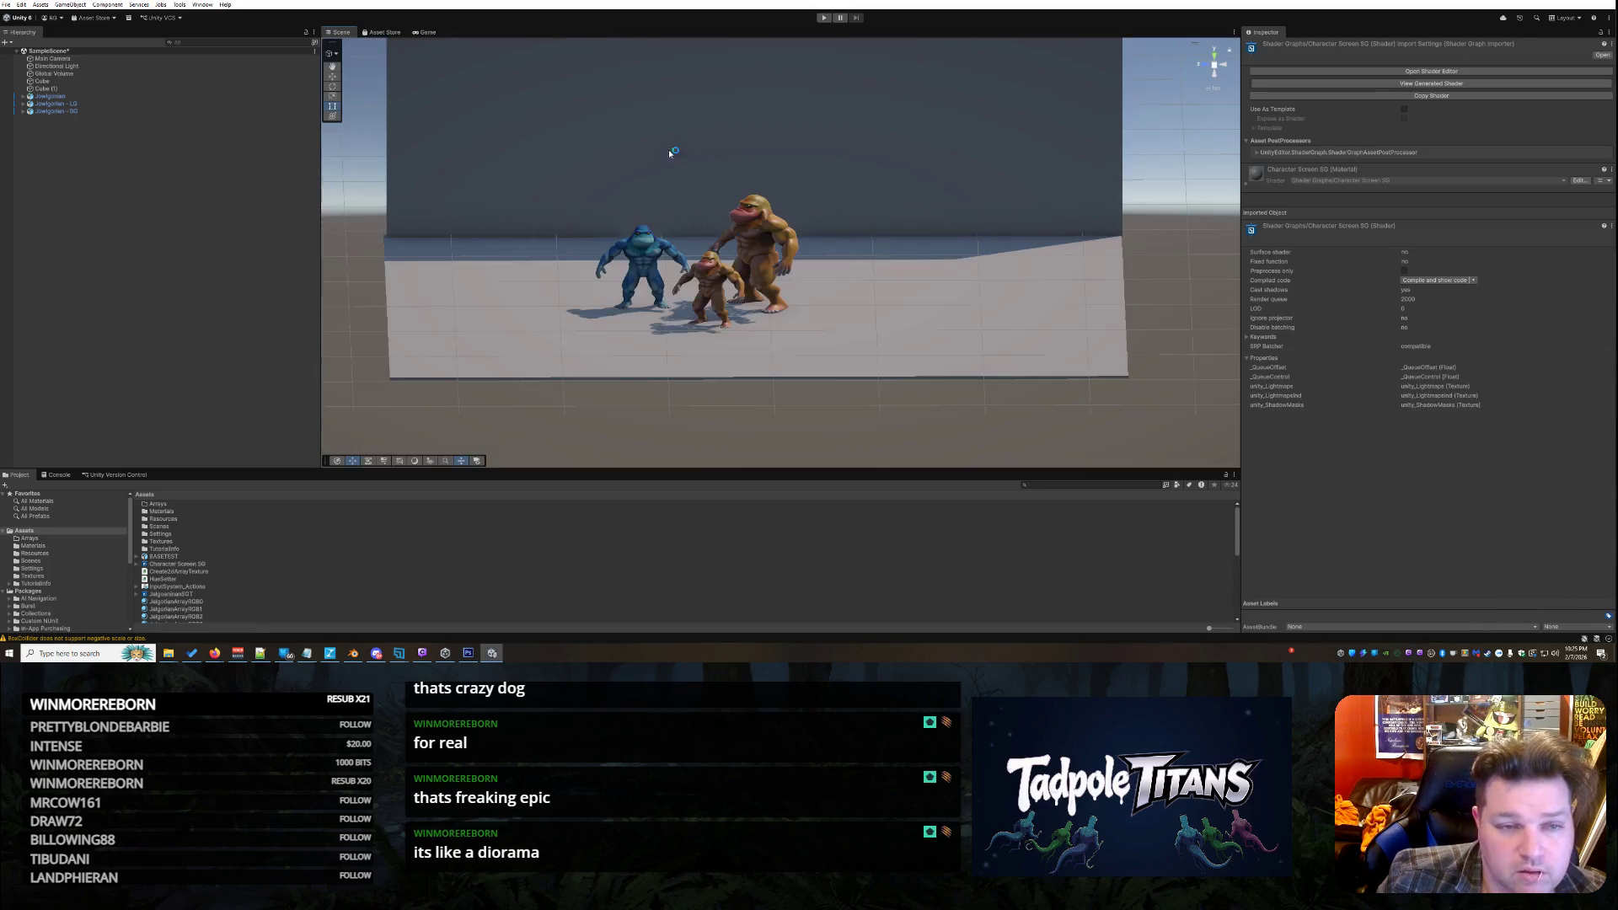
pyautogui.click(880, 183)
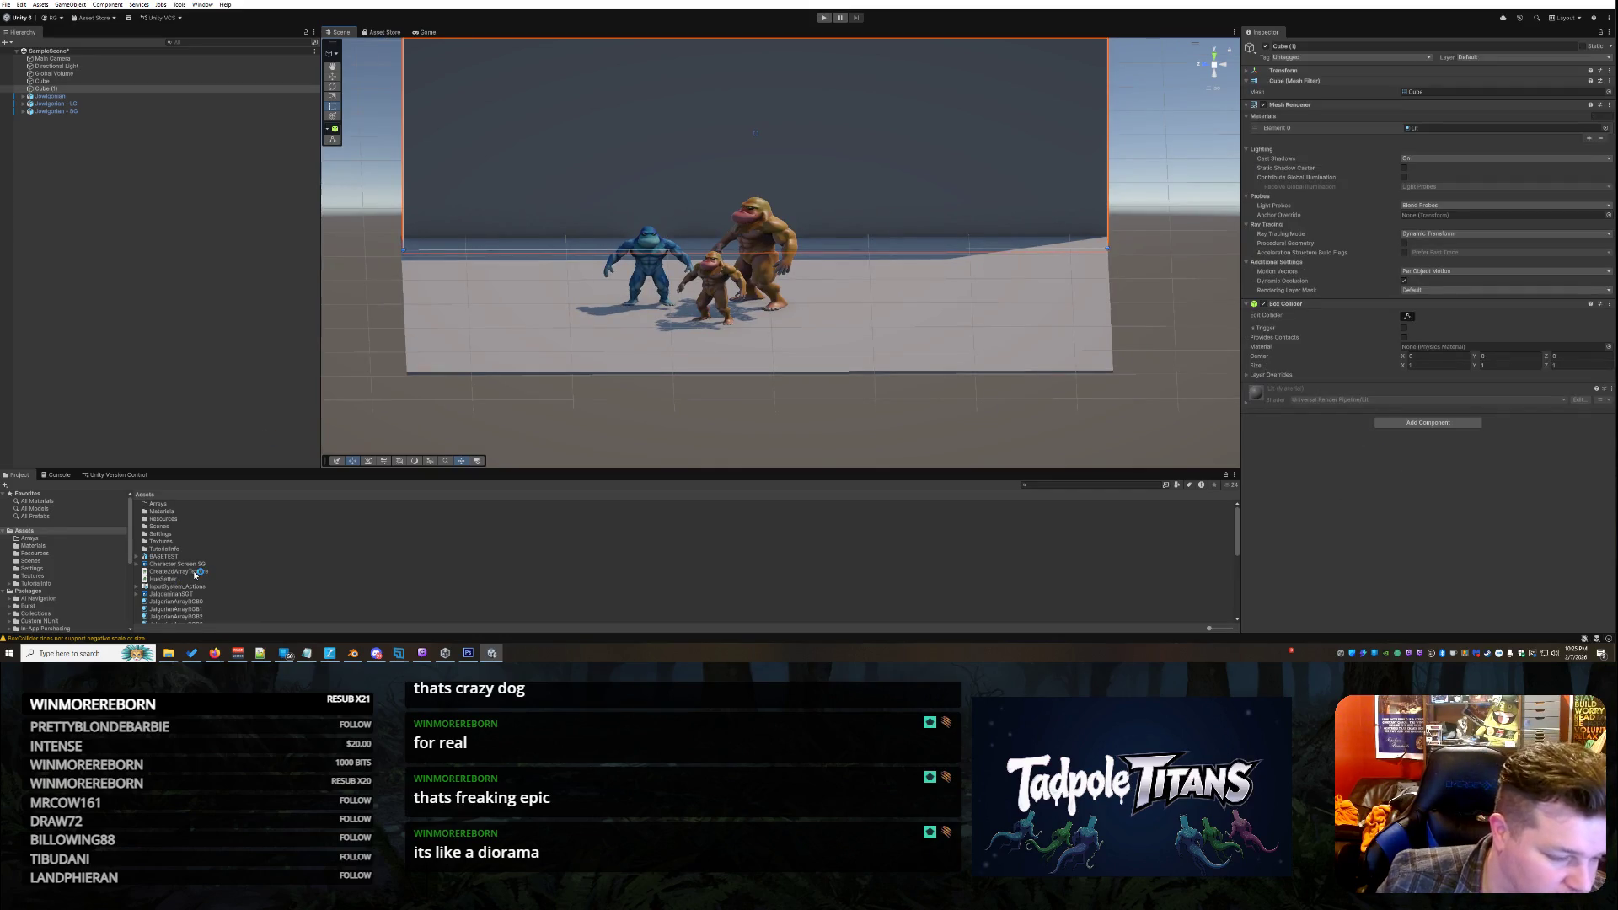
pyautogui.click(156, 564)
pyautogui.scroll(-5, 175, 611)
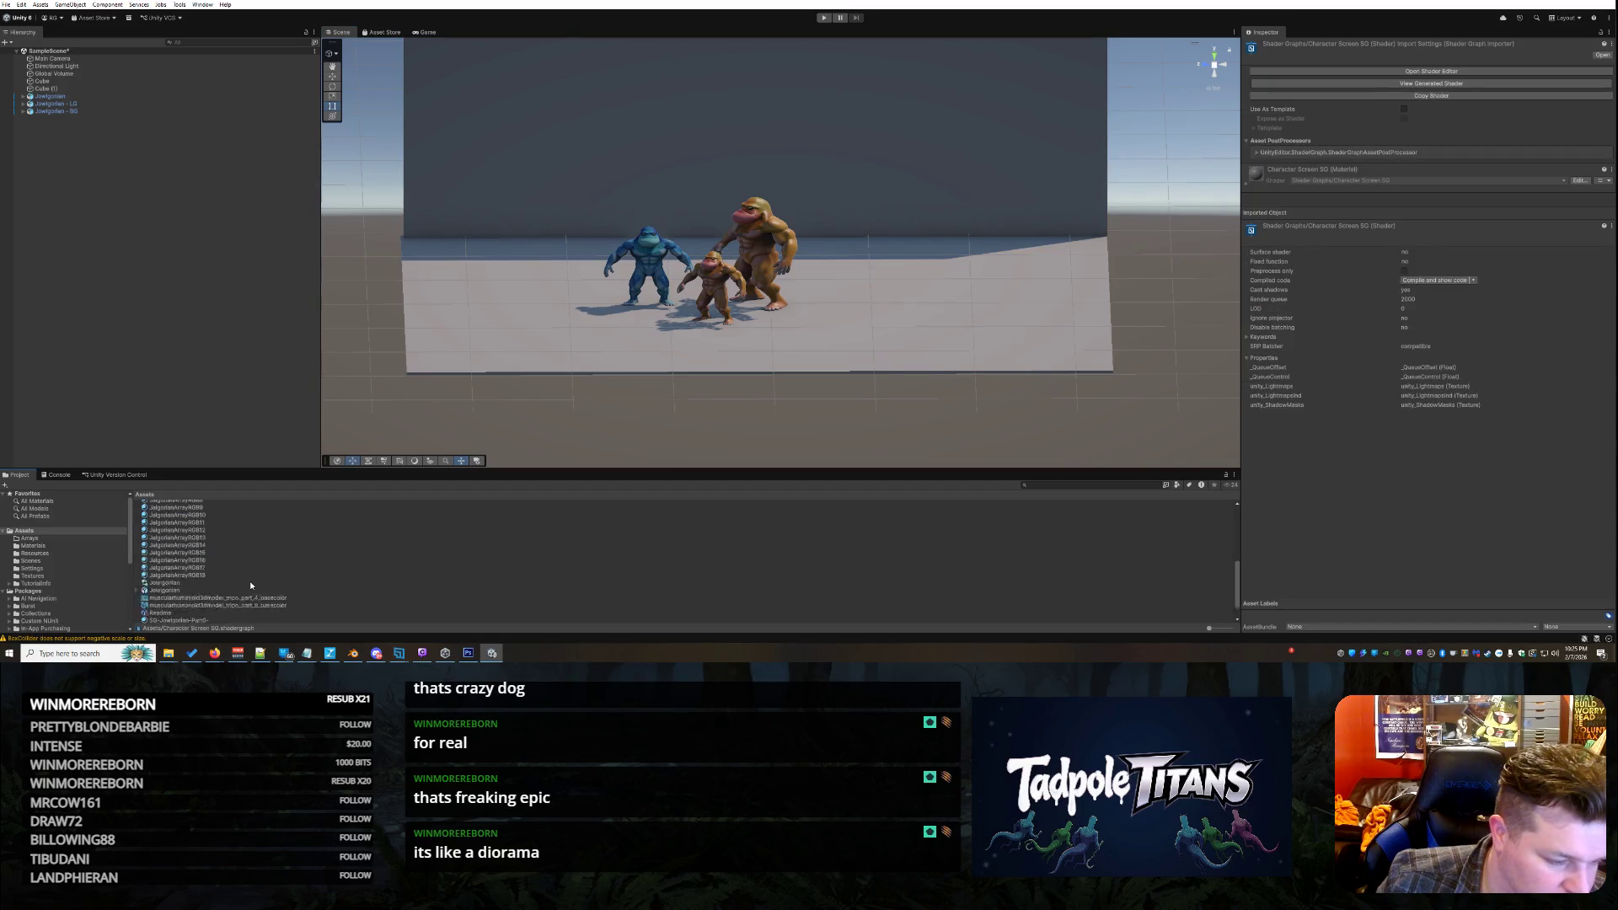
pyautogui.click(173, 612)
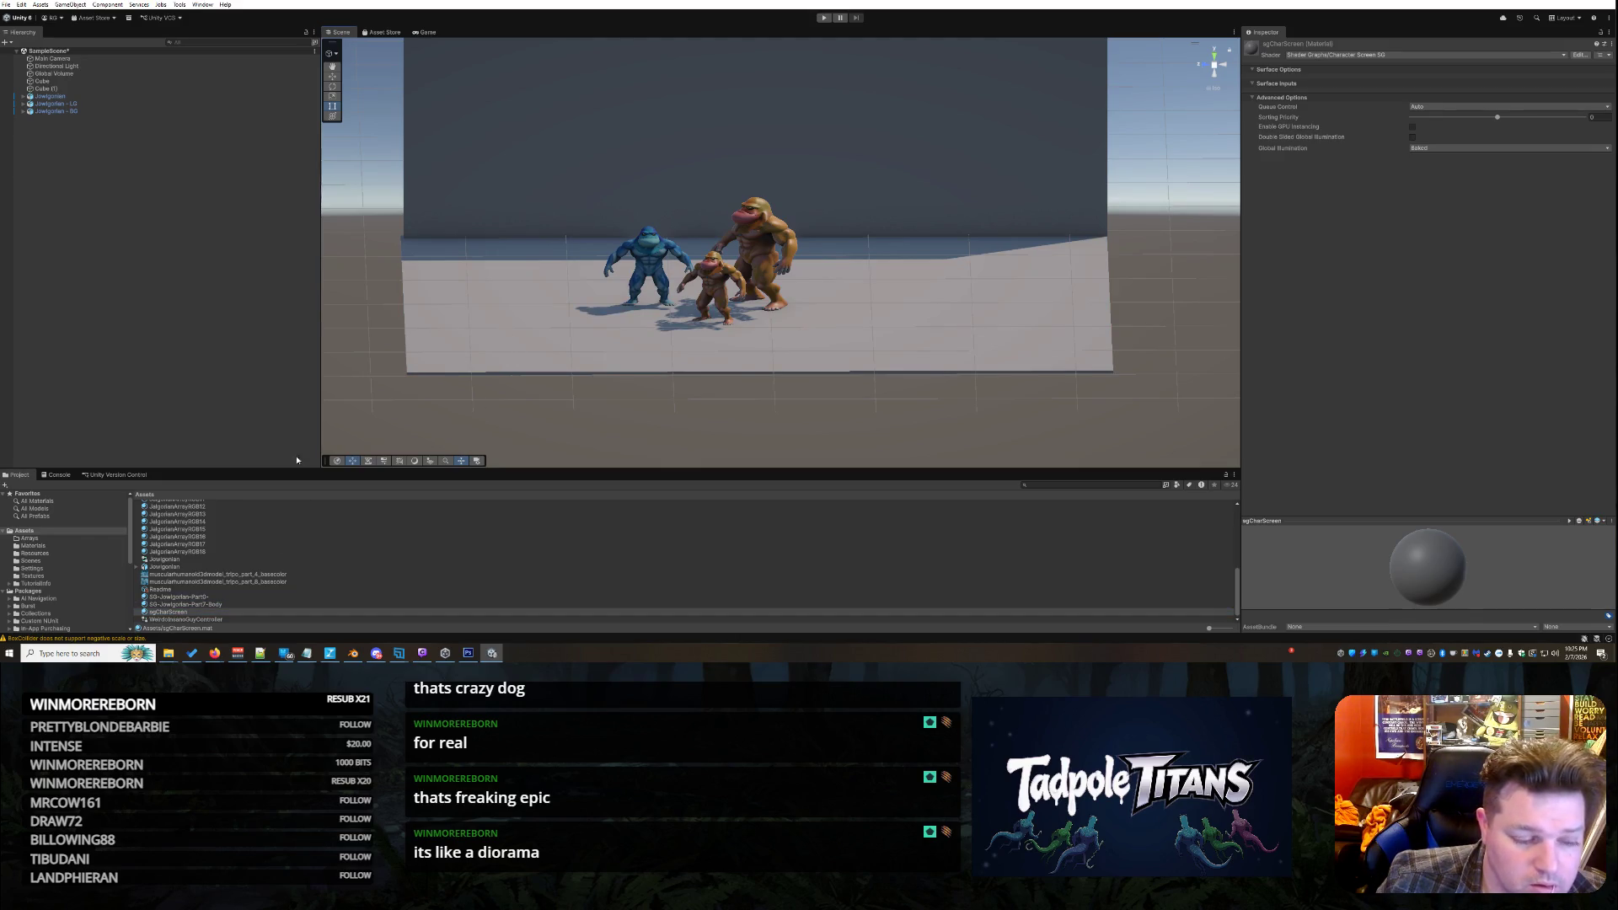
pyautogui.click(825, 118)
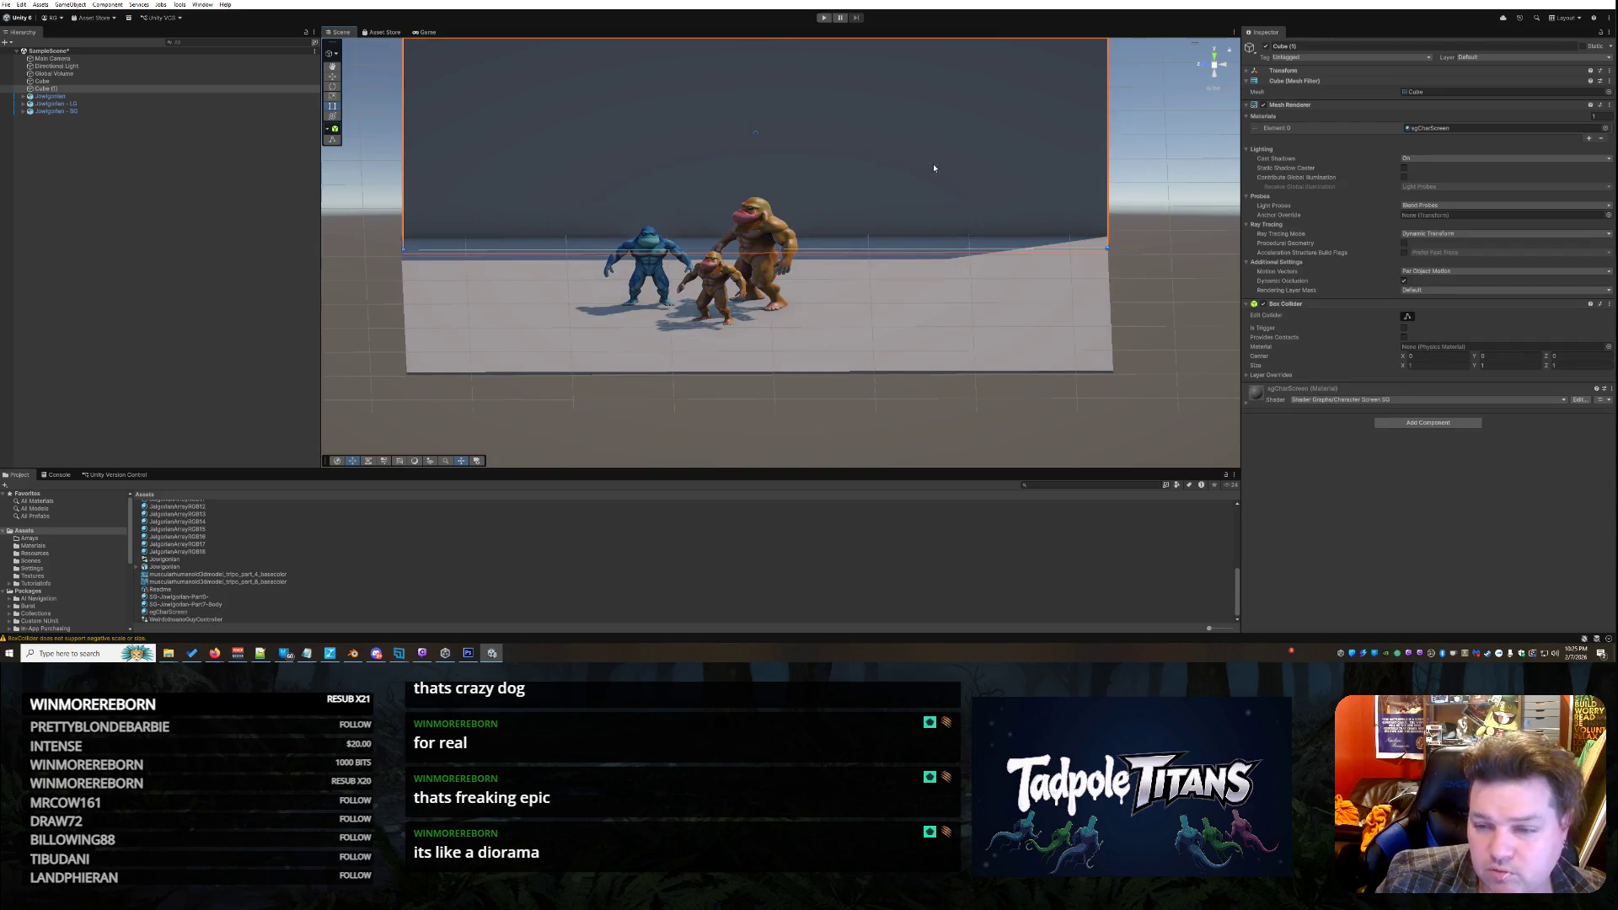
pyautogui.click(1249, 401)
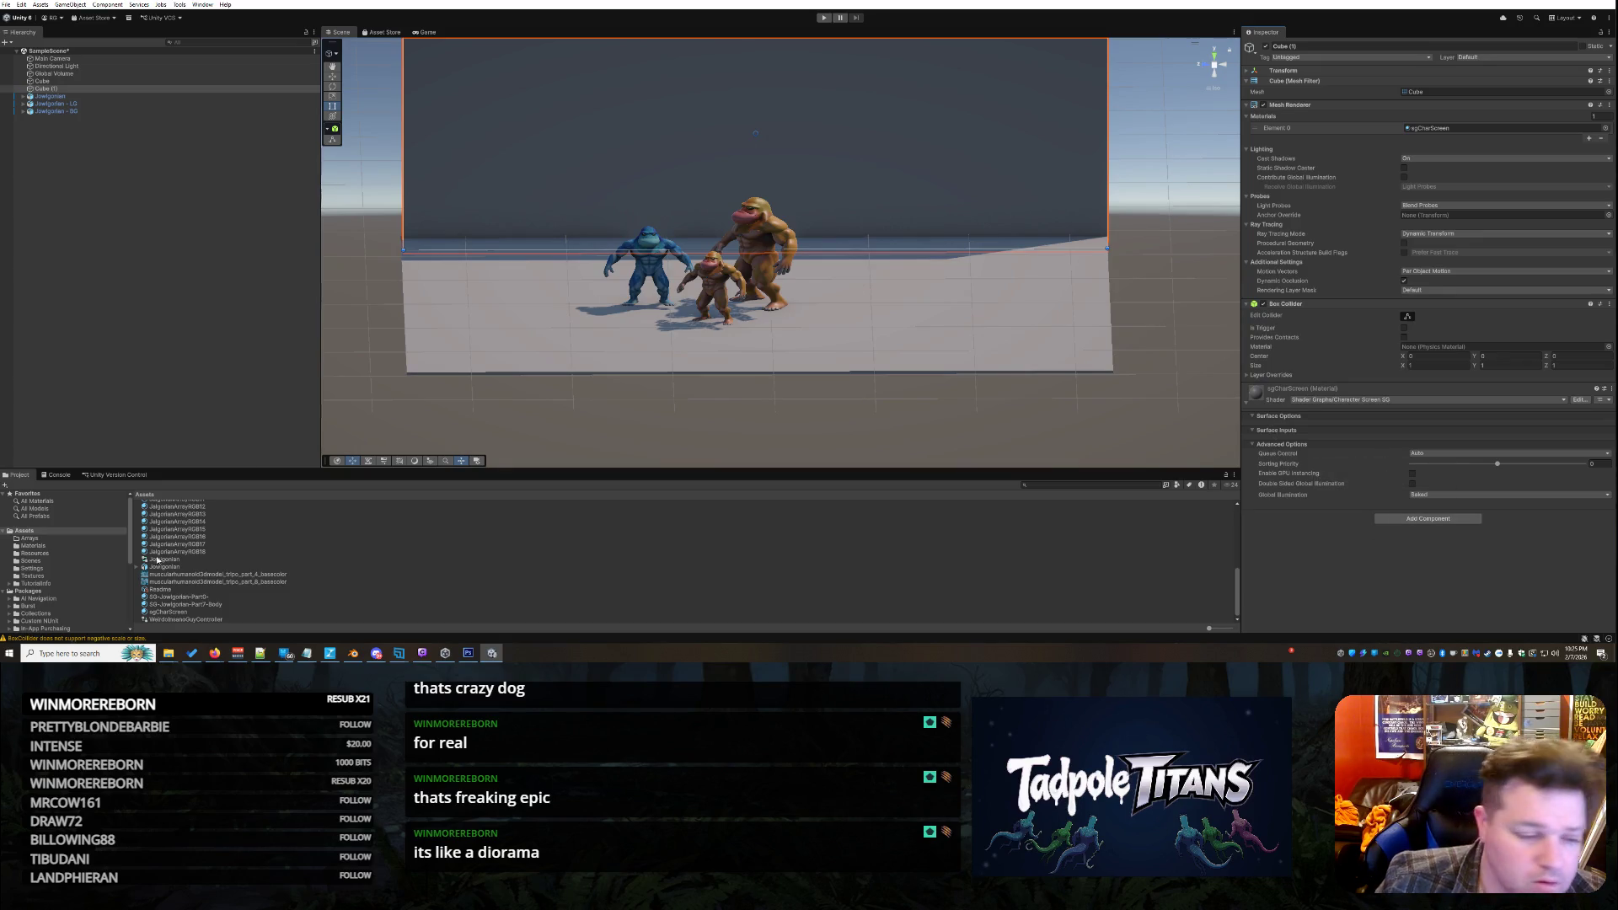
pyautogui.scroll(8, 203, 539)
pyautogui.click(185, 547)
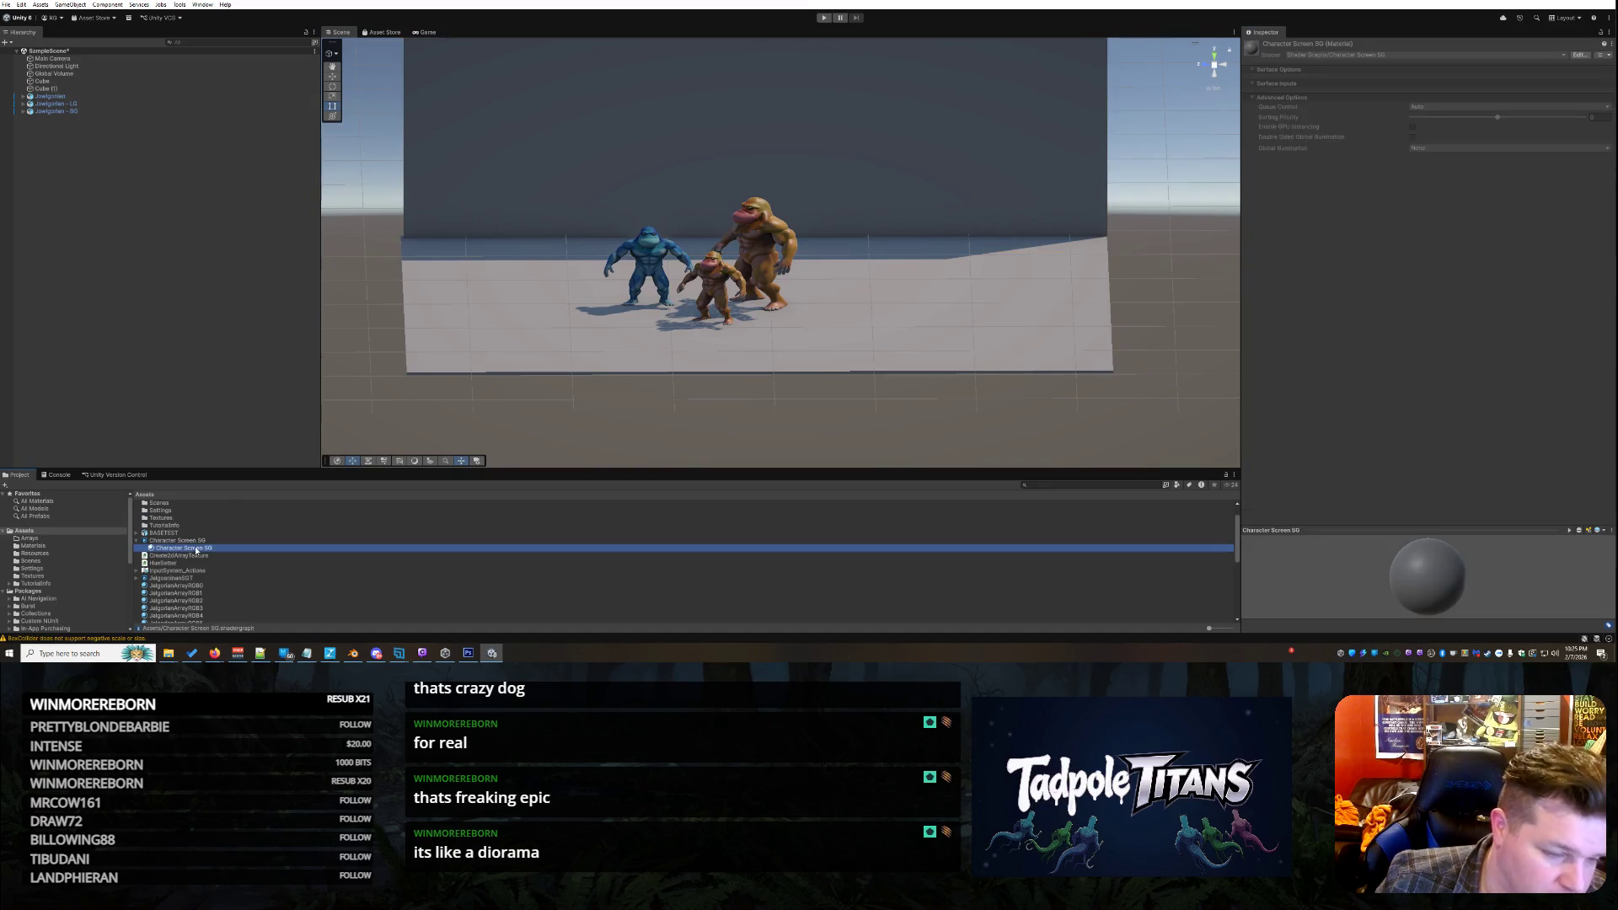
pyautogui.moveTo(198, 547); pyautogui.dragTo(511, 313)
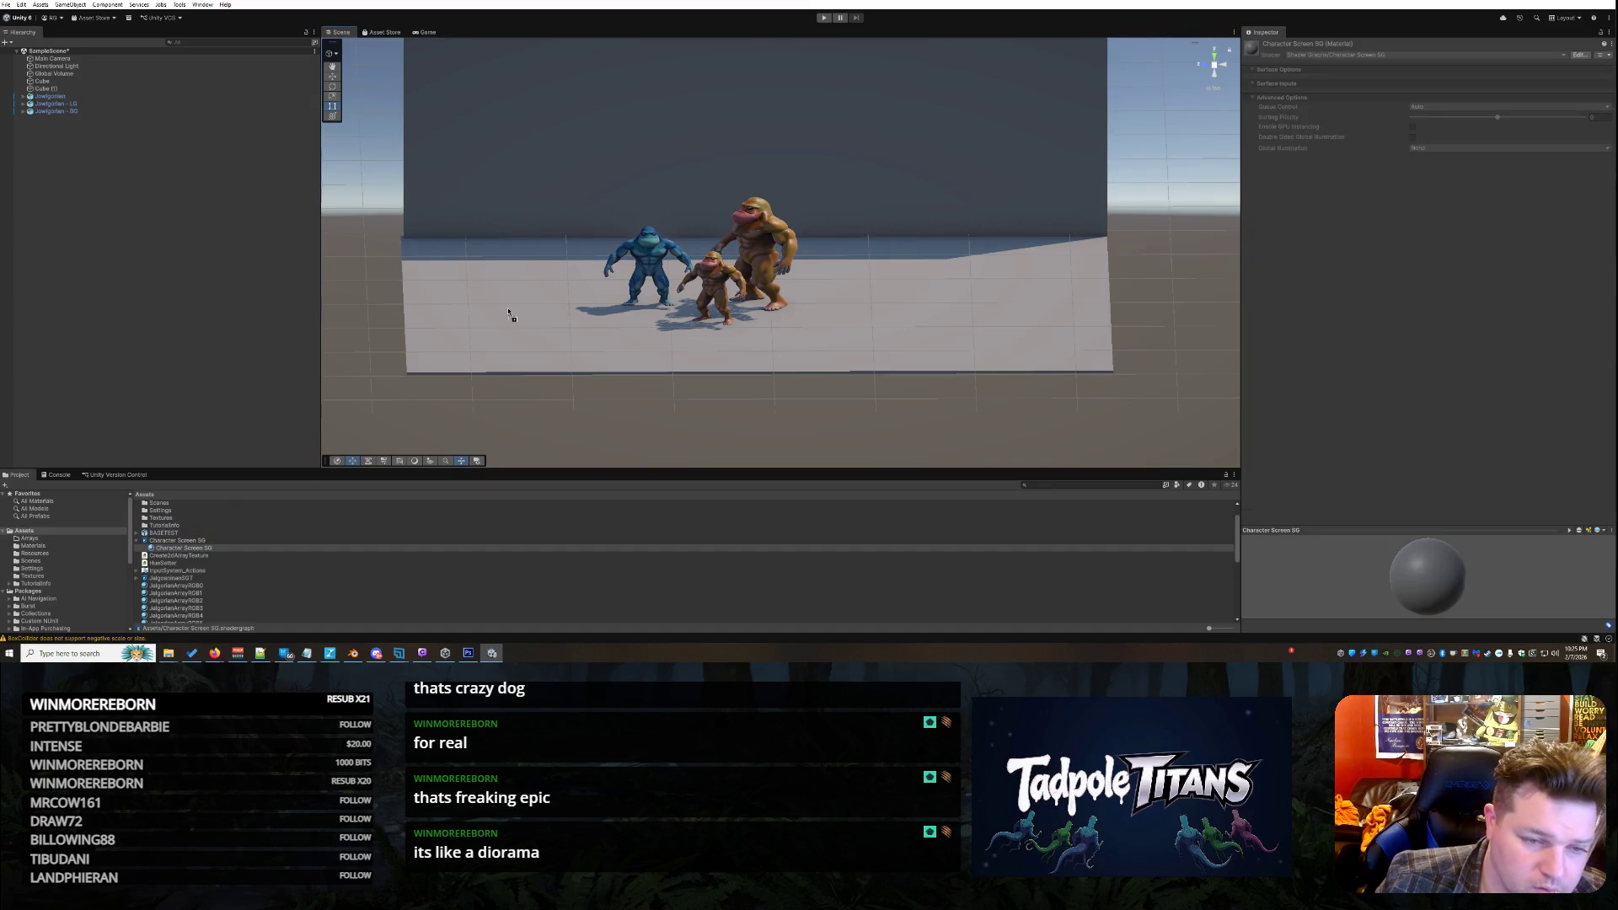
pyautogui.scroll(-3, 221, 588)
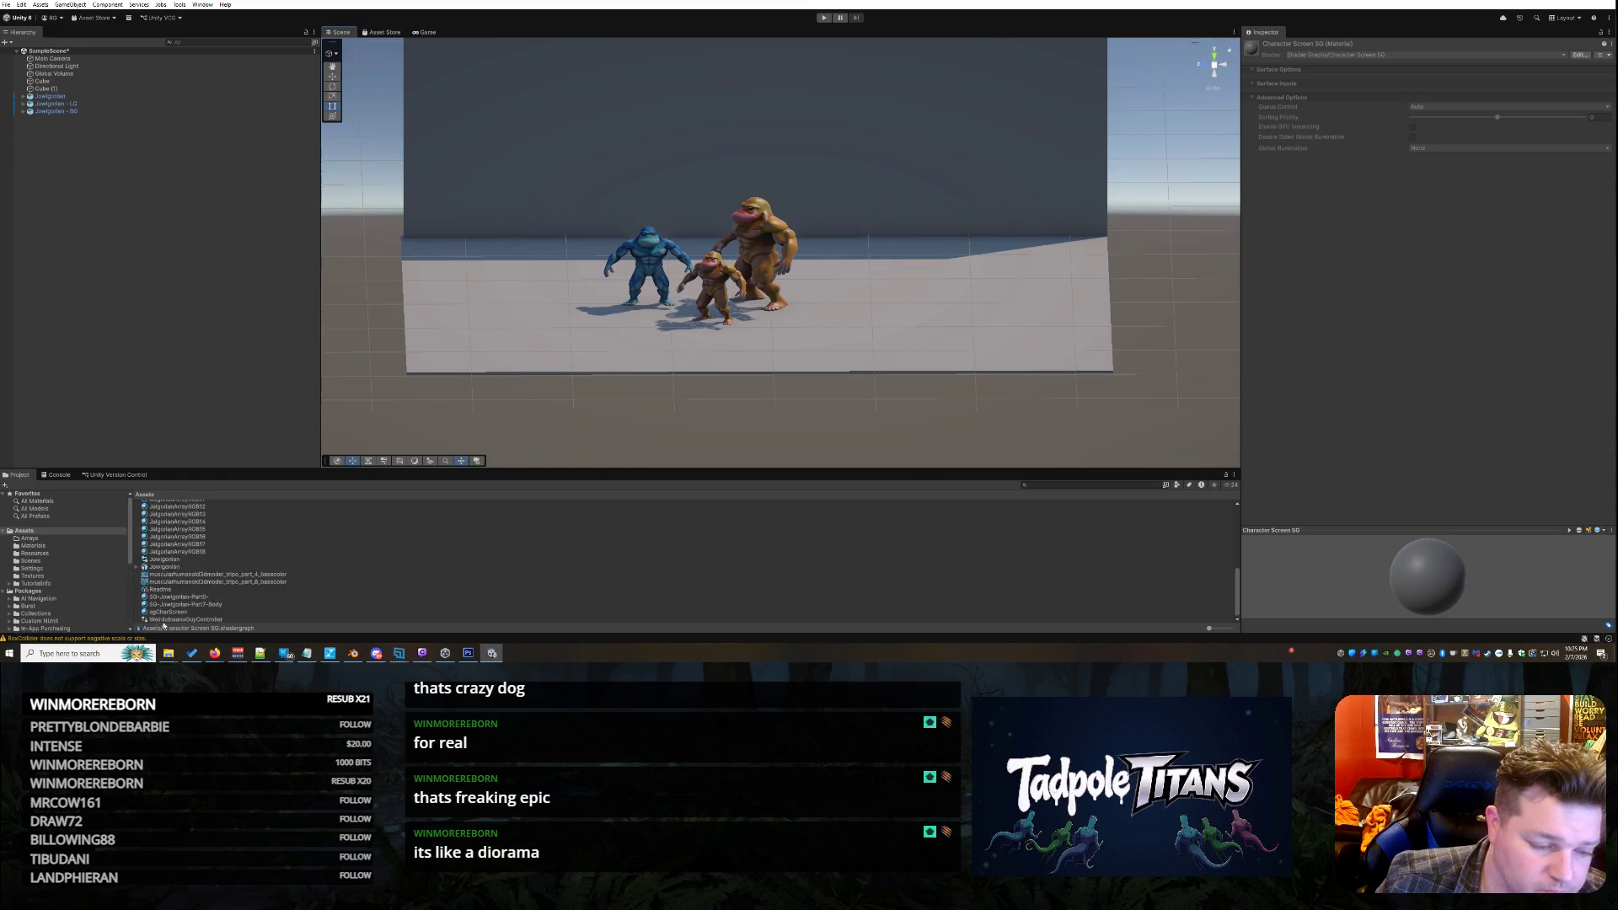
pyautogui.scroll(-3, 284, 543)
pyautogui.scroll(5, 284, 543)
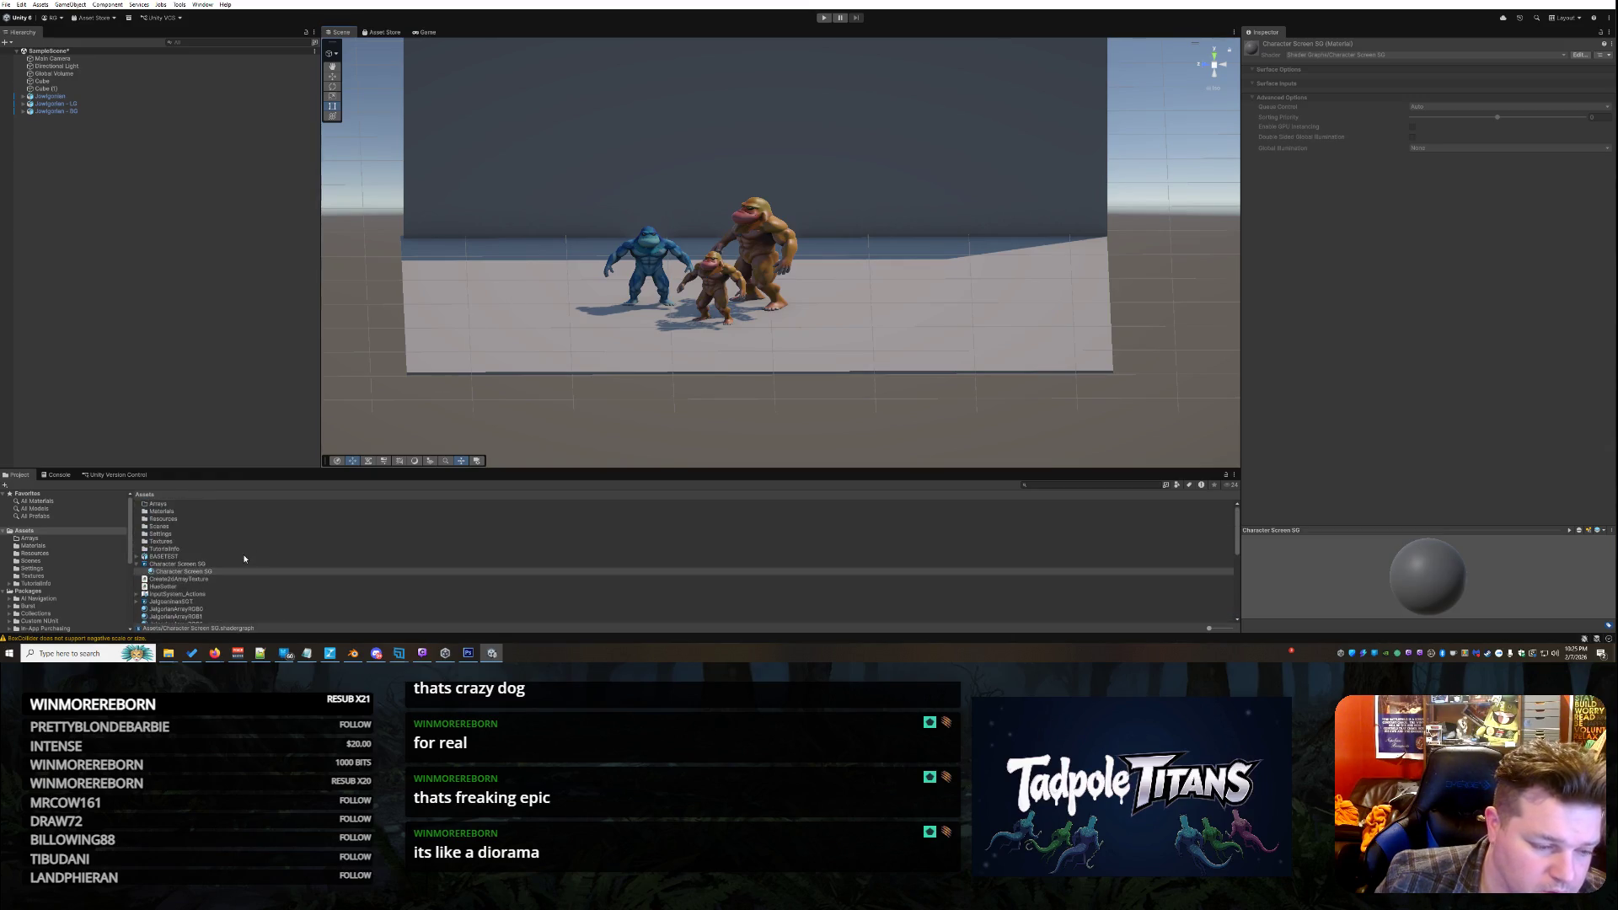
pyautogui.click(178, 565)
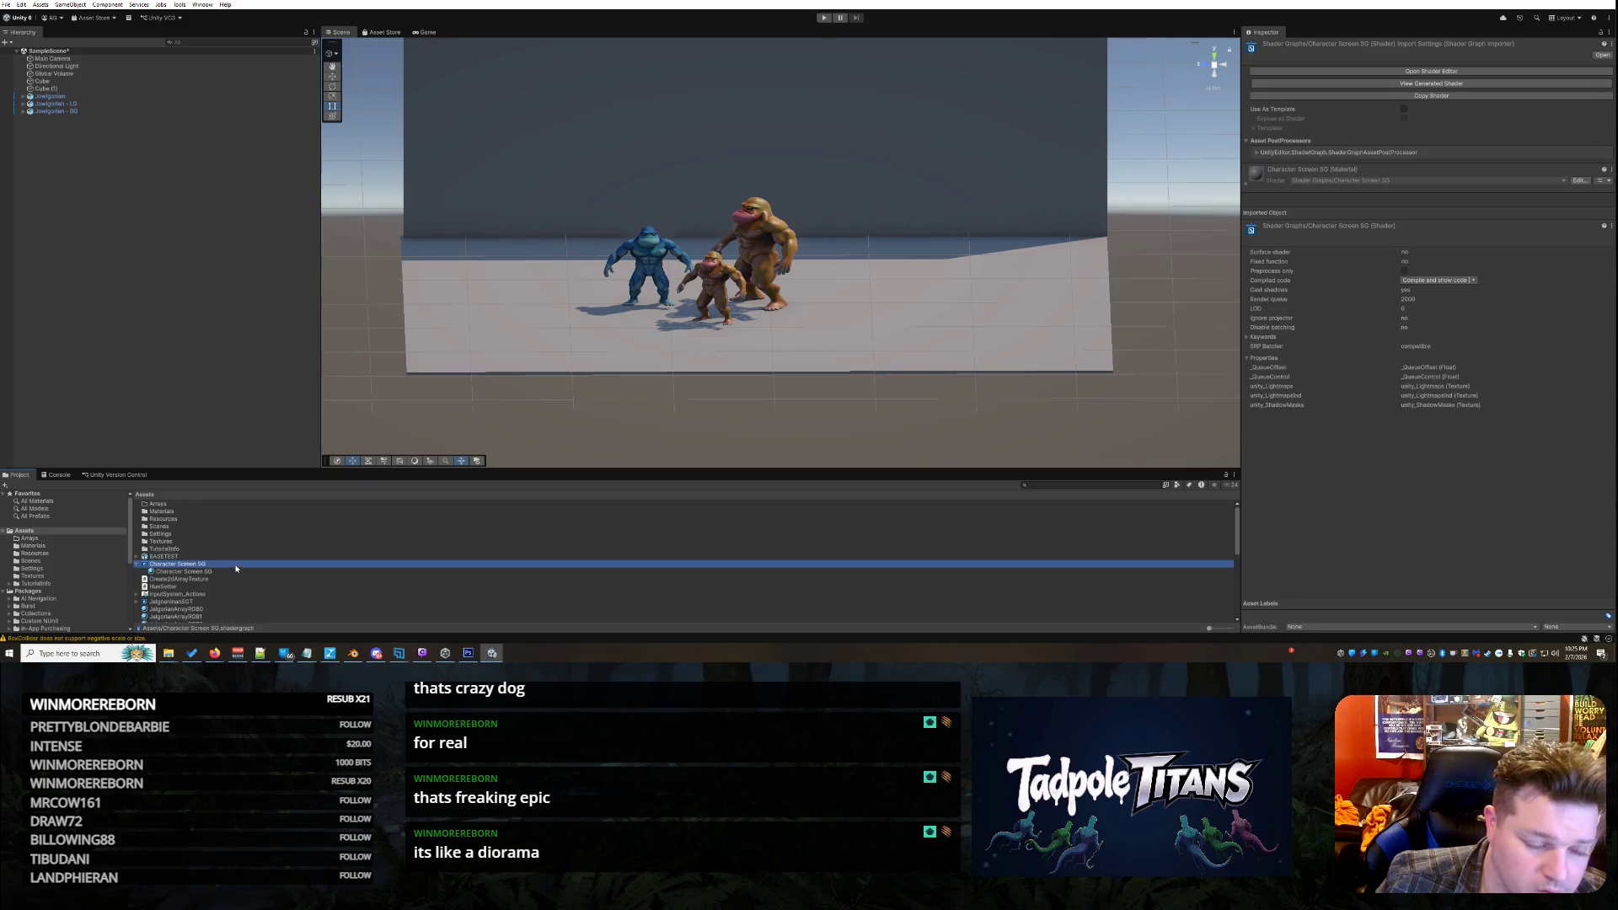
# Reopen Character Screen SG and delete the Sample Texture 2D node
pyautogui.doubleClick(236, 568)
pyautogui.scroll(3, 789, 264)
pyautogui.scroll(-4, 789, 265)
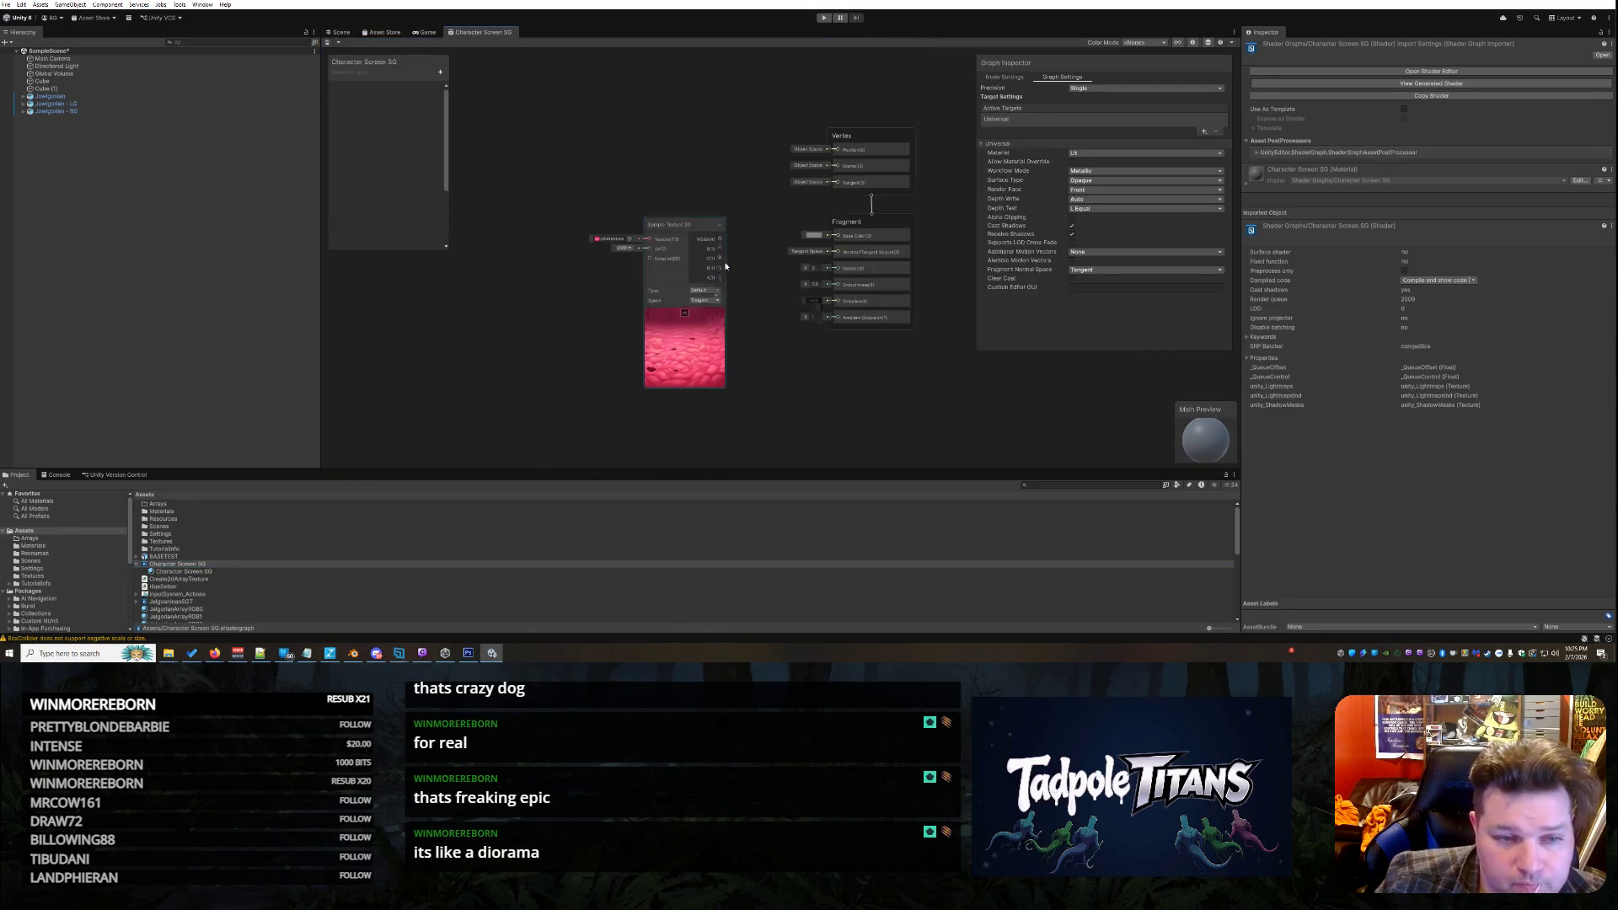
pyautogui.click(684, 221)
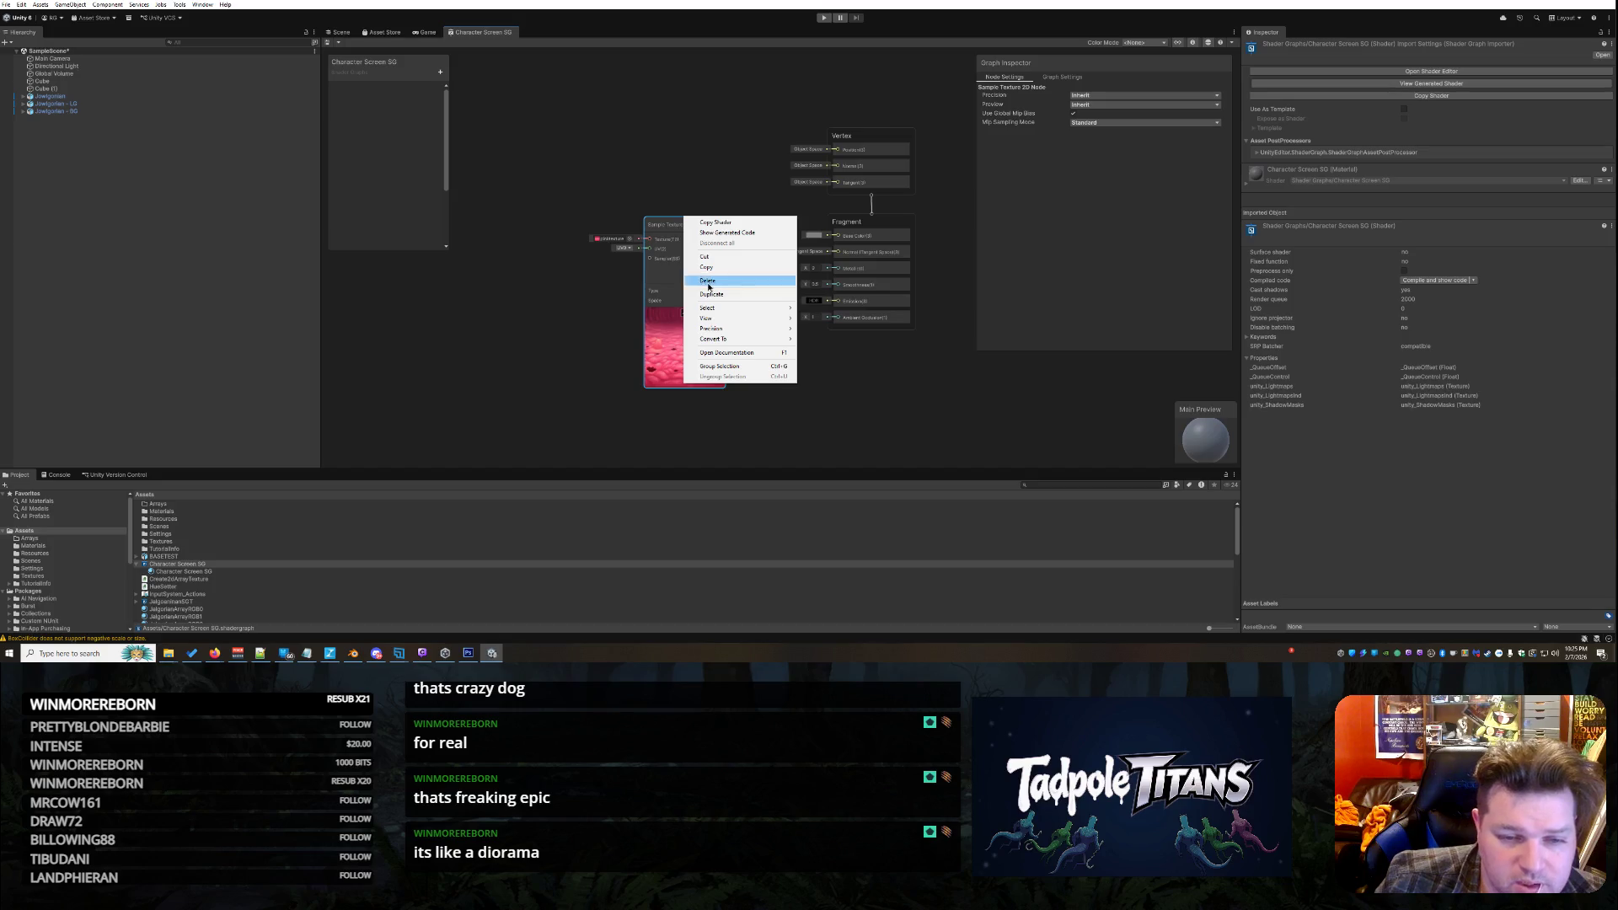
pyautogui.click(733, 285)
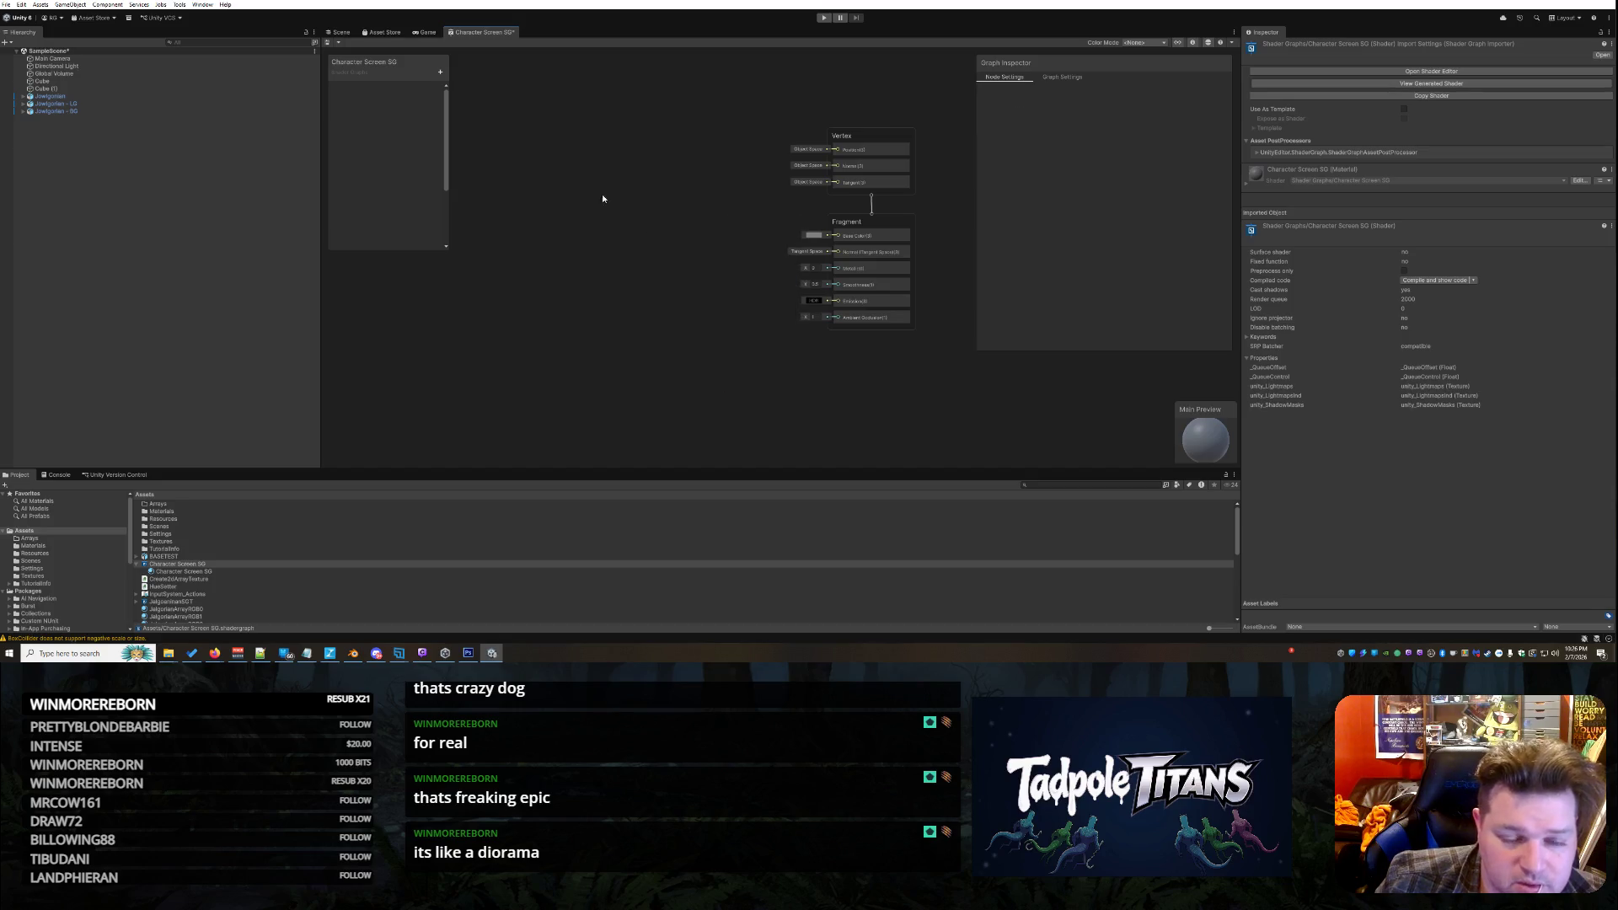
# Add a Triplanar node to the graph by searching 'tripl'
pyautogui.rightClick(490, 175)
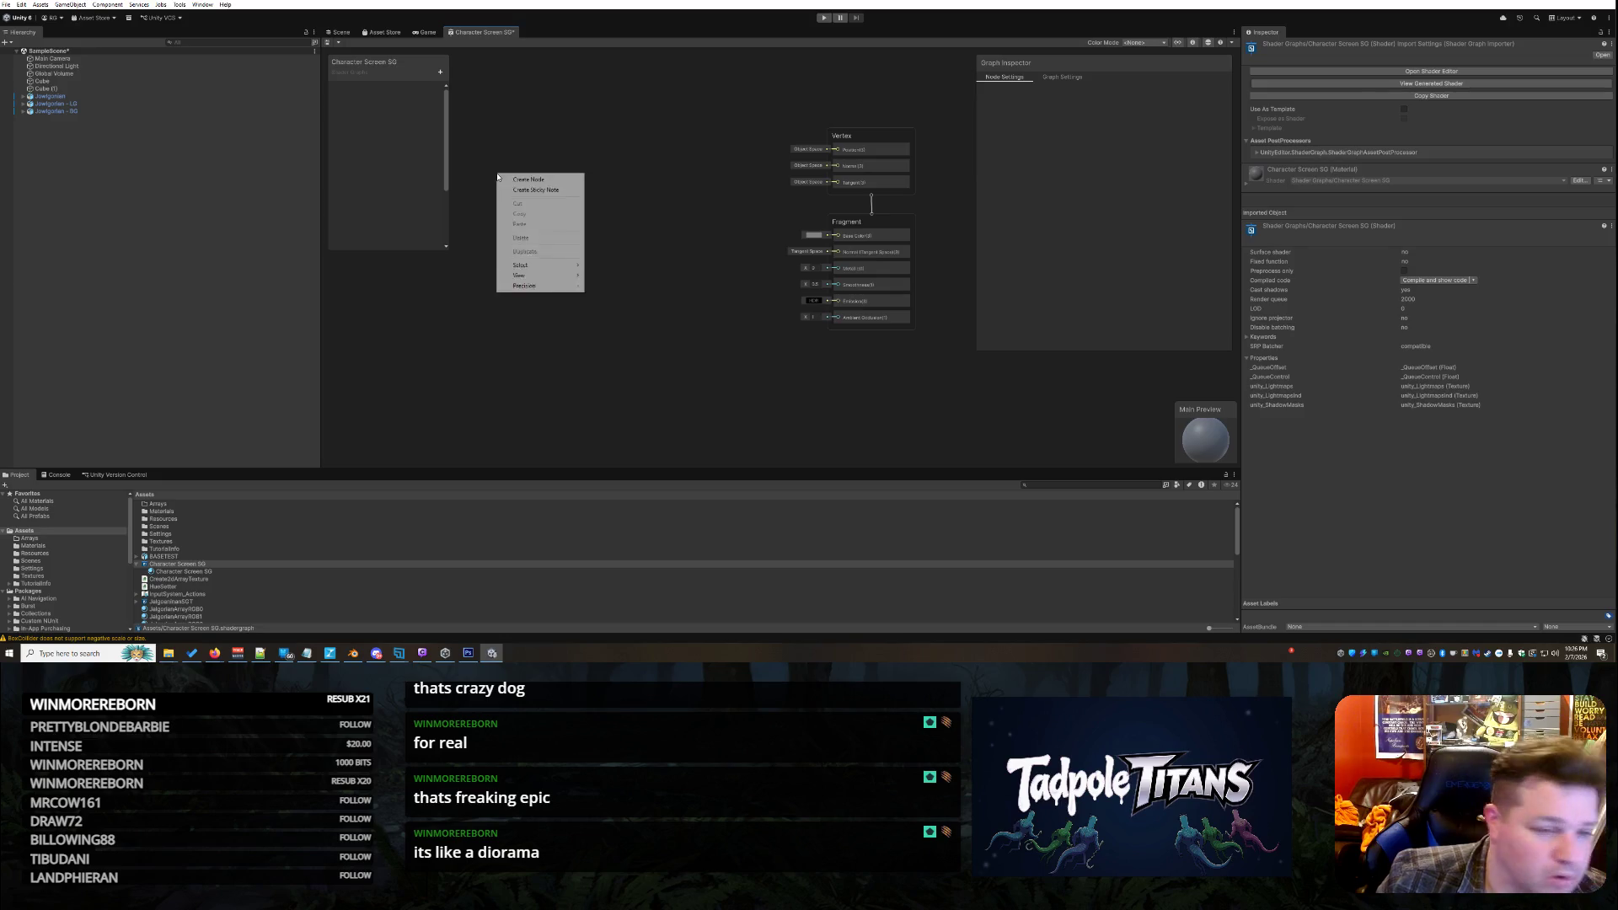
pyautogui.click(367, 123)
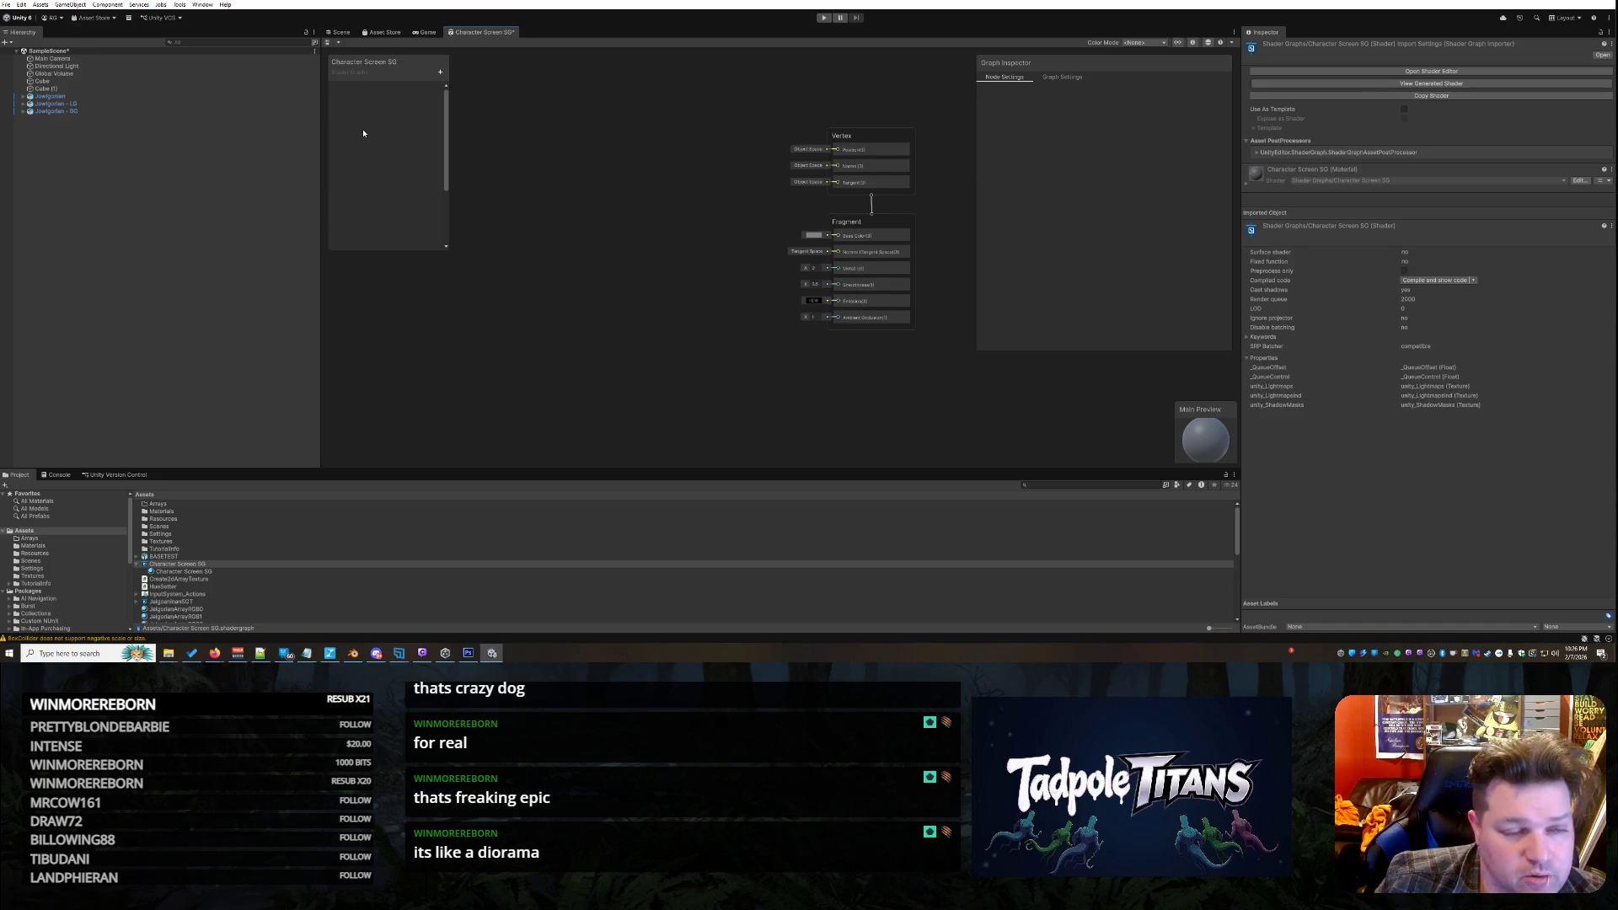
pyautogui.click(439, 73)
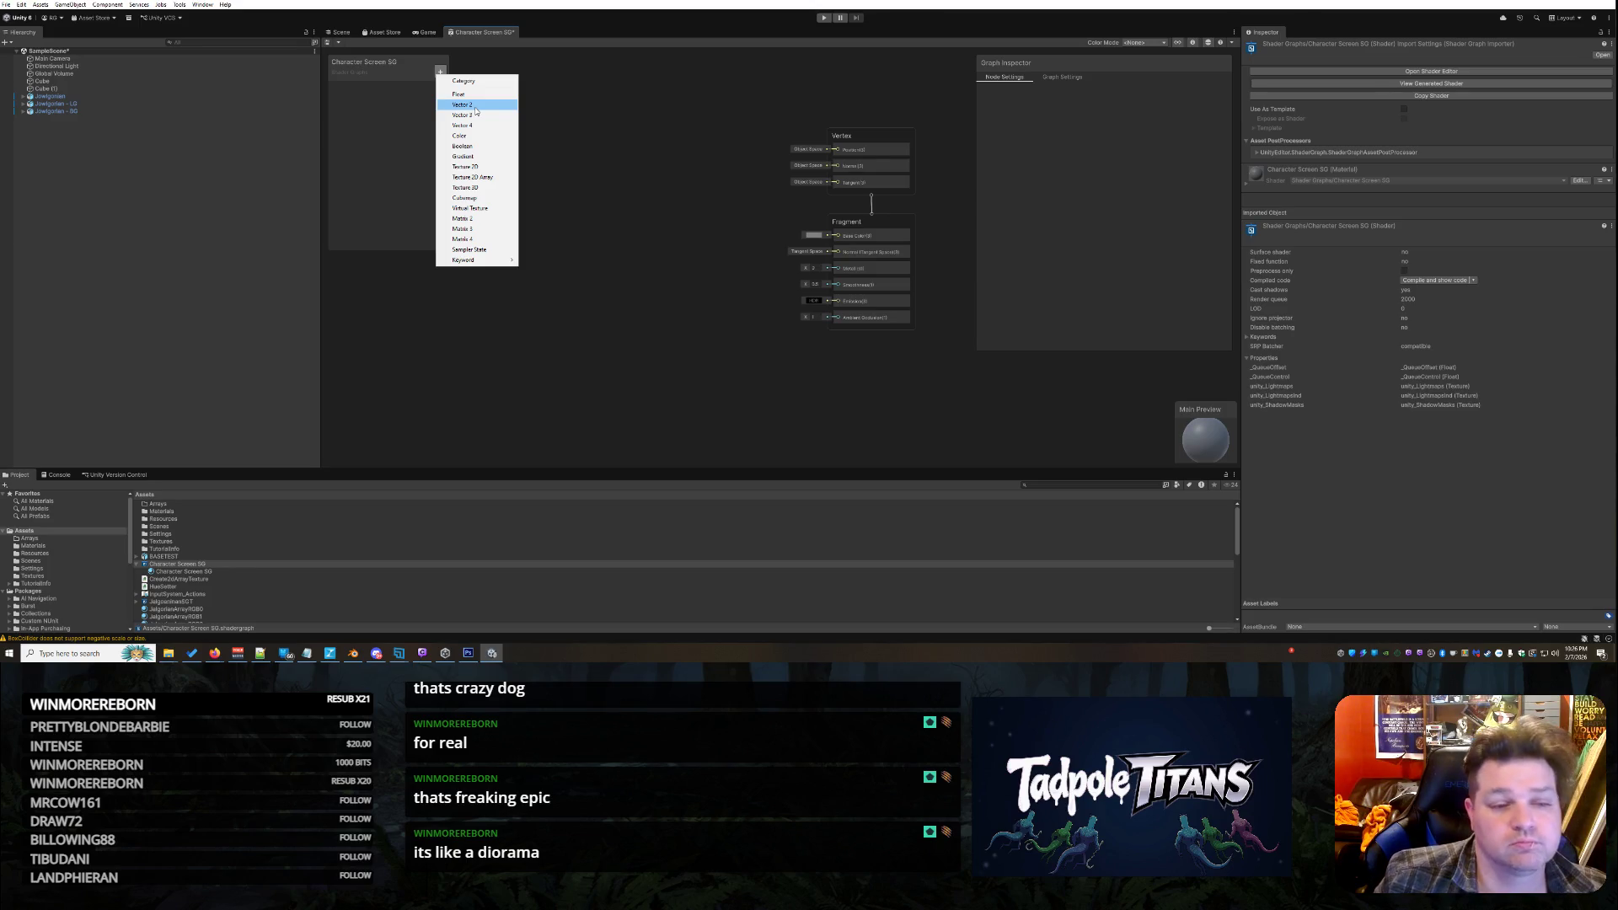
pyautogui.moveTo(489, 259)
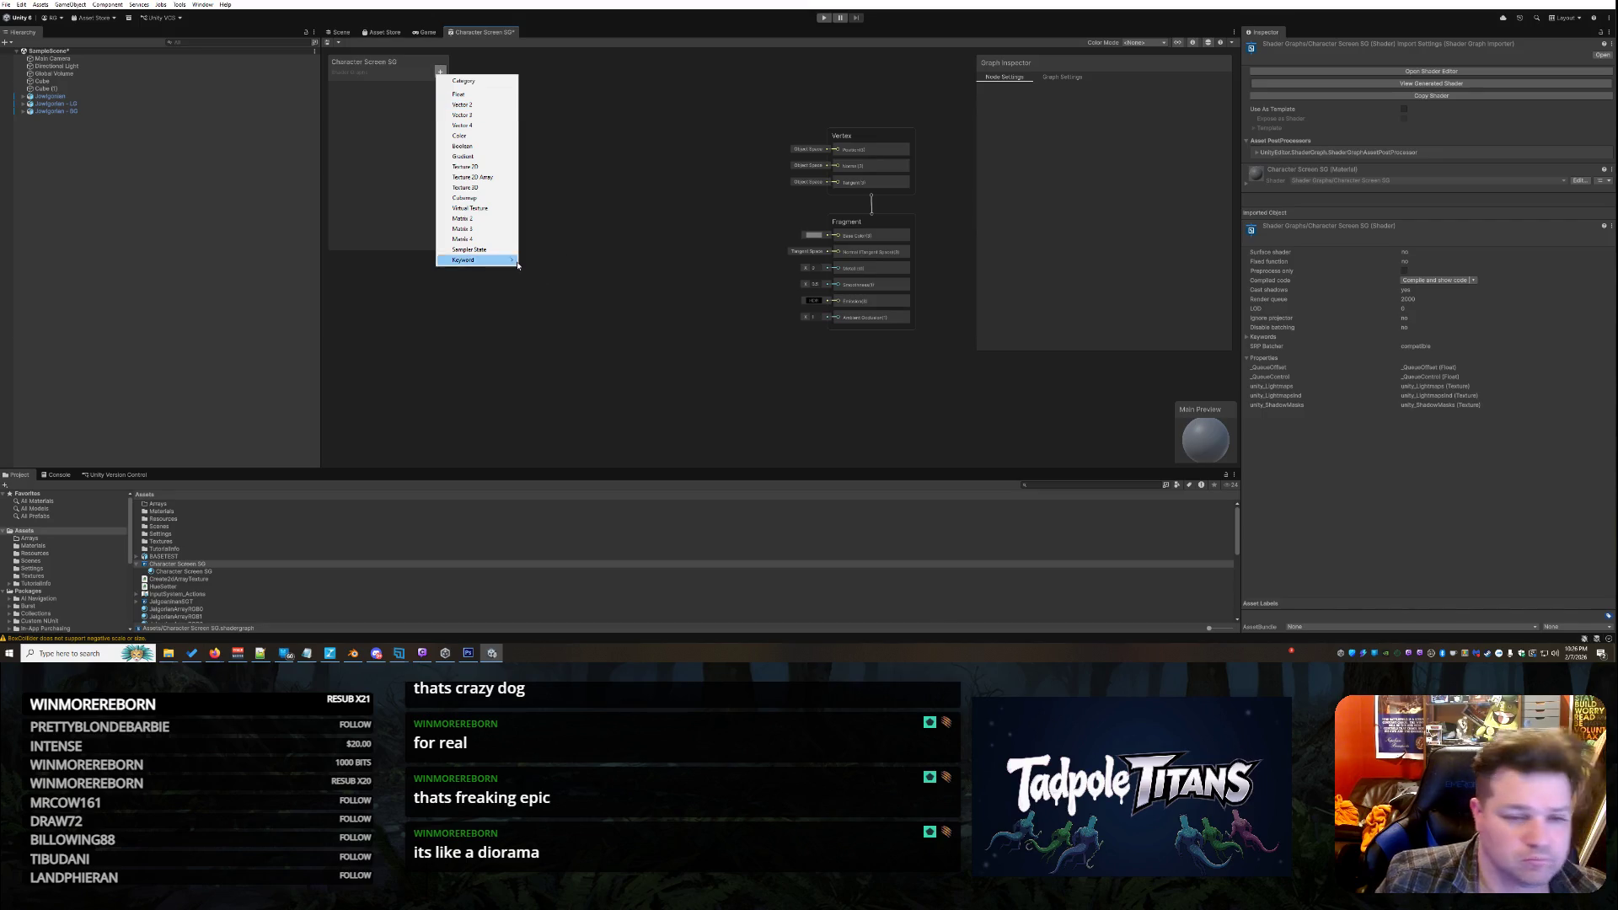
pyautogui.rightClick(557, 287)
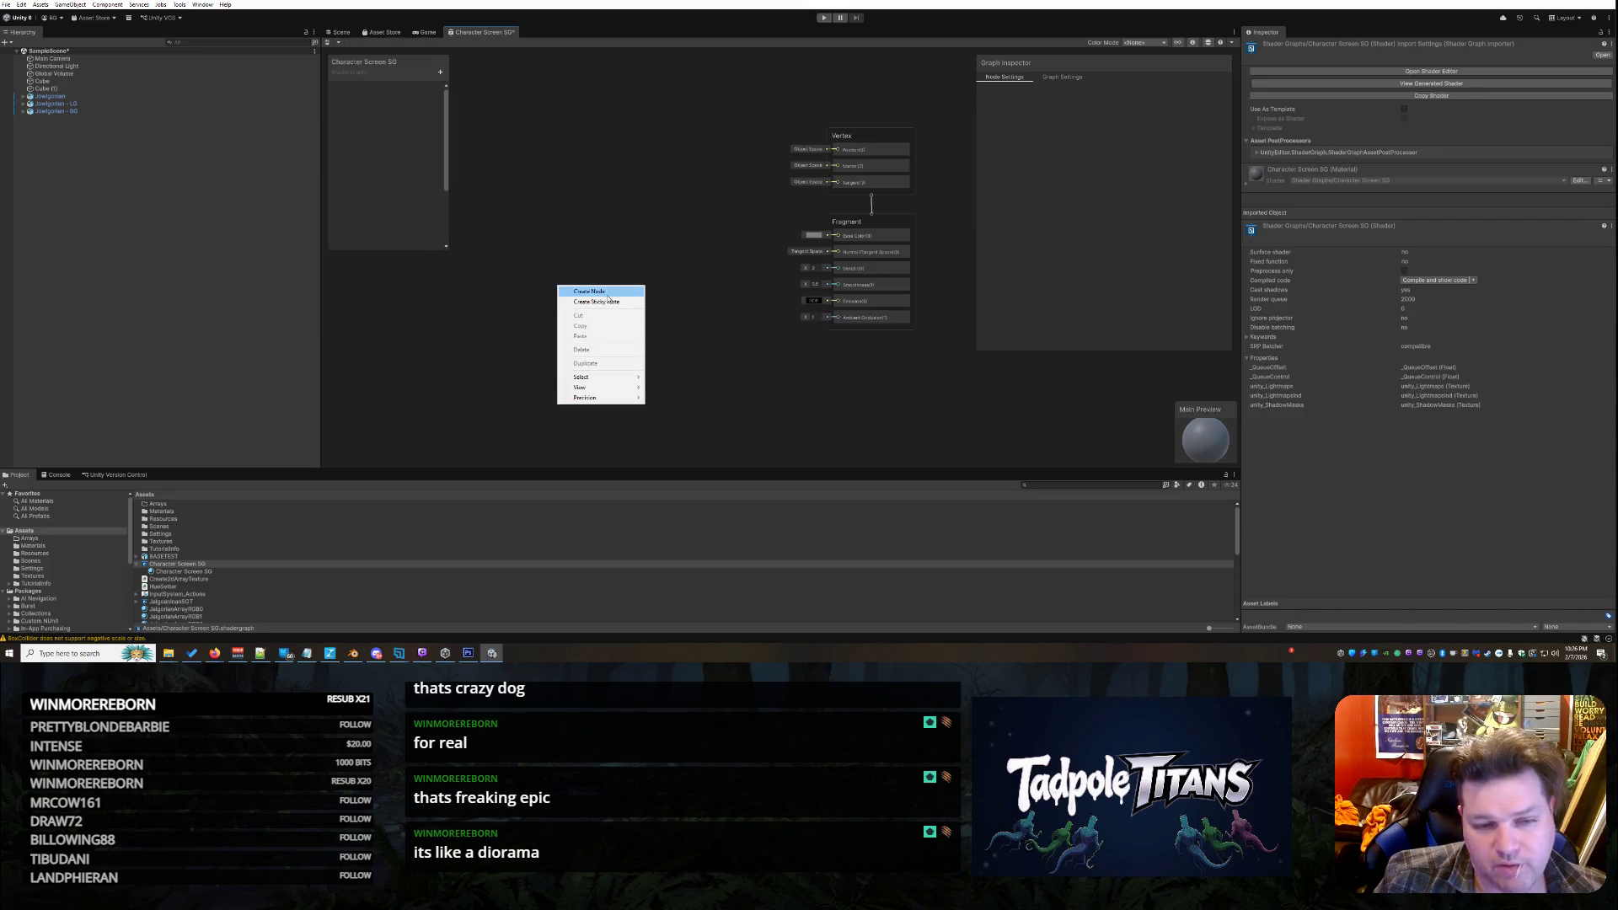
pyautogui.click(603, 291)
pyautogui.write('tripl')
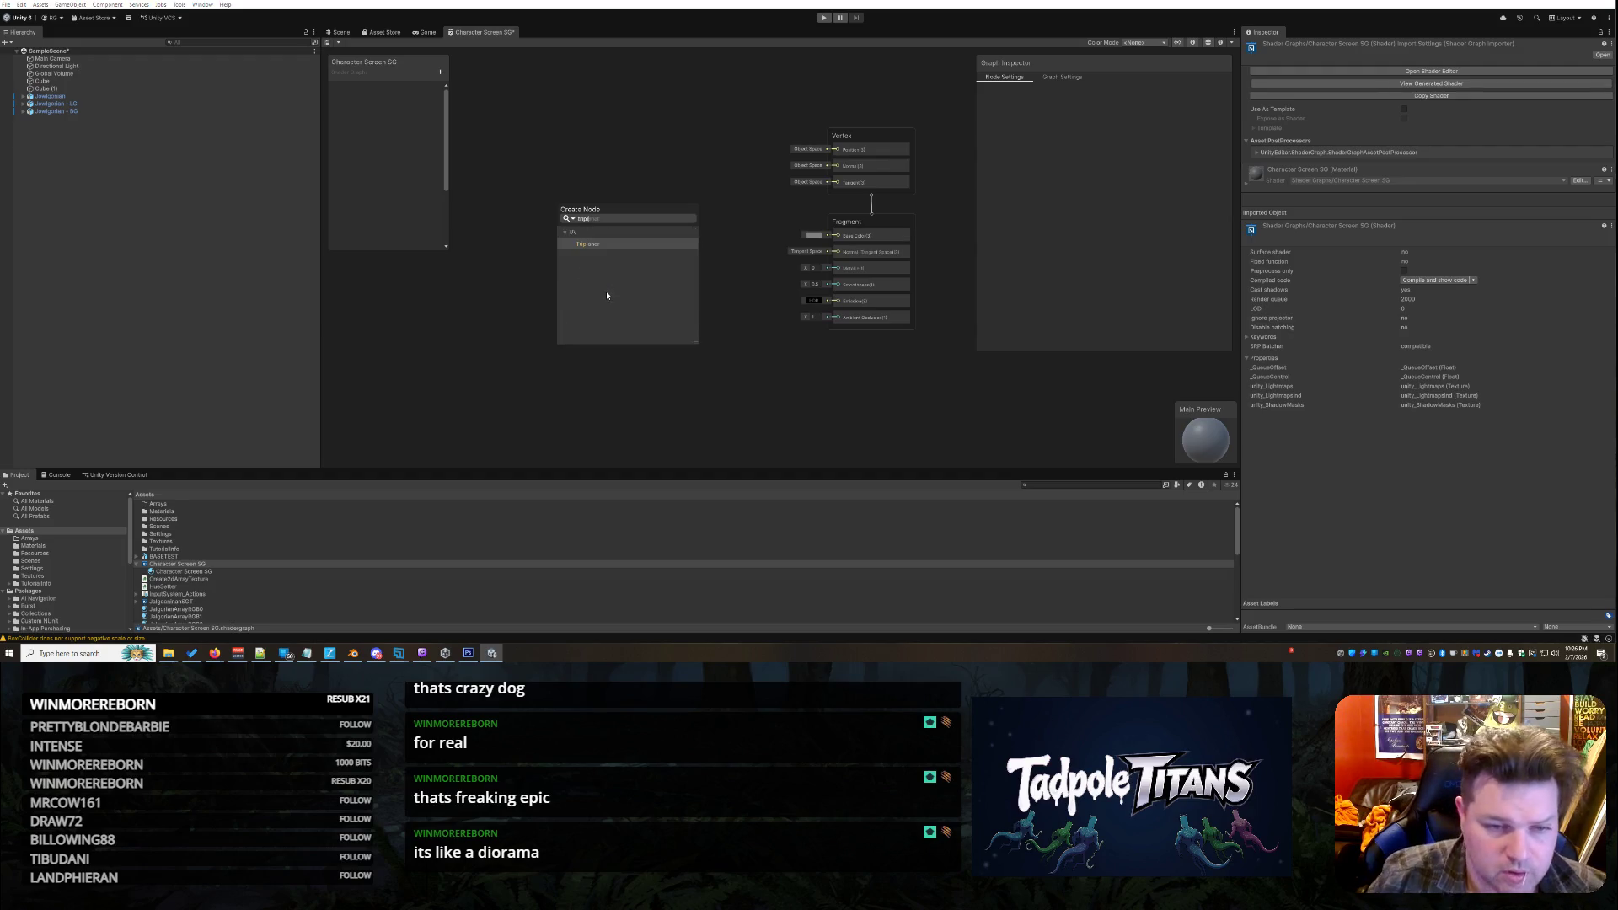
pyautogui.click(605, 244)
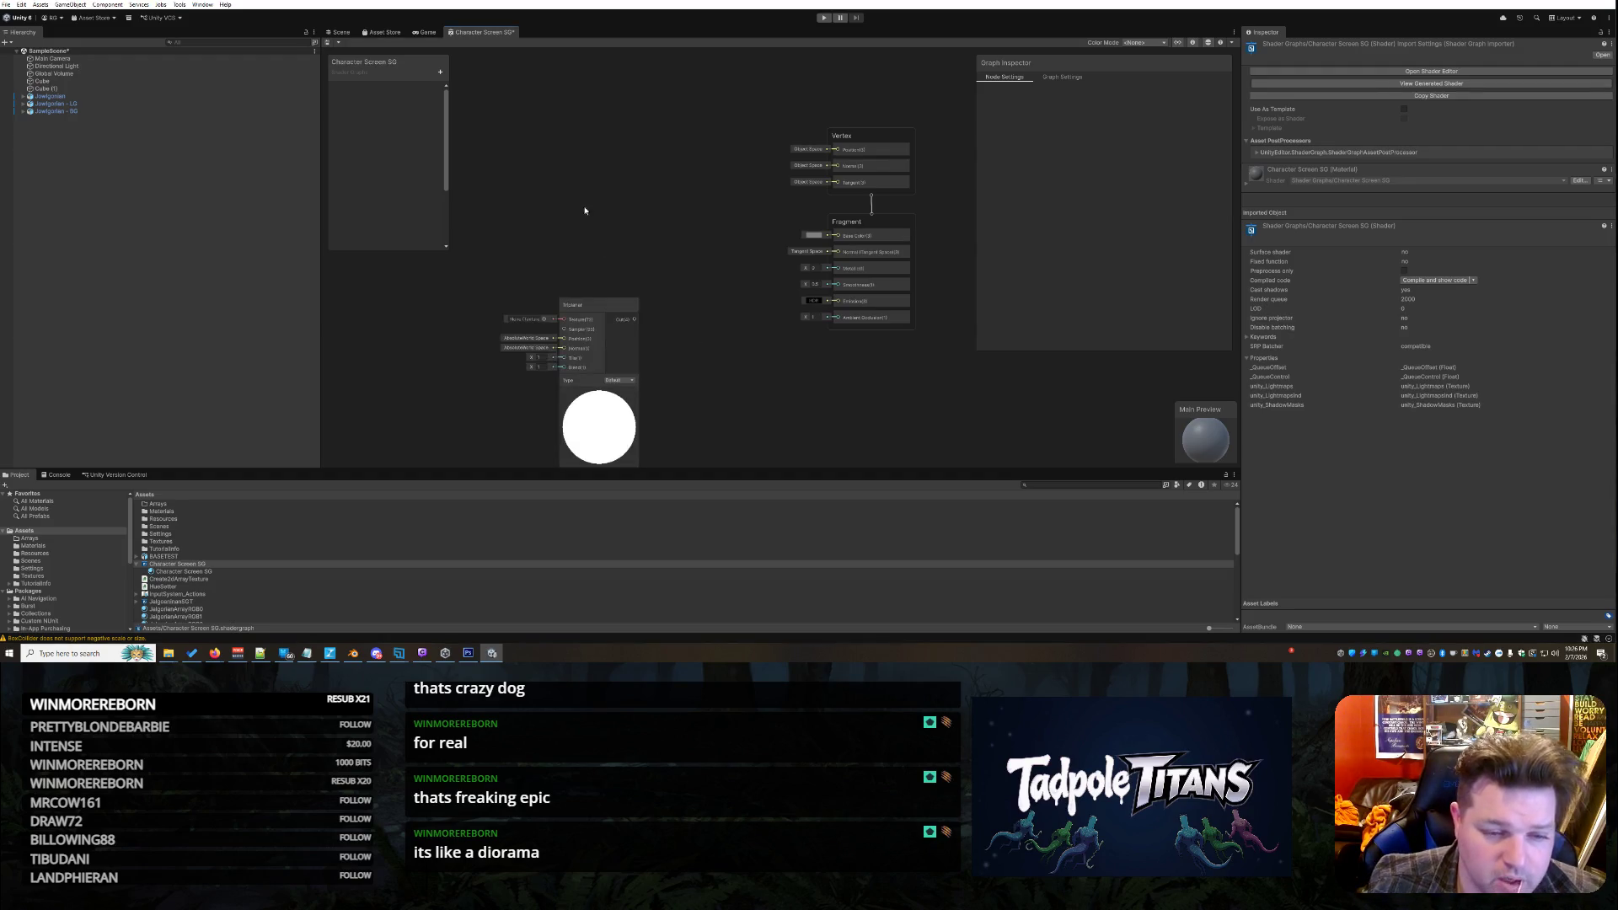
# Assign pinktexture to the Triplanar node and move it up and left
pyautogui.moveTo(594, 301); pyautogui.dragTo(590, 224)
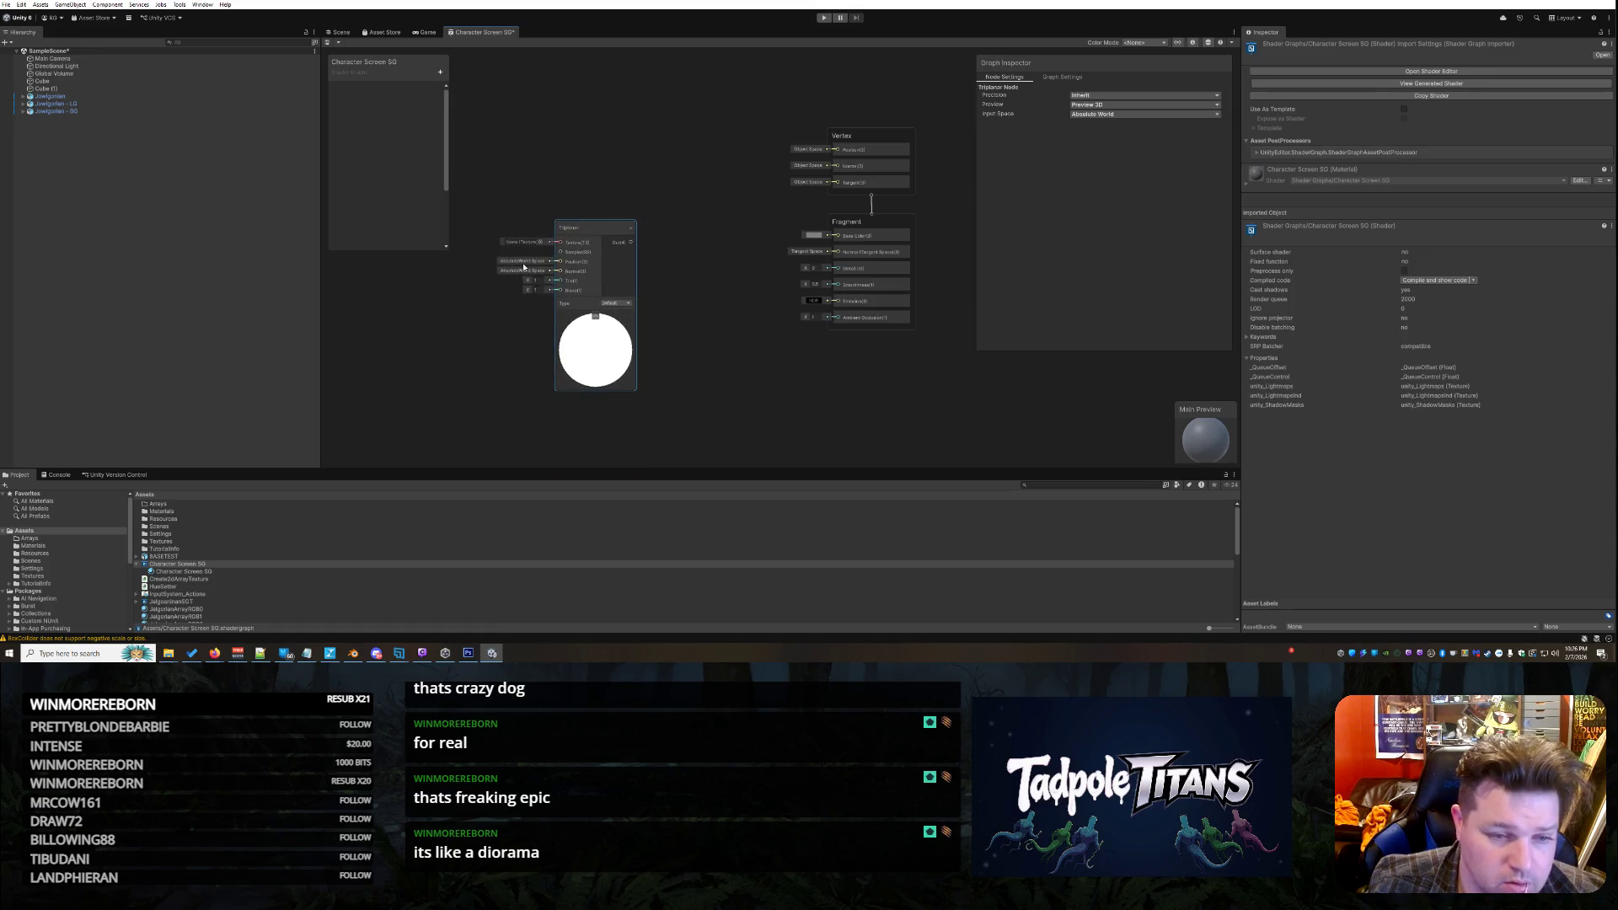
pyautogui.click(540, 241)
pyautogui.click(795, 473)
pyautogui.doubleClick(796, 473)
pyautogui.moveTo(594, 237); pyautogui.dragTo(567, 184)
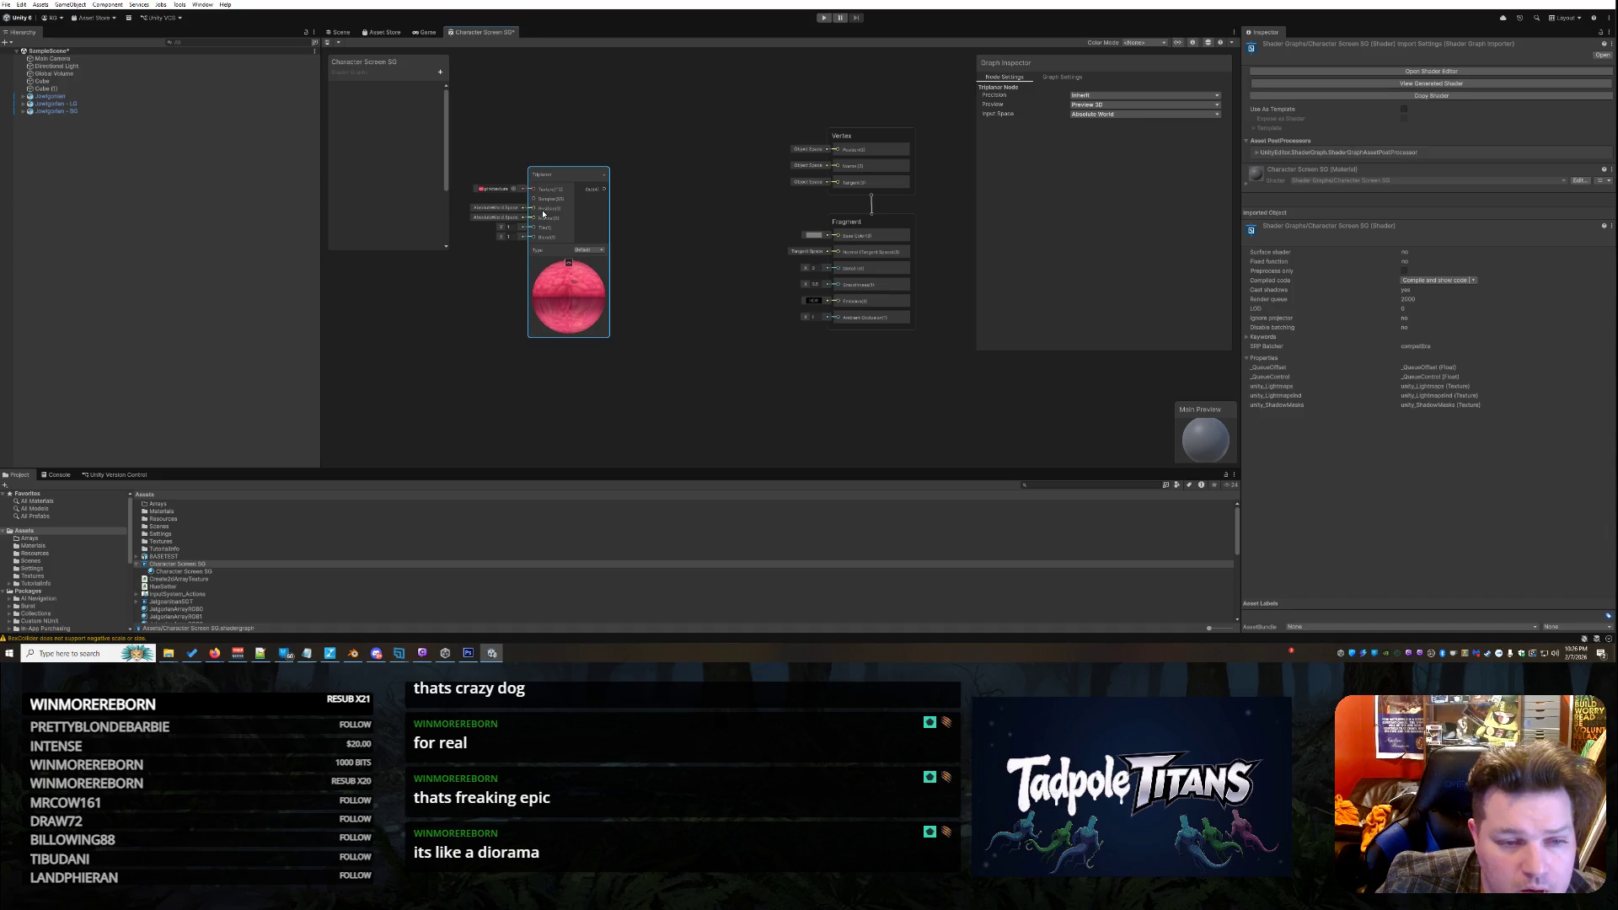
# Leave the Triplanar type unchanged and nudge the node slightly left and down
pyautogui.click(508, 211)
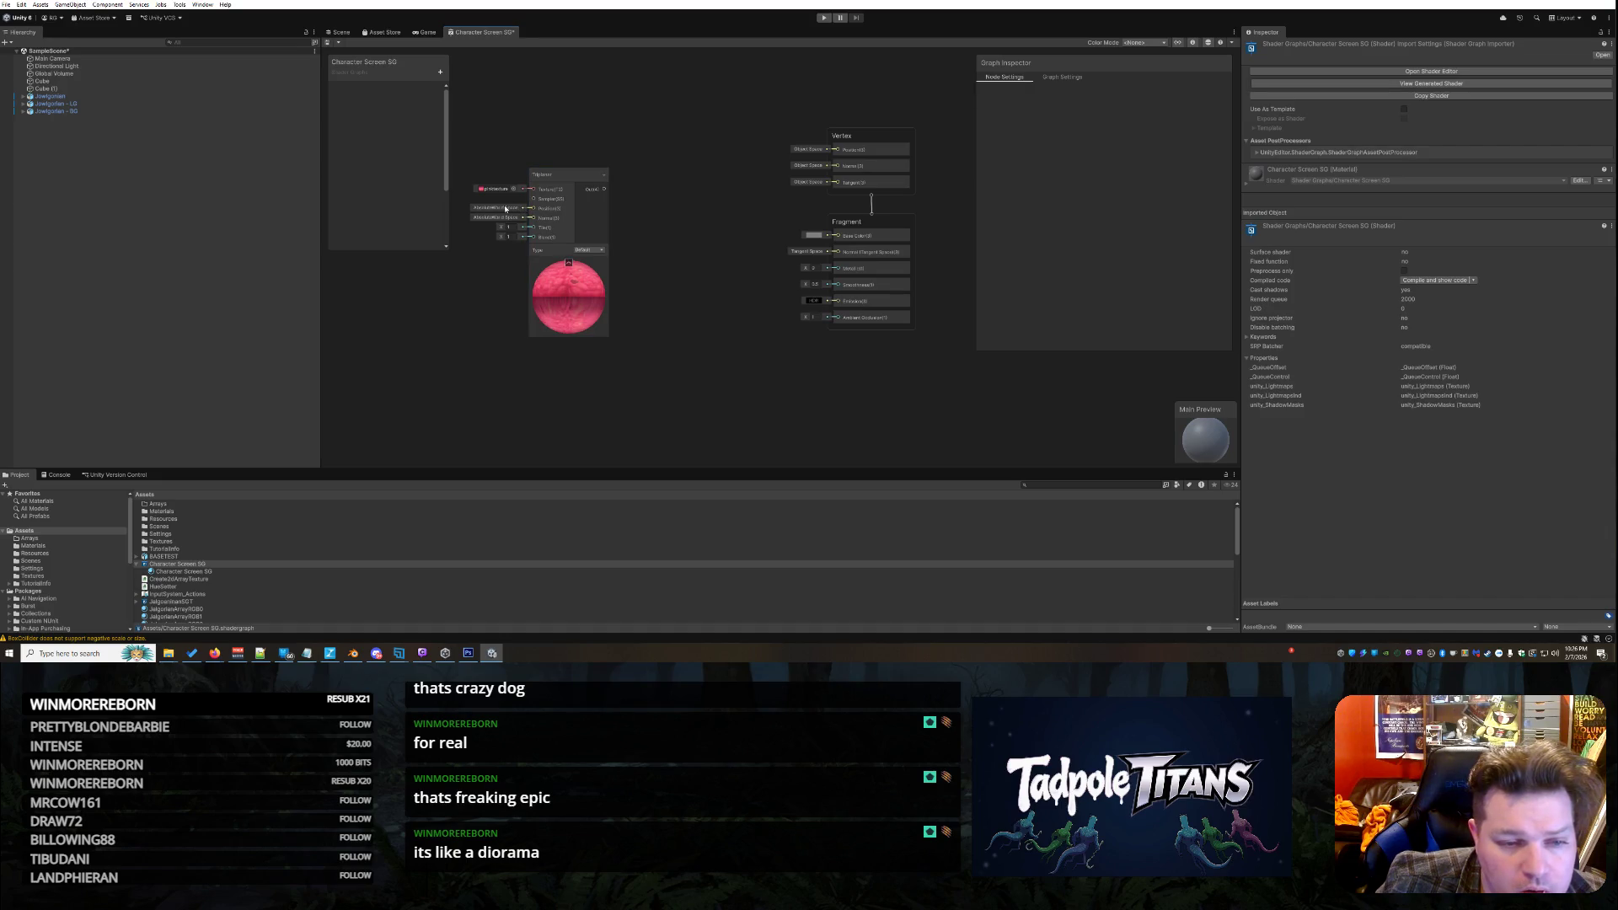
pyautogui.click(589, 251)
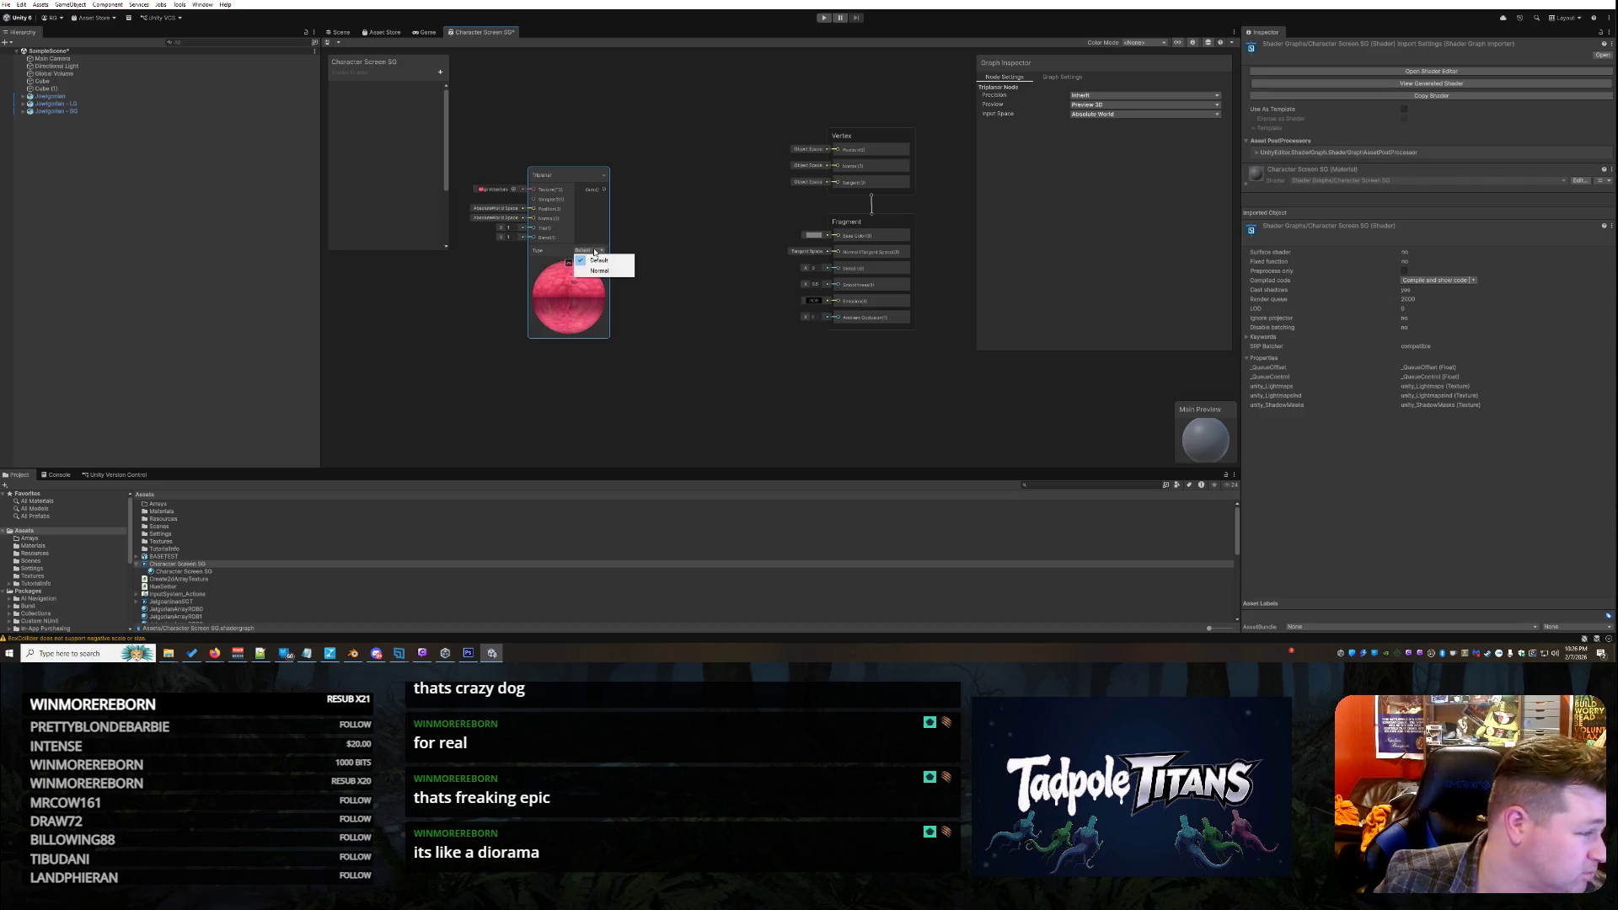
pyautogui.click(661, 401)
pyautogui.moveTo(572, 176); pyautogui.dragTo(568, 166)
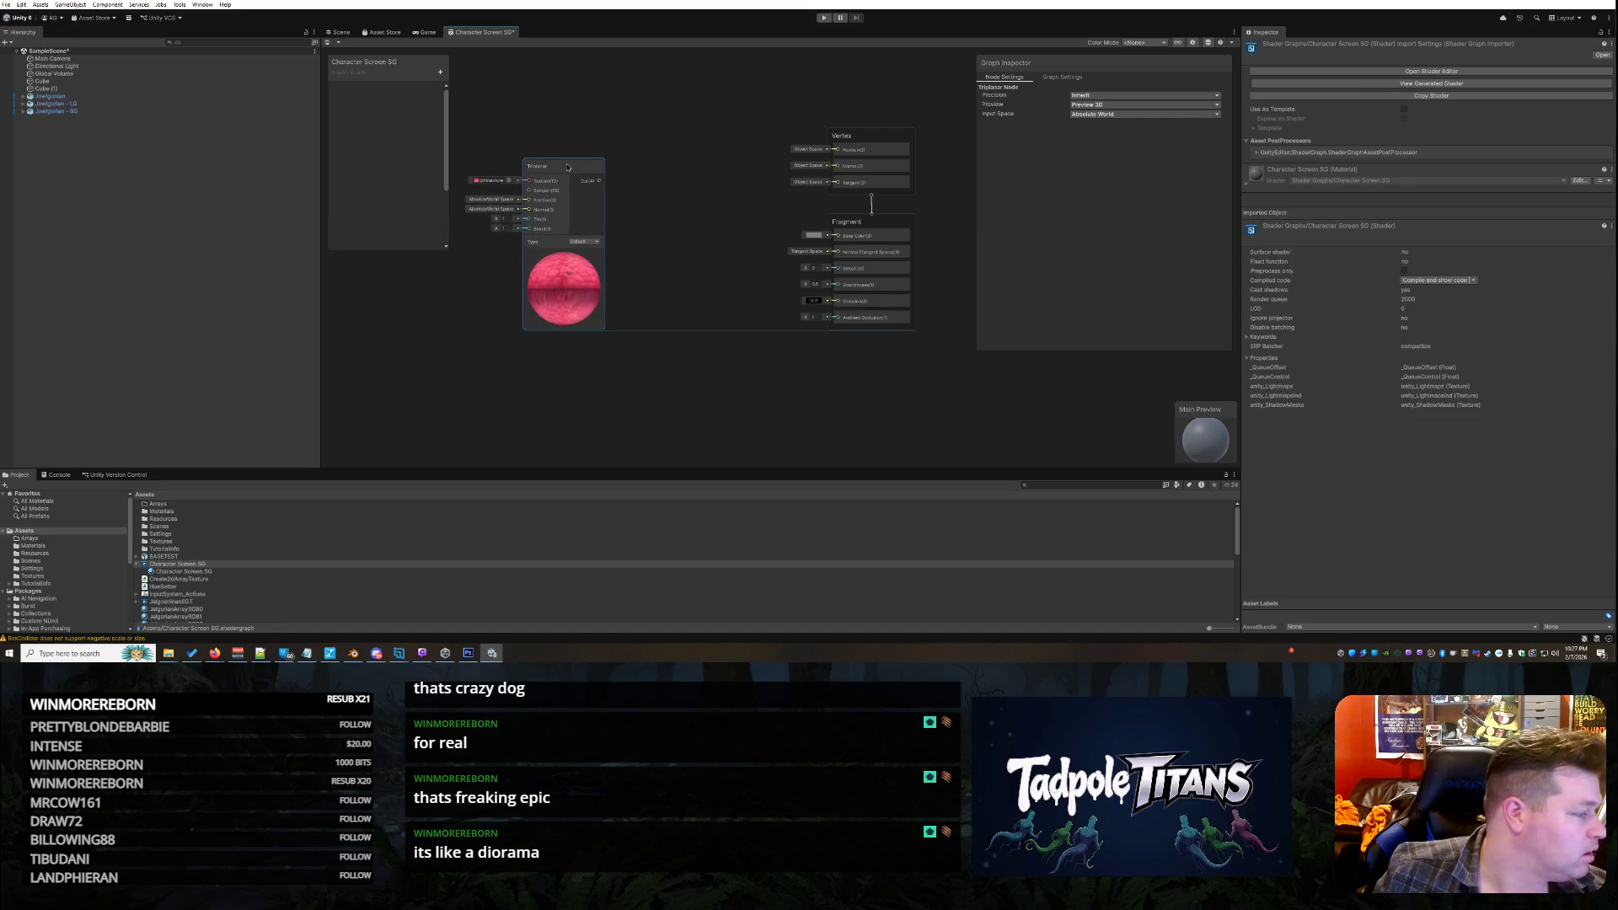
pyautogui.hotkey('alt', 'Tab')
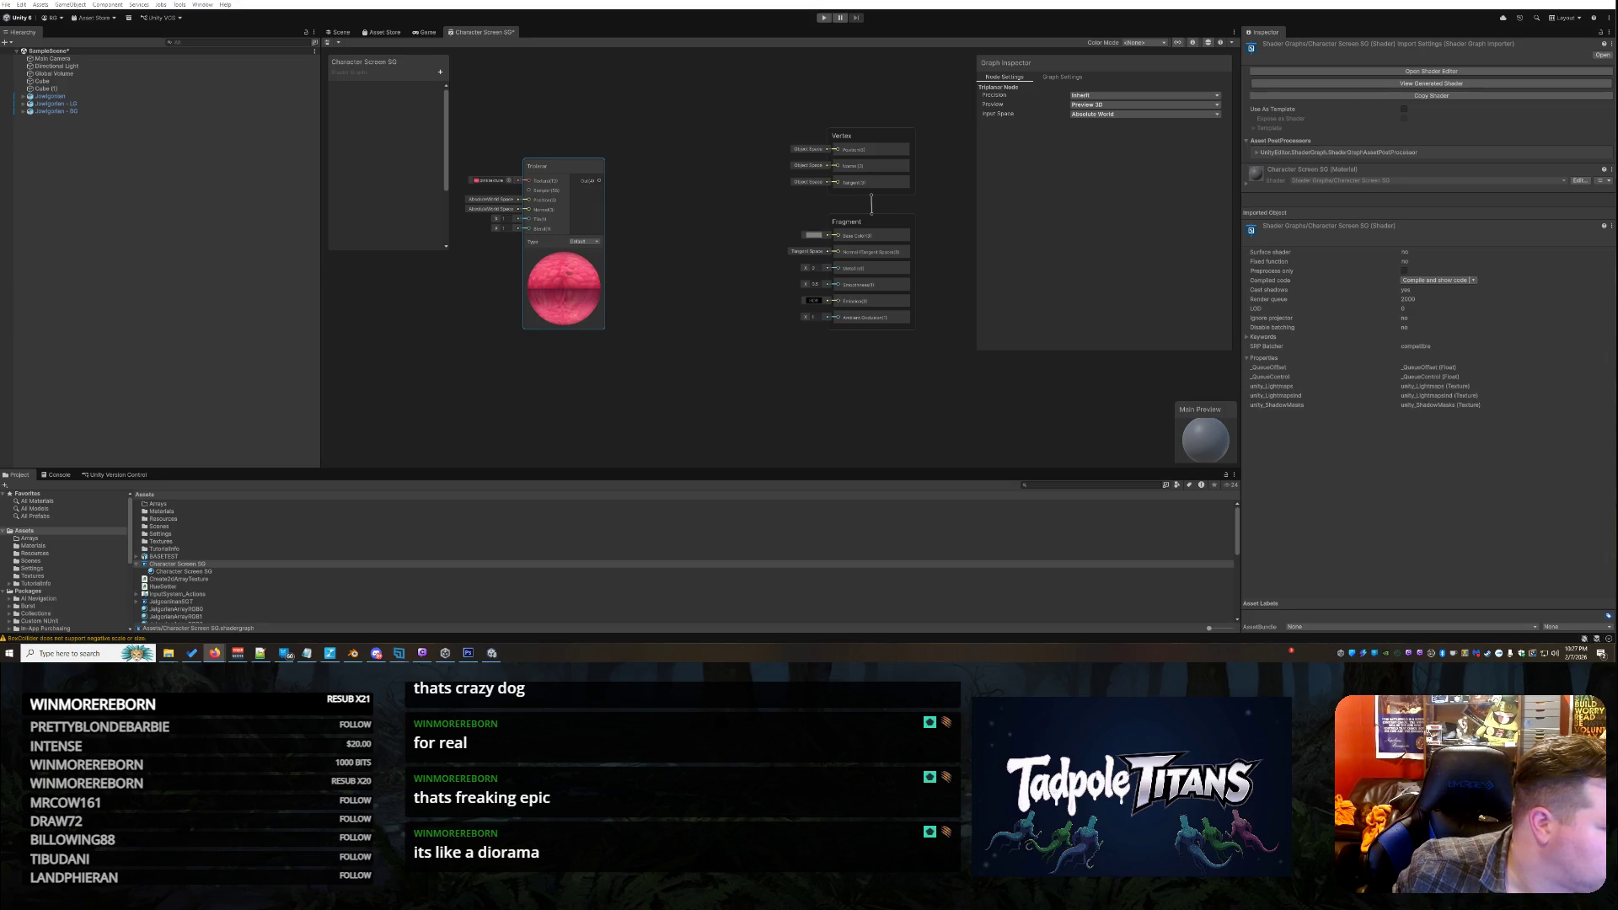
# Add a Position node via 'pos' and place it left of the Triplanar node
pyautogui.rightClick(507, 363)
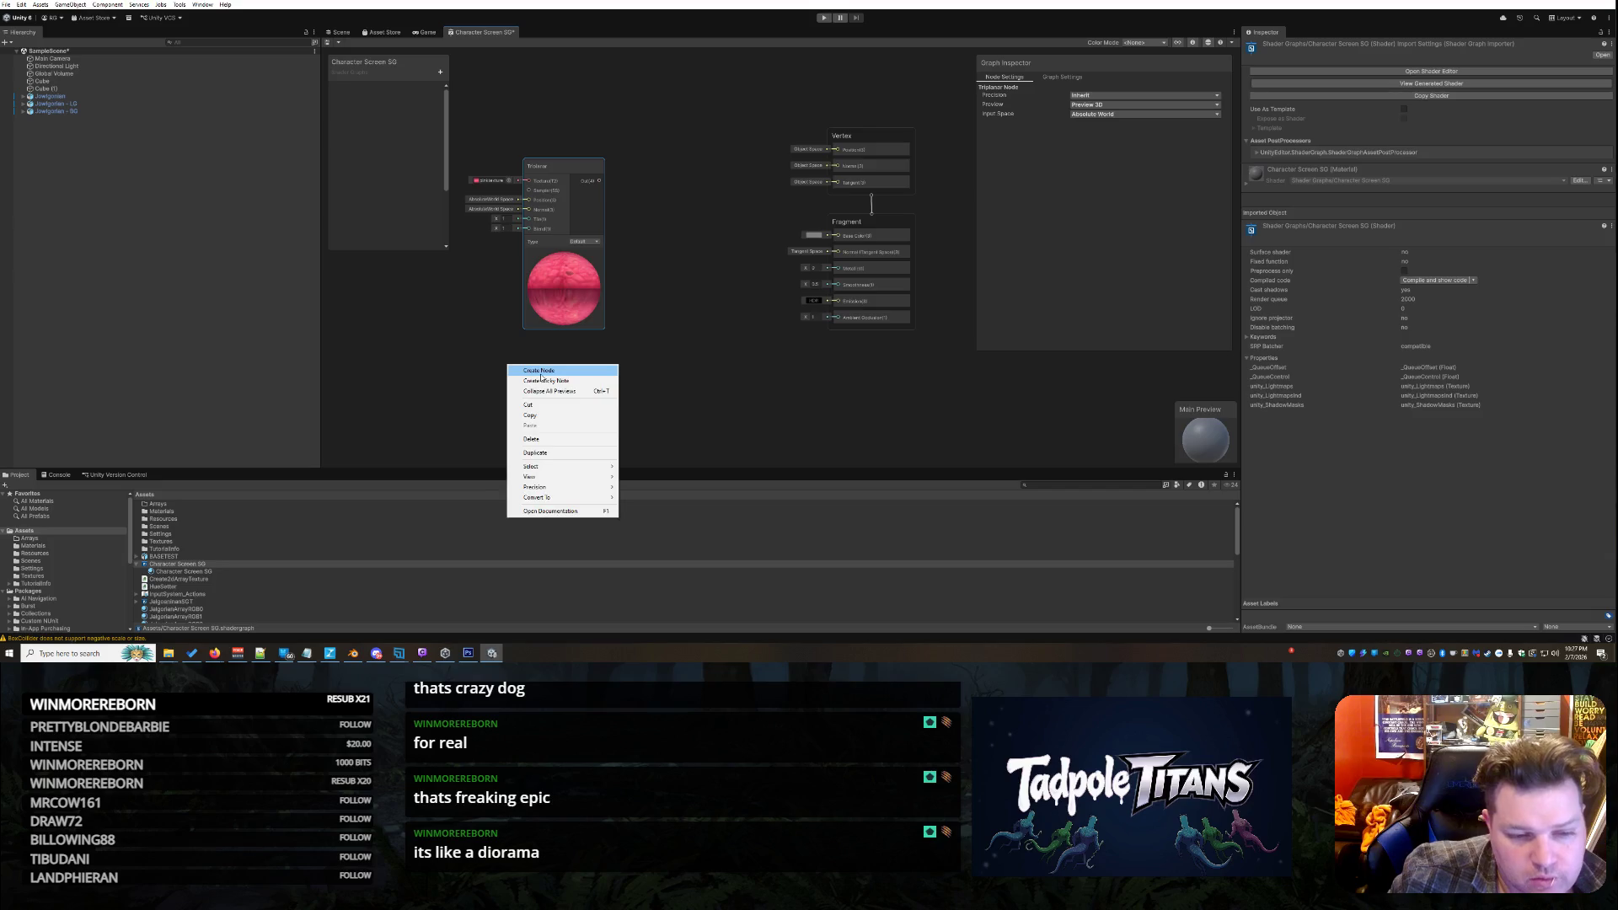
pyautogui.click(526, 369)
pyautogui.write('pos')
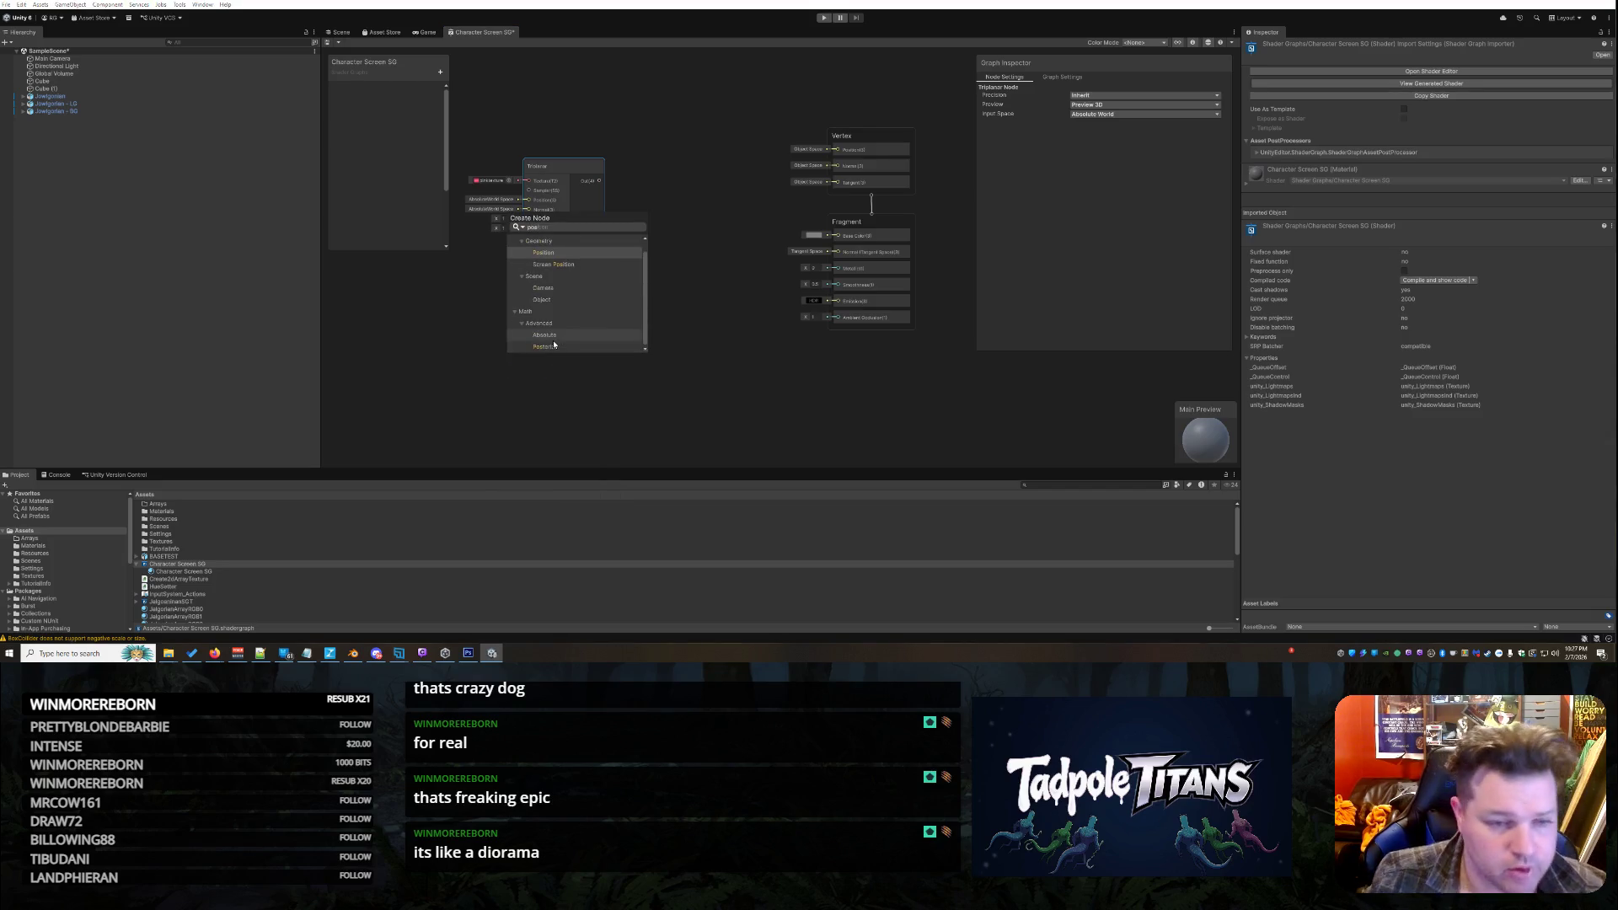
pyautogui.click(574, 253)
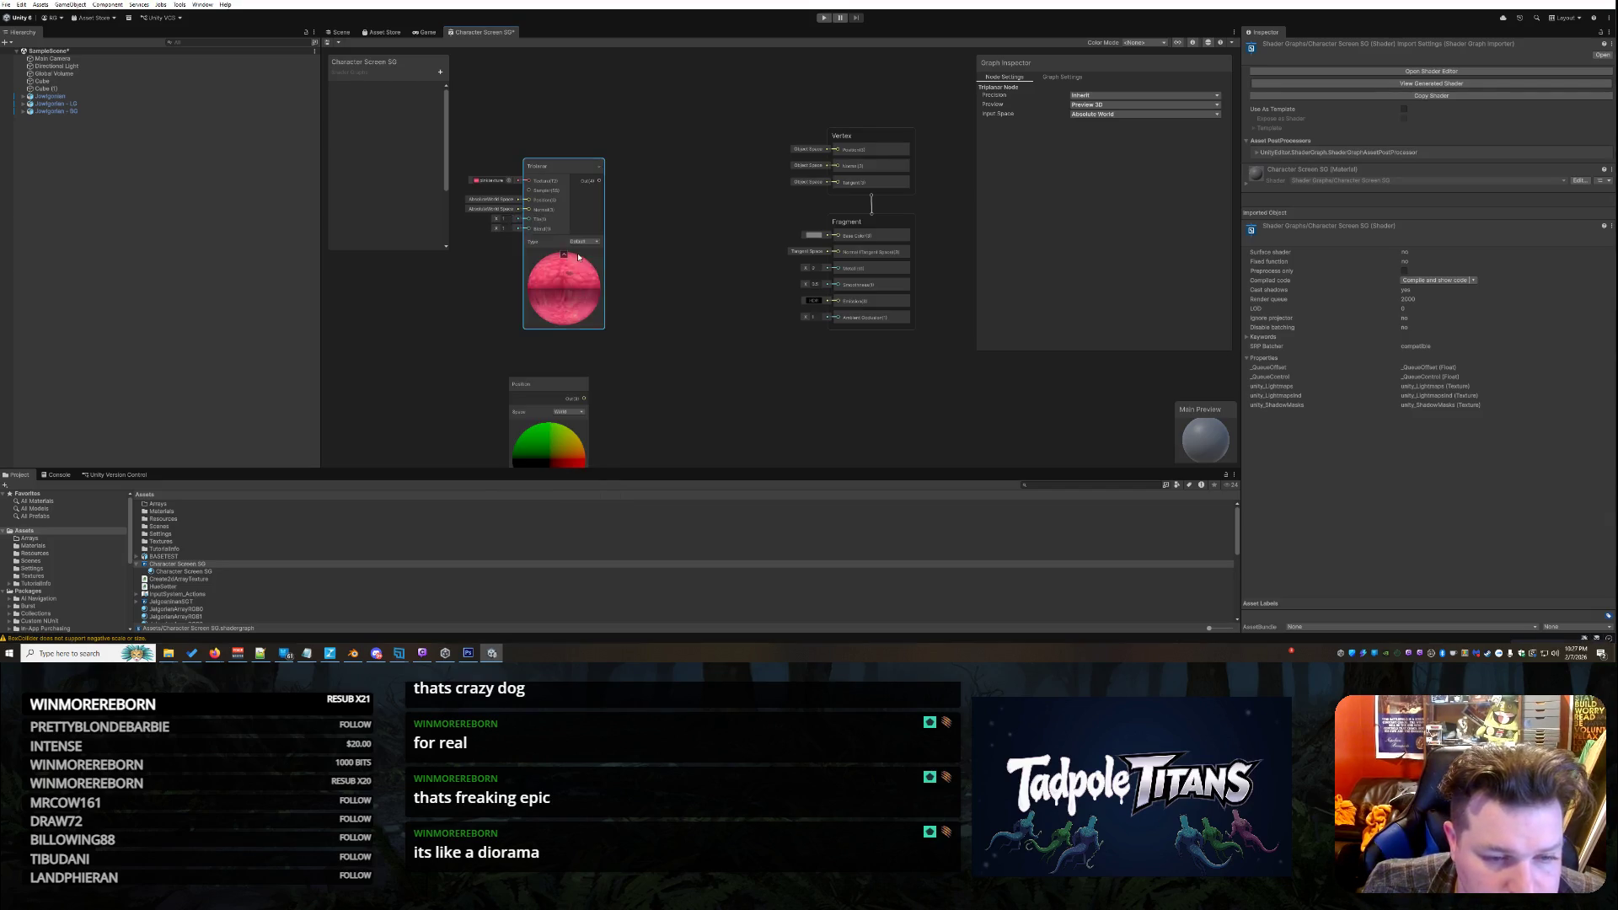
pyautogui.moveTo(539, 393); pyautogui.dragTo(468, 285)
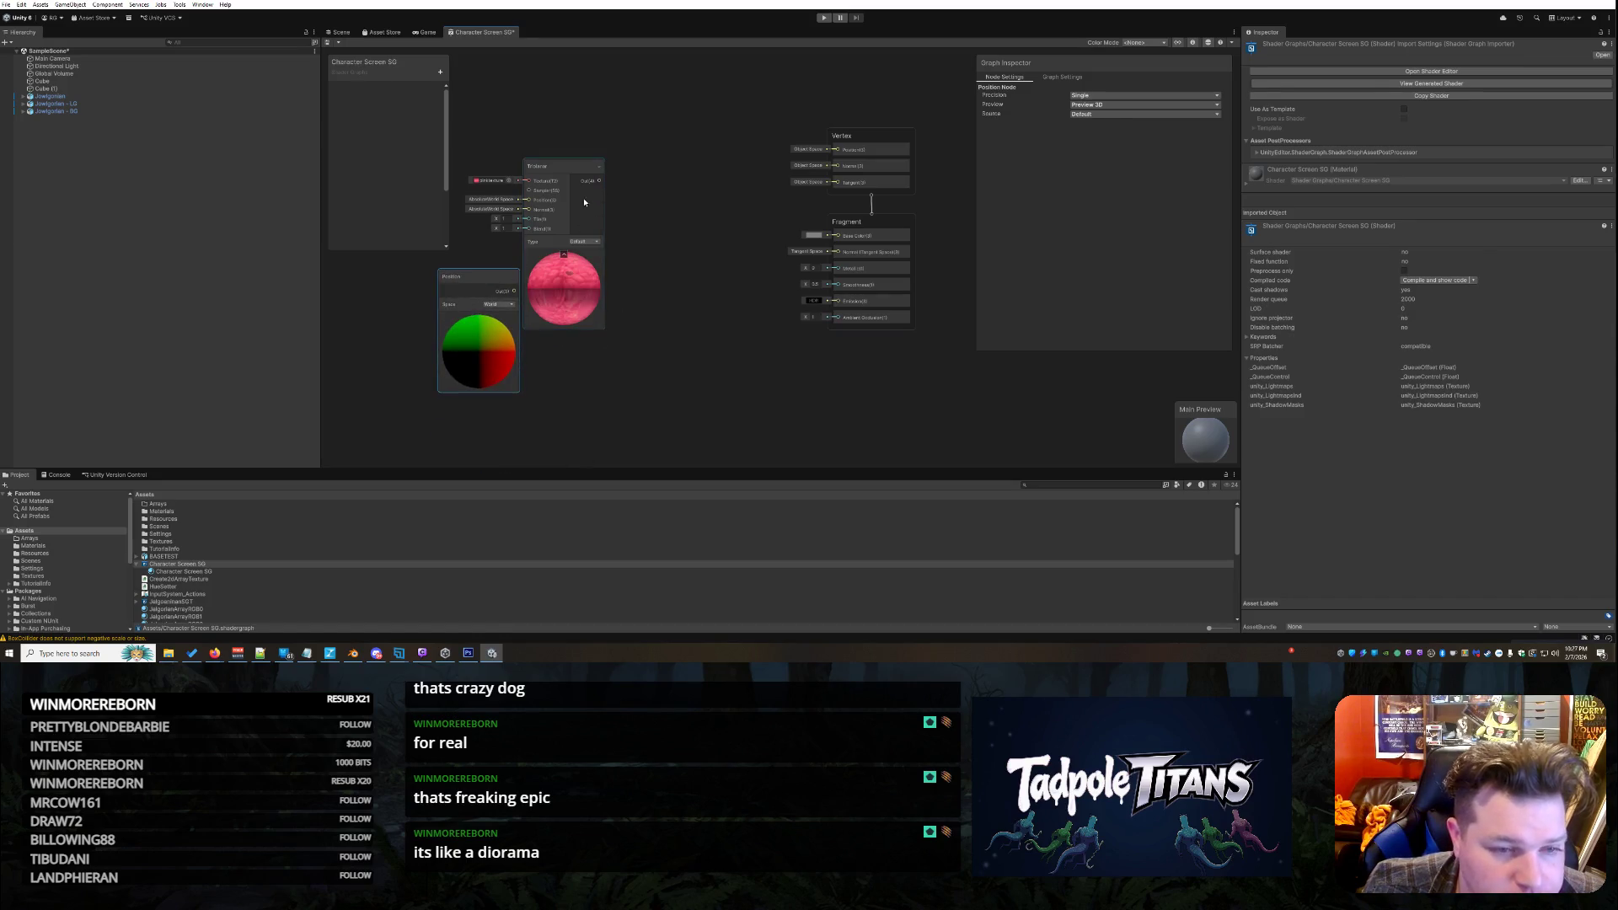
pyautogui.moveTo(565, 171); pyautogui.dragTo(633, 208)
pyautogui.moveTo(464, 280); pyautogui.dragTo(372, 273)
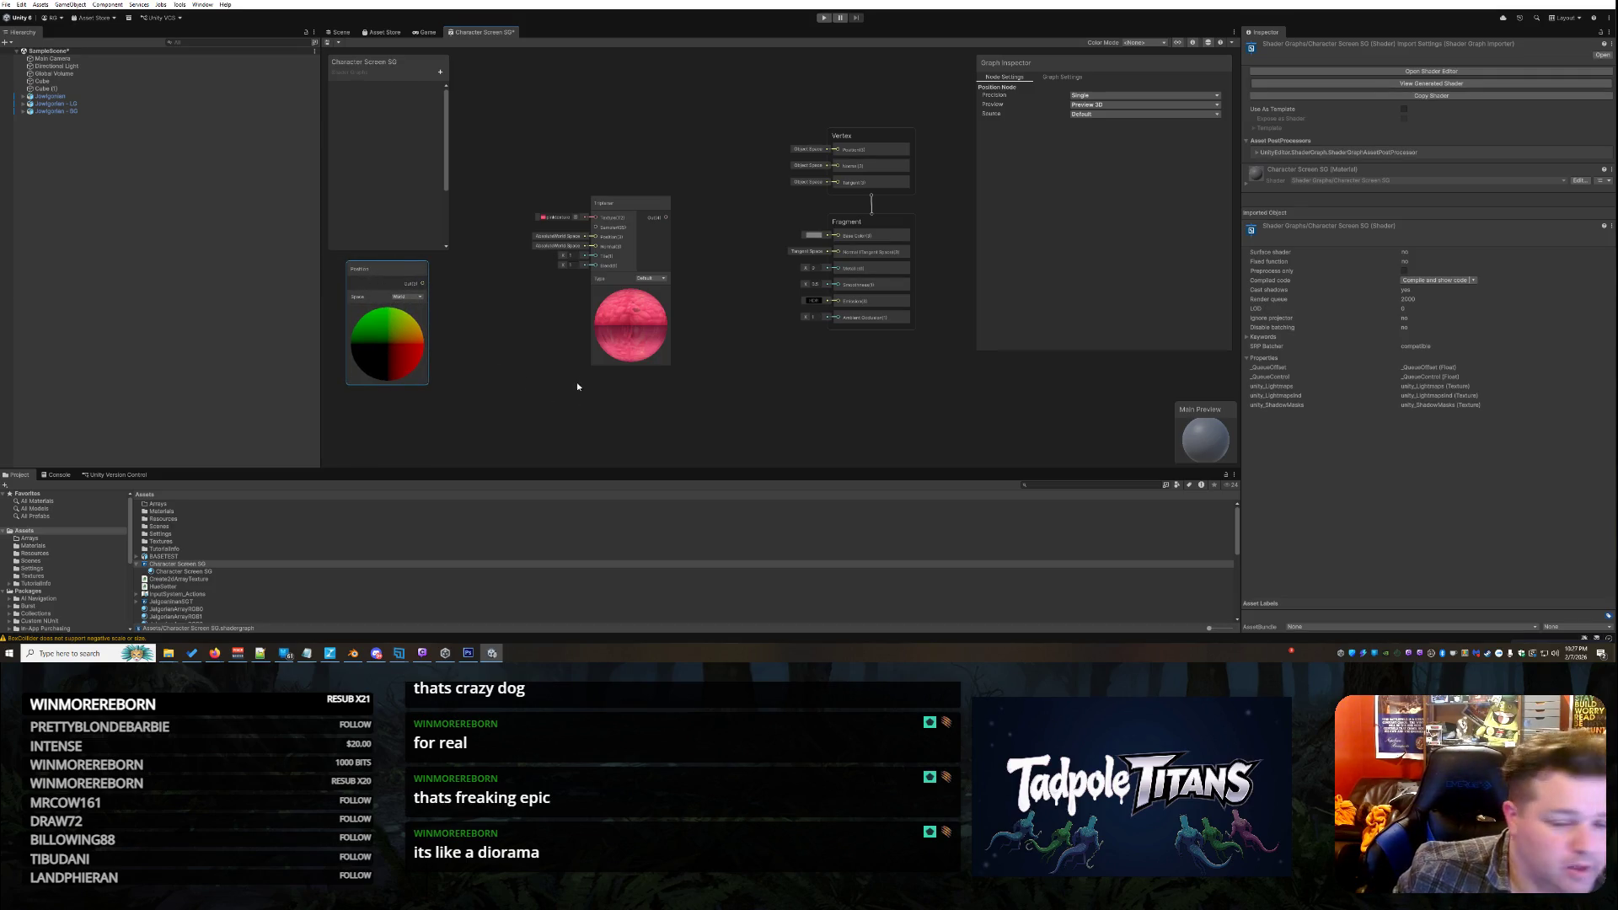
# Search the node list for 'normal', then close it without adding anything
pyautogui.rightClick(493, 368)
pyautogui.click(506, 372)
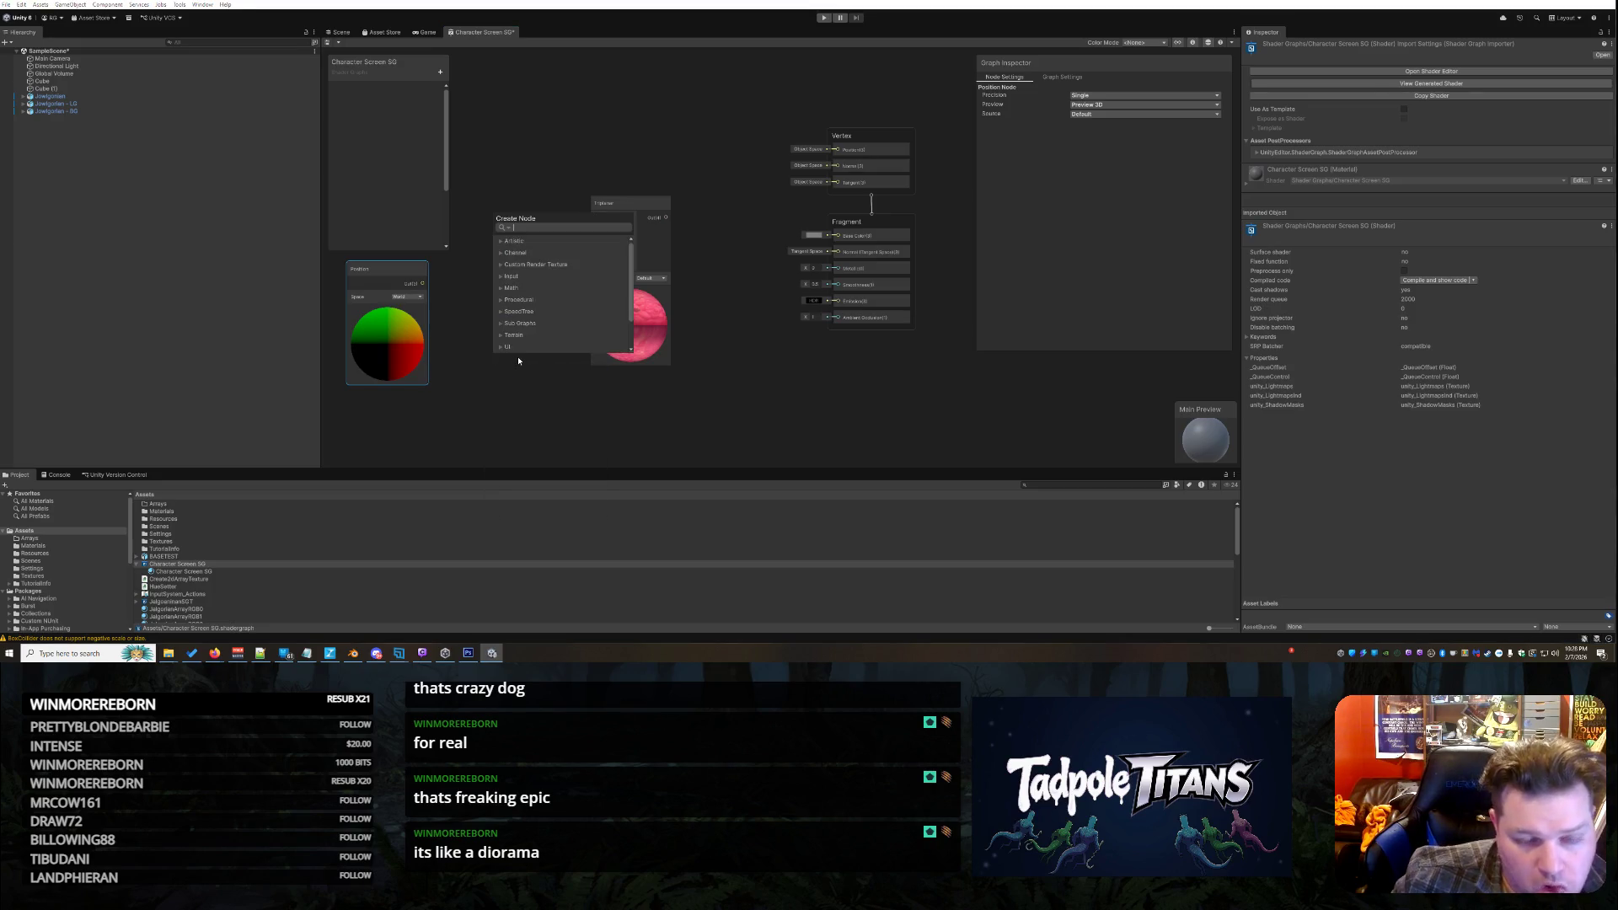
pyautogui.write('normal')
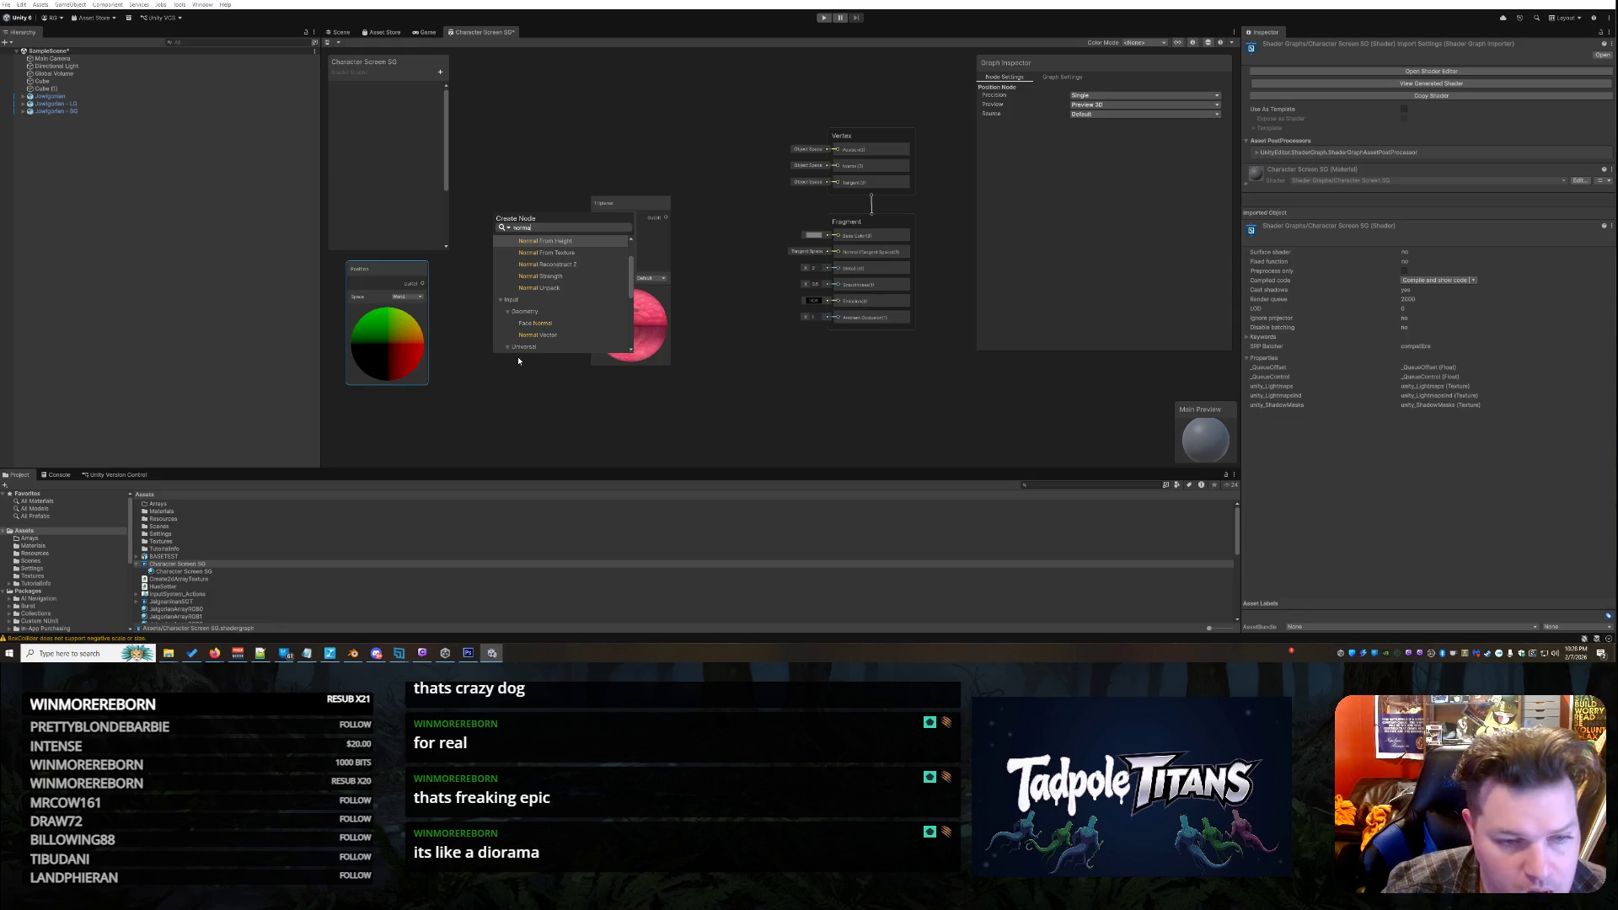
pyautogui.scroll(-3, 549, 305)
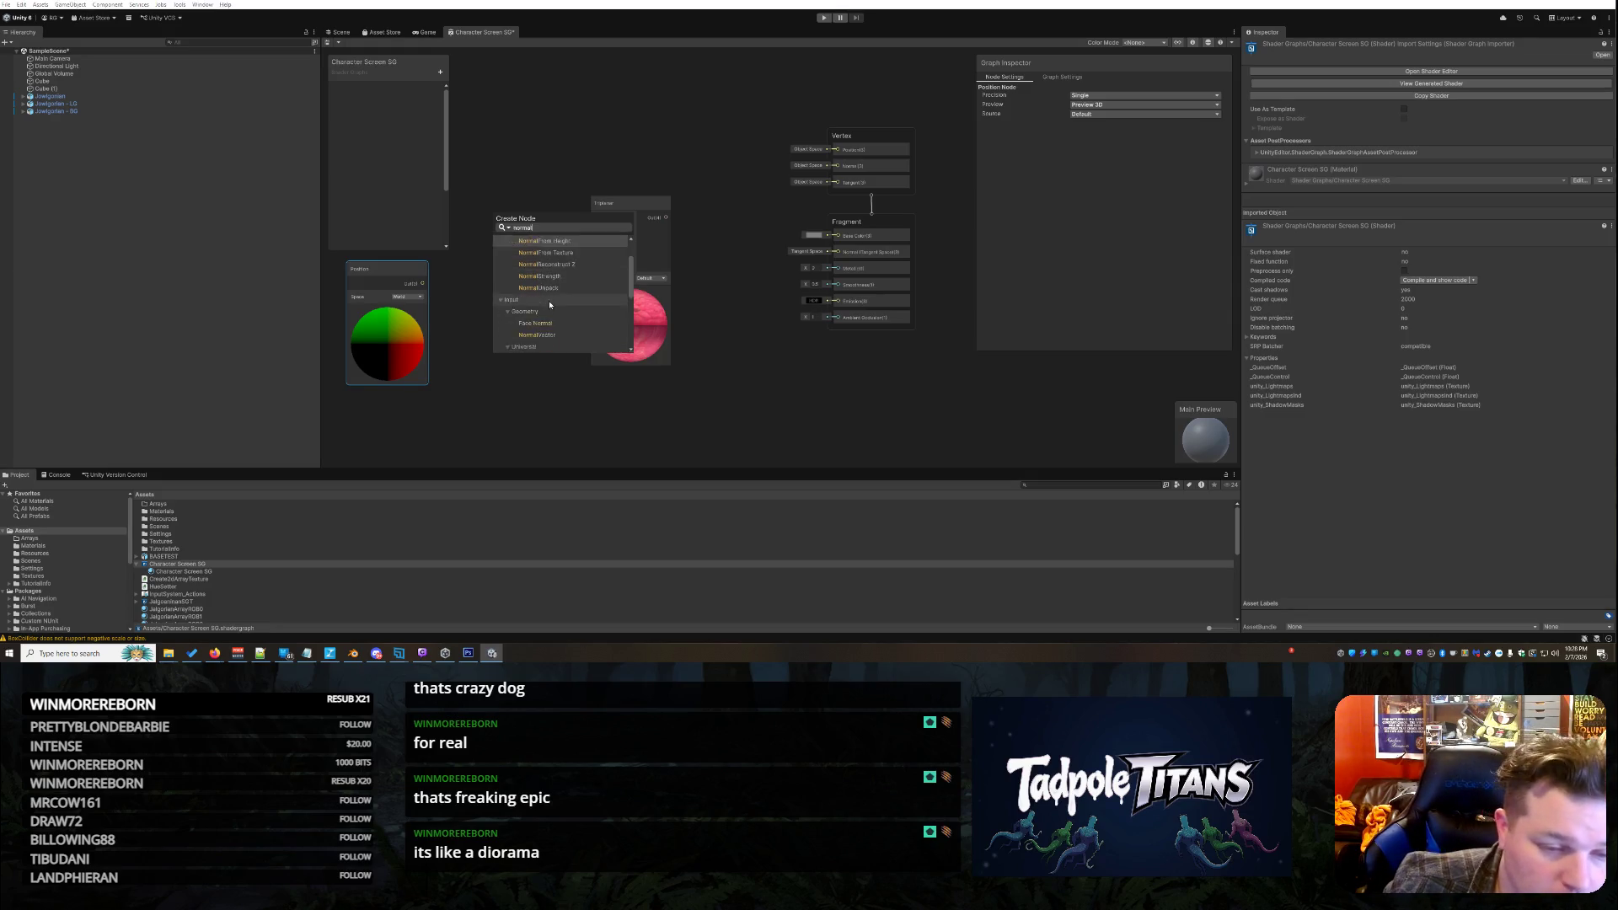
pyautogui.scroll(-4, 552, 305)
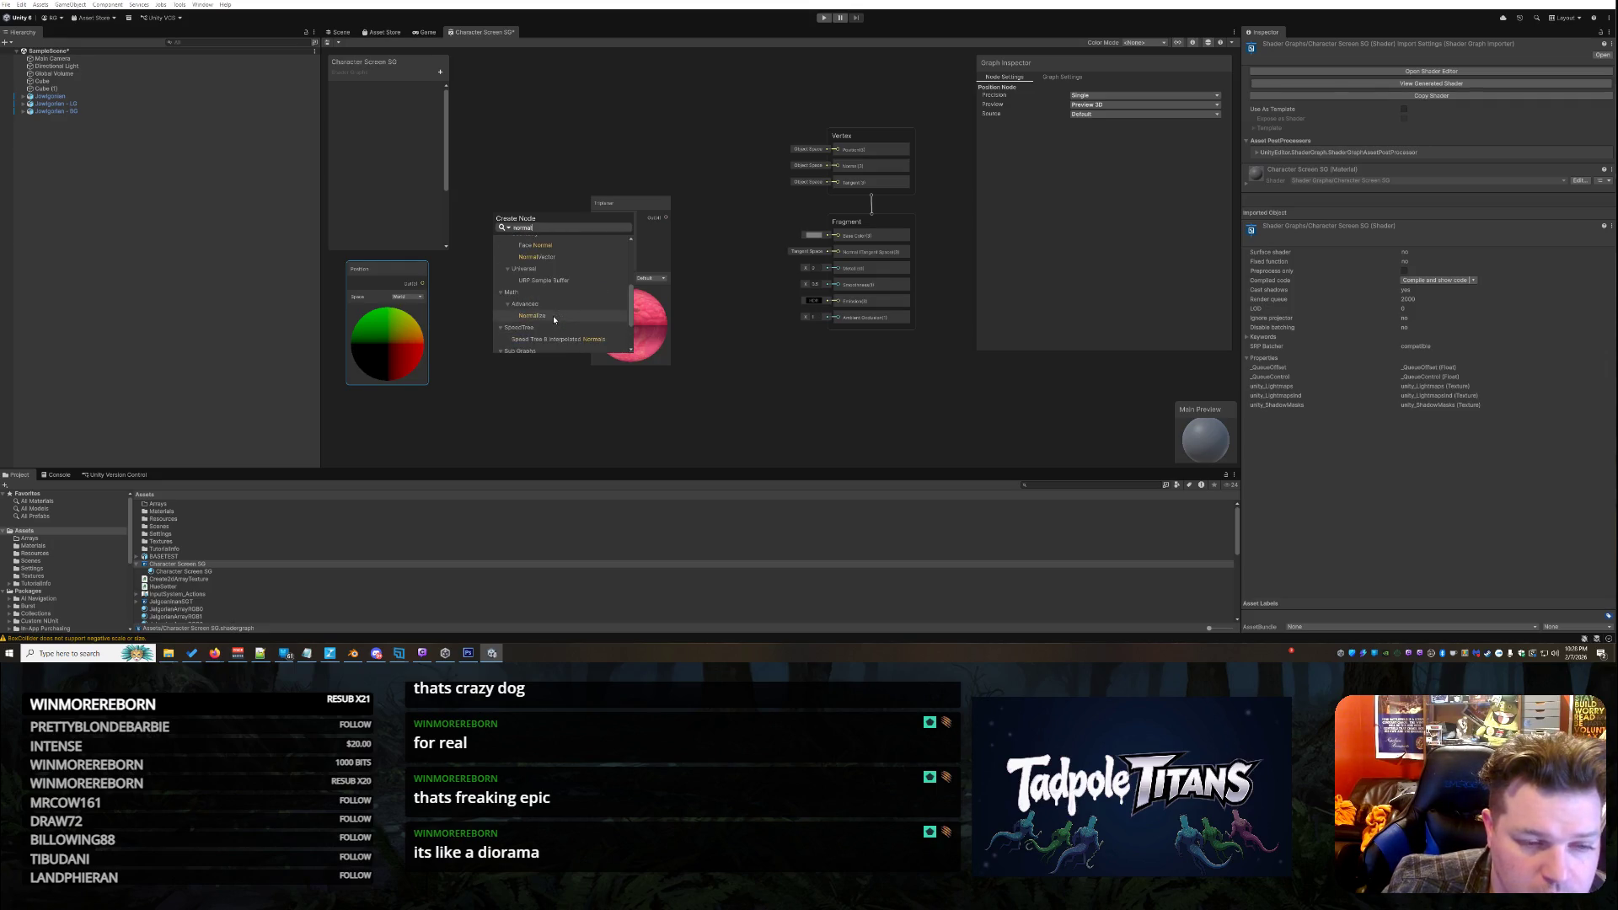
pyautogui.click(813, 435)
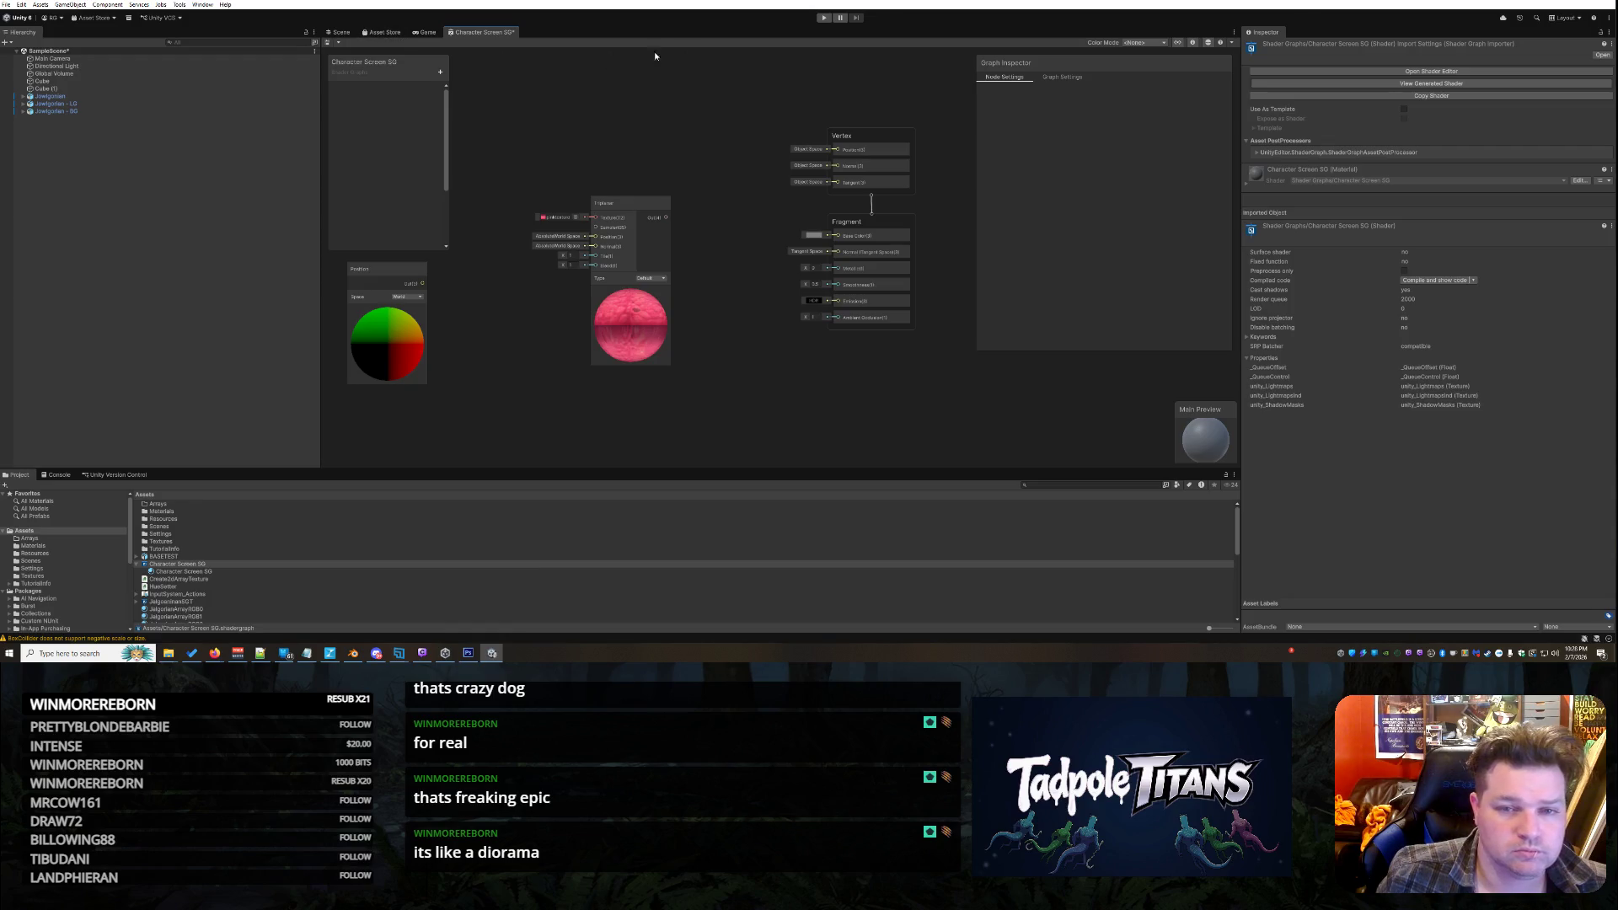
# Play the scene and orbit the Scene view in close on the animated characters
pyautogui.click(341, 32)
pyautogui.moveTo(844, 251); pyautogui.dragTo(920, 316)
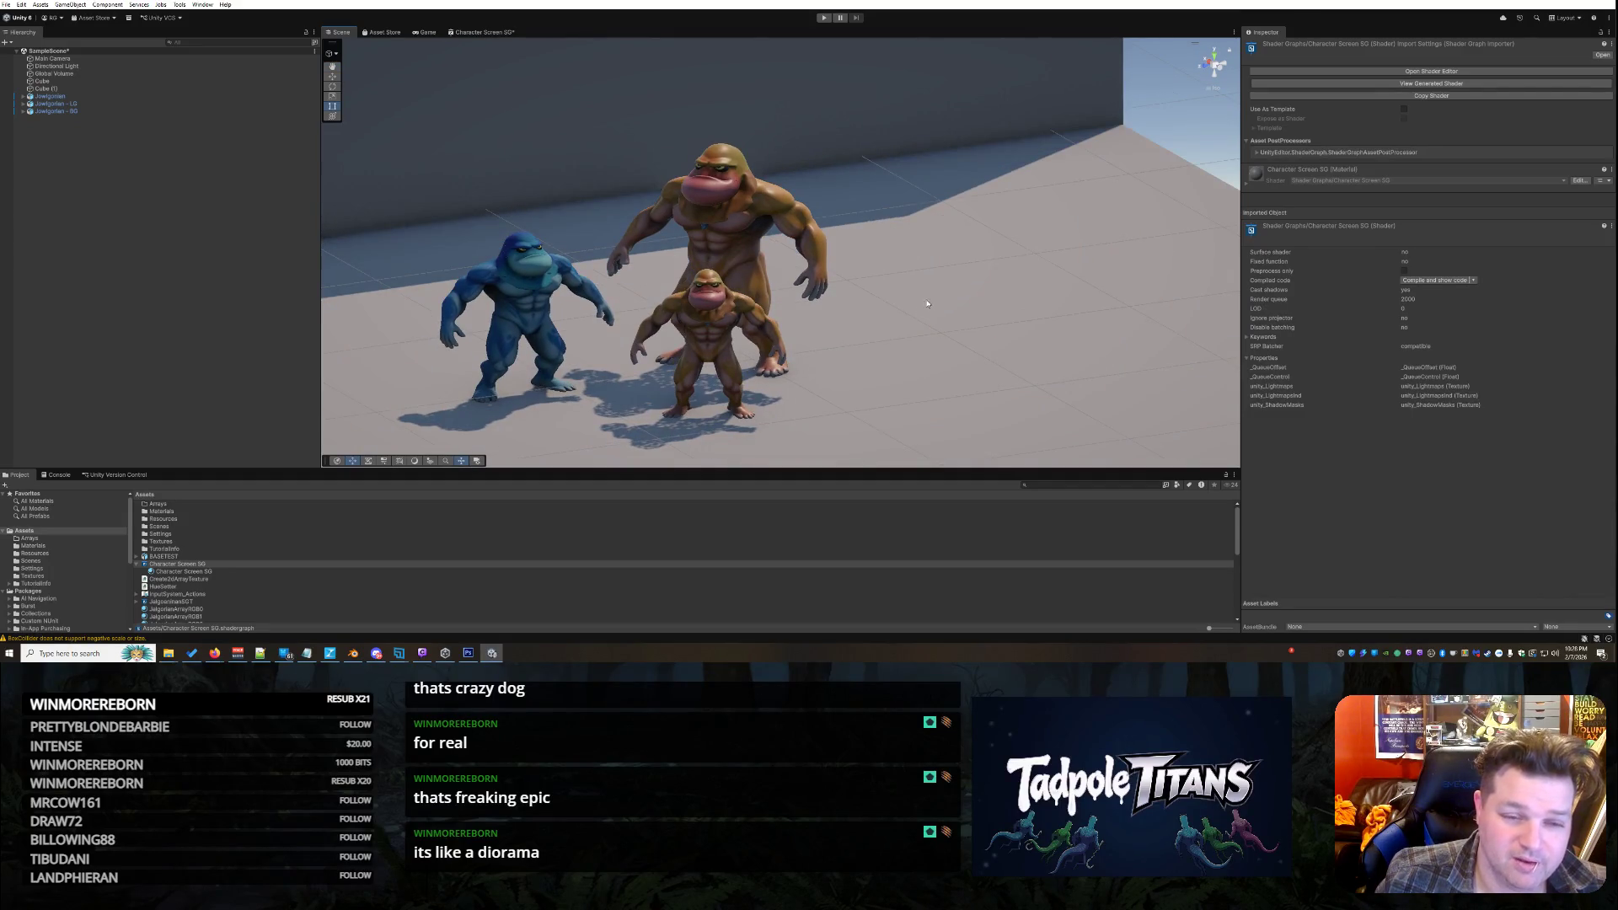
pyautogui.click(822, 18)
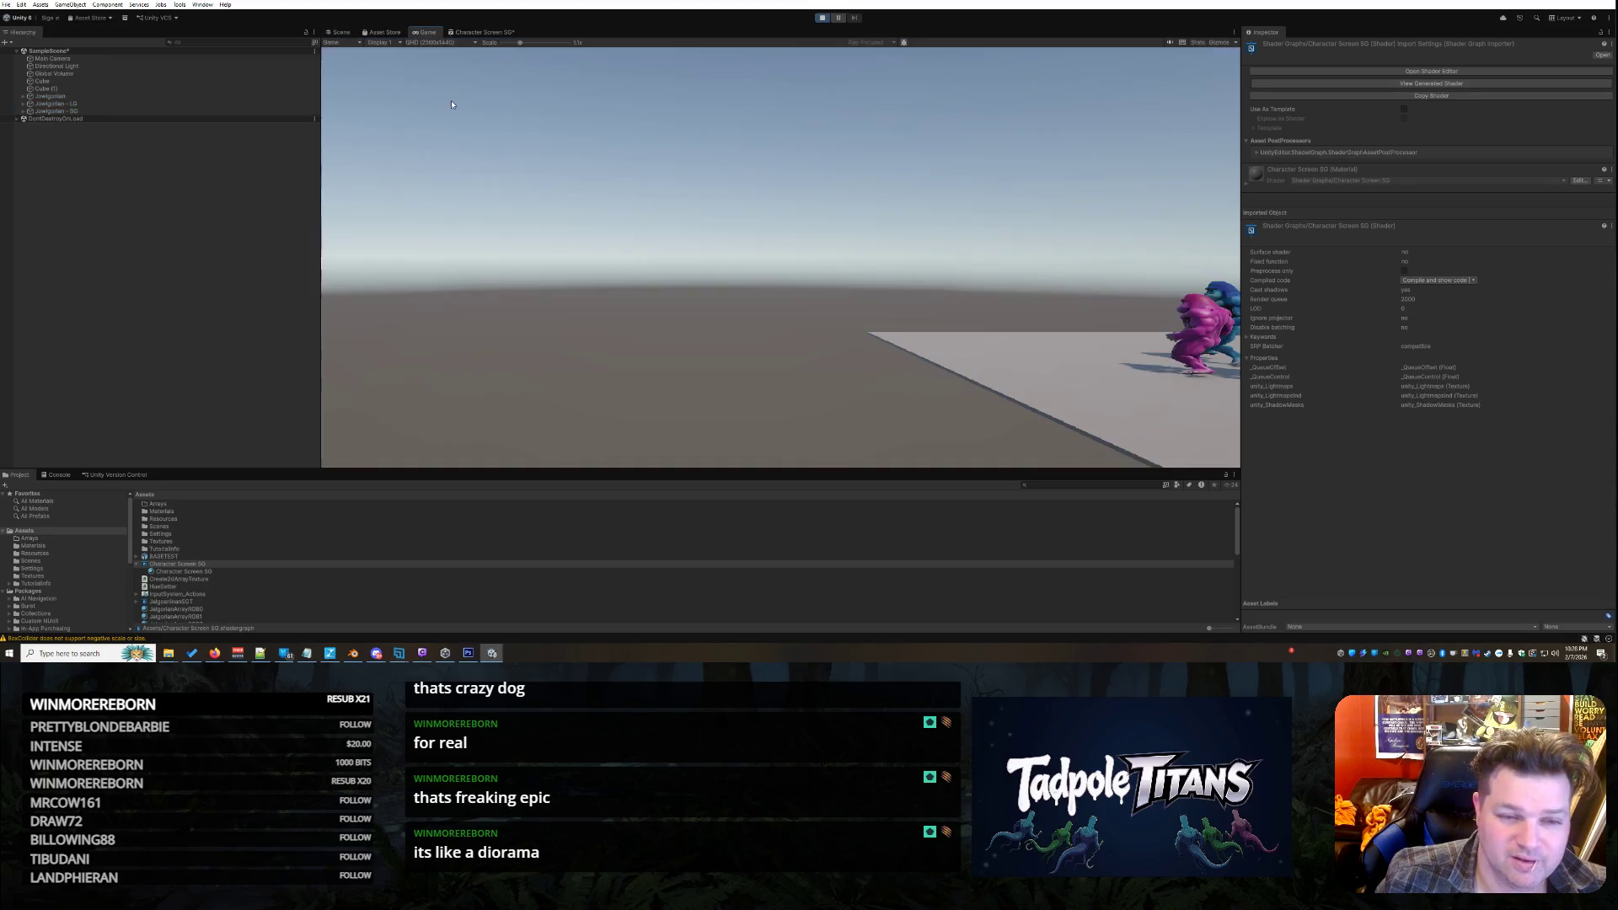
pyautogui.click(338, 34)
pyautogui.moveTo(826, 286); pyautogui.dragTo(904, 313)
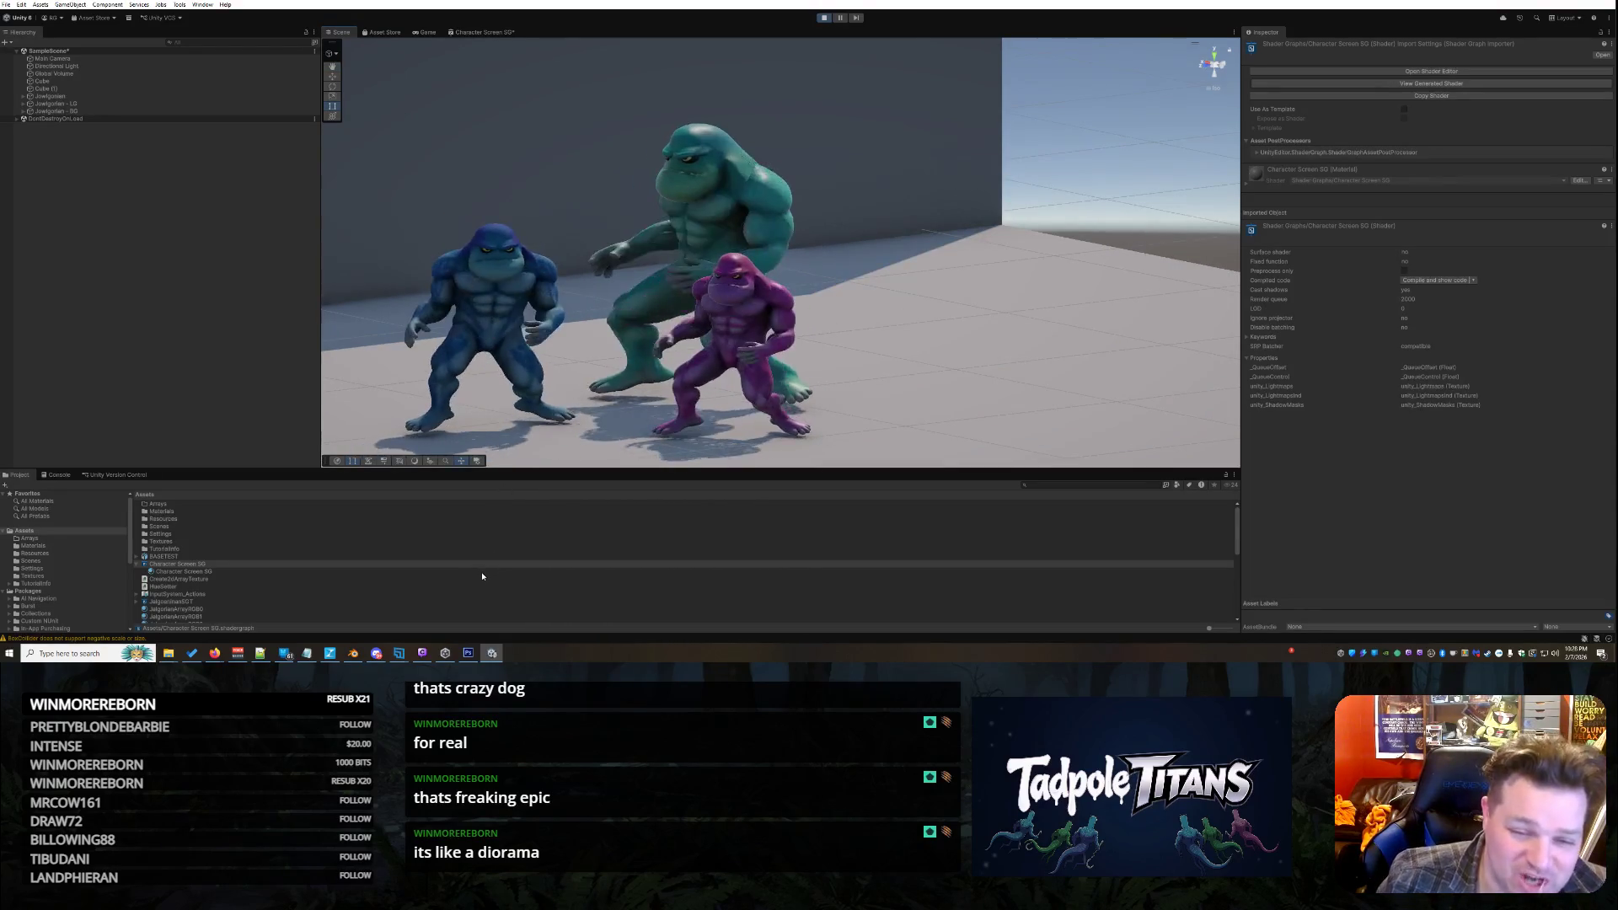
pyautogui.click(470, 655)
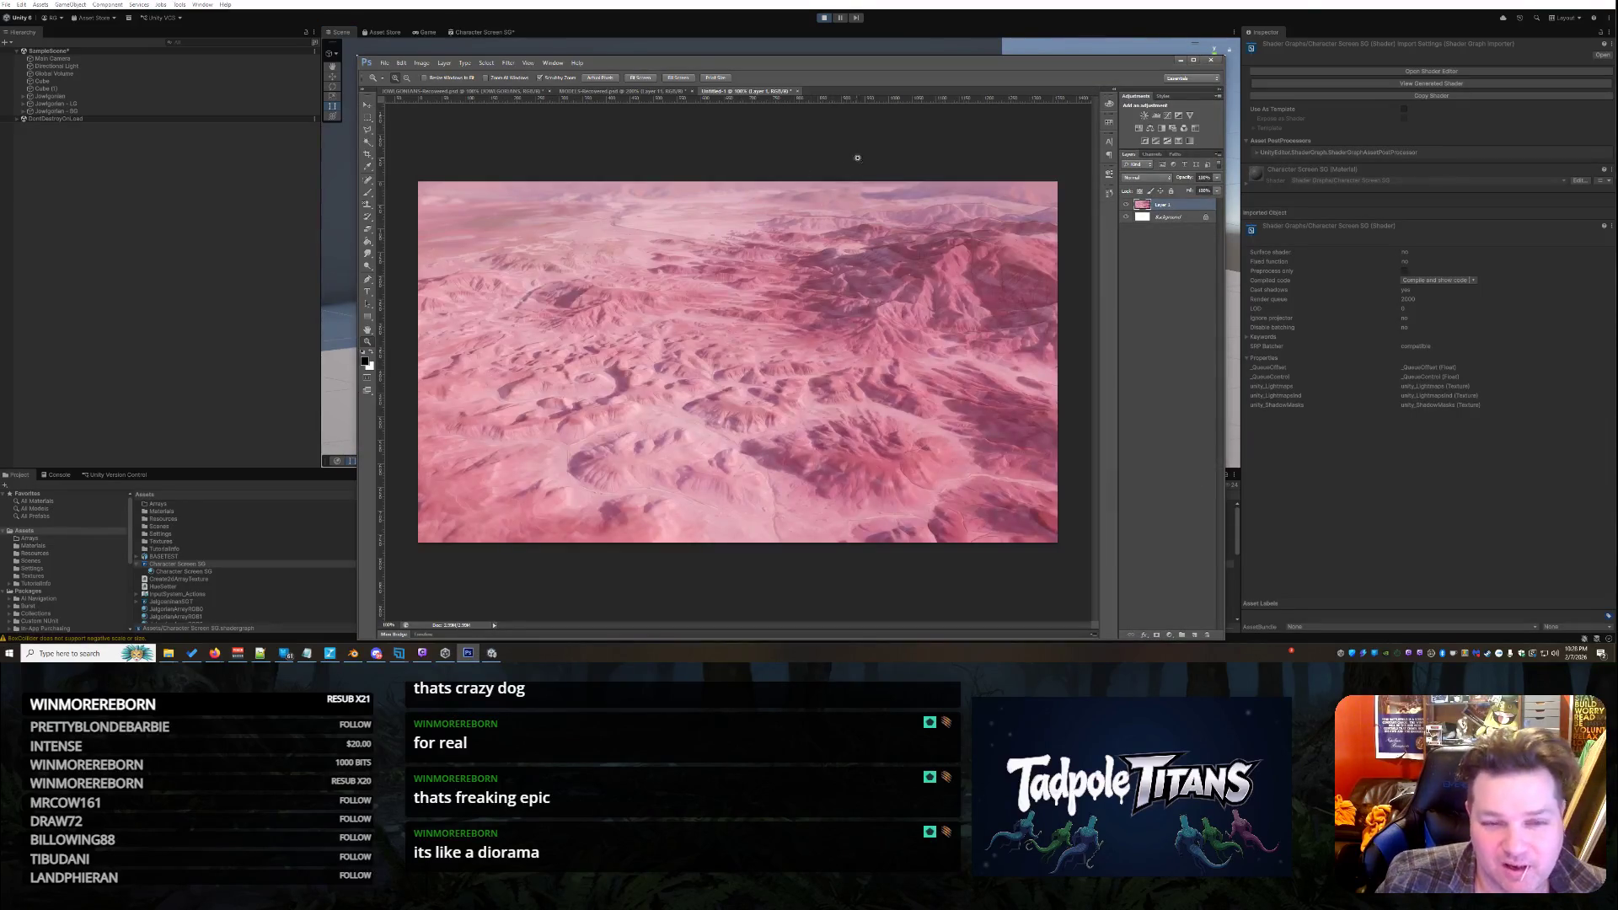
# In MODELS-Recovered.psd, show the BODY1 layer and zoom out to the whole image
pyautogui.click(472, 91)
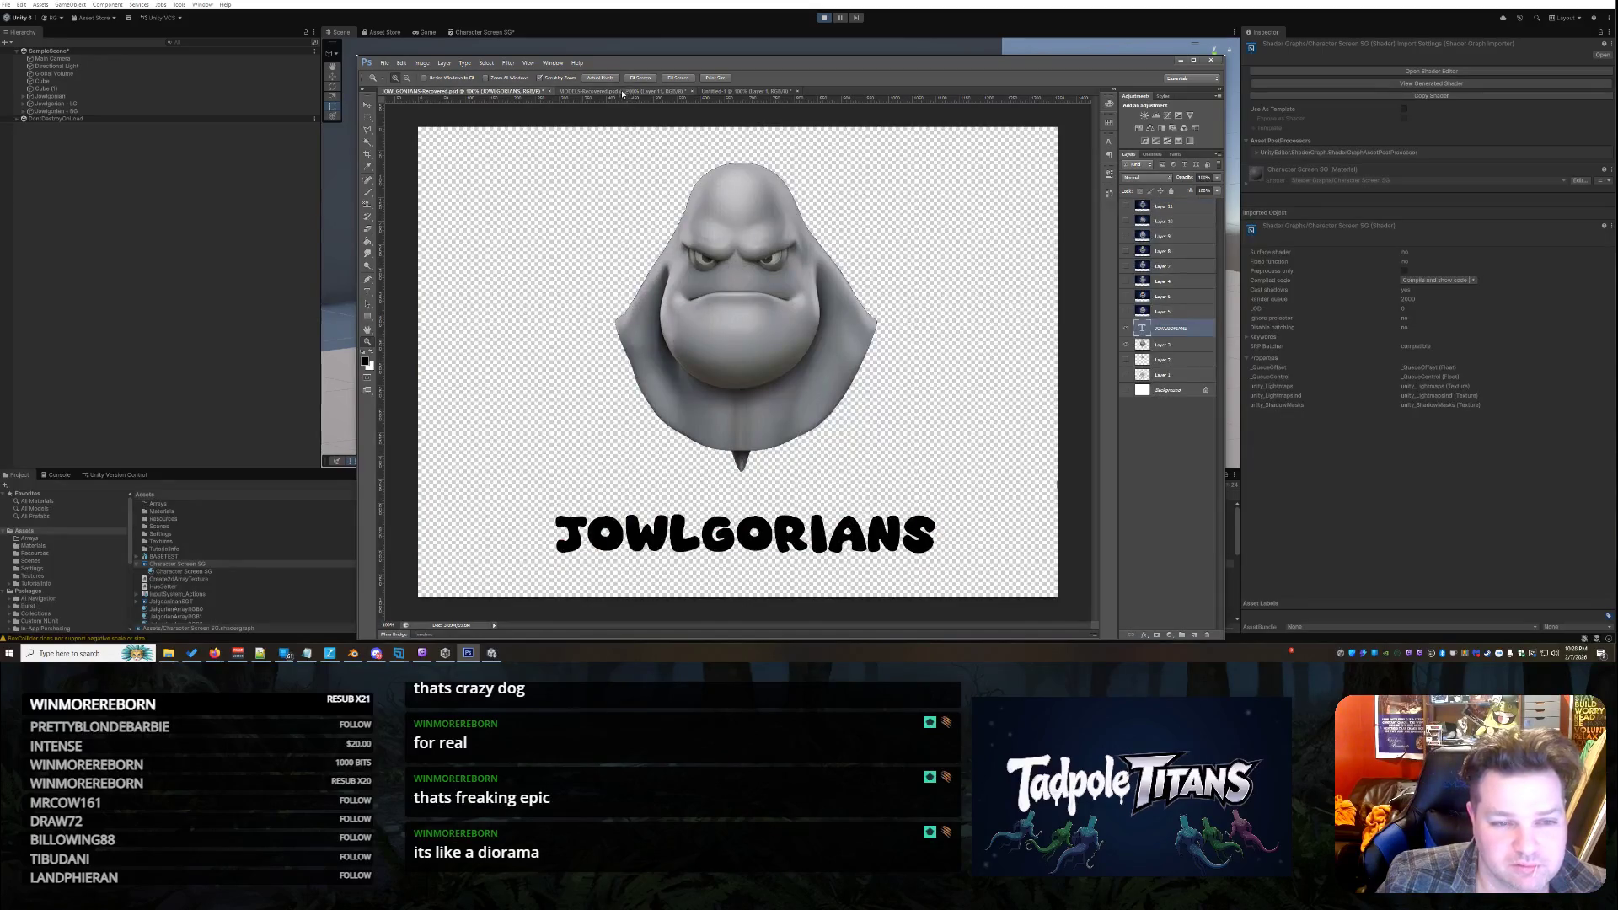
pyautogui.click(624, 92)
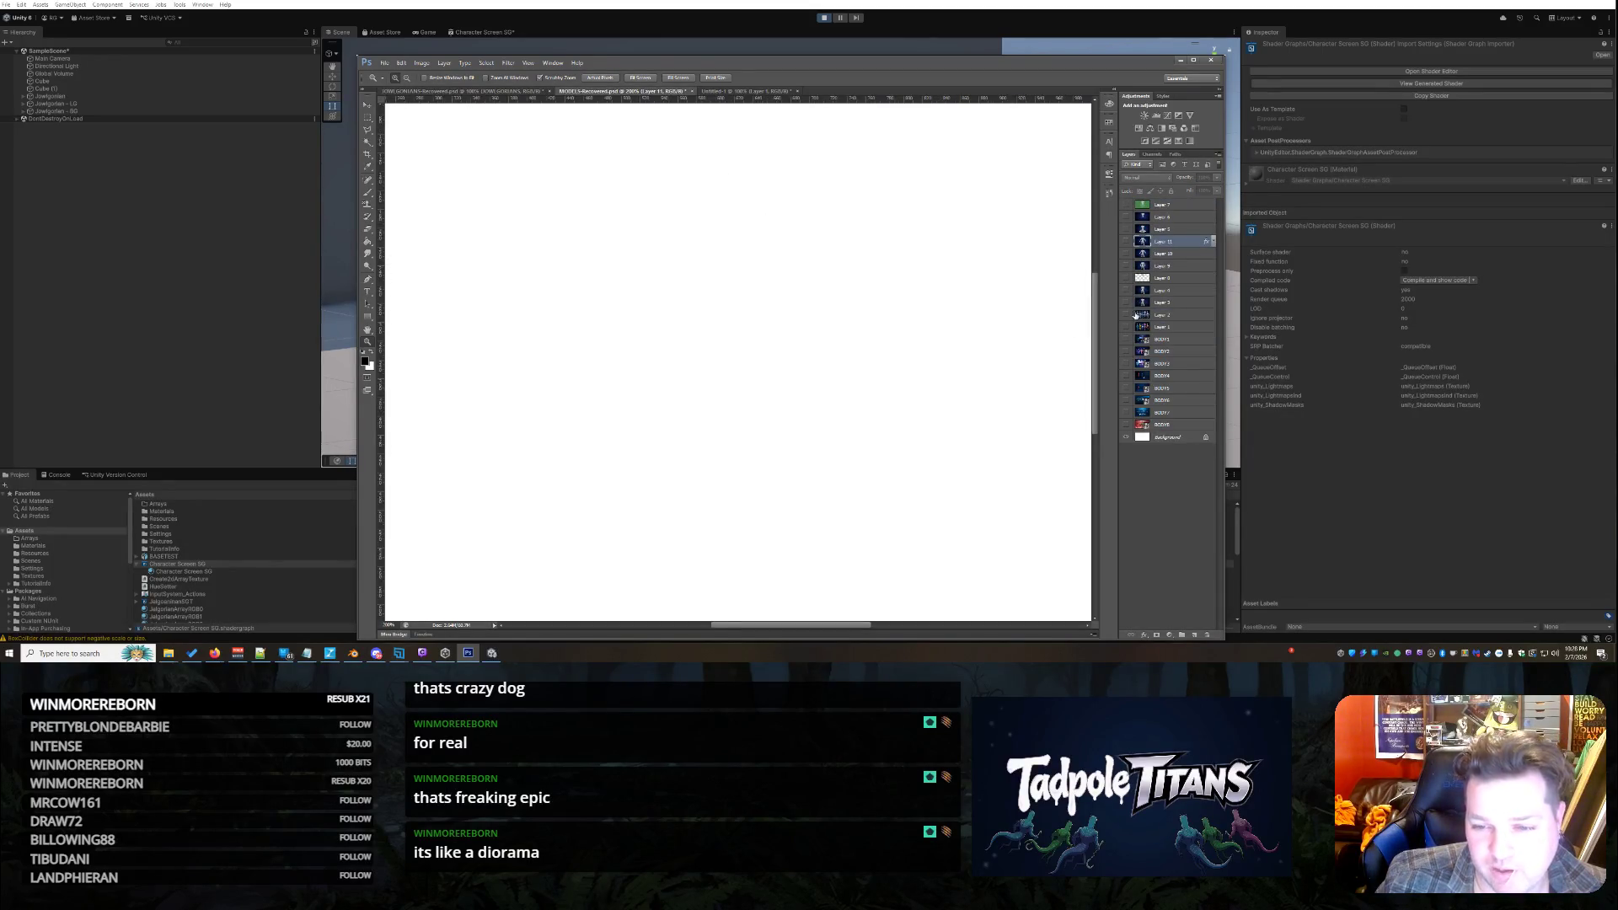
pyautogui.click(1127, 339)
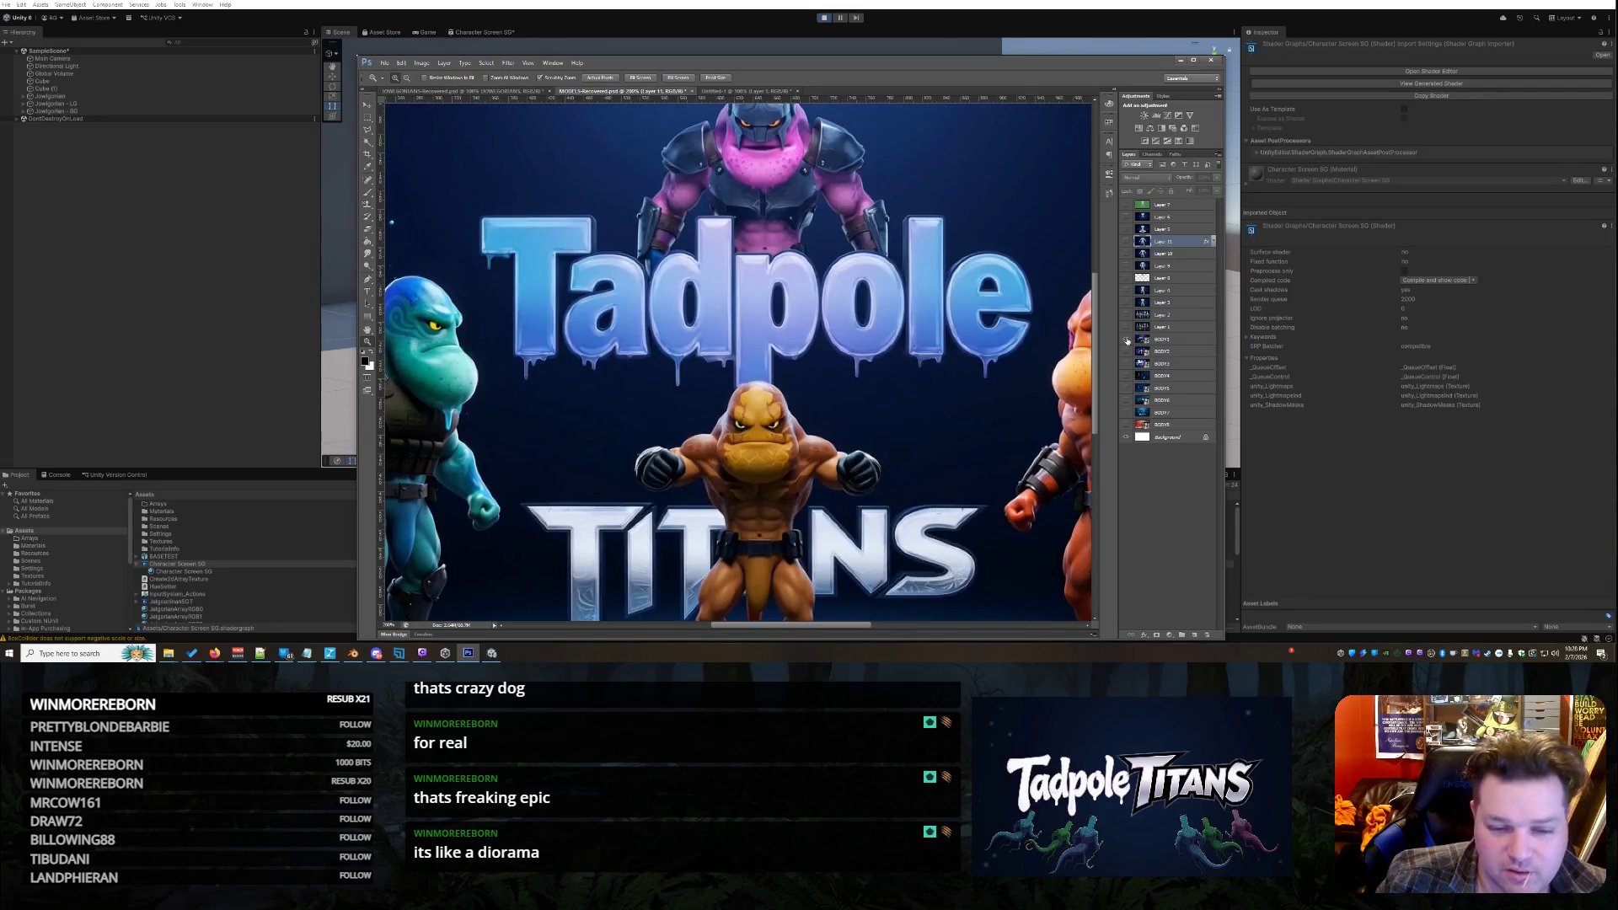
pyautogui.scroll(-3, 804, 364)
pyautogui.rightClick(768, 354)
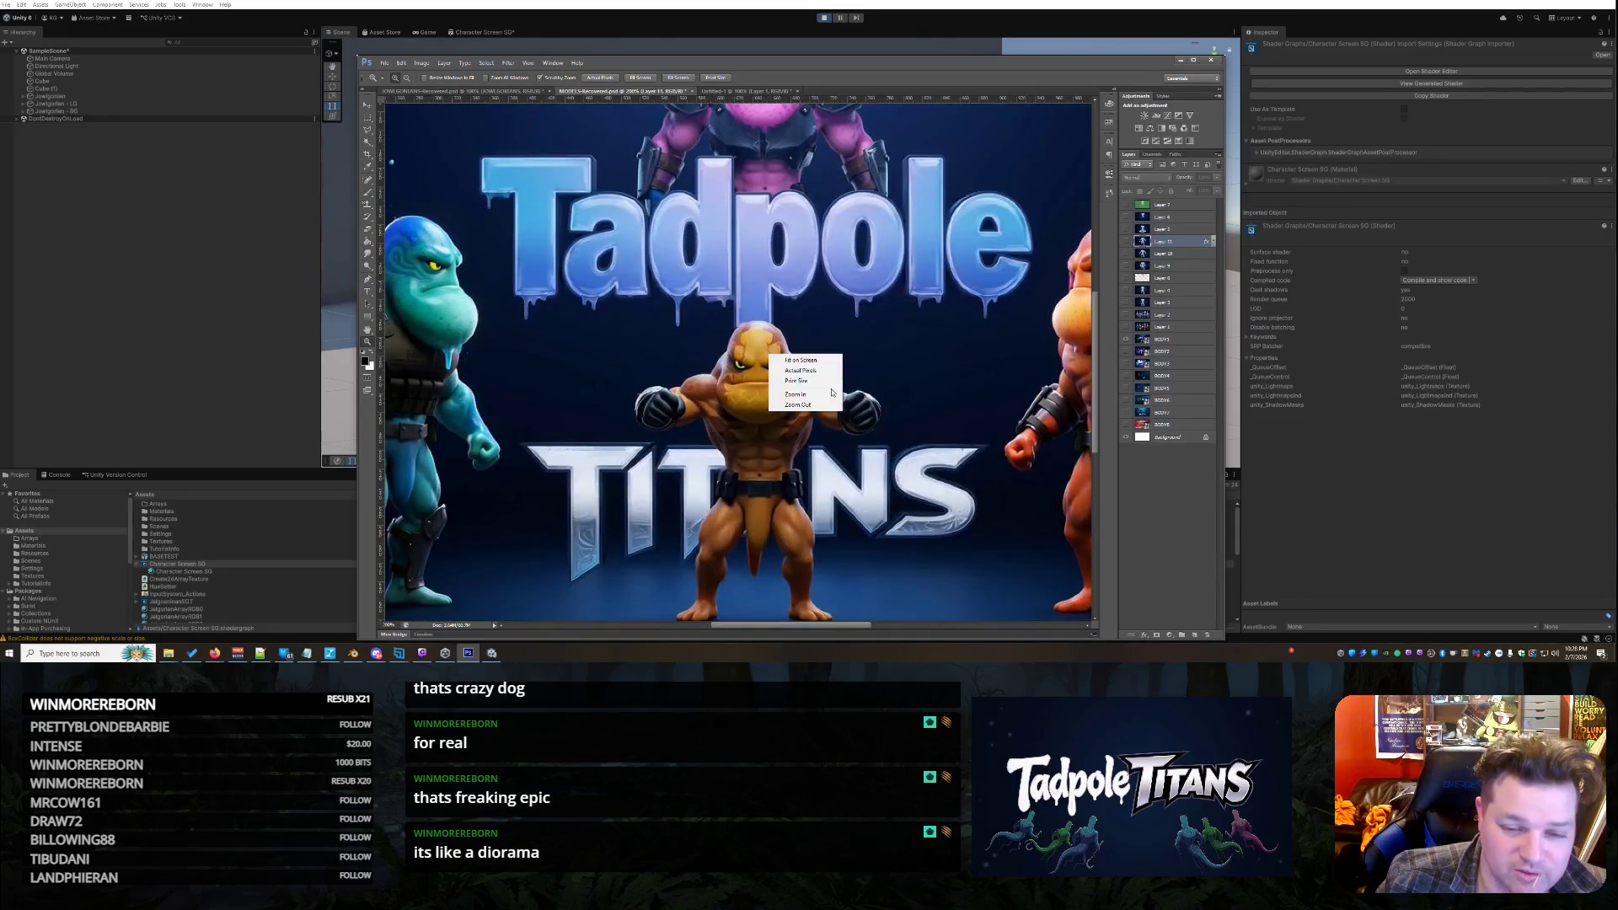
pyautogui.click(829, 405)
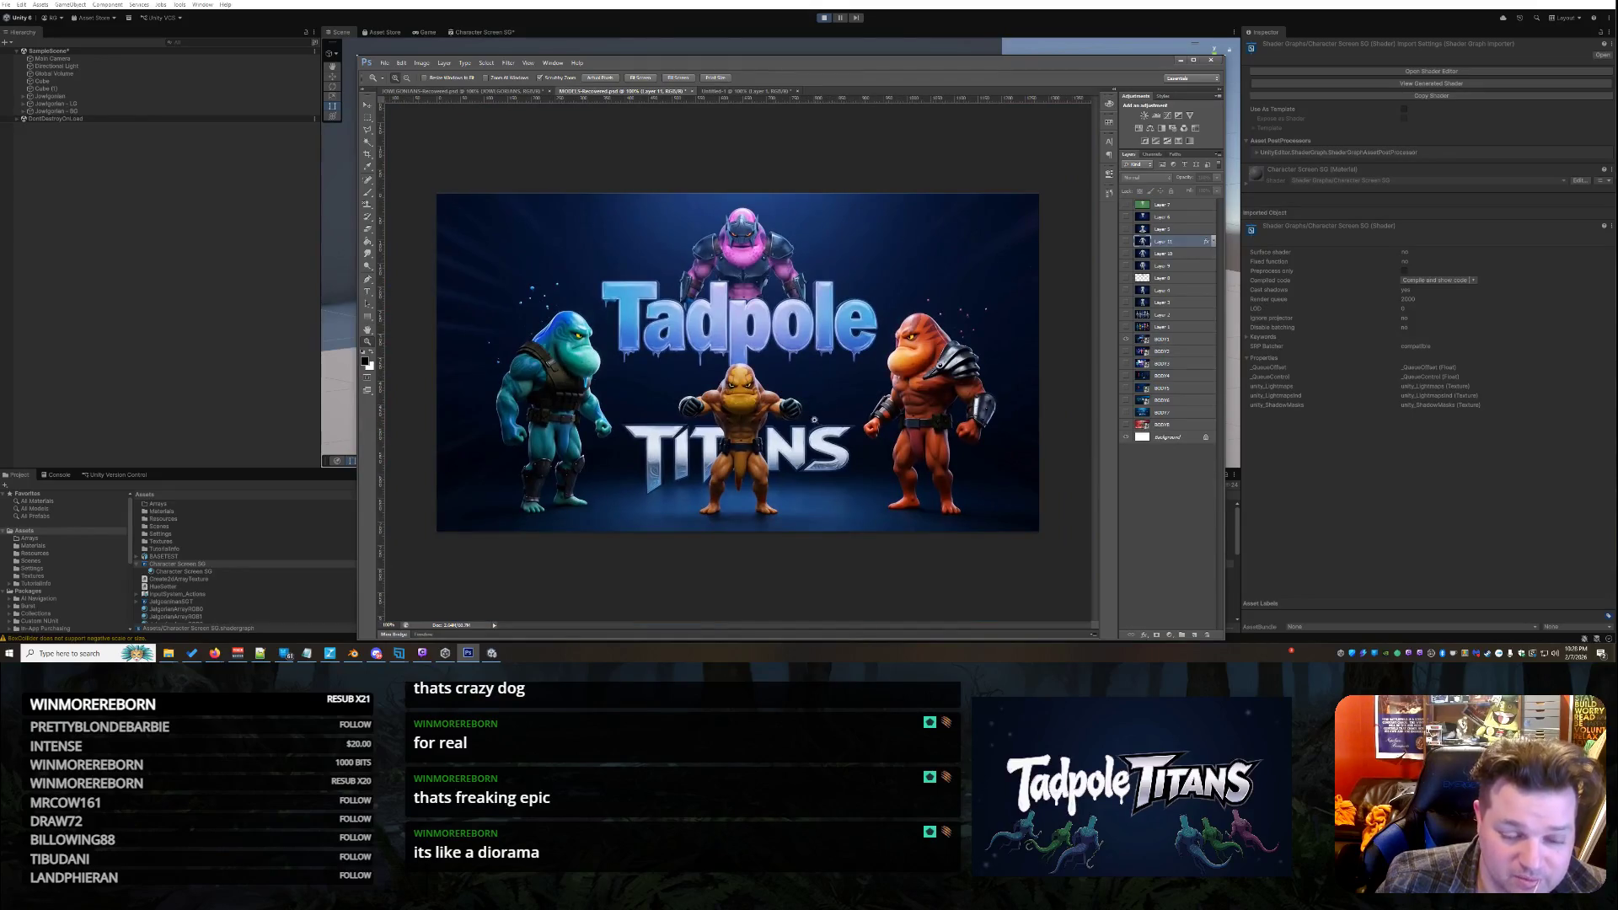
# Show layers BODY2 through BODY6 one at a time to review each Tadpole Titans version
pyautogui.click(1126, 339)
pyautogui.click(1125, 351)
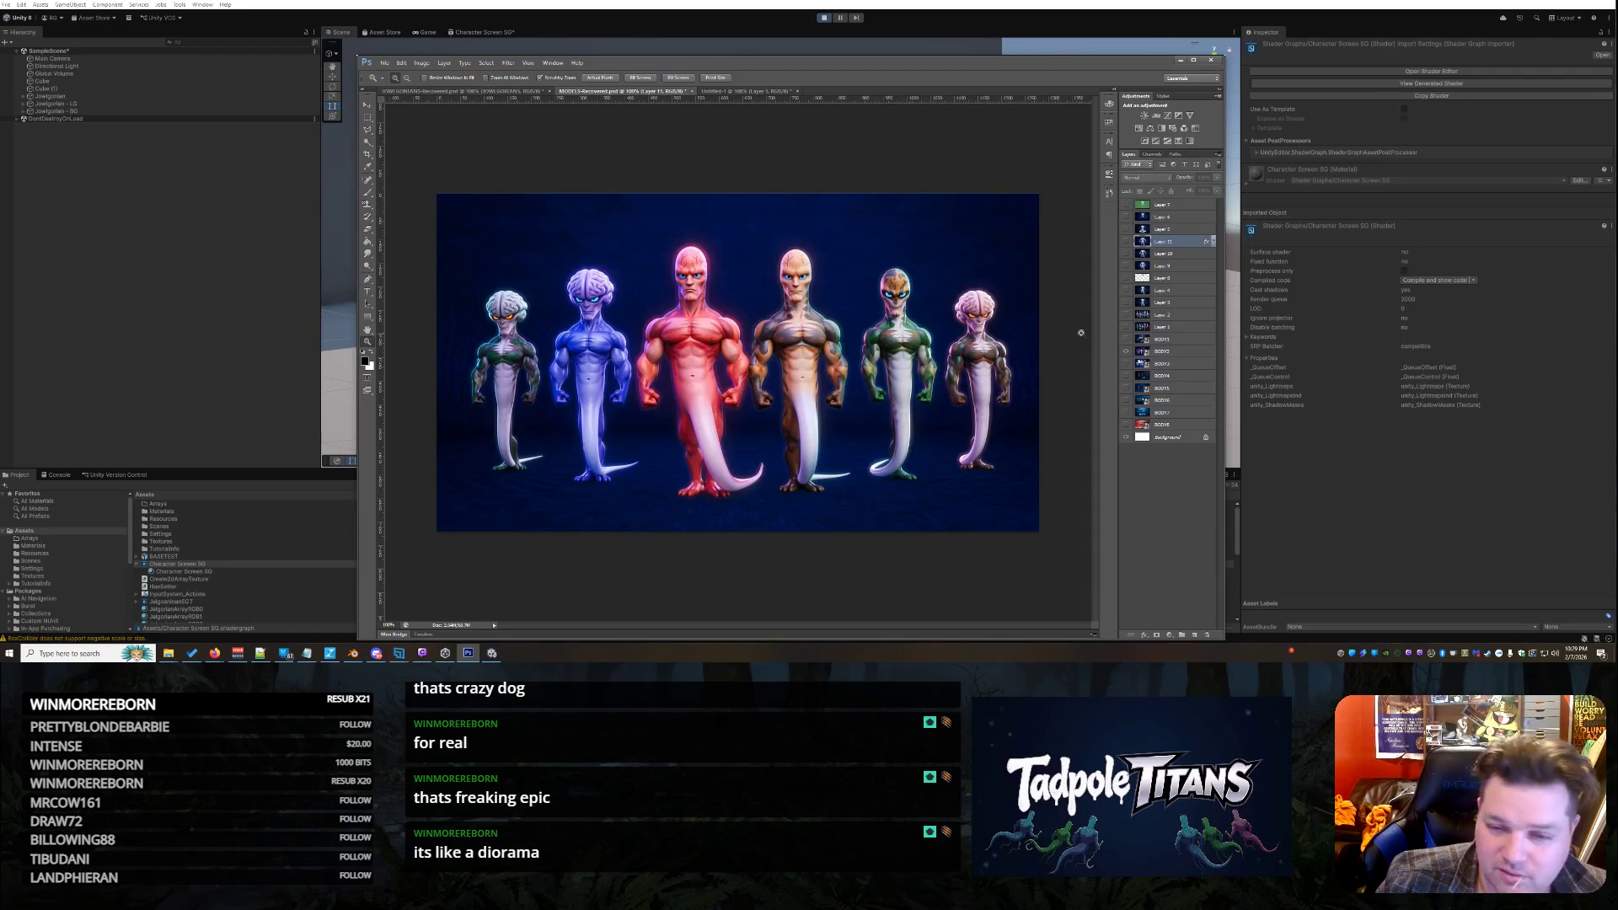
pyautogui.click(1127, 352)
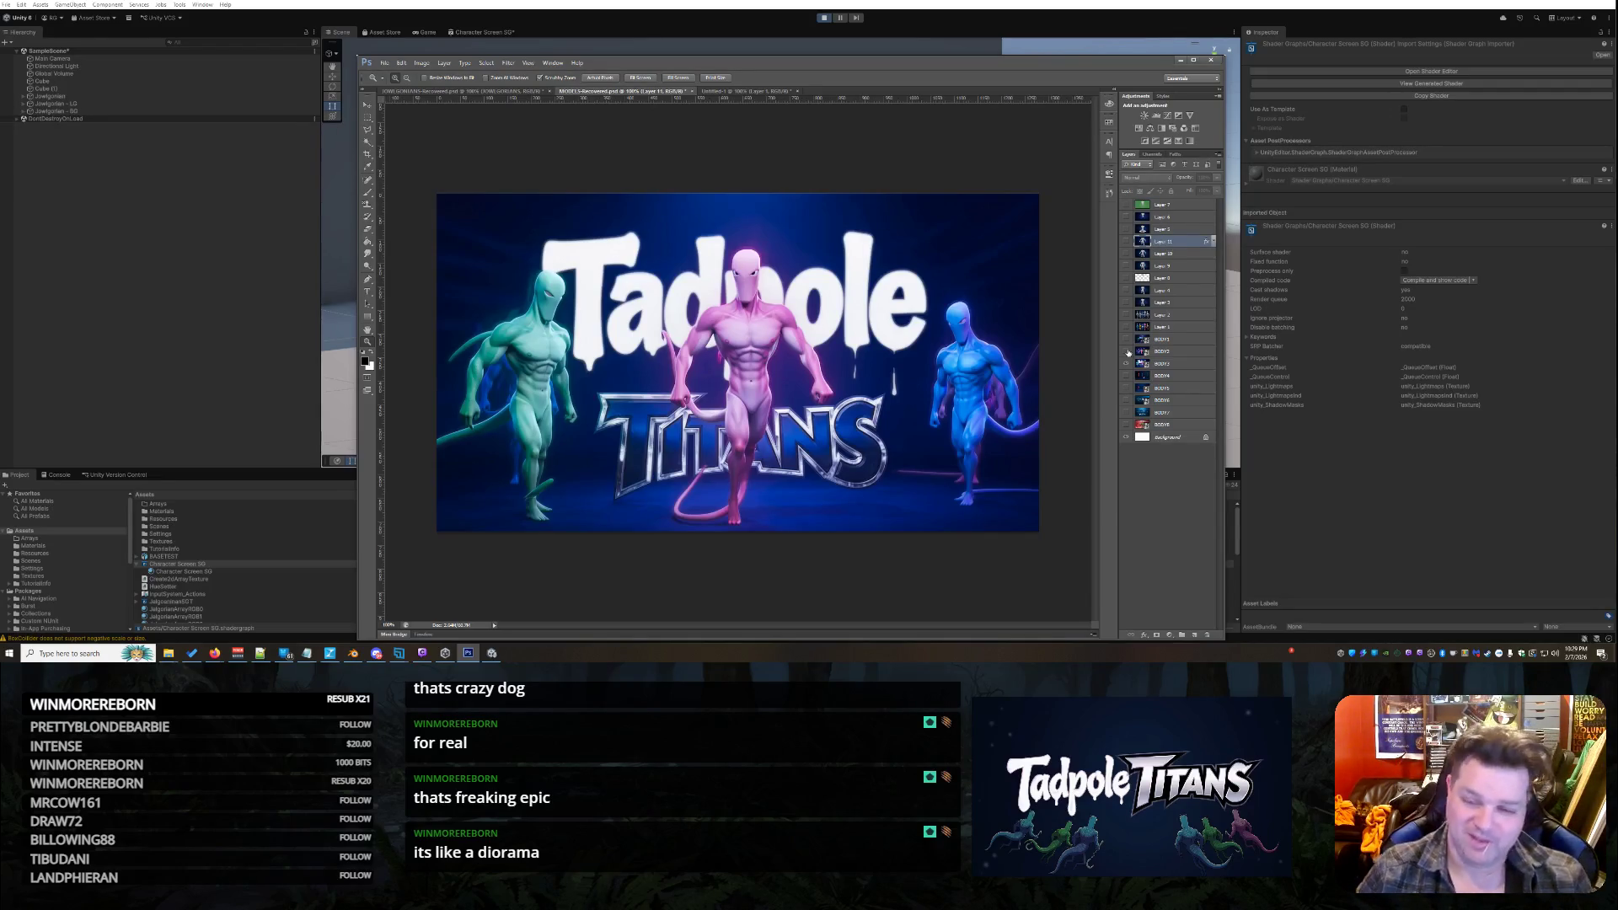
pyautogui.click(1126, 365)
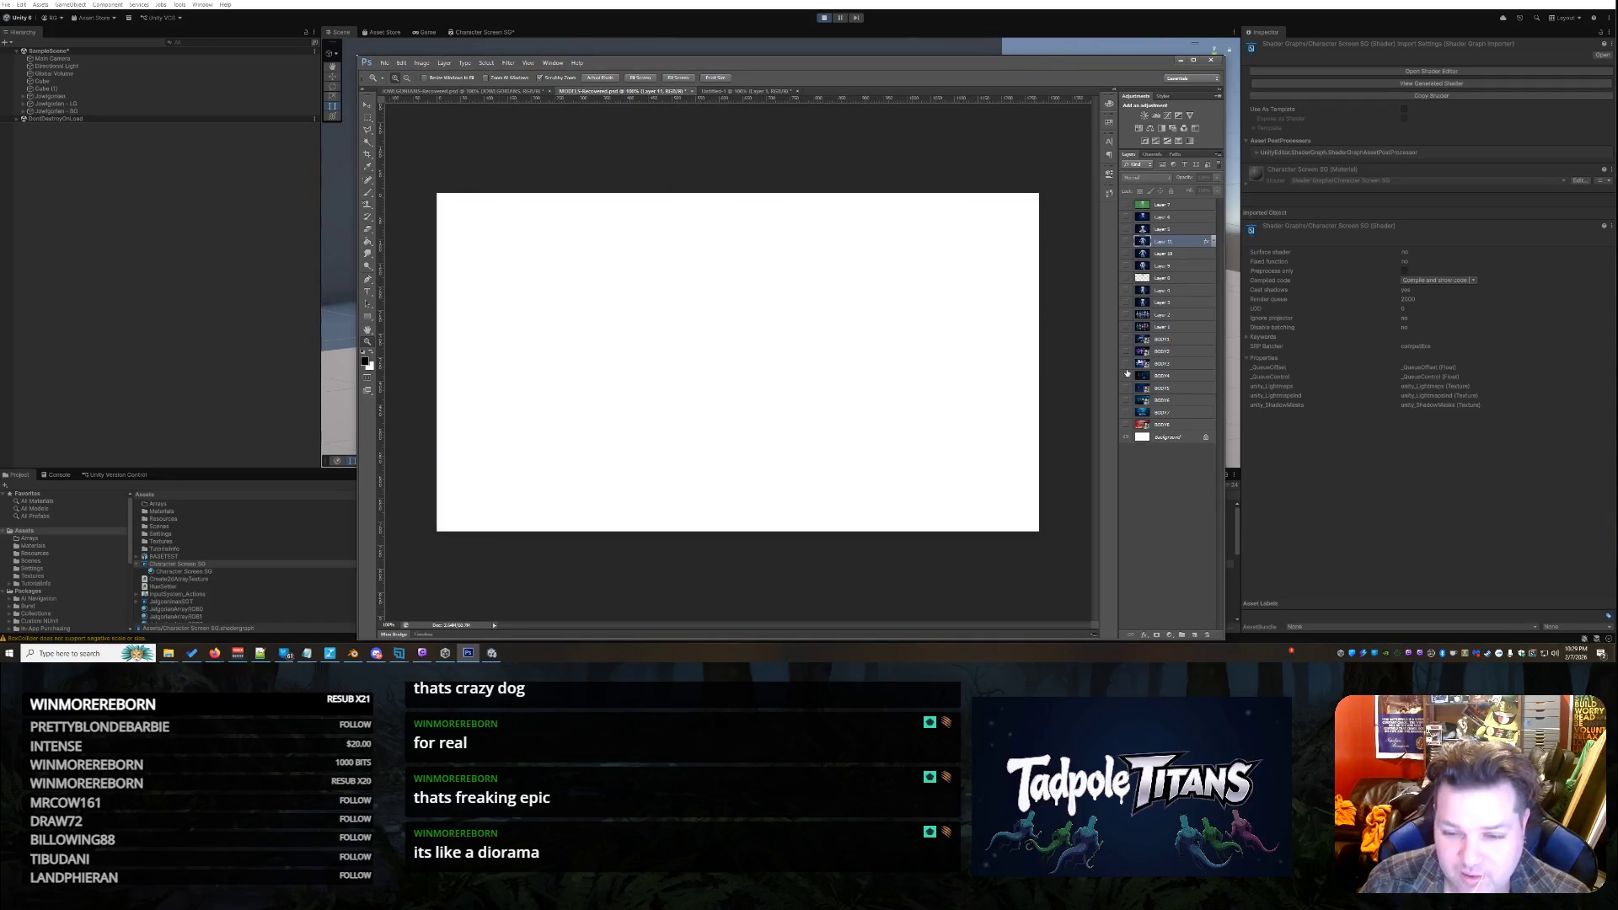
pyautogui.click(1127, 376)
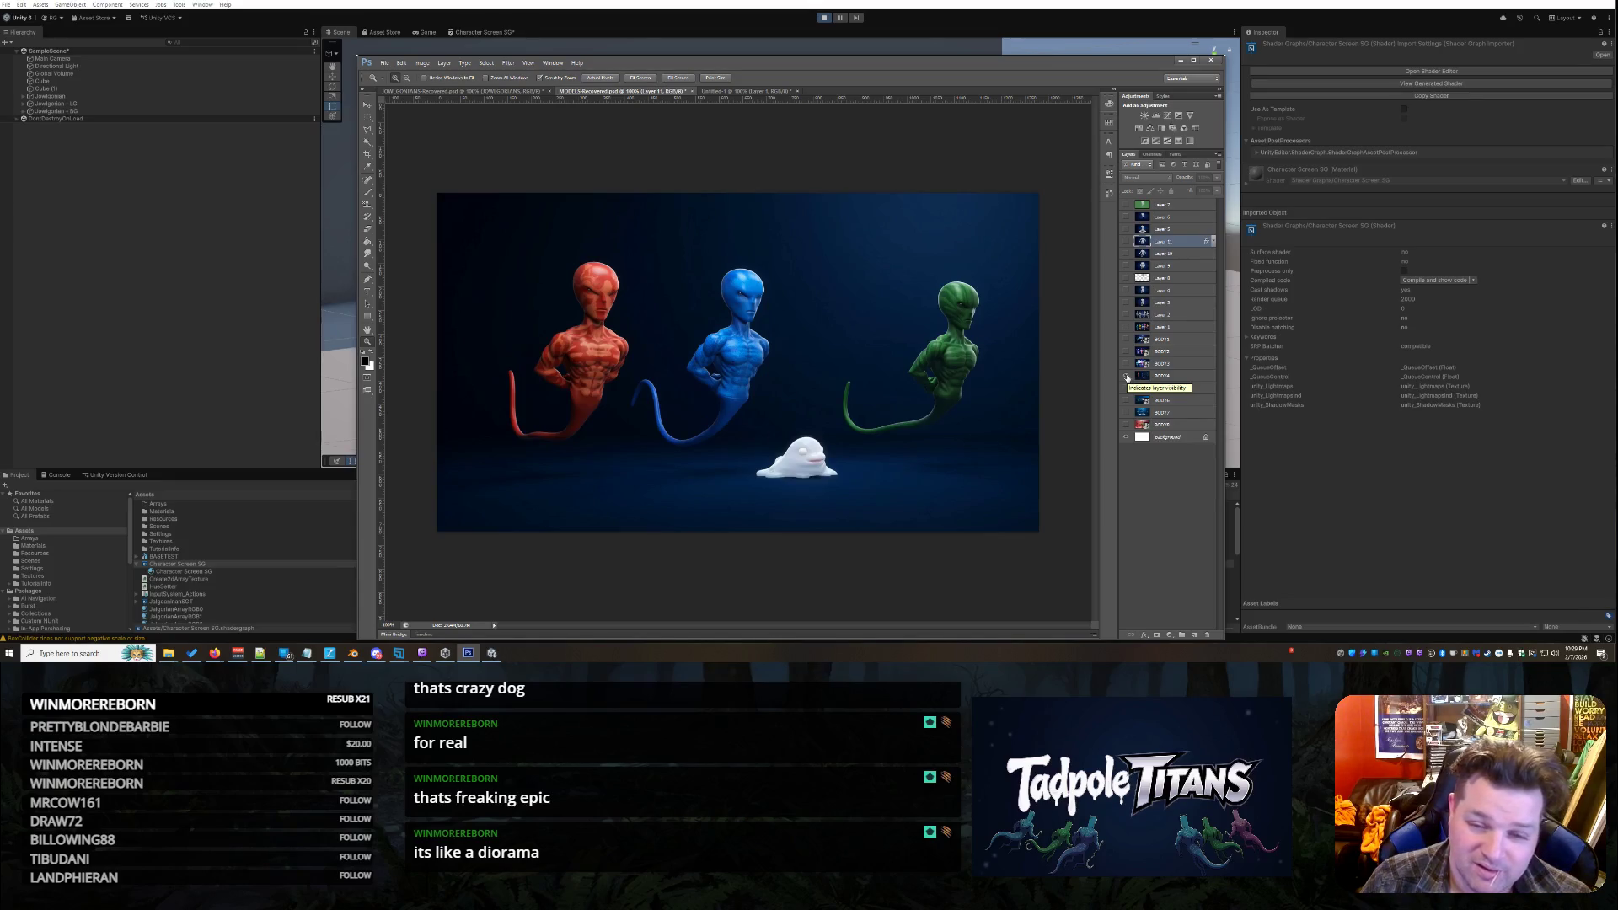
pyautogui.click(1127, 375)
pyautogui.click(1127, 389)
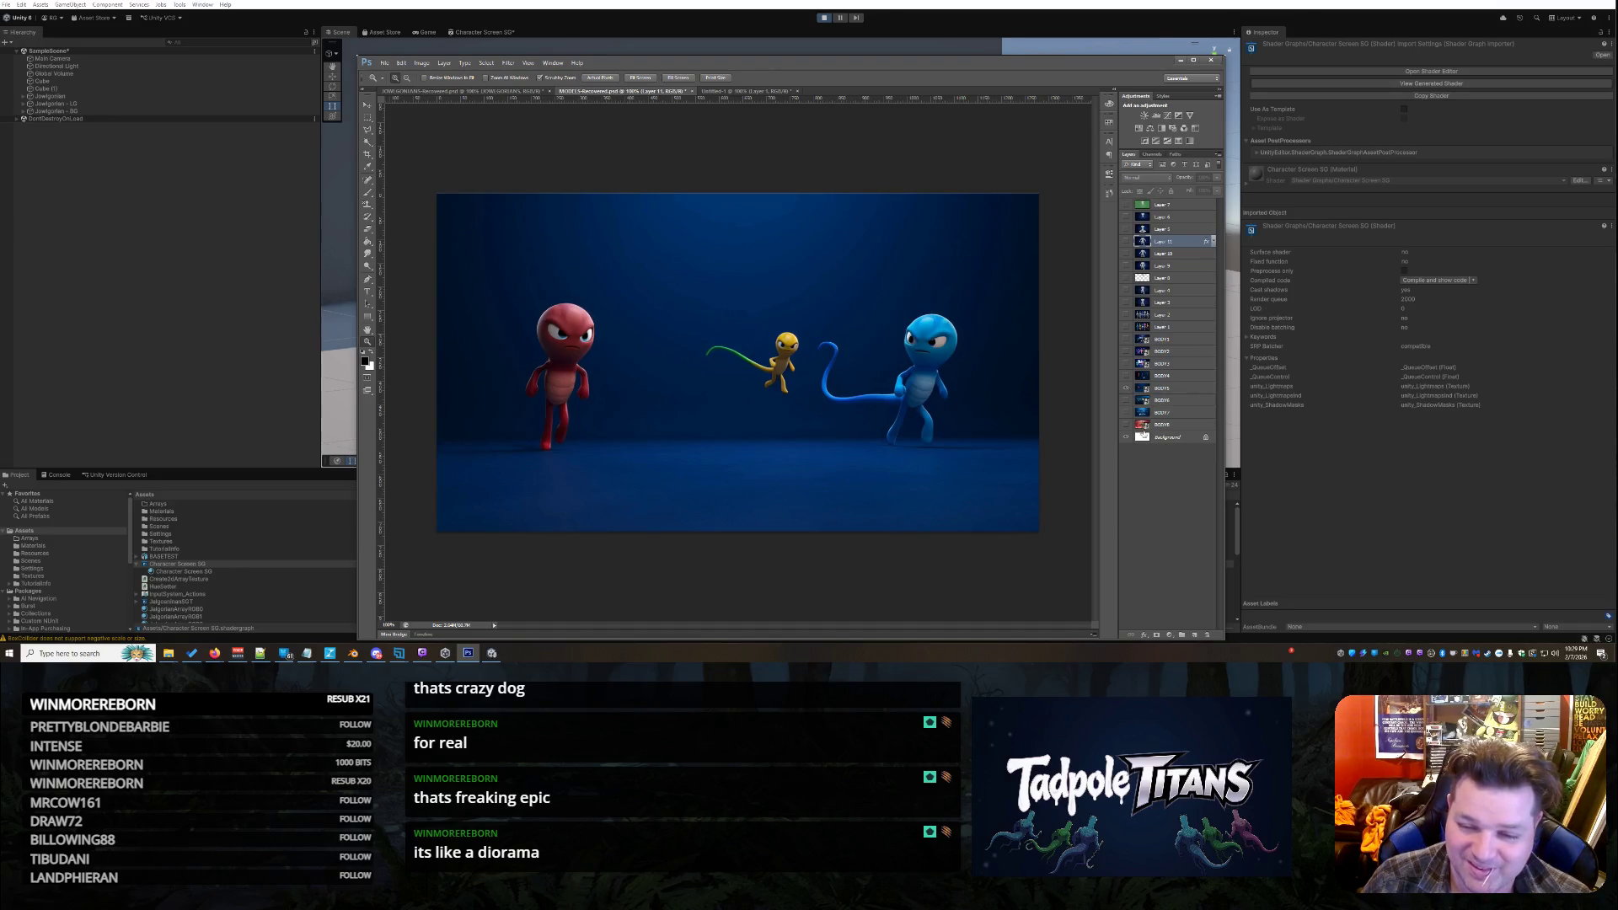
pyautogui.click(1127, 388)
pyautogui.click(1126, 401)
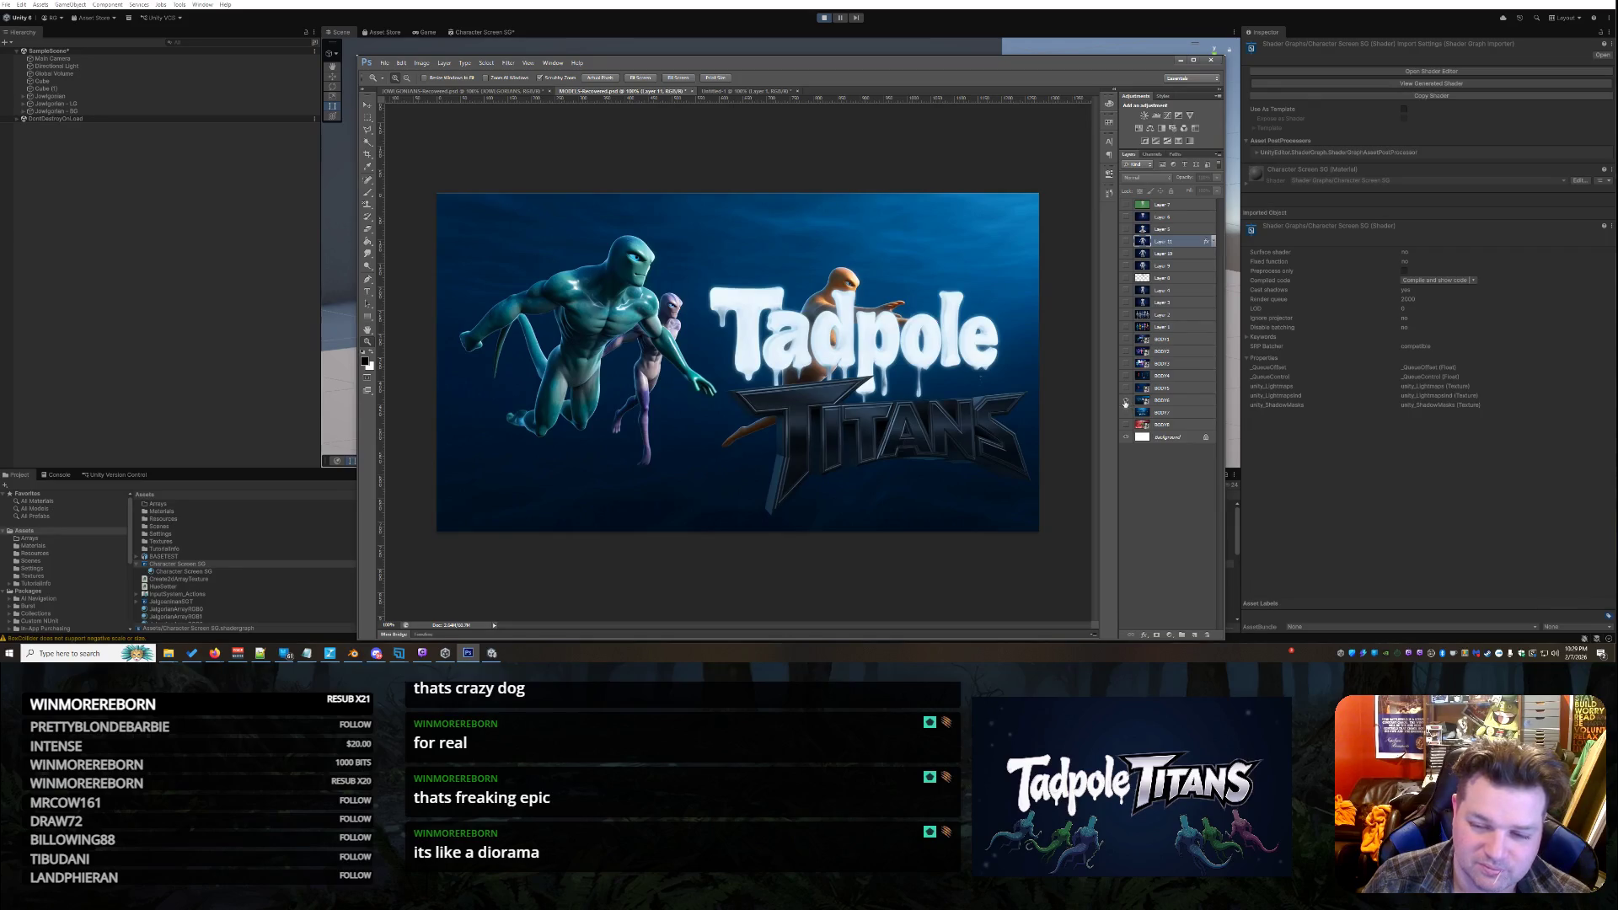
pyautogui.click(1125, 402)
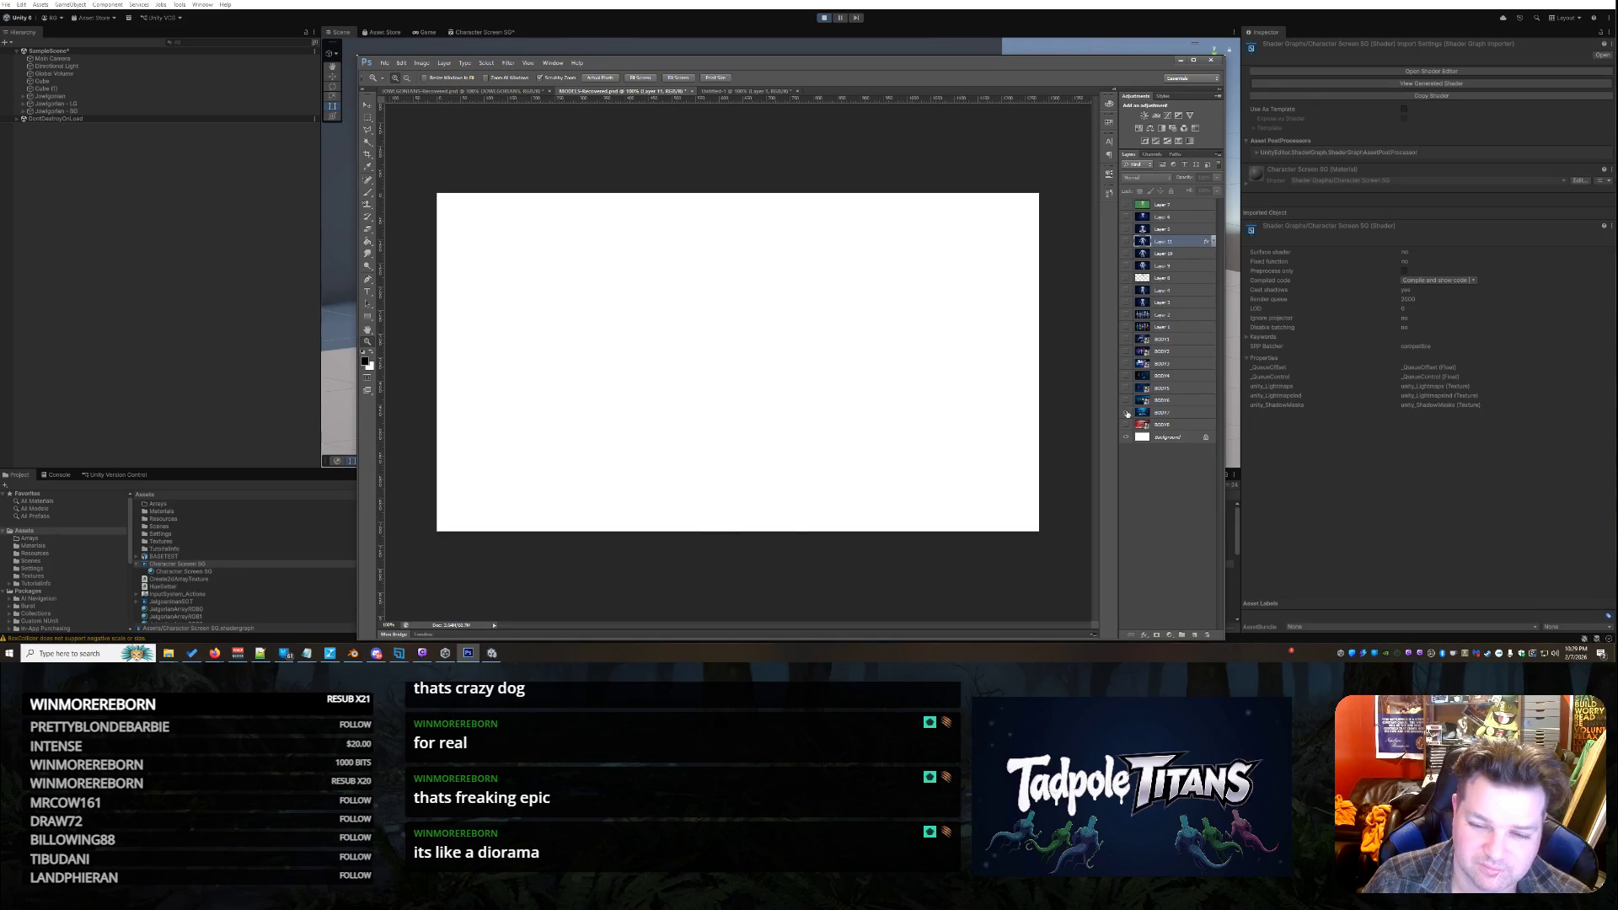
pyautogui.click(1127, 413)
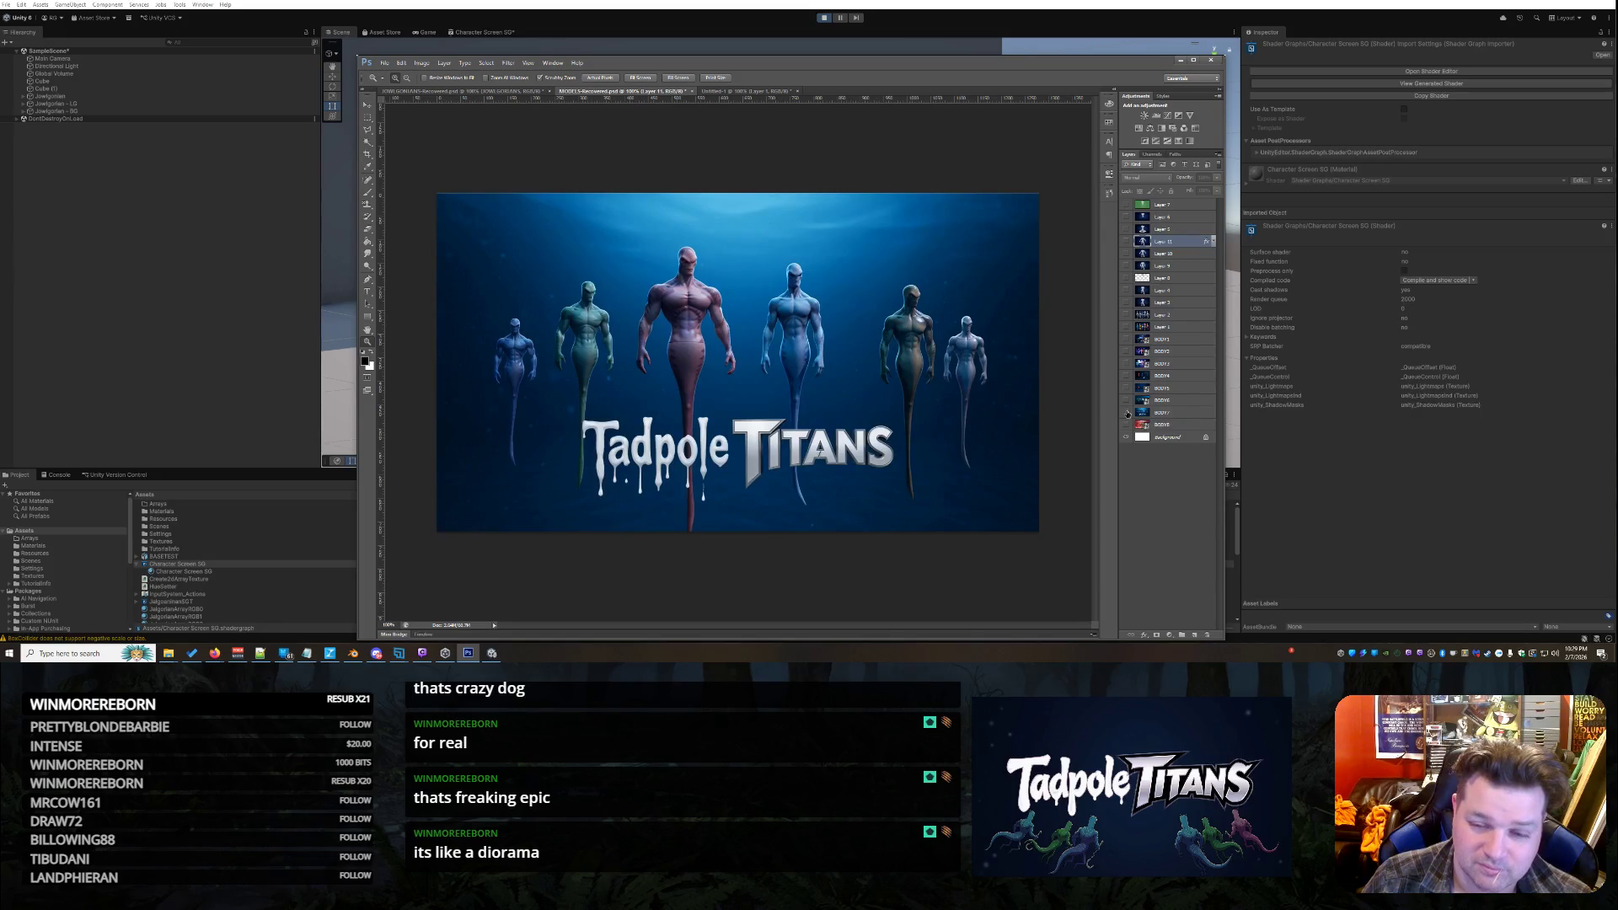
pyautogui.click(1125, 436)
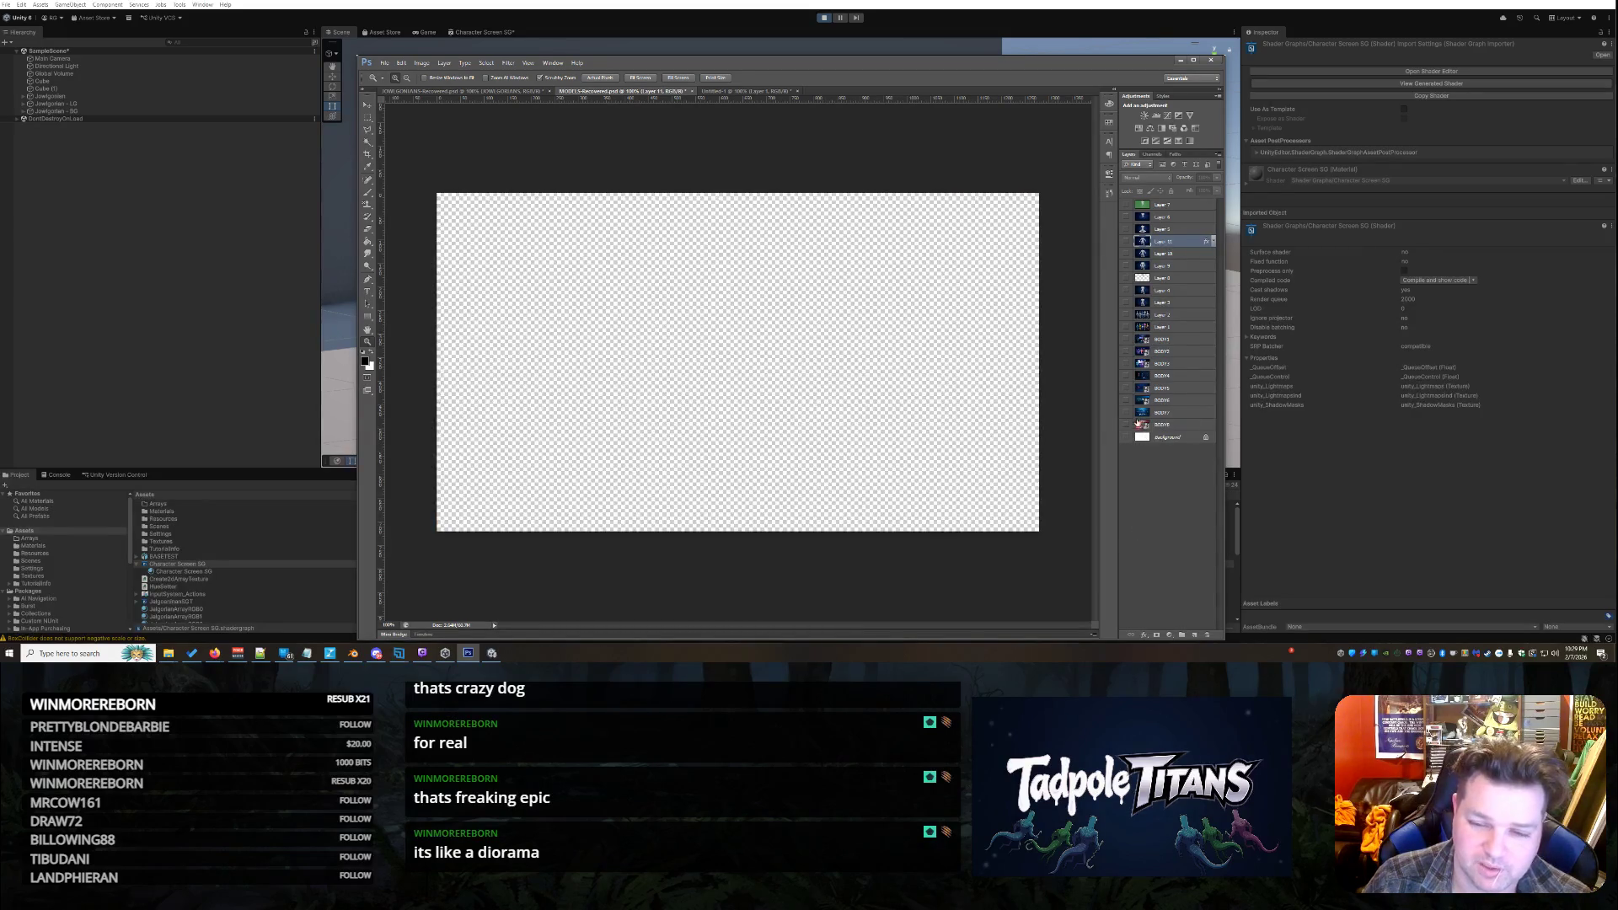
# Show the BODY7 layer and zoom in twice on the central alien
pyautogui.click(1126, 413)
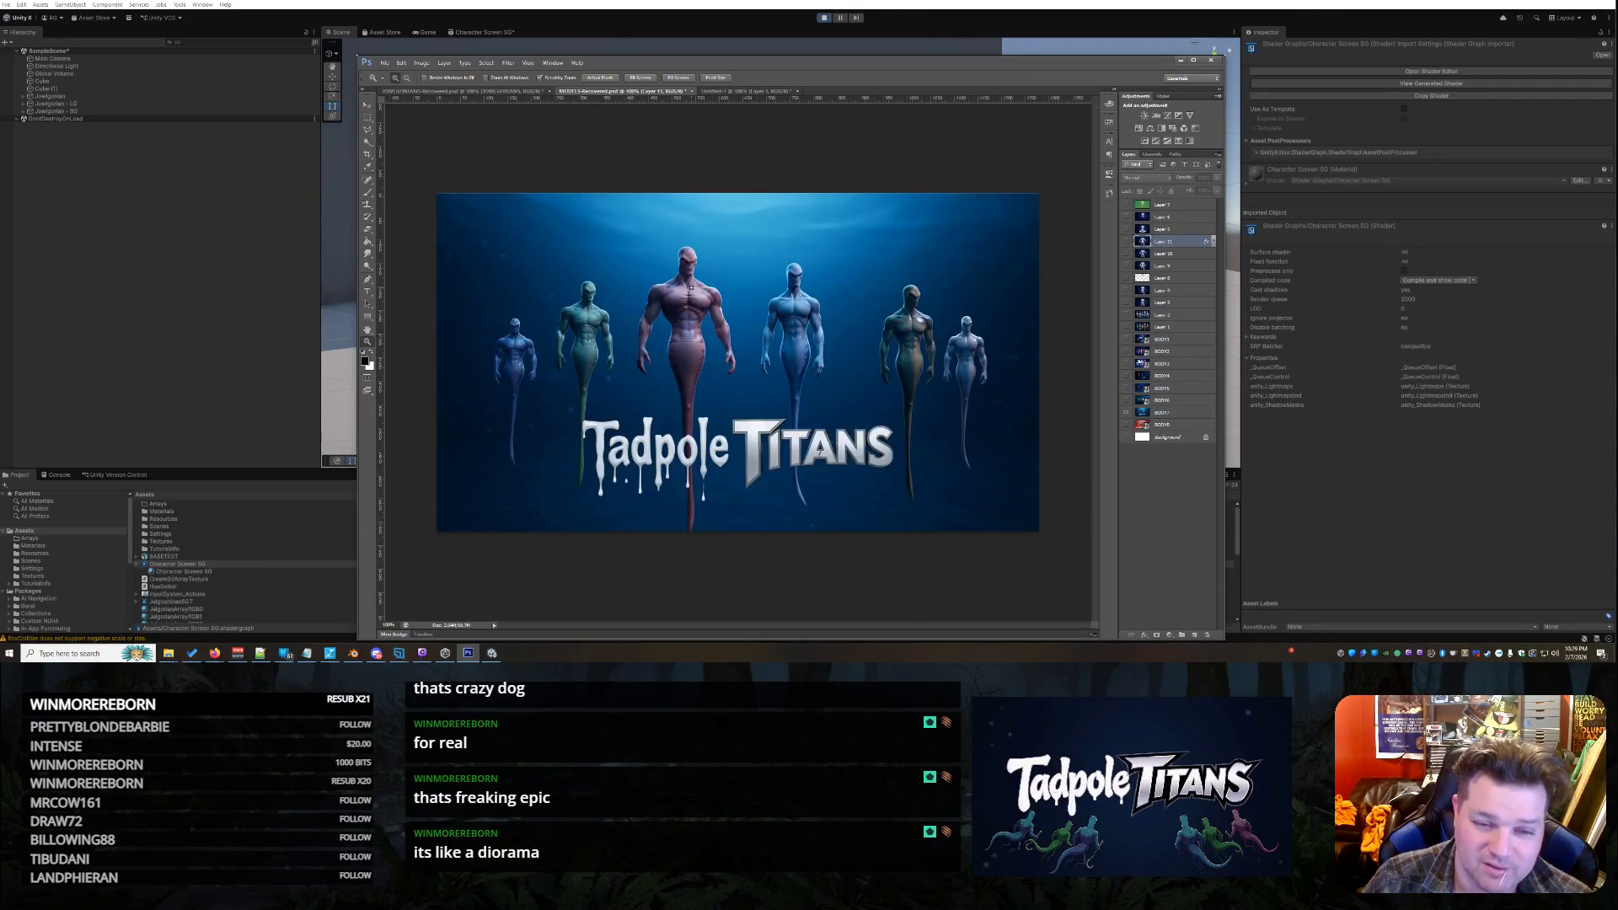
pyautogui.click(690, 289)
pyautogui.click(691, 288)
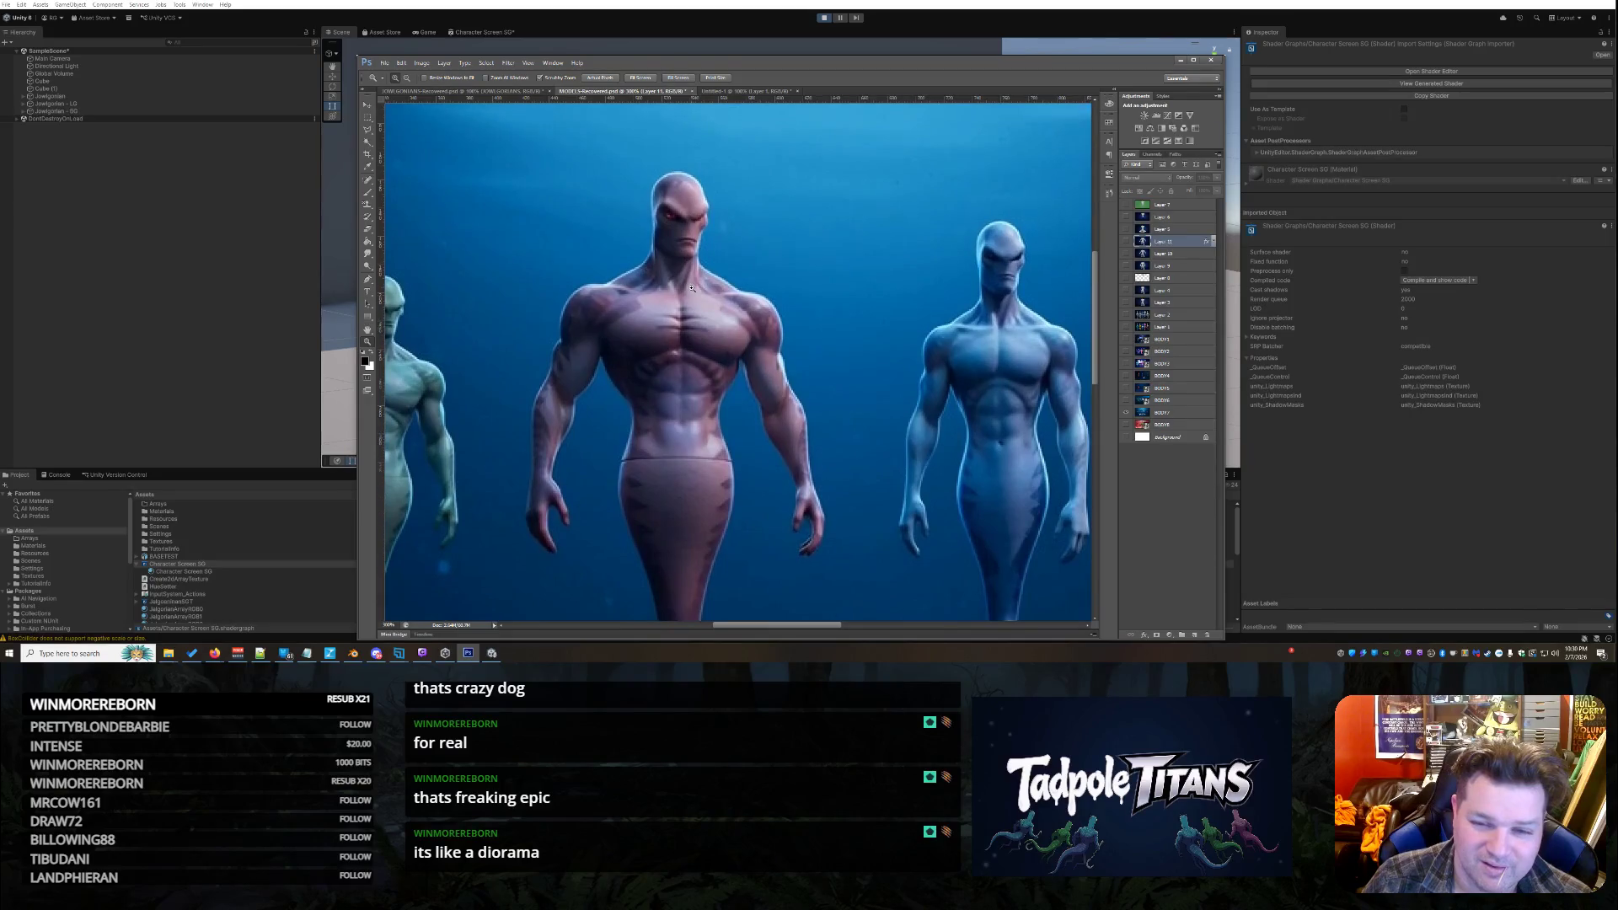
pyautogui.scroll(-1, 691, 288)
pyautogui.rightClick(692, 291)
pyautogui.press('Escape')
pyautogui.scroll(1, 746, 253)
pyautogui.rightClick(754, 264)
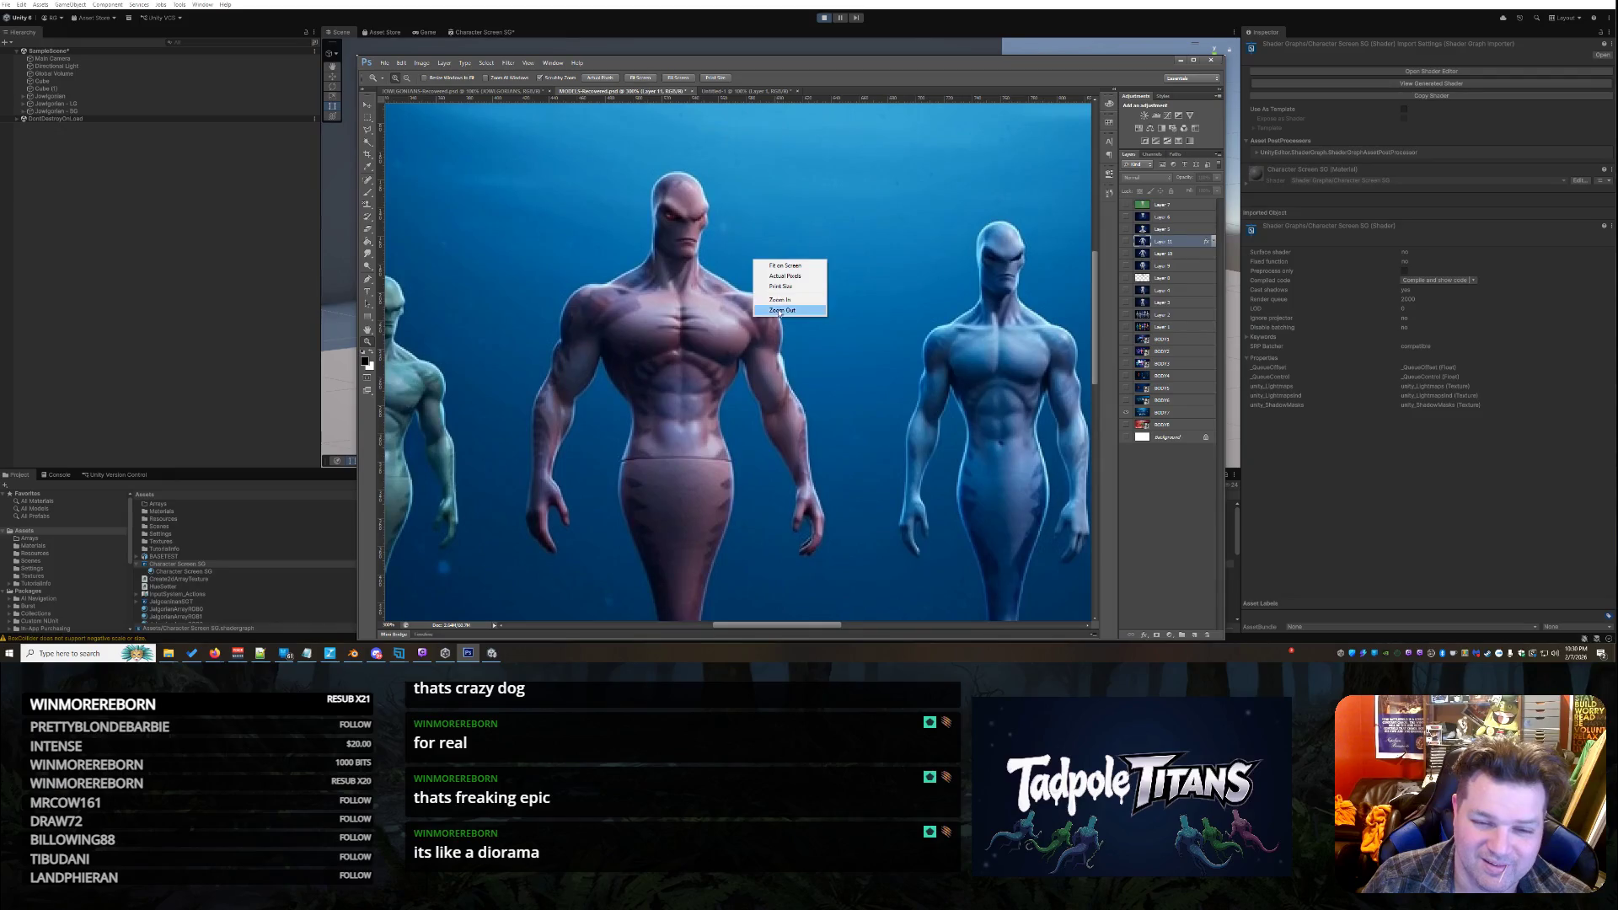
pyautogui.click(771, 310)
pyautogui.scroll(-1, 738, 348)
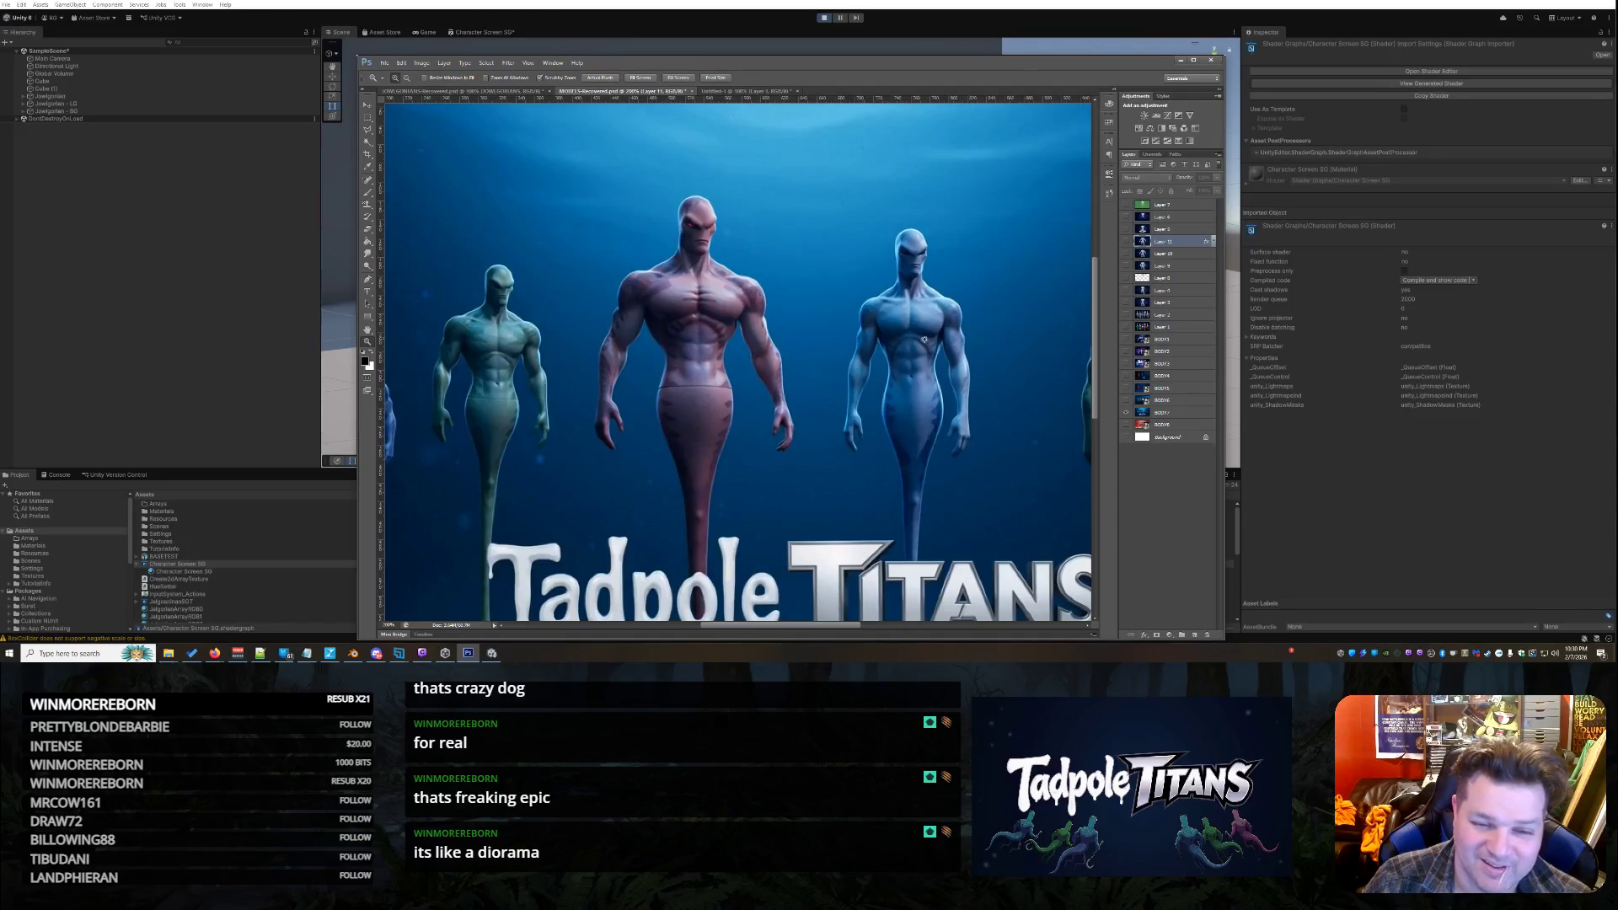
pyautogui.click(1126, 423)
pyautogui.scroll(-1, 610, 349)
pyautogui.rightClick(600, 323)
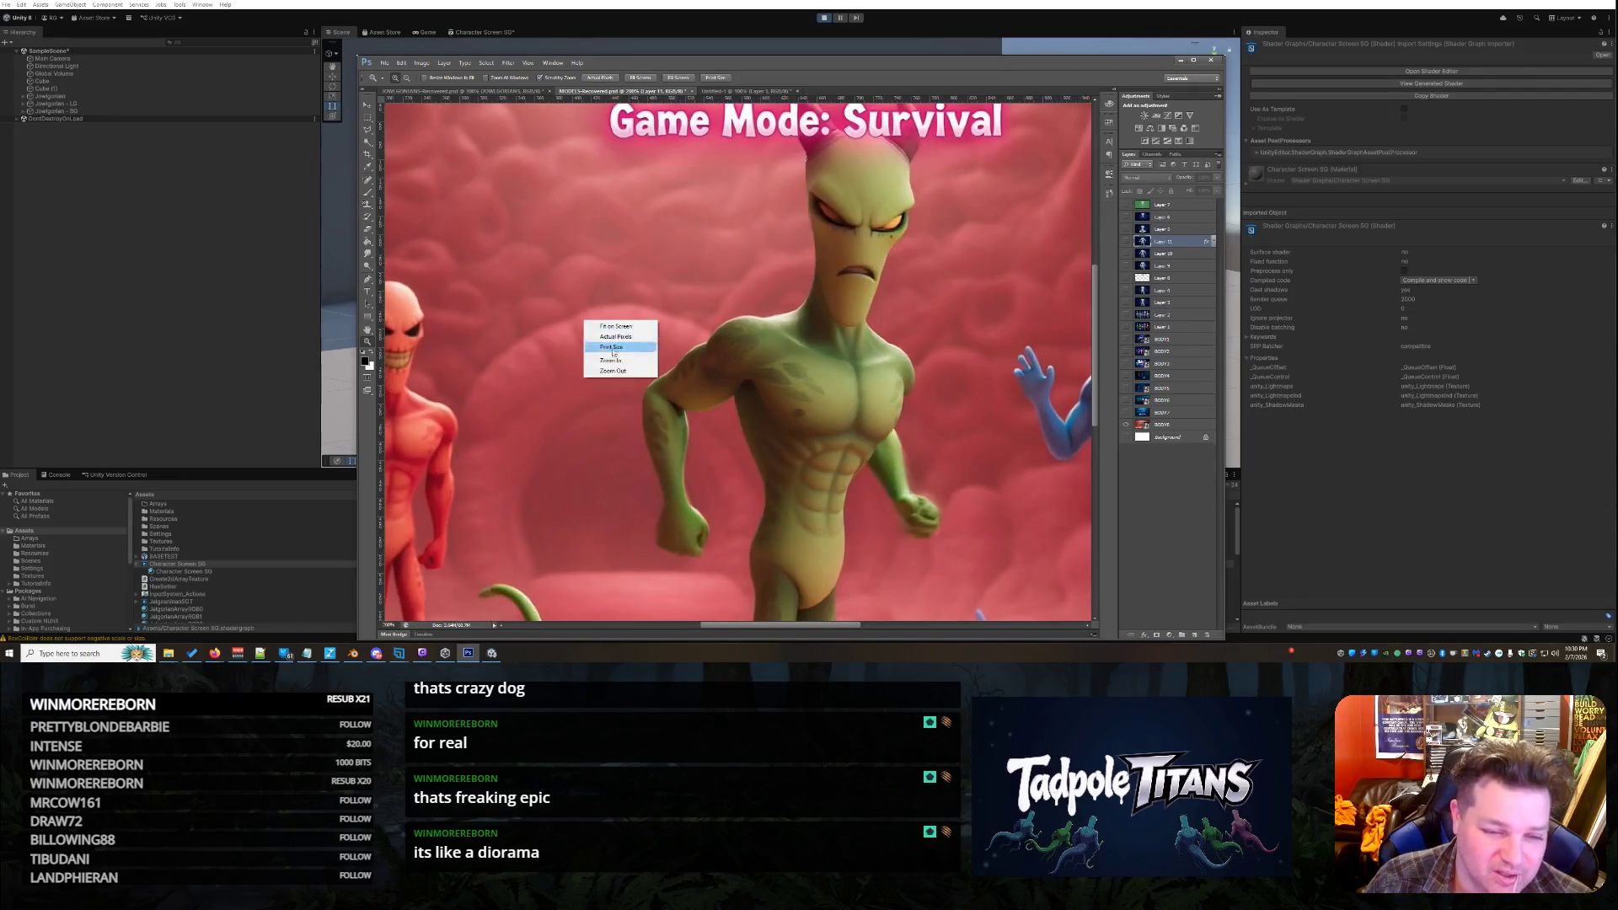
pyautogui.click(610, 347)
pyautogui.scroll(1, 475, 396)
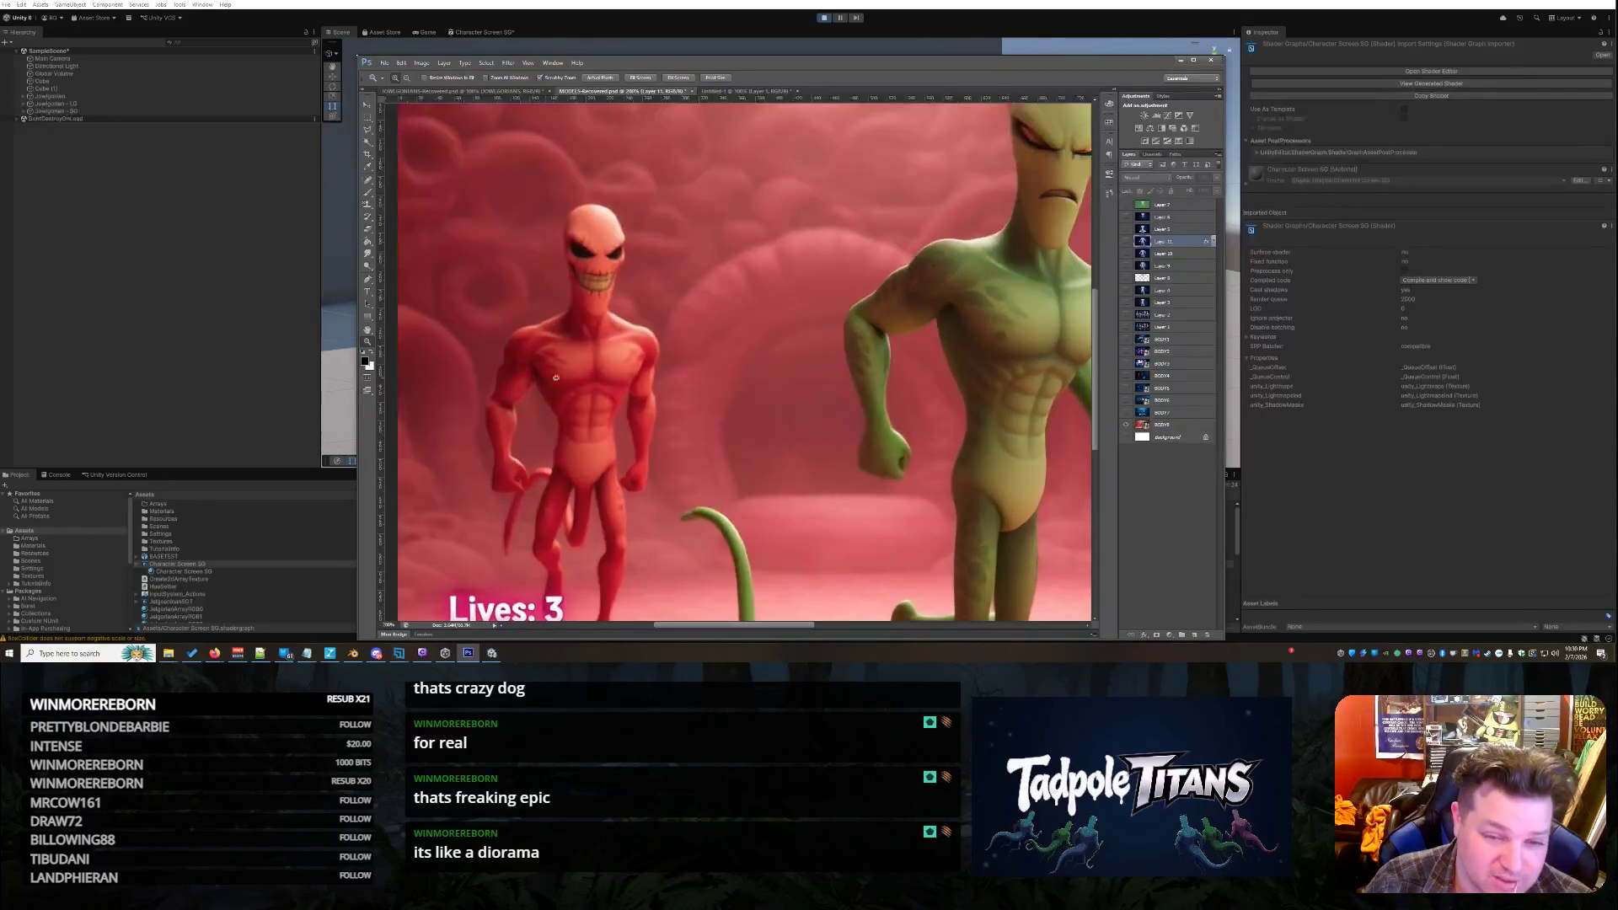
pyautogui.scroll(1, 900, 370)
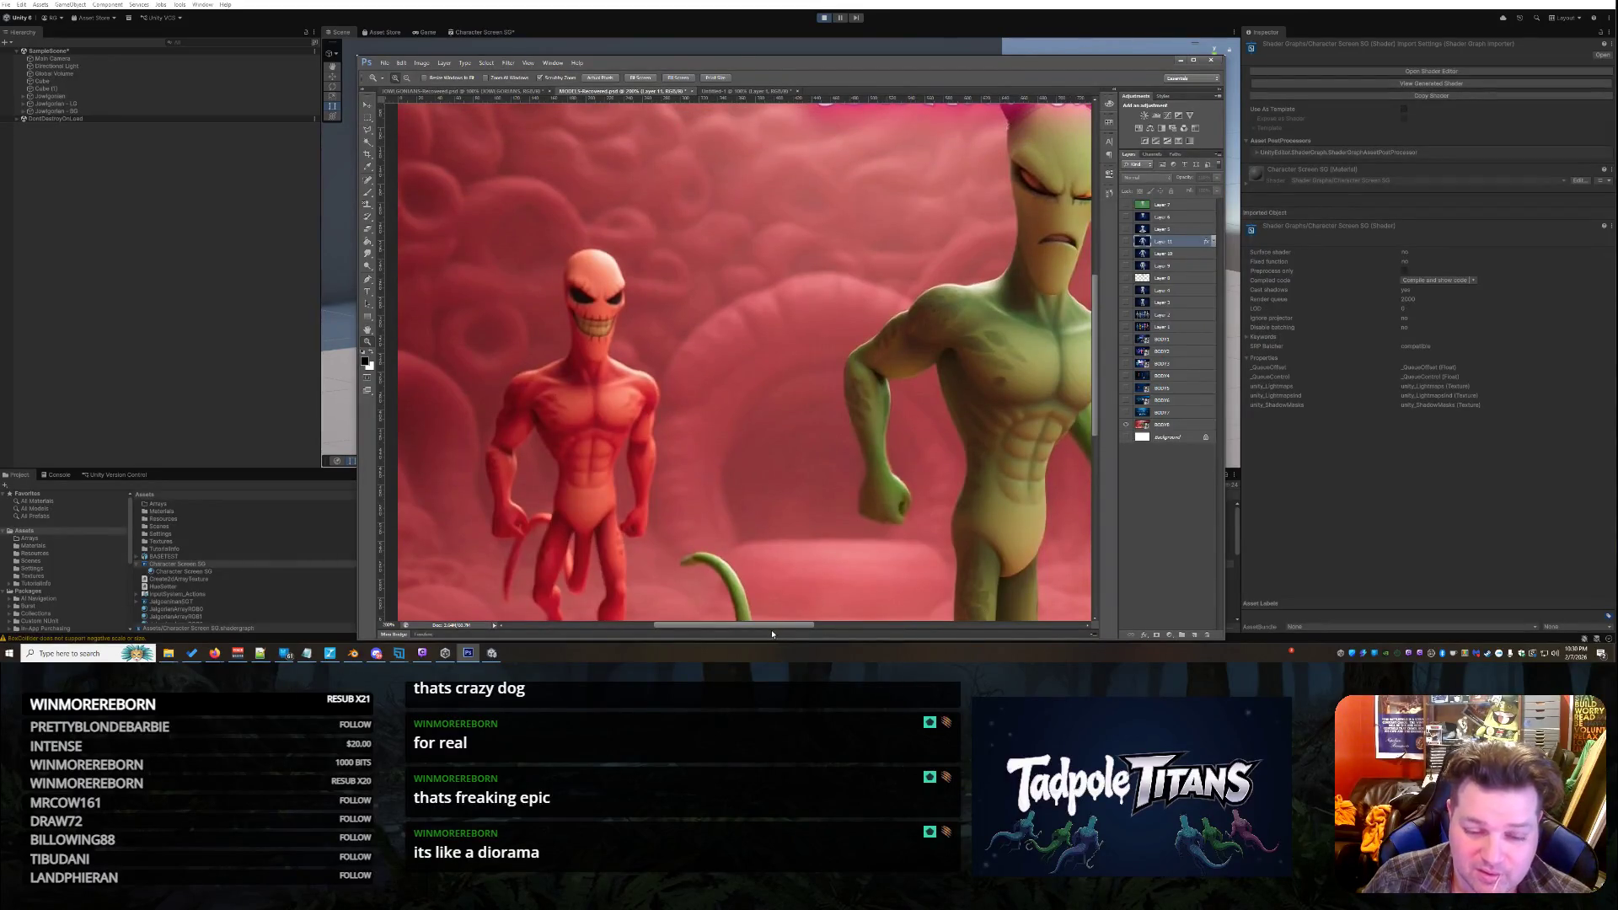
pyautogui.moveTo(768, 631); pyautogui.dragTo(866, 634)
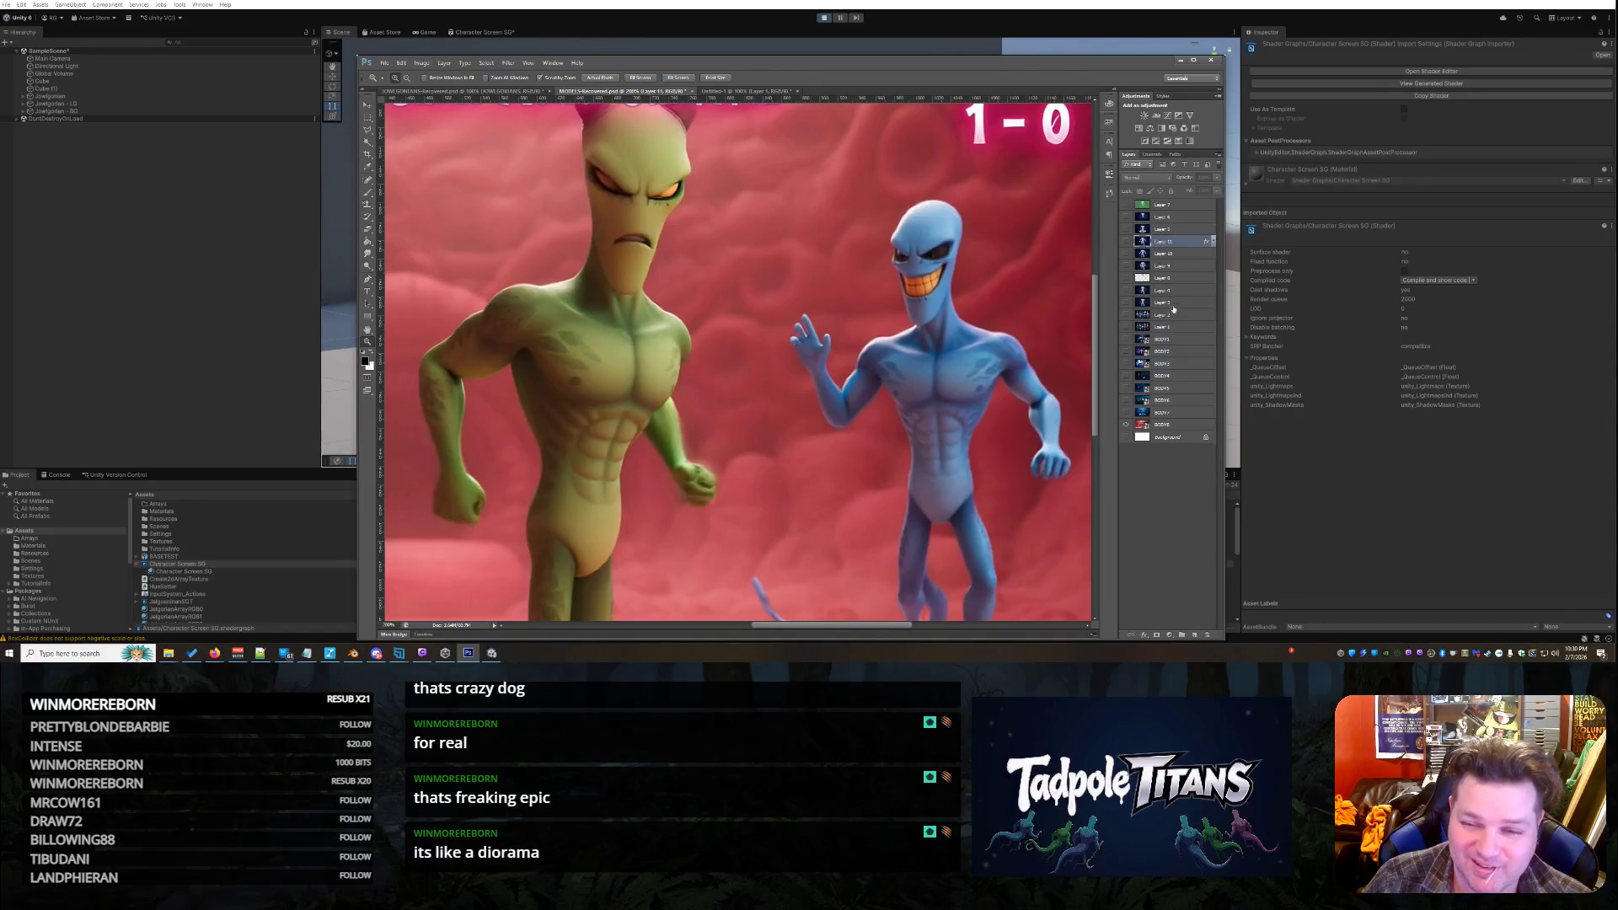
pyautogui.click(1125, 426)
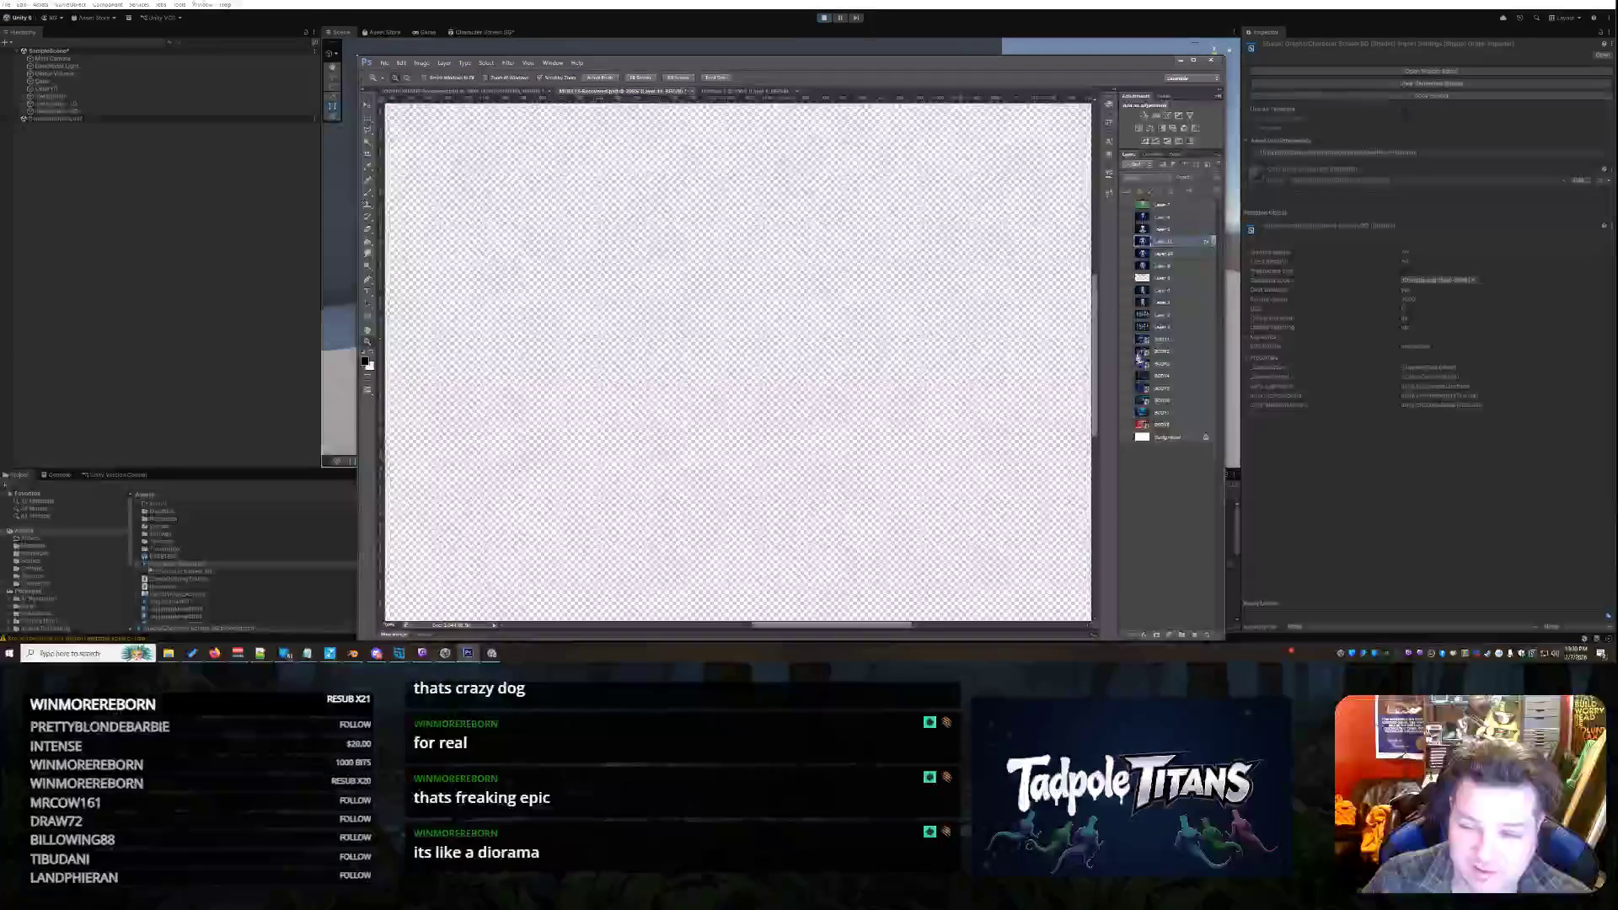
pyautogui.click(1127, 389)
pyautogui.scroll(-3, 770, 321)
pyautogui.rightClick(707, 320)
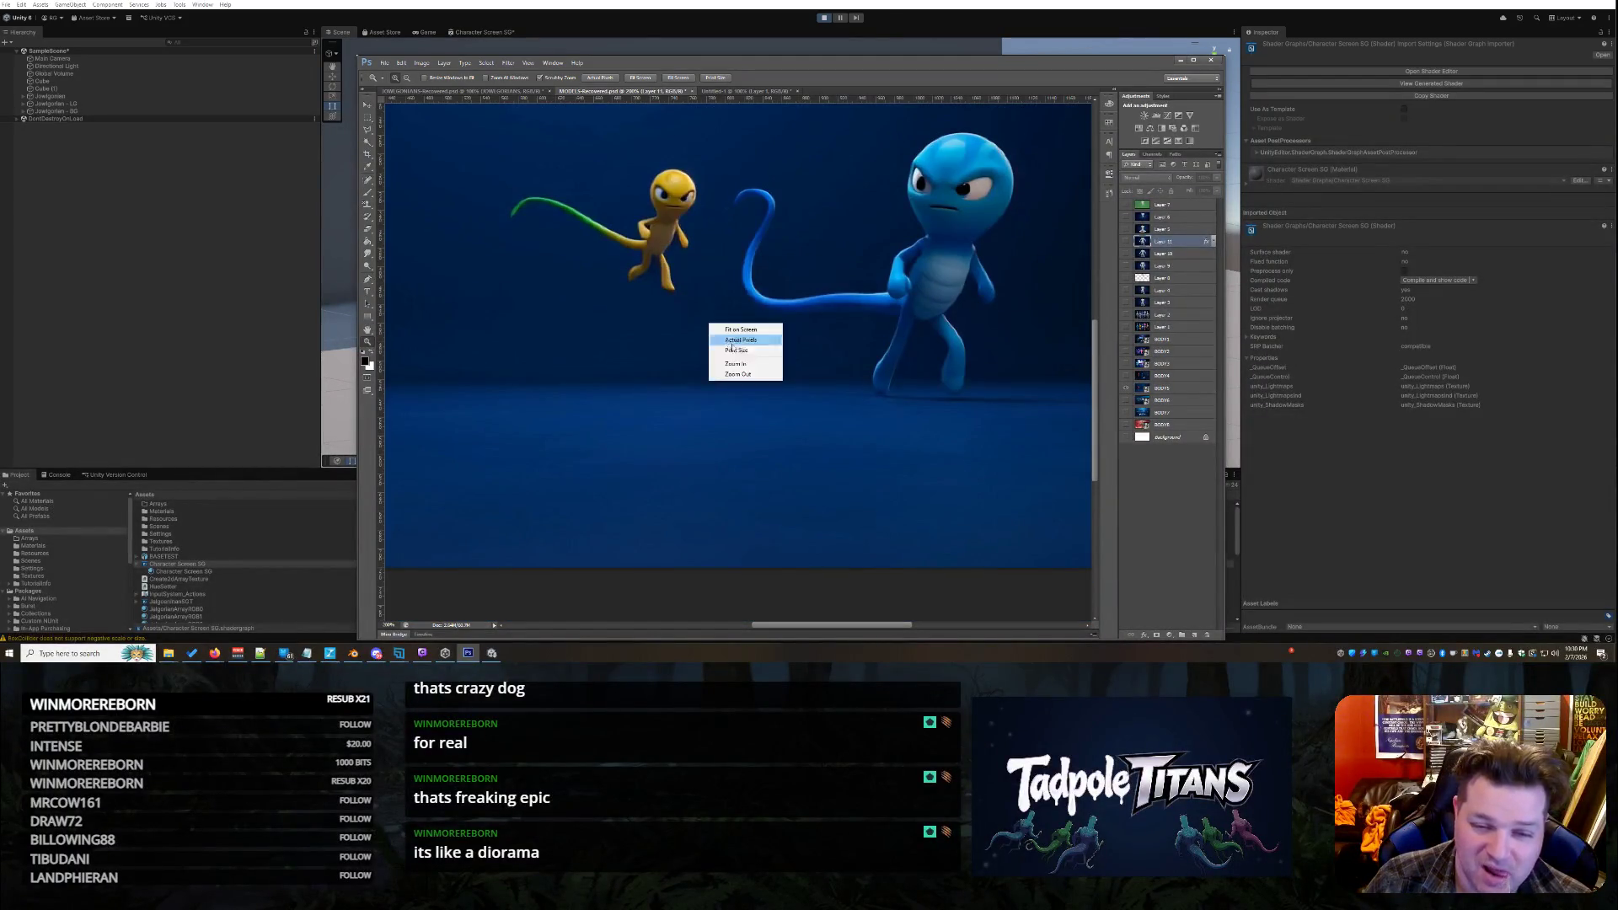
pyautogui.click(780, 348)
pyautogui.click(1133, 413)
pyautogui.click(1126, 413)
pyautogui.click(1126, 389)
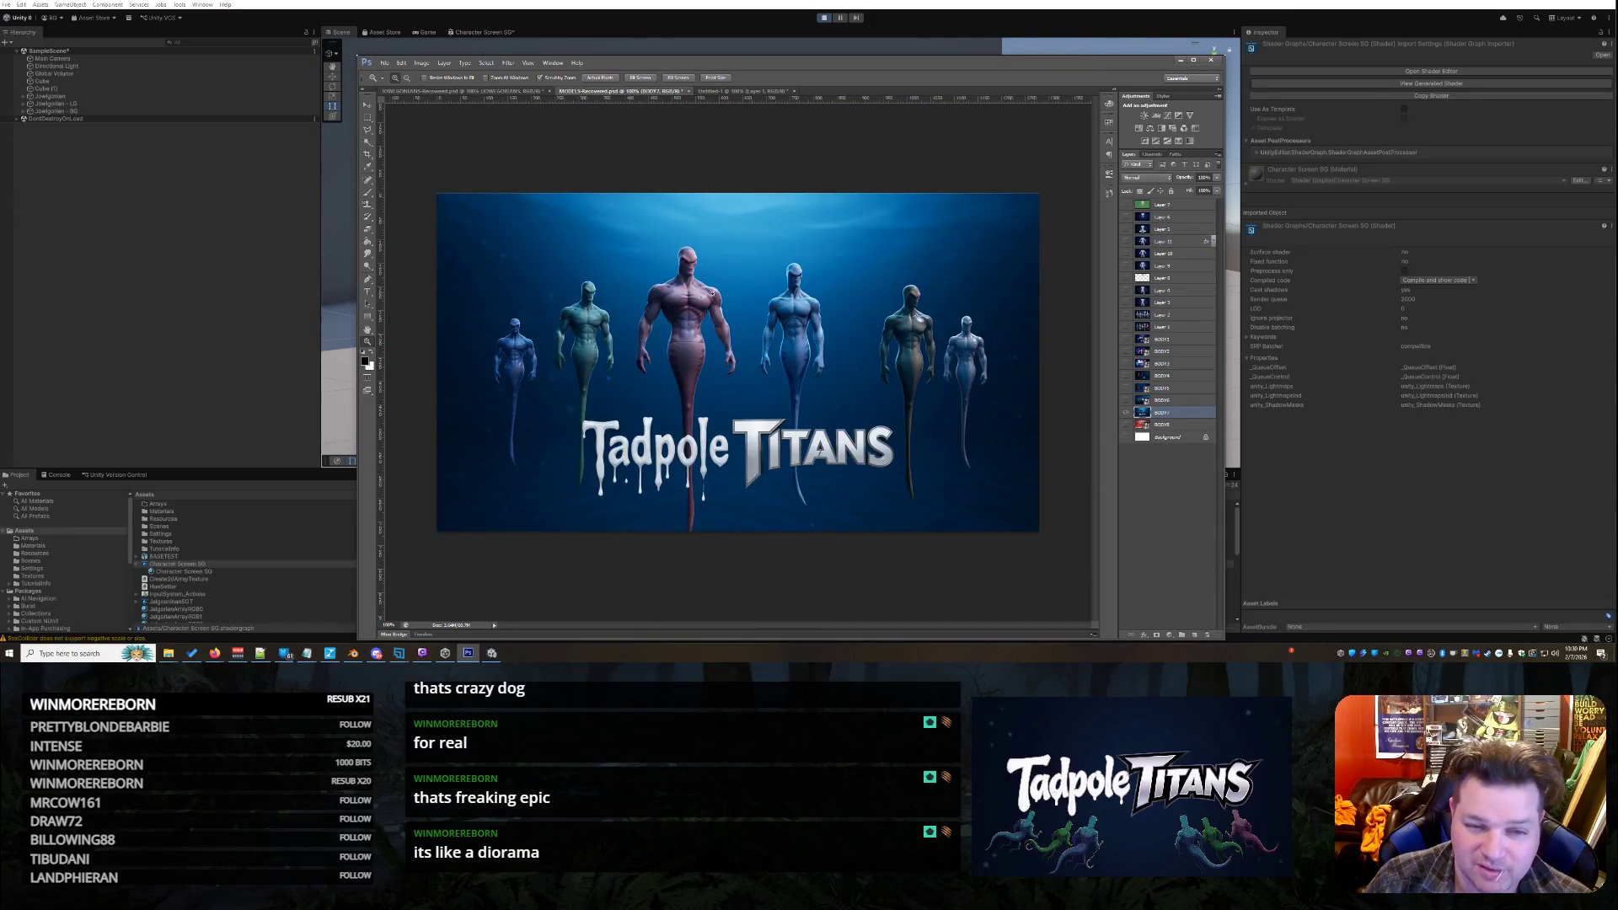
pyautogui.click(731, 295)
pyautogui.click(834, 338)
pyautogui.scroll(1, 835, 339)
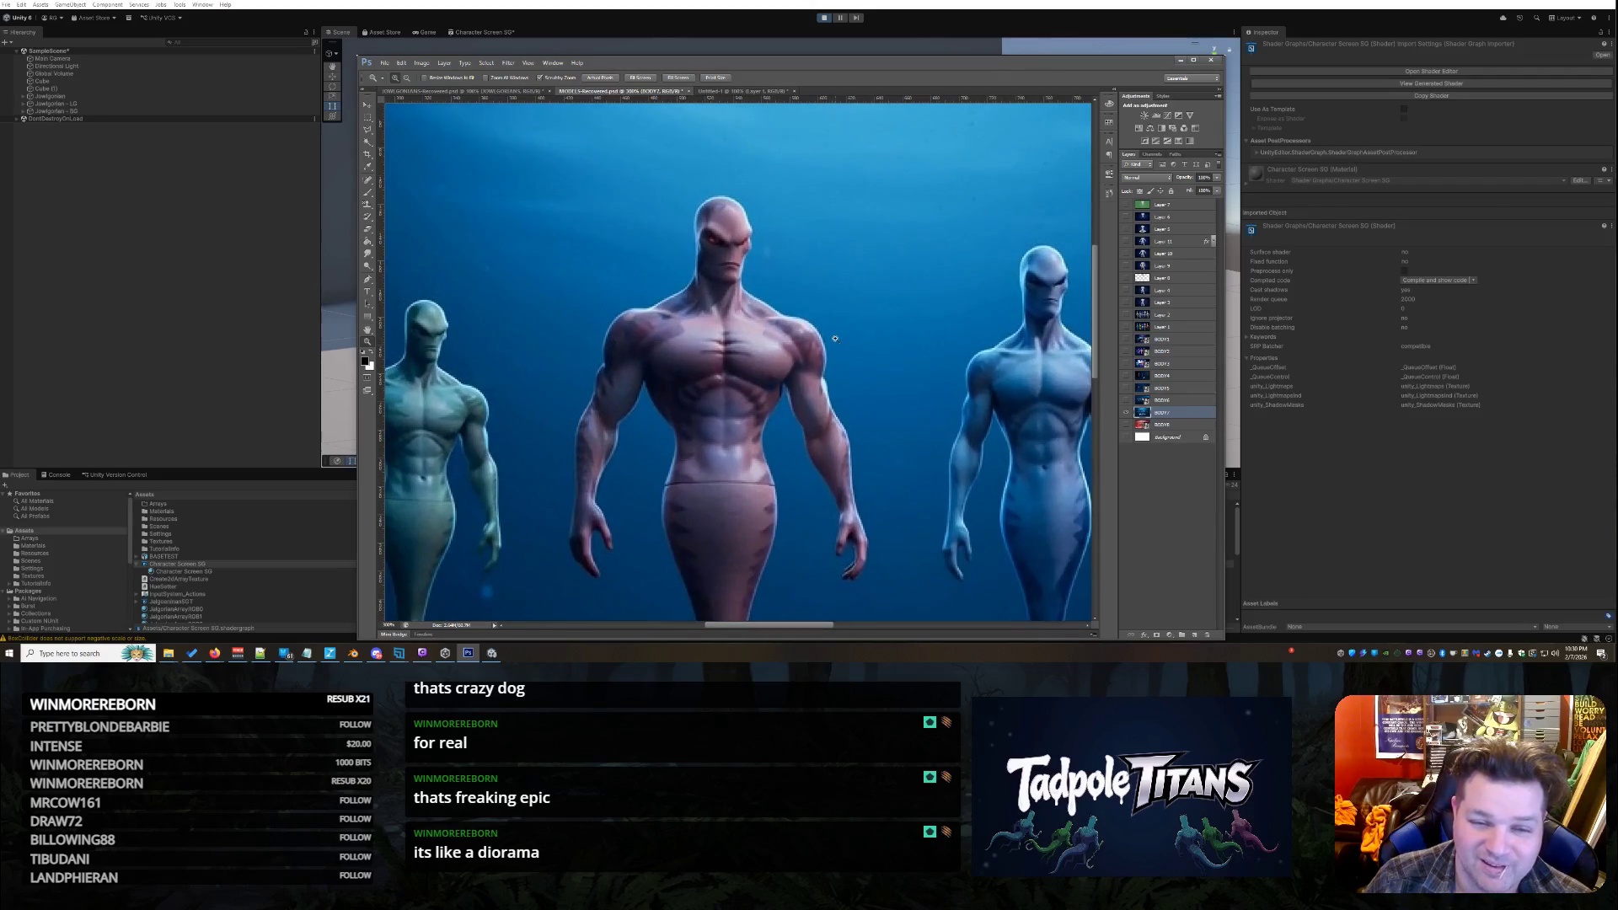
pyautogui.scroll(-1, 875, 334)
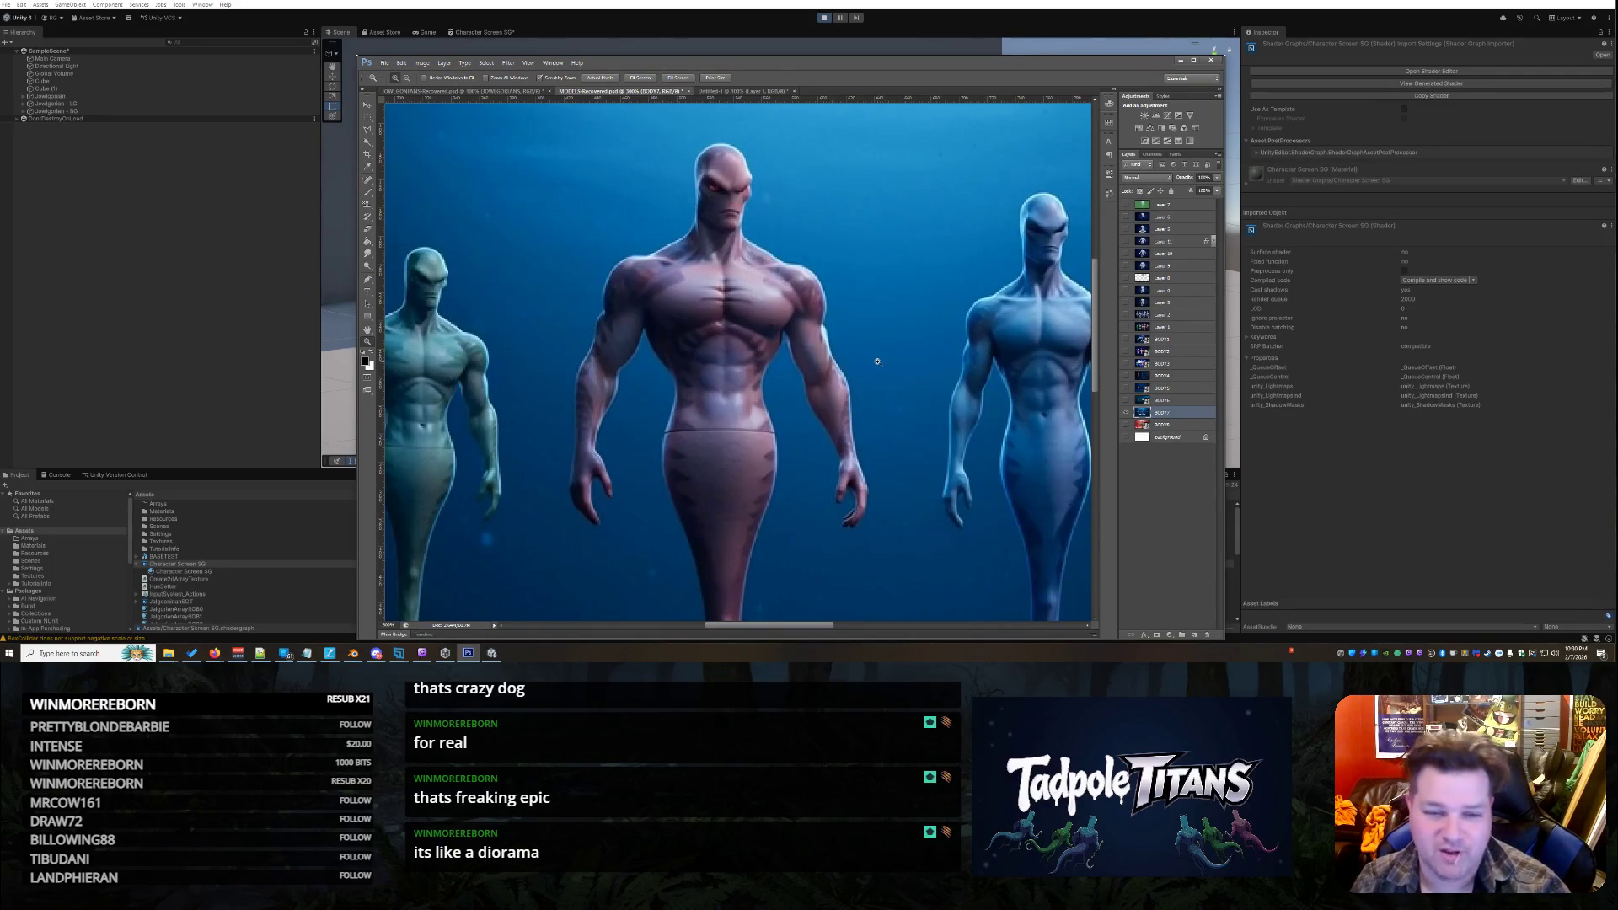
pyautogui.scroll(3, 744, 164)
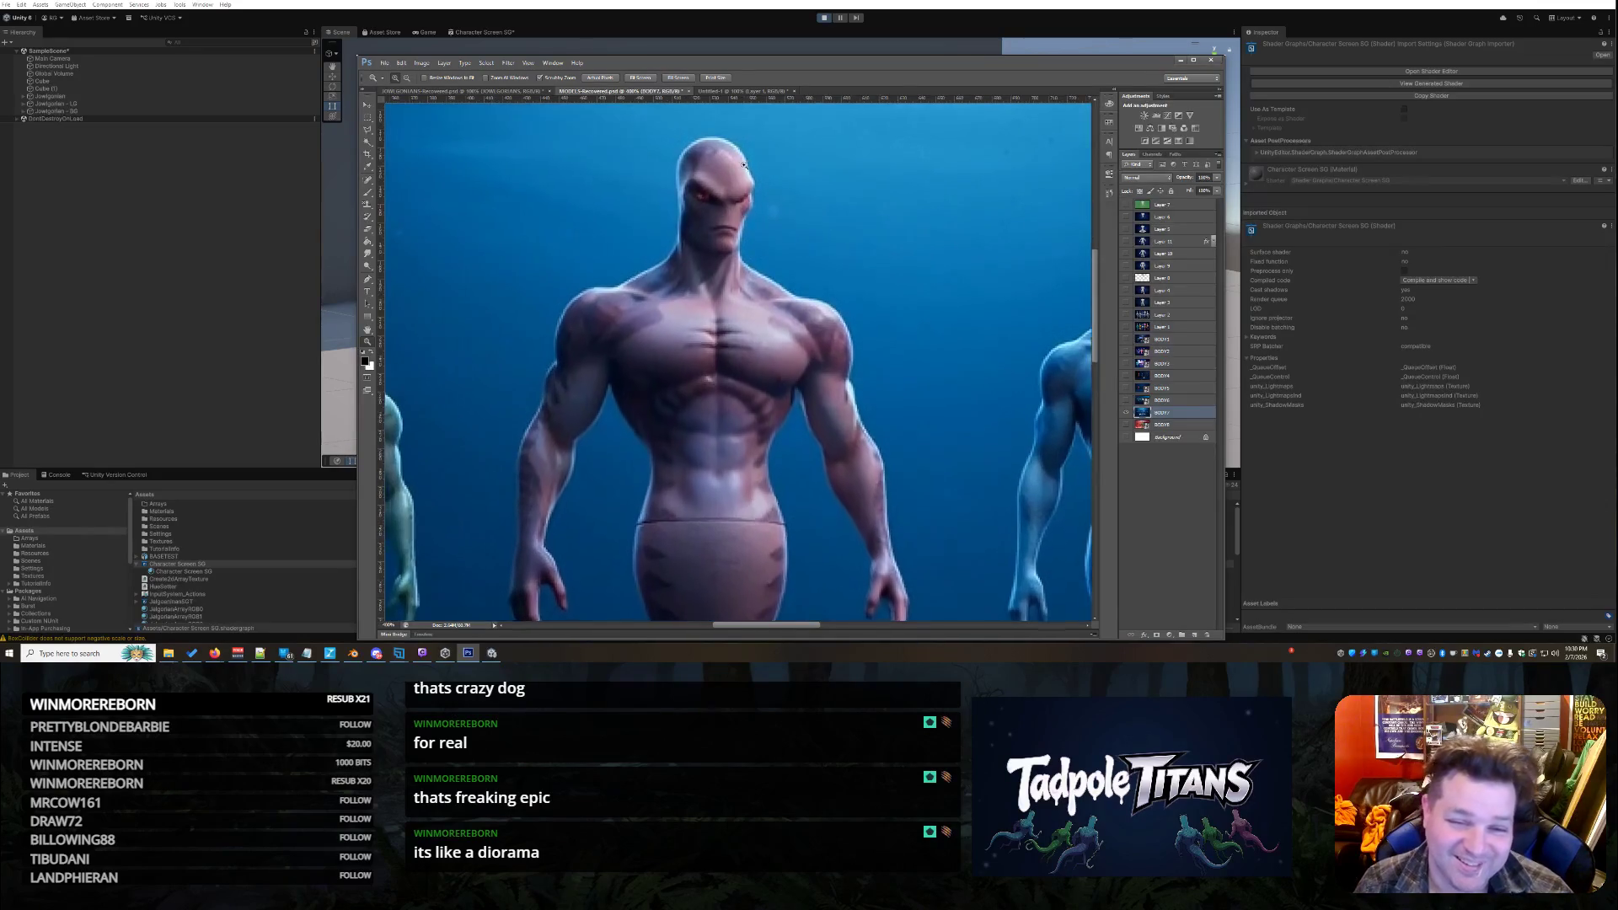
pyautogui.scroll(3, 744, 165)
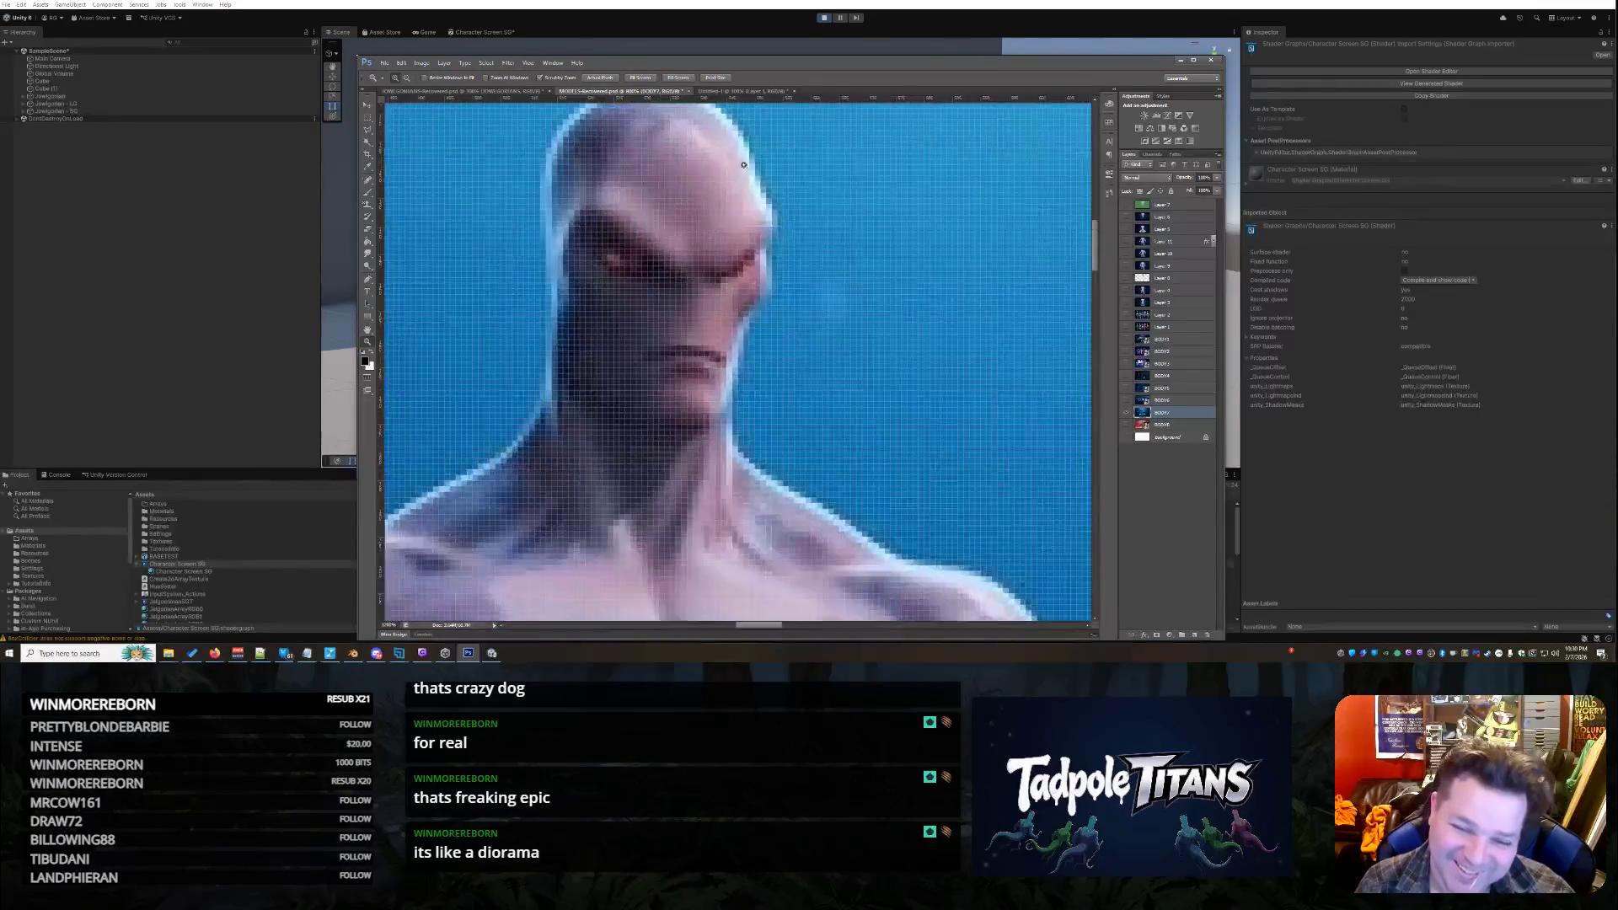
pyautogui.rightClick(784, 387)
pyautogui.click(816, 430)
pyautogui.scroll(2, 808, 426)
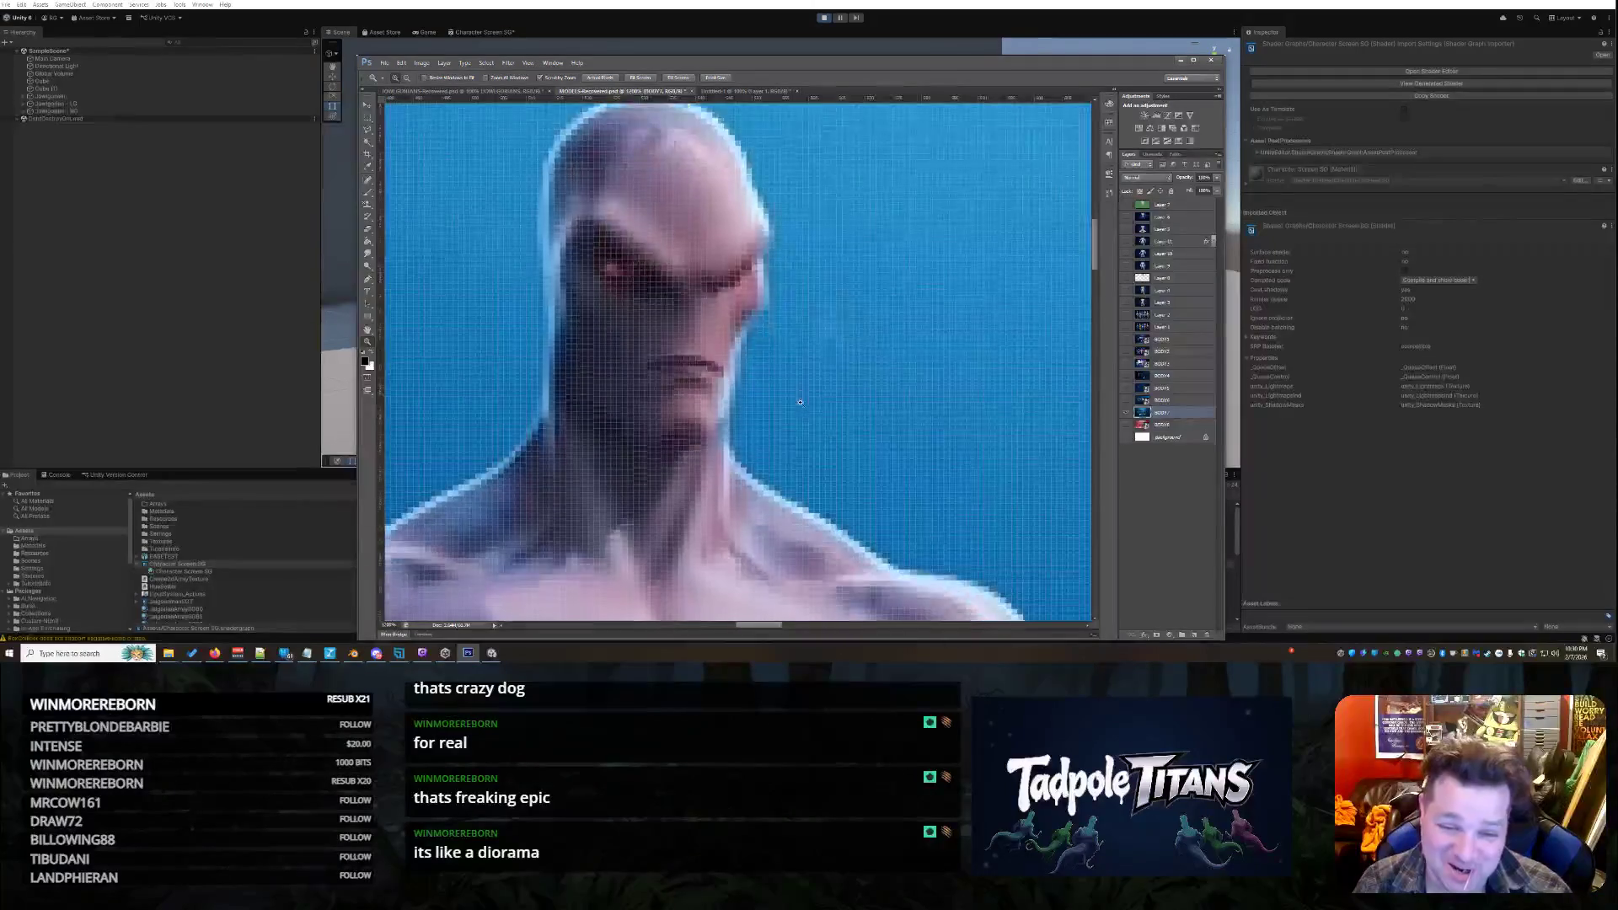
pyautogui.rightClick(803, 420)
pyautogui.click(840, 463)
pyautogui.scroll(-2, 830, 472)
pyautogui.rightClick(822, 461)
pyautogui.click(862, 512)
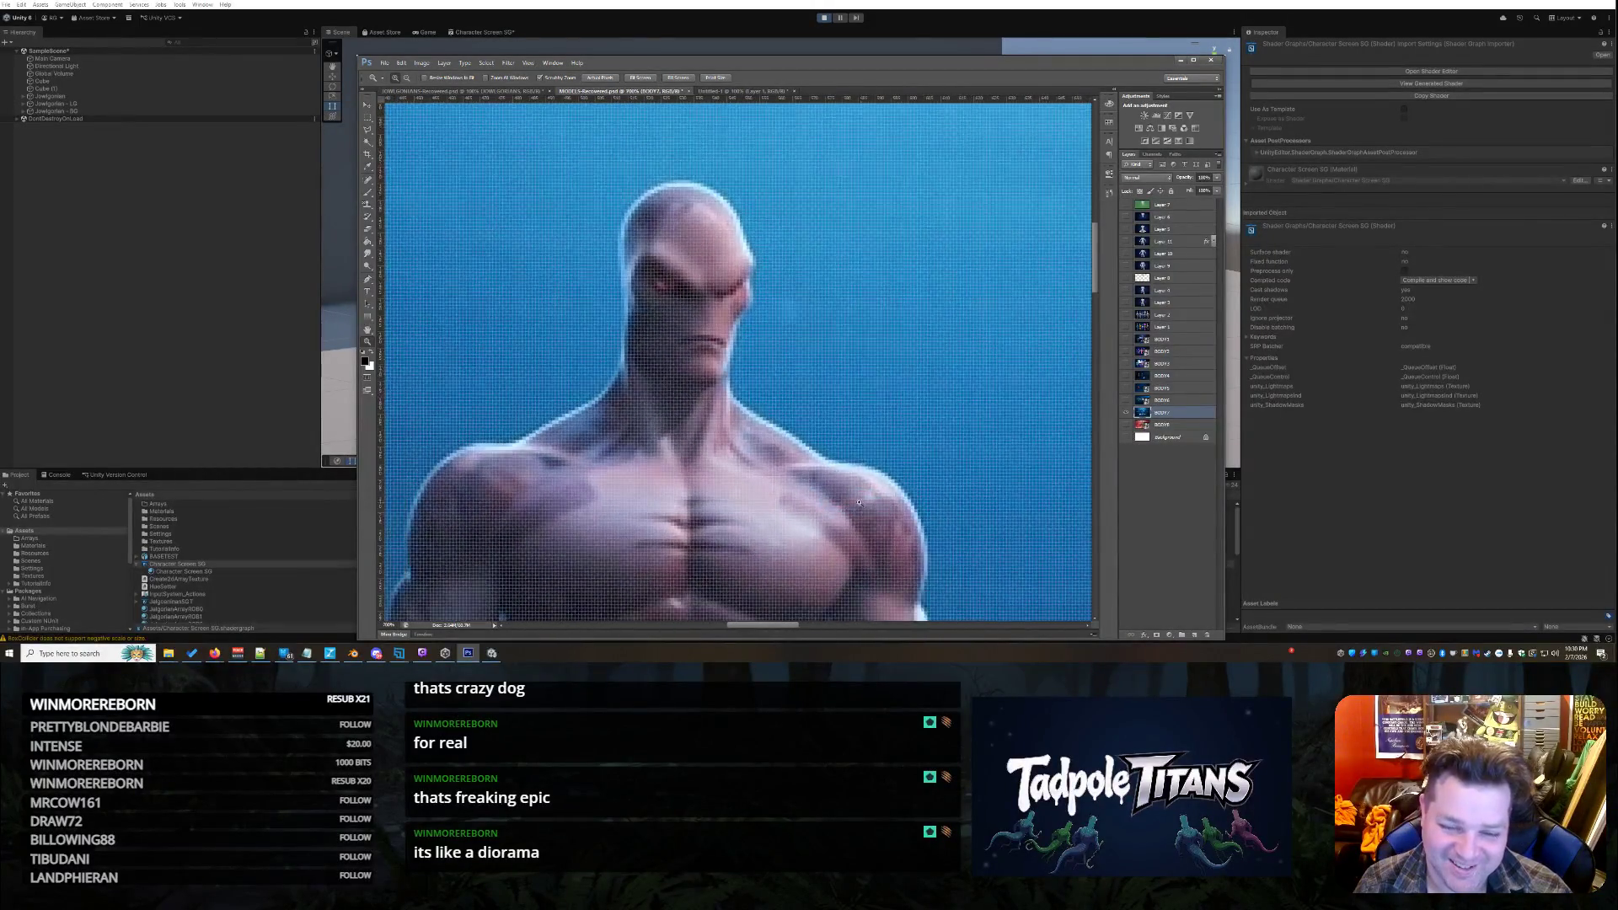
pyautogui.rightClick(829, 466)
pyautogui.click(868, 516)
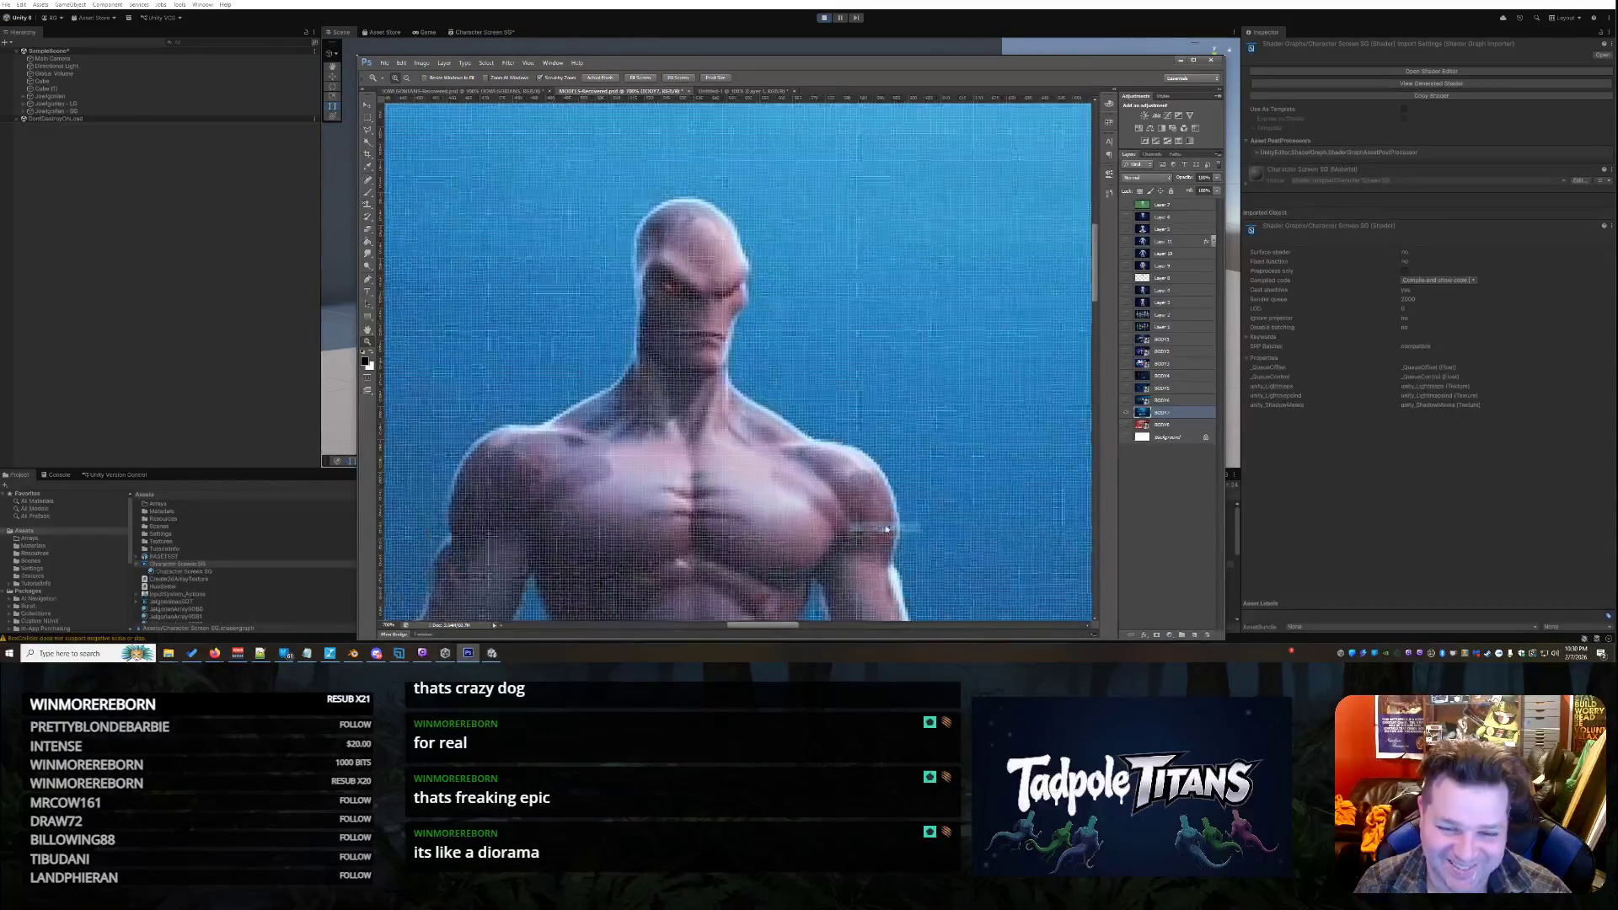
pyautogui.rightClick(821, 415)
pyautogui.click(864, 459)
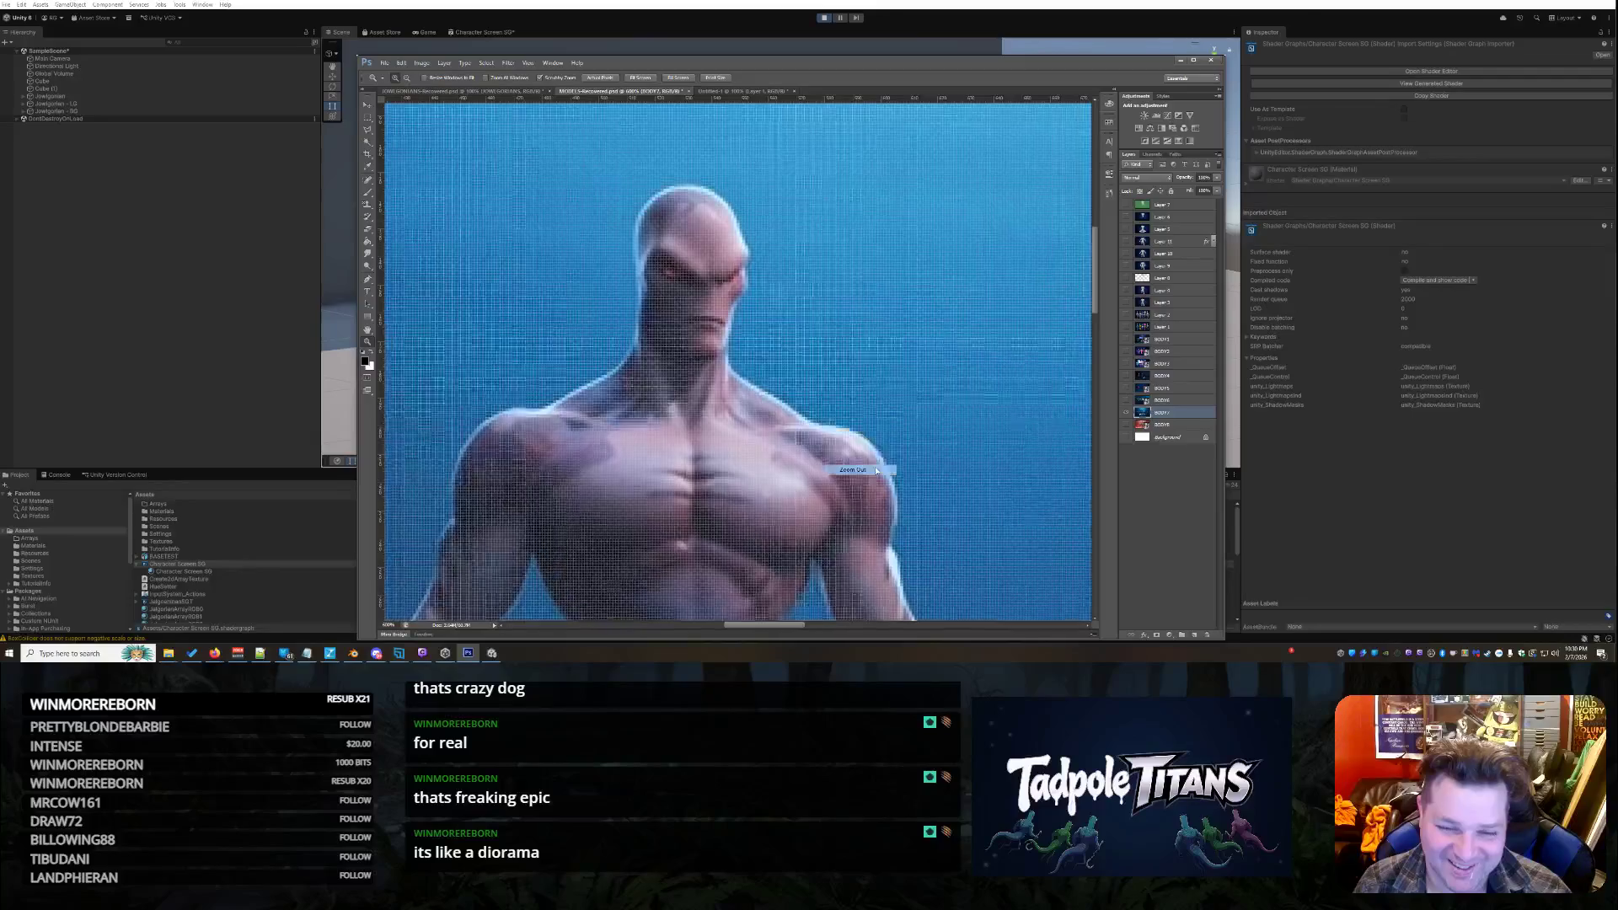
pyautogui.click(894, 508)
pyautogui.rightClick(868, 474)
pyautogui.click(926, 523)
pyautogui.rightClick(892, 469)
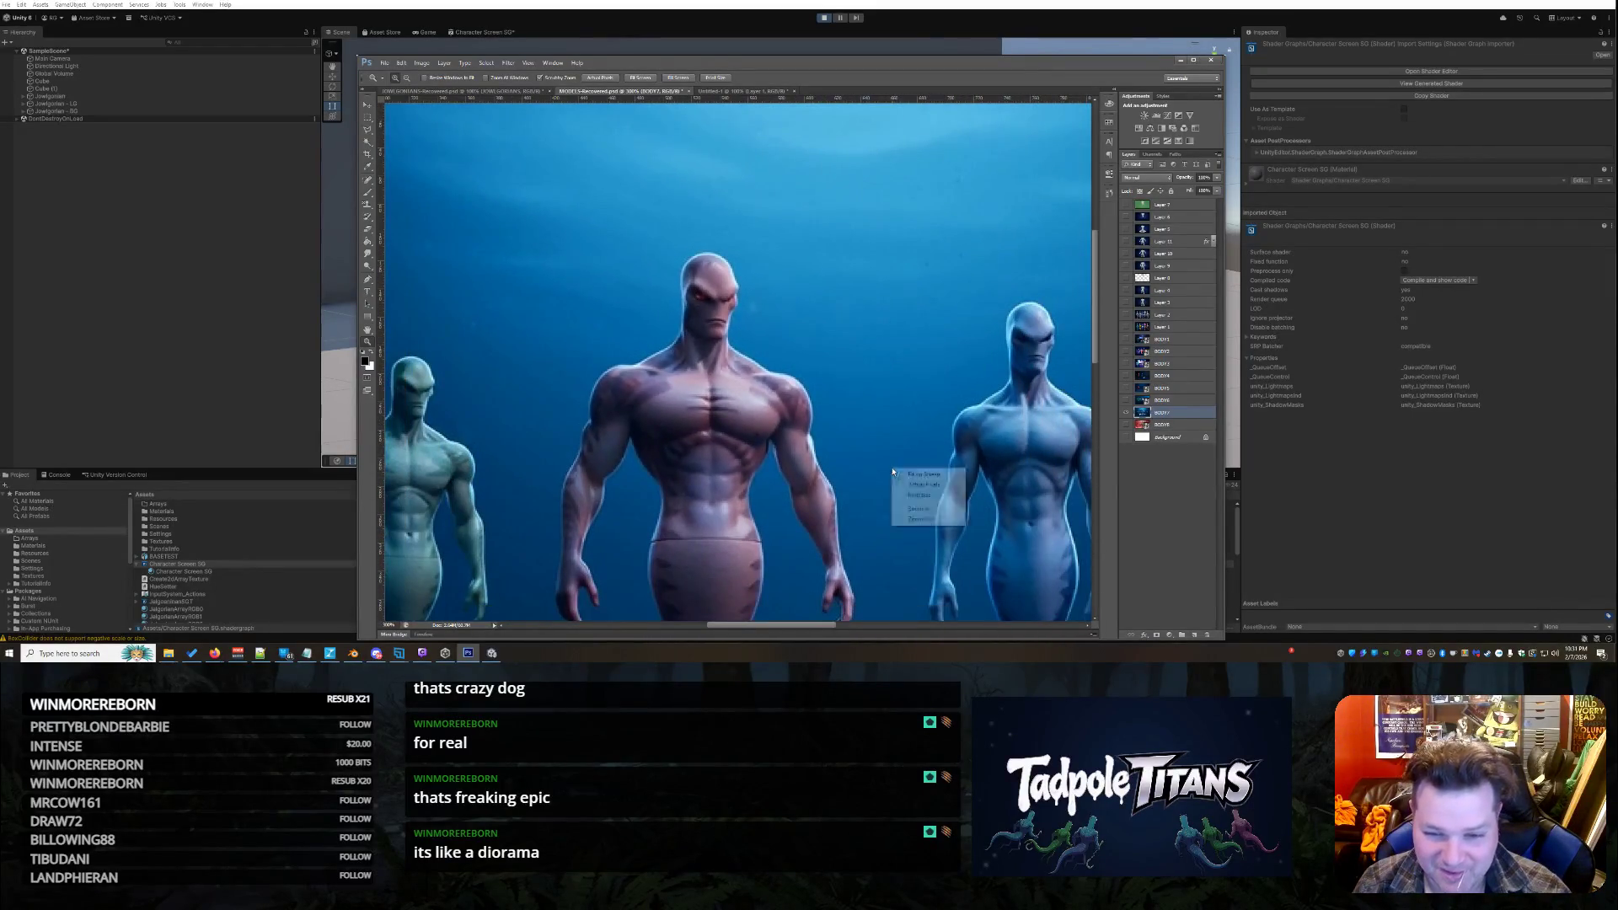
pyautogui.click(925, 521)
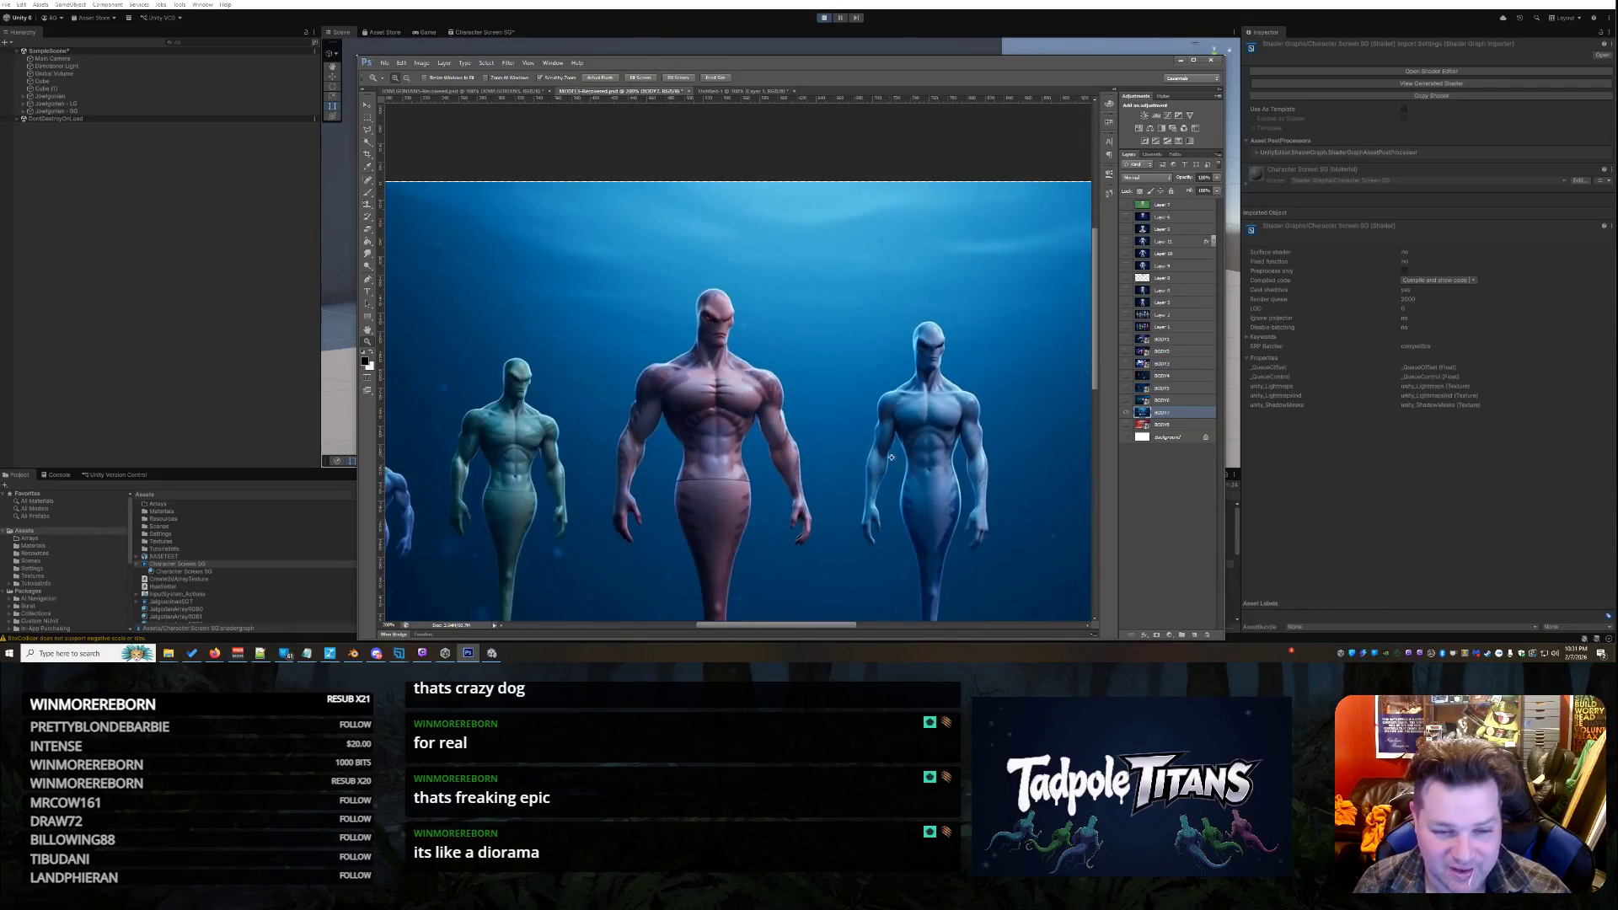
pyautogui.scroll(-3, 888, 460)
pyautogui.moveTo(841, 639)
pyautogui.mouseDown()
pyautogui.moveTo(813, 633)
pyautogui.moveTo(899, 612)
pyautogui.moveTo(830, 612)
pyautogui.mouseUp()
pyautogui.rightClick(865, 486)
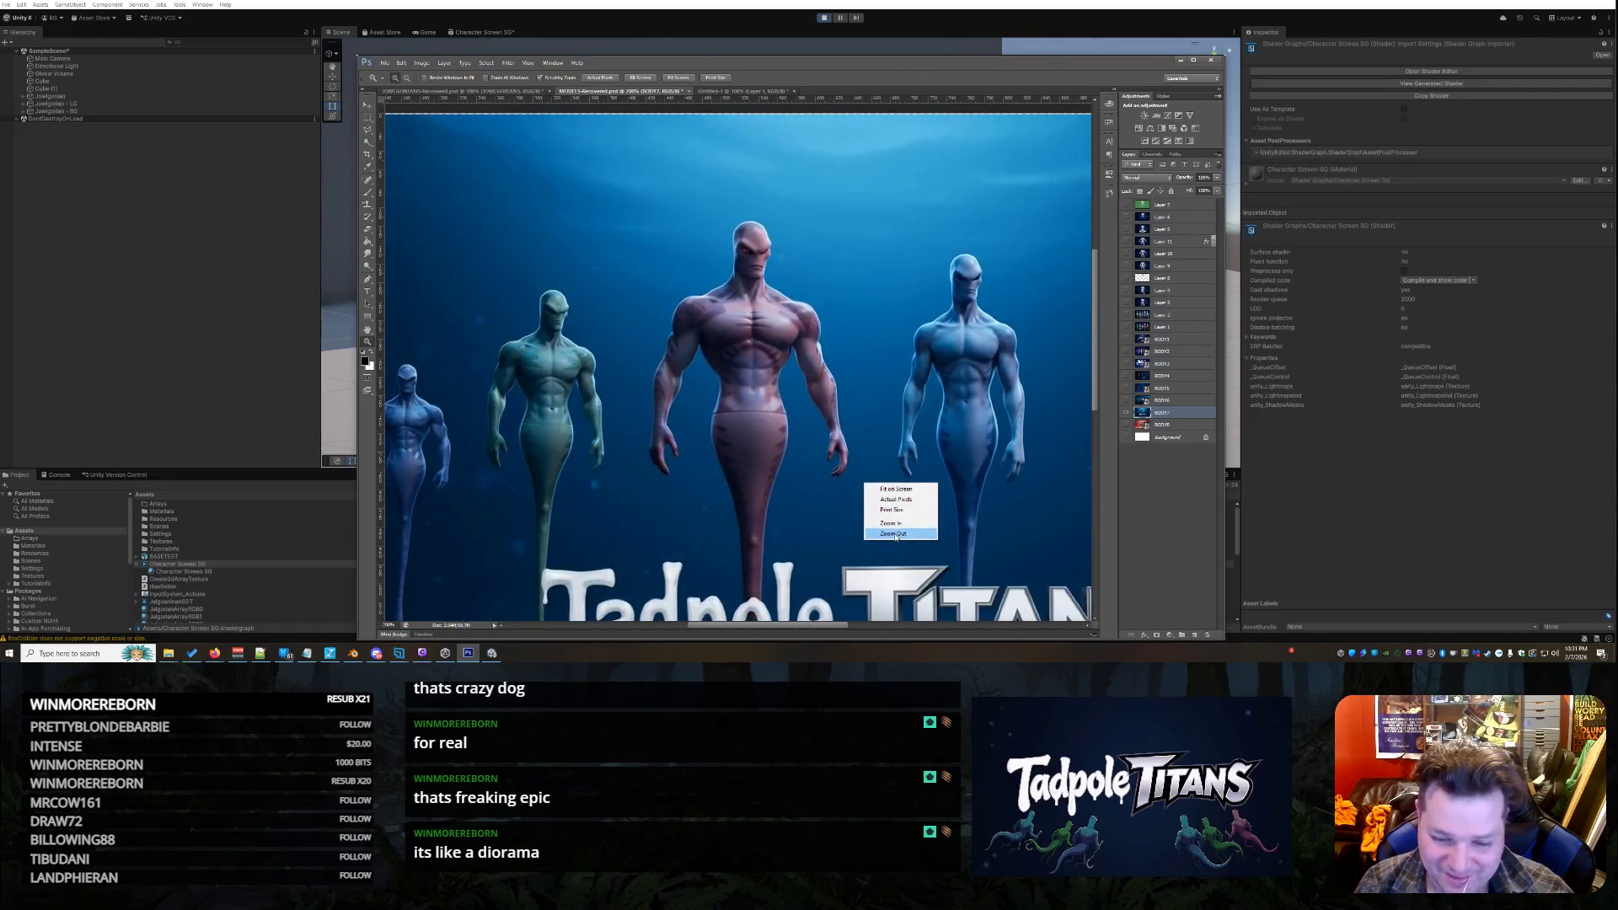
pyautogui.click(891, 533)
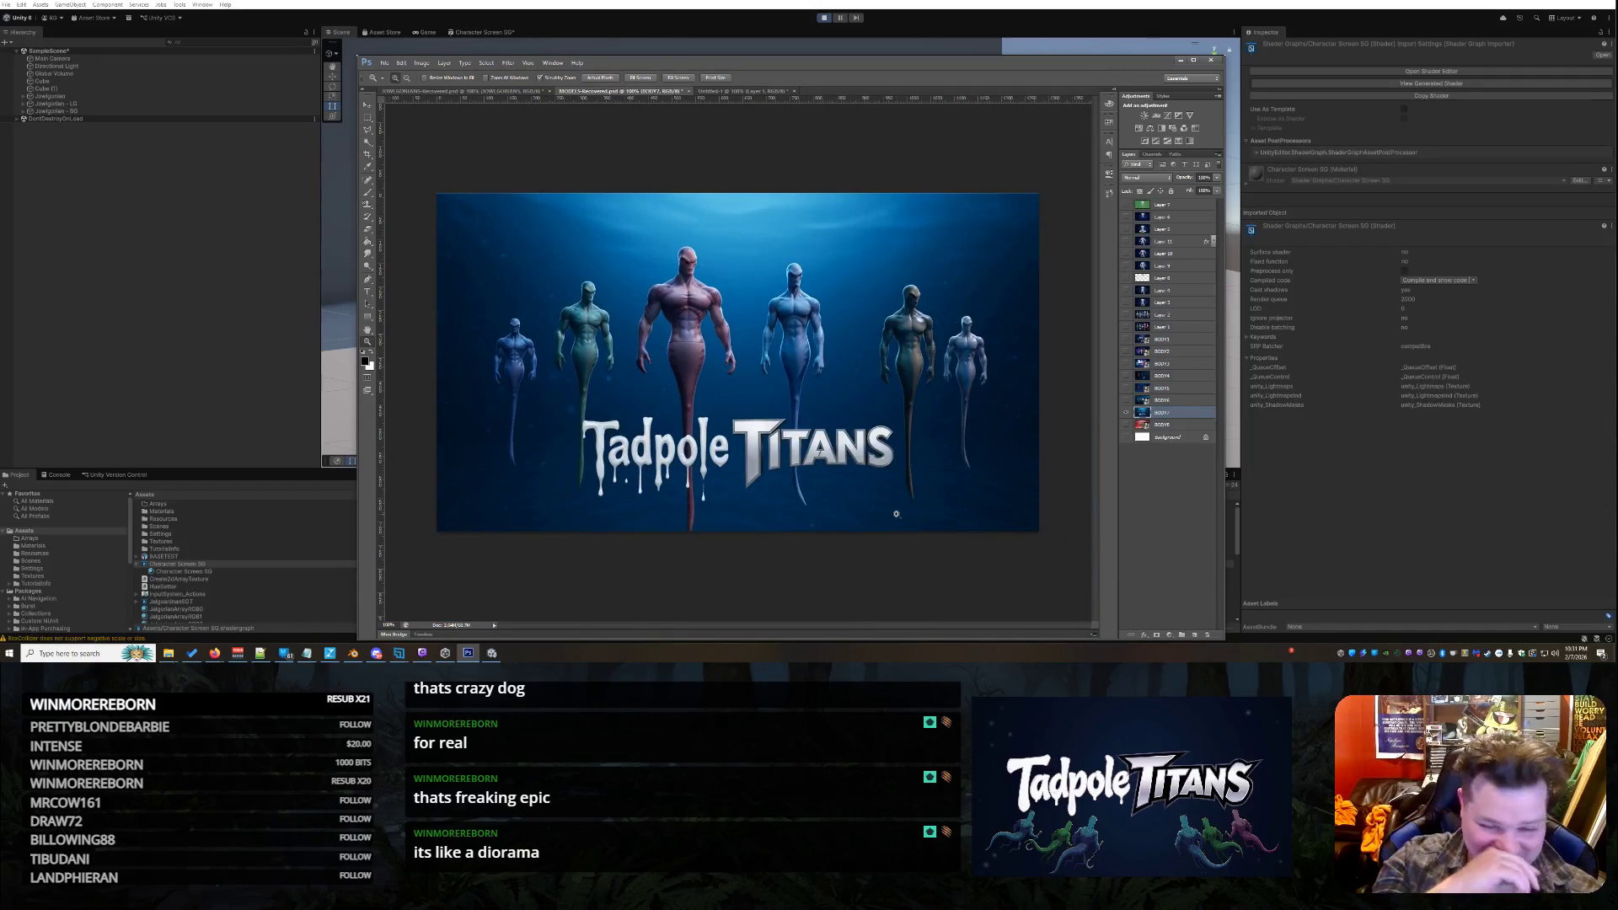
pyautogui.click(699, 332)
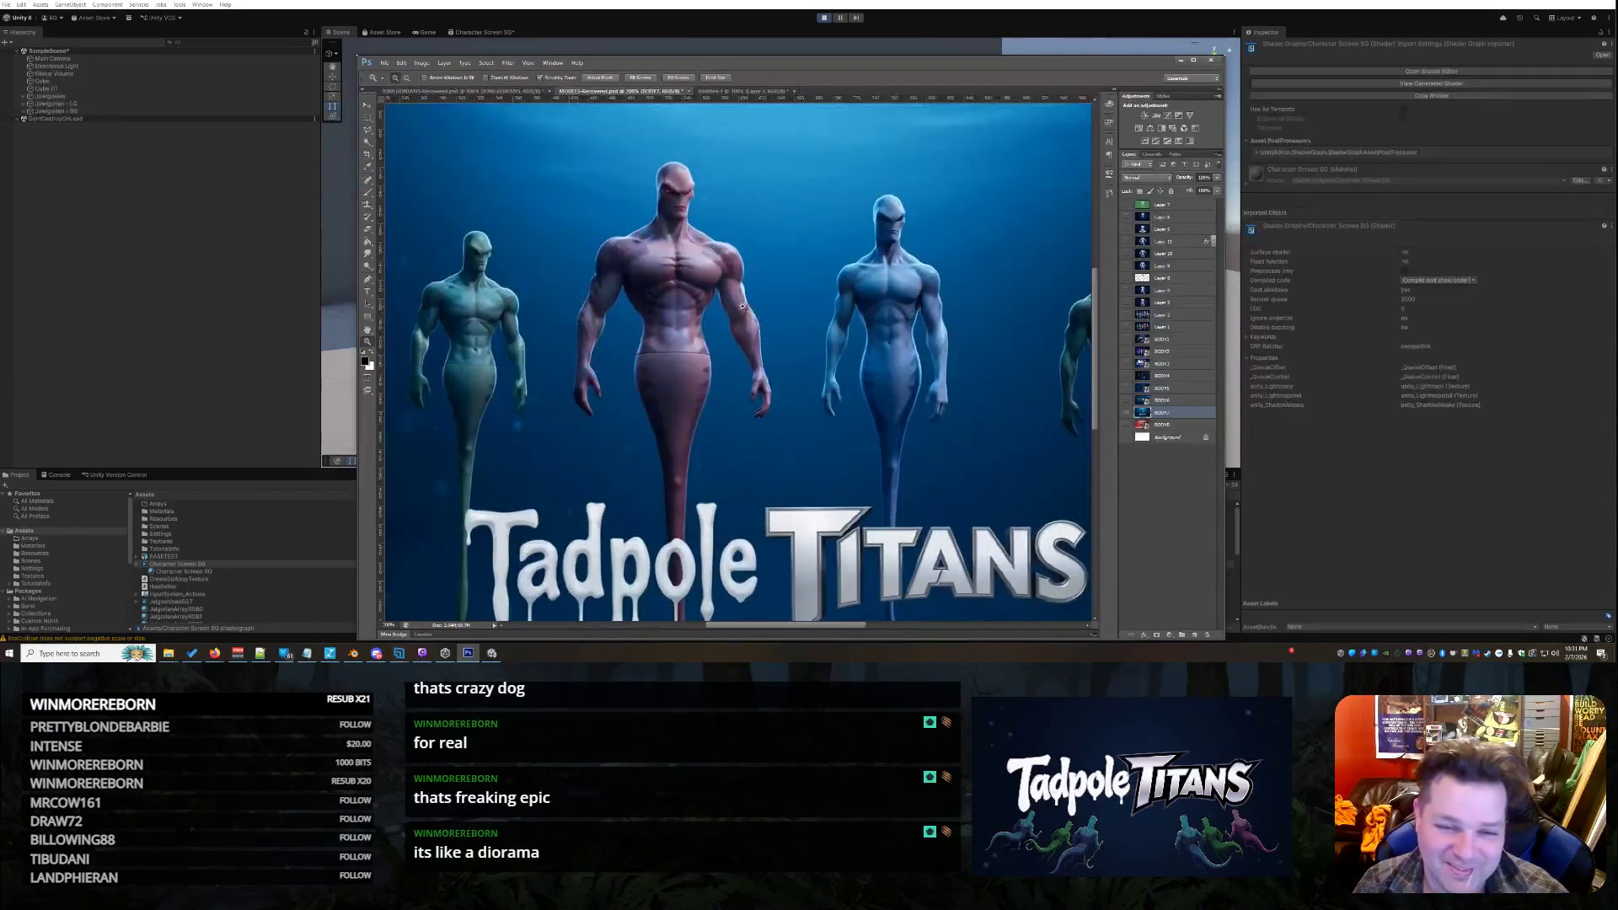
pyautogui.scroll(1, 733, 312)
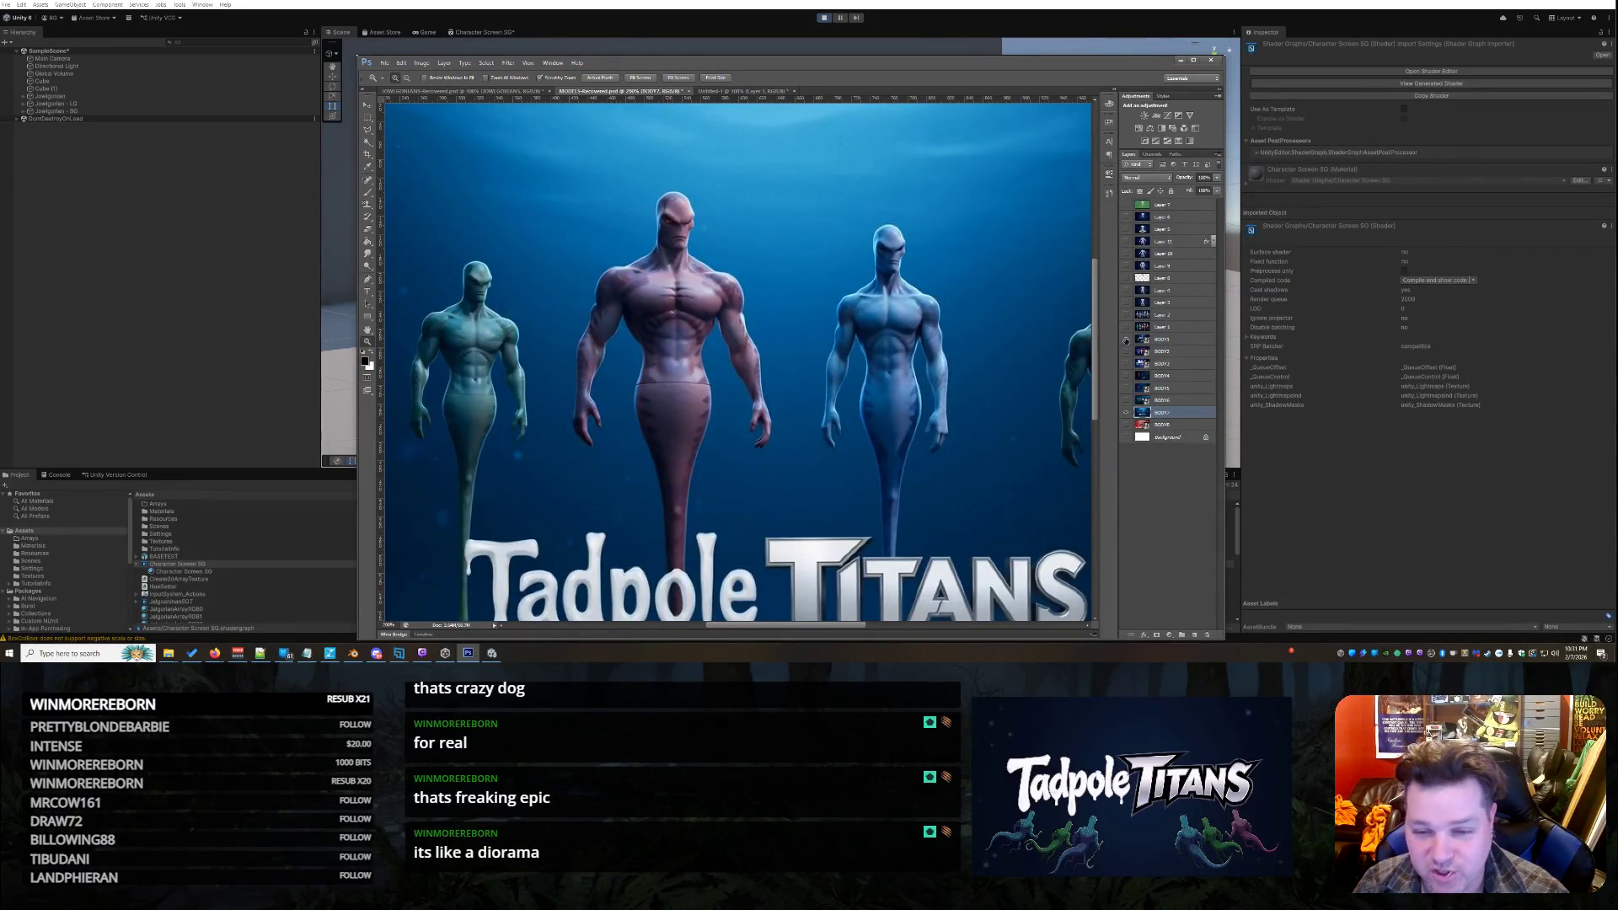
pyautogui.click(1125, 341)
# Zoom out to the whole colourful Titans image, then zoom in on the title art
pyautogui.scroll(-2, 742, 313)
pyautogui.rightClick(741, 314)
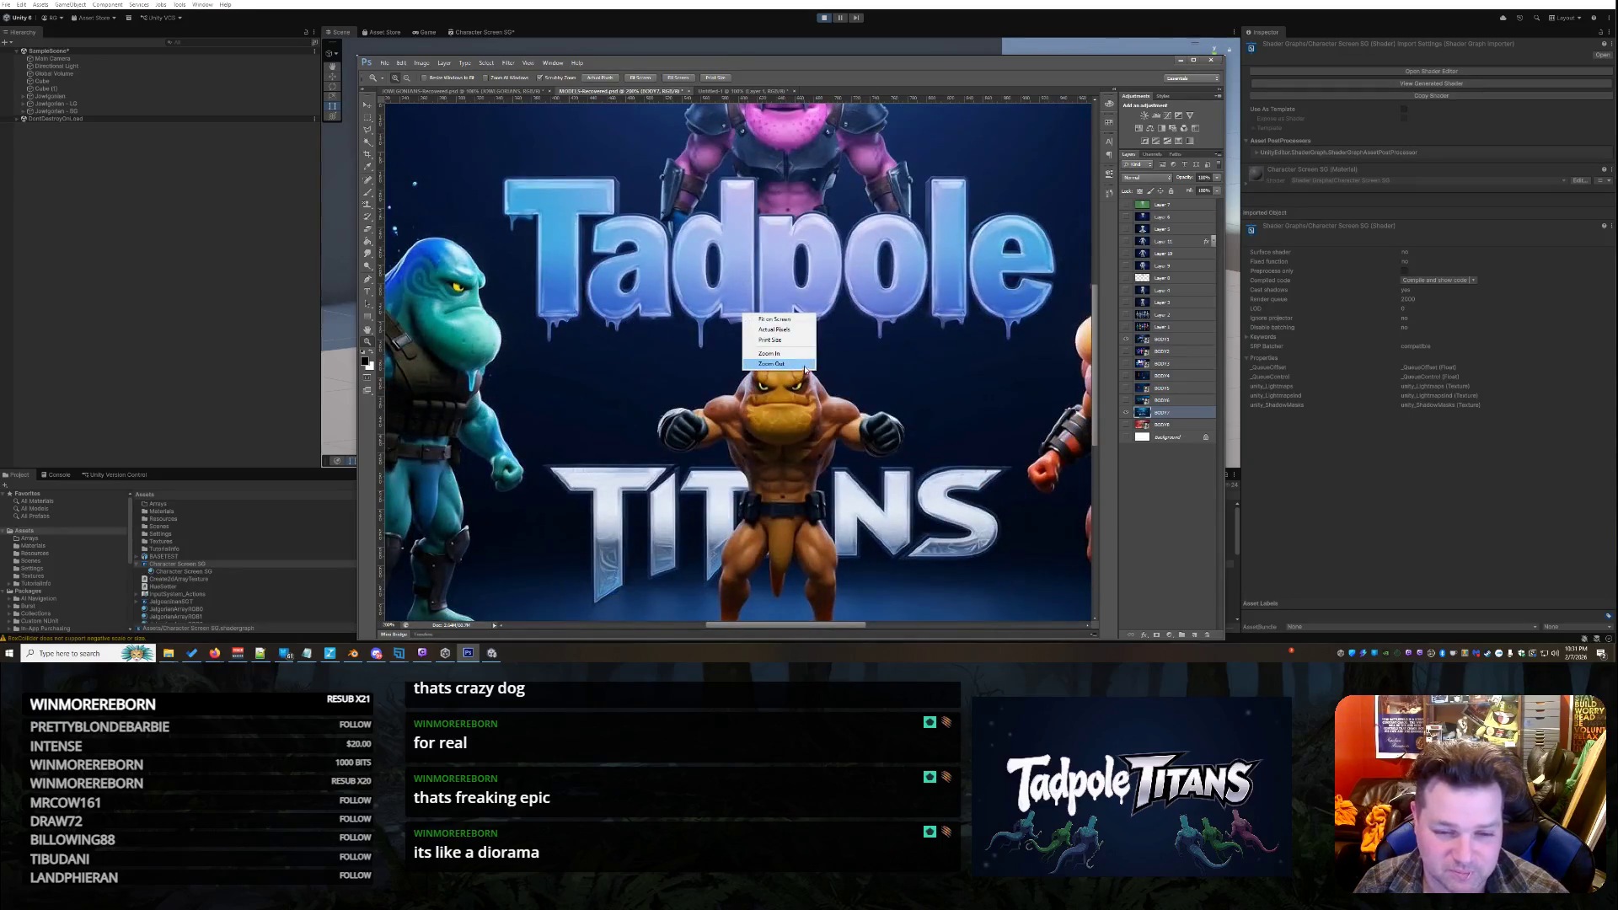
pyautogui.click(804, 367)
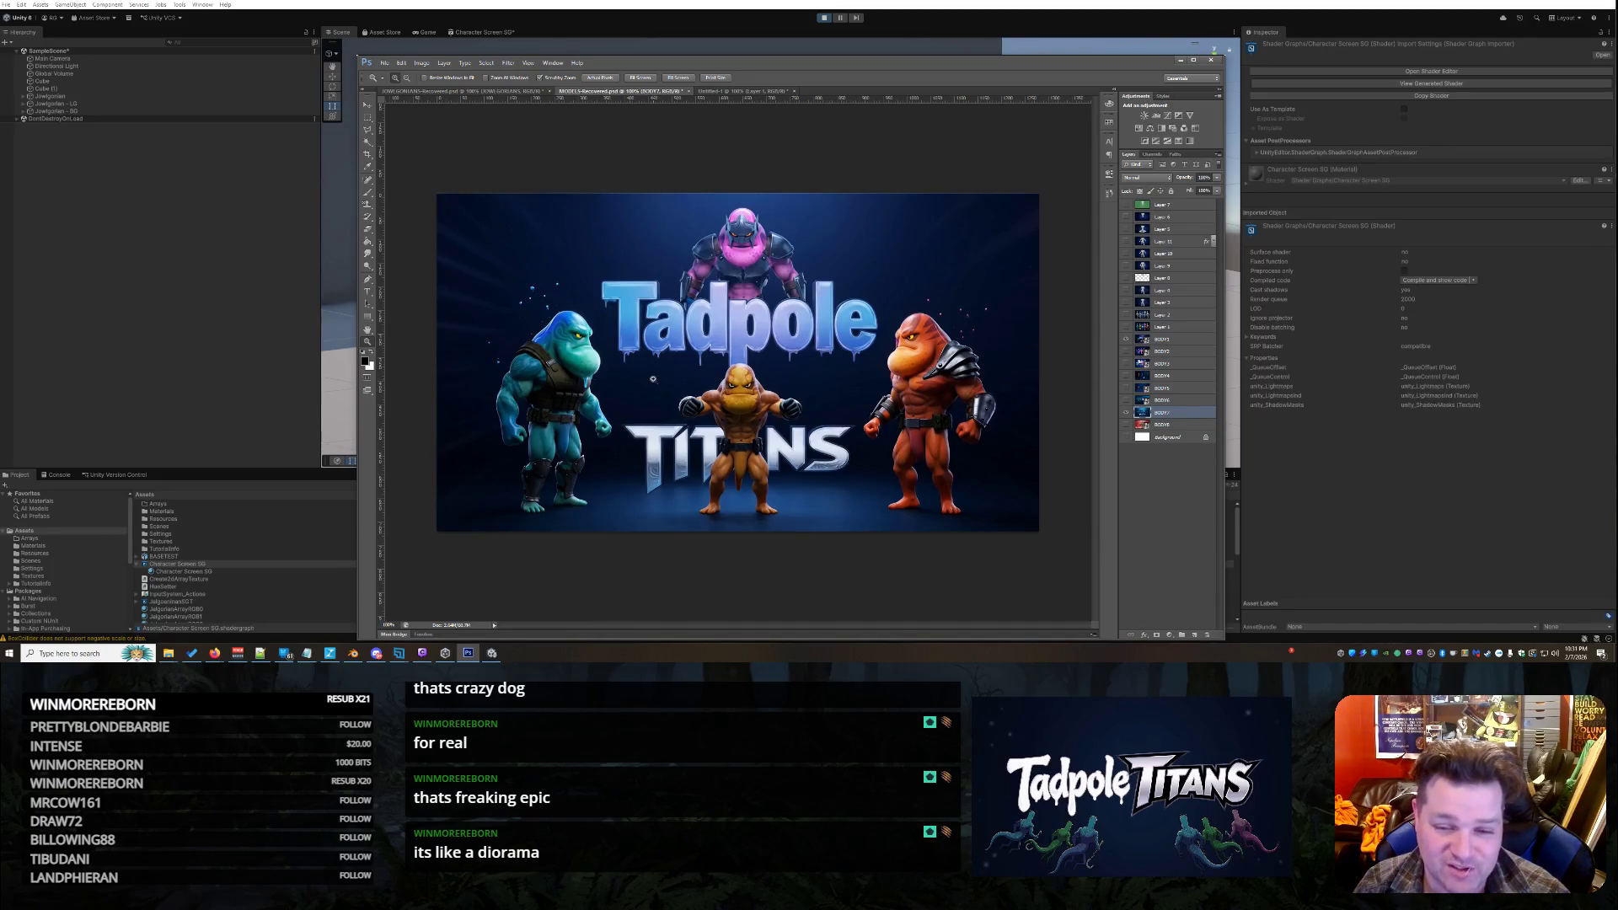
pyautogui.click(652, 378)
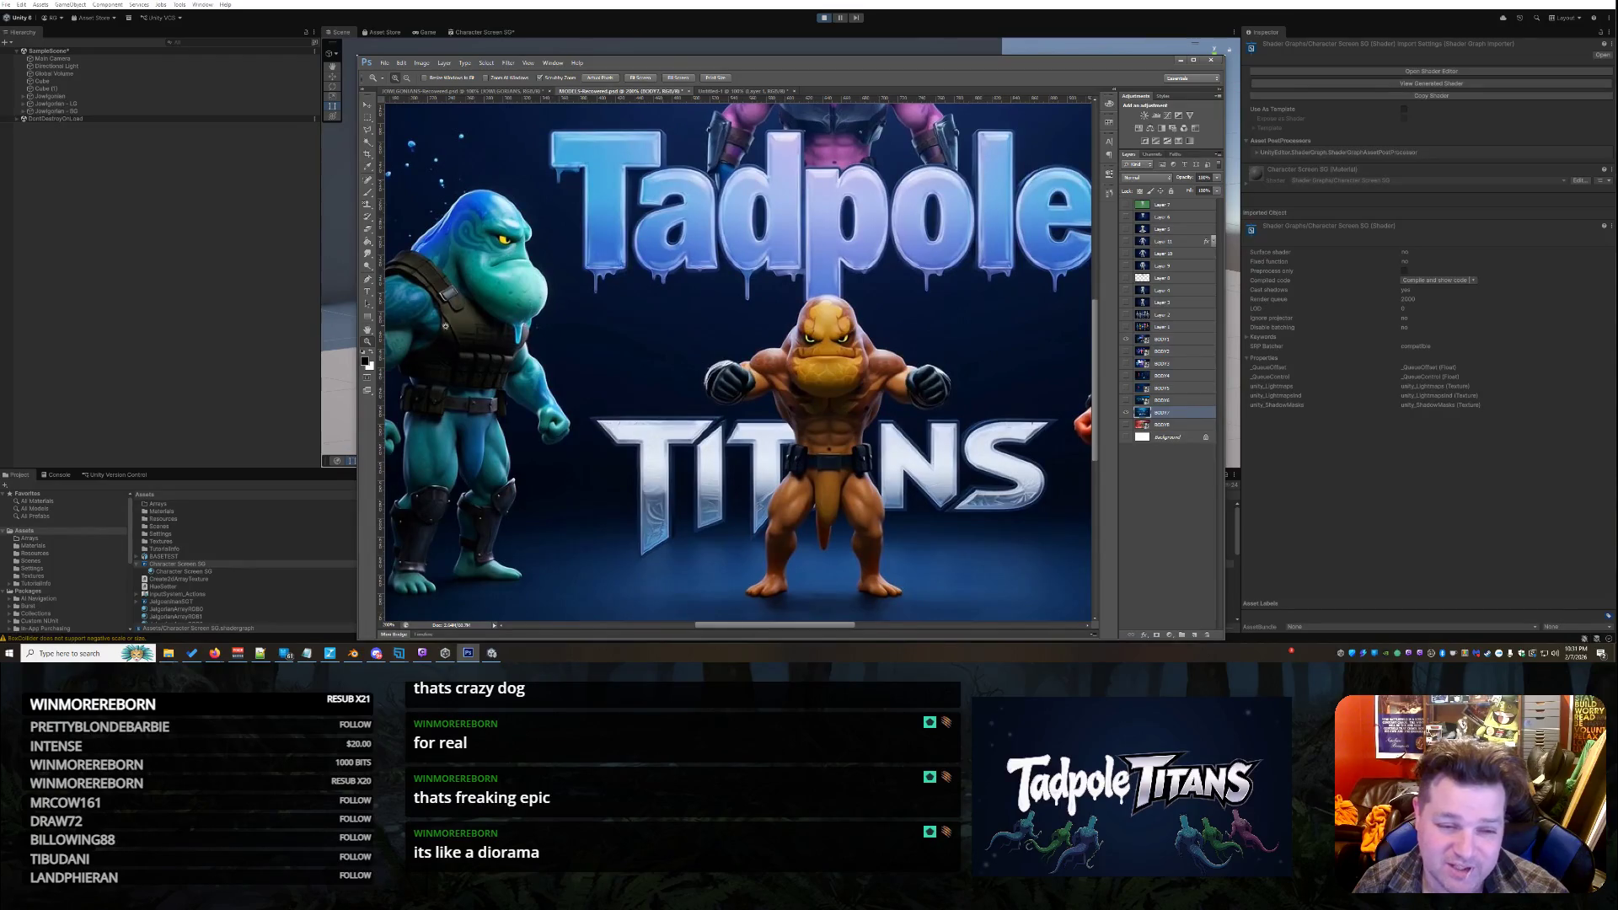
pyautogui.moveTo(847, 633)
pyautogui.mouseDown()
pyautogui.moveTo(912, 638)
pyautogui.moveTo(810, 642)
pyautogui.moveTo(848, 650)
pyautogui.mouseUp()
pyautogui.scroll(5, 911, 487)
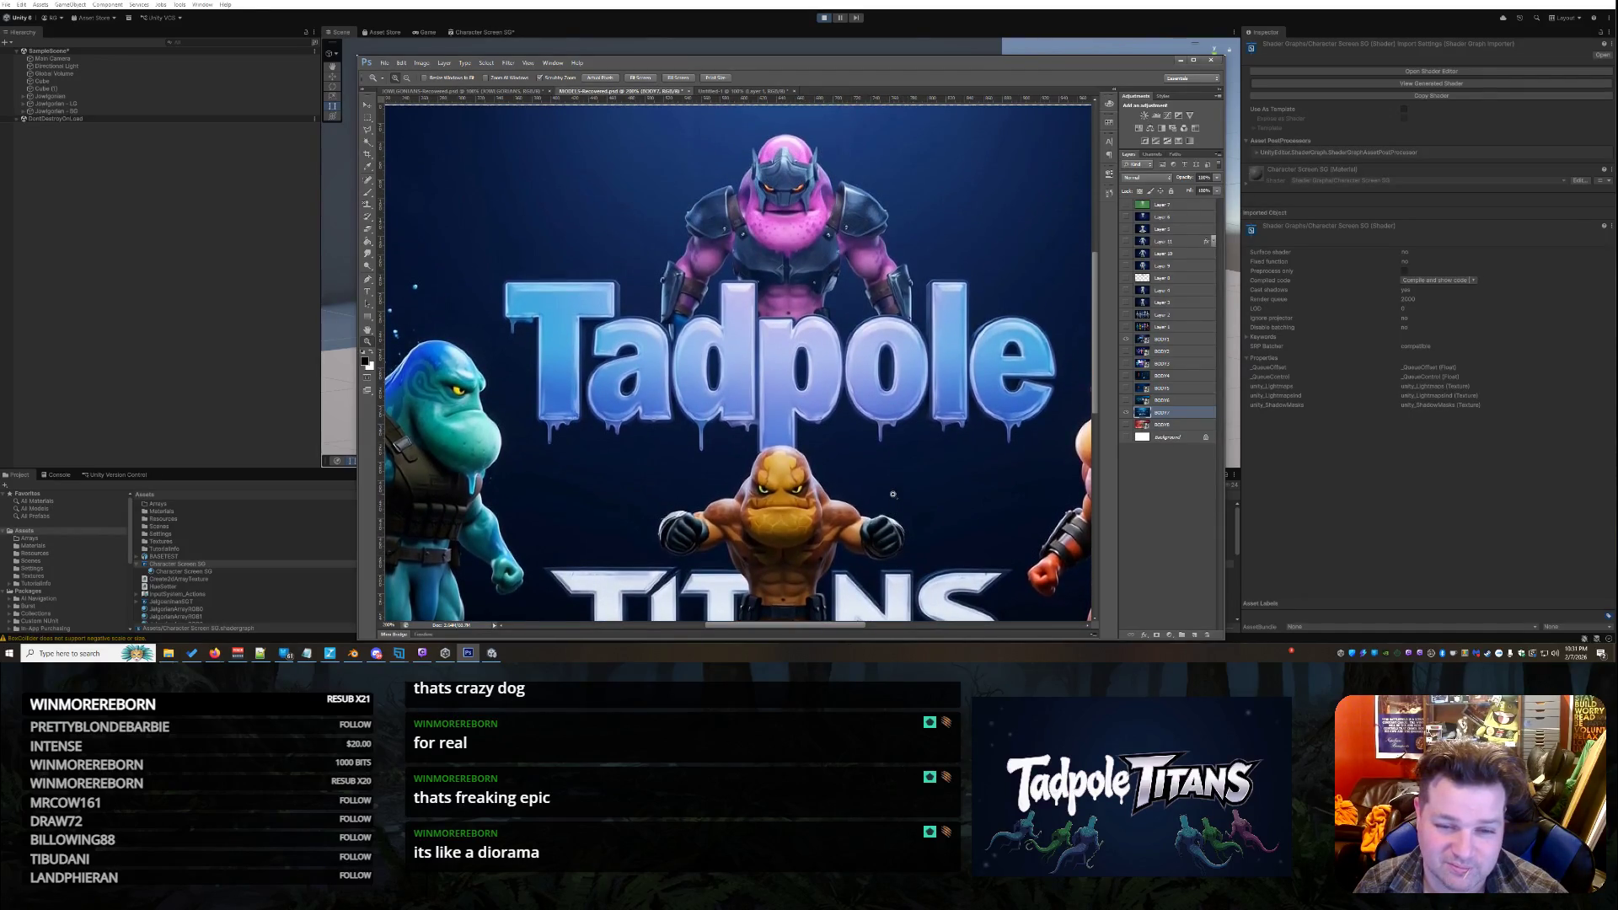
pyautogui.scroll(-5, 893, 495)
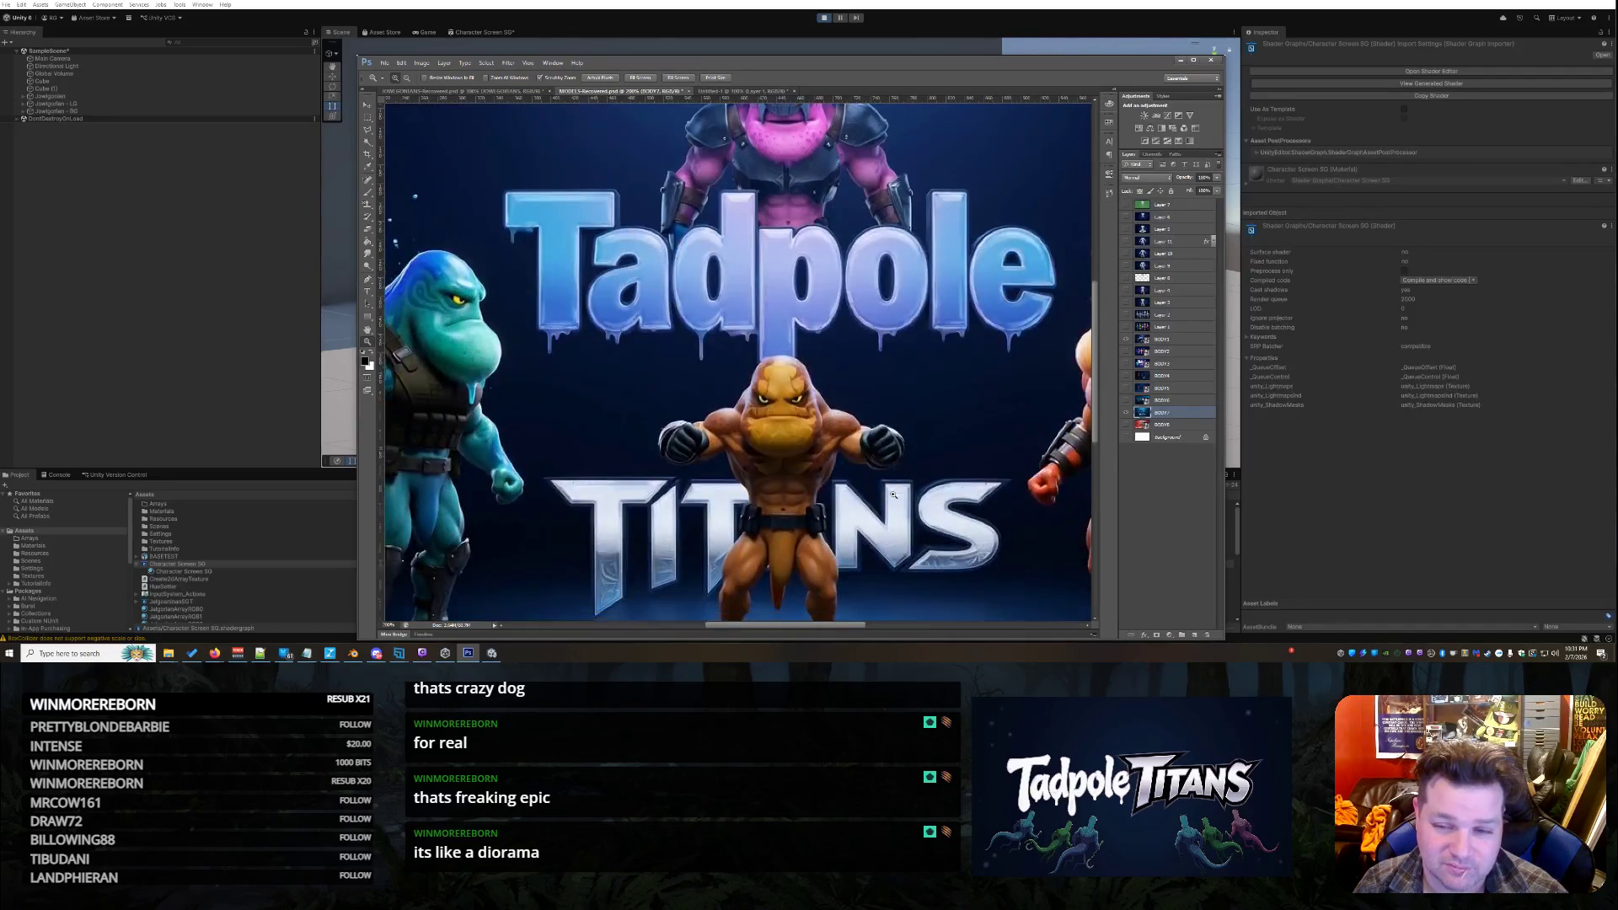
# Hide the BODY7 layer to reveal the alien-characters version and fit the image on screen
pyautogui.click(1127, 413)
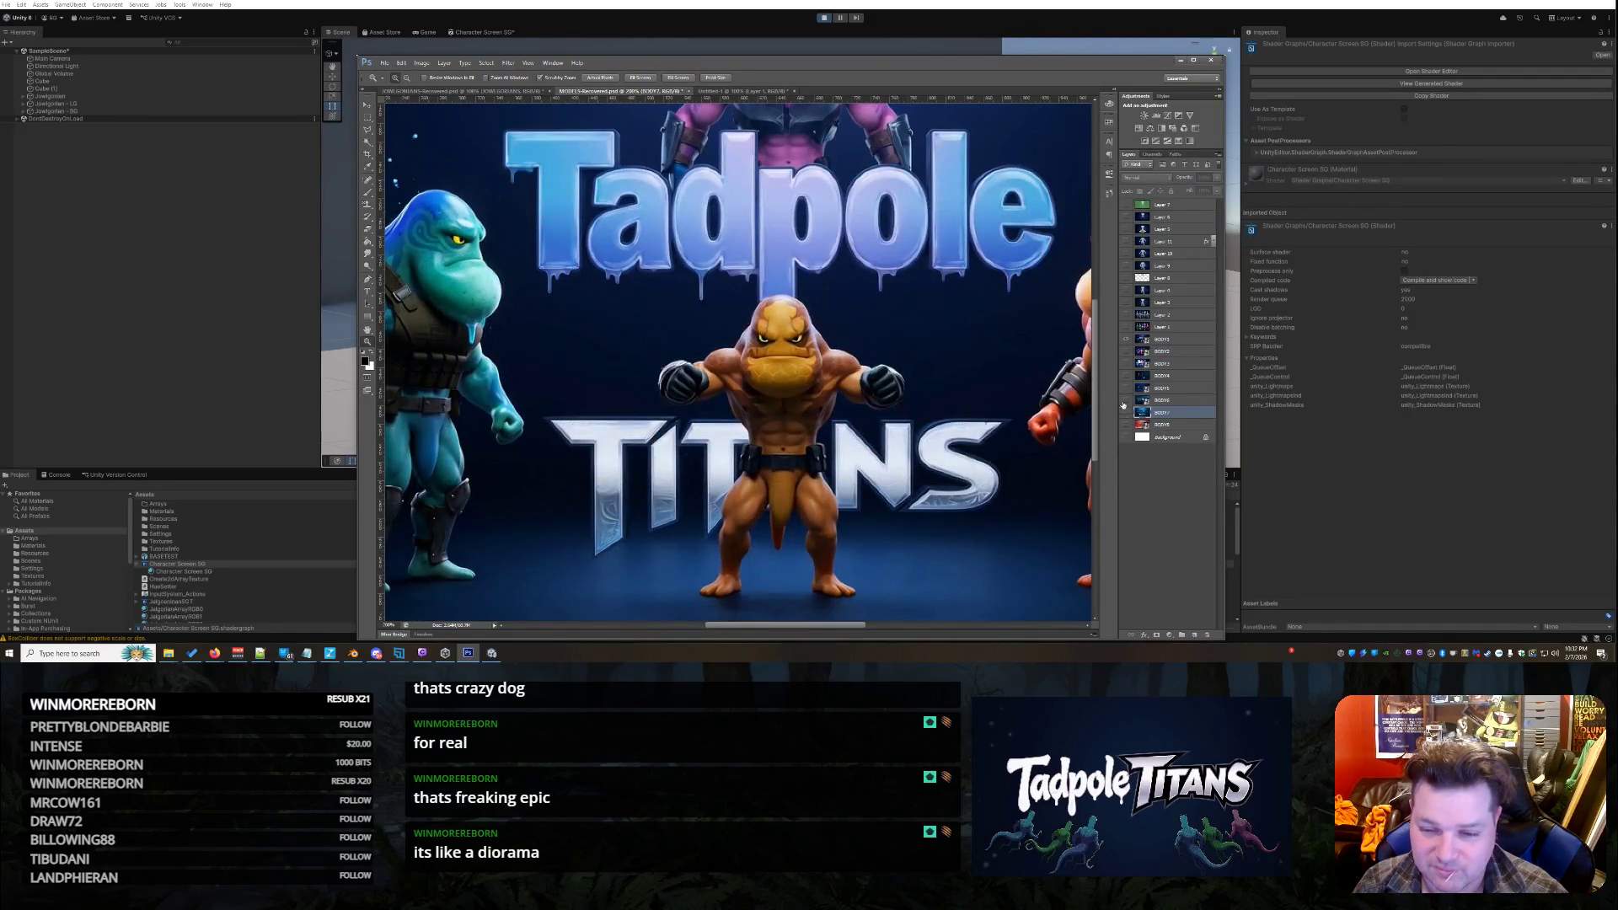
pyautogui.click(1126, 412)
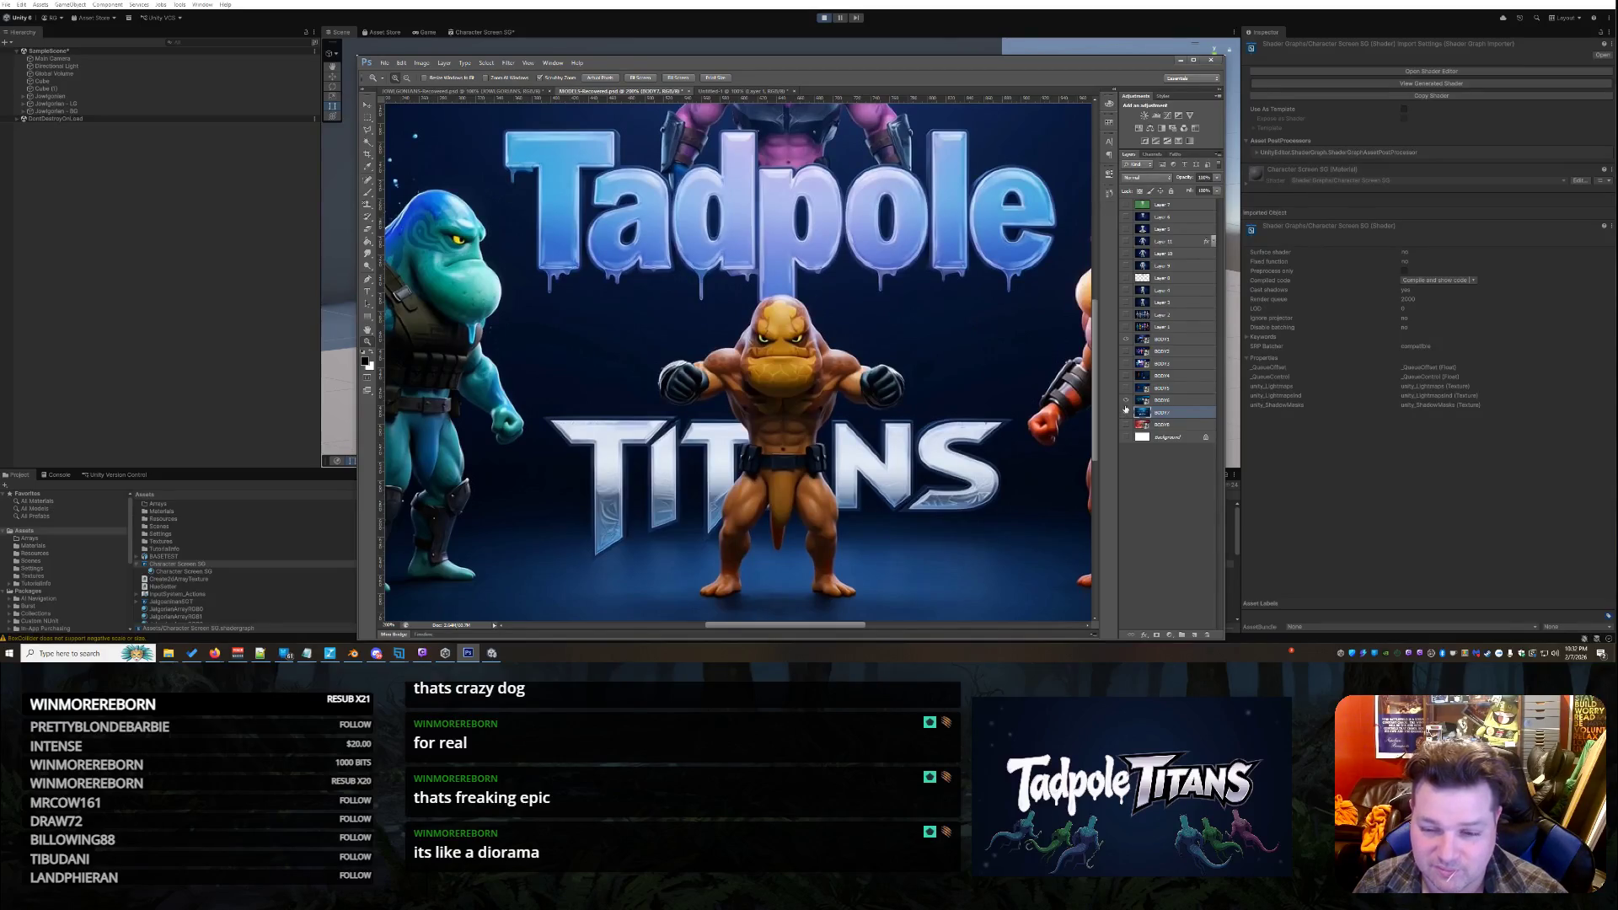
pyautogui.click(1126, 413)
pyautogui.rightClick(919, 327)
pyautogui.click(880, 376)
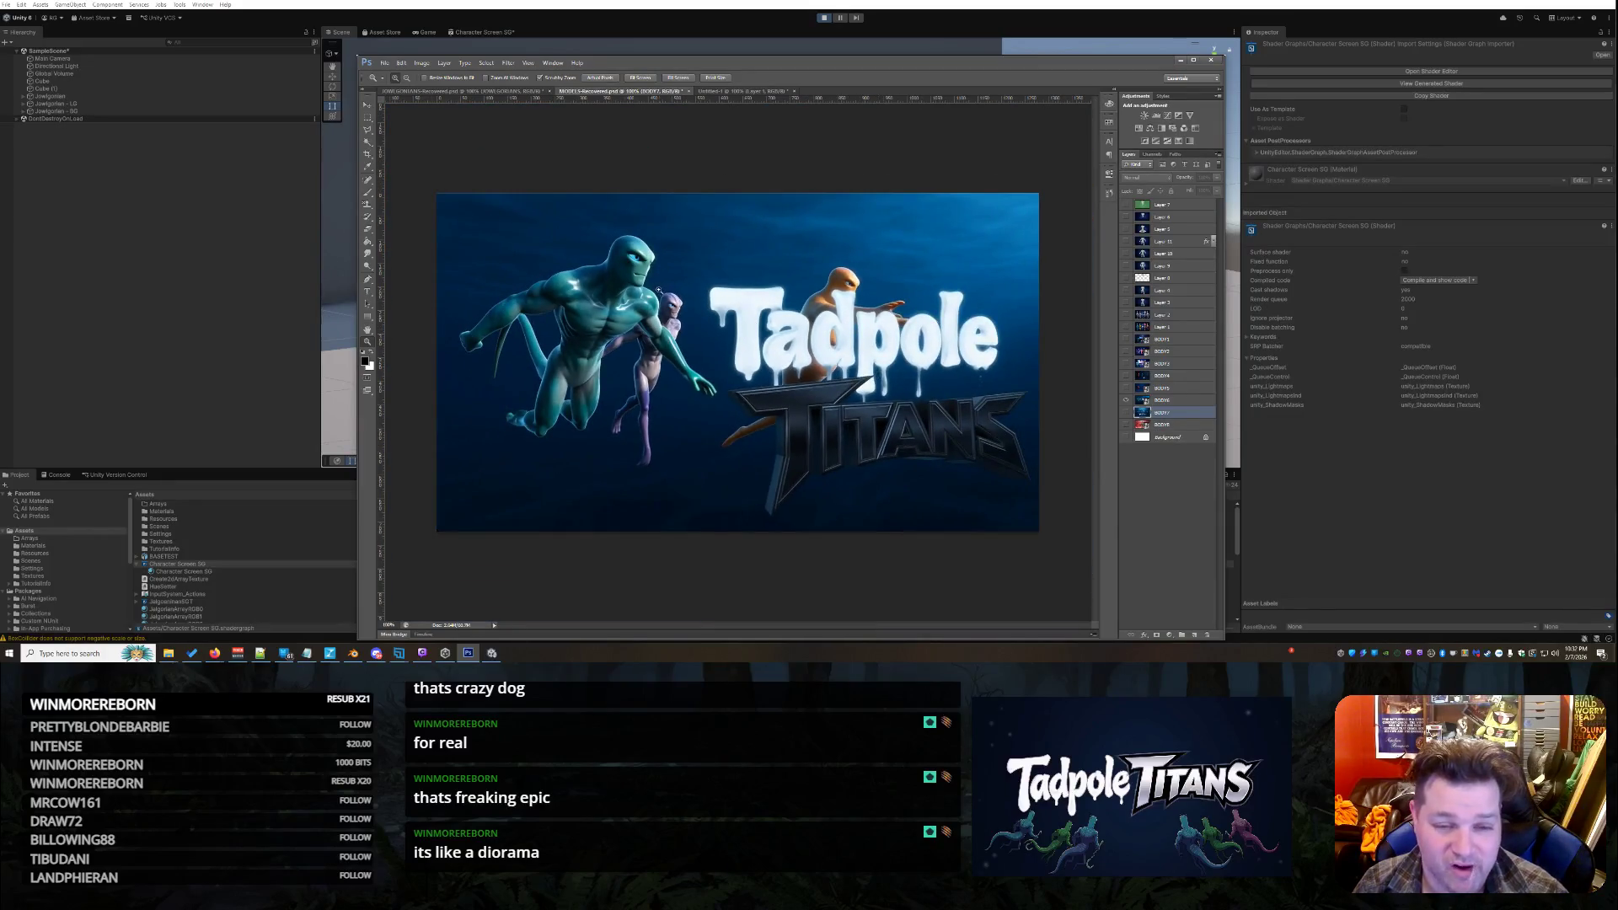
# Zoom in and pan over the teal and purple aliens, then switch to the JOWLGORIANS document
pyautogui.click(658, 290)
pyautogui.scroll(2, 720, 613)
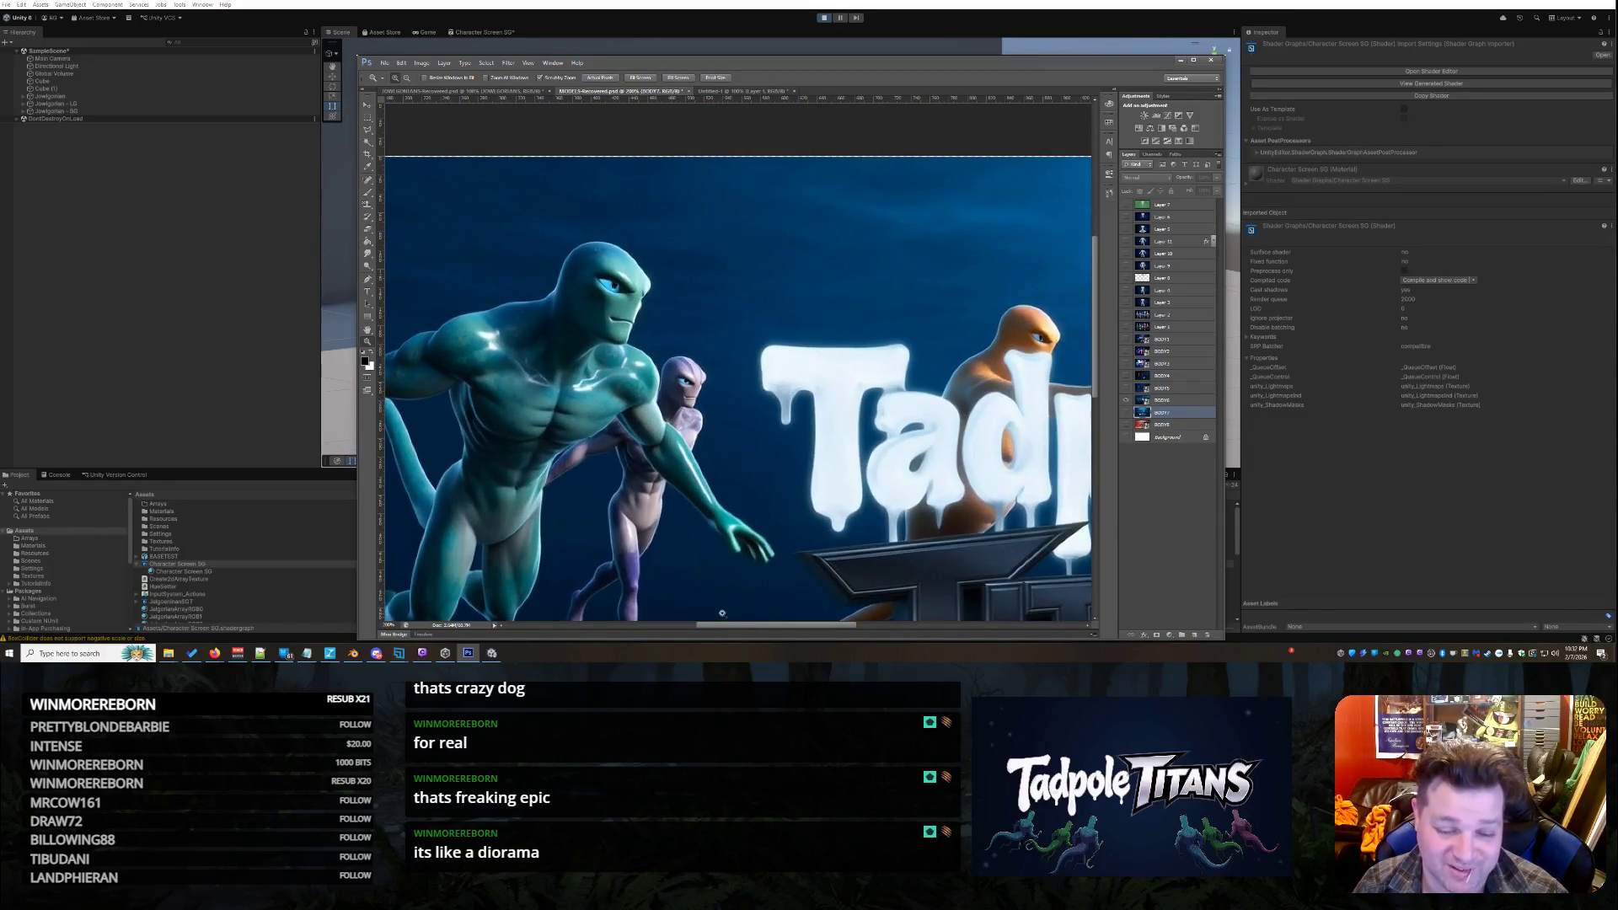
pyautogui.moveTo(738, 630); pyautogui.dragTo(708, 631)
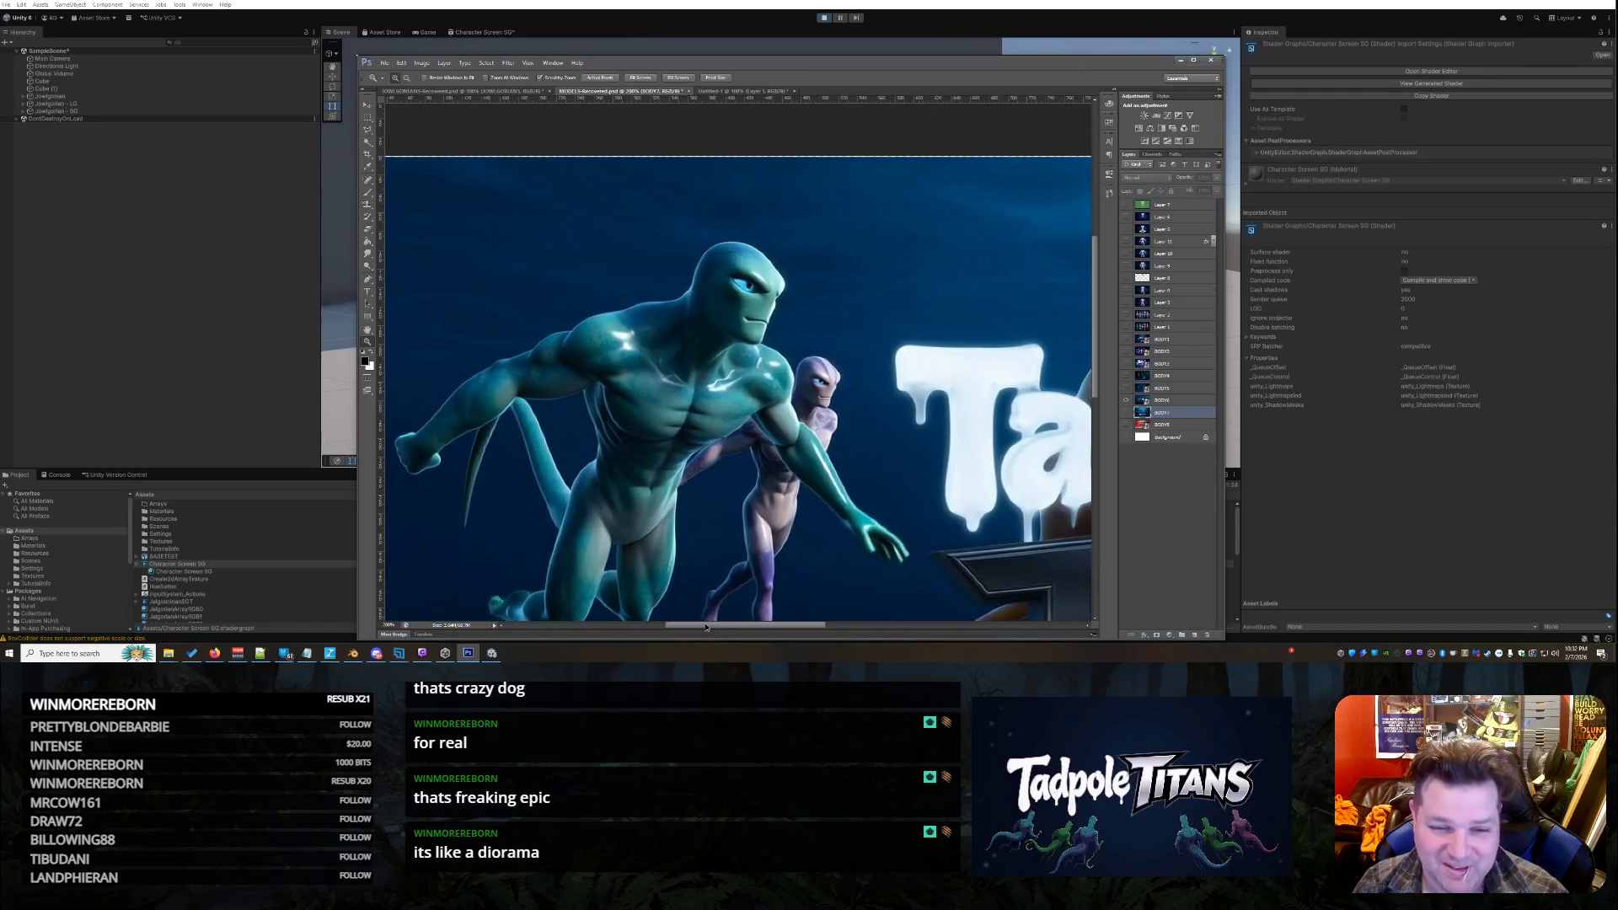
pyautogui.scroll(-1, 879, 424)
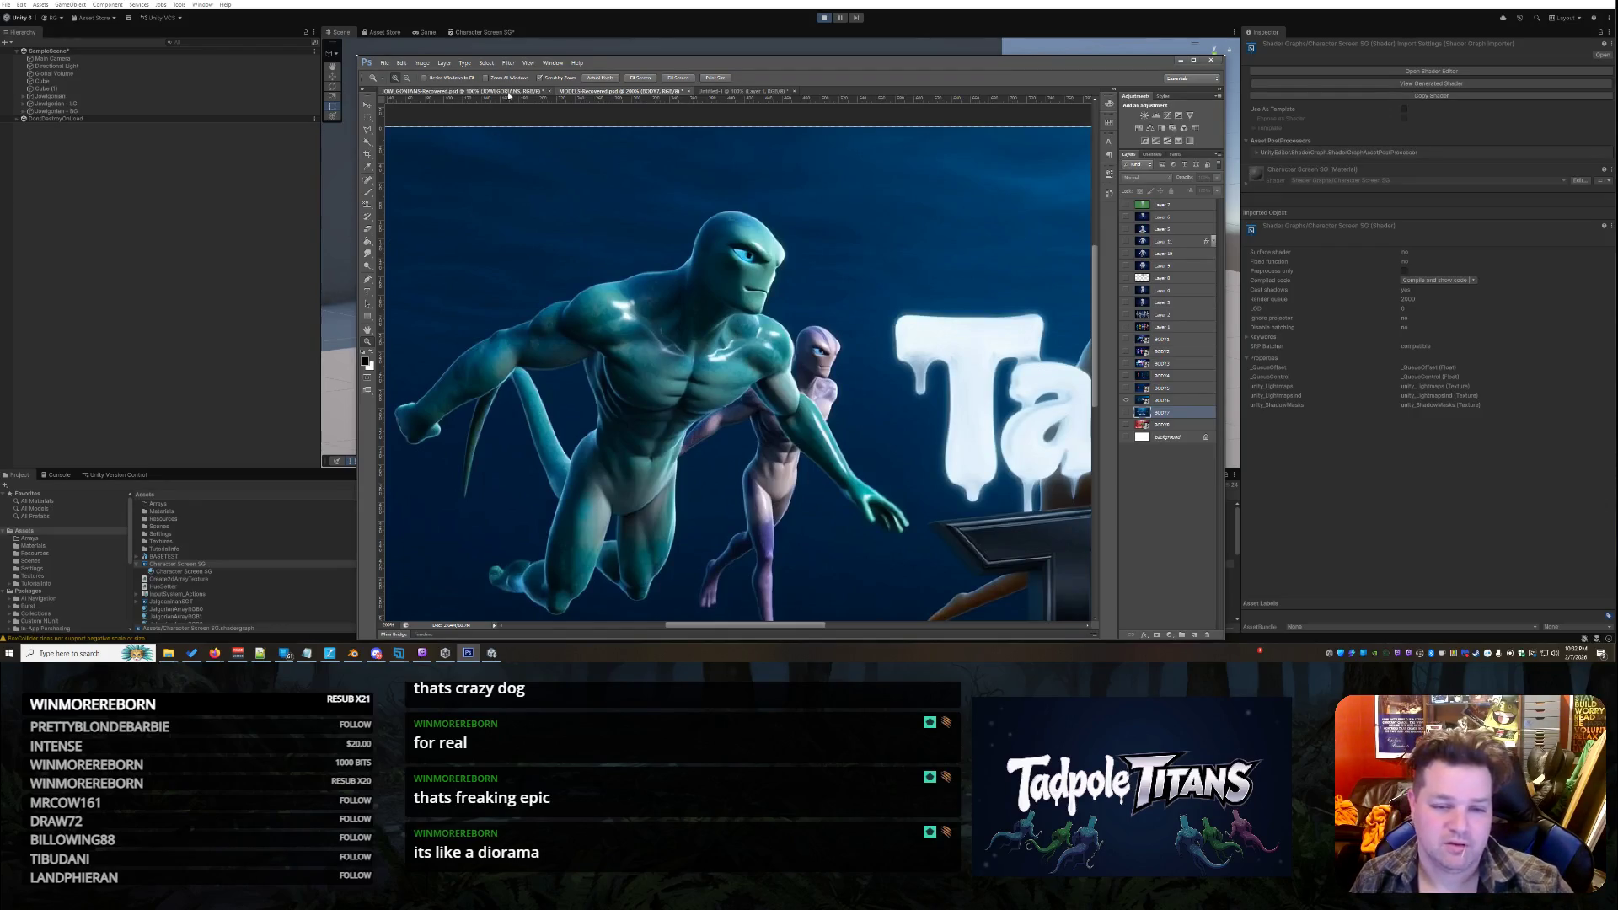
pyautogui.click(471, 90)
# Minimize Photoshop and orbit the Unity Scene view around the animated characters
pyautogui.click(1180, 60)
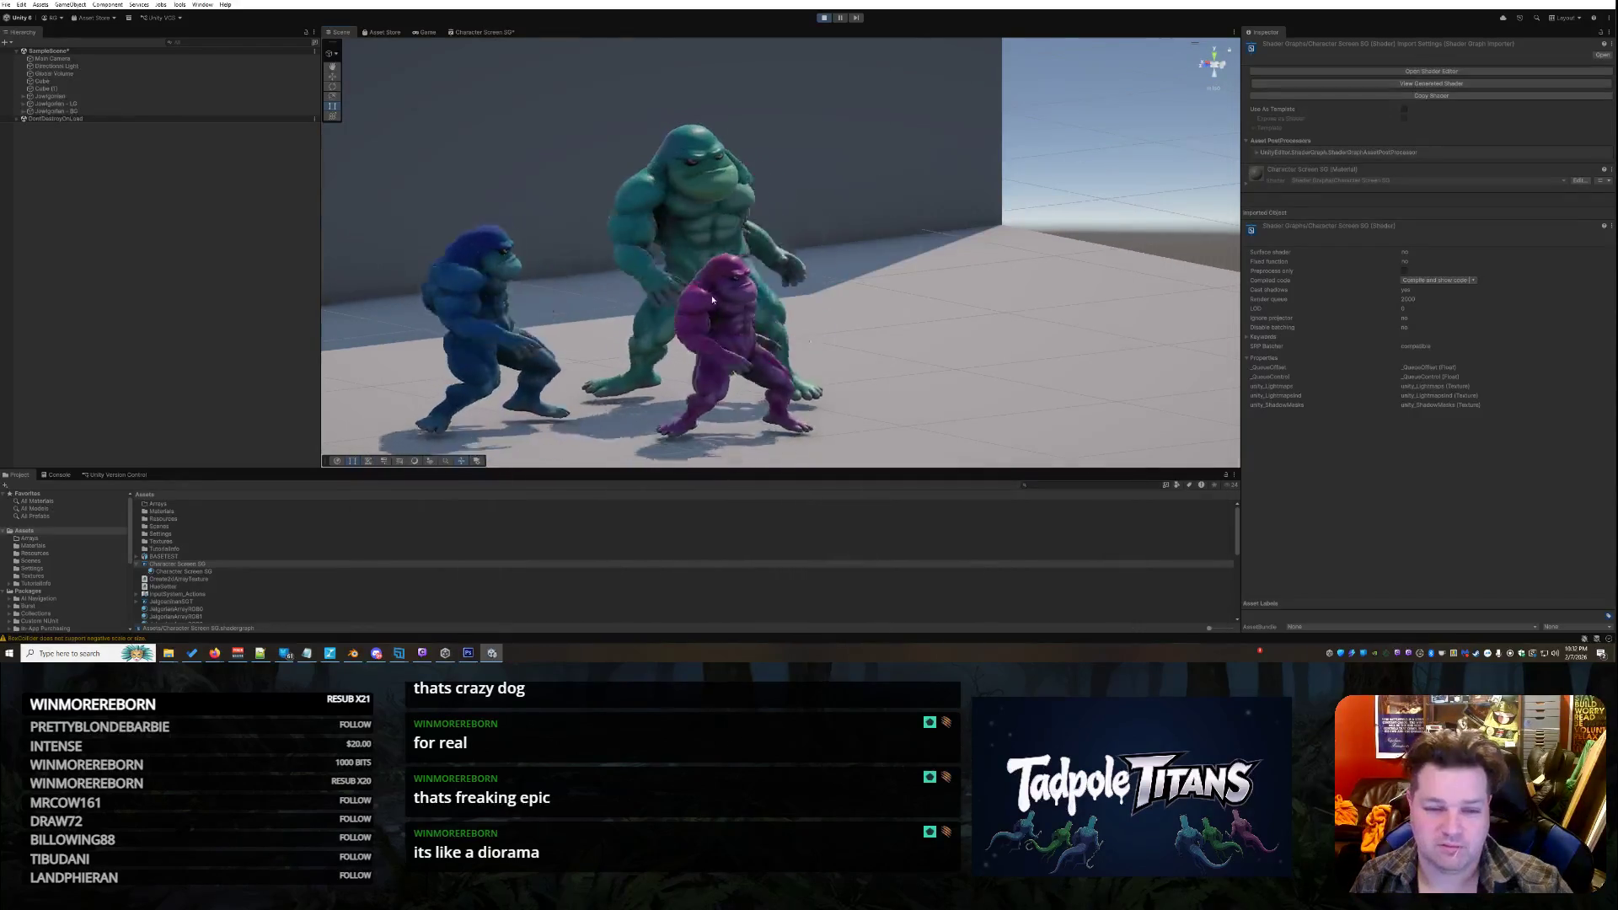
pyautogui.moveTo(835, 241)
pyautogui.mouseDown()
pyautogui.moveTo(552, 219)
pyautogui.moveTo(424, 236)
pyautogui.mouseUp()
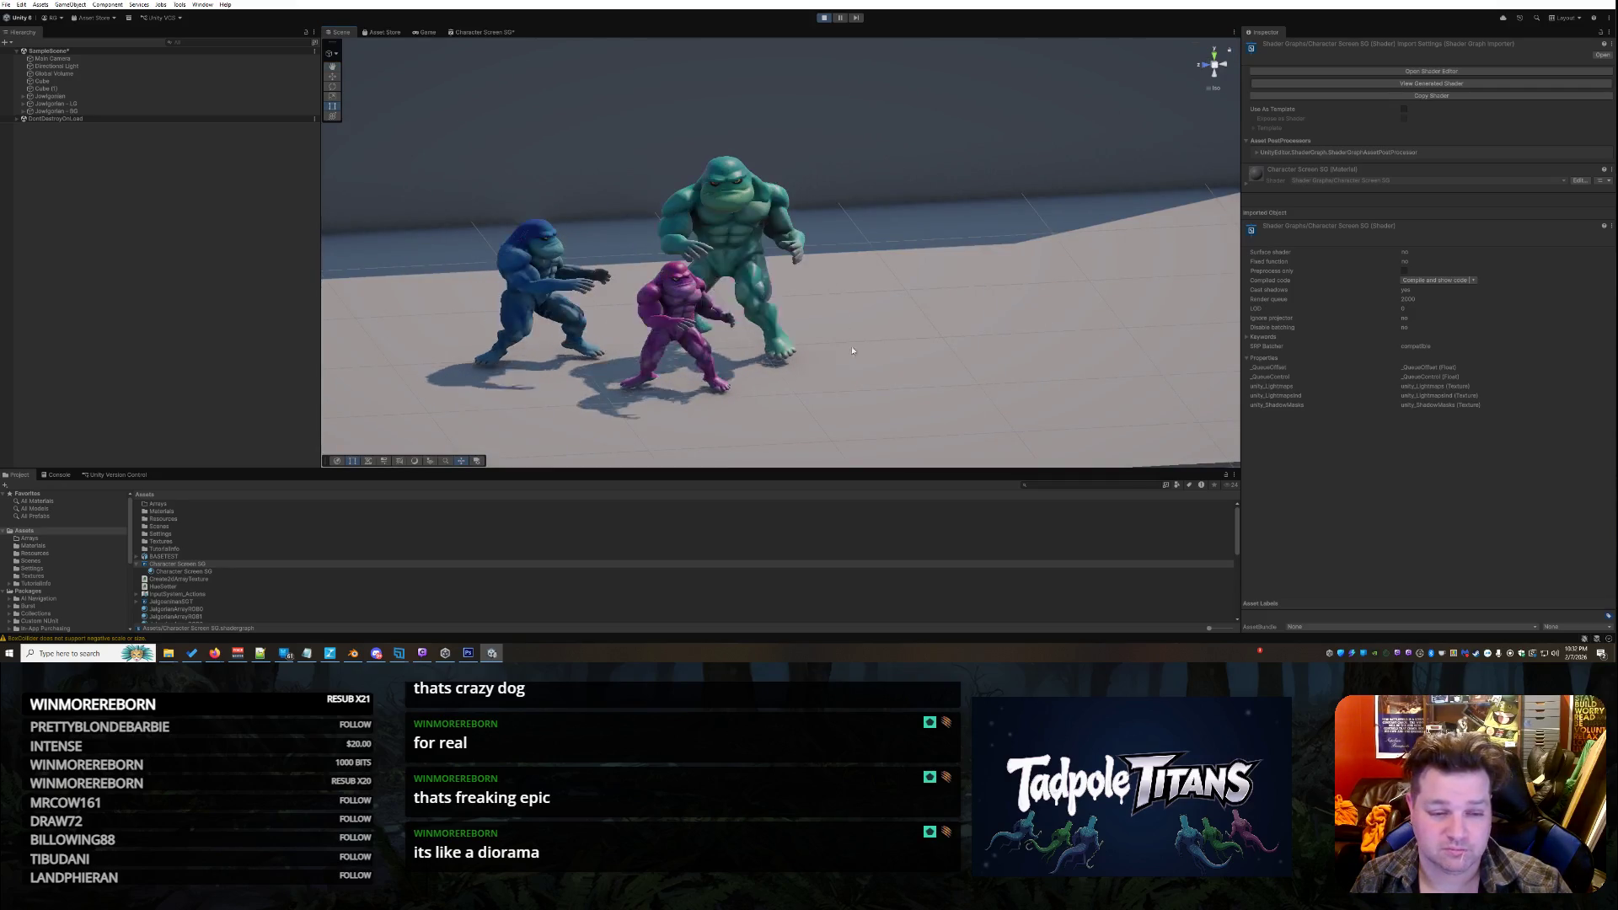
pyautogui.scroll(-3, 655, 371)
pyautogui.moveTo(655, 370)
pyautogui.mouseDown()
pyautogui.moveTo(543, 266)
pyautogui.moveTo(700, 343)
pyautogui.moveTo(687, 337)
pyautogui.mouseUp()
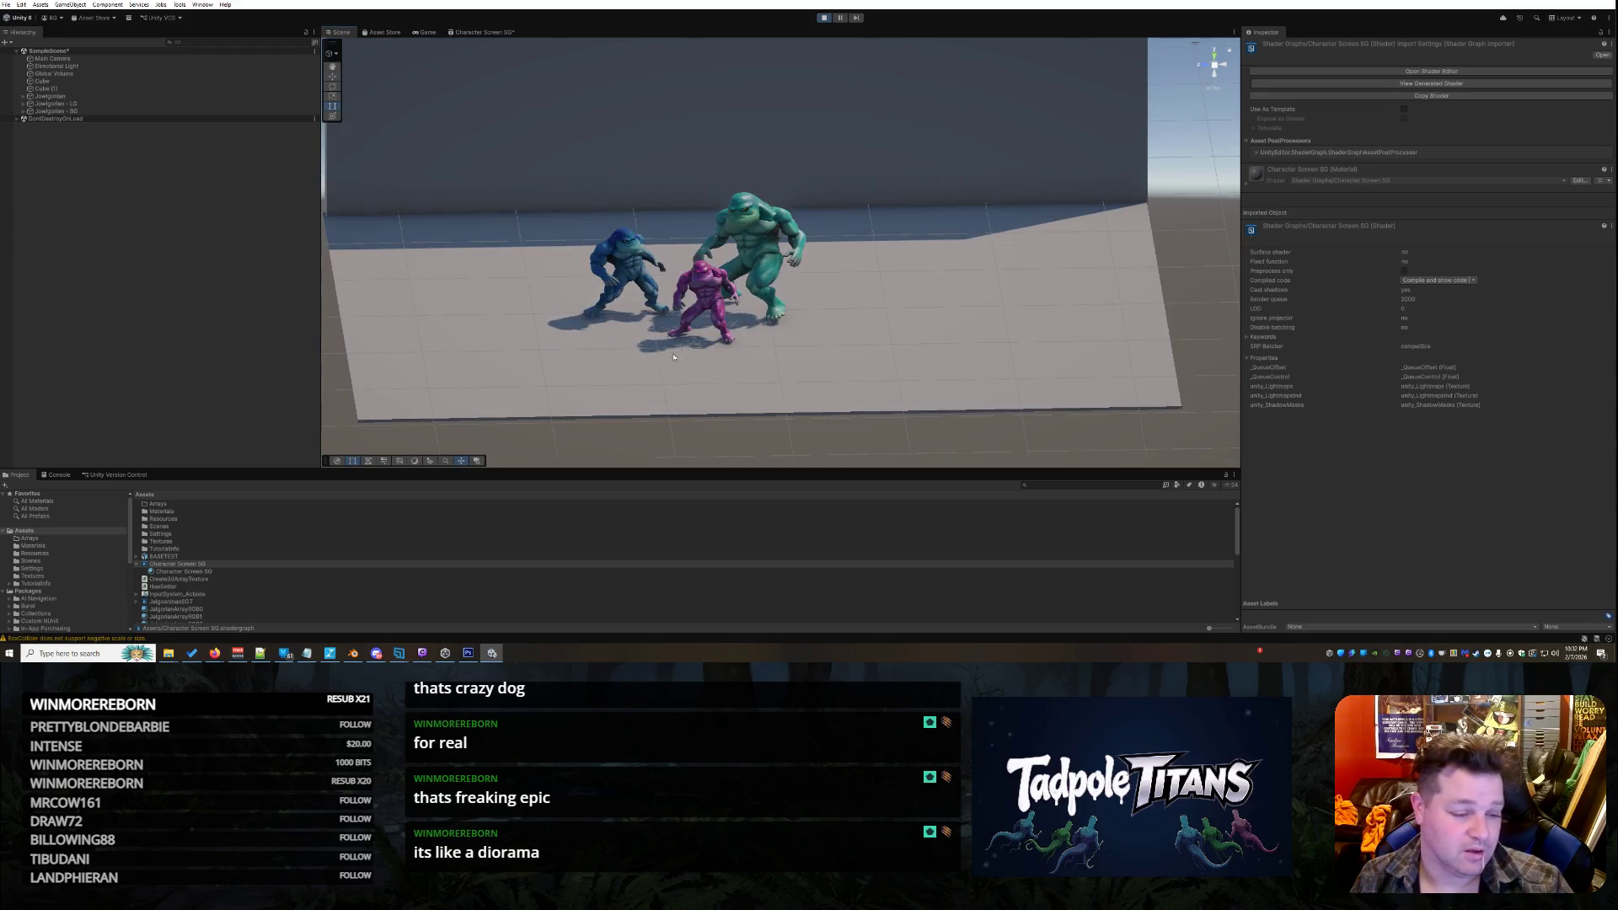
pyautogui.scroll(3, 523, 219)
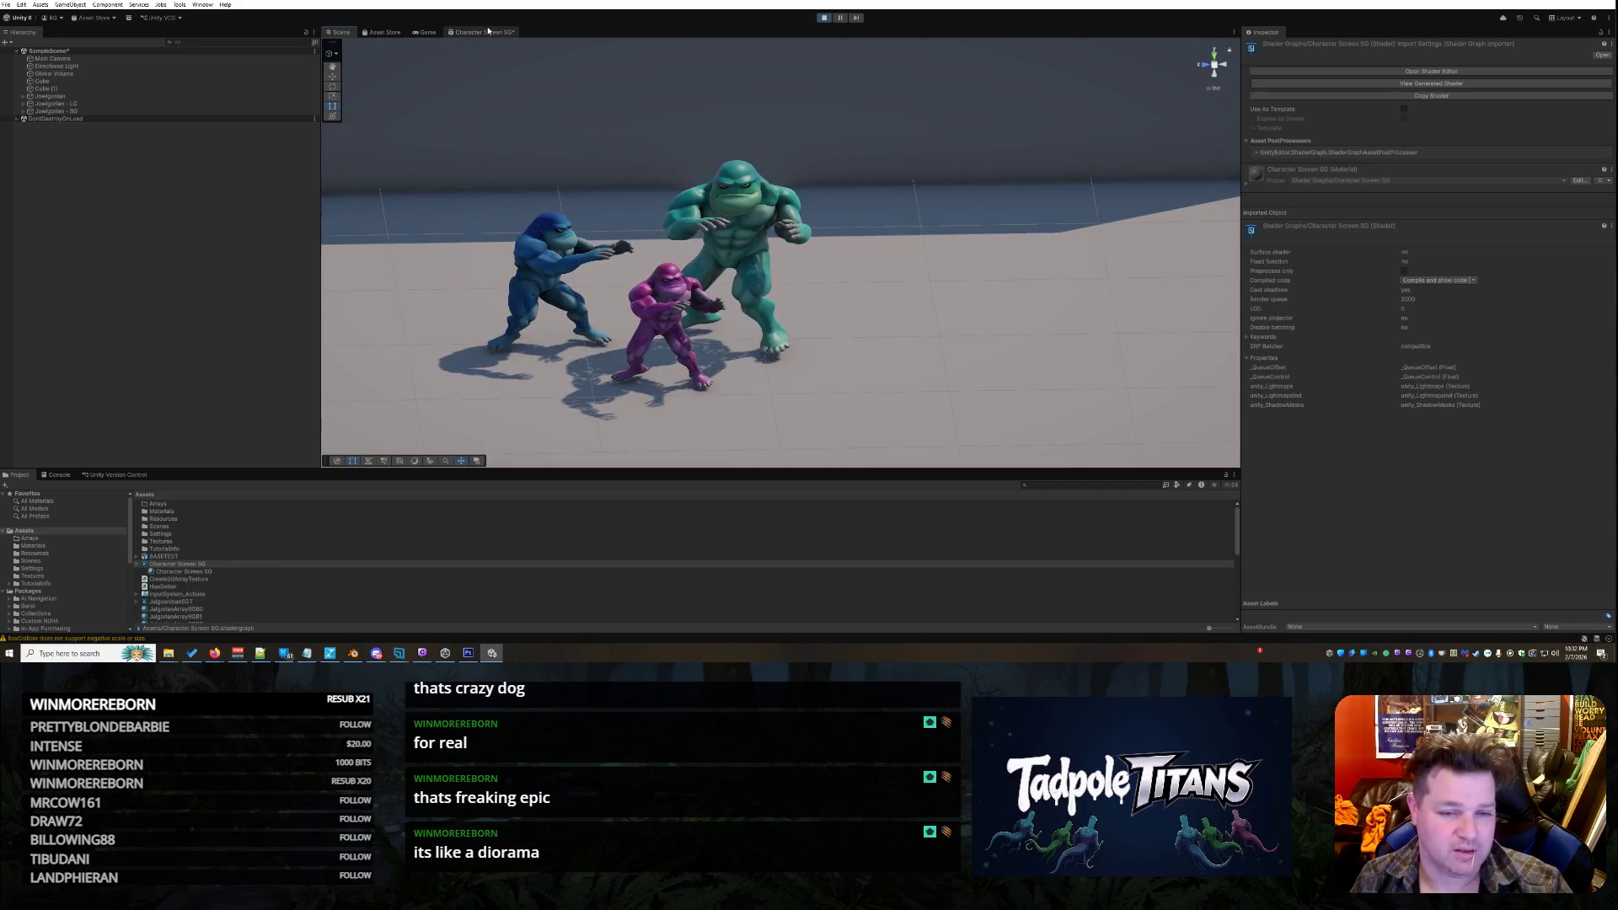
# In Character Screen SG, move the Triplanar node left toward the Position node
pyautogui.click(482, 32)
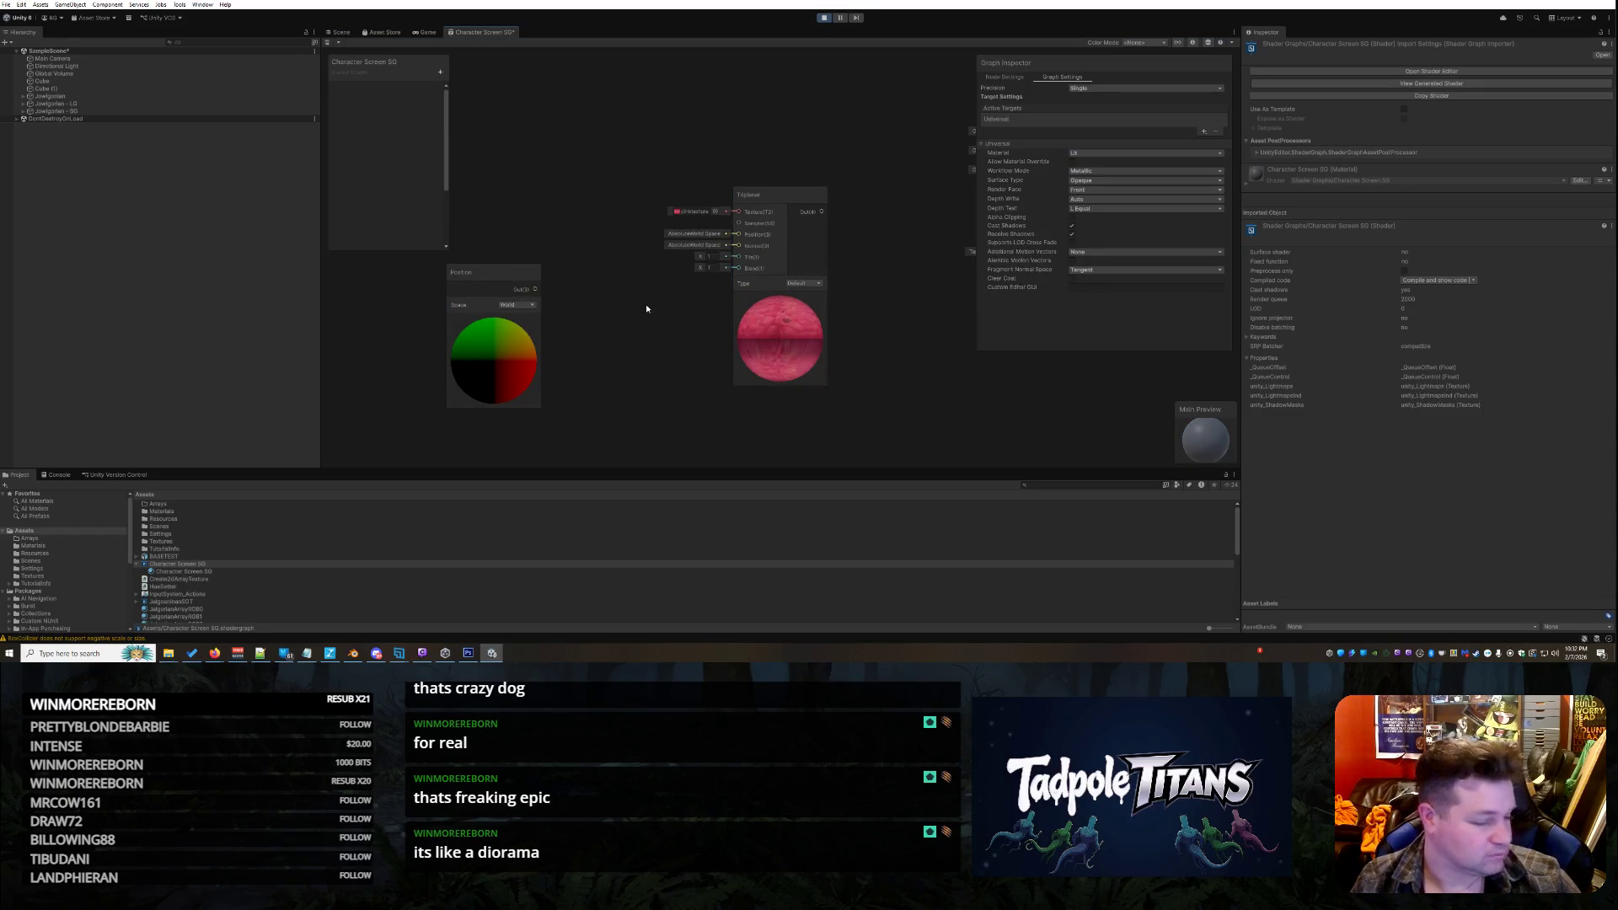
pyautogui.scroll(2, 584, 294)
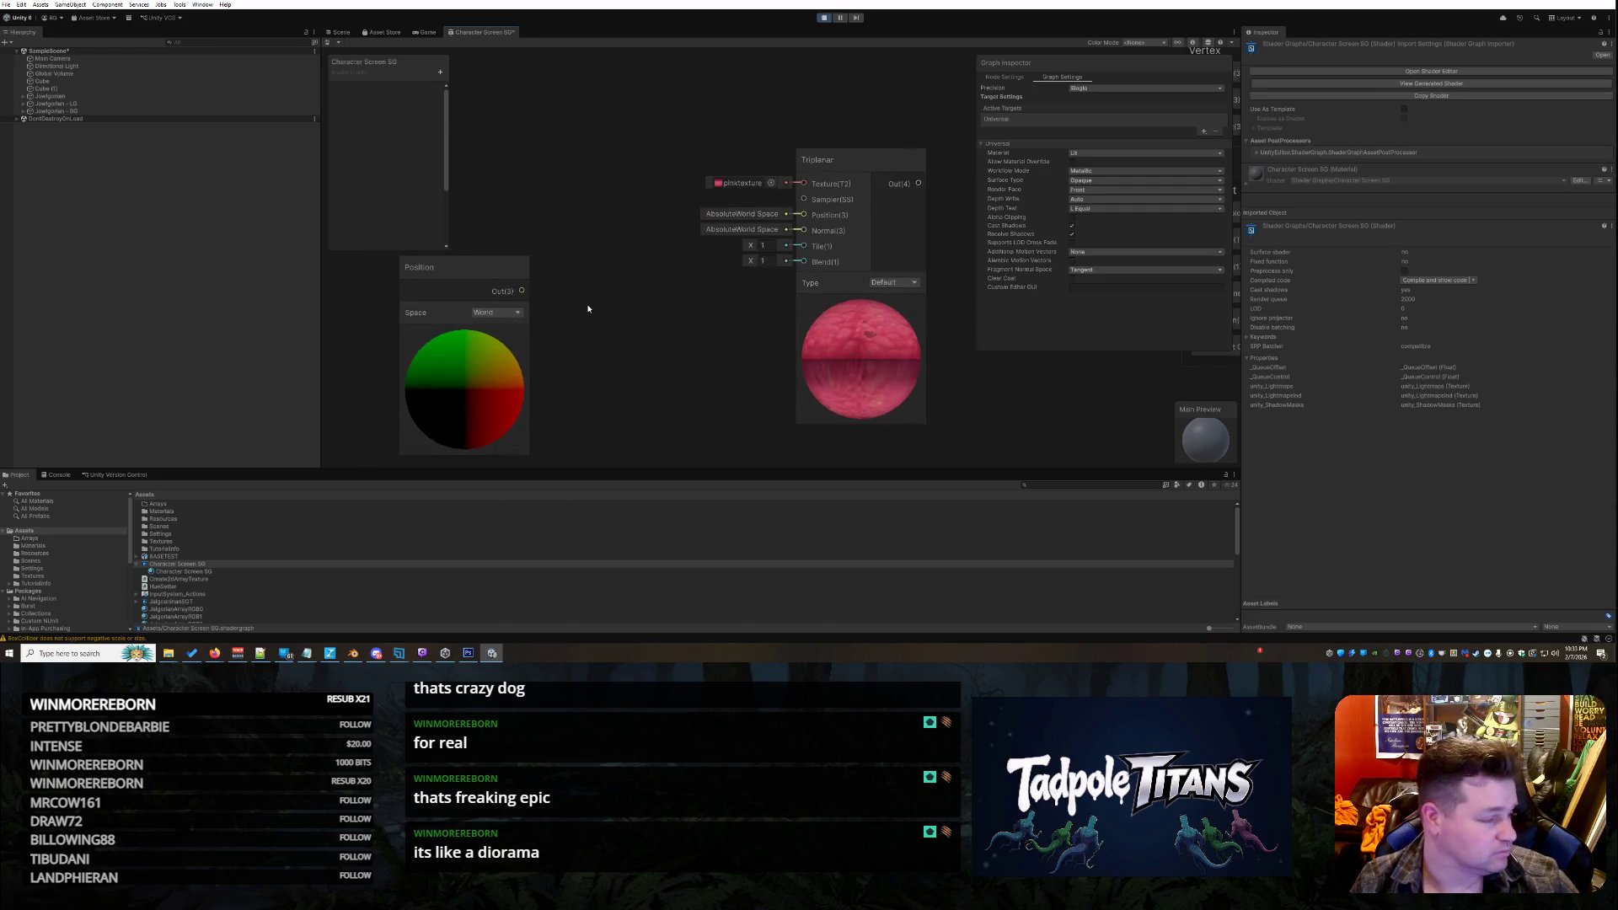
pyautogui.moveTo(852, 165)
pyautogui.mouseDown()
pyautogui.moveTo(698, 149)
pyautogui.moveTo(722, 147)
pyautogui.mouseUp()
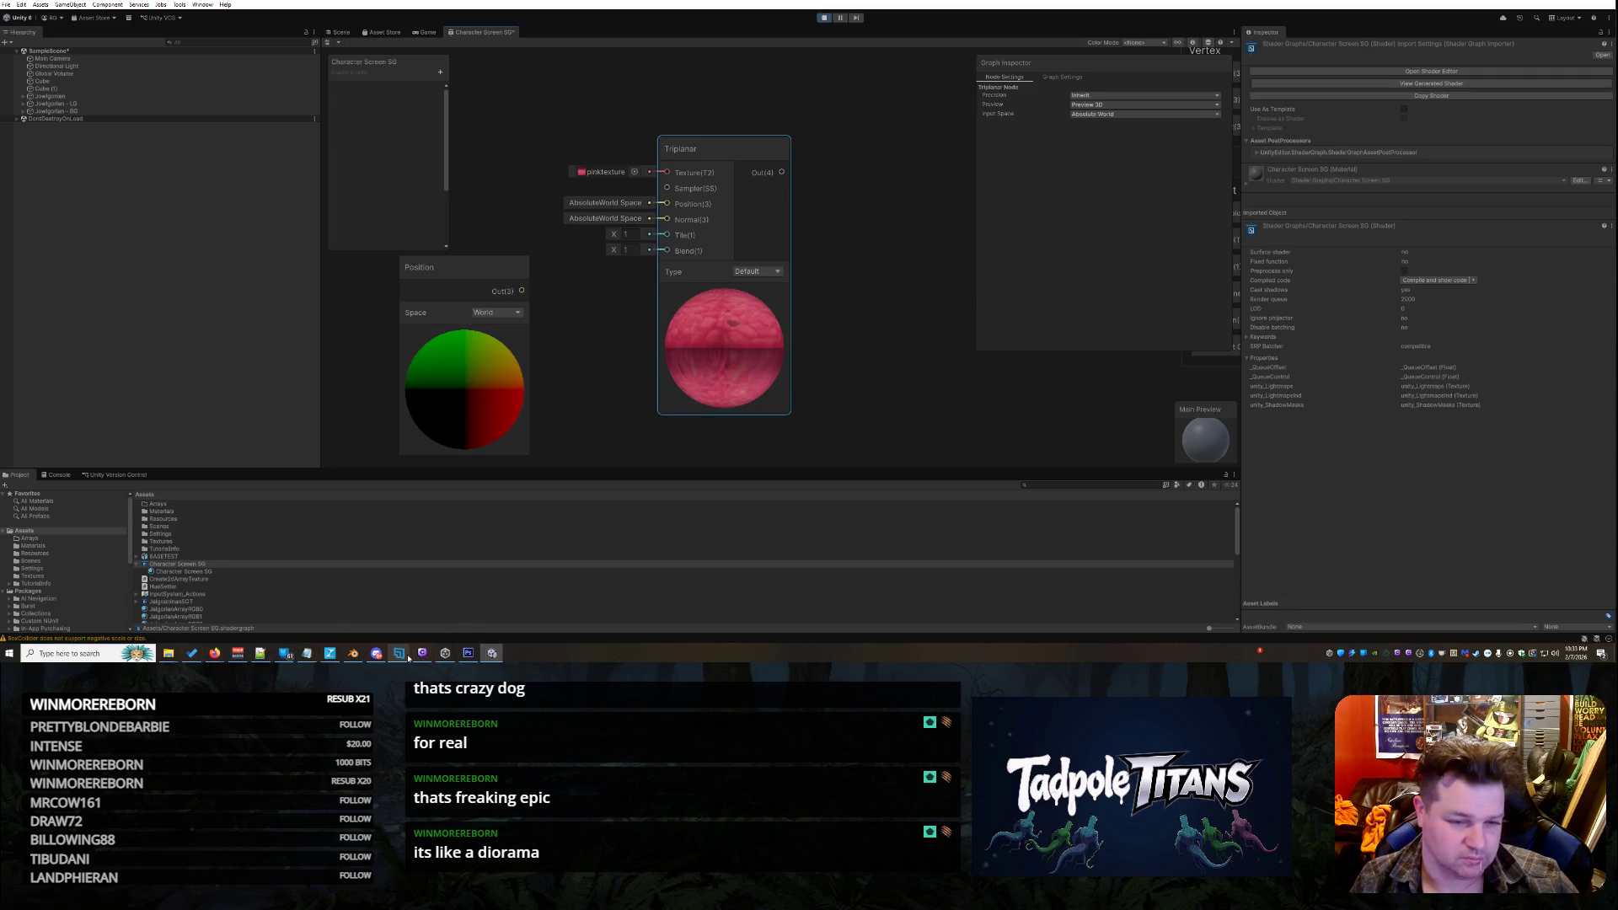
pyautogui.moveTo(460, 269); pyautogui.dragTo(393, 274)
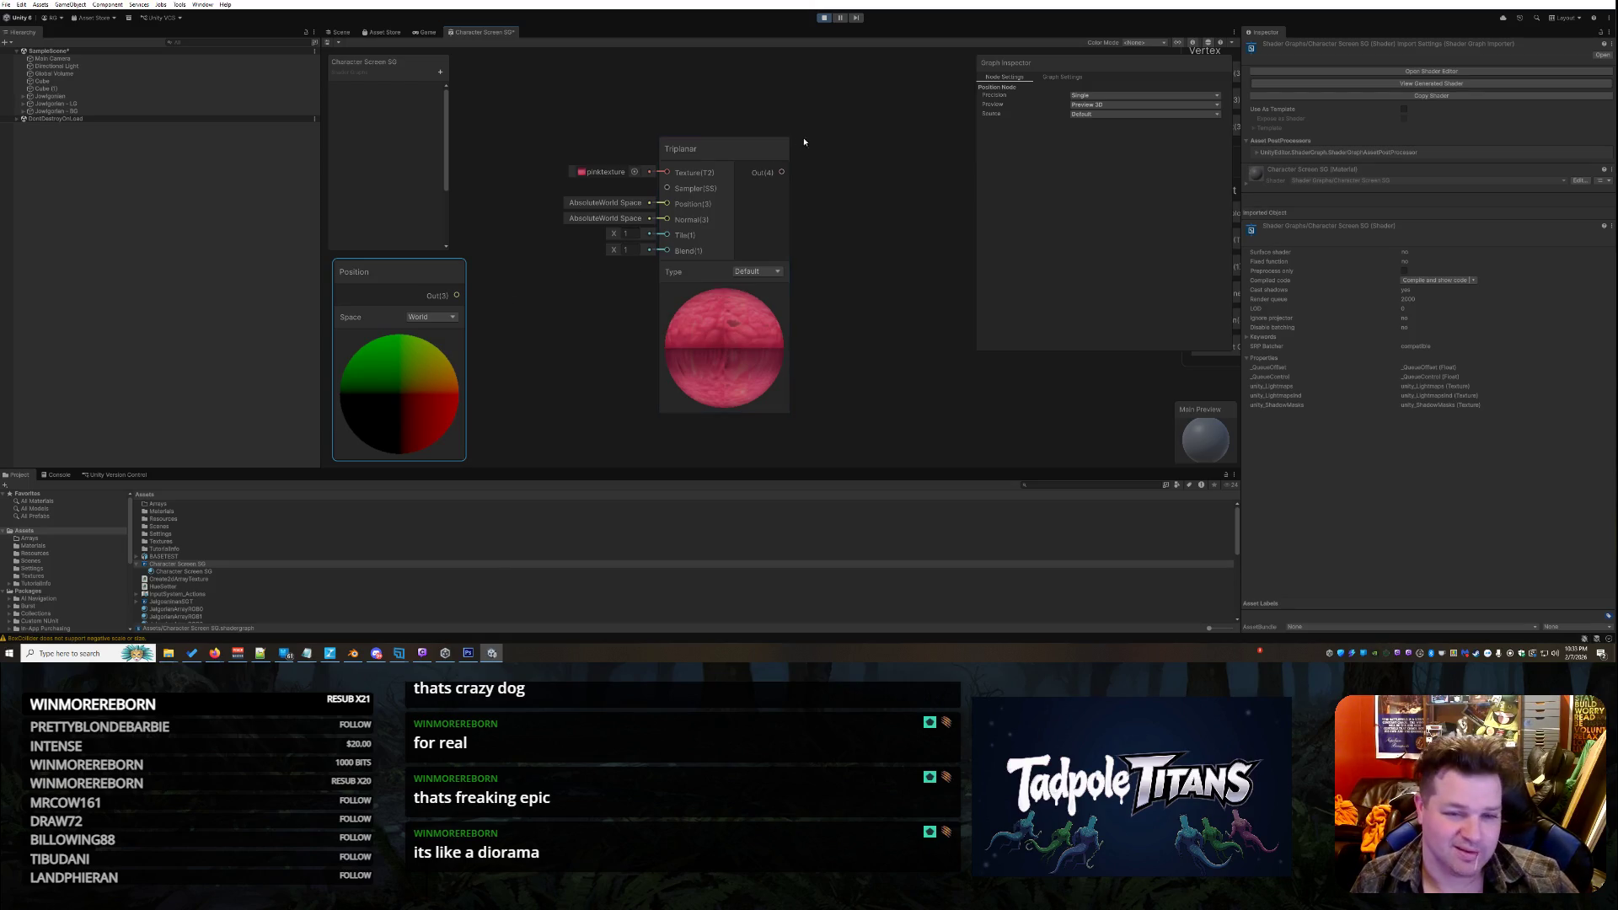
pyautogui.moveTo(748, 148); pyautogui.dragTo(643, 167)
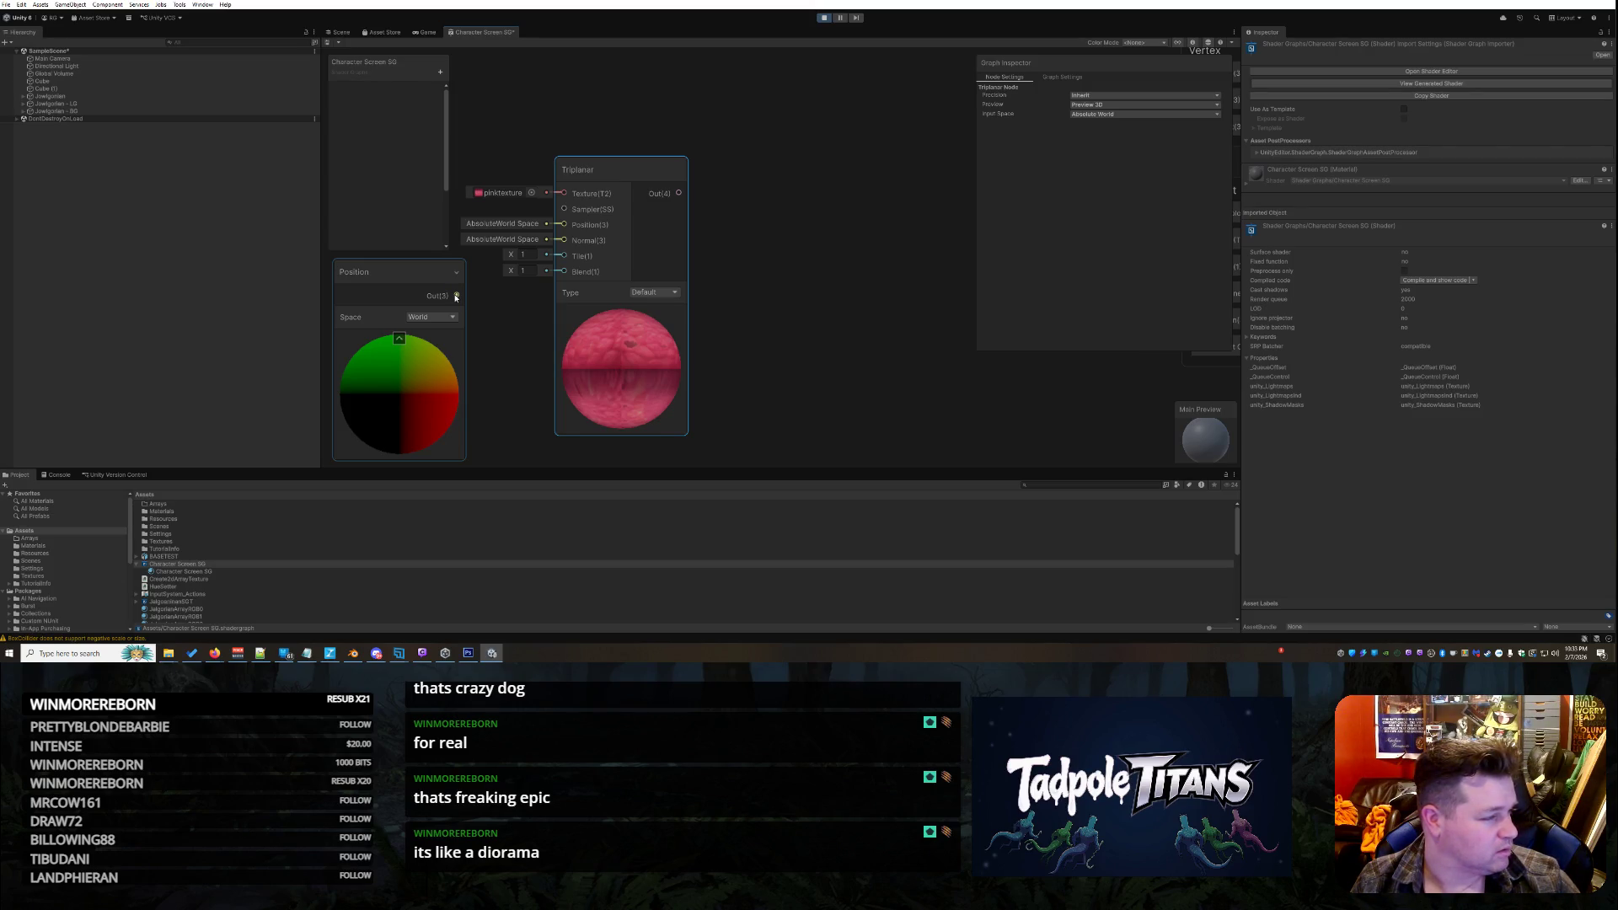
# Add the Normal node via 'normal' and drag it up beside the Triplanar node
pyautogui.rightClick(819, 301)
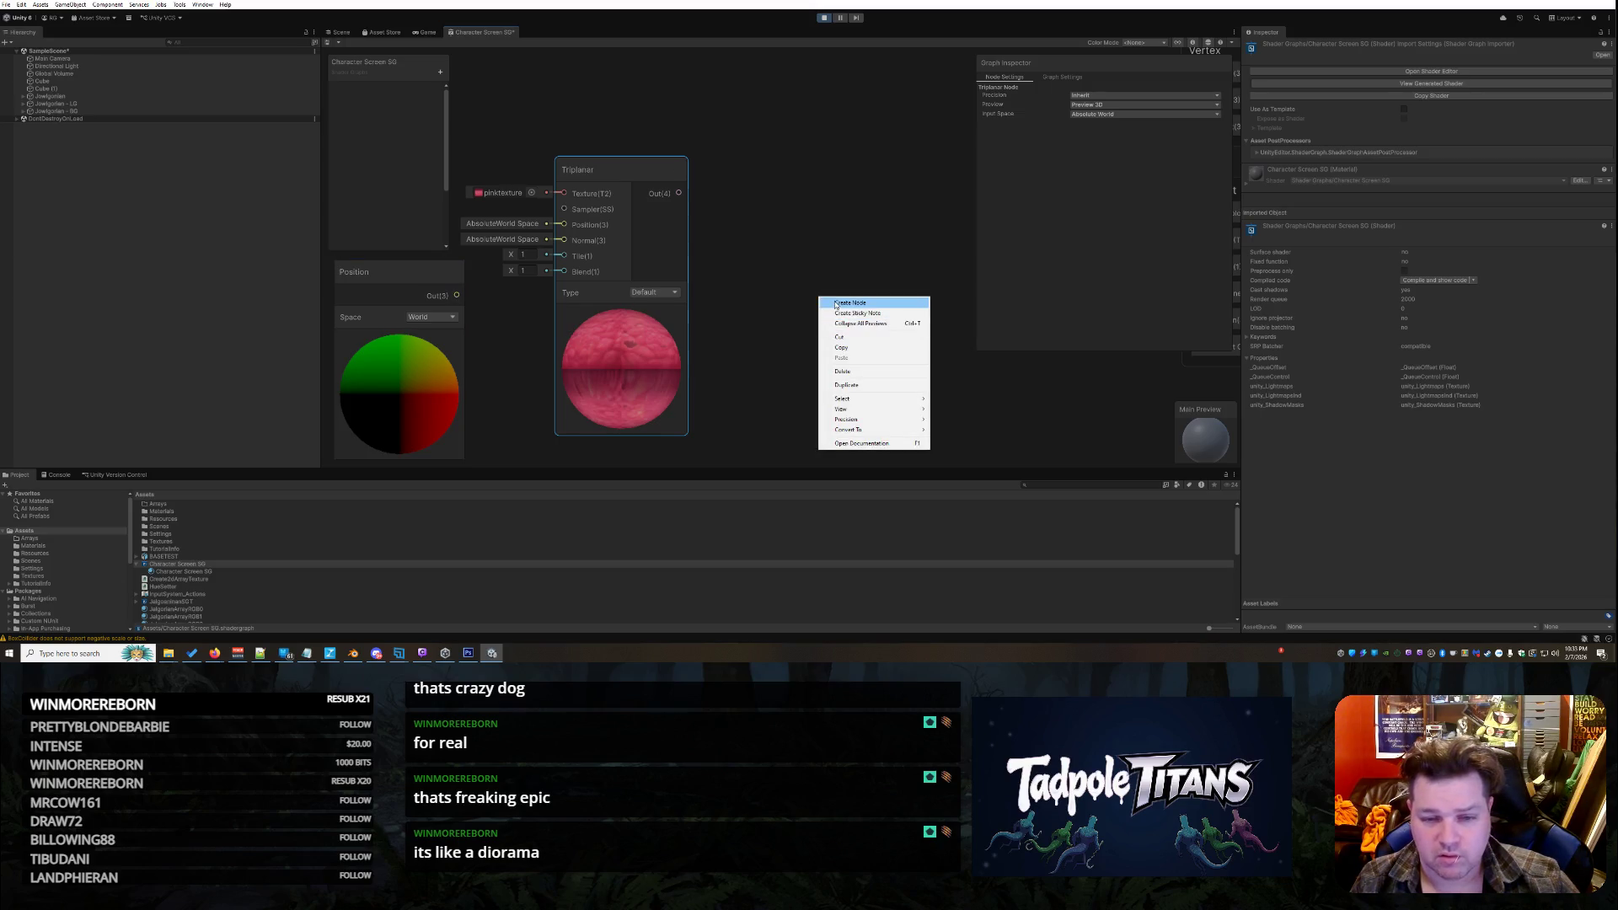
pyautogui.click(838, 303)
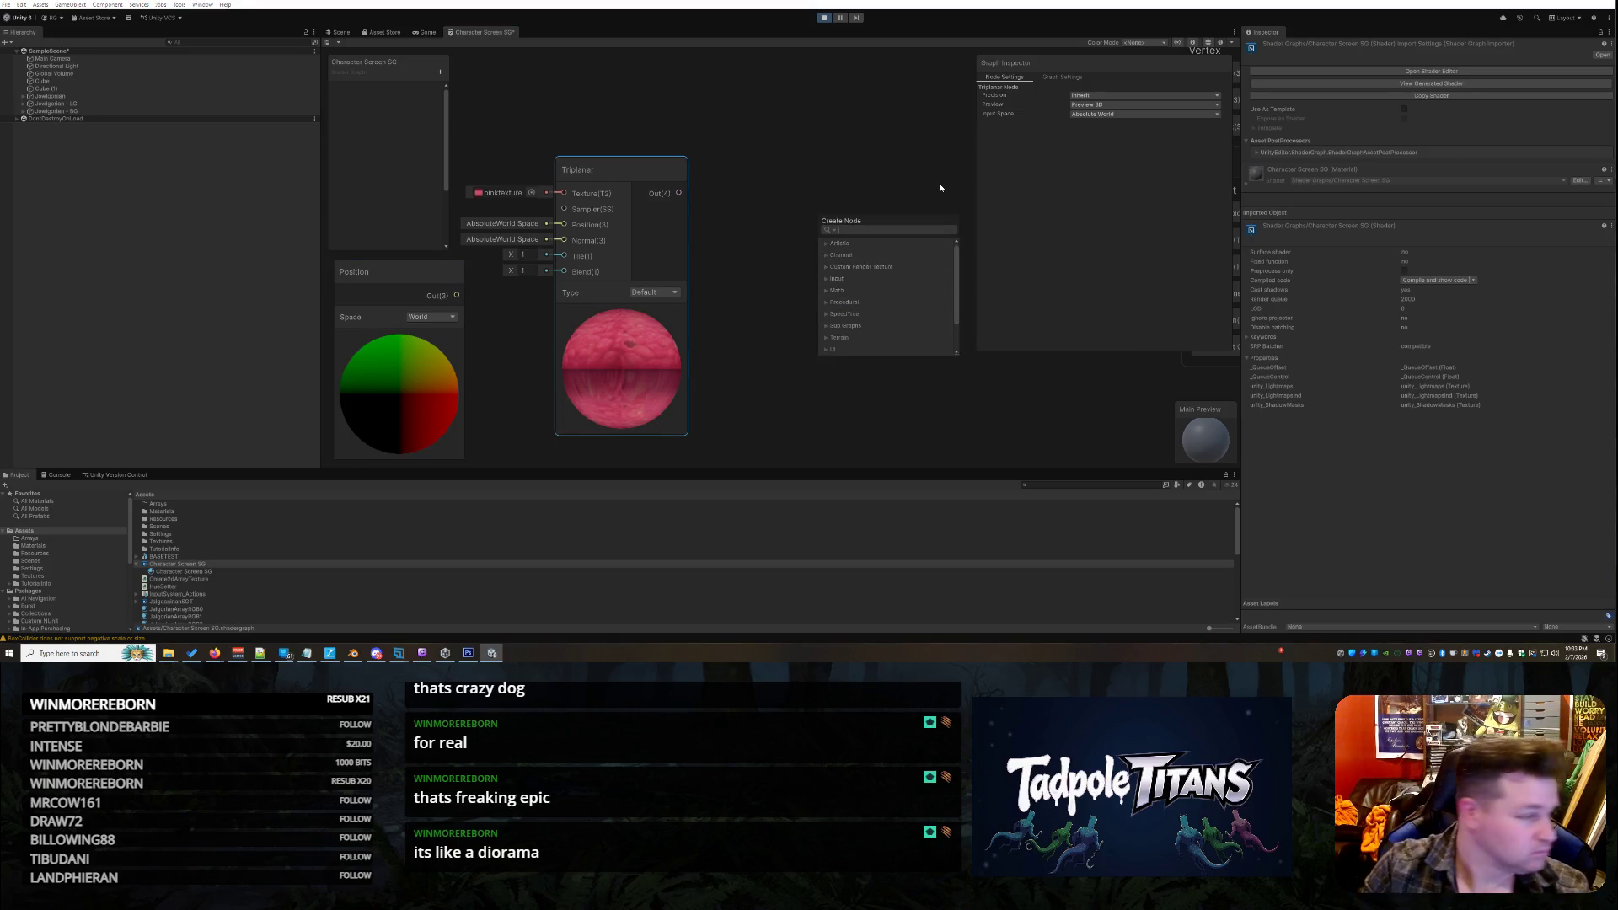
pyautogui.write('normal')
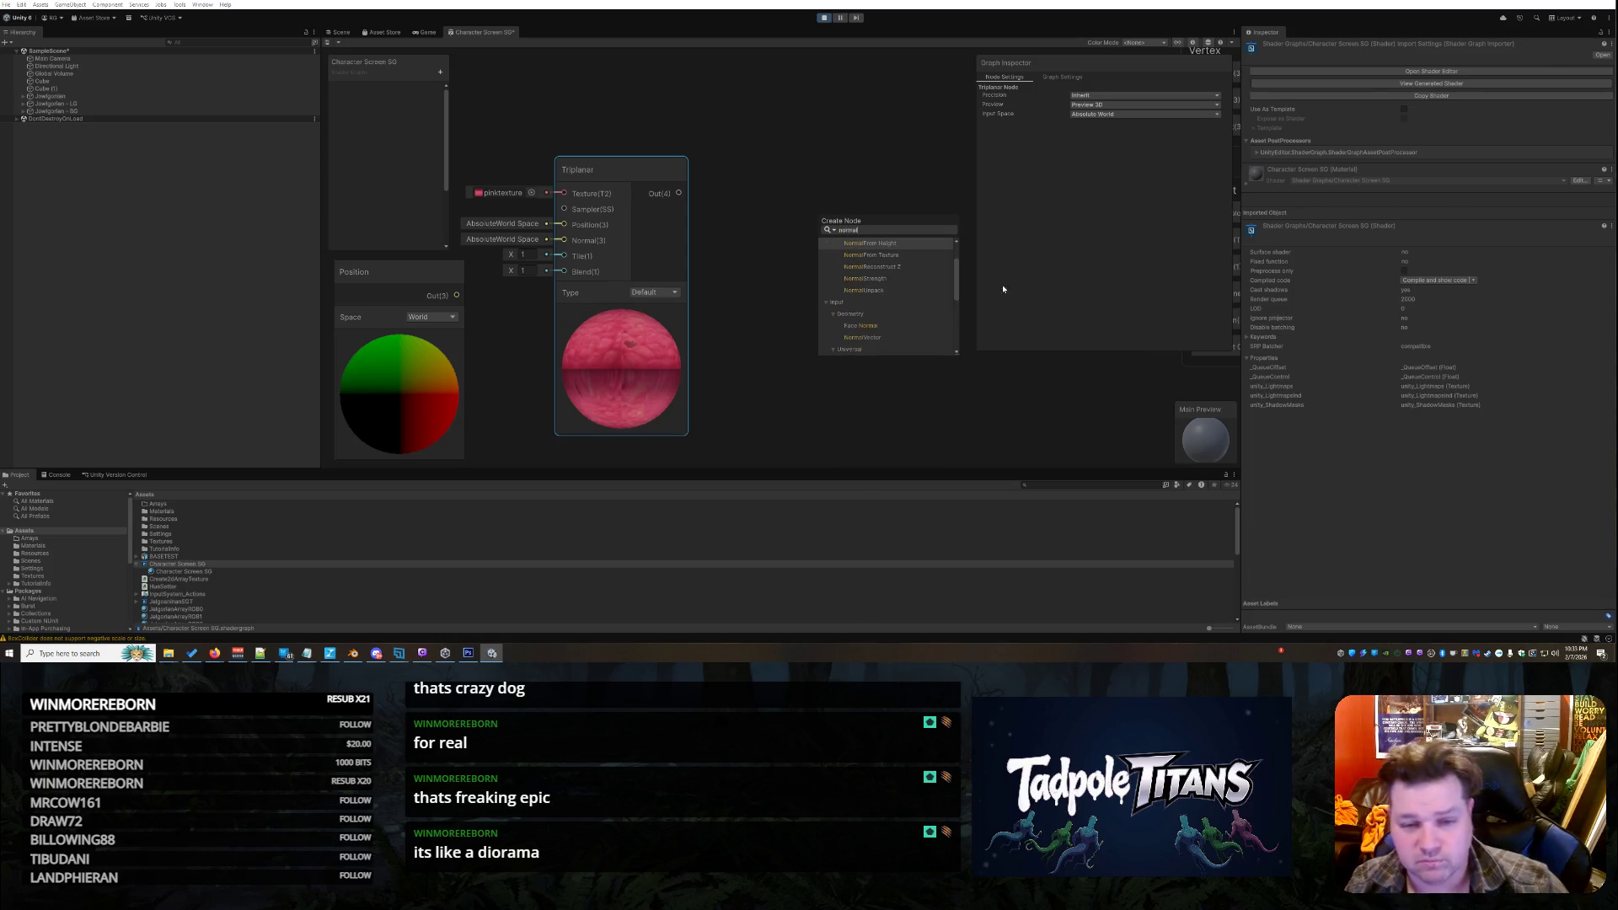
pyautogui.scroll(-2, 941, 295)
pyautogui.scroll(-2, 924, 305)
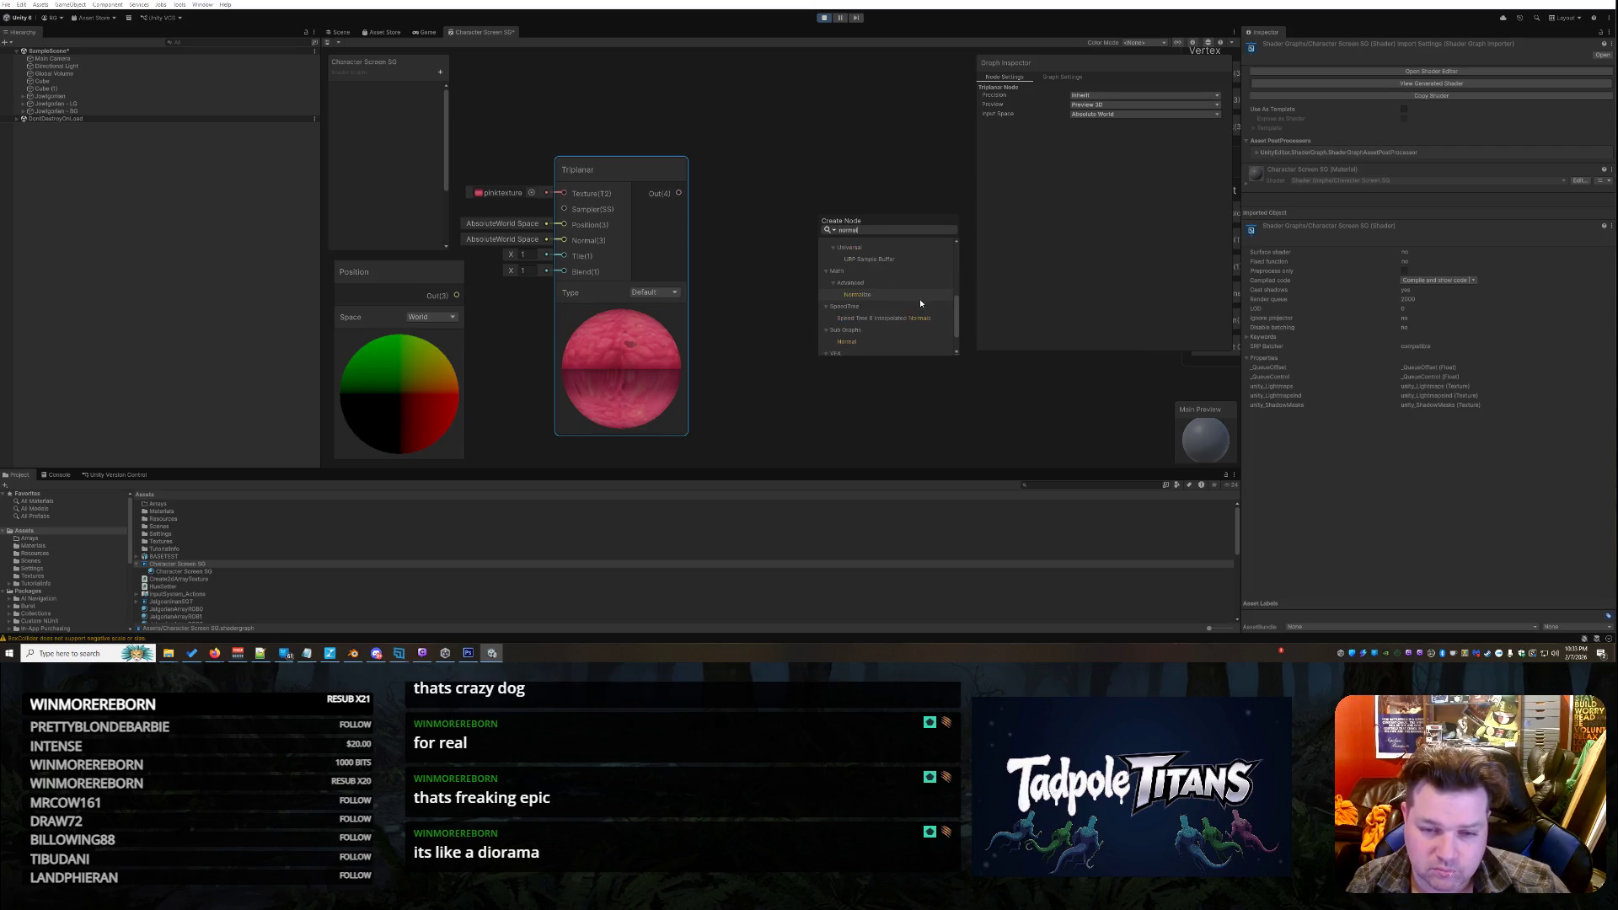
pyautogui.click(882, 342)
pyautogui.moveTo(866, 317)
pyautogui.mouseDown()
pyautogui.moveTo(822, 139)
pyautogui.moveTo(819, 153)
pyautogui.mouseUp()
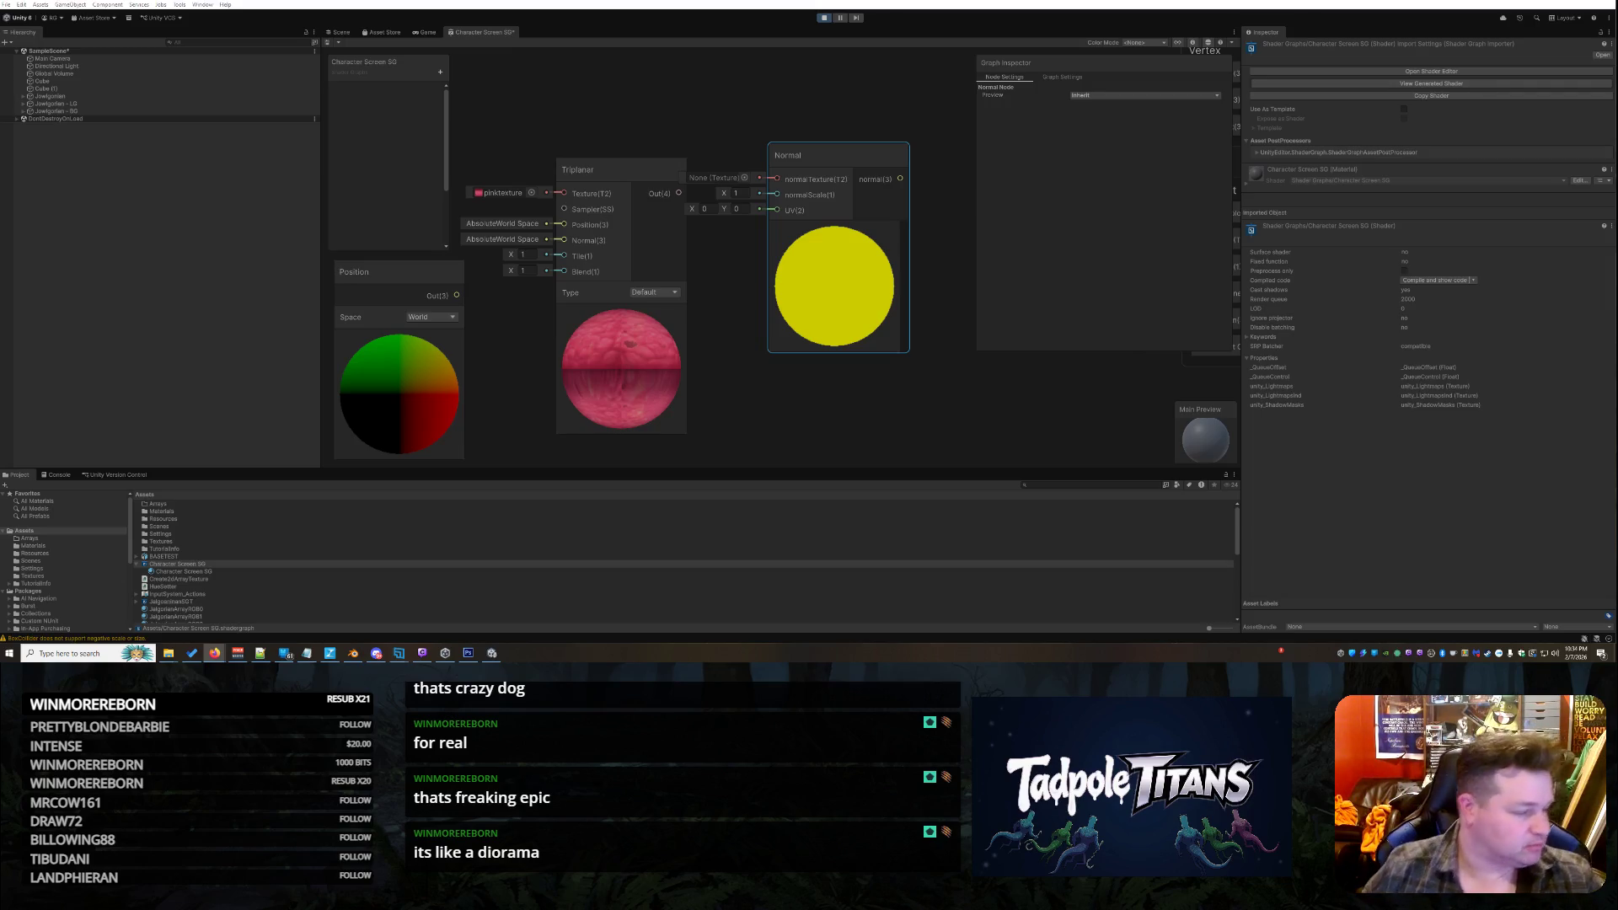
# Scroll around the graph and select the Triplanar node
pyautogui.scroll(-3, 600, 152)
pyautogui.scroll(2, 625, 278)
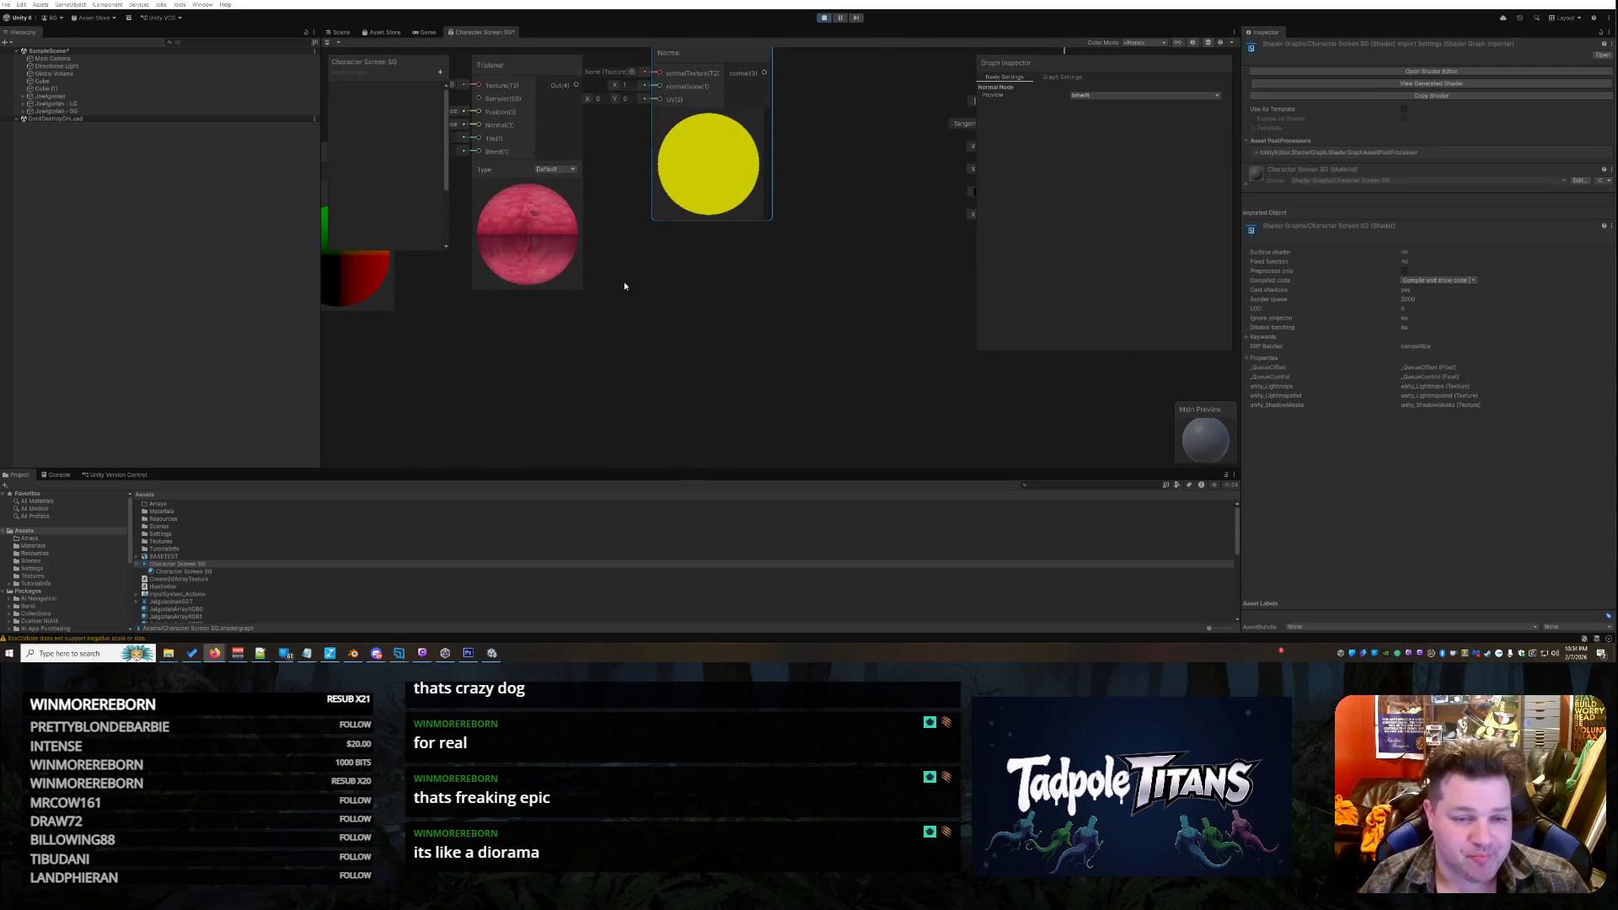
pyautogui.rightClick(652, 326)
pyautogui.click(644, 253)
pyautogui.scroll(-3, 644, 253)
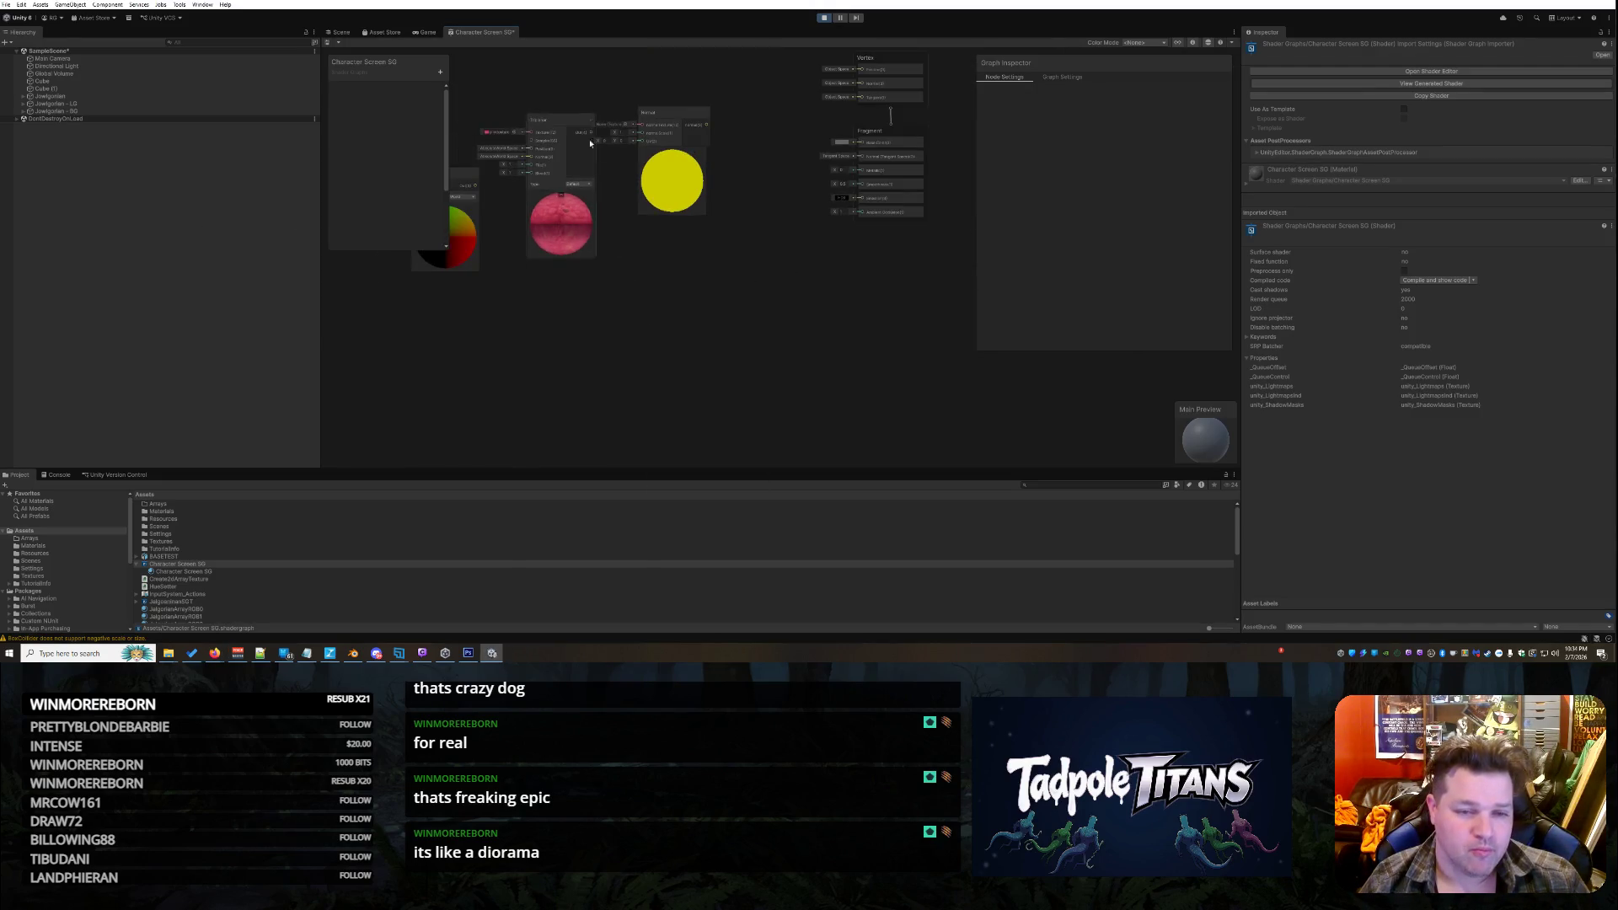
pyautogui.scroll(3, 533, 143)
pyautogui.scroll(2, 533, 143)
pyautogui.click(539, 152)
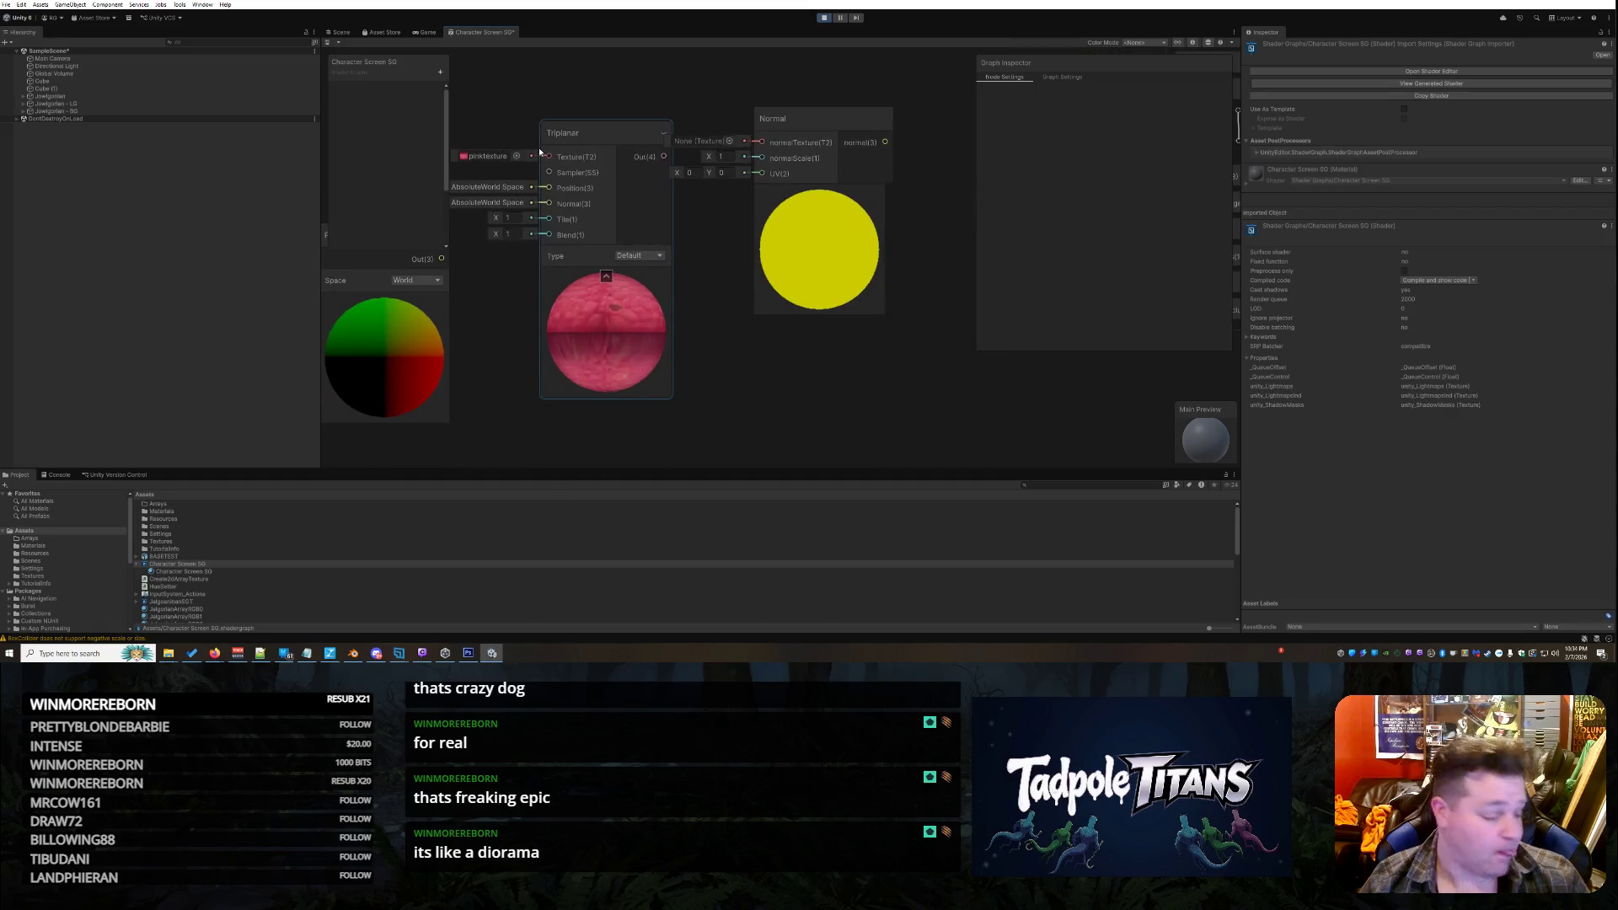
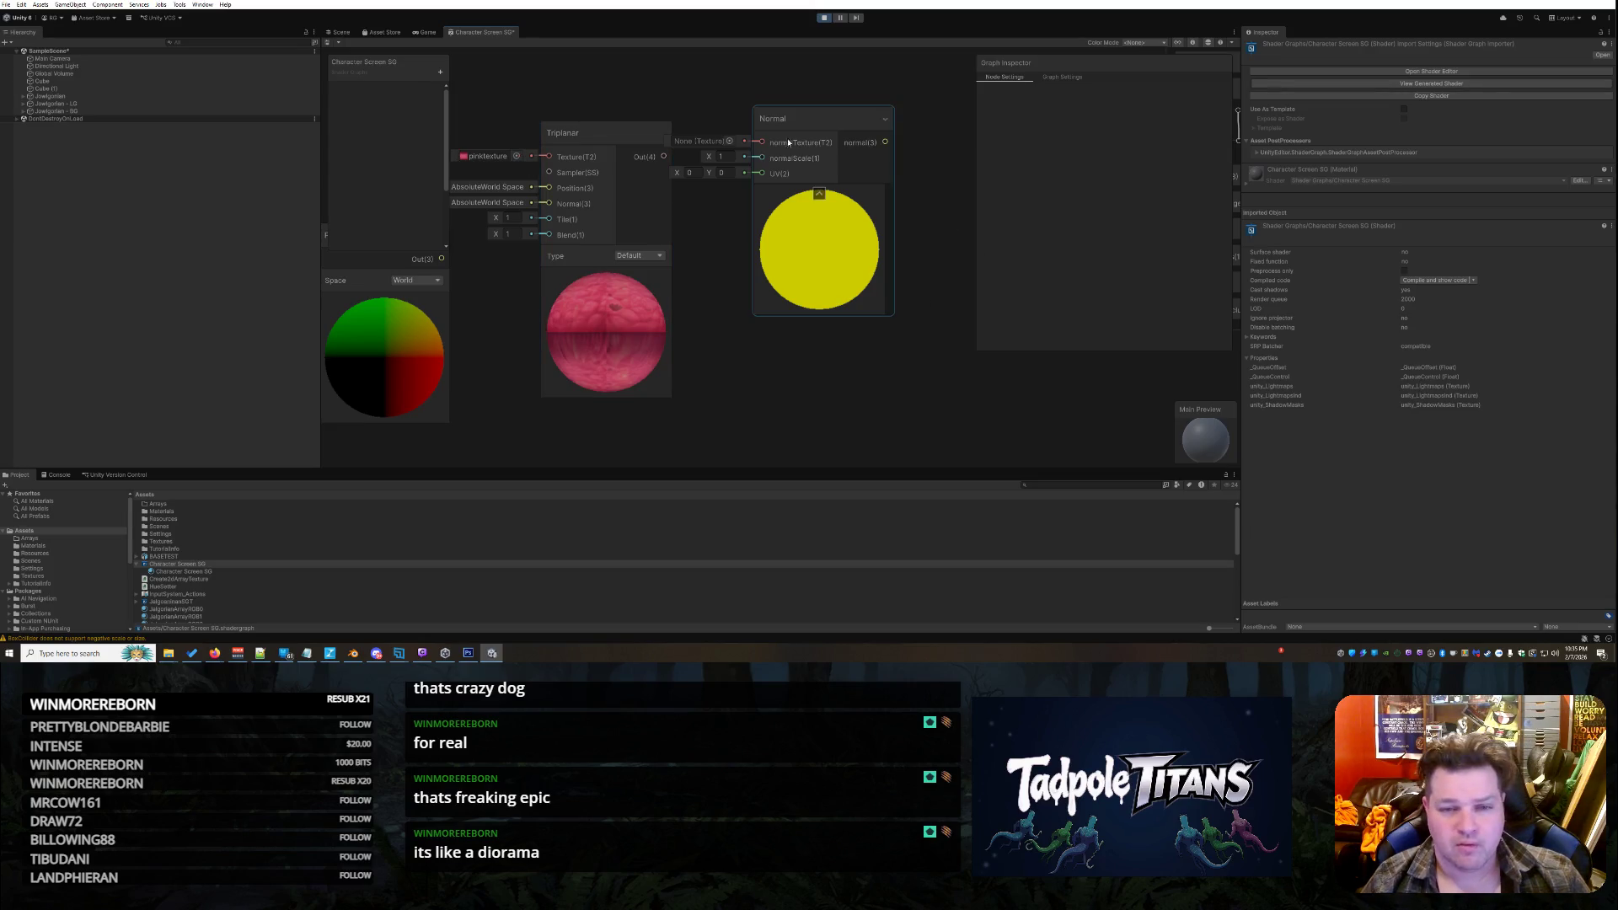
# Delete the yellow Normal node, then browse a 'normal' node search and close it without adding
pyautogui.rightClick(839, 114)
pyautogui.click(841, 177)
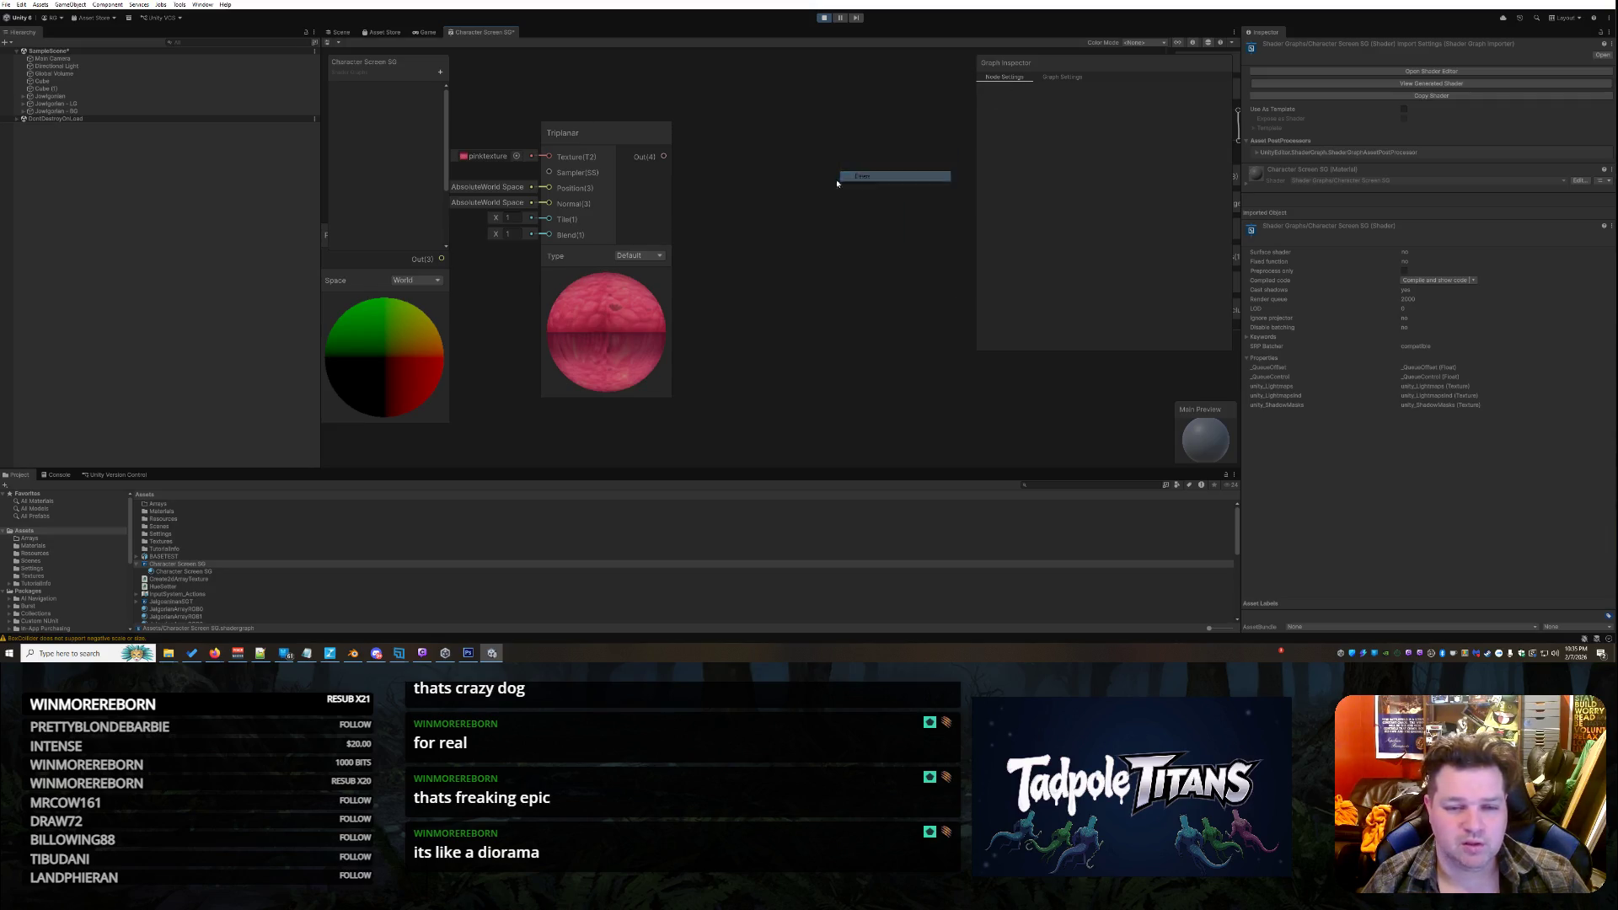
pyautogui.rightClick(755, 179)
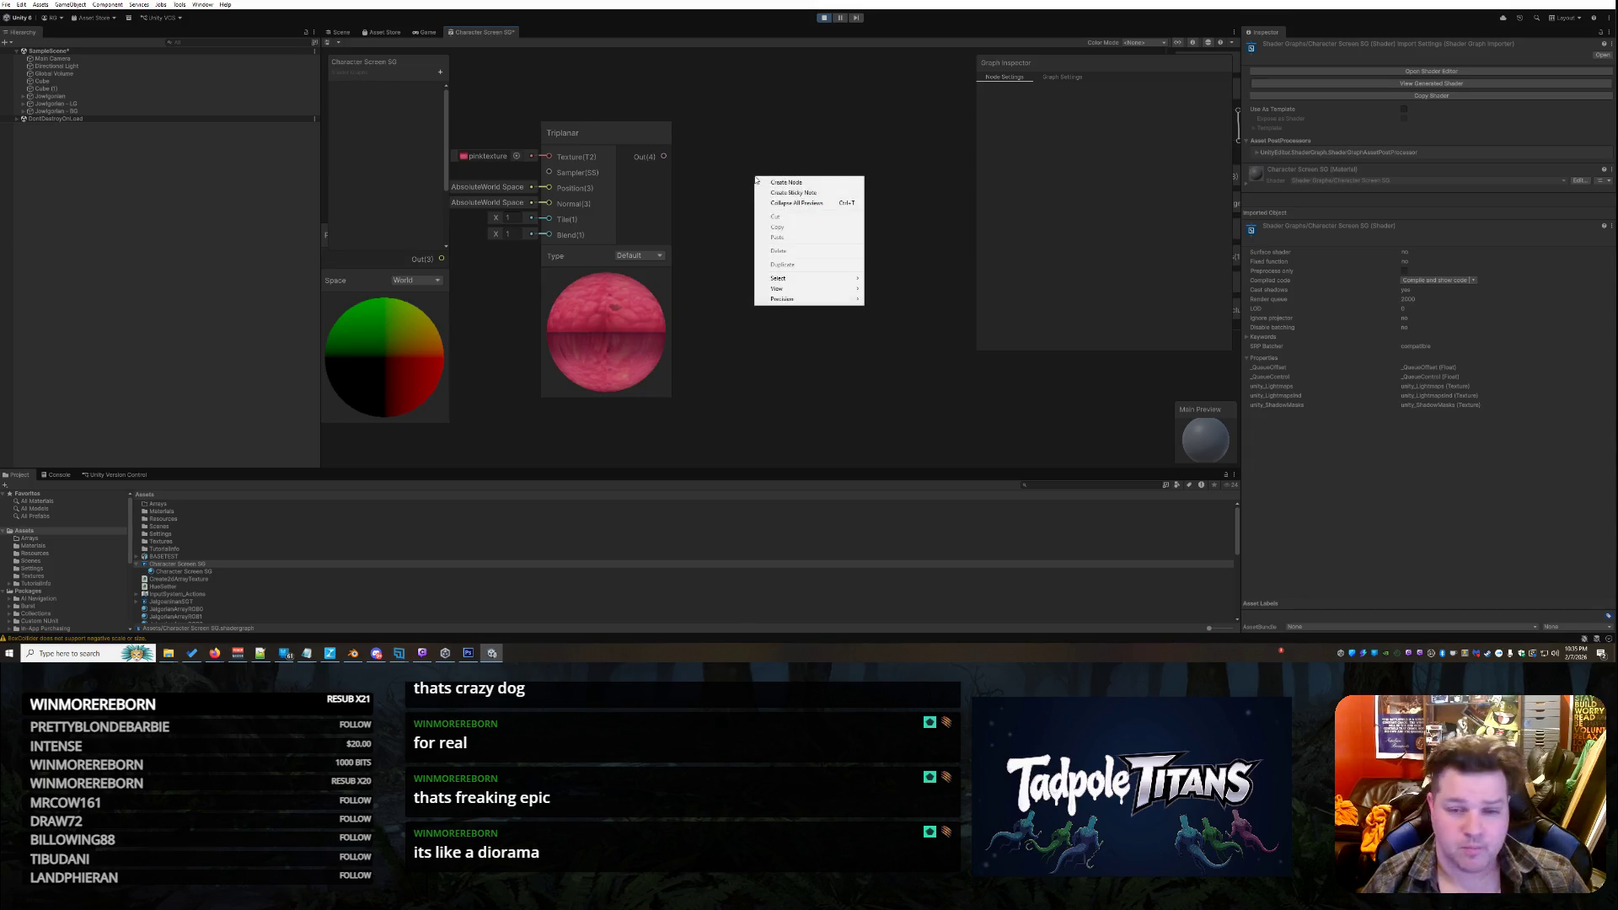
pyautogui.click(783, 185)
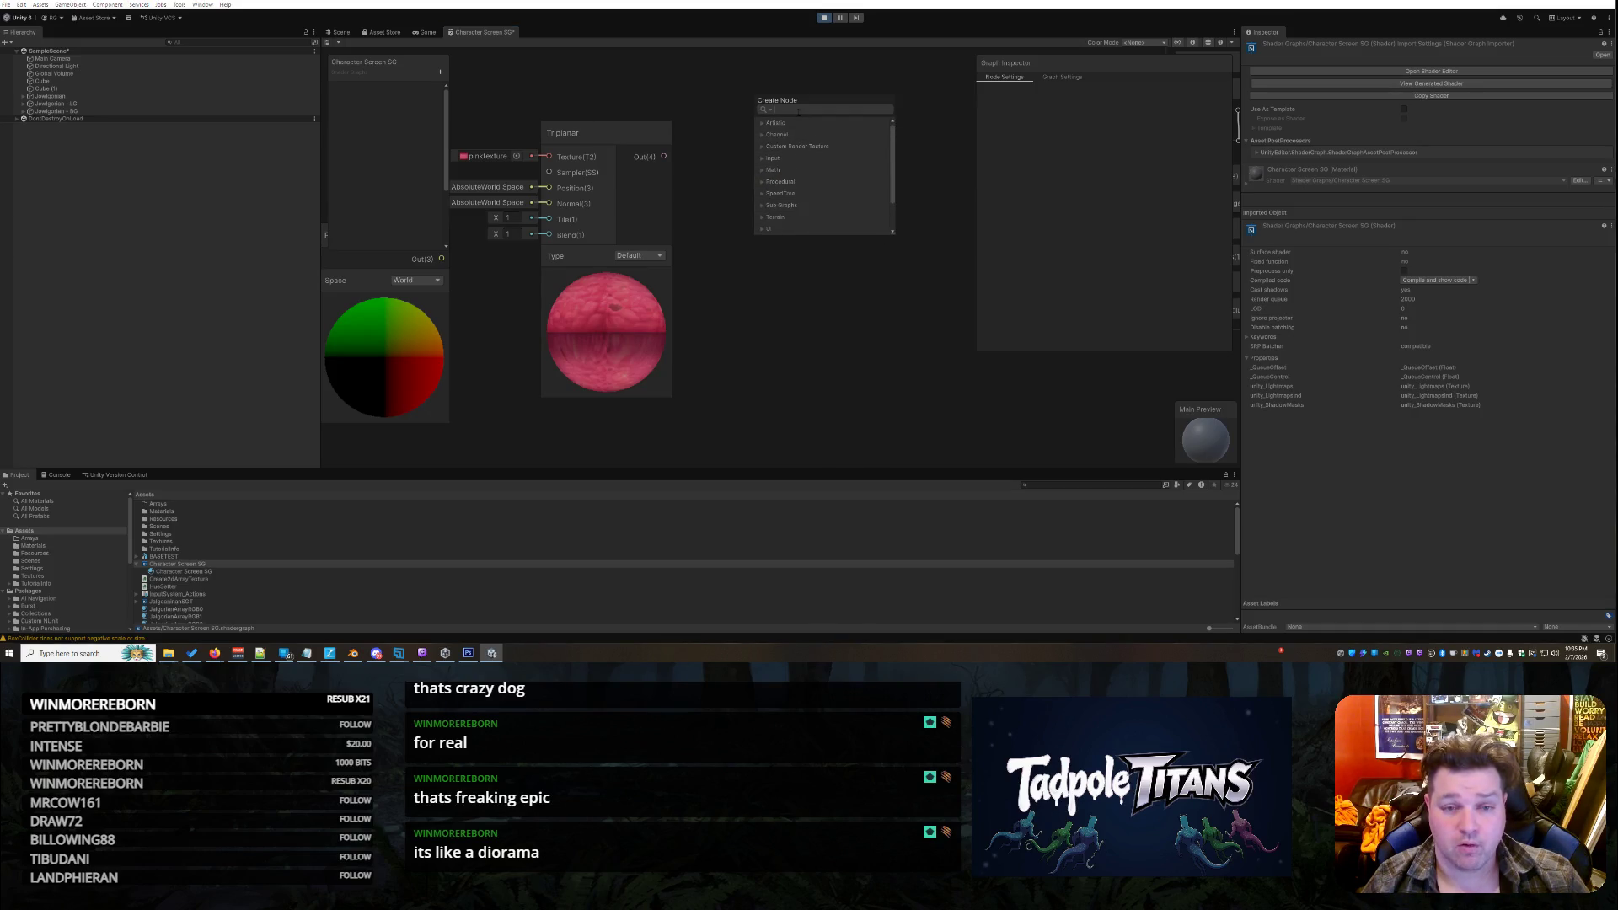
pyautogui.write('normal')
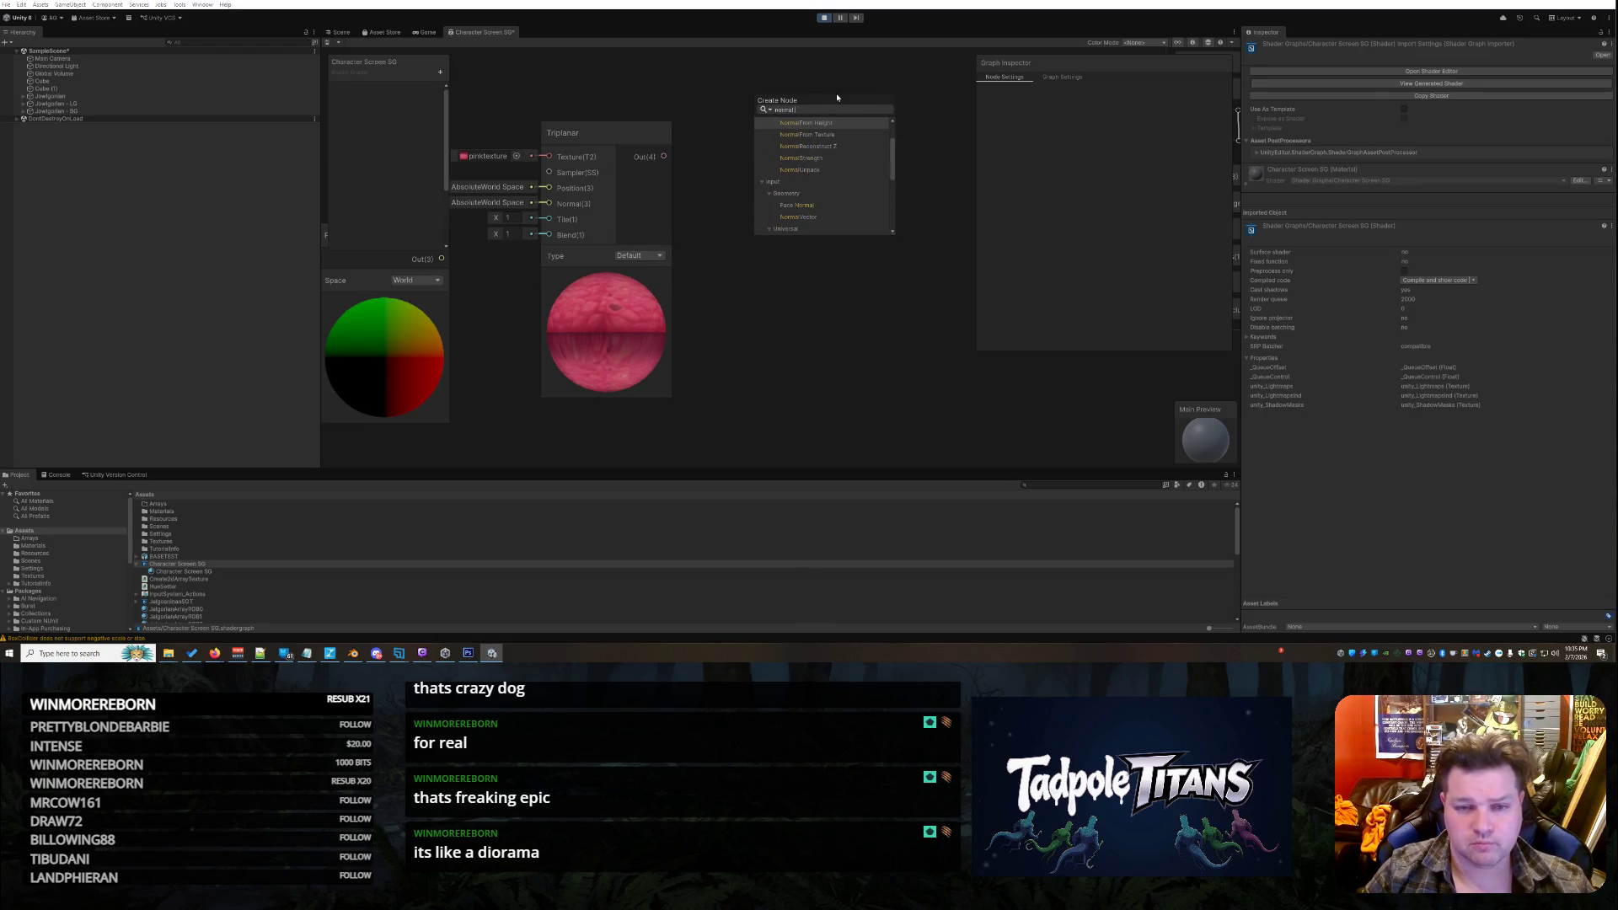
pyautogui.scroll(-5, 889, 194)
pyautogui.scroll(-3, 884, 206)
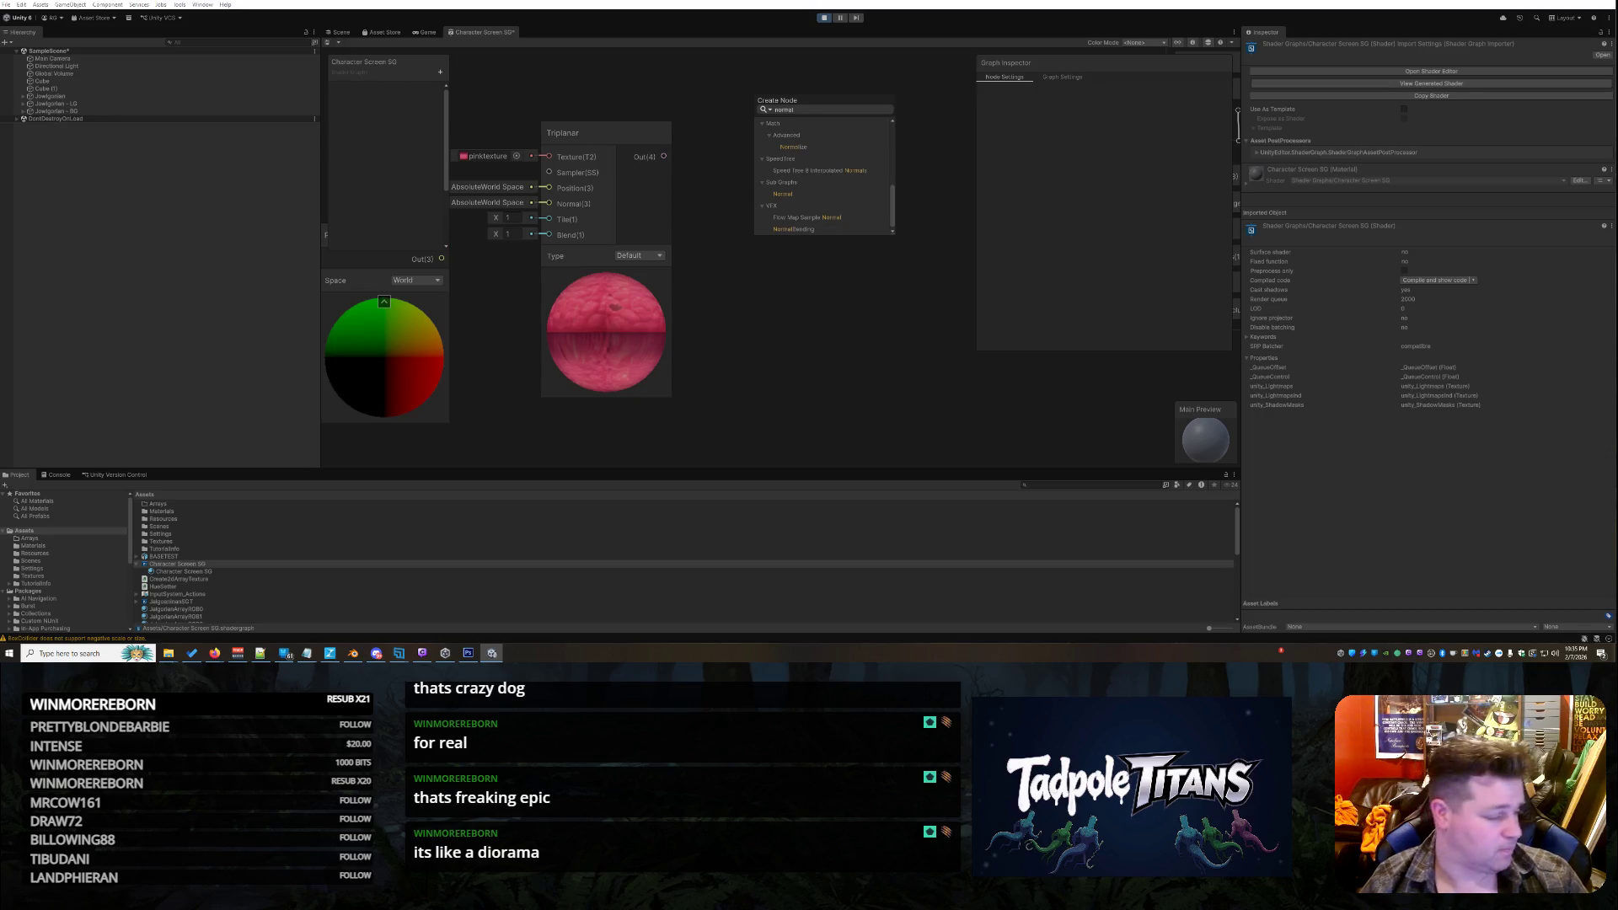
pyautogui.click(215, 653)
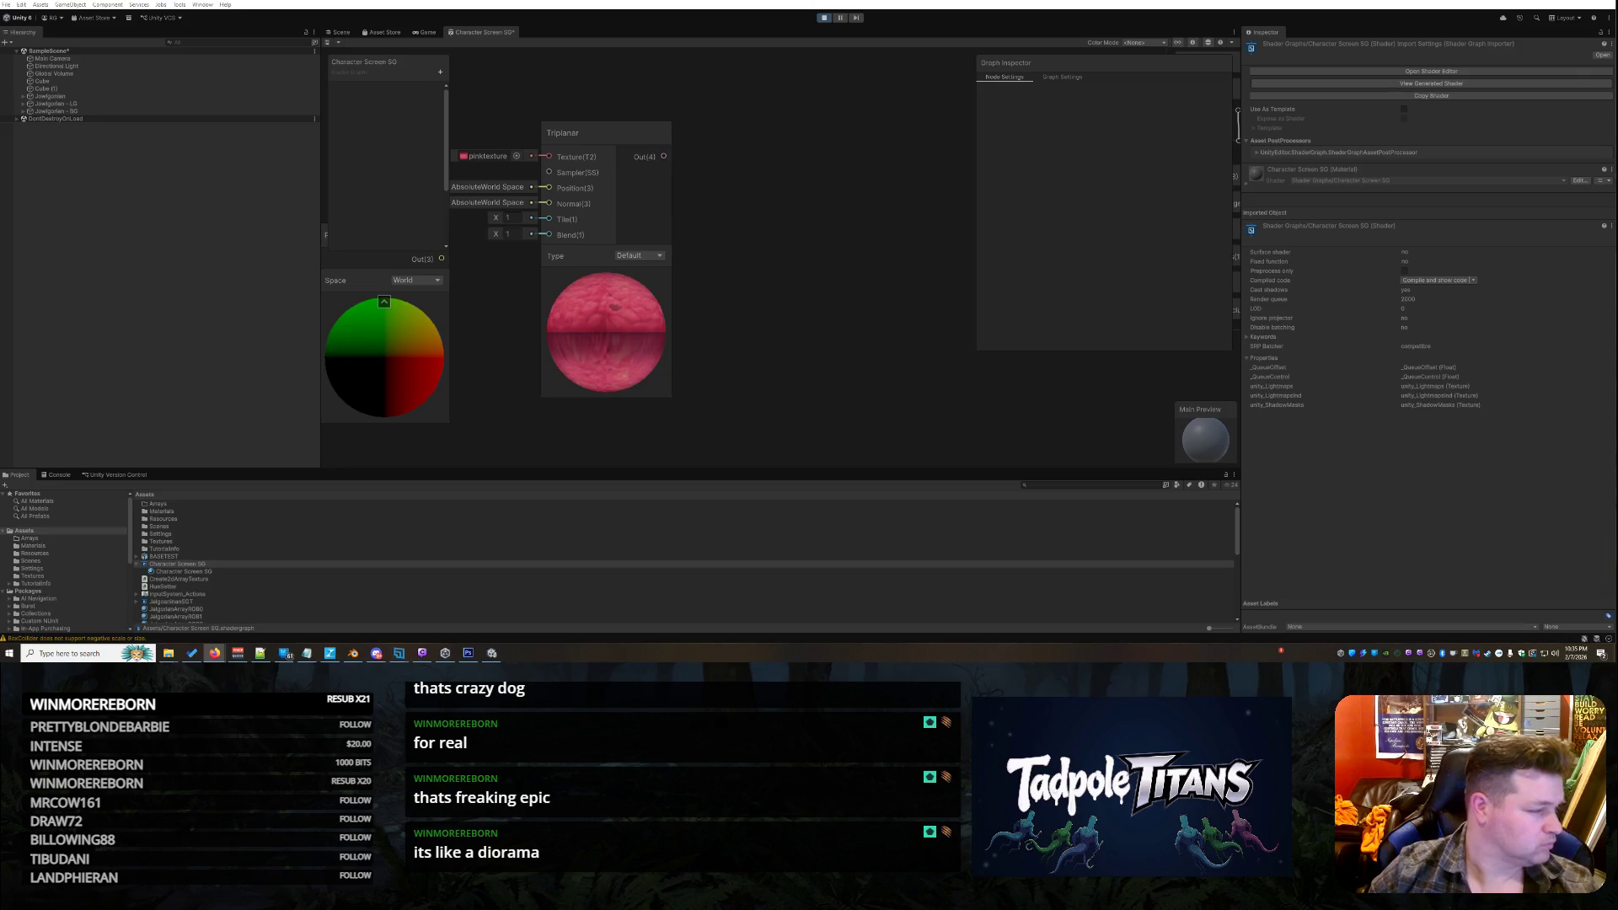
pyautogui.rightClick(798, 215)
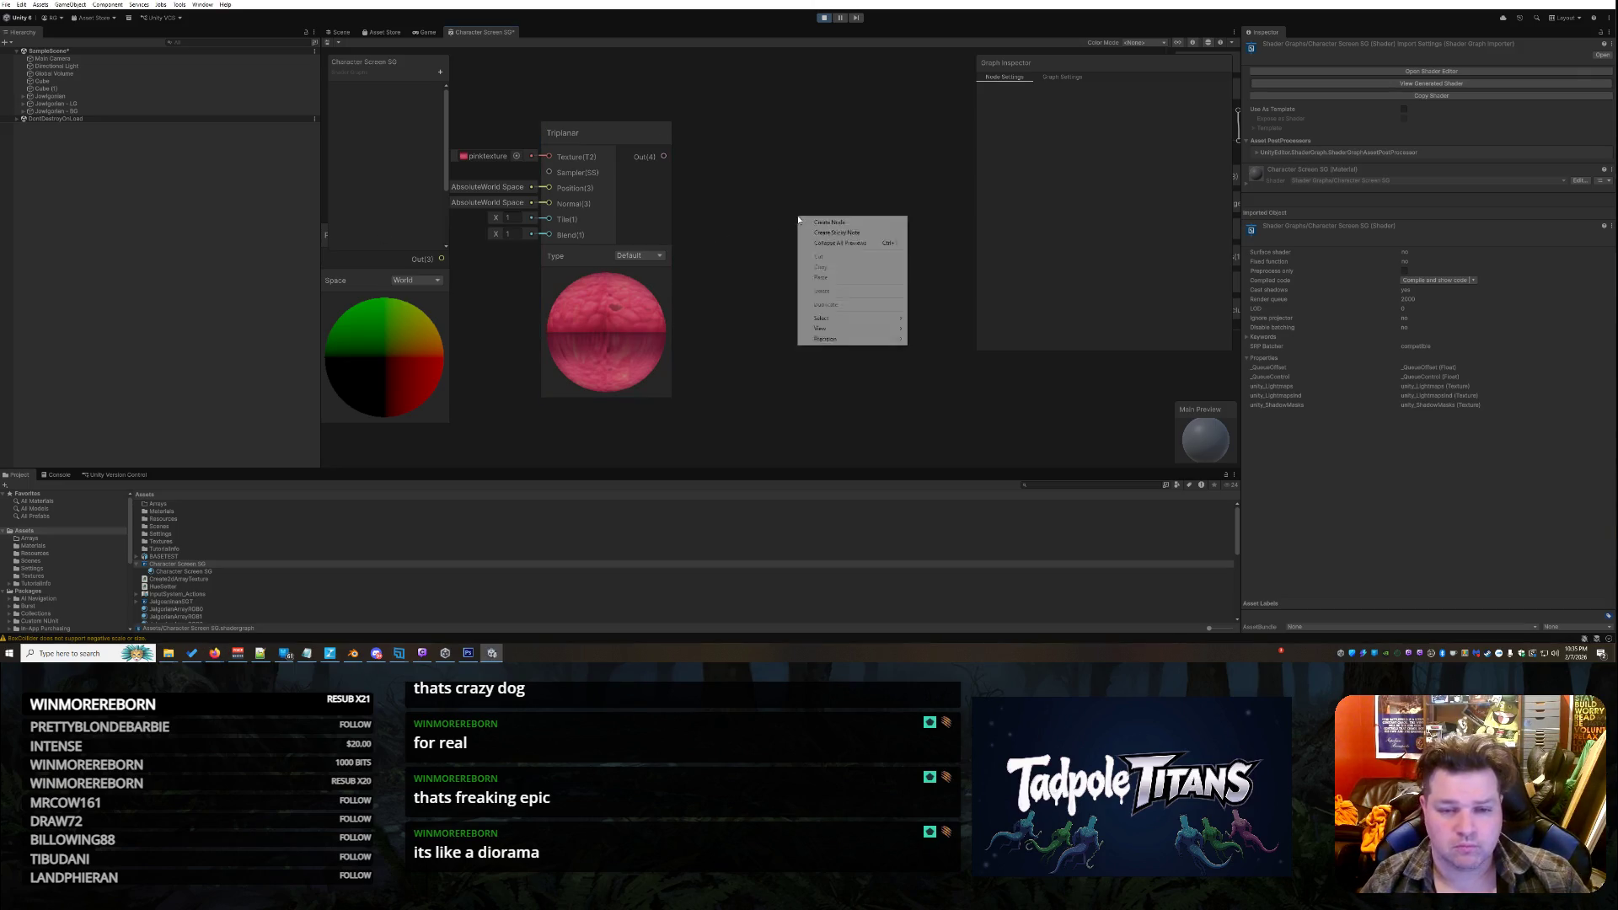
# Add a Normal Vector node from a 'world normal' search and place it beside Triplanar
pyautogui.click(810, 223)
pyautogui.write('world normal')
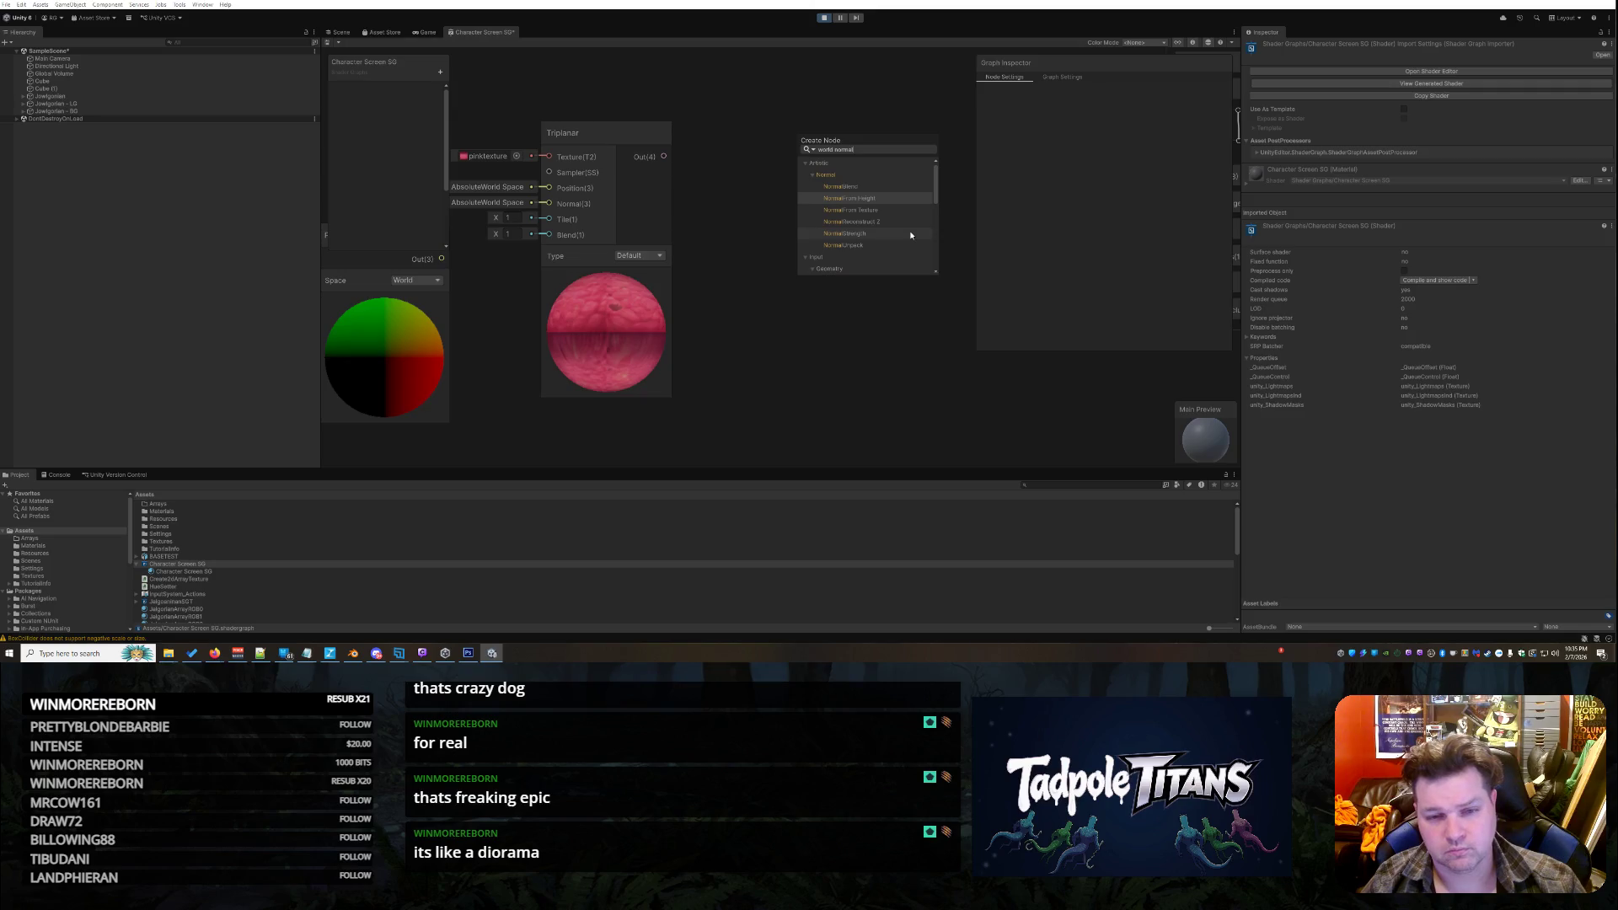
pyautogui.click(830, 177)
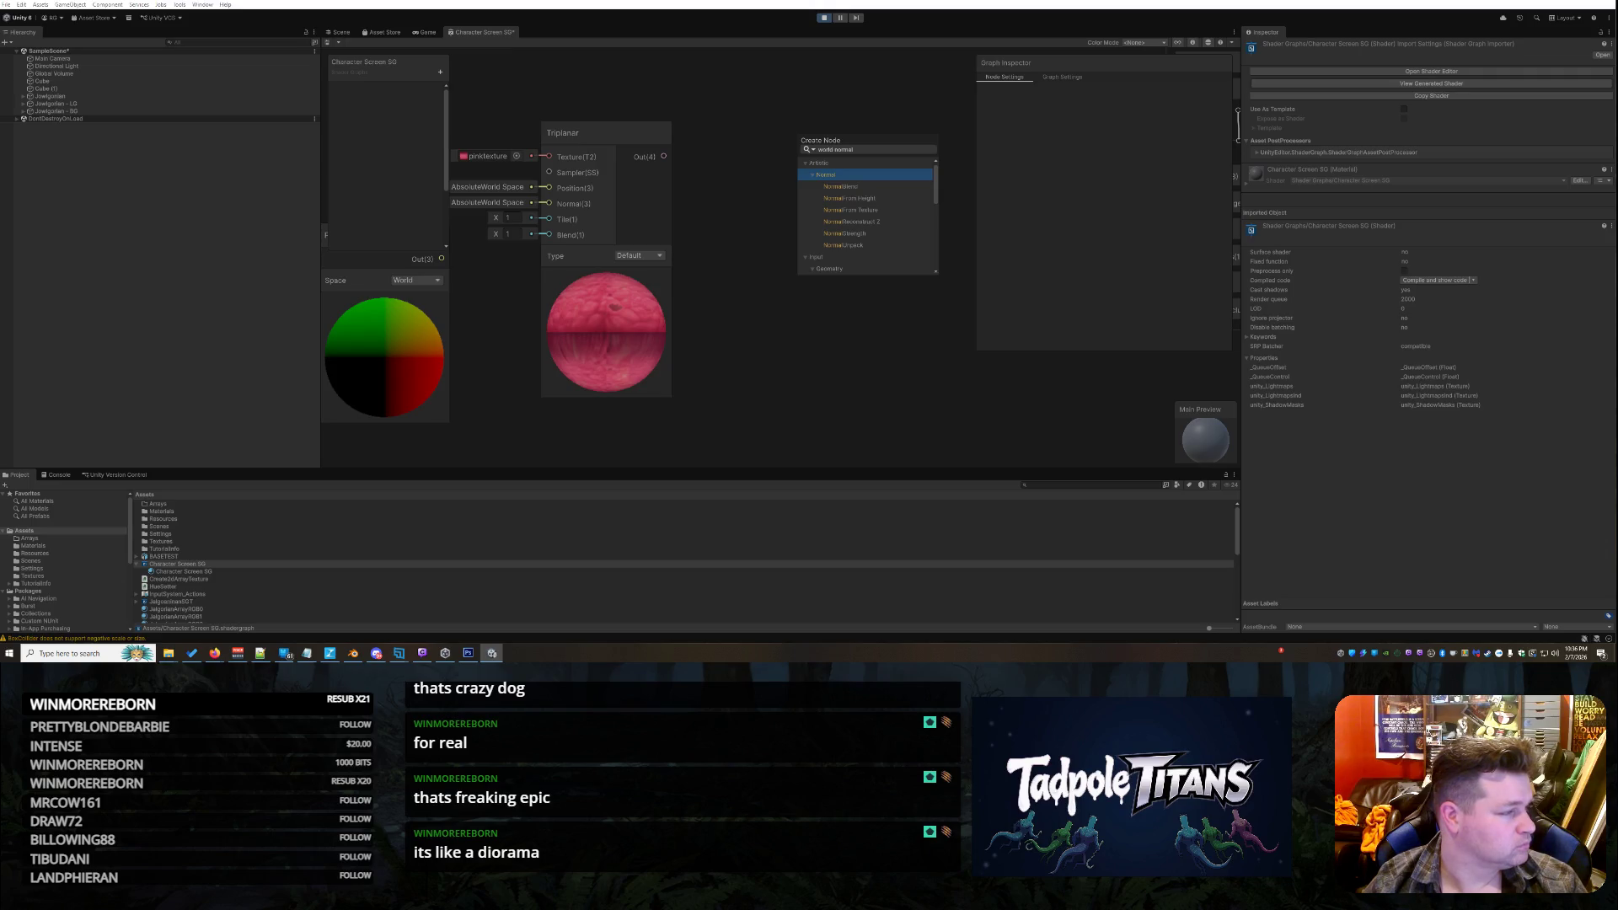
pyautogui.scroll(-1, 869, 172)
pyautogui.scroll(-4, 870, 172)
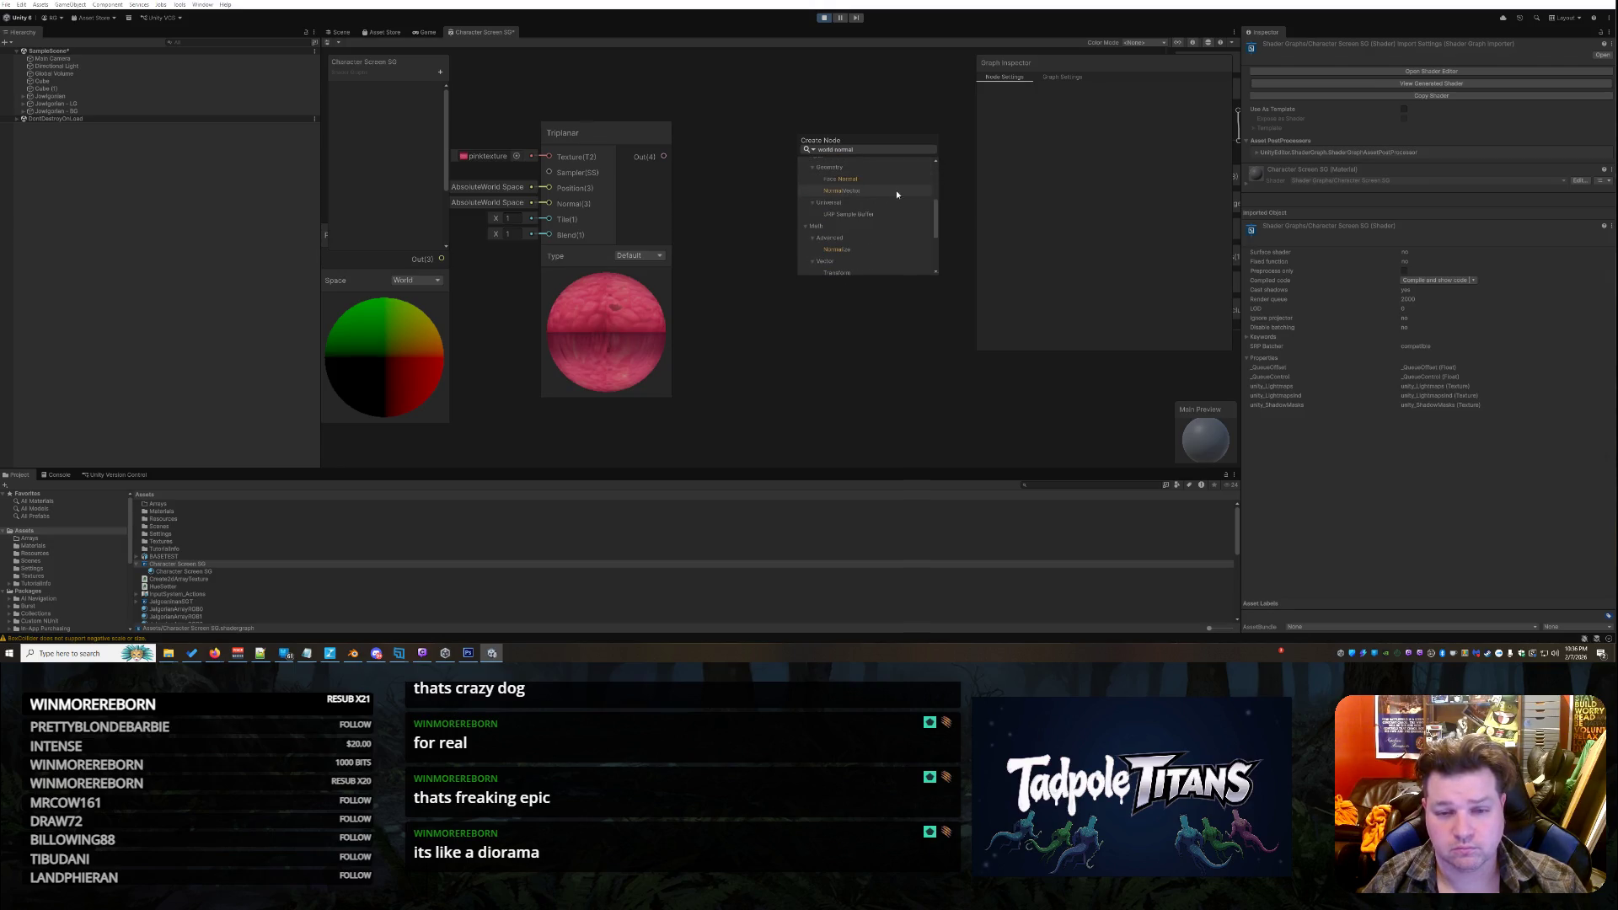
pyautogui.scroll(1, 901, 193)
pyautogui.click(900, 194)
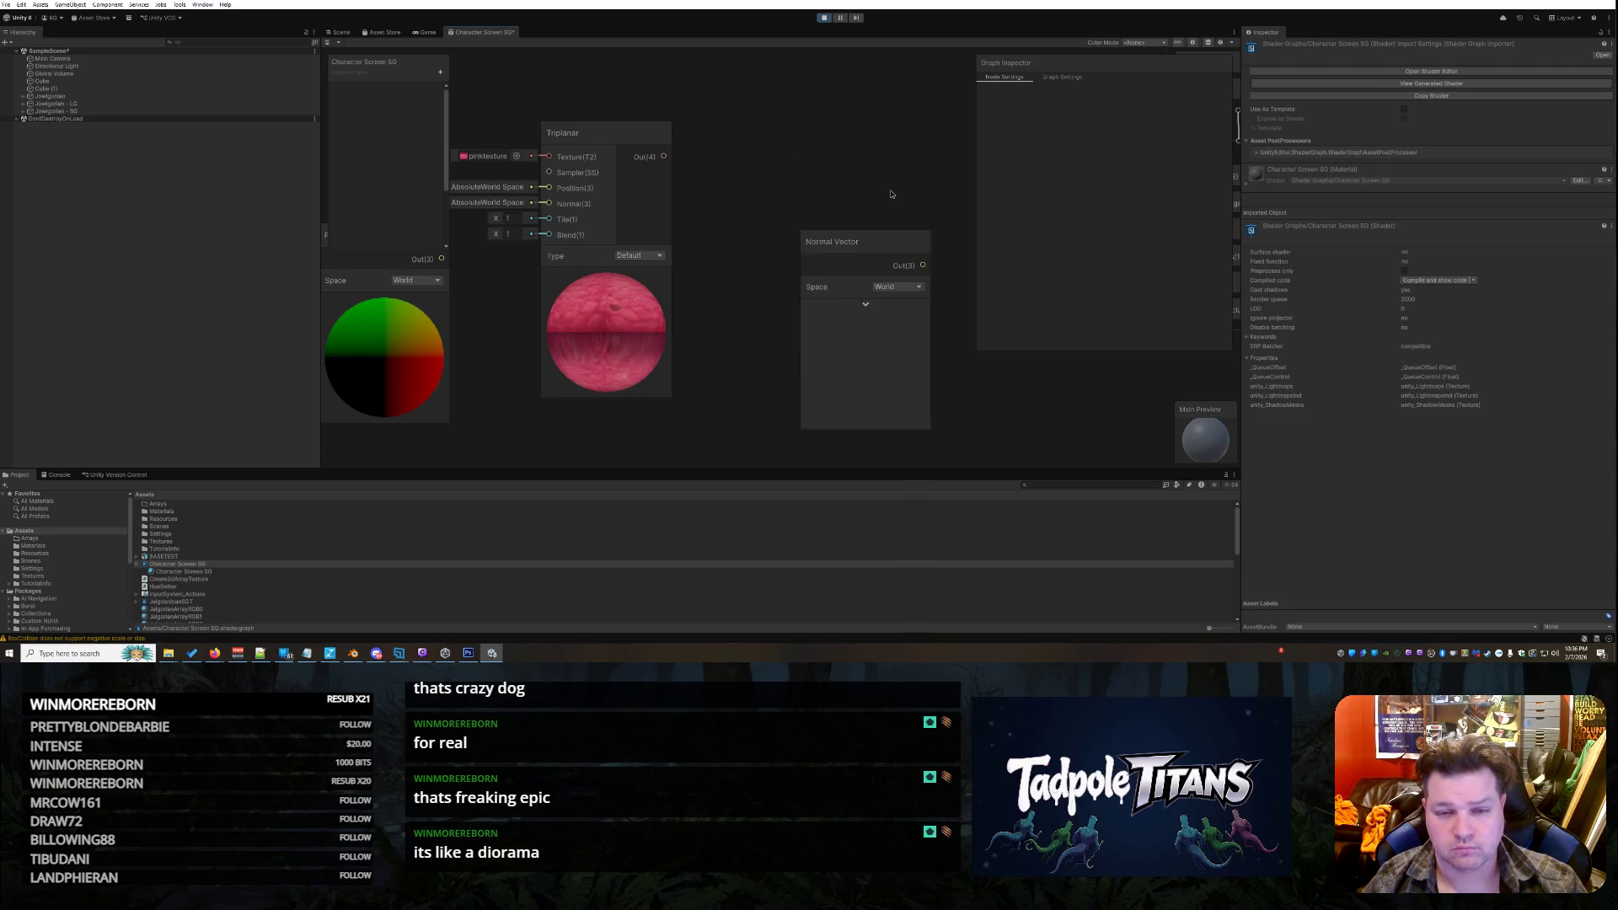
pyautogui.moveTo(865, 245); pyautogui.dragTo(757, 144)
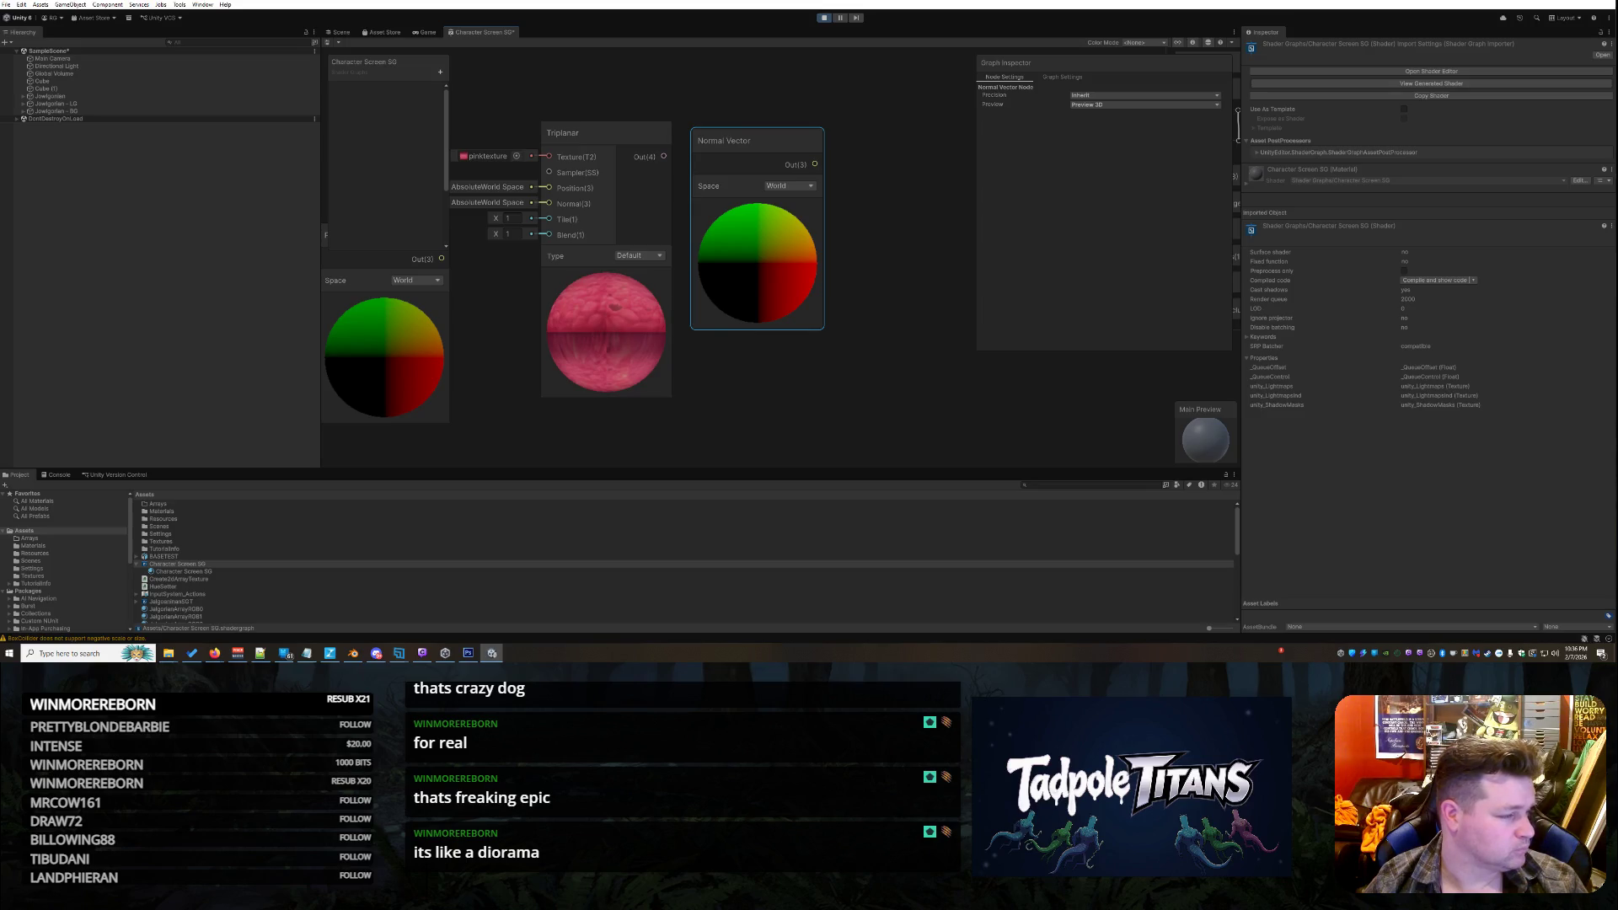
pyautogui.hotkey('alt', 'Tab')
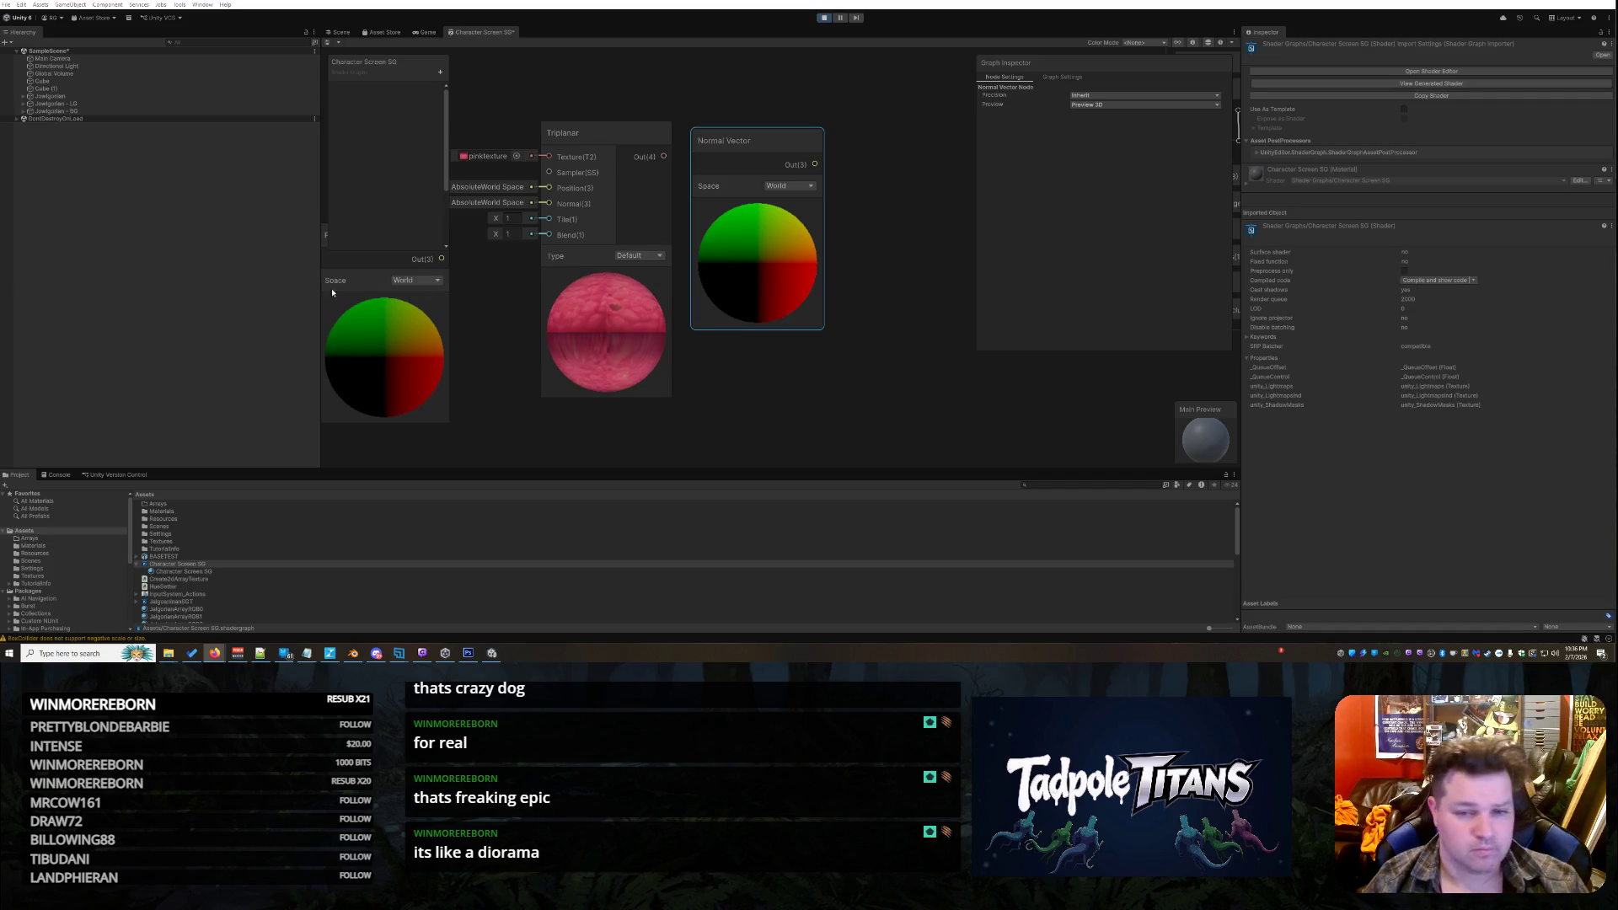
# Reposition Normal Vector and Triplanar, then wire Normal Vector's Out(3) into Triplanar's Normal(3) input
pyautogui.moveTo(768, 136); pyautogui.dragTo(812, 167)
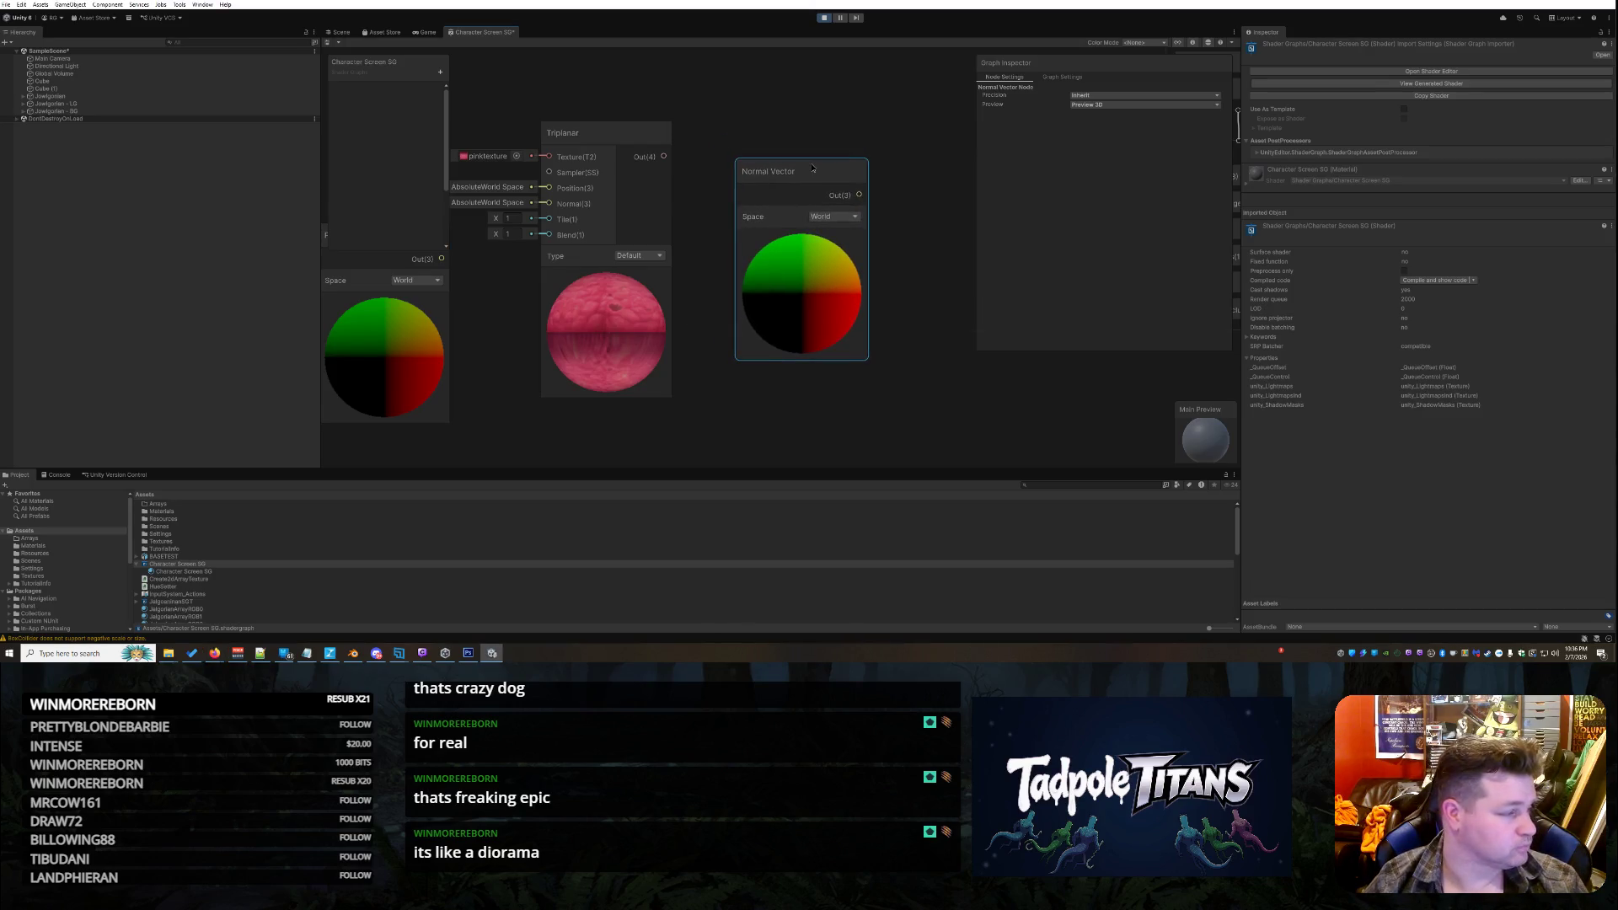
pyautogui.moveTo(664, 135)
pyautogui.mouseDown()
pyautogui.moveTo(845, 154)
pyautogui.moveTo(792, 179)
pyautogui.moveTo(671, 134)
pyautogui.moveTo(553, 235)
pyautogui.moveTo(548, 102)
pyautogui.mouseUp()
pyautogui.scroll(-3, 915, 170)
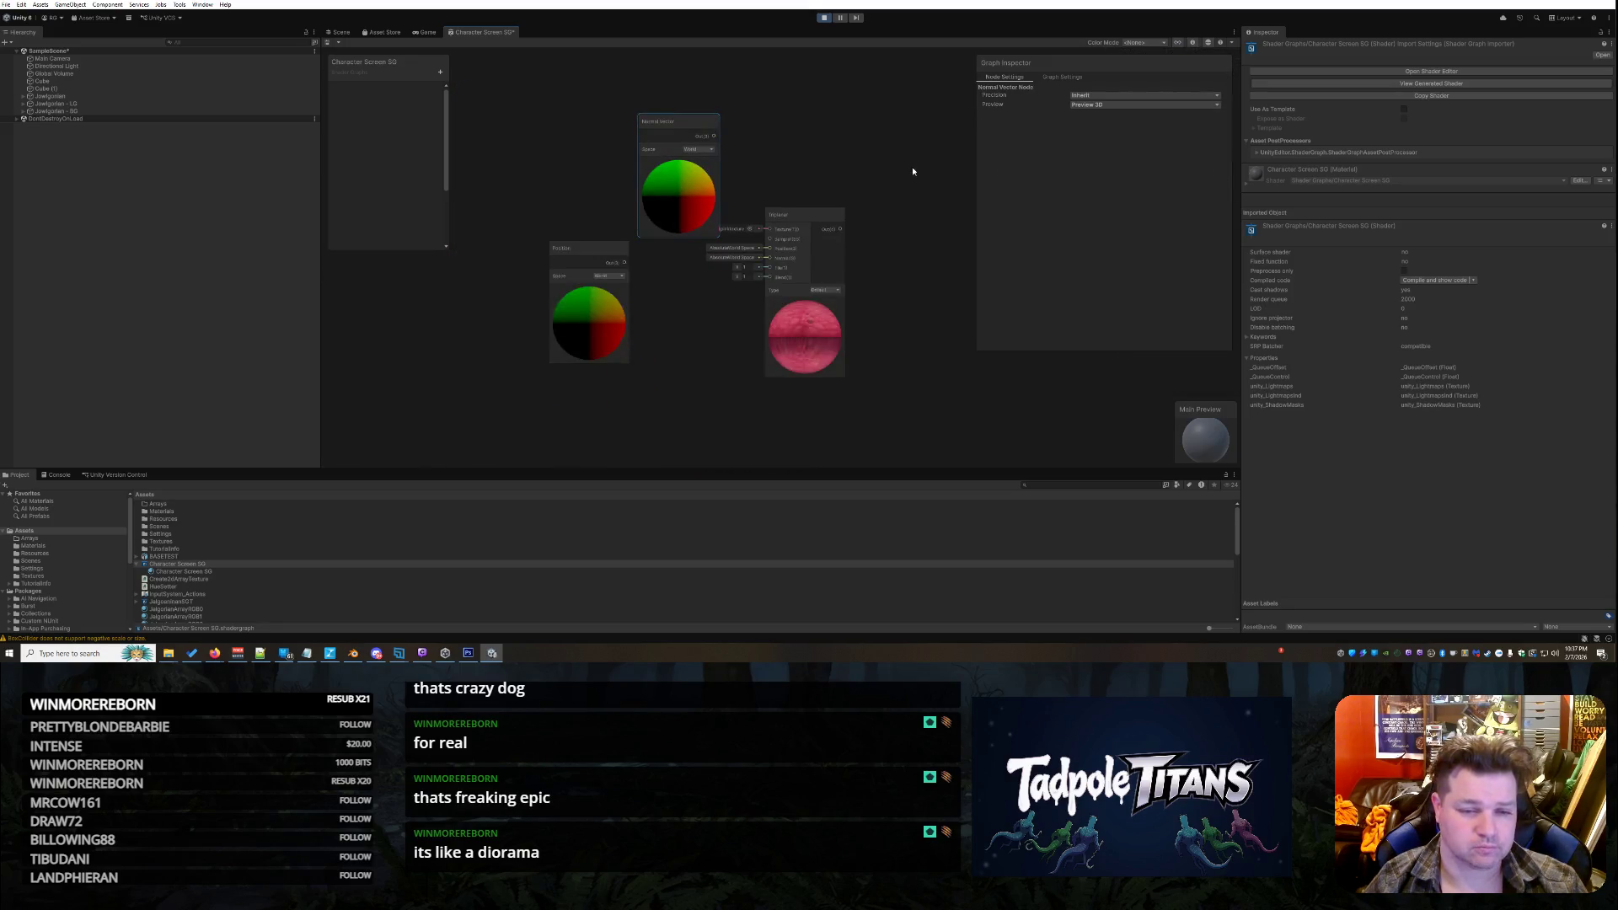
pyautogui.scroll(2, 902, 187)
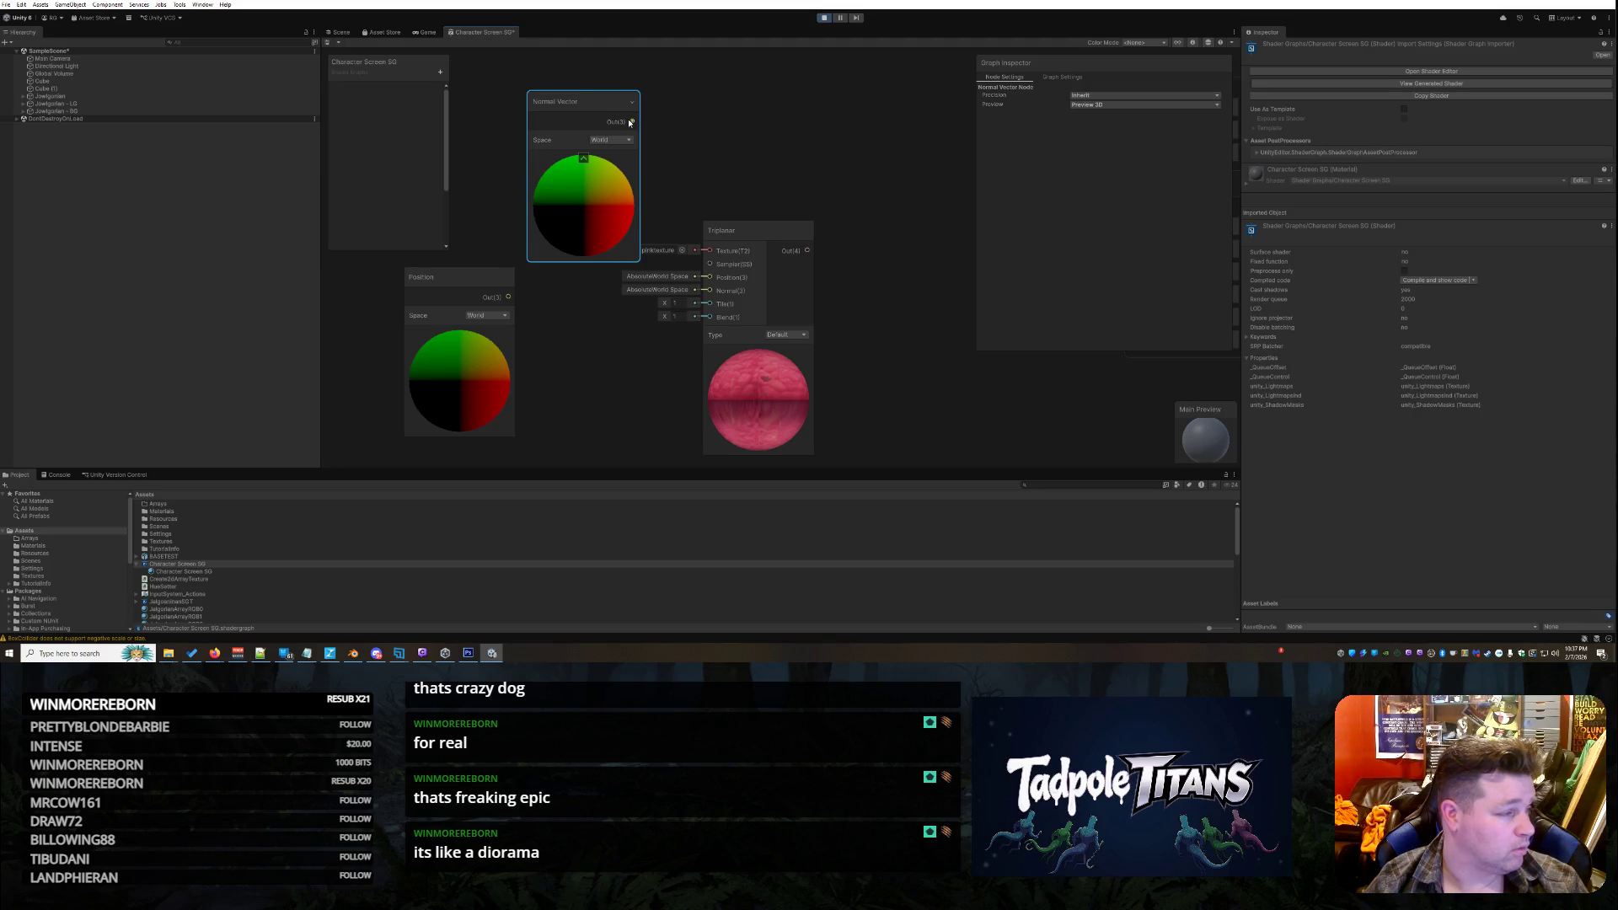
pyautogui.moveTo(632, 122)
pyautogui.mouseDown()
pyautogui.moveTo(745, 183)
pyautogui.moveTo(721, 292)
pyautogui.mouseUp()
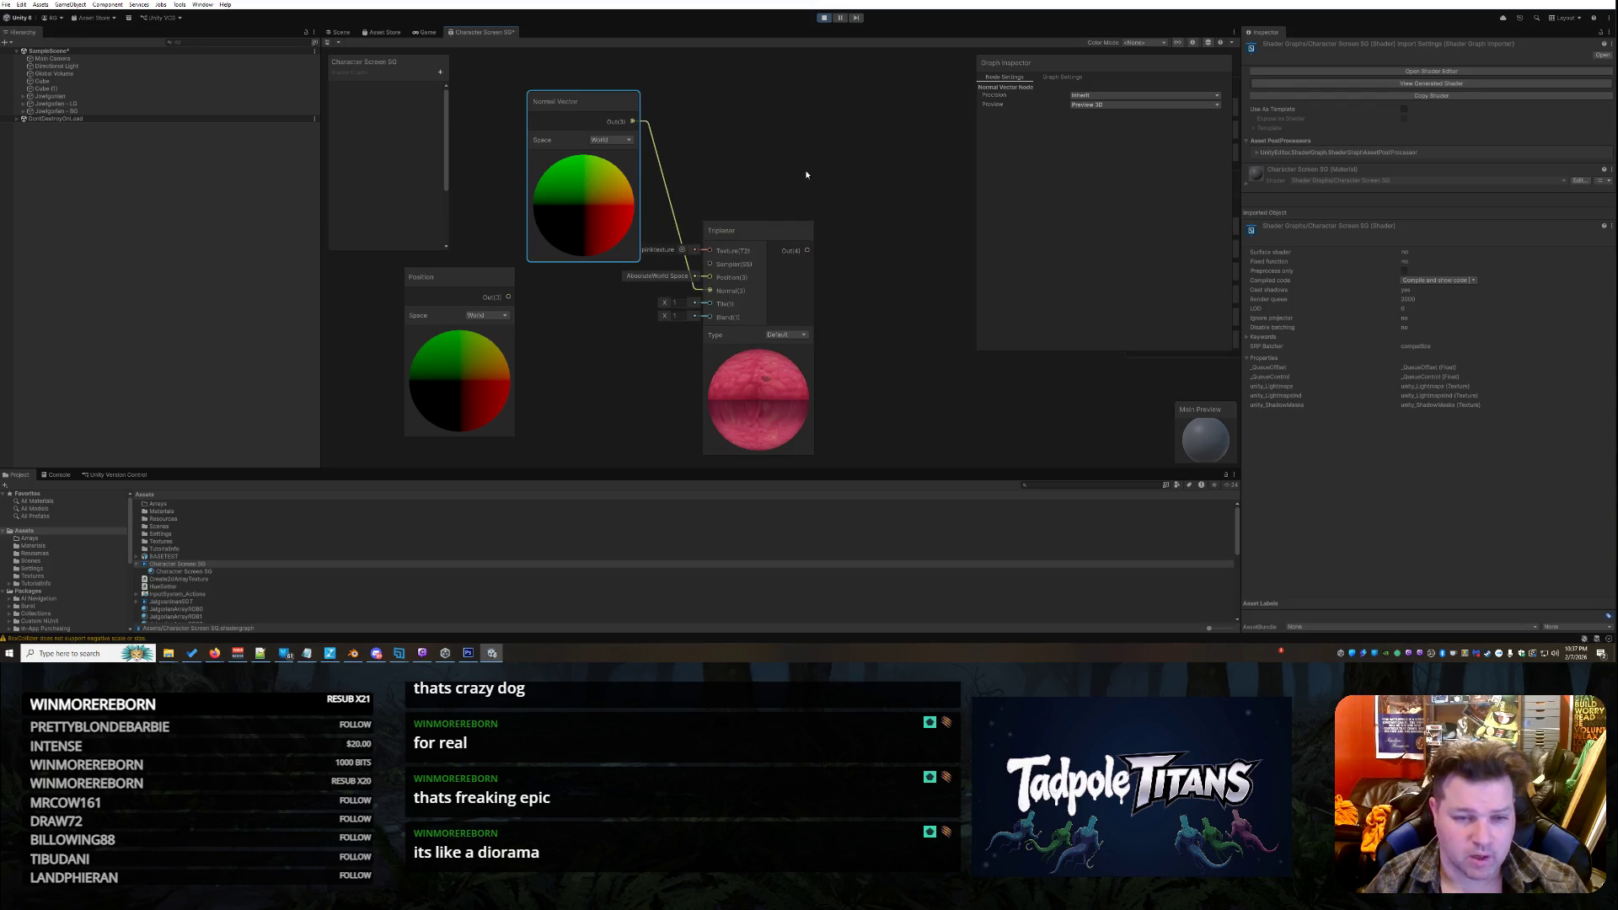
pyautogui.moveTo(583, 103)
pyautogui.mouseDown()
pyautogui.moveTo(540, 72)
pyautogui.moveTo(776, 97)
pyautogui.moveTo(612, 133)
pyautogui.moveTo(576, 171)
pyautogui.mouseUp()
pyautogui.scroll(-5, 716, 215)
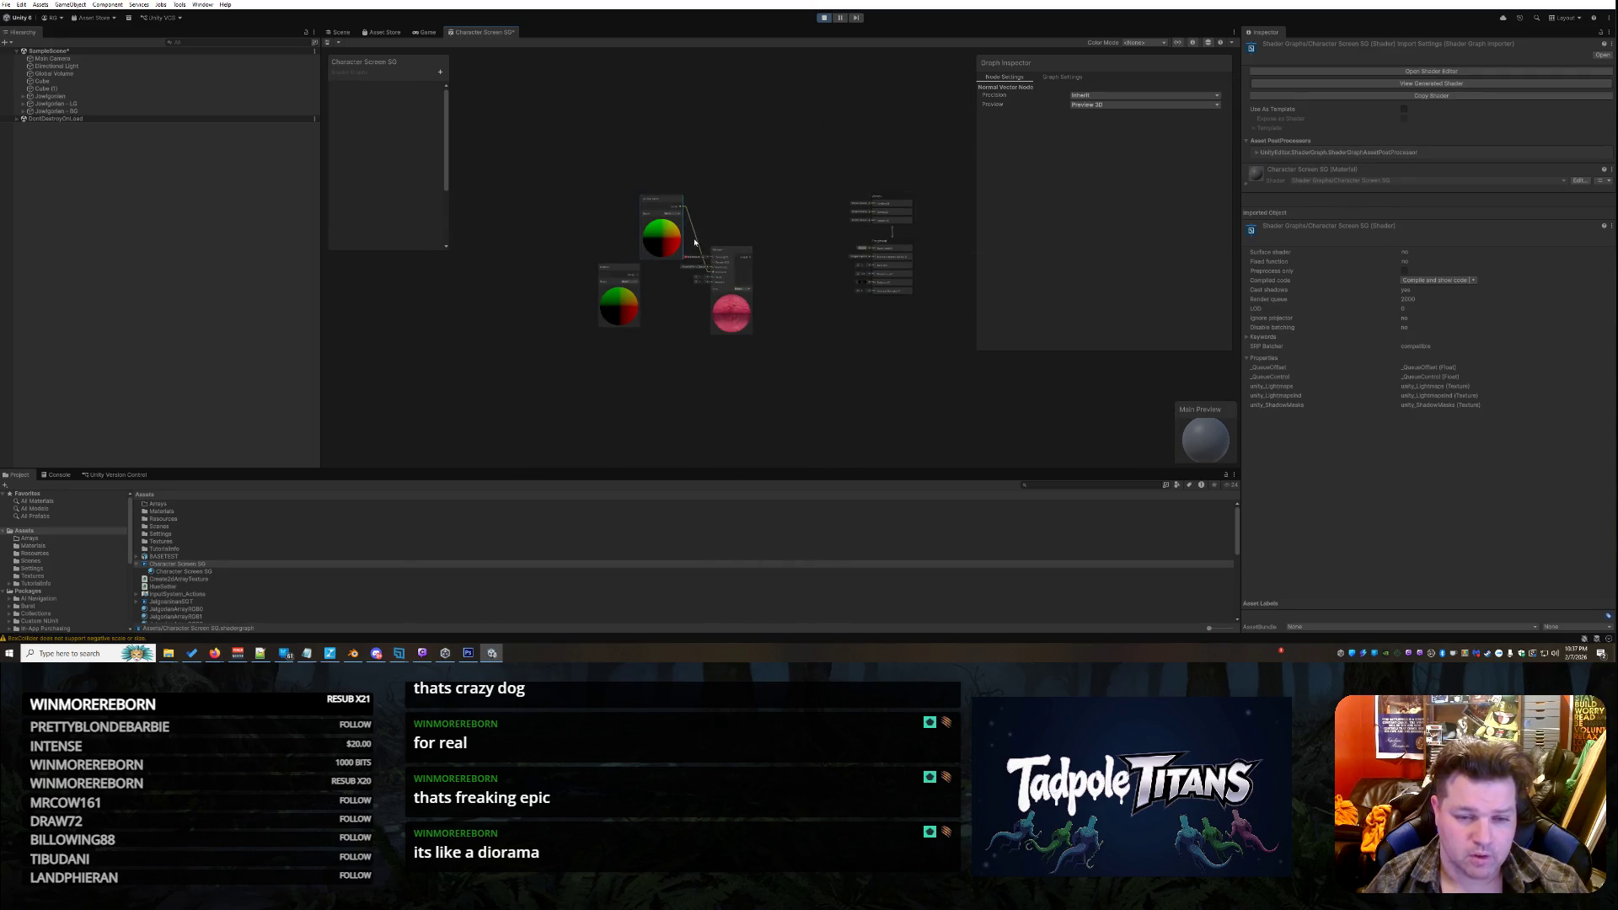
# Wire Position's Out(3) into Triplanar's Position input, stacking Position above Normal Vector on the left
pyautogui.scroll(3, 846, 350)
pyautogui.moveTo(502, 70); pyautogui.dragTo(502, 280)
pyautogui.moveTo(401, 274); pyautogui.dragTo(494, 131)
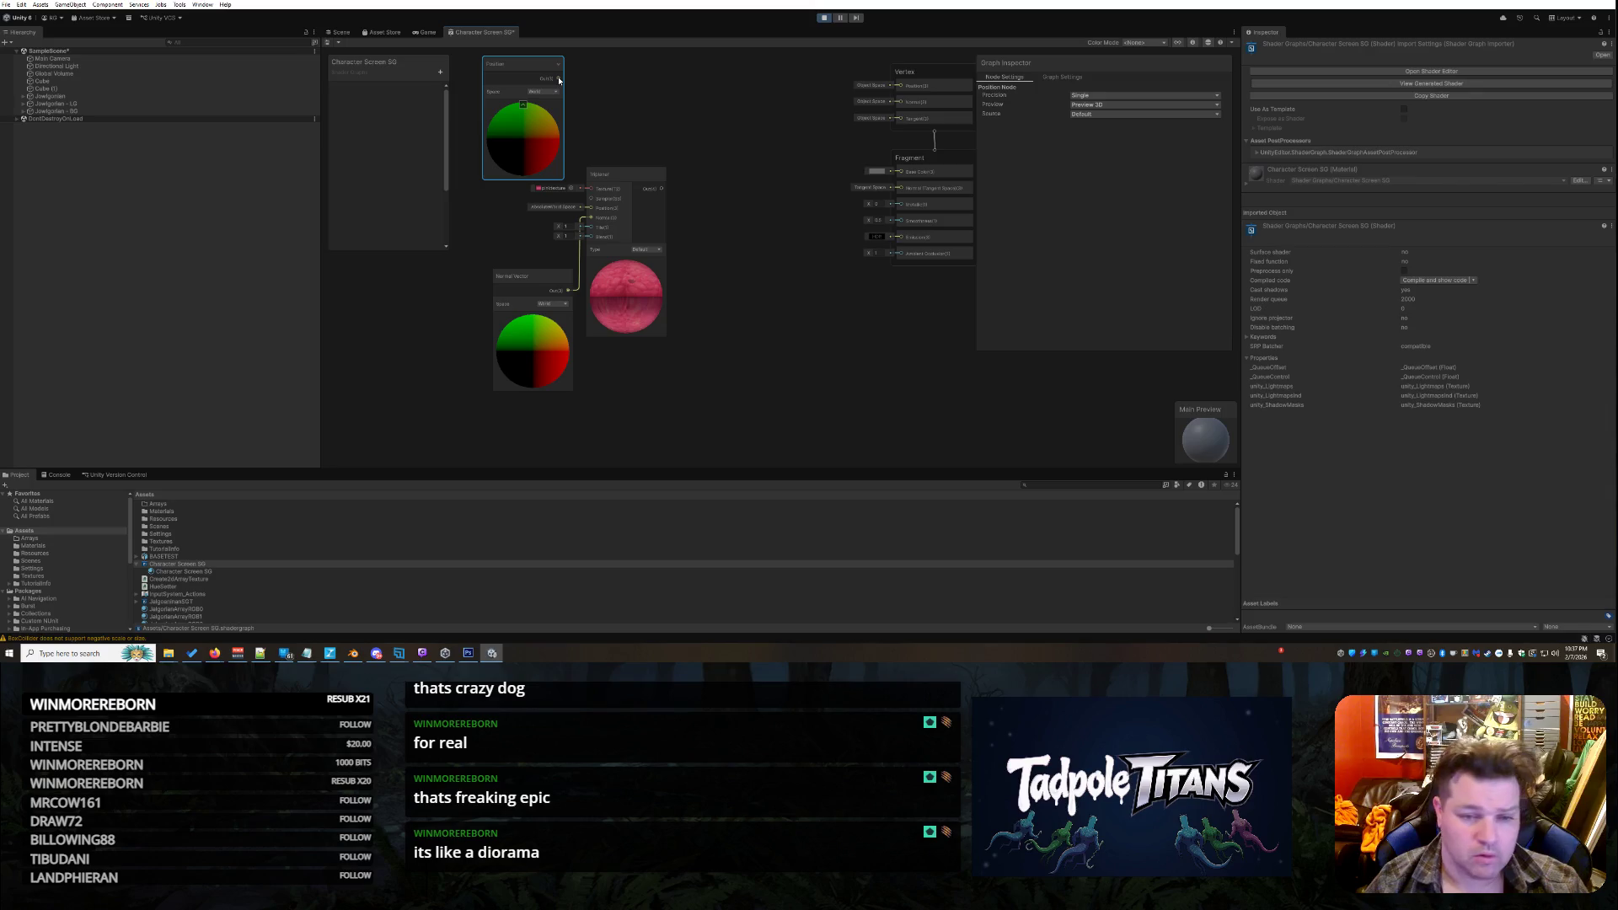
pyautogui.moveTo(559, 80); pyautogui.dragTo(597, 221)
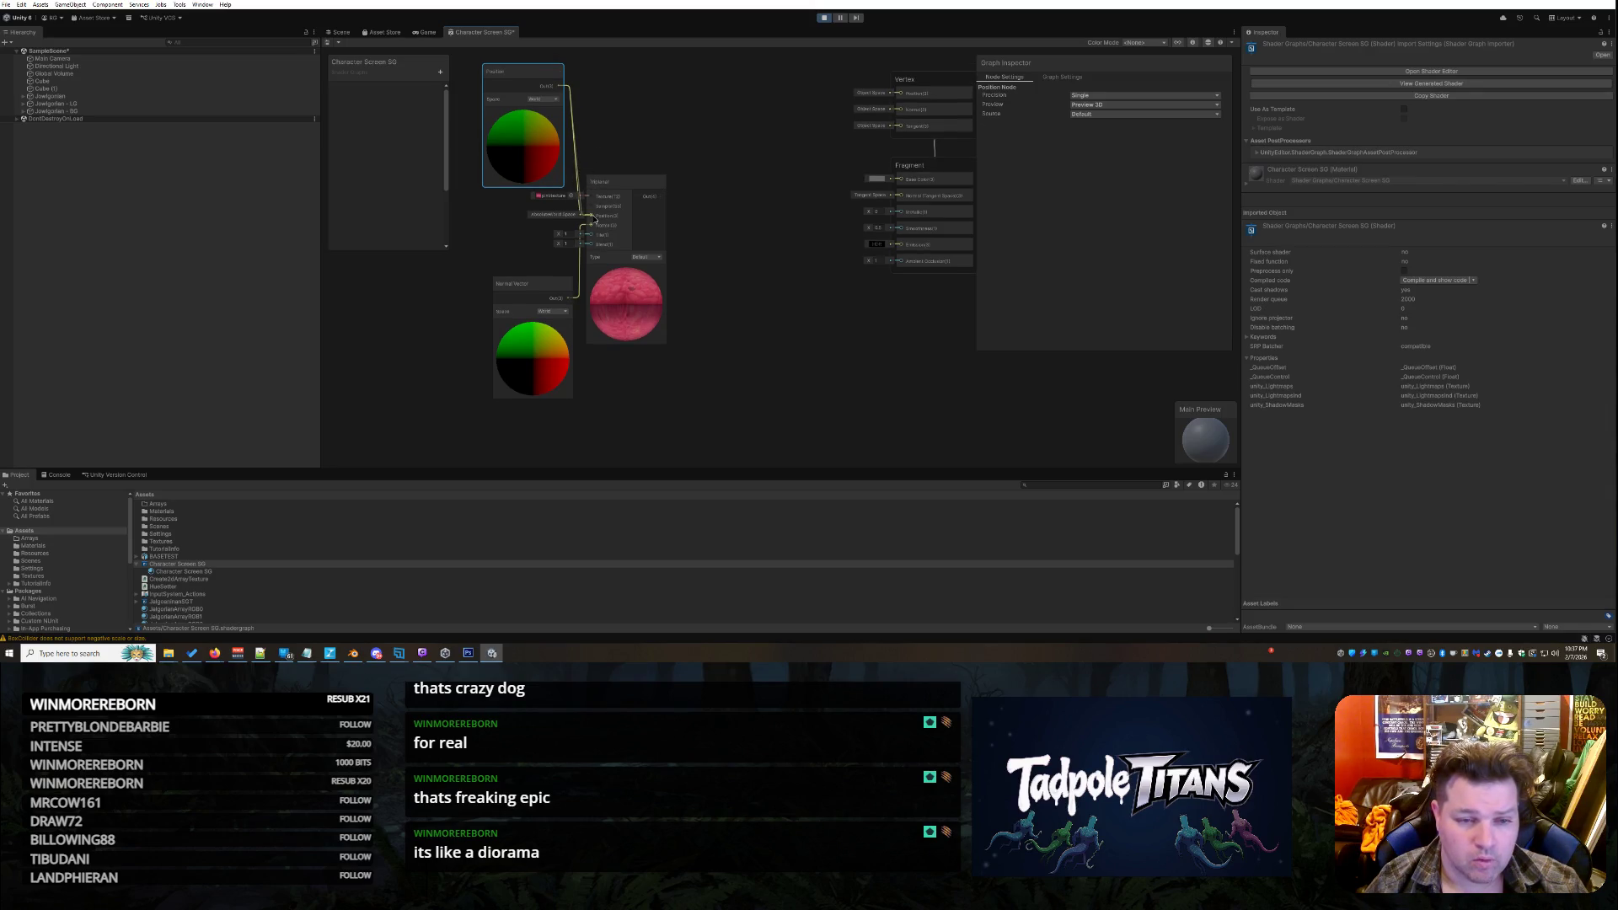
pyautogui.moveTo(522, 79); pyautogui.dragTo(489, 159)
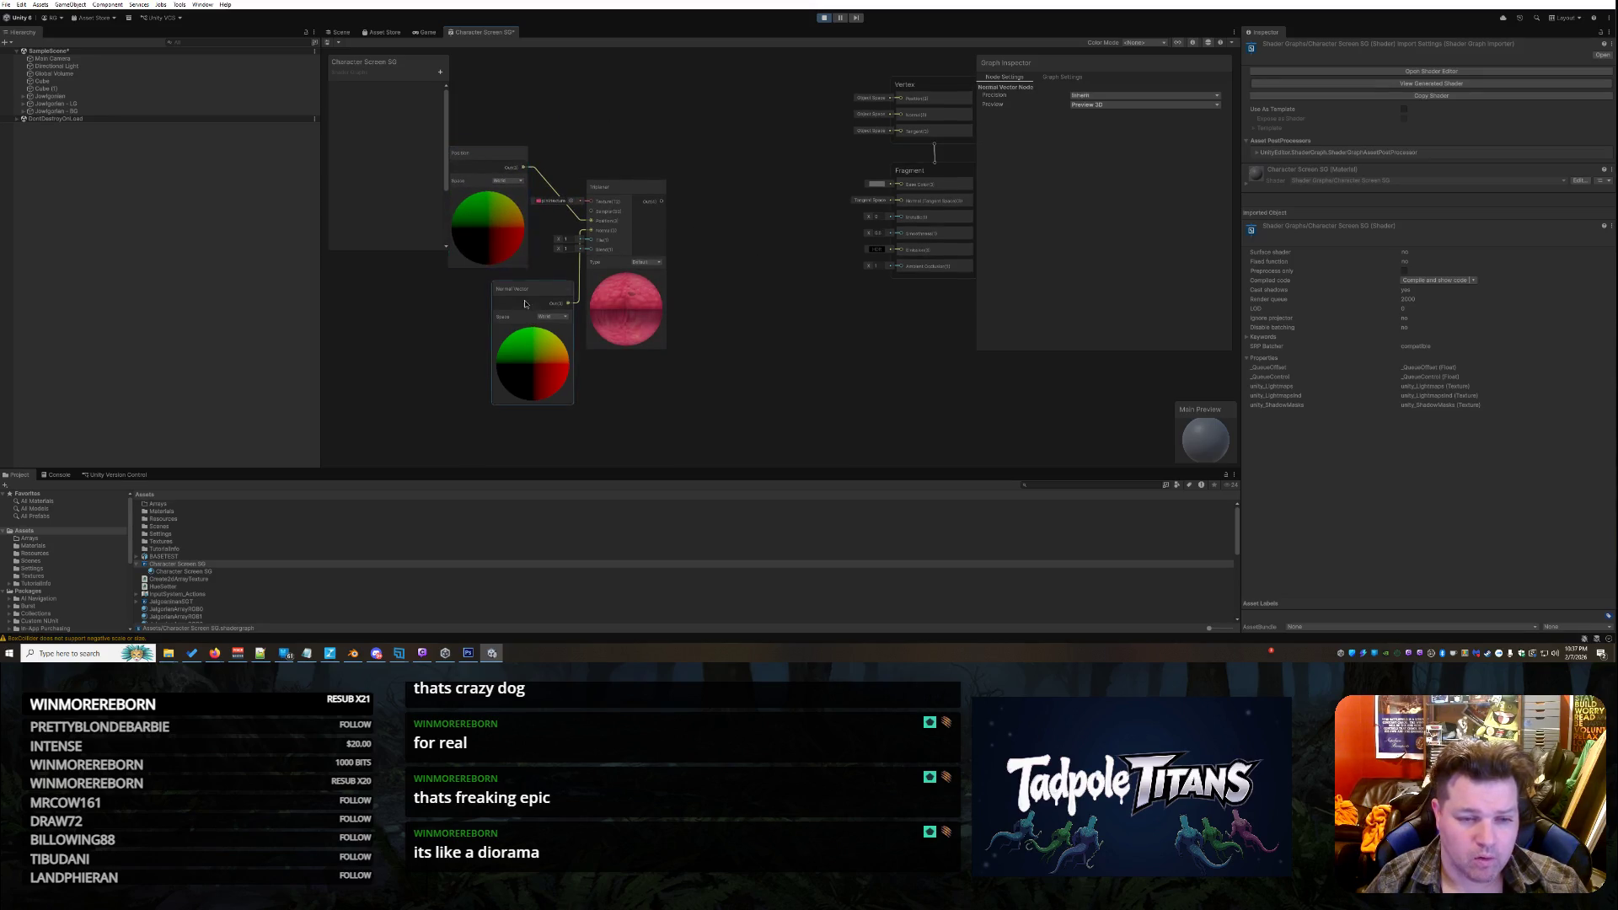
pyautogui.moveTo(526, 304); pyautogui.dragTo(482, 301)
pyautogui.click(560, 290)
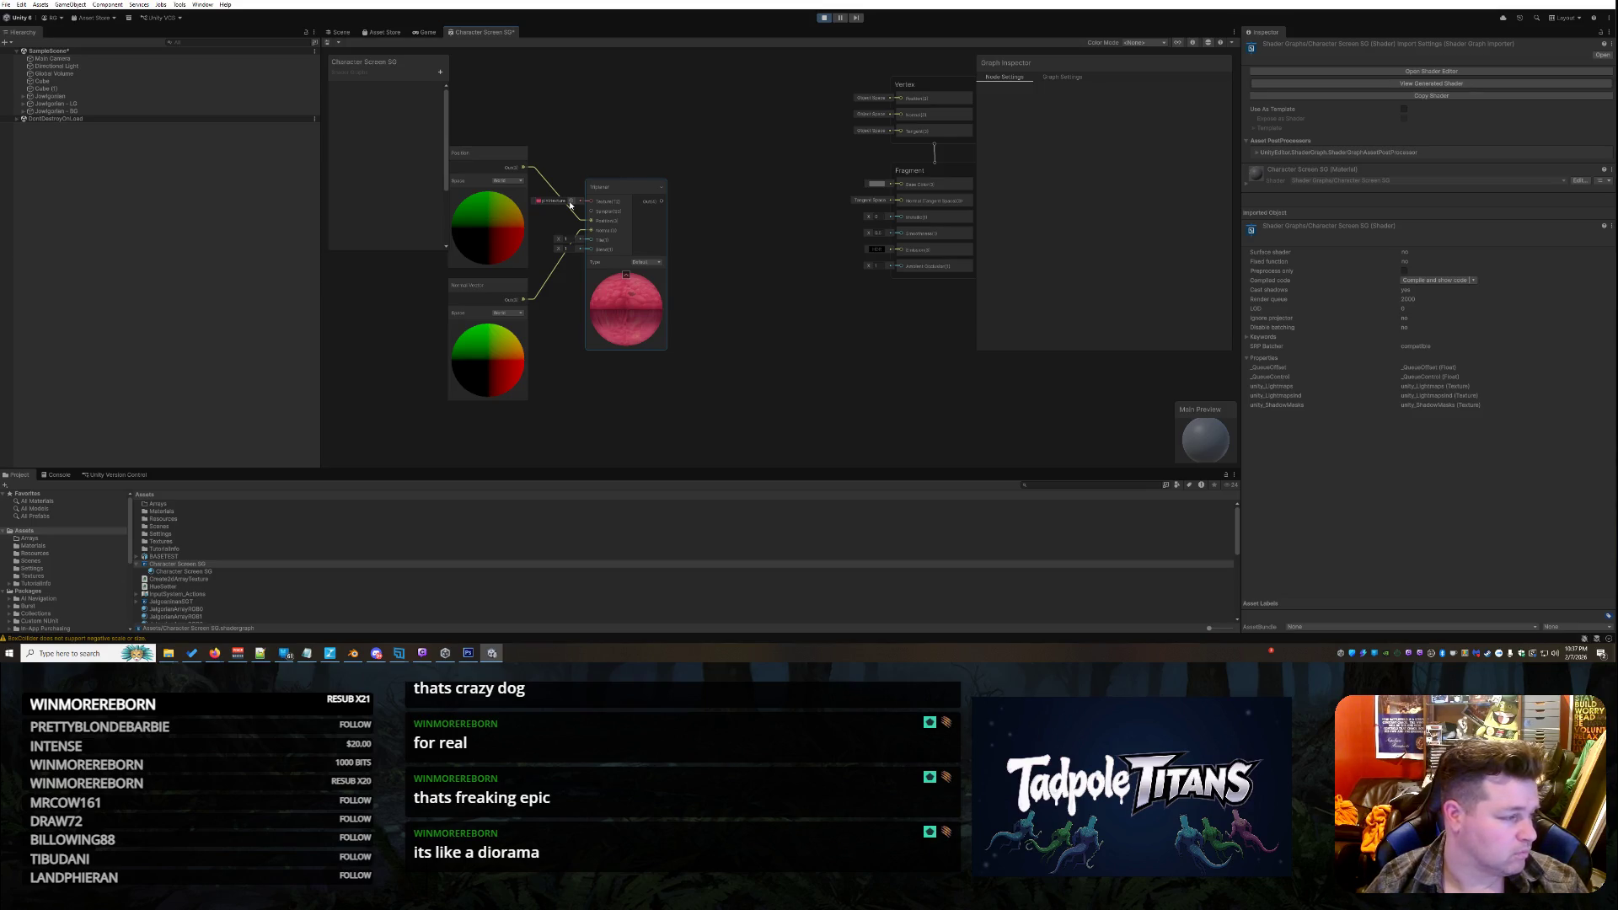
pyautogui.rightClick(690, 274)
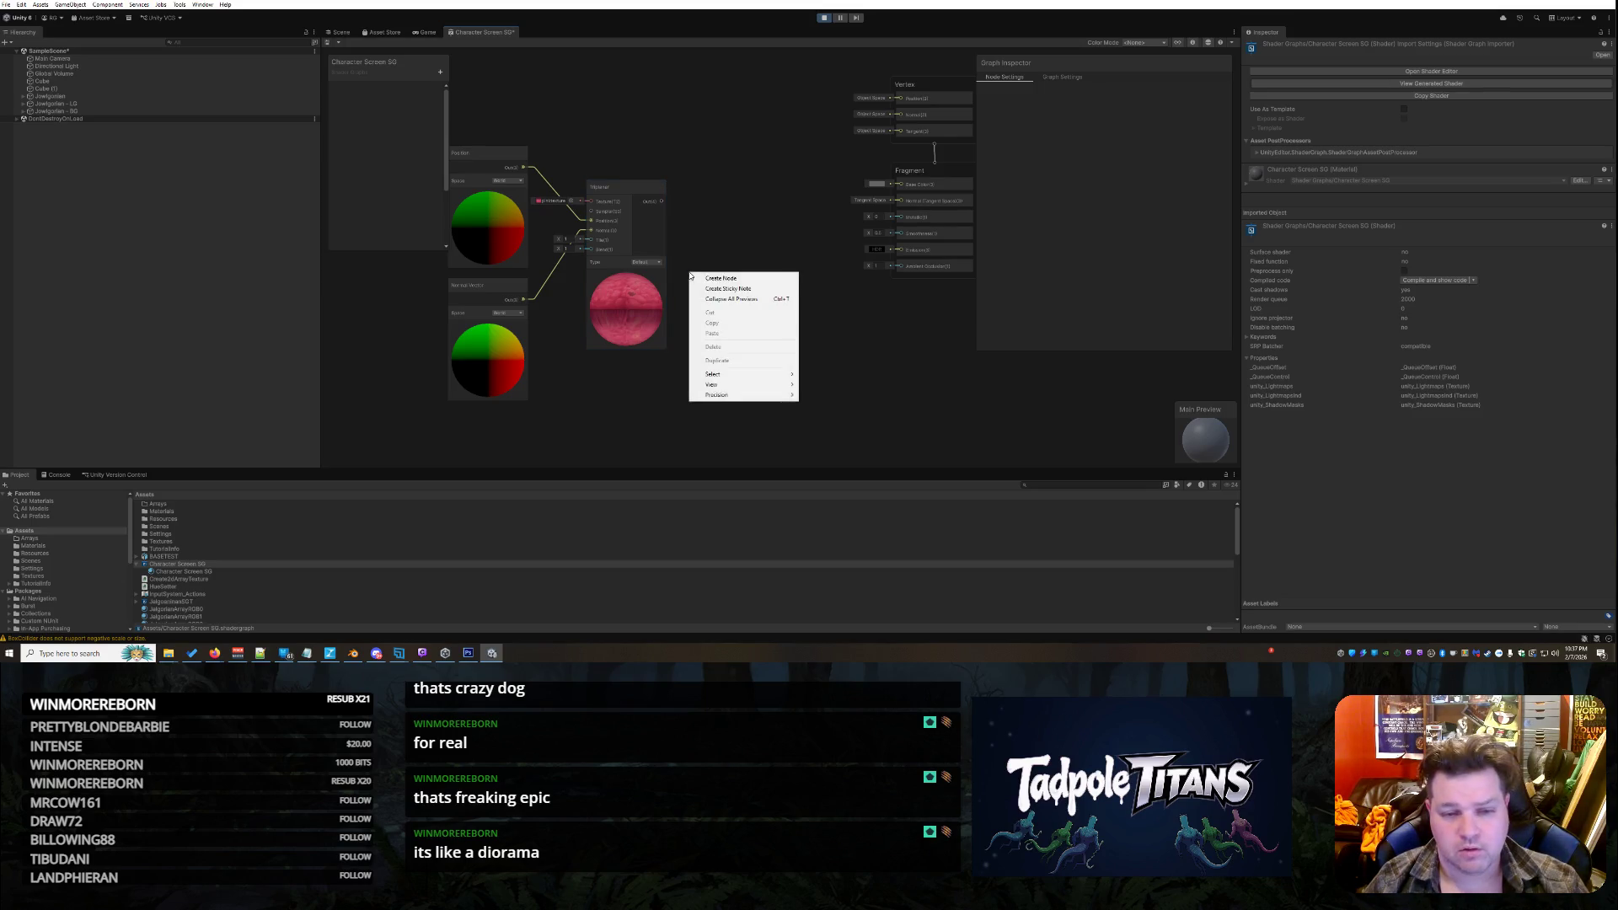
# Start a 'triplanar' node search and cancel it without adding anything
pyautogui.click(712, 278)
pyautogui.write('triplanar')
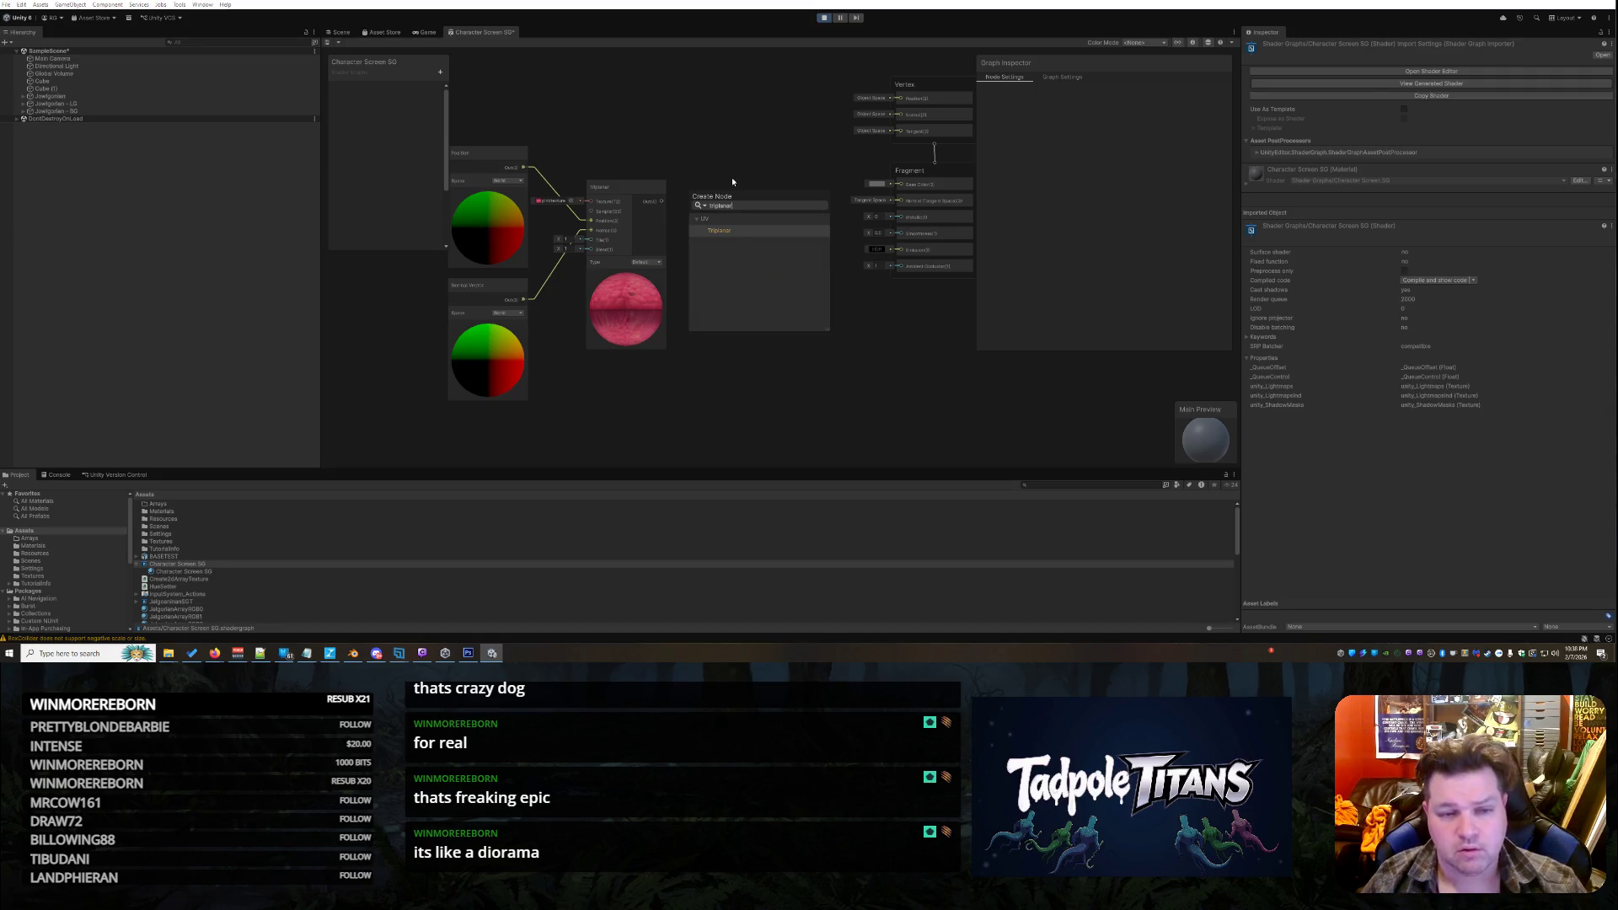
pyautogui.press('Escape')
pyautogui.rightClick(741, 225)
pyautogui.click(706, 238)
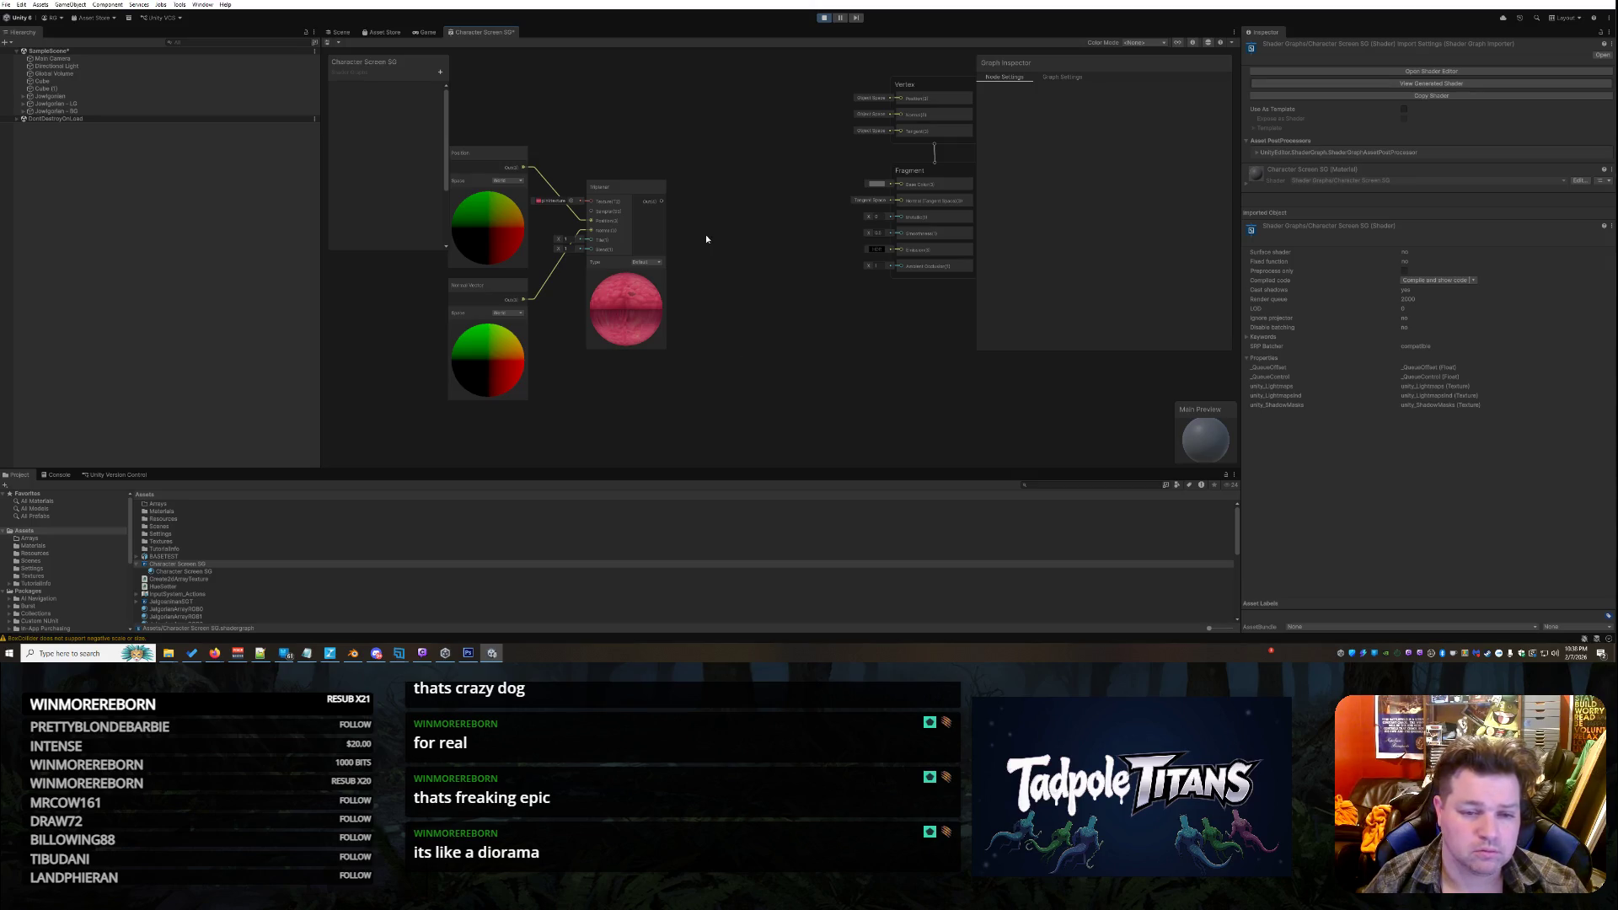
pyautogui.scroll(2, 705, 234)
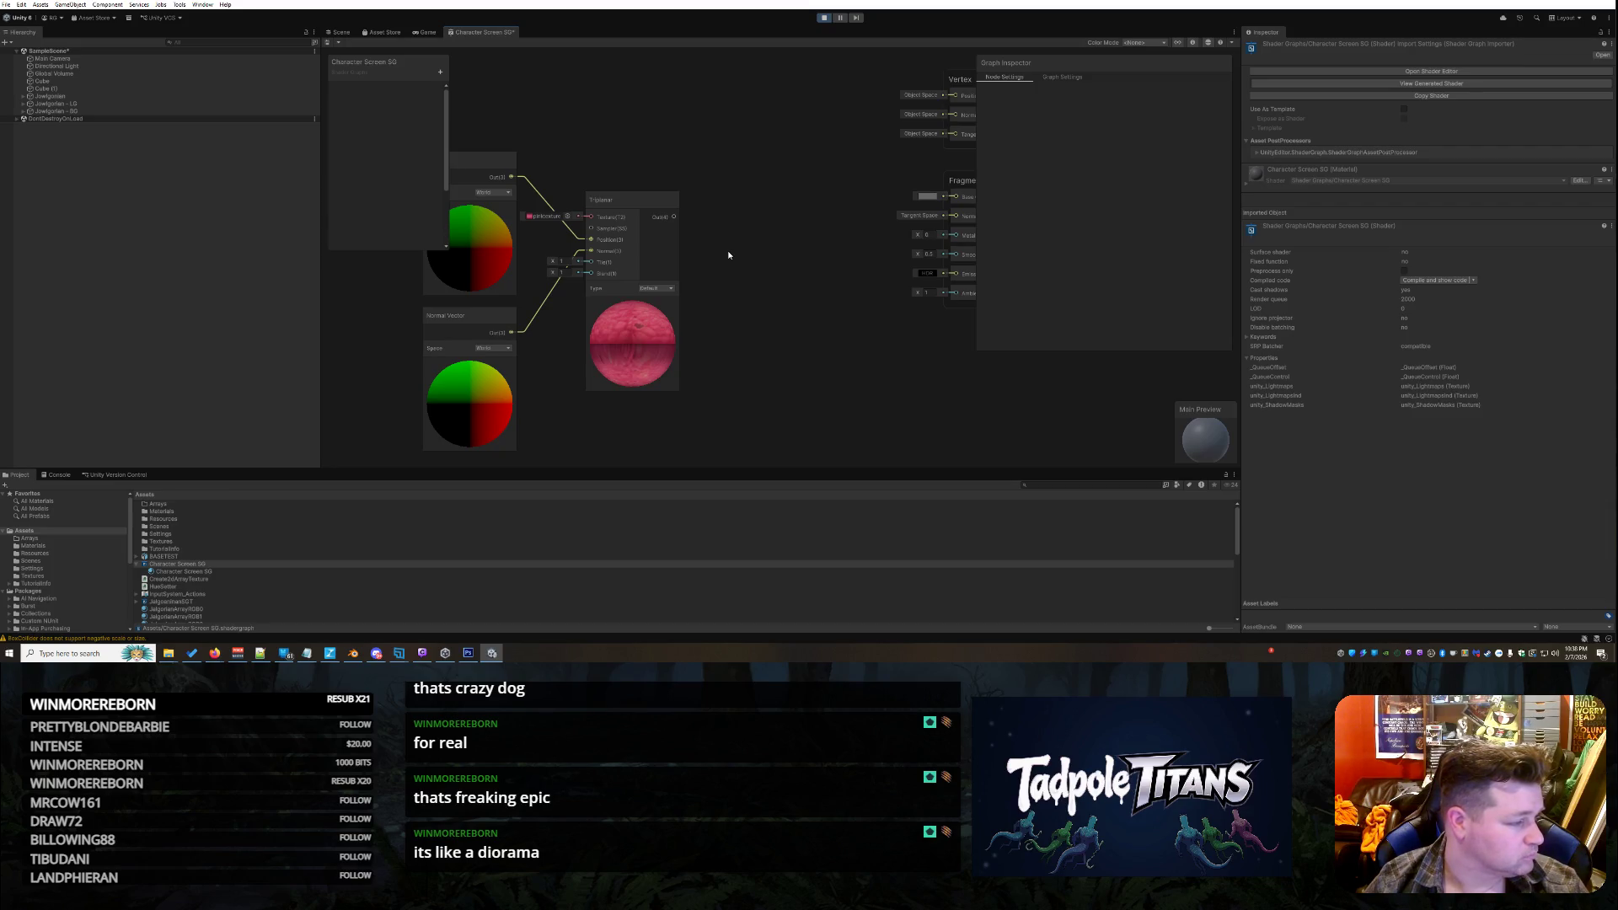
# Add a Sample Texture 2D node with pinktexture assigned and move it above Triplanar
pyautogui.rightClick(748, 271)
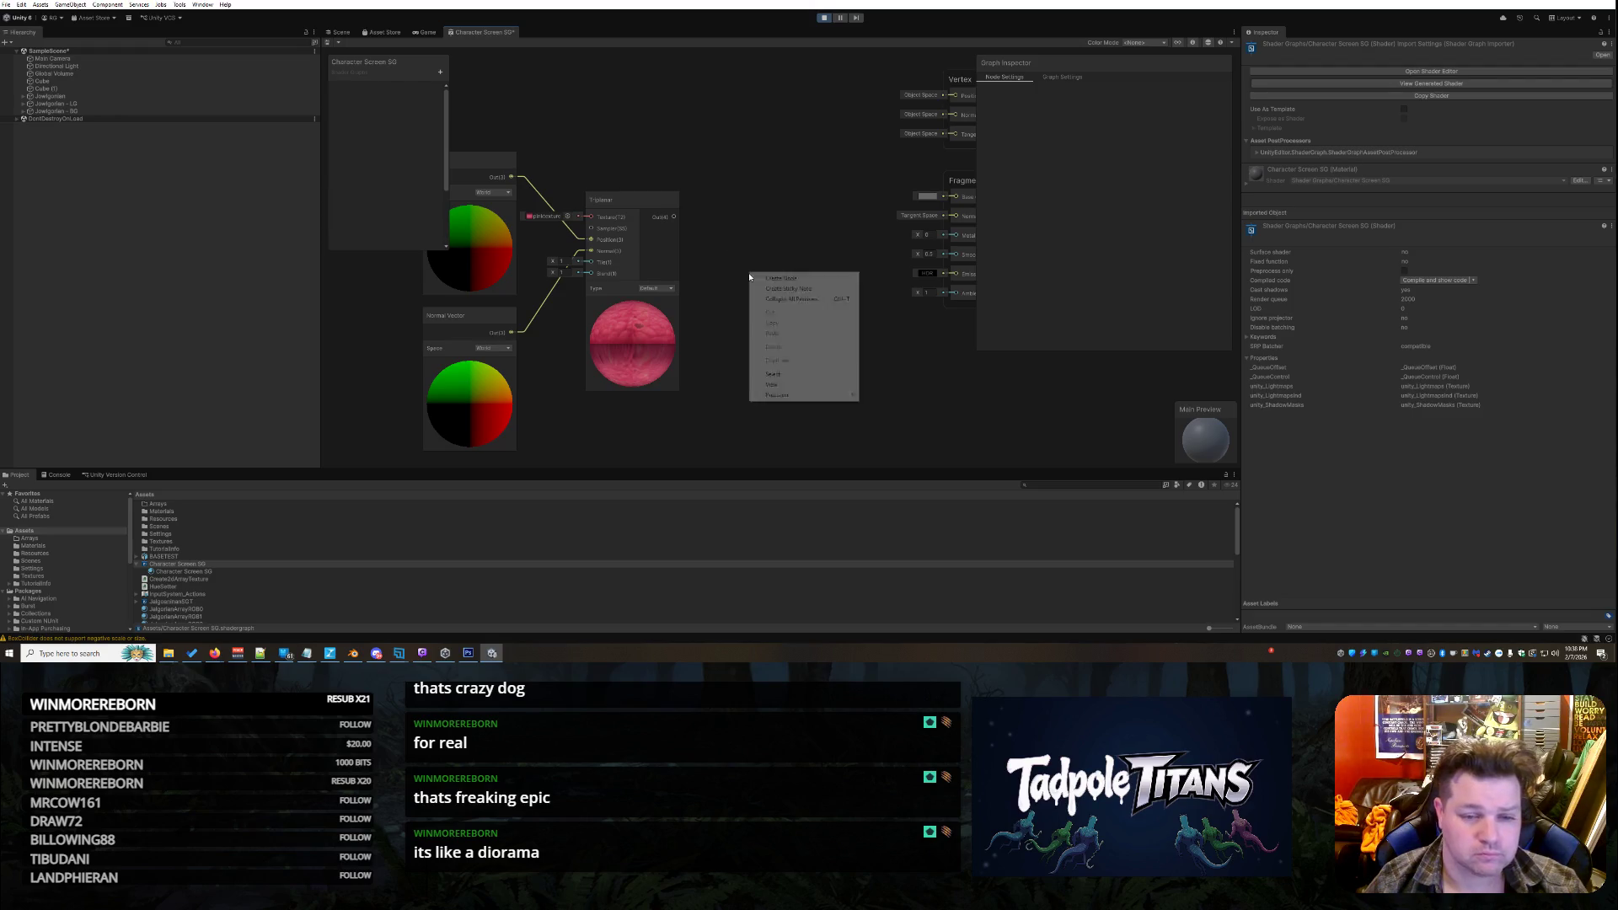
pyautogui.click(763, 281)
pyautogui.write('texture2')
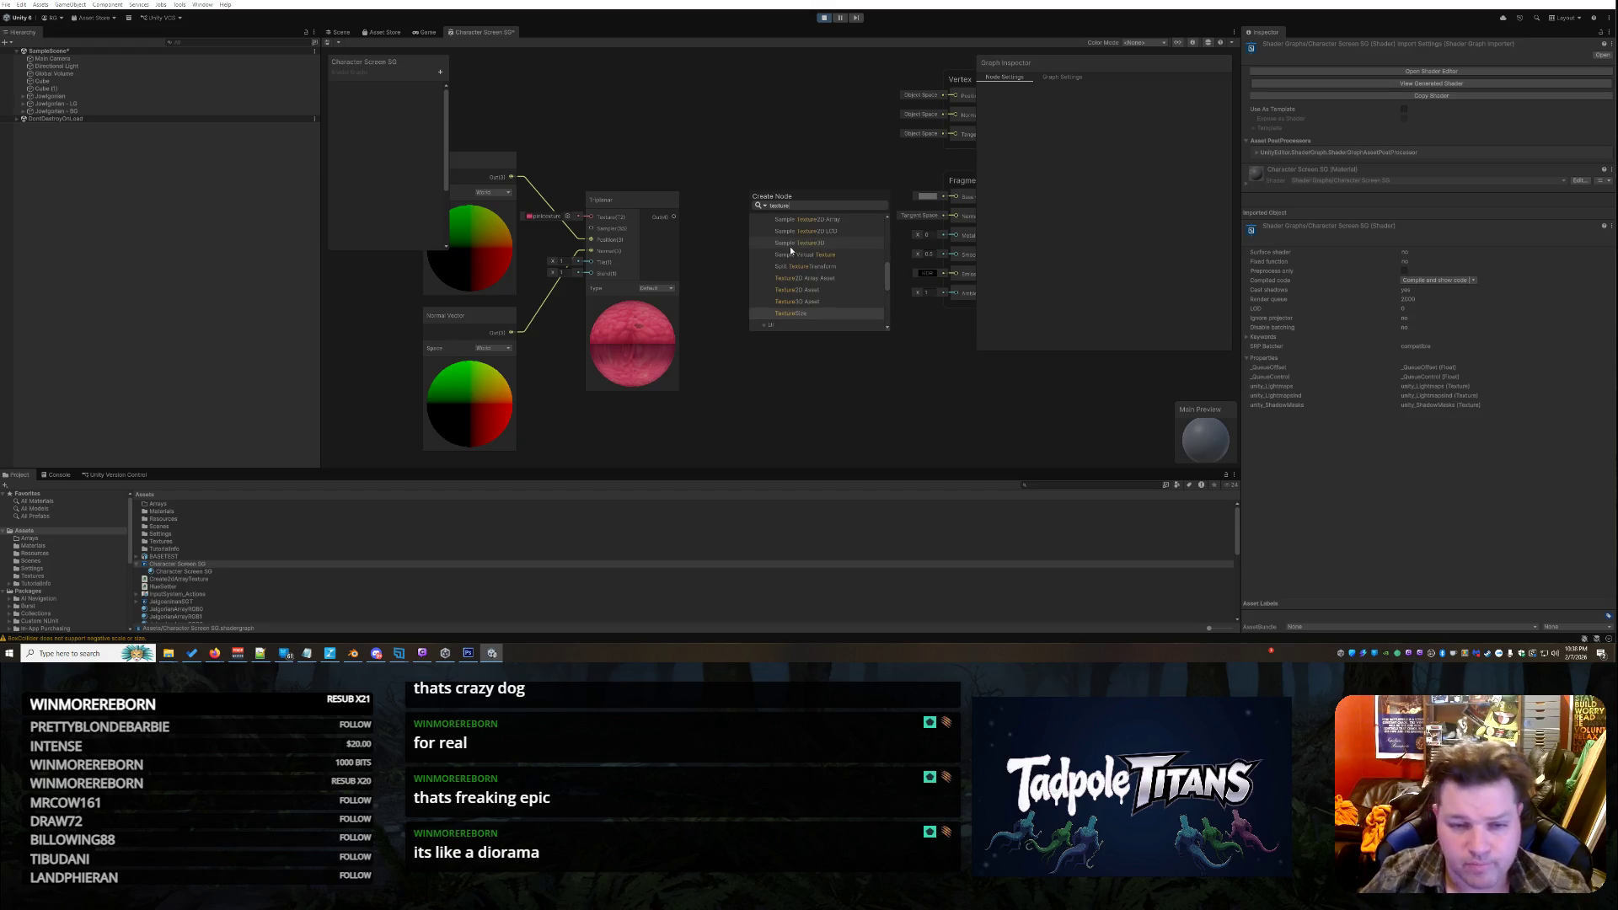
pyautogui.press('BackSpace')
pyautogui.click(829, 256)
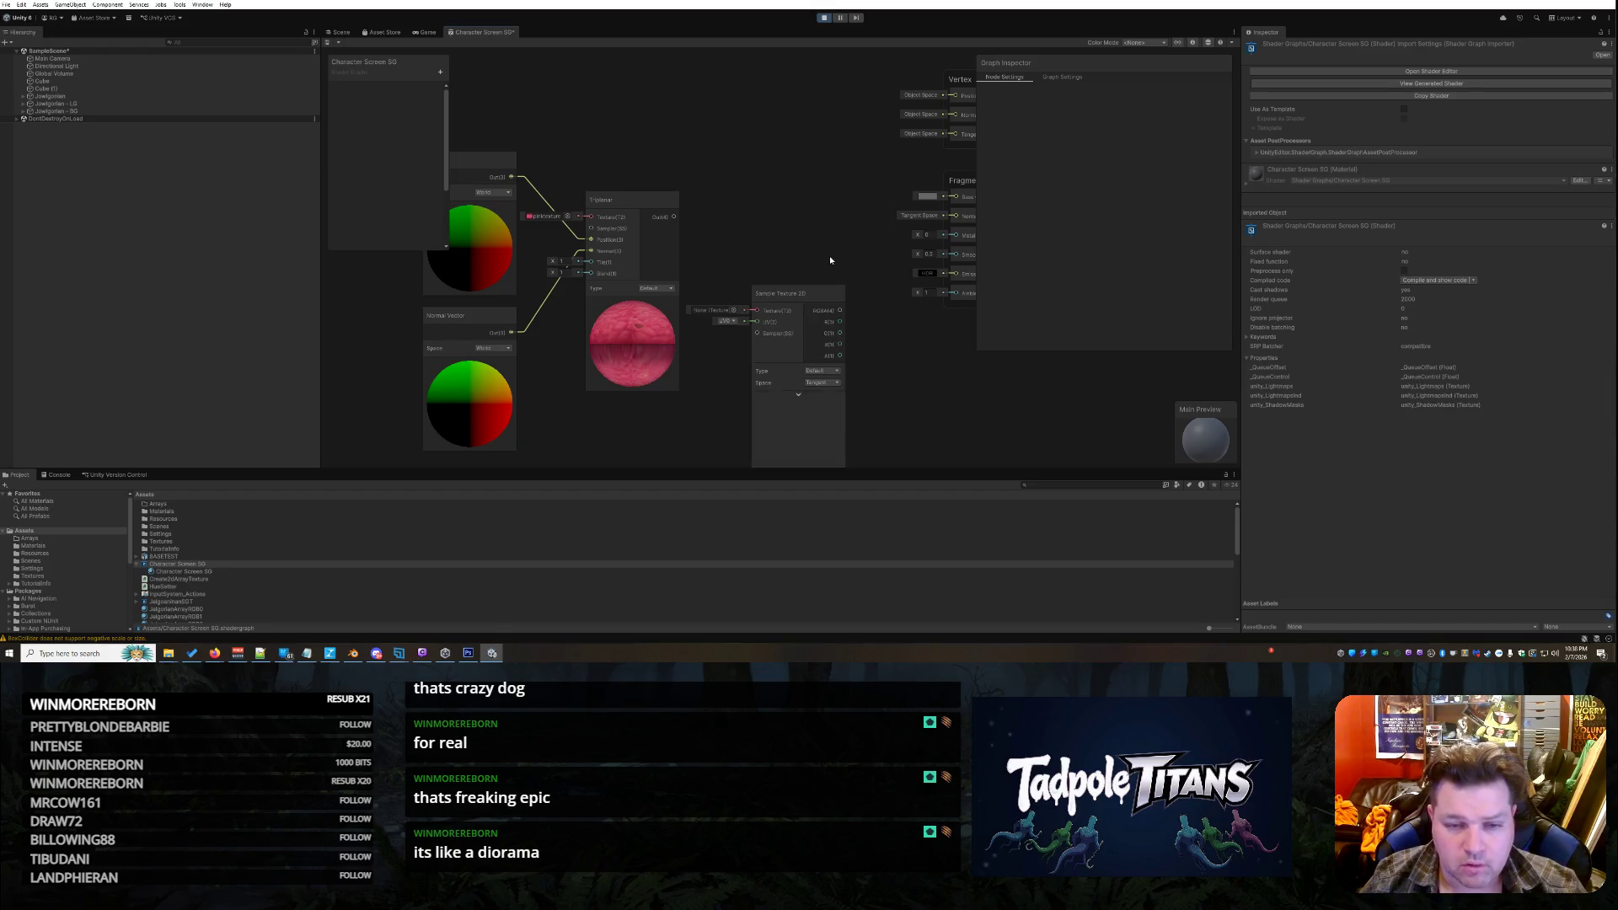
pyautogui.click(730, 311)
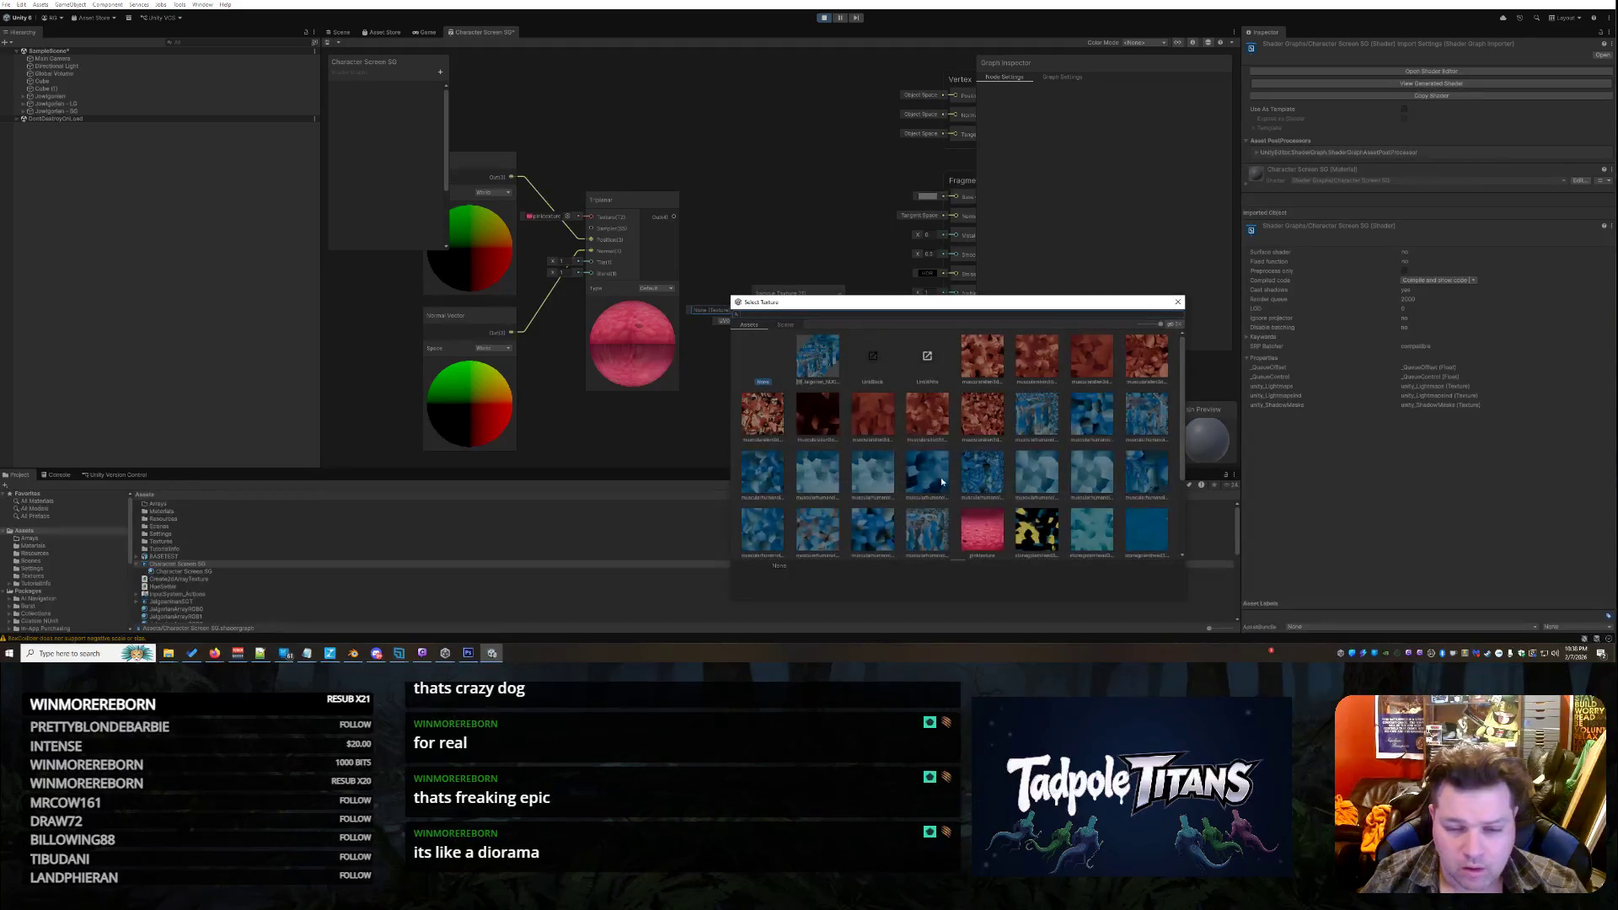
pyautogui.click(981, 529)
pyautogui.click(786, 252)
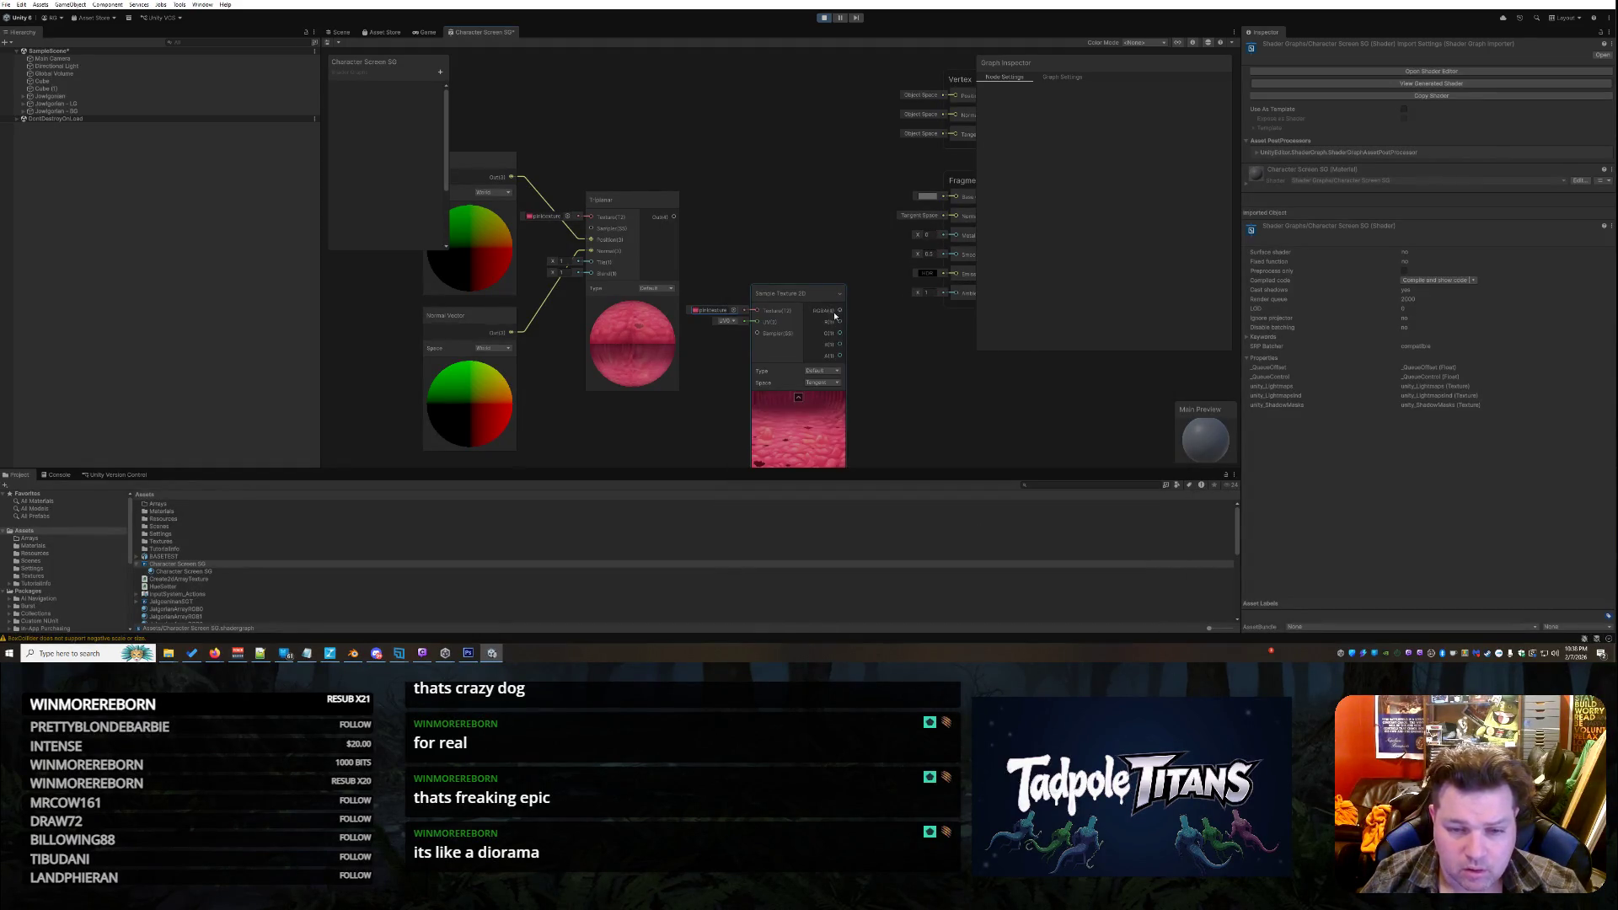
pyautogui.moveTo(827, 291)
pyautogui.mouseDown()
pyautogui.moveTo(666, 59)
pyautogui.moveTo(617, 80)
pyautogui.moveTo(624, 114)
pyautogui.mouseUp()
# Wire the sampled texture toward Triplanar's Texture input, keeping pinktexture in the chooser
pyautogui.scroll(-2, 734, 165)
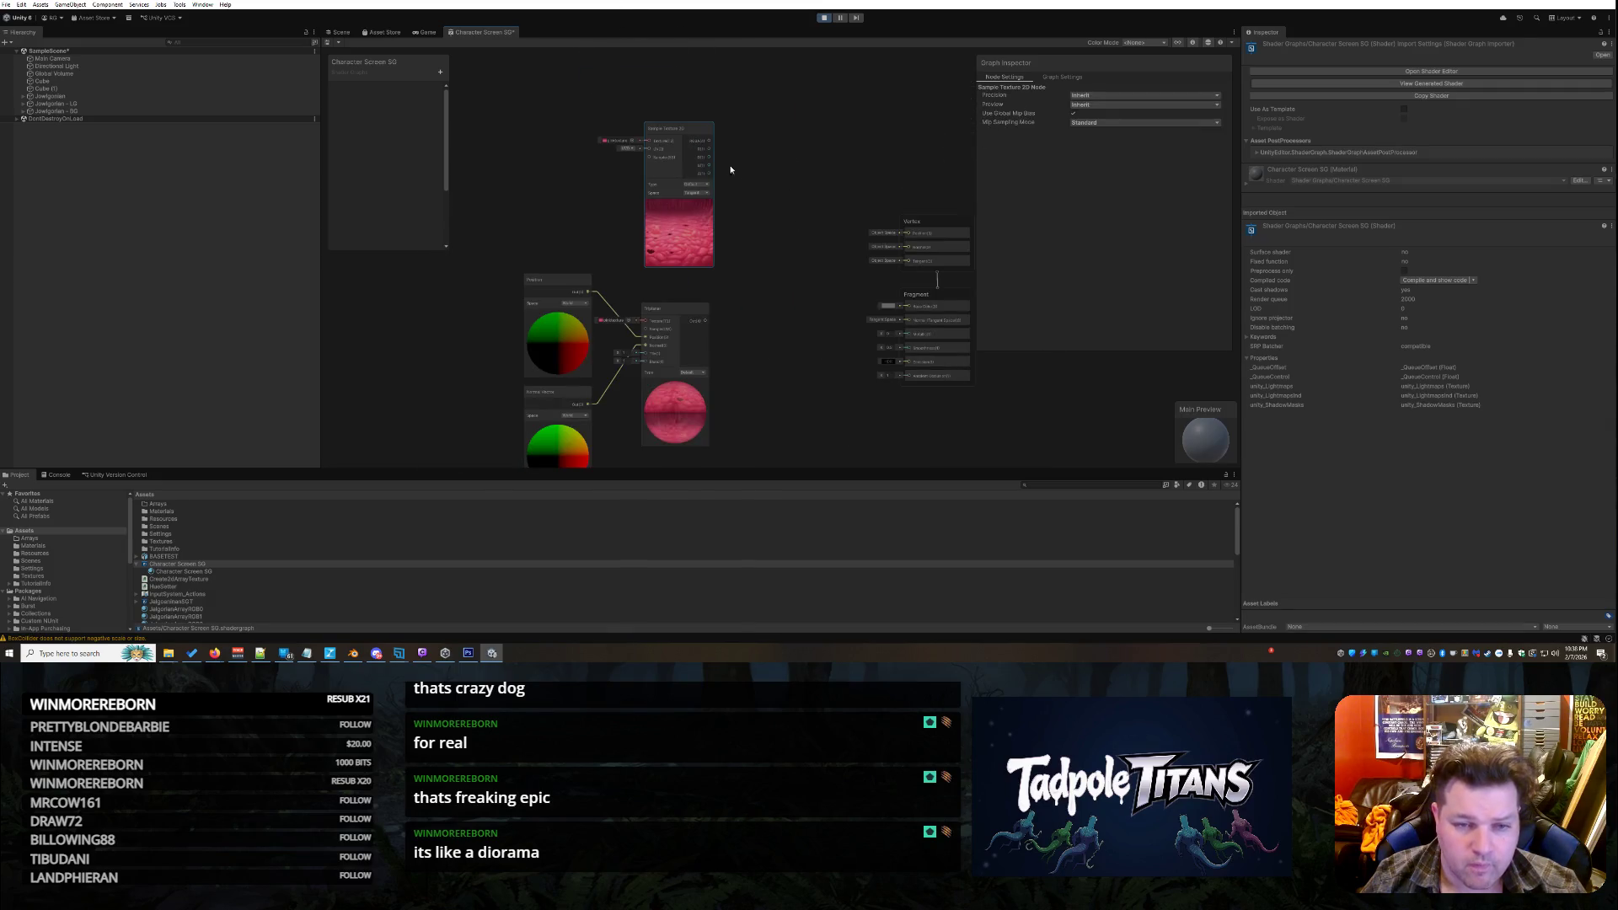
pyautogui.moveTo(705, 268); pyautogui.dragTo(647, 323)
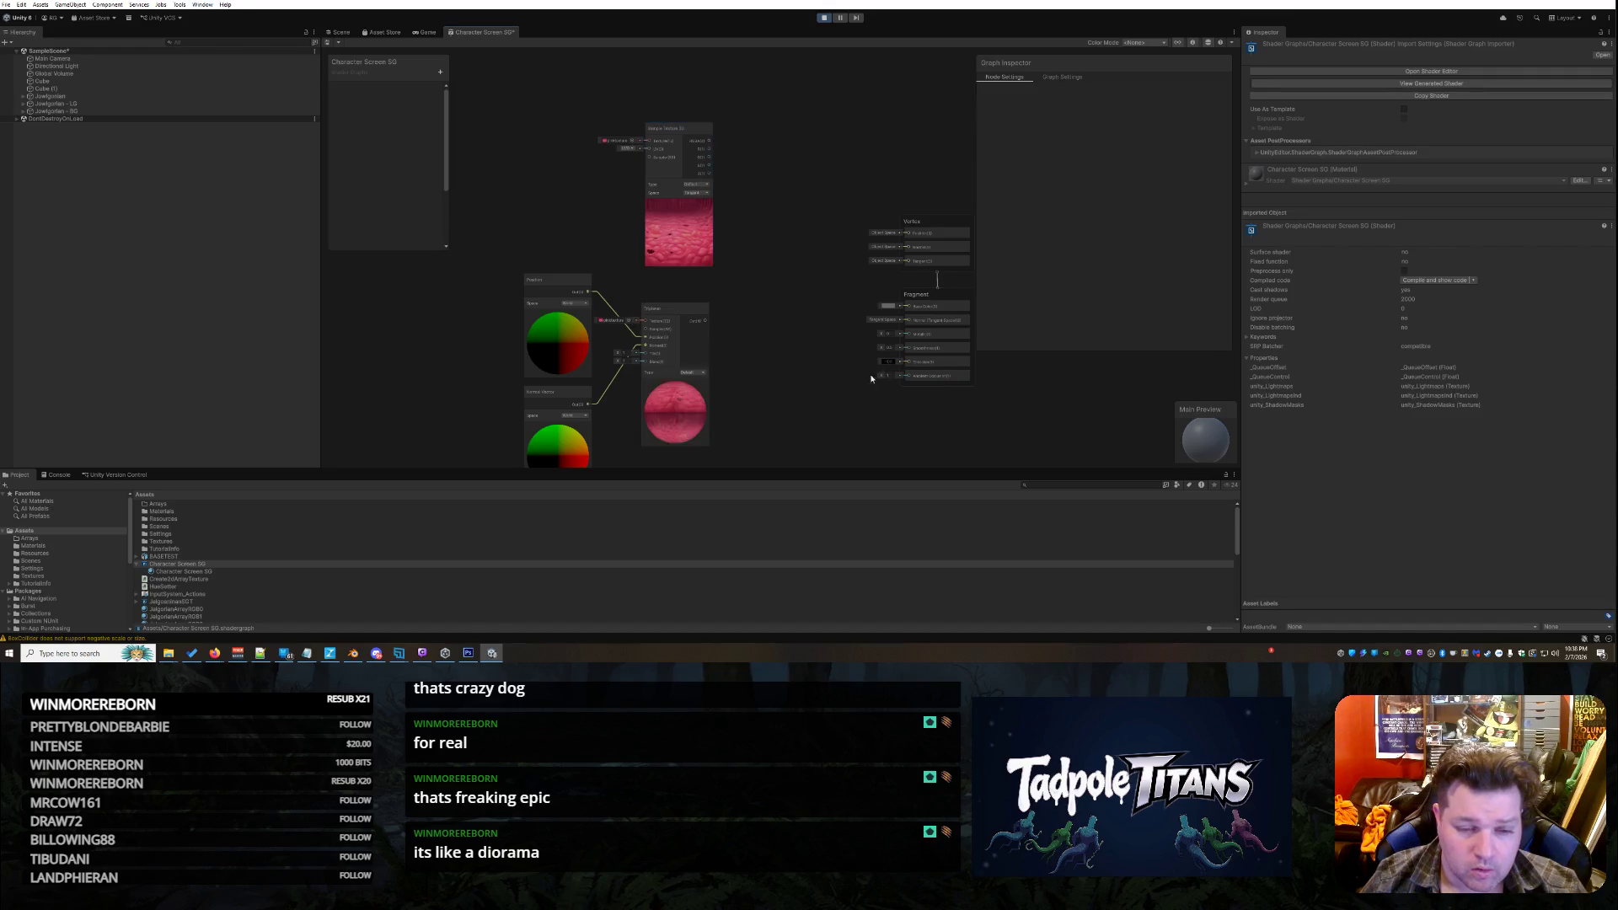
pyautogui.scroll(2, 740, 396)
pyautogui.scroll(-2, 733, 270)
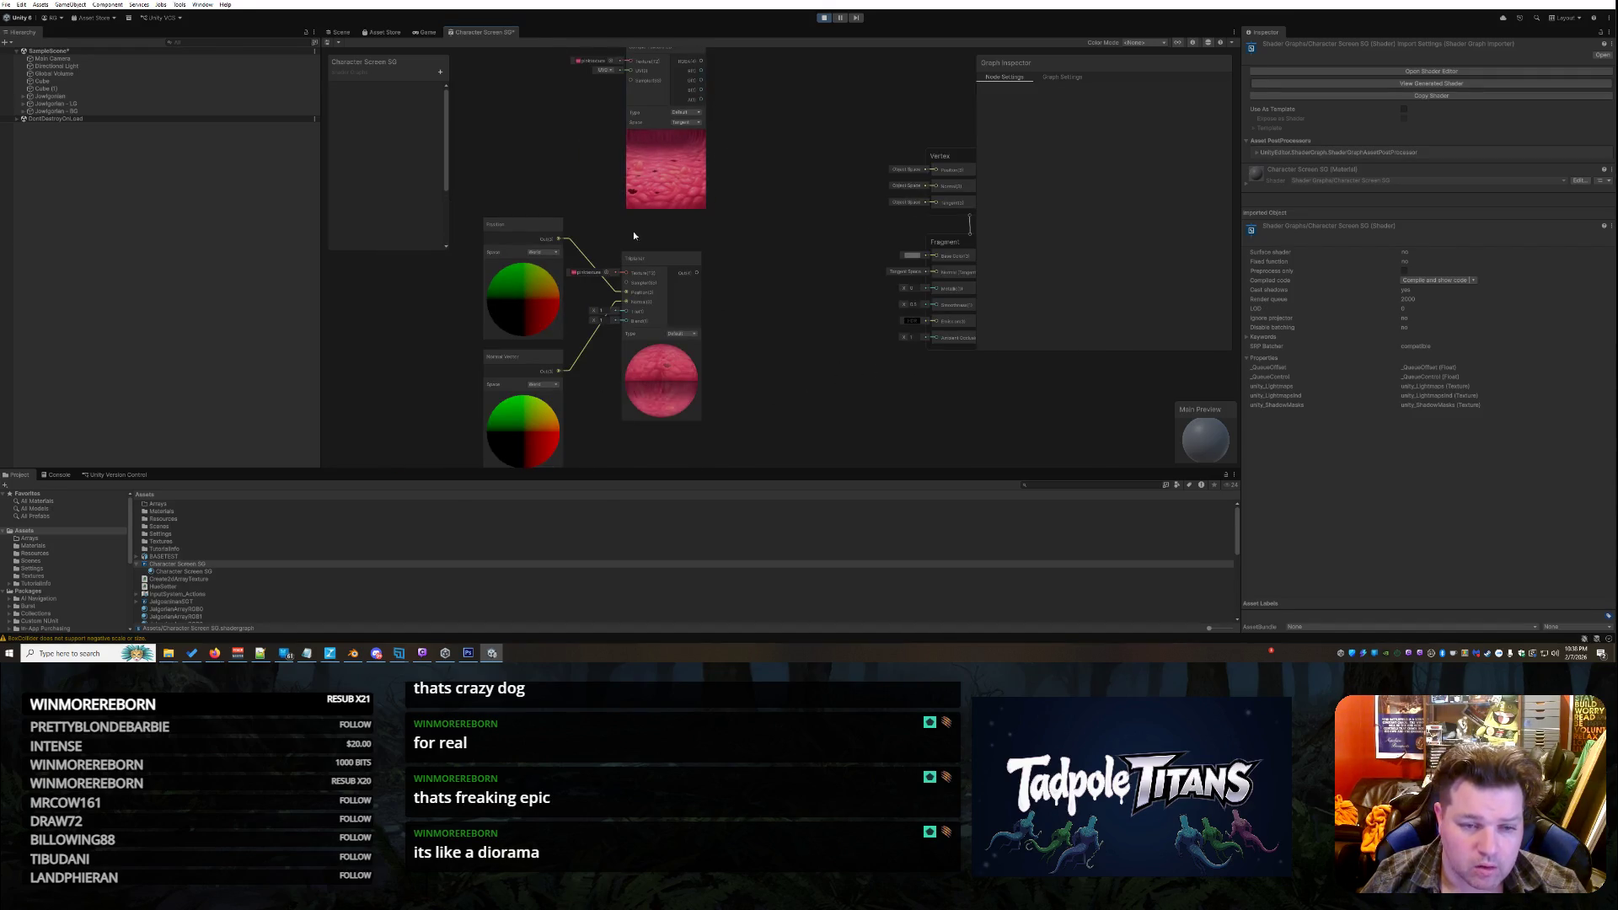
pyautogui.click(605, 273)
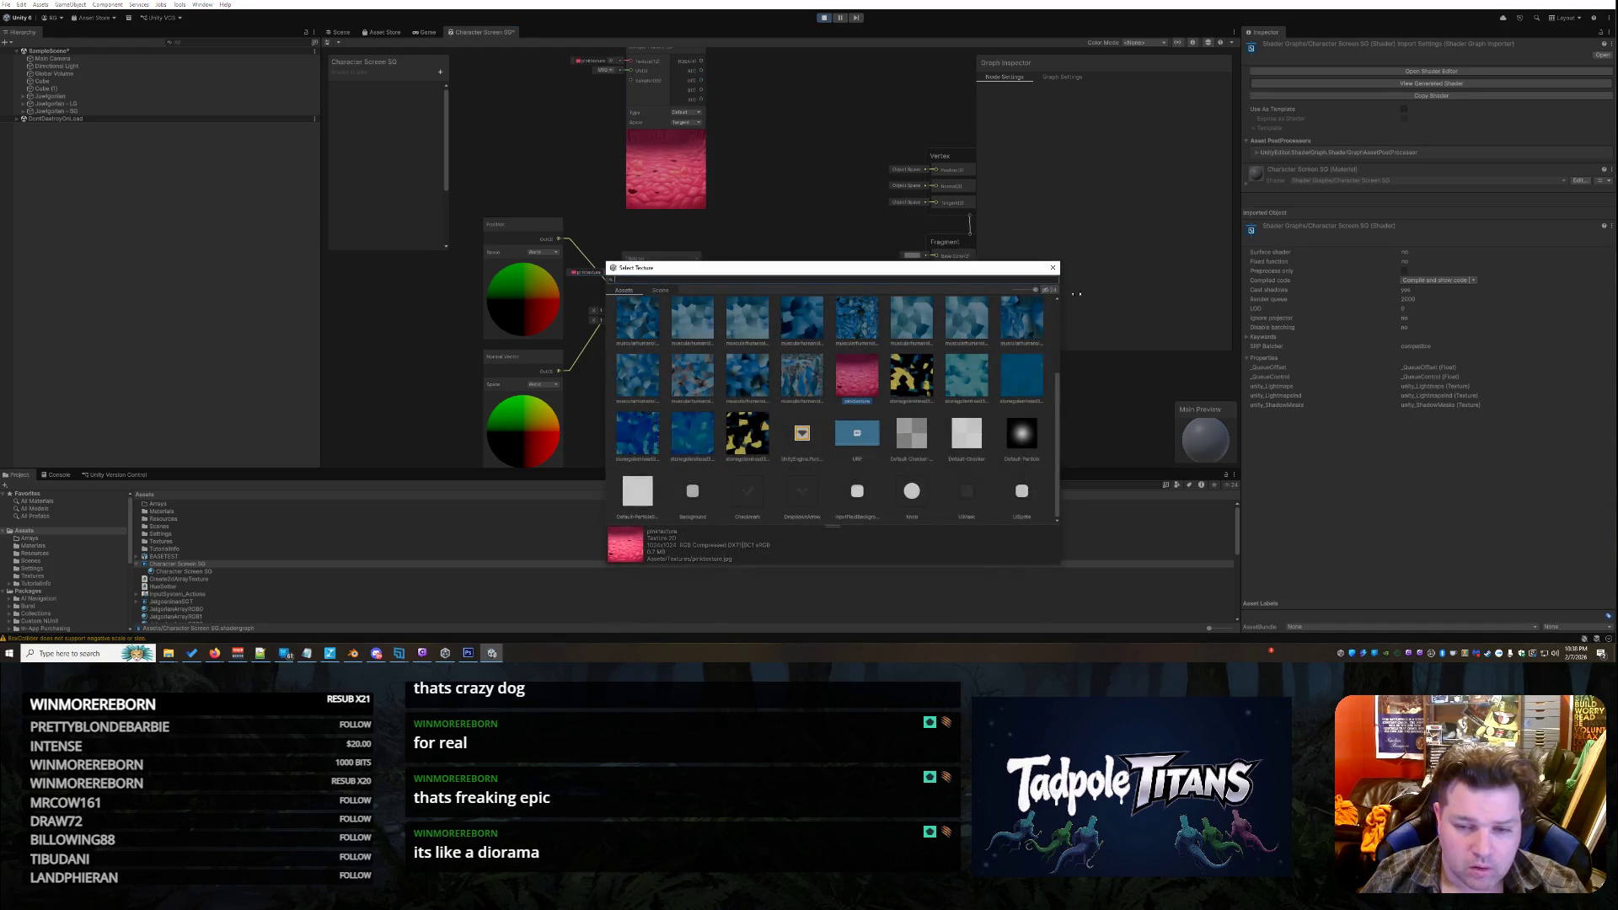
pyautogui.click(1052, 268)
pyautogui.click(587, 276)
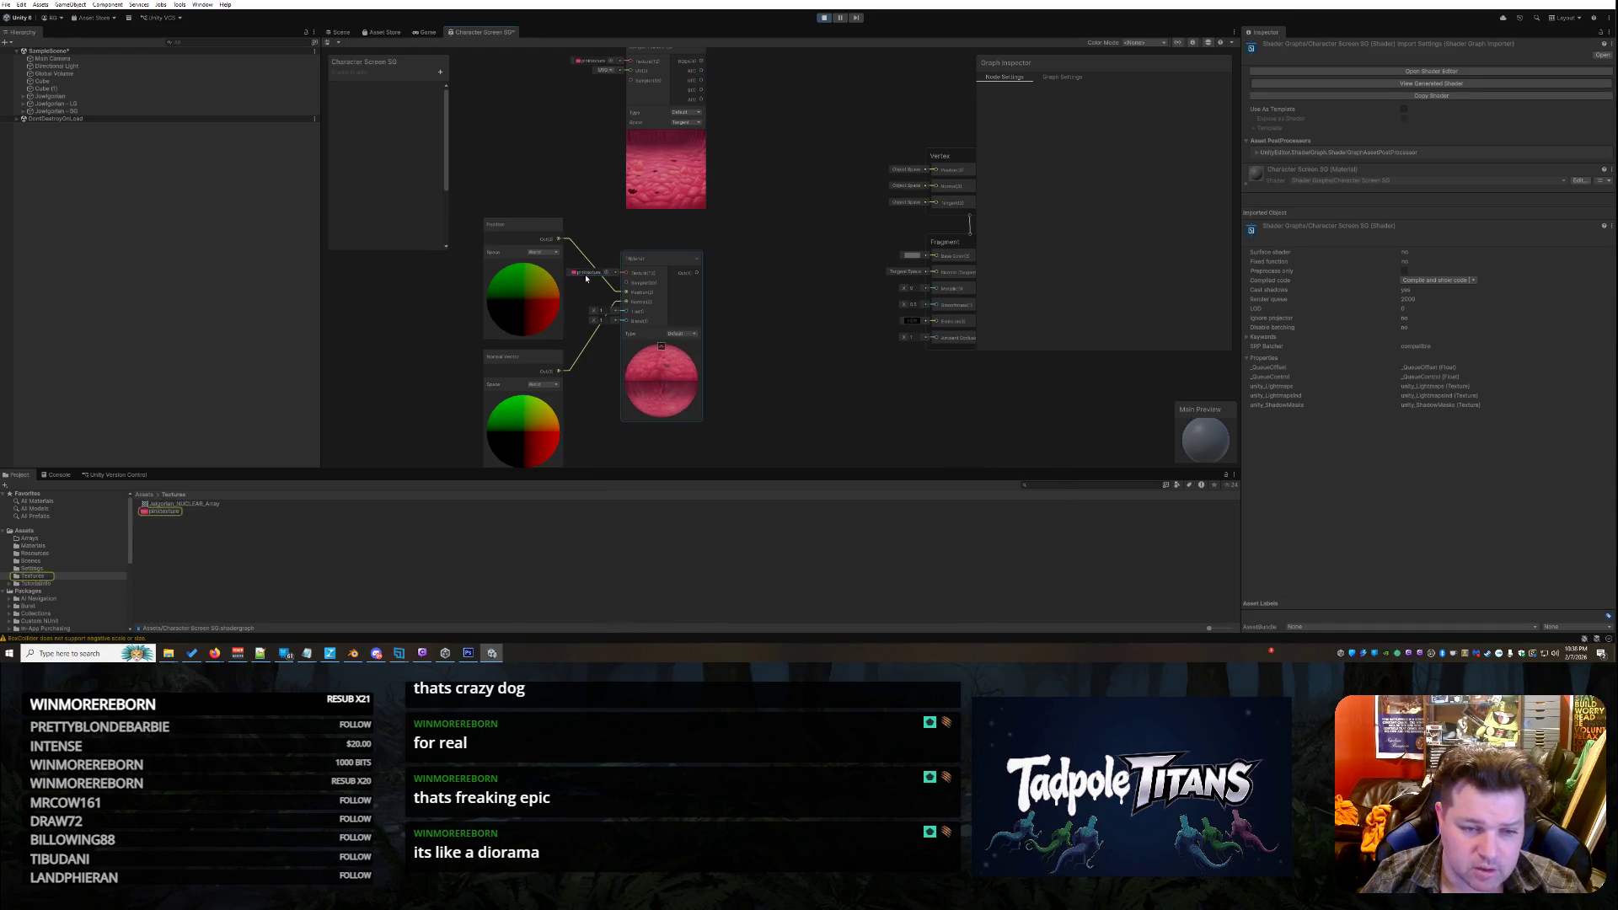
pyautogui.rightClick(585, 277)
pyautogui.click(580, 275)
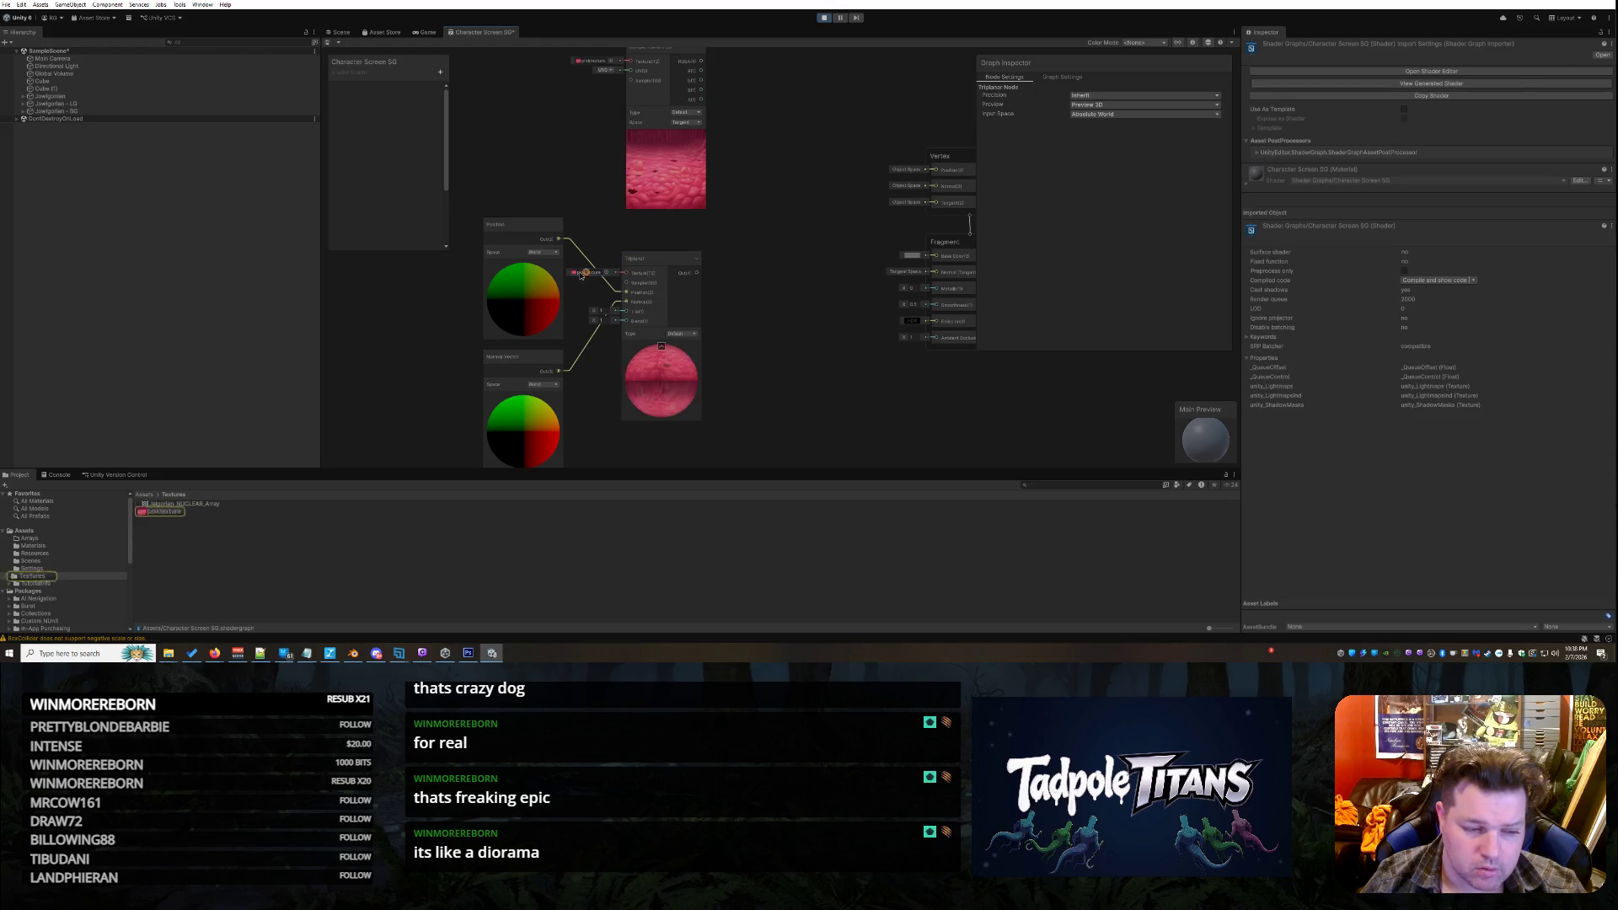
pyautogui.click(608, 276)
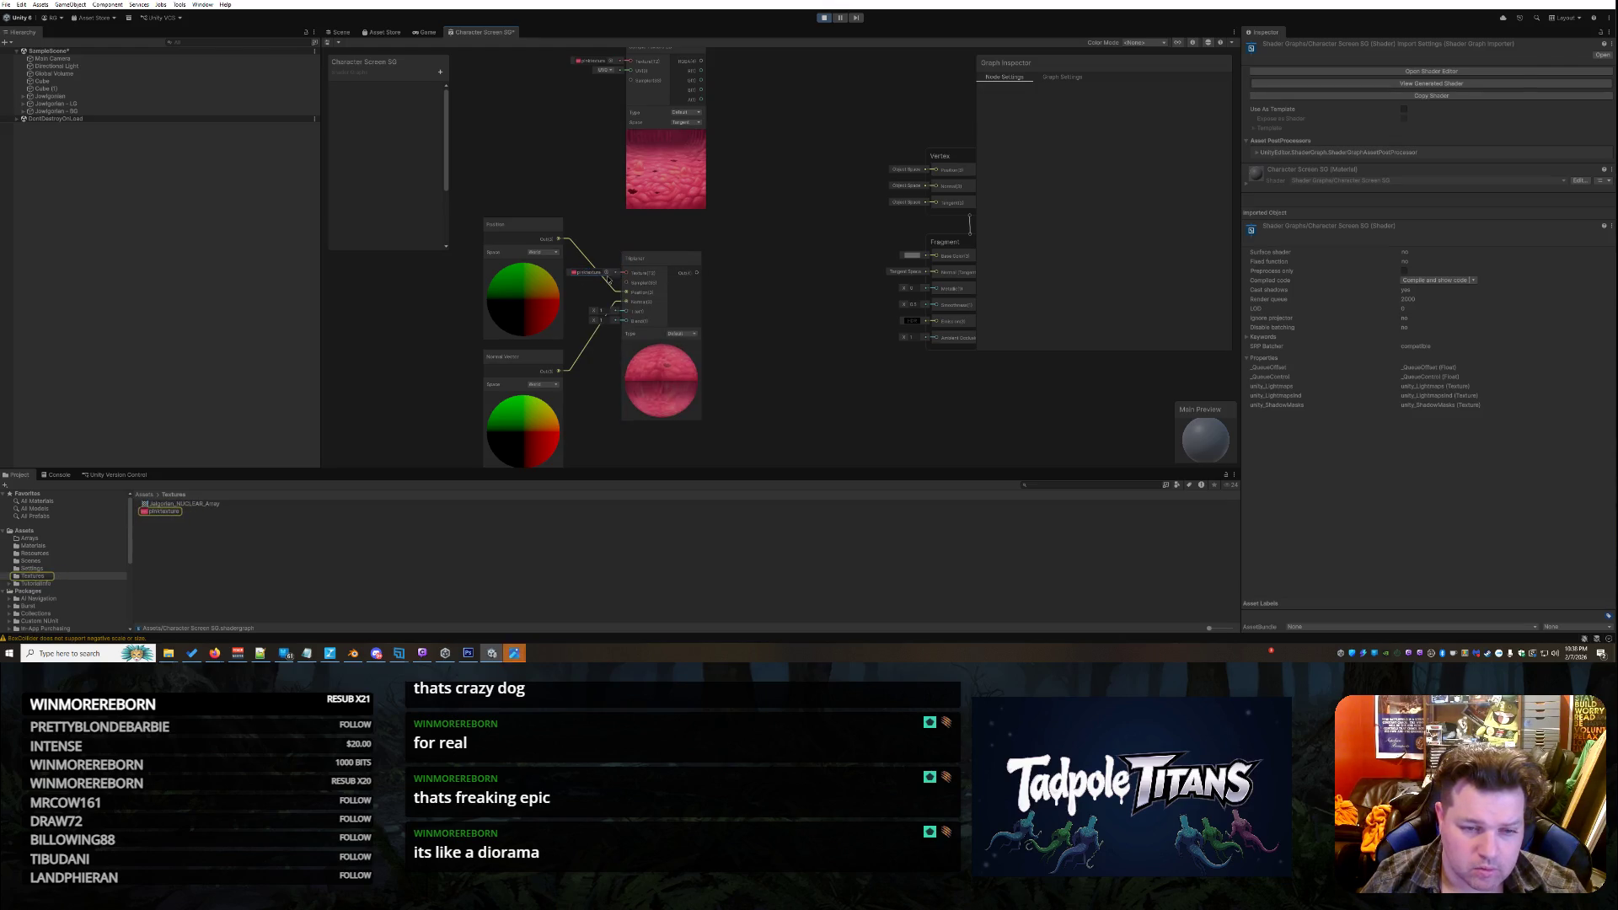
# Close the leftover pinktexture.jpg Photos viewer windows and lower the Sample Texture 2D node
pyautogui.moveTo(513, 652)
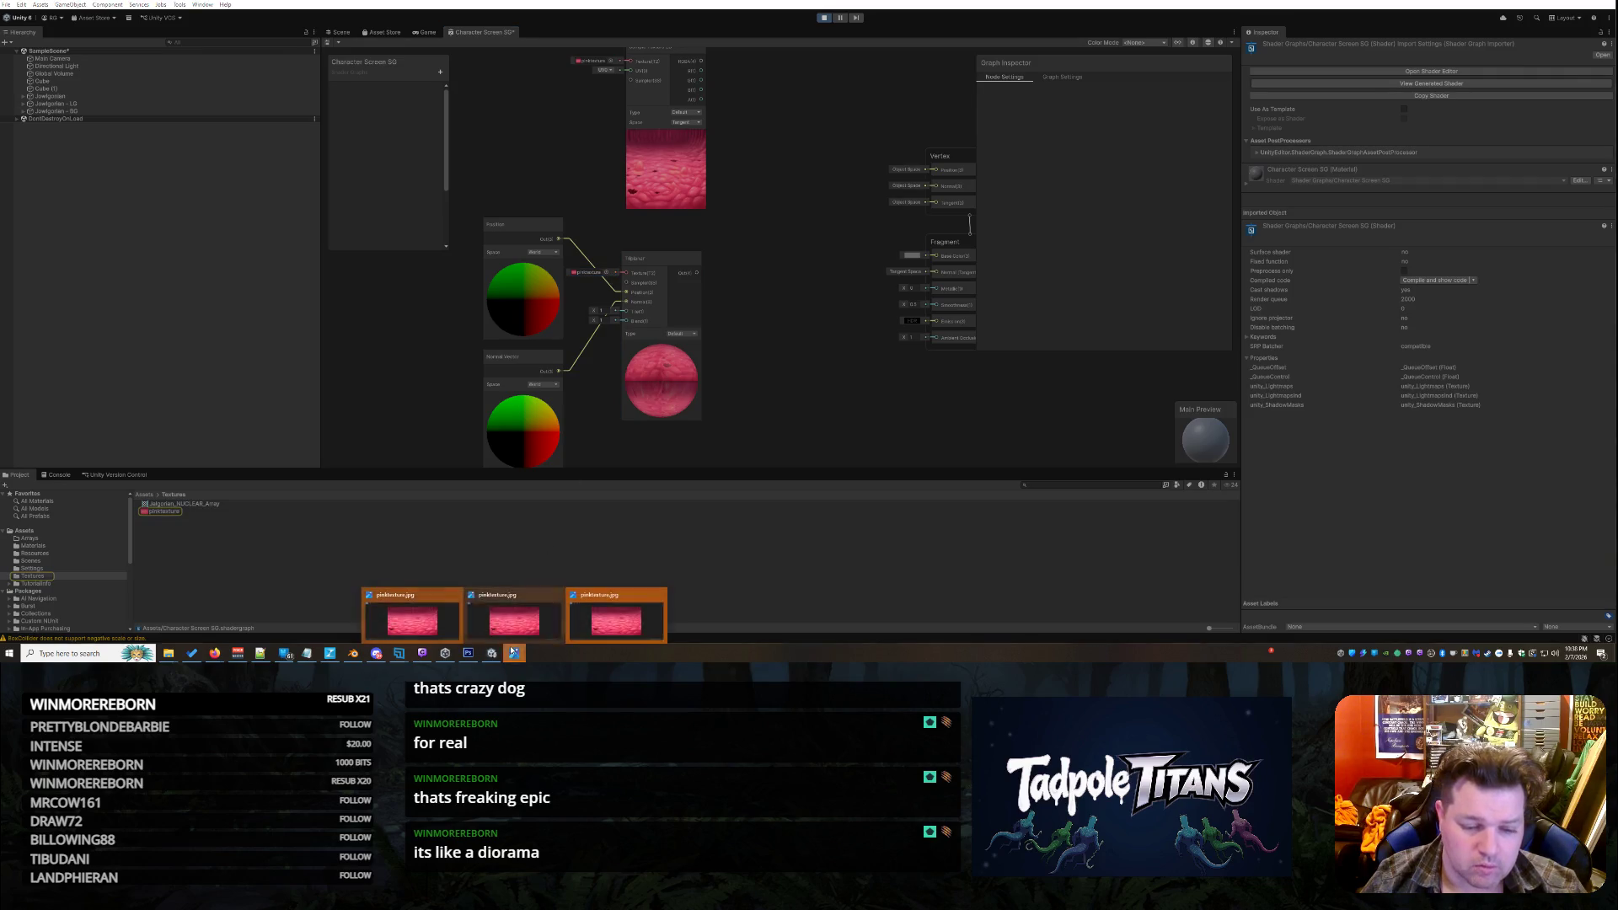
pyautogui.click(650, 590)
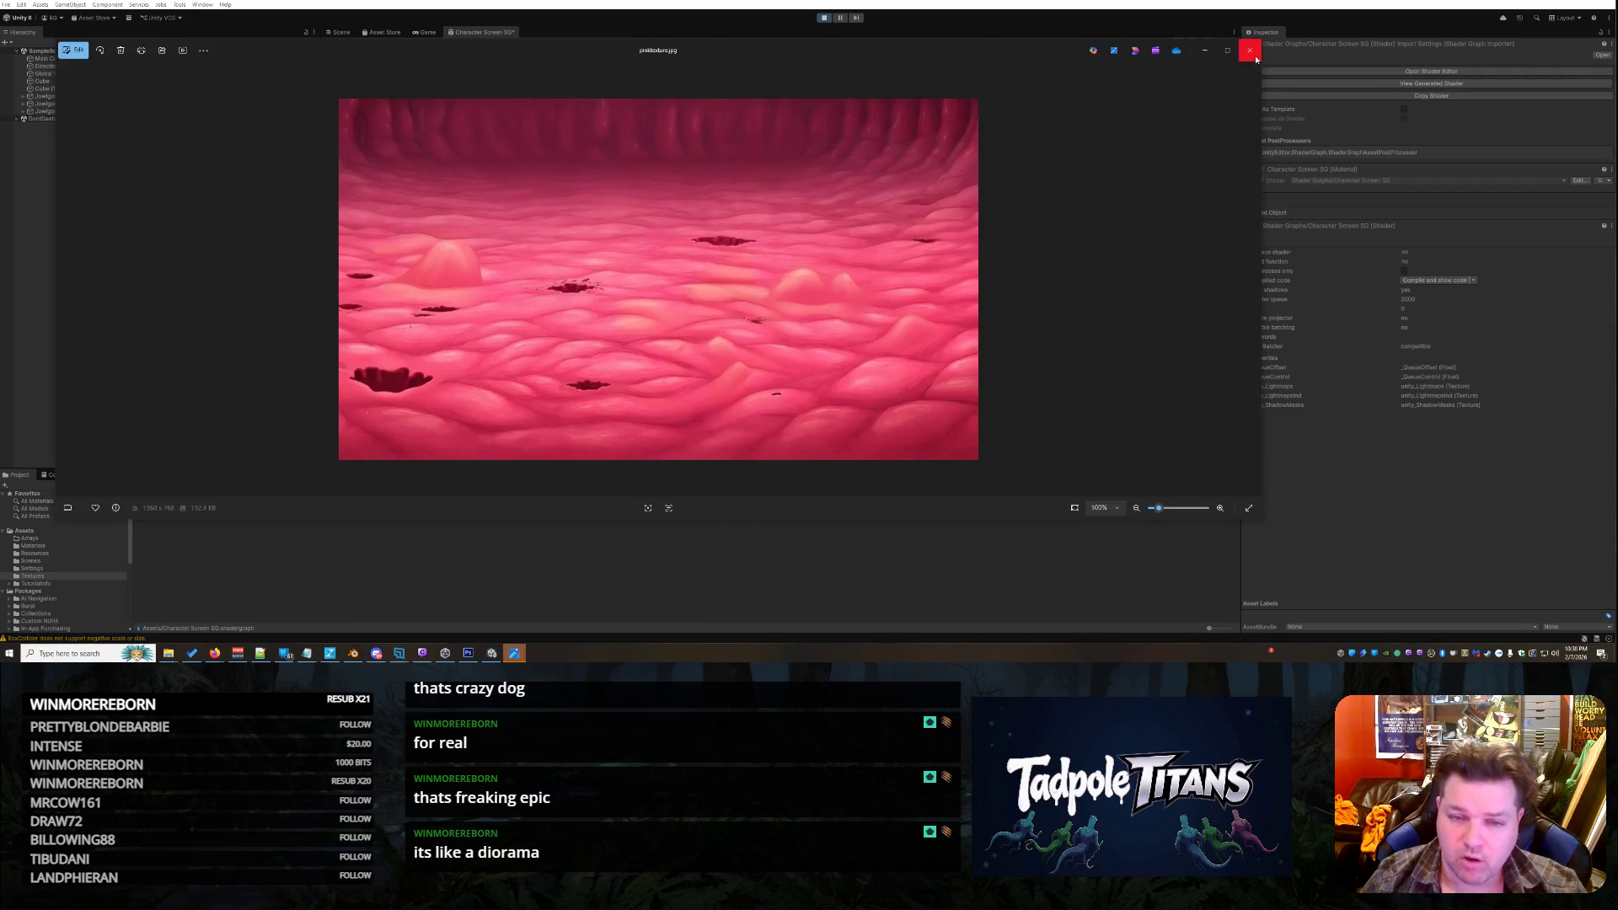
pyautogui.click(1250, 50)
pyautogui.moveTo(513, 653)
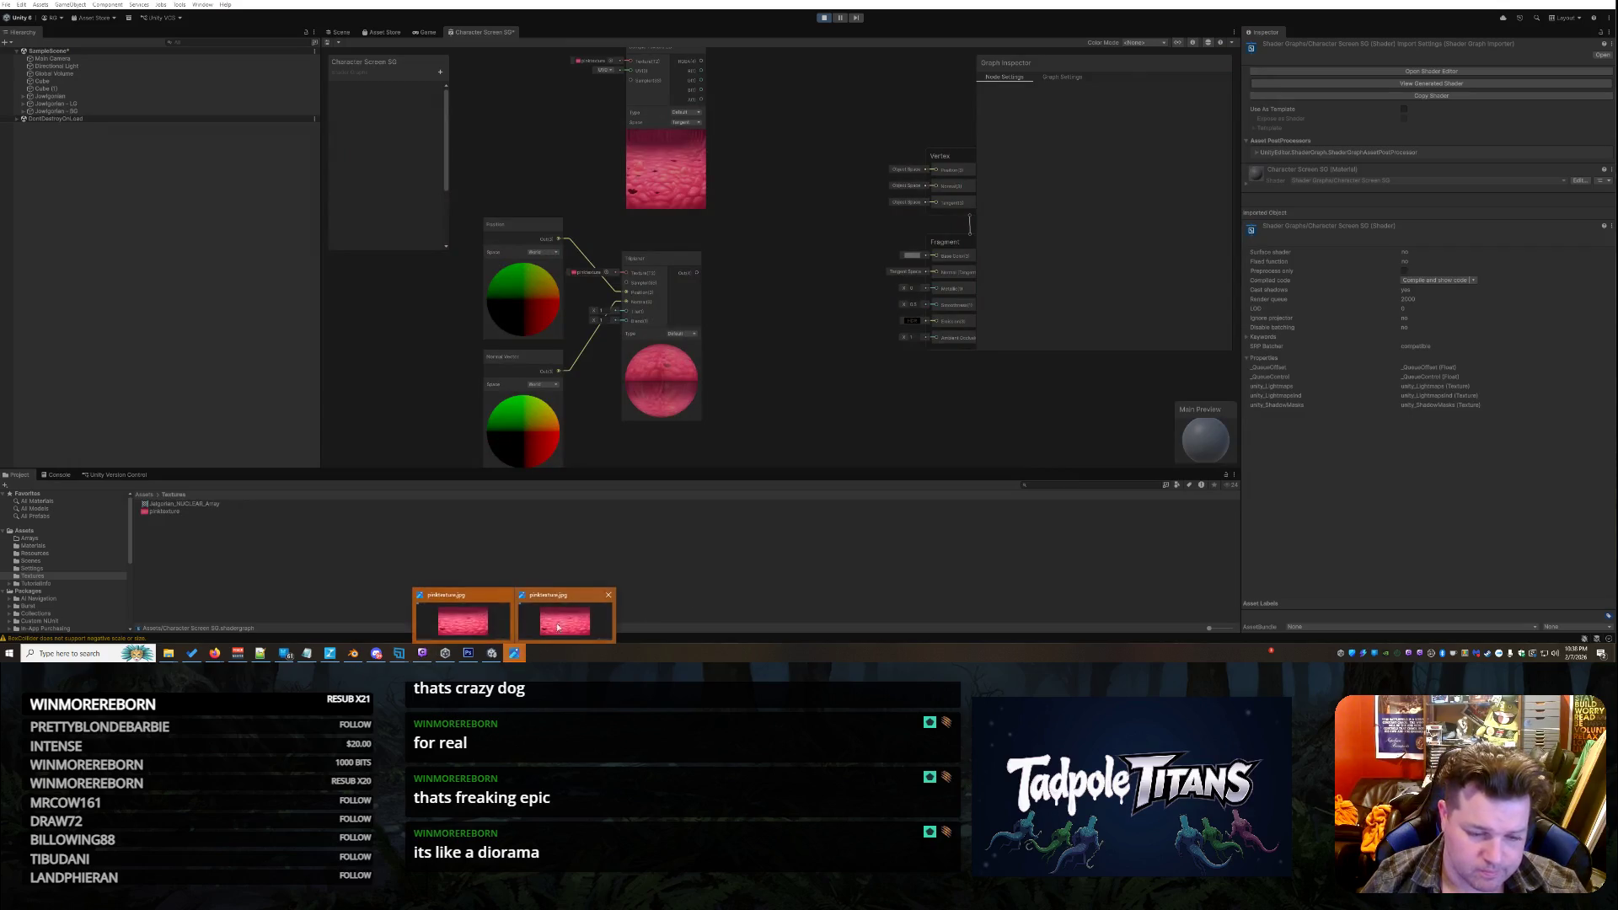
pyautogui.click(608, 595)
pyautogui.click(557, 595)
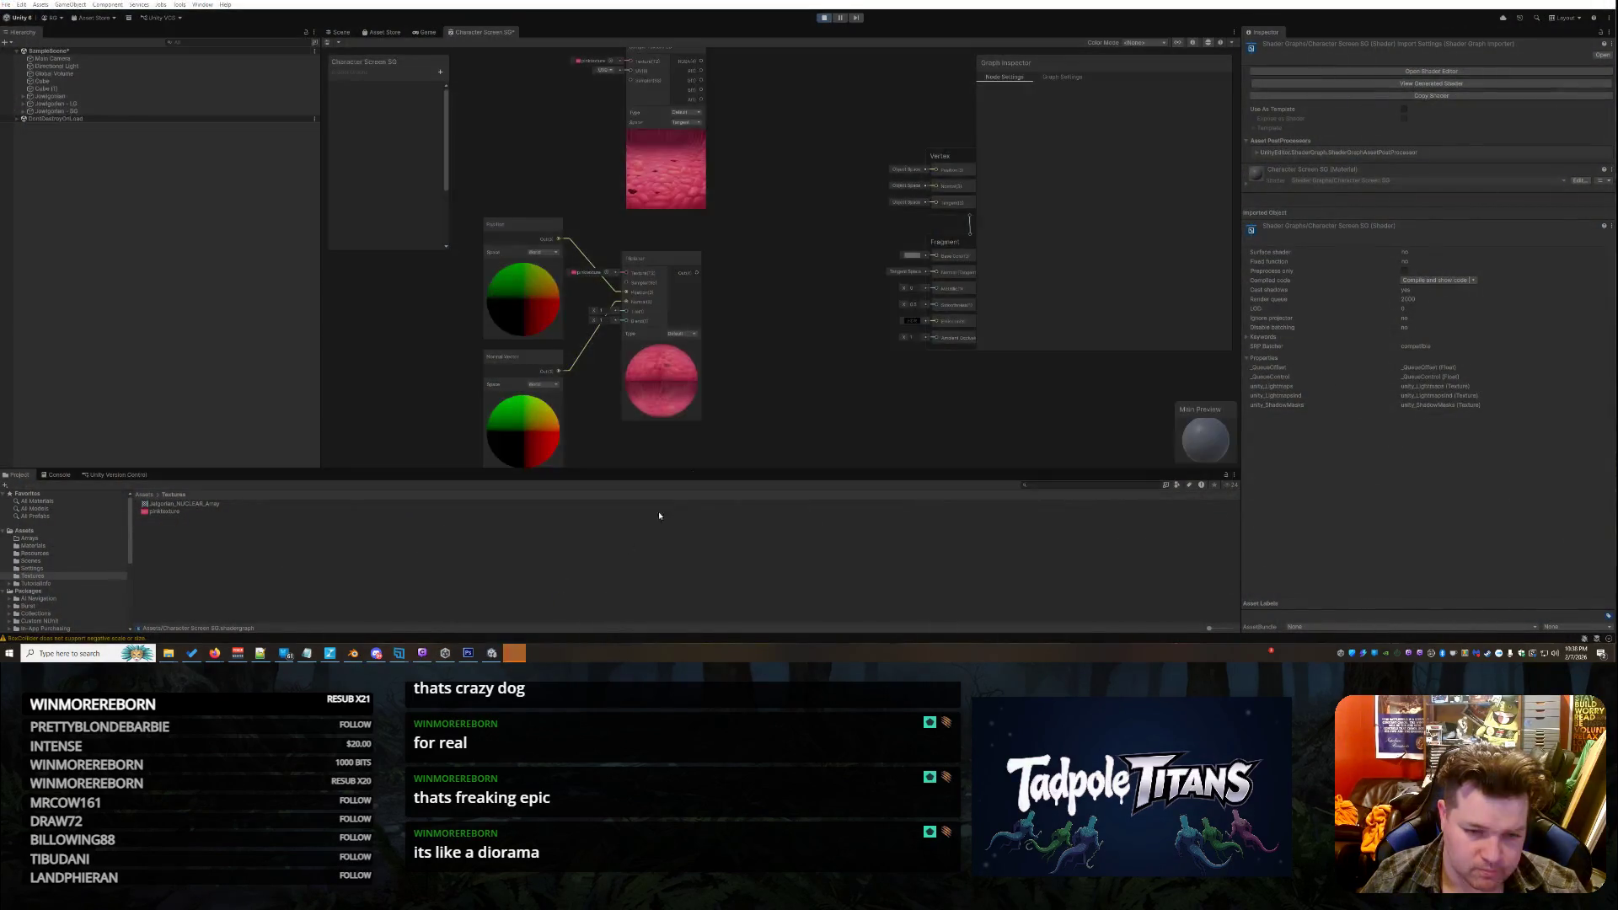
pyautogui.scroll(5, 761, 281)
pyautogui.scroll(-3, 701, 268)
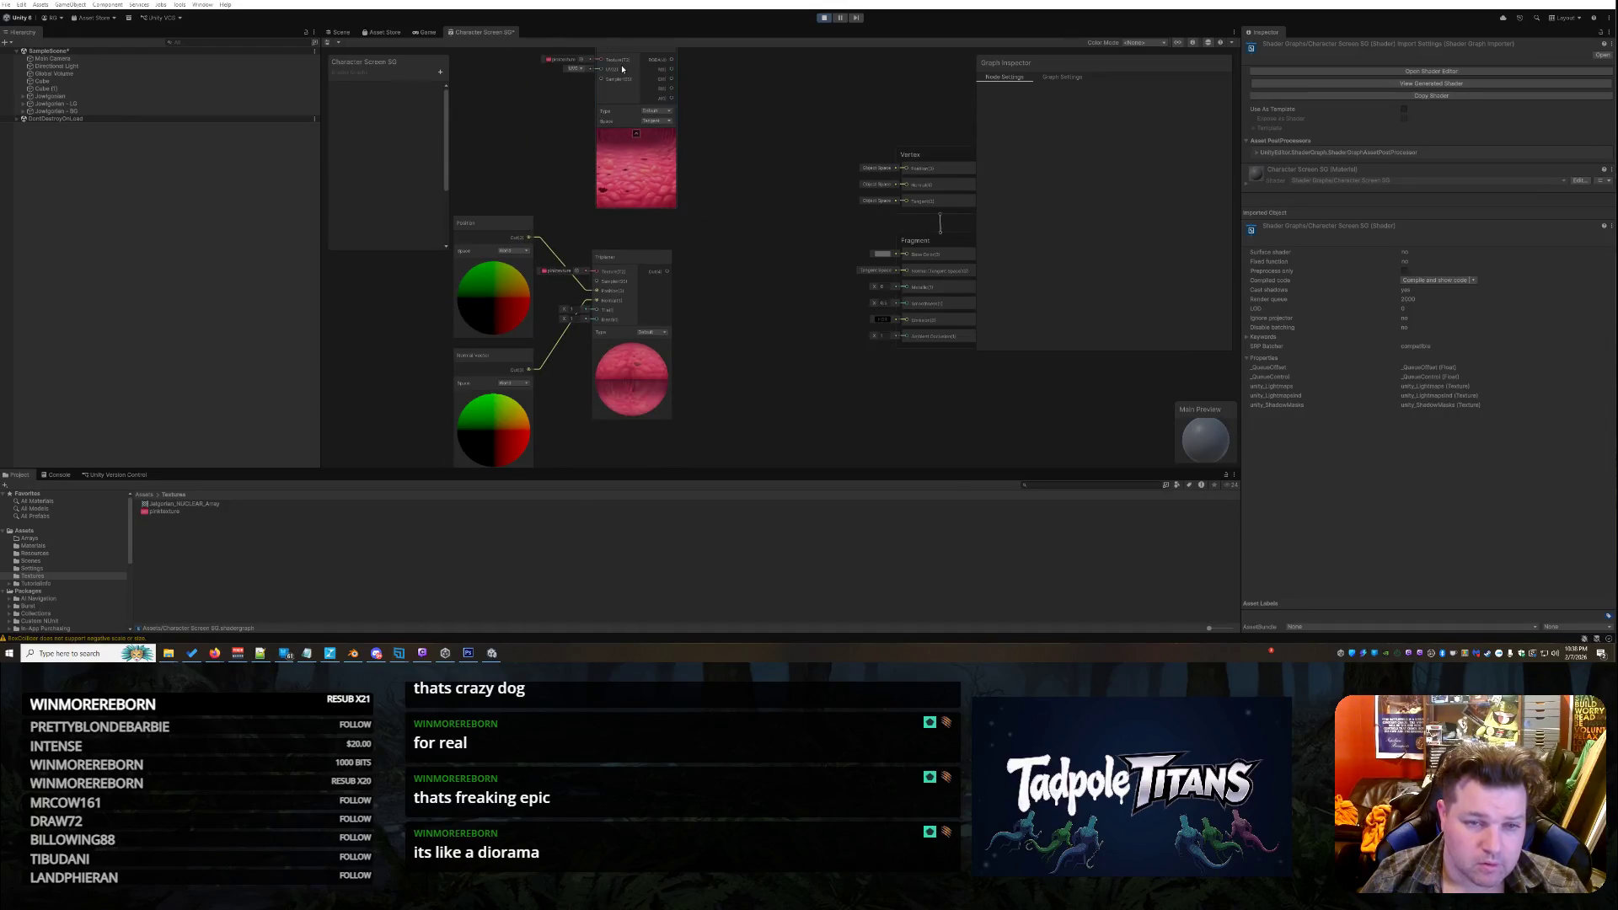
pyautogui.scroll(2, 625, 59)
pyautogui.scroll(-2, 633, 80)
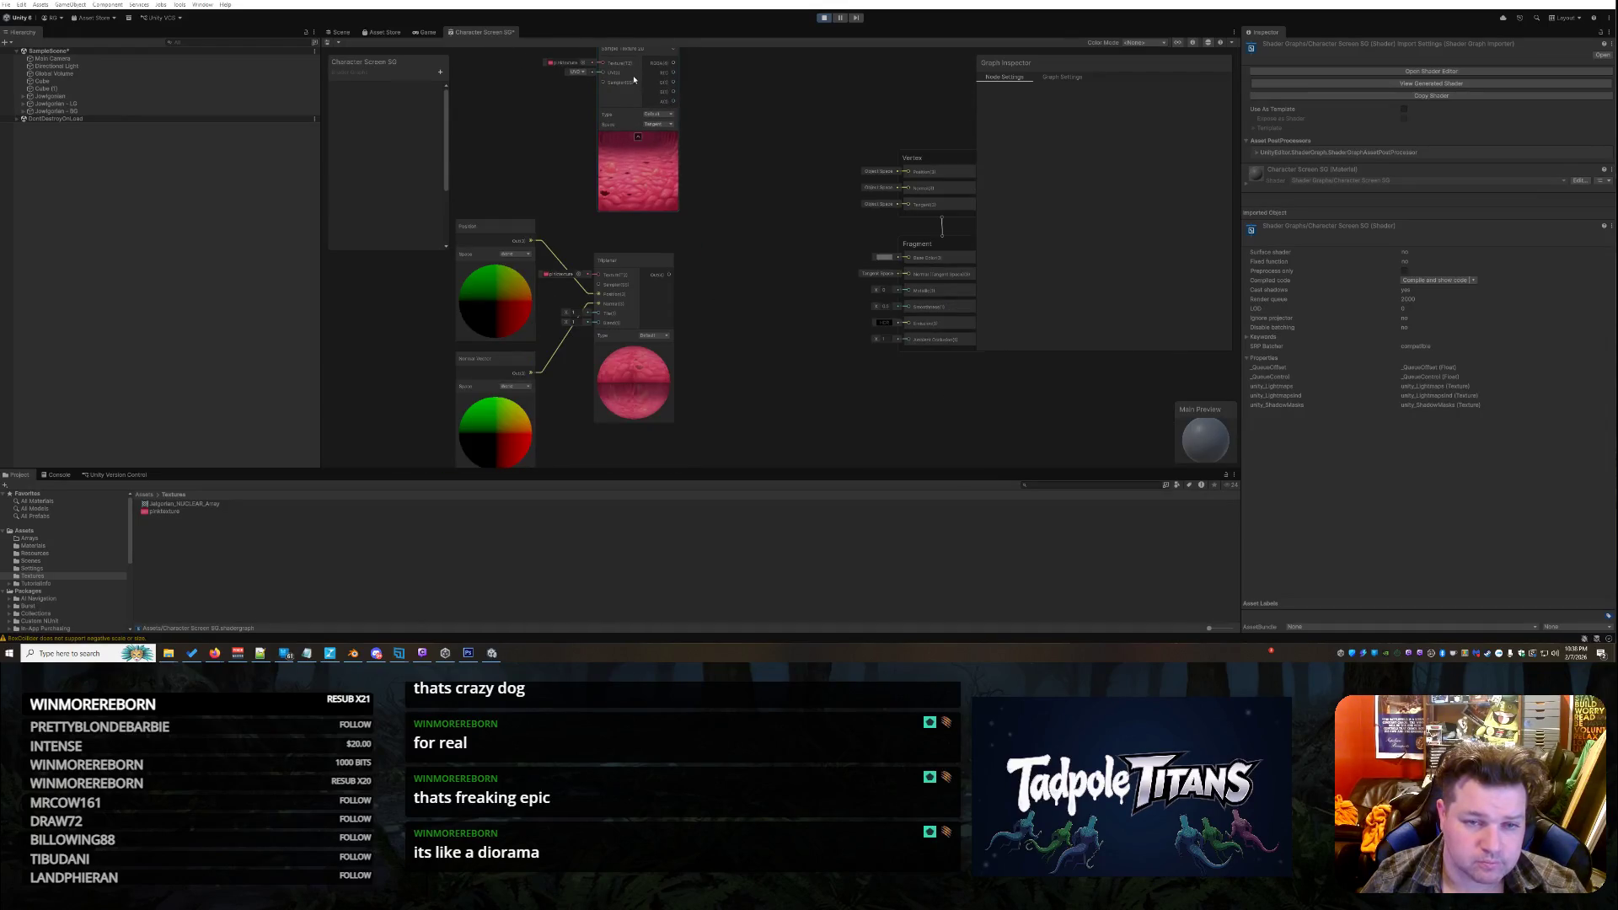
pyautogui.moveTo(630, 62); pyautogui.dragTo(603, 144)
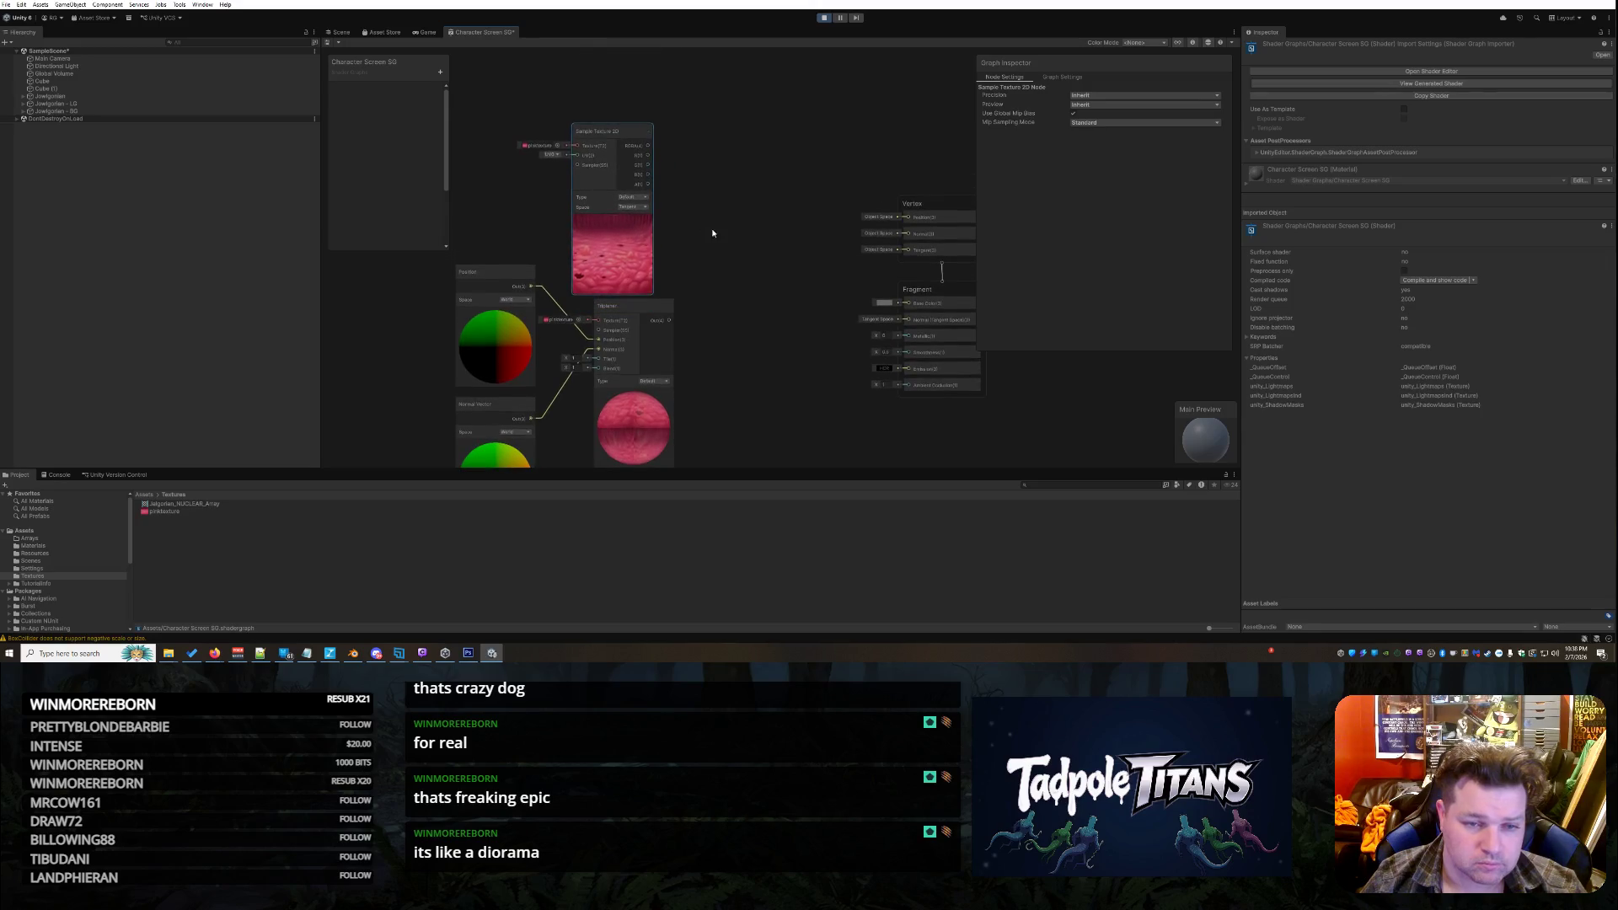
# Attempt wiring the sampler's RGBA output into Triplanar's Texture input, then cancel
pyautogui.scroll(1, 717, 221)
pyautogui.scroll(1, 744, 352)
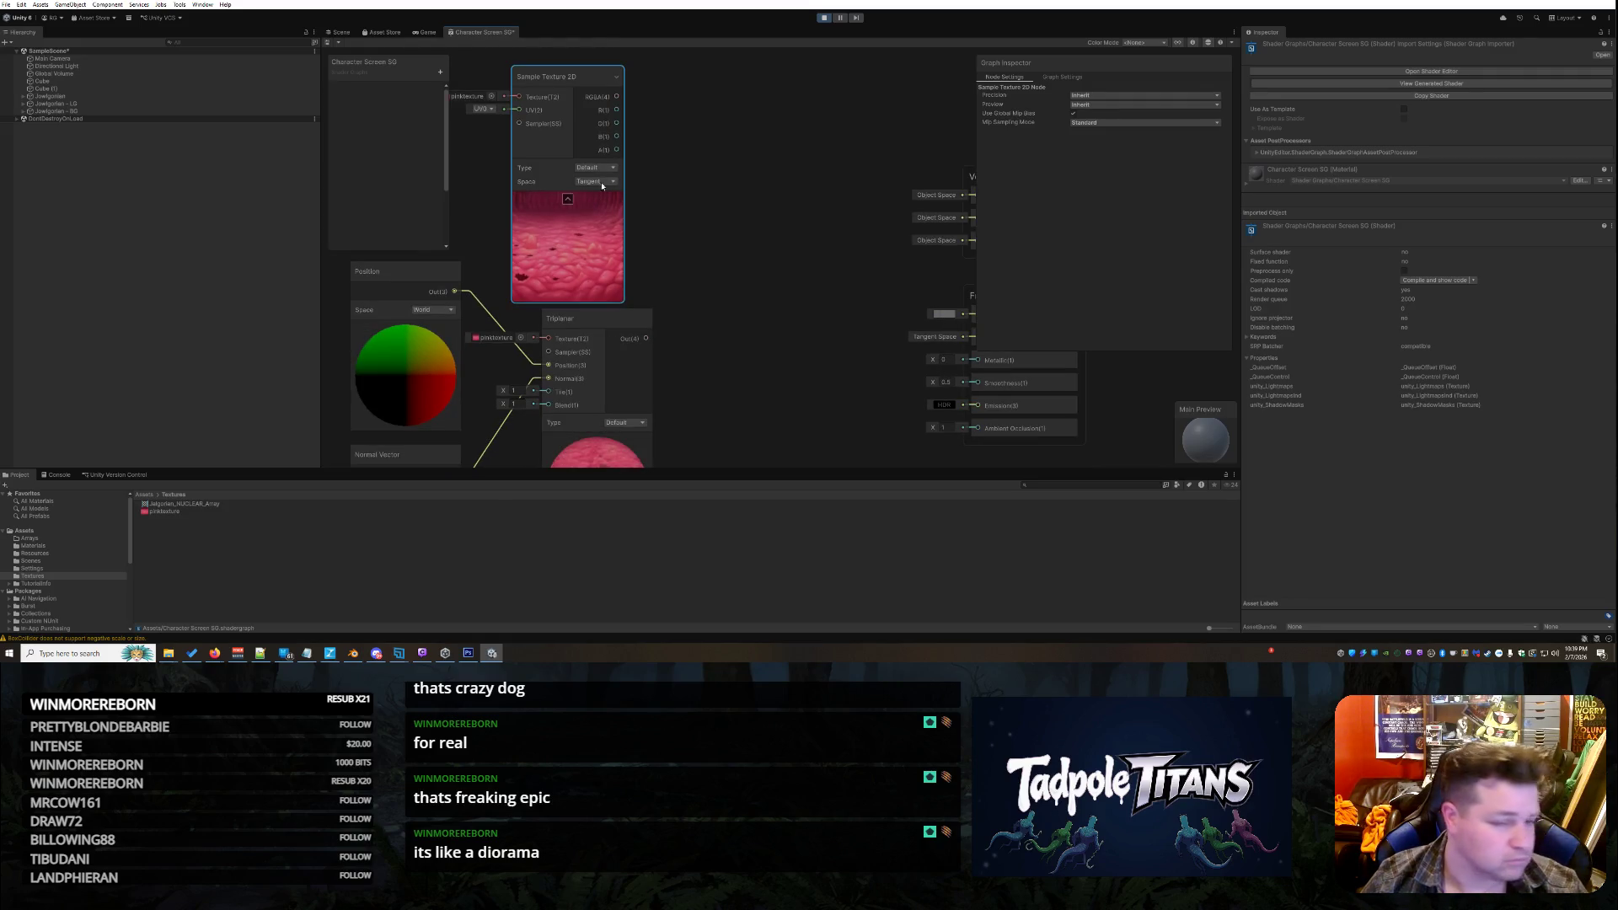
pyautogui.moveTo(613, 259)
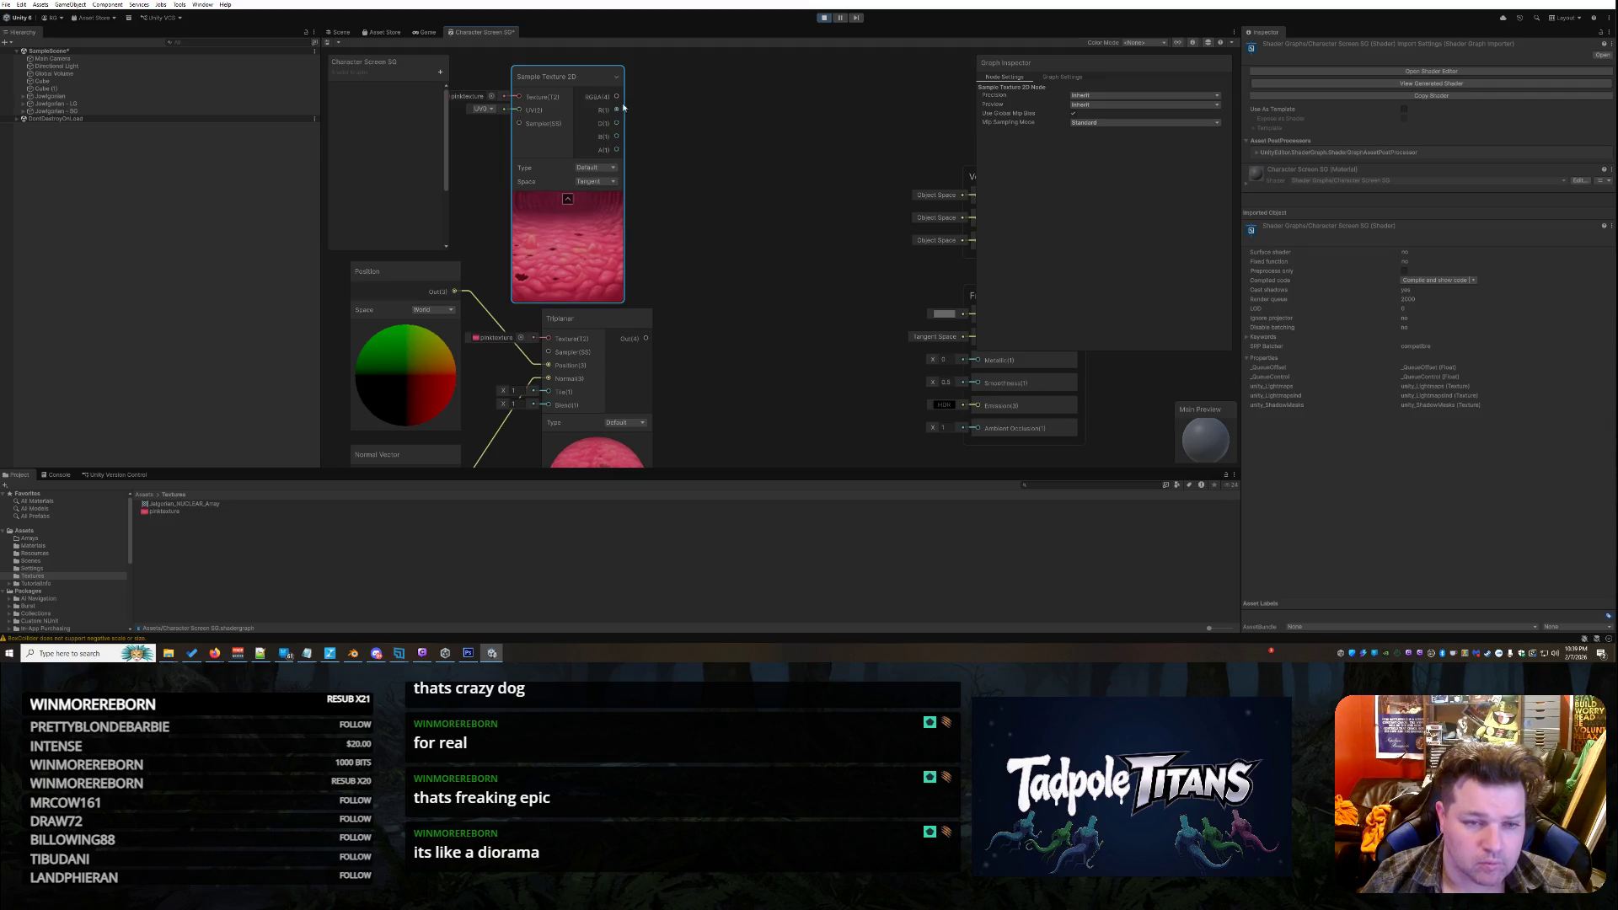
pyautogui.moveTo(520, 102); pyautogui.dragTo(546, 341)
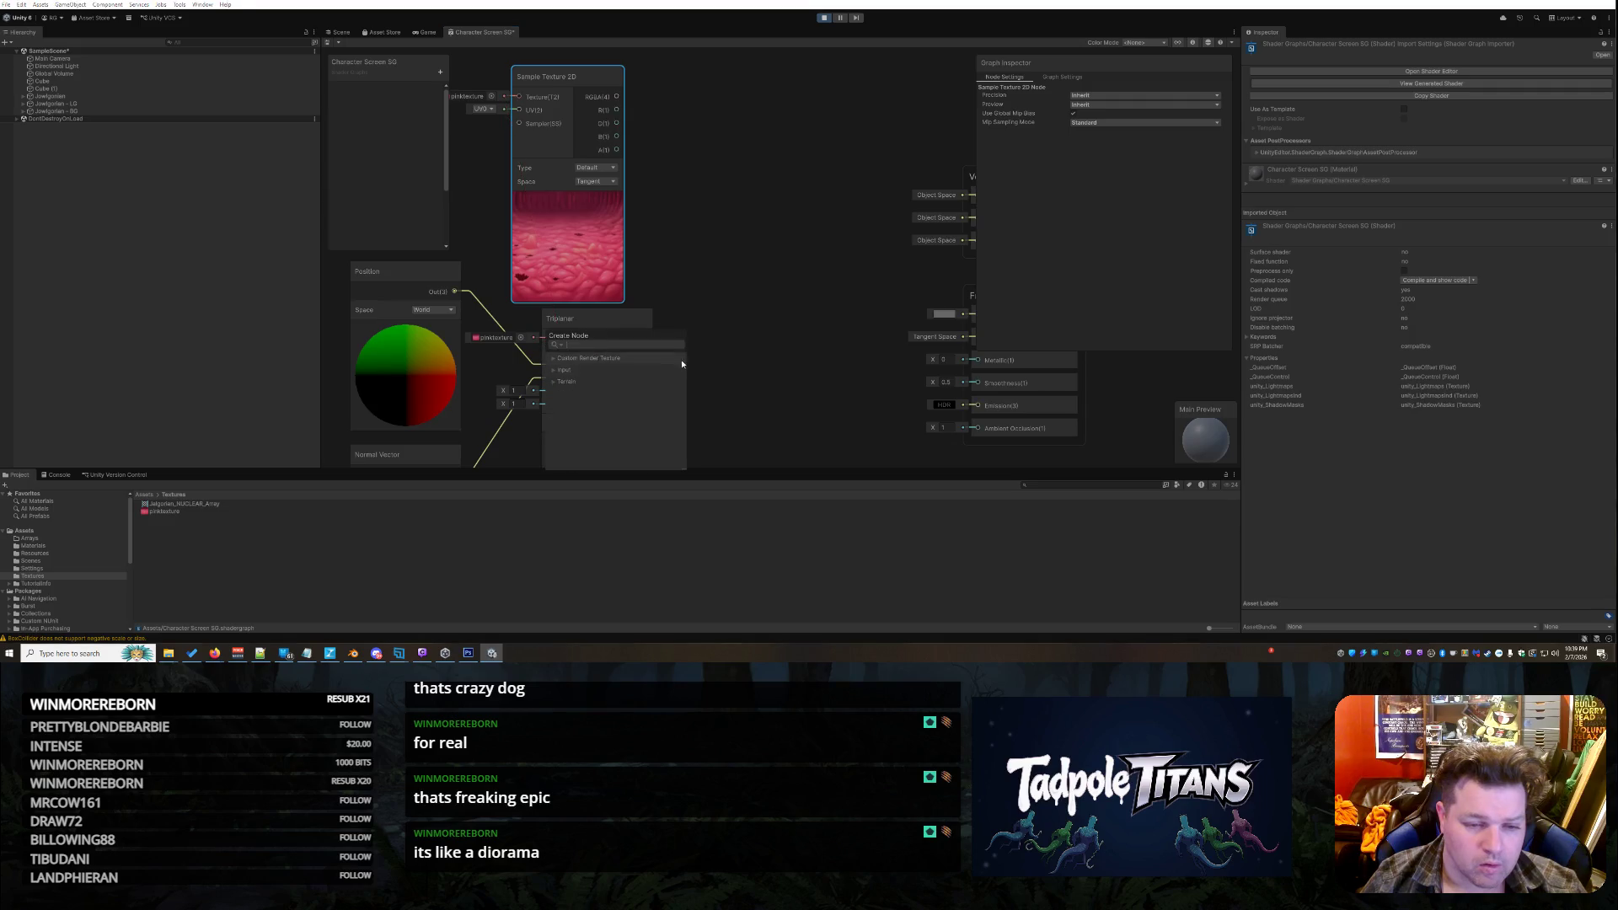
pyautogui.click(724, 262)
pyautogui.moveTo(614, 98)
pyautogui.mouseDown()
pyautogui.moveTo(603, 236)
pyautogui.moveTo(548, 337)
pyautogui.mouseUp()
pyautogui.click(786, 321)
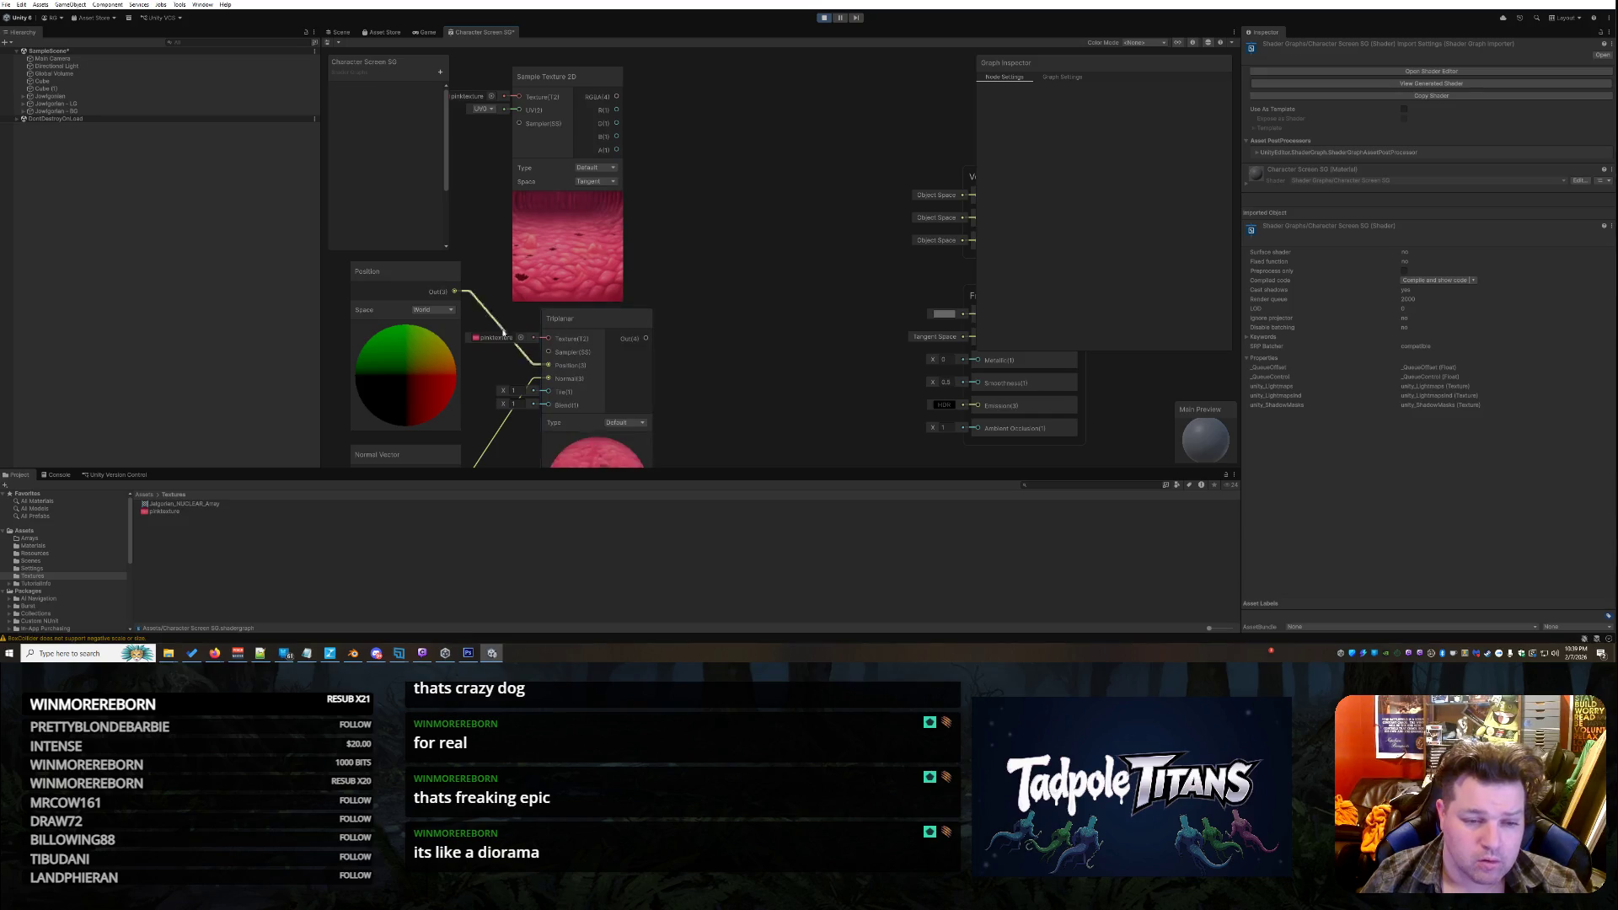
# Set Triplanar's Texture field to None (Texture) in the object picker
pyautogui.click(503, 341)
pyautogui.click(520, 337)
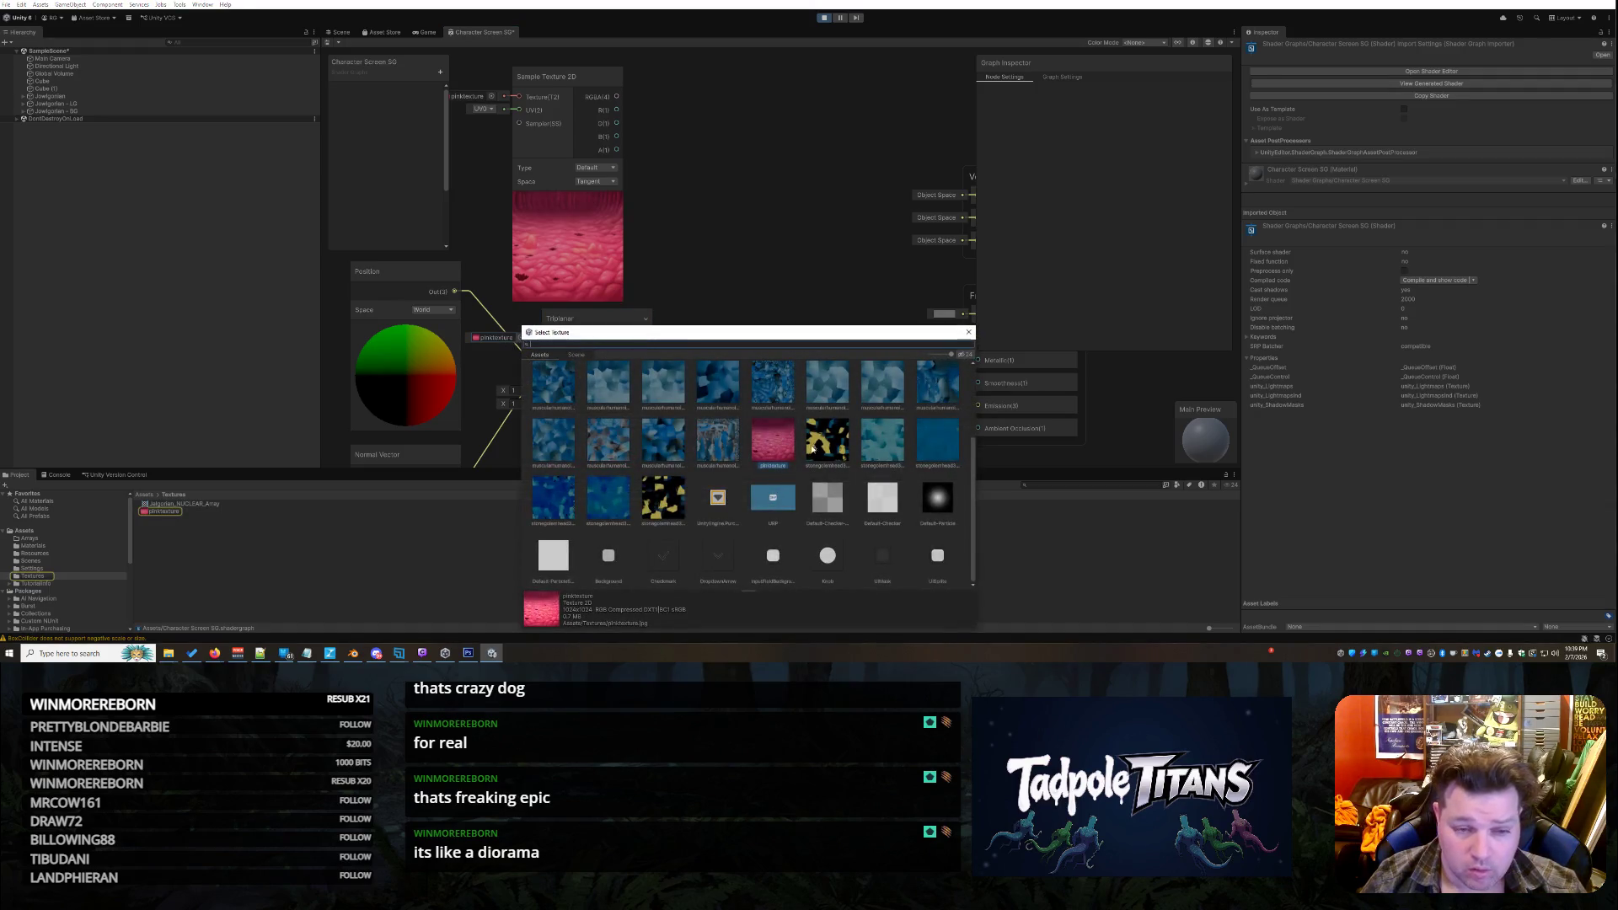
pyautogui.scroll(3, 812, 448)
pyautogui.doubleClick(553, 388)
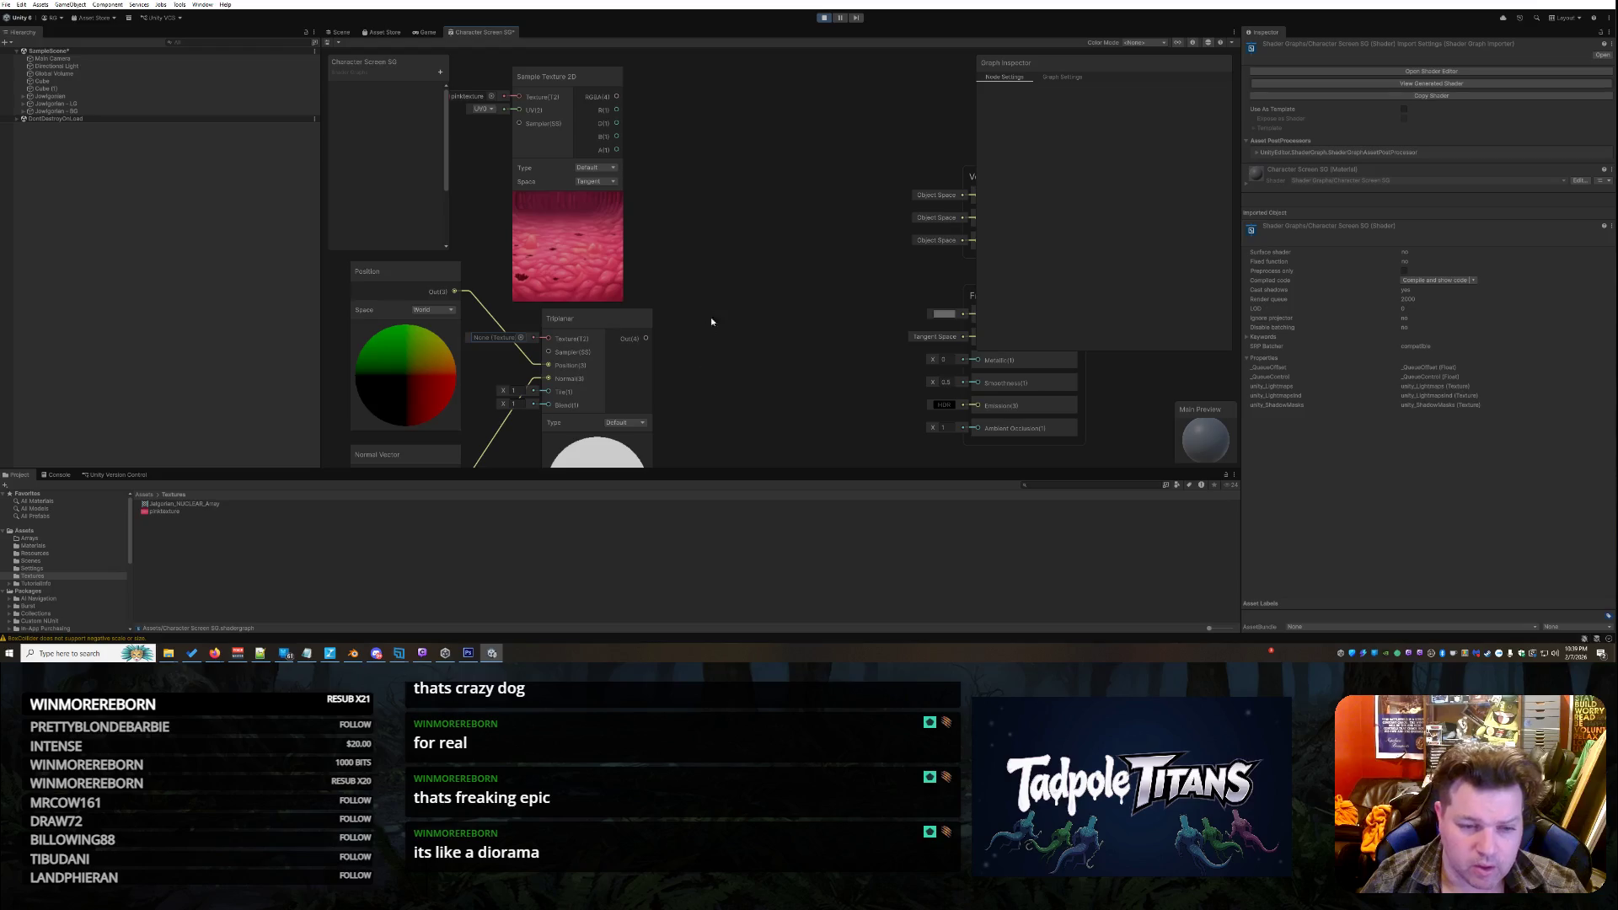
pyautogui.moveTo(615, 98)
pyautogui.mouseDown()
pyautogui.moveTo(540, 324)
pyautogui.moveTo(552, 344)
pyautogui.mouseUp()
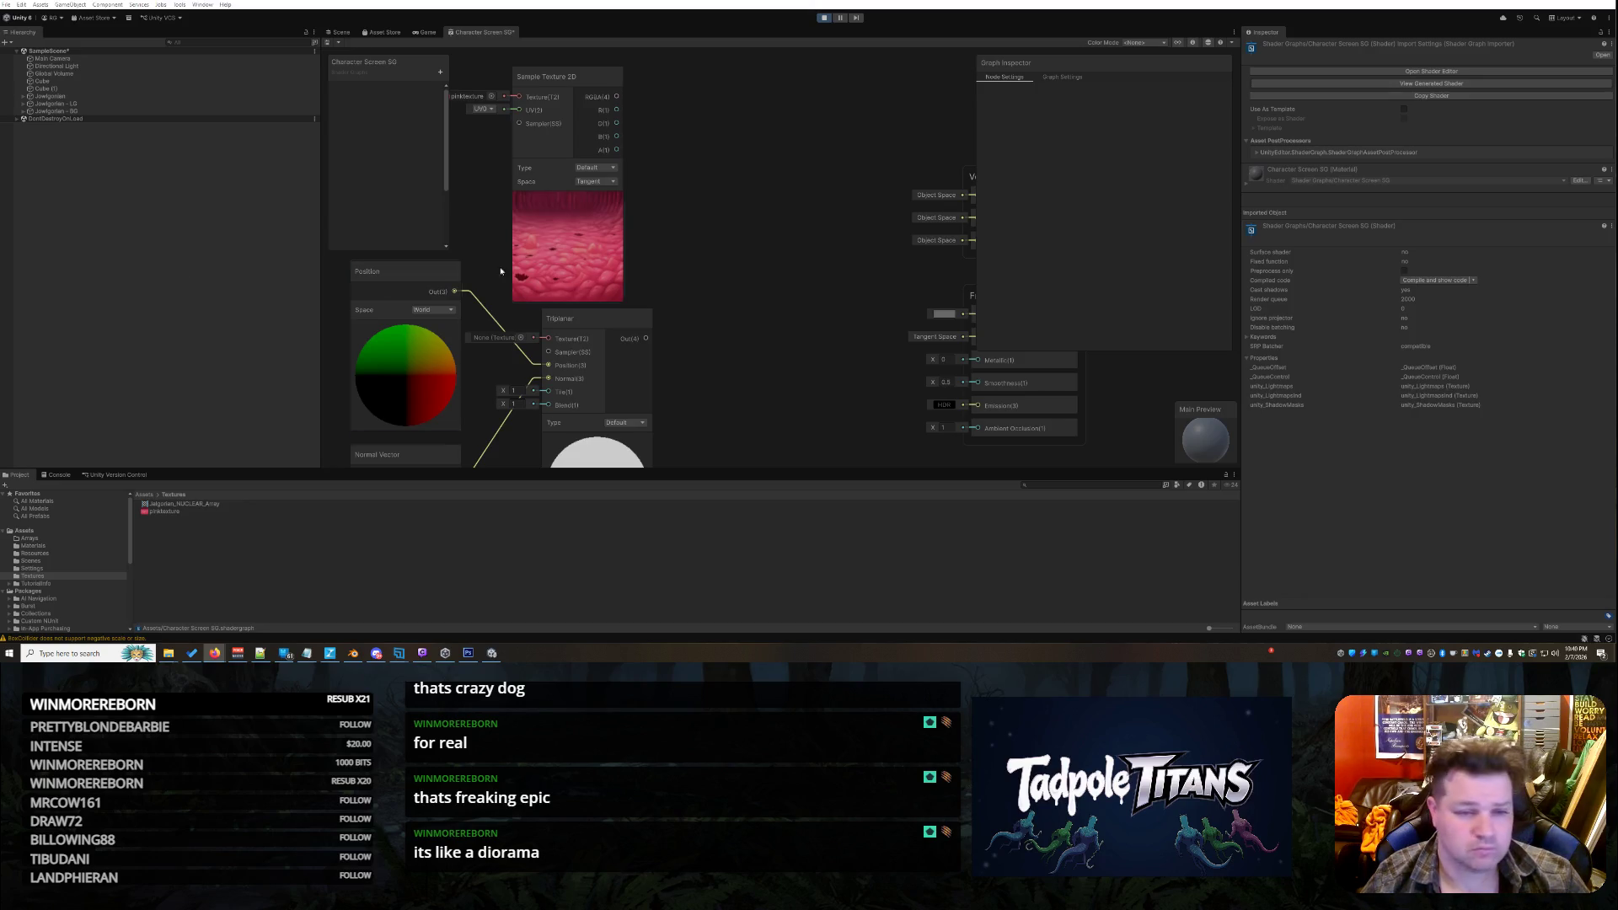
# Shift the Triplanar node right and try linking RGBA to its Texture input, cancelling the searcher
pyautogui.rightClick(584, 76)
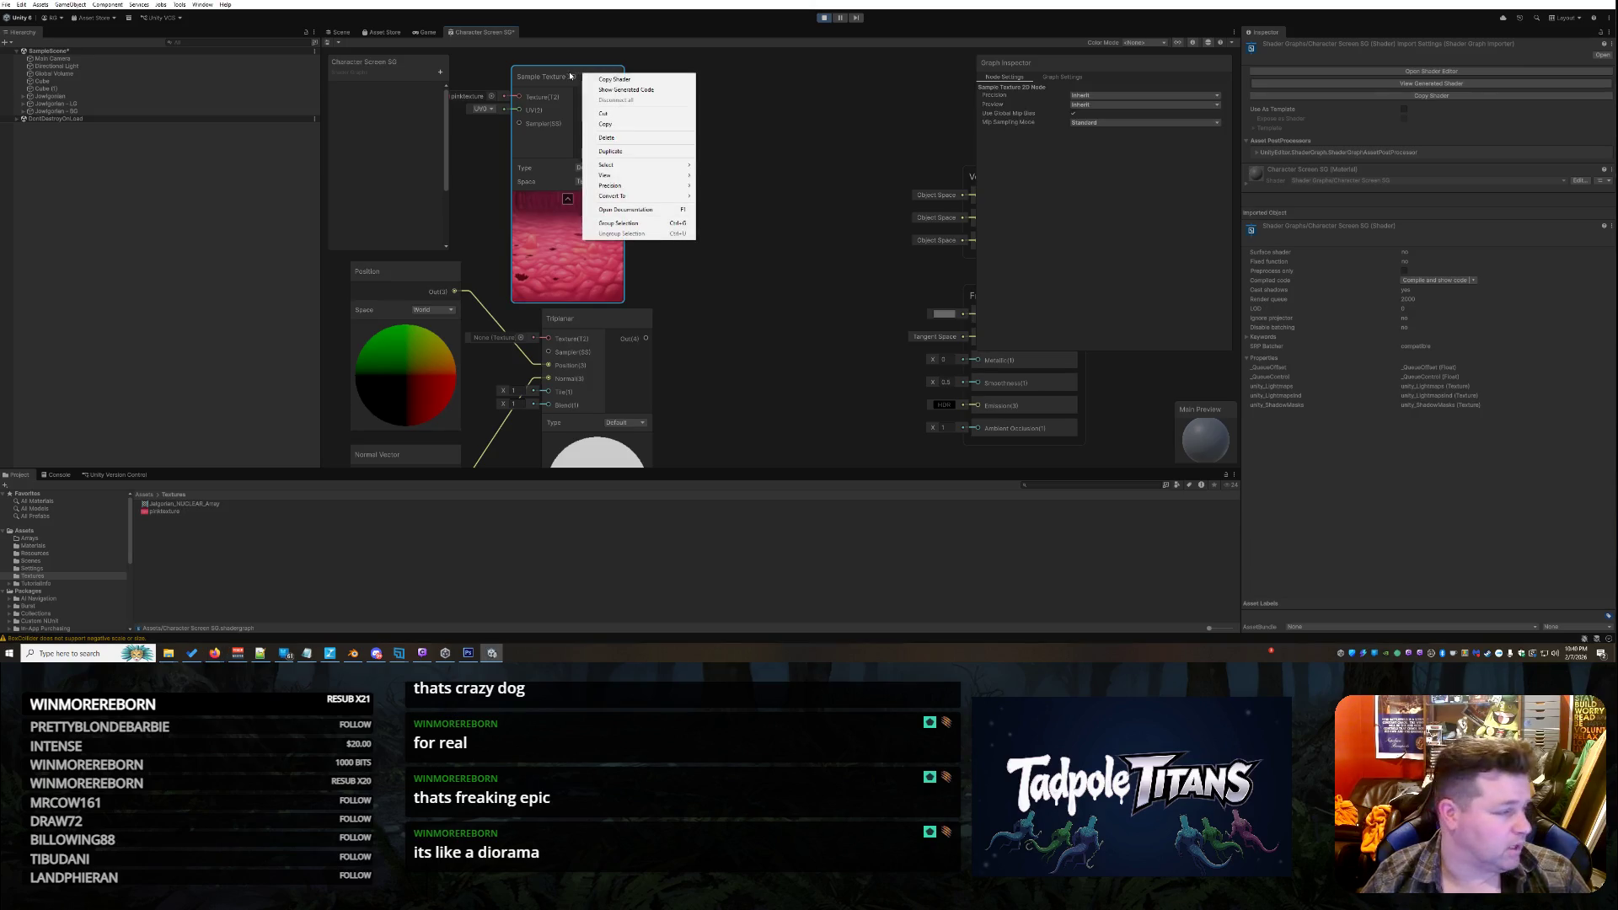
pyautogui.click(568, 76)
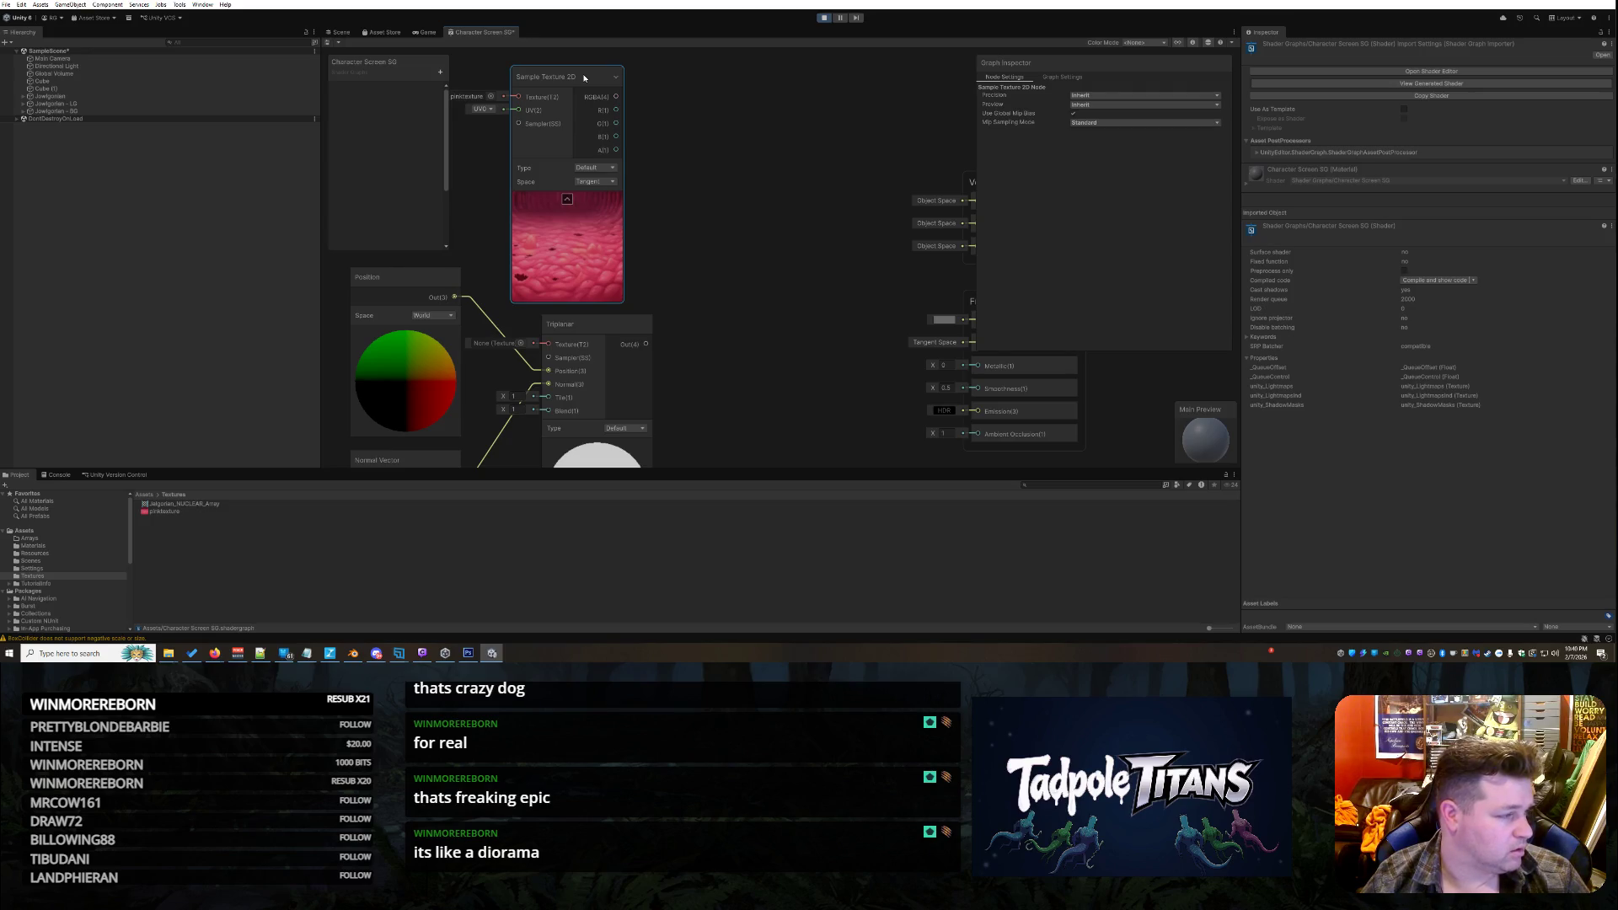
pyautogui.scroll(-5, 674, 252)
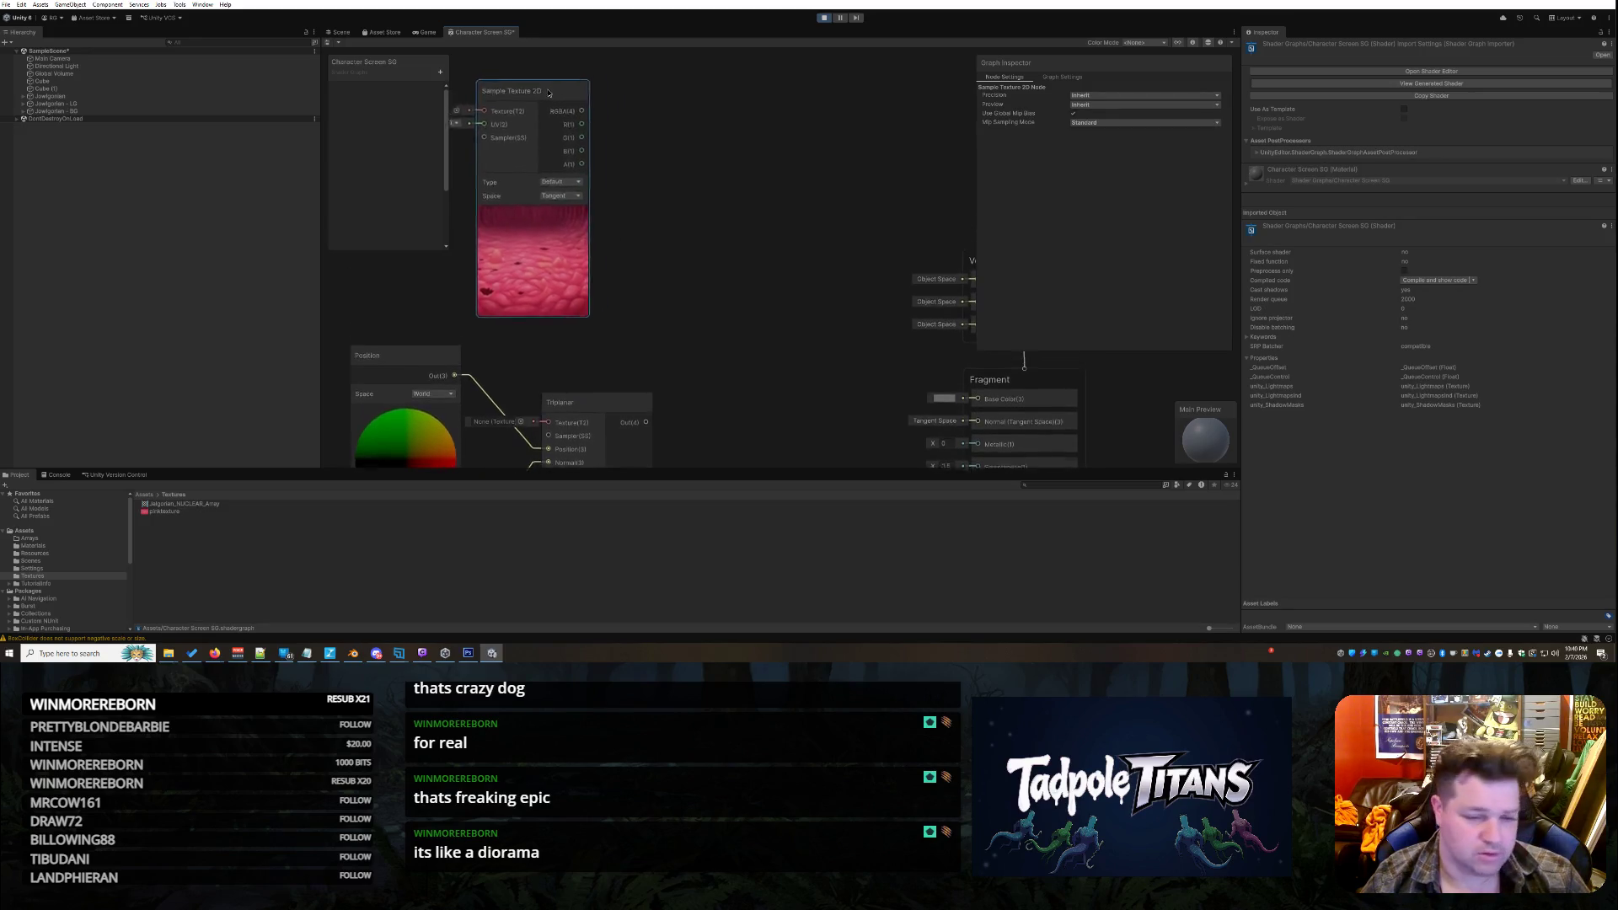
pyautogui.moveTo(661, 396); pyautogui.dragTo(695, 389)
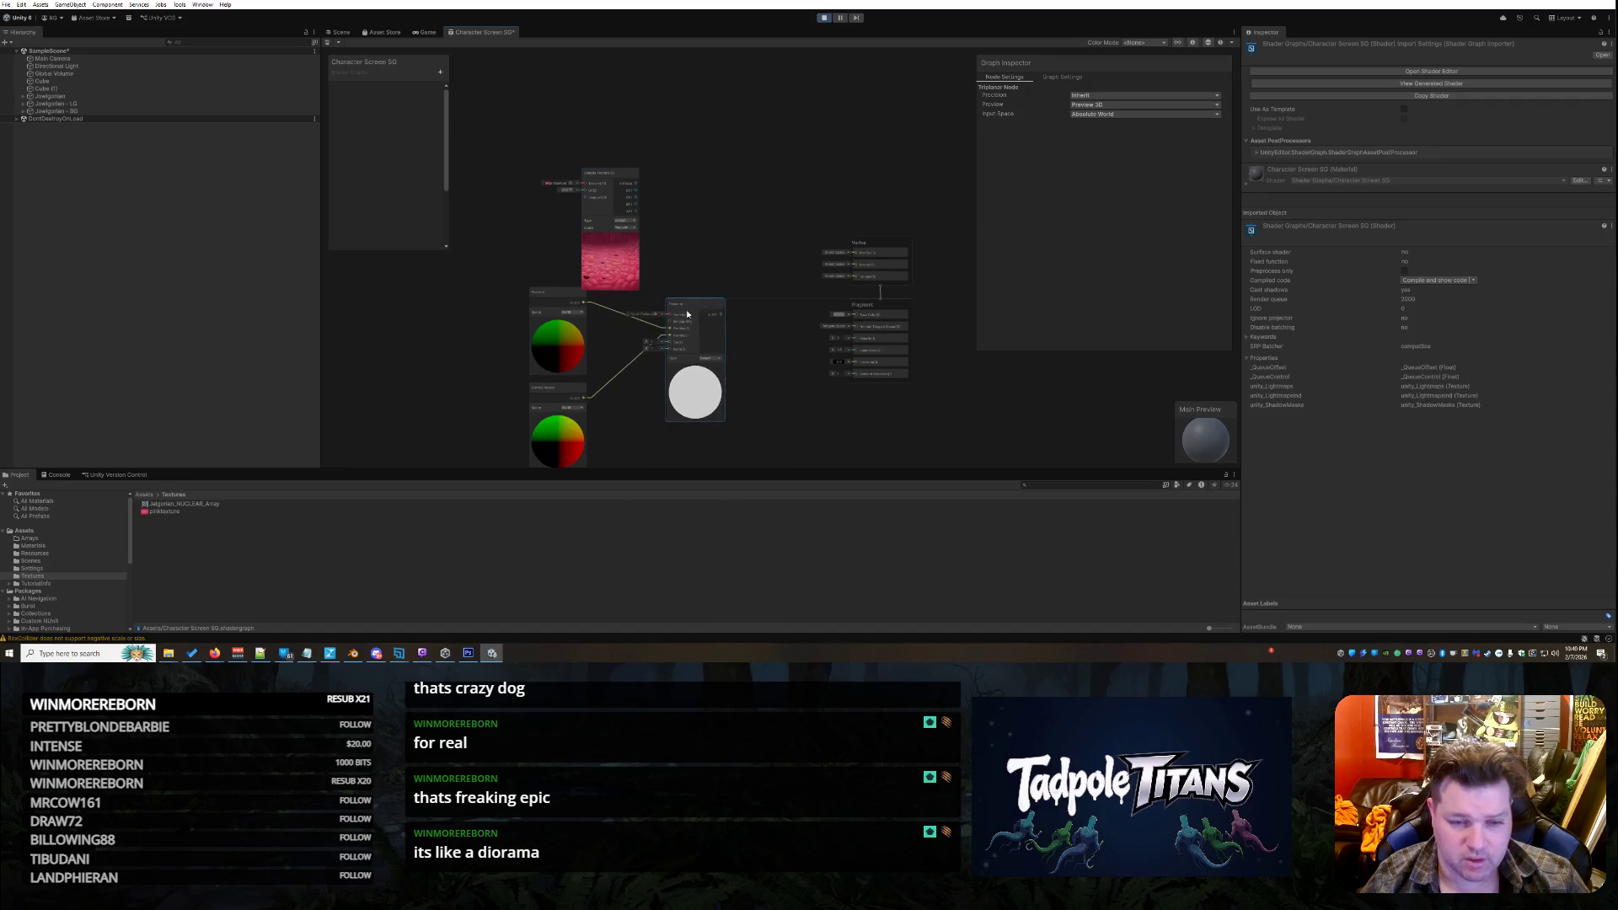
pyautogui.scroll(5, 724, 388)
pyautogui.scroll(-3, 674, 169)
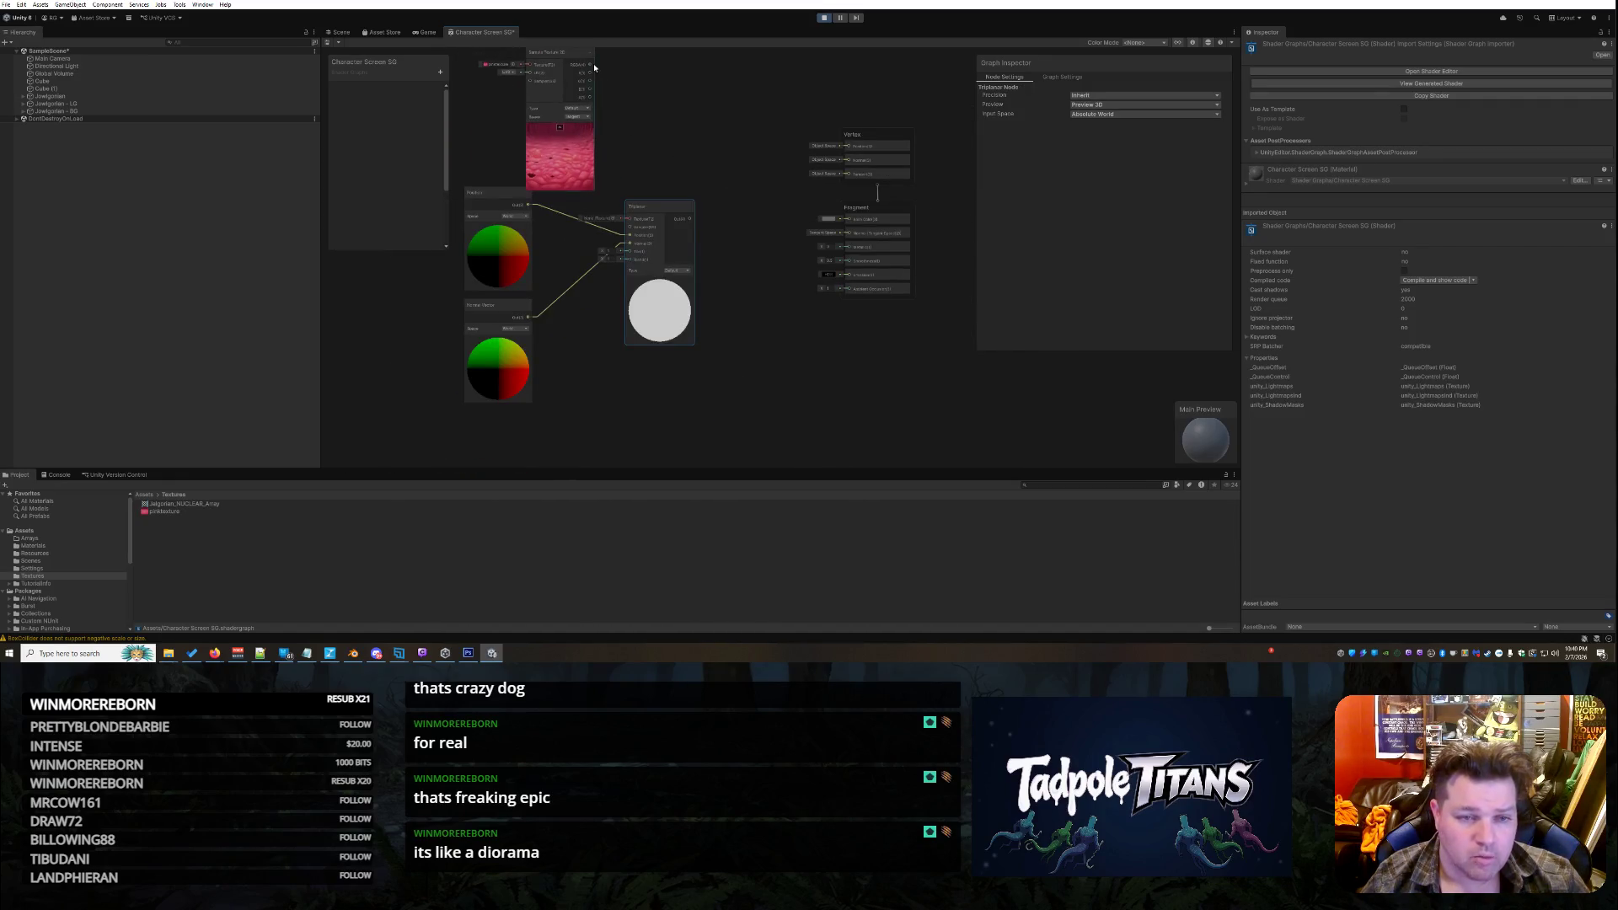
pyautogui.moveTo(607, 208); pyautogui.dragTo(629, 237)
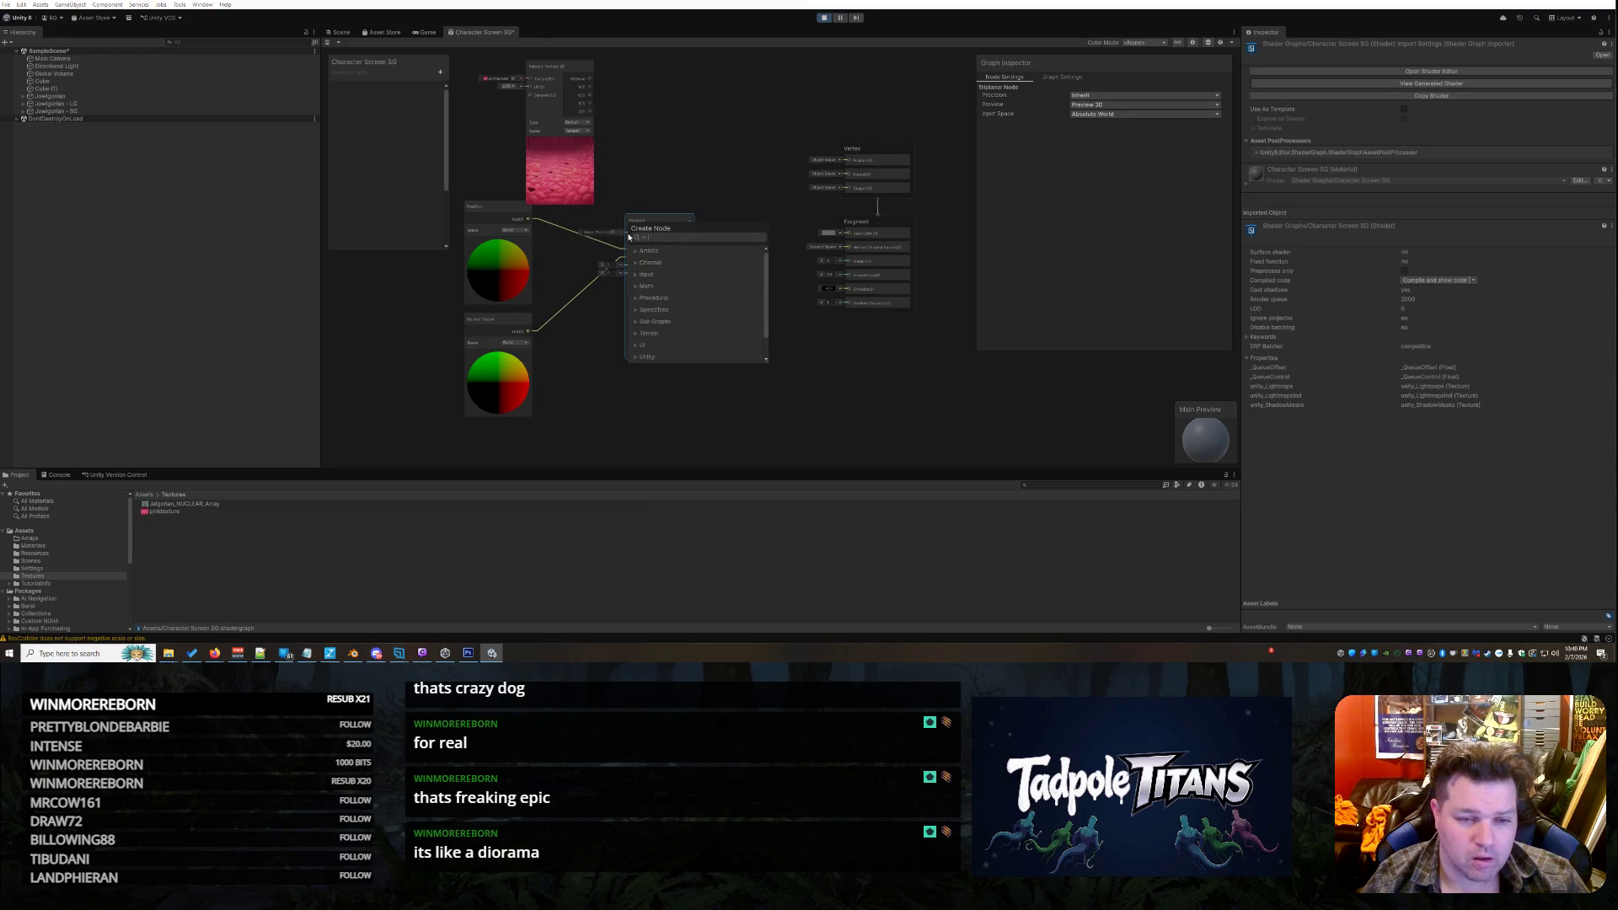
pyautogui.scroll(5, 589, 249)
pyautogui.press('Escape')
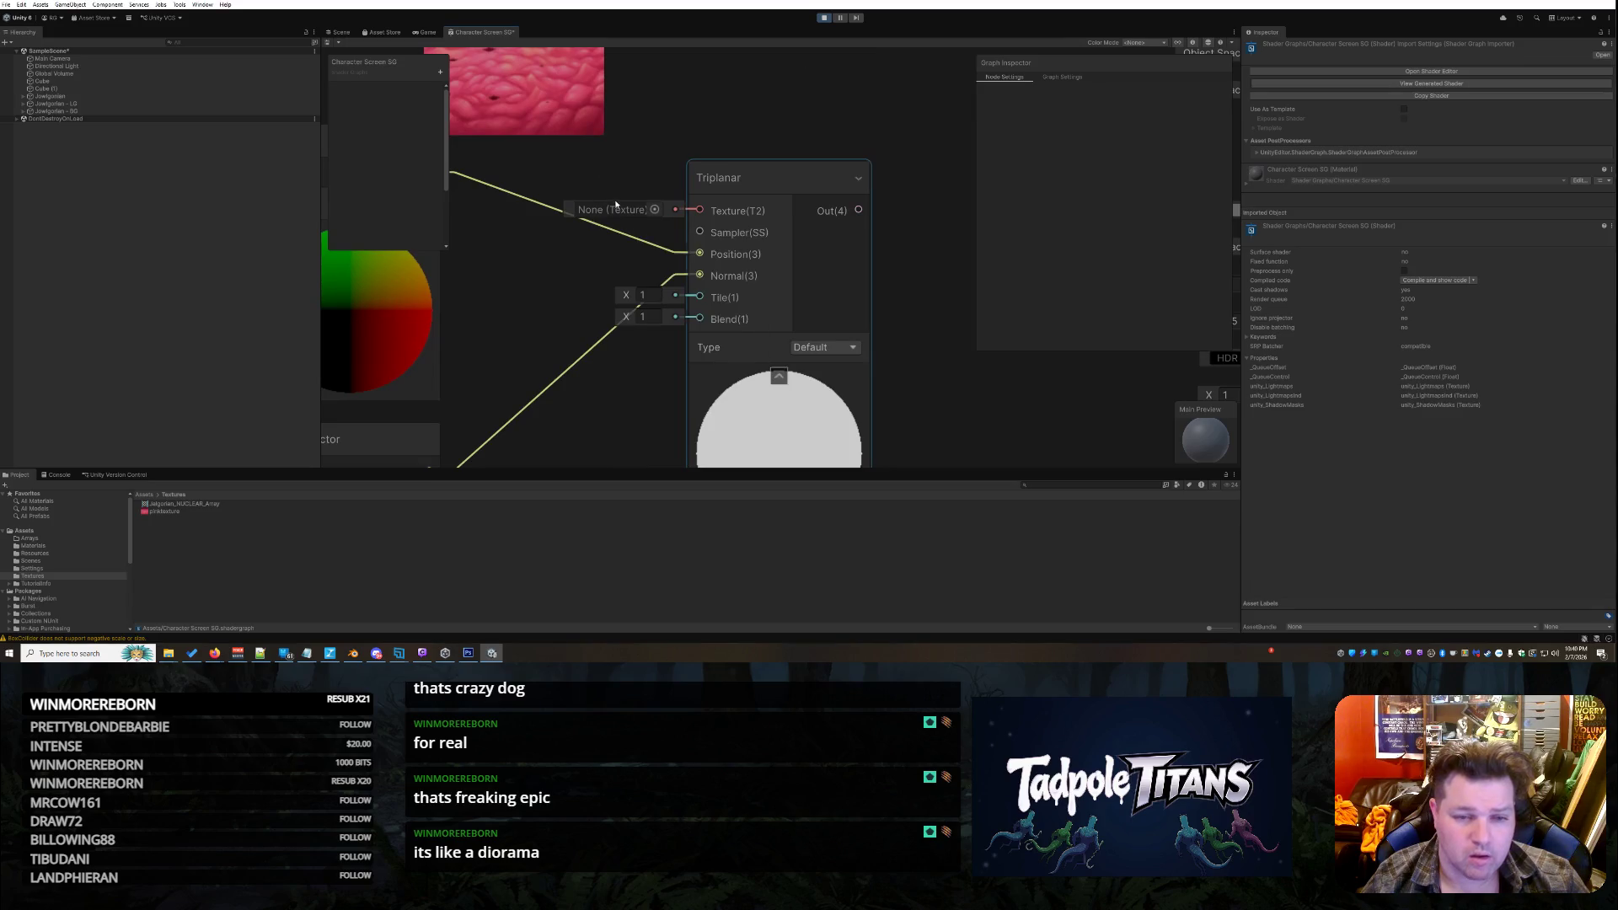
# Zoom the canvas in and out while inspecting the Triplanar node
pyautogui.scroll(-5, 649, 88)
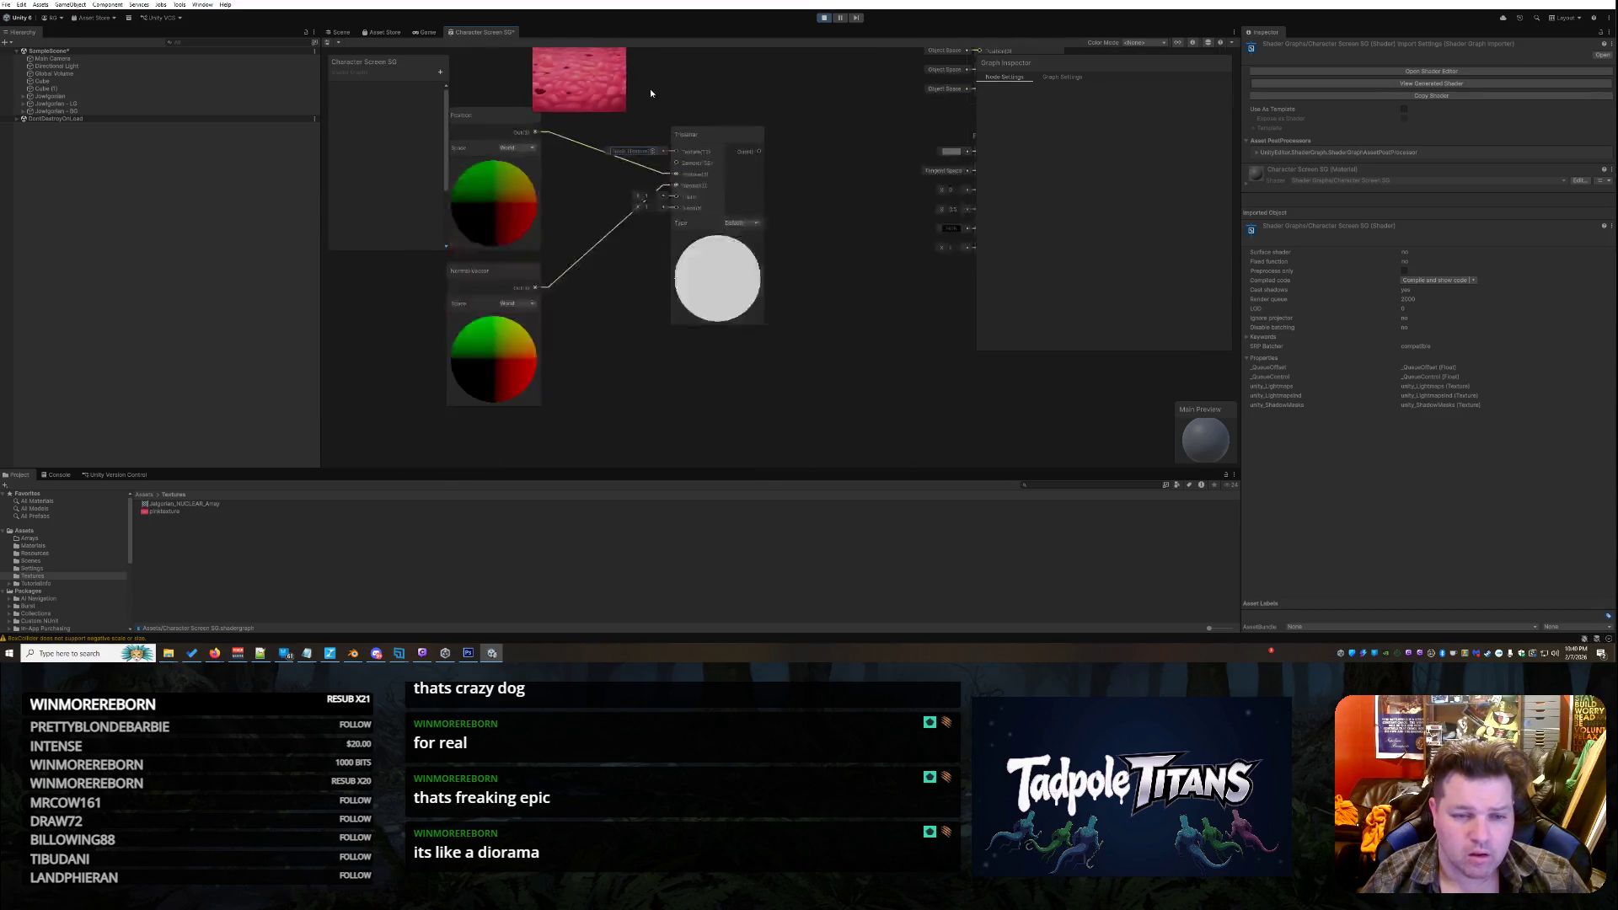
pyautogui.click(699, 124)
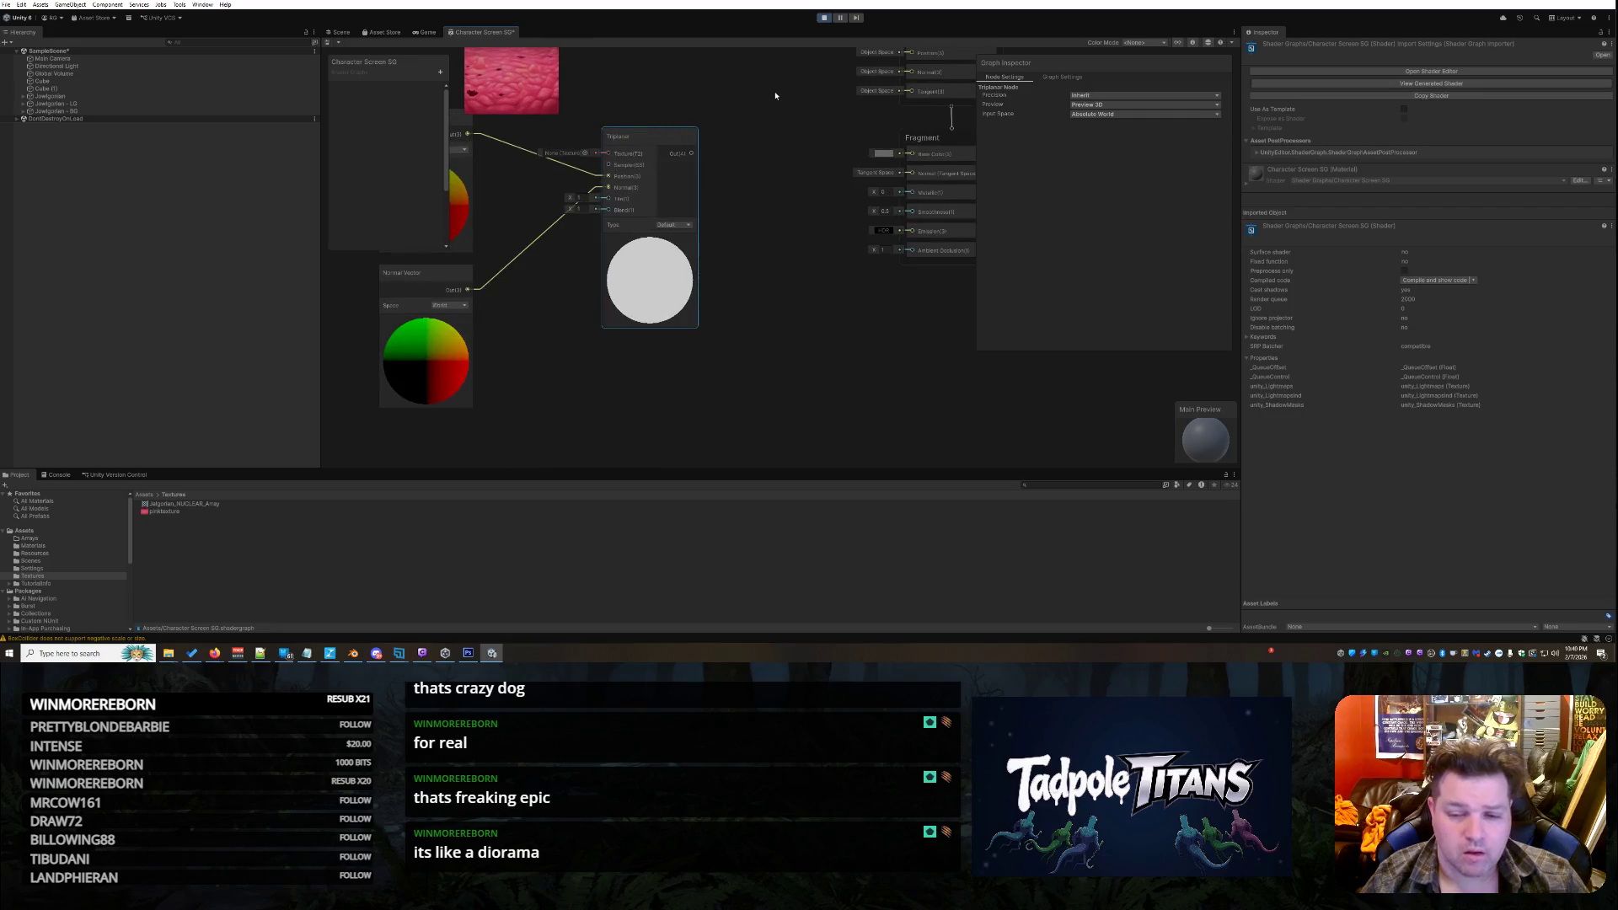
pyautogui.scroll(2, 658, 80)
pyautogui.scroll(-3, 604, 69)
pyautogui.scroll(5, 602, 71)
pyautogui.scroll(-4, 595, 69)
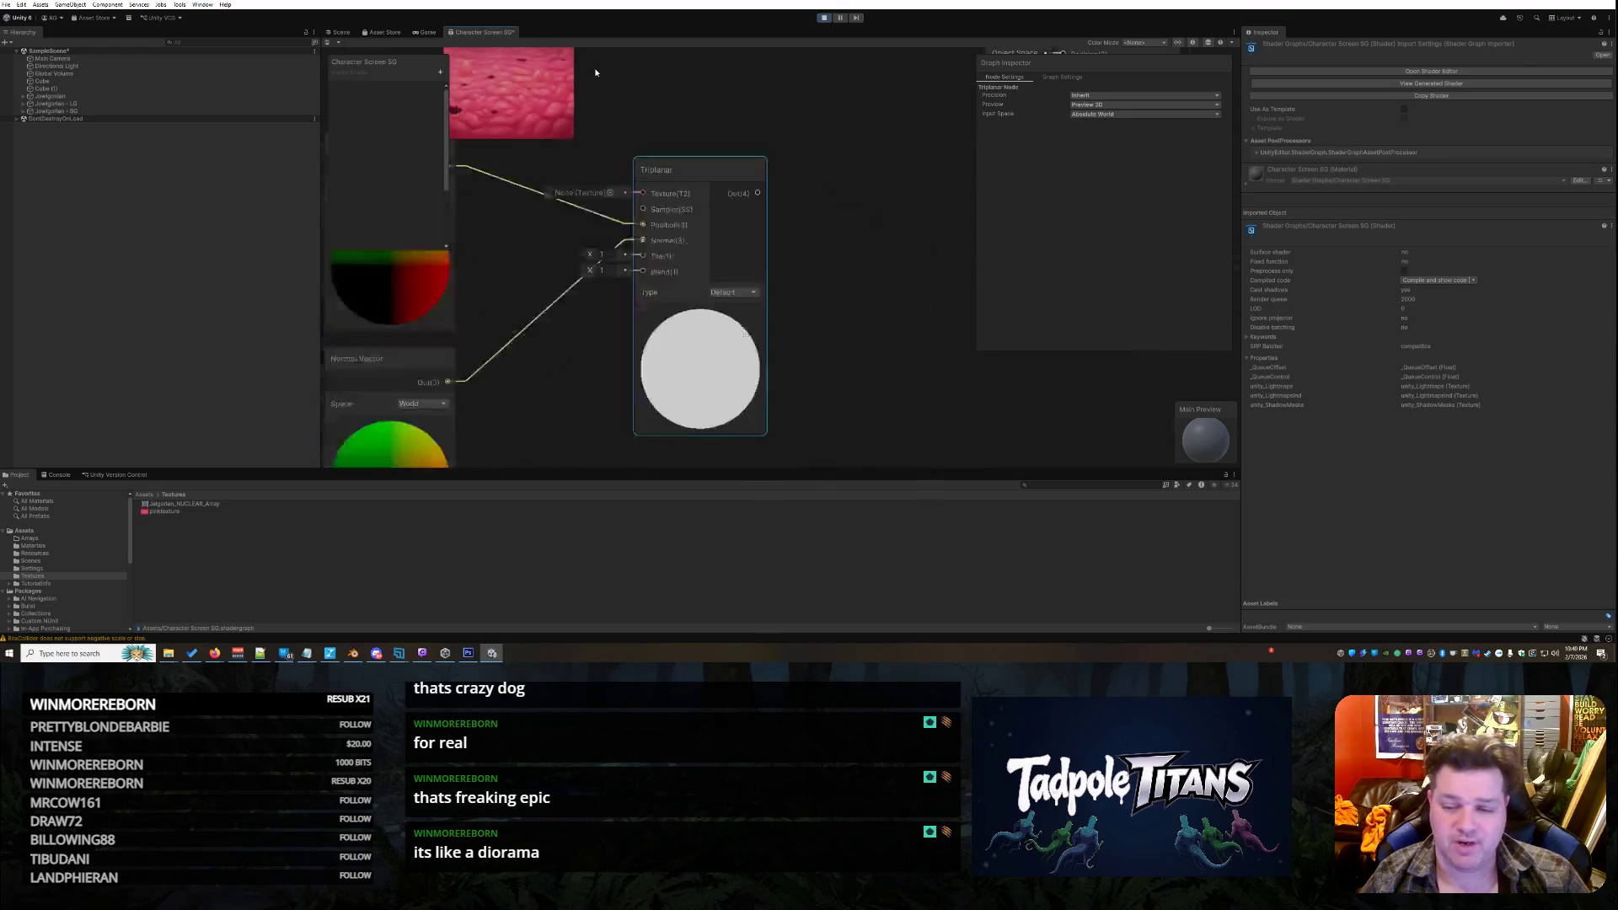
pyautogui.scroll(4, 595, 73)
pyautogui.scroll(-4, 595, 72)
pyautogui.click(600, 73)
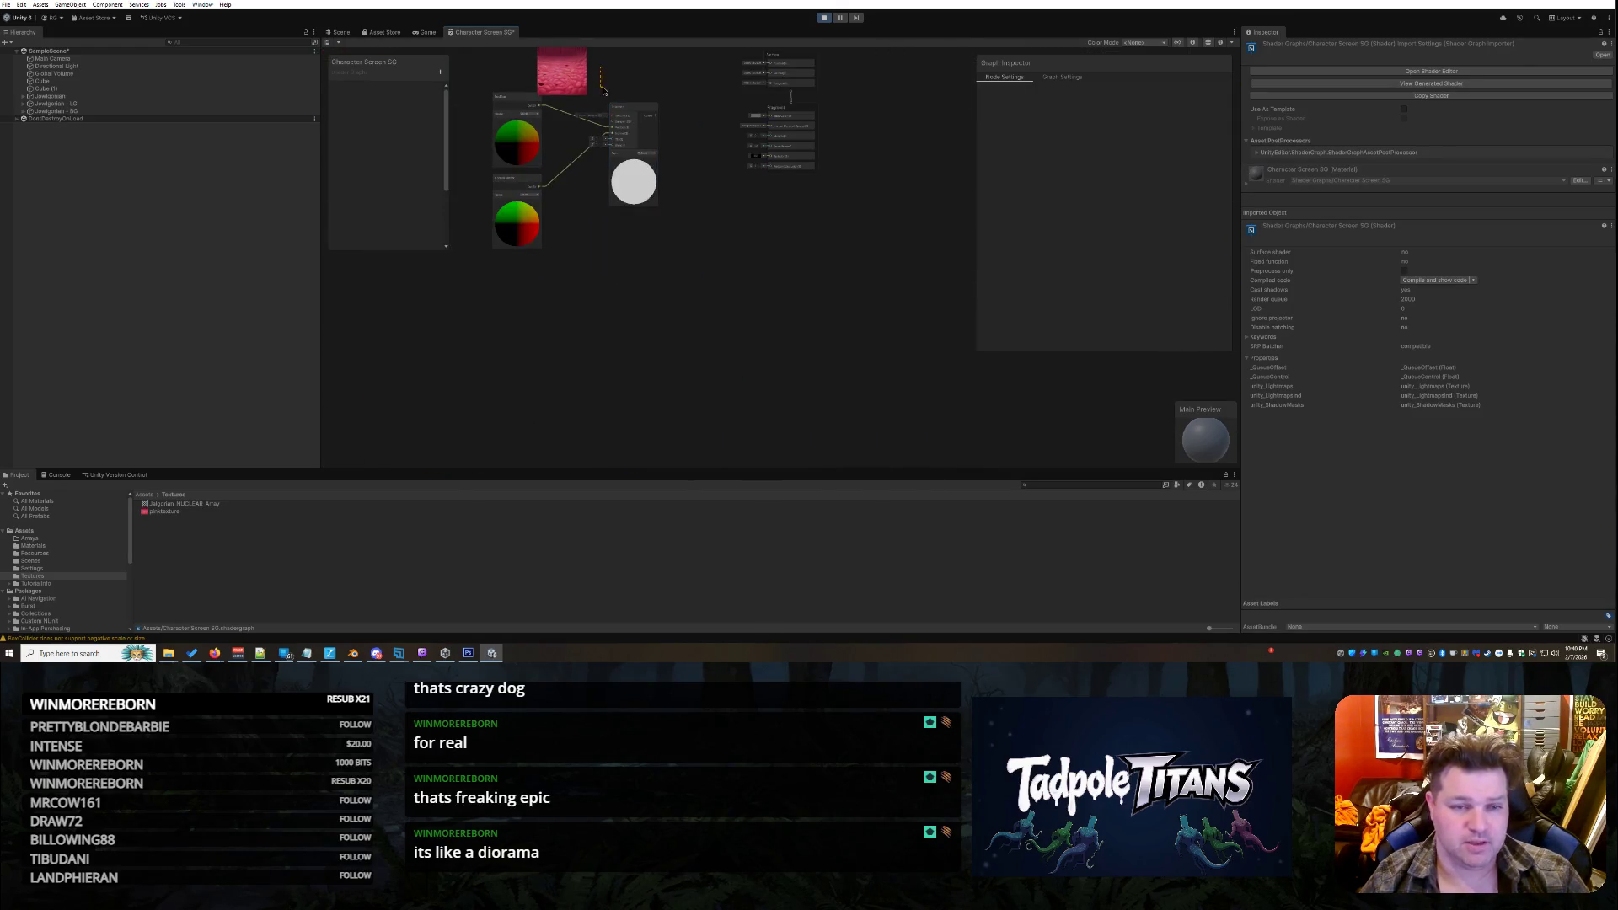
pyautogui.scroll(1, 578, 53)
pyautogui.scroll(-6, 581, 59)
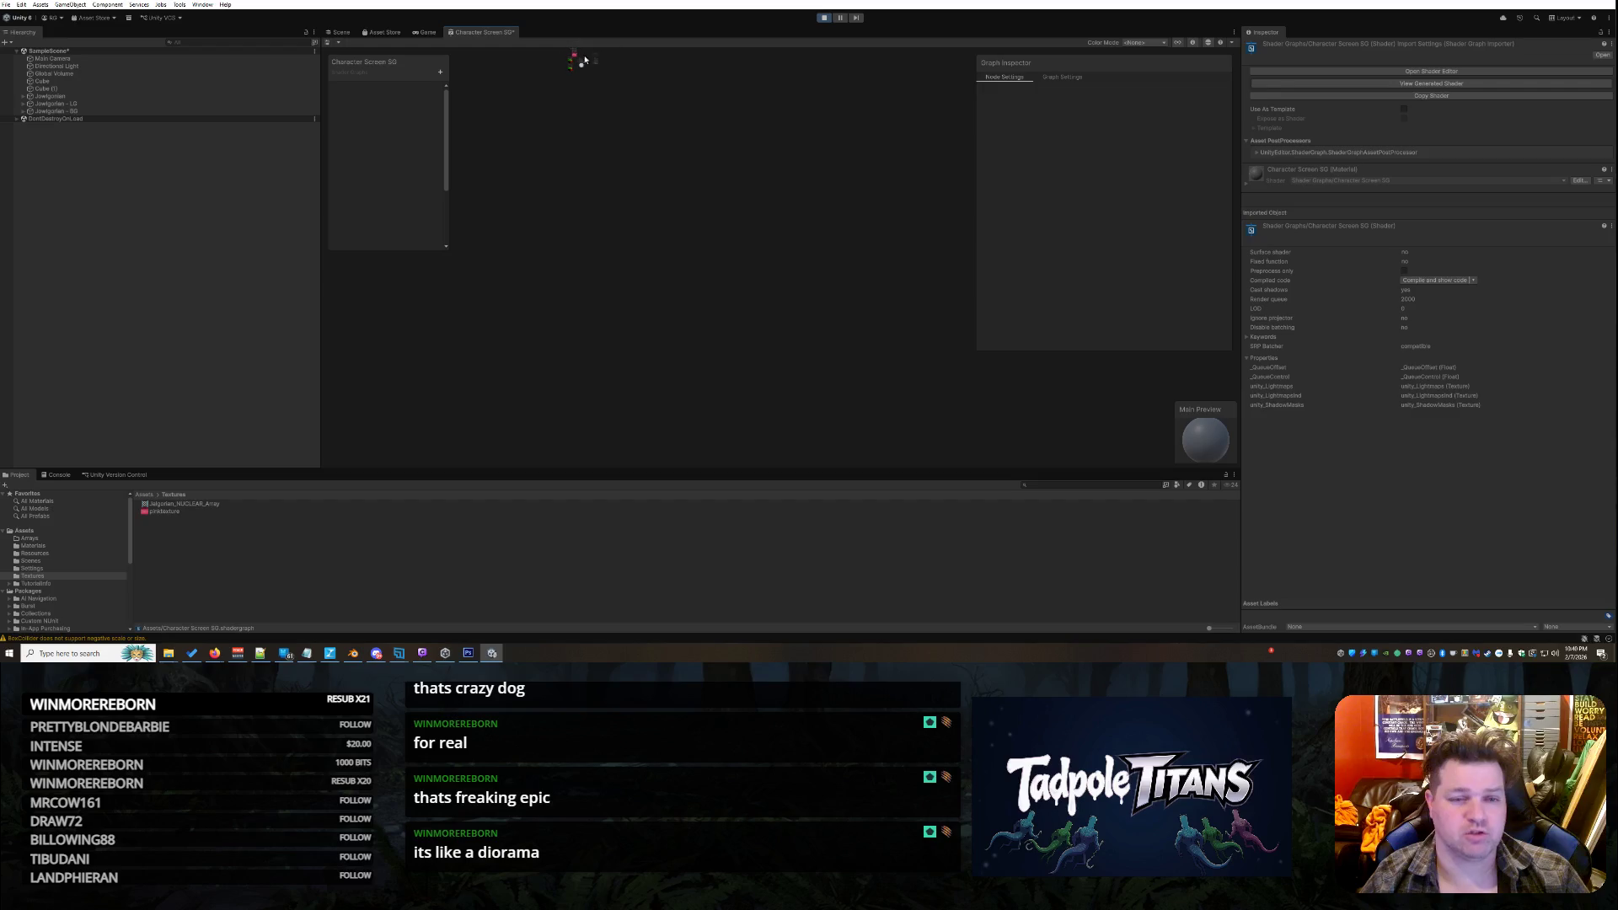
pyautogui.scroll(8, 579, 54)
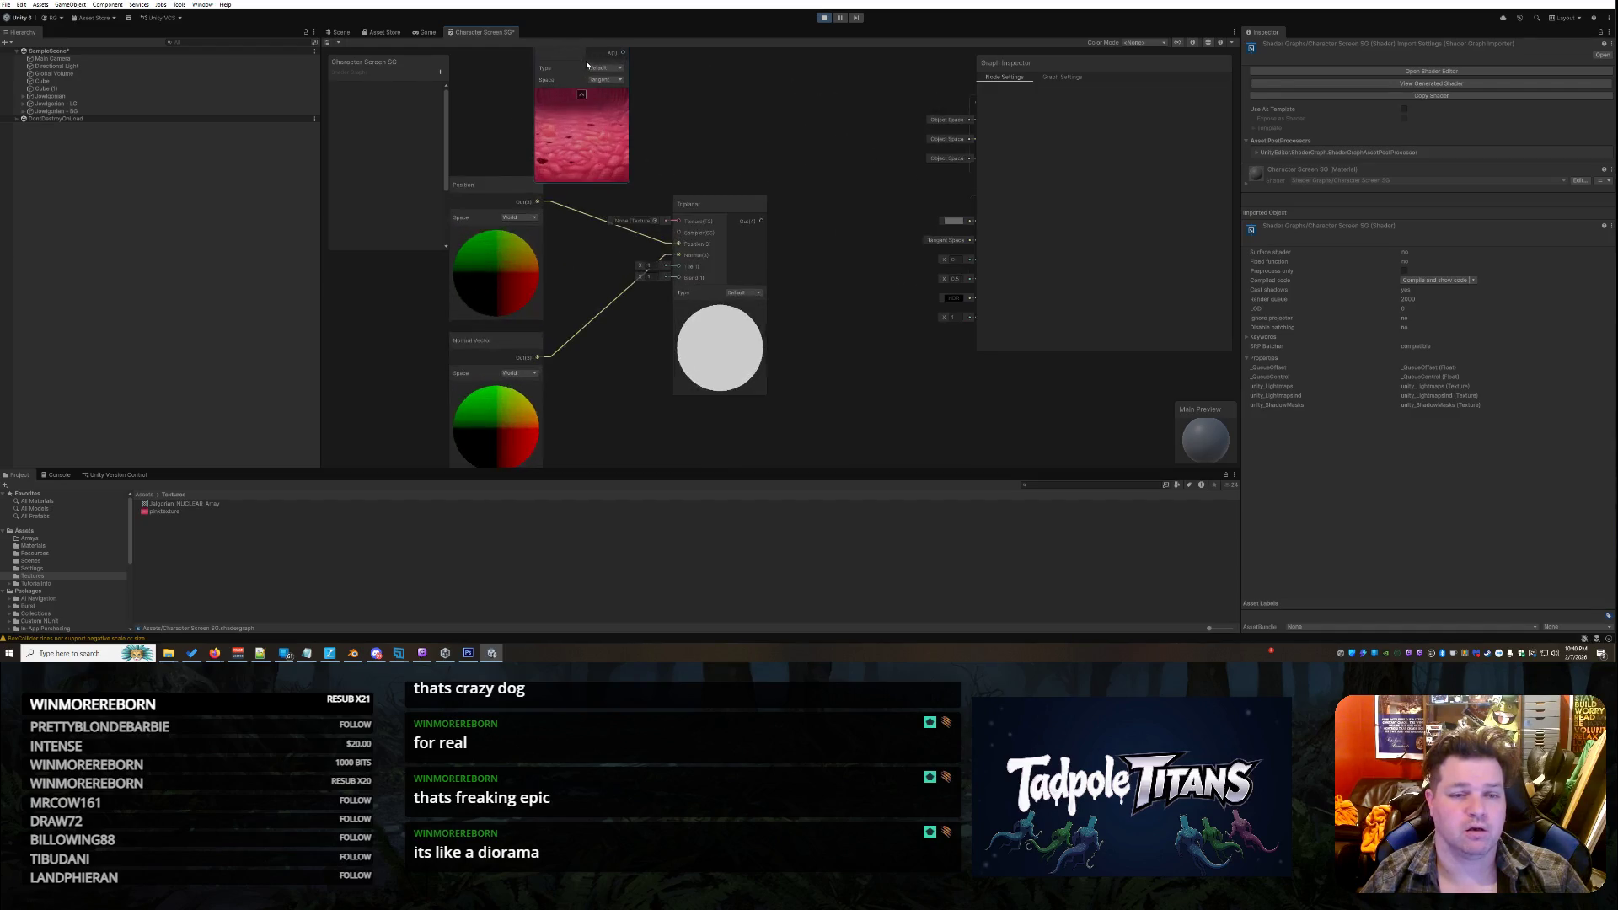
# Place the Sample Texture 2D node above Triplanar and cancel the Create Node searcher
pyautogui.moveTo(576, 57)
pyautogui.mouseDown()
pyautogui.moveTo(779, 50)
pyautogui.moveTo(598, 118)
pyautogui.moveTo(606, 201)
pyautogui.moveTo(610, 148)
pyautogui.mouseUp()
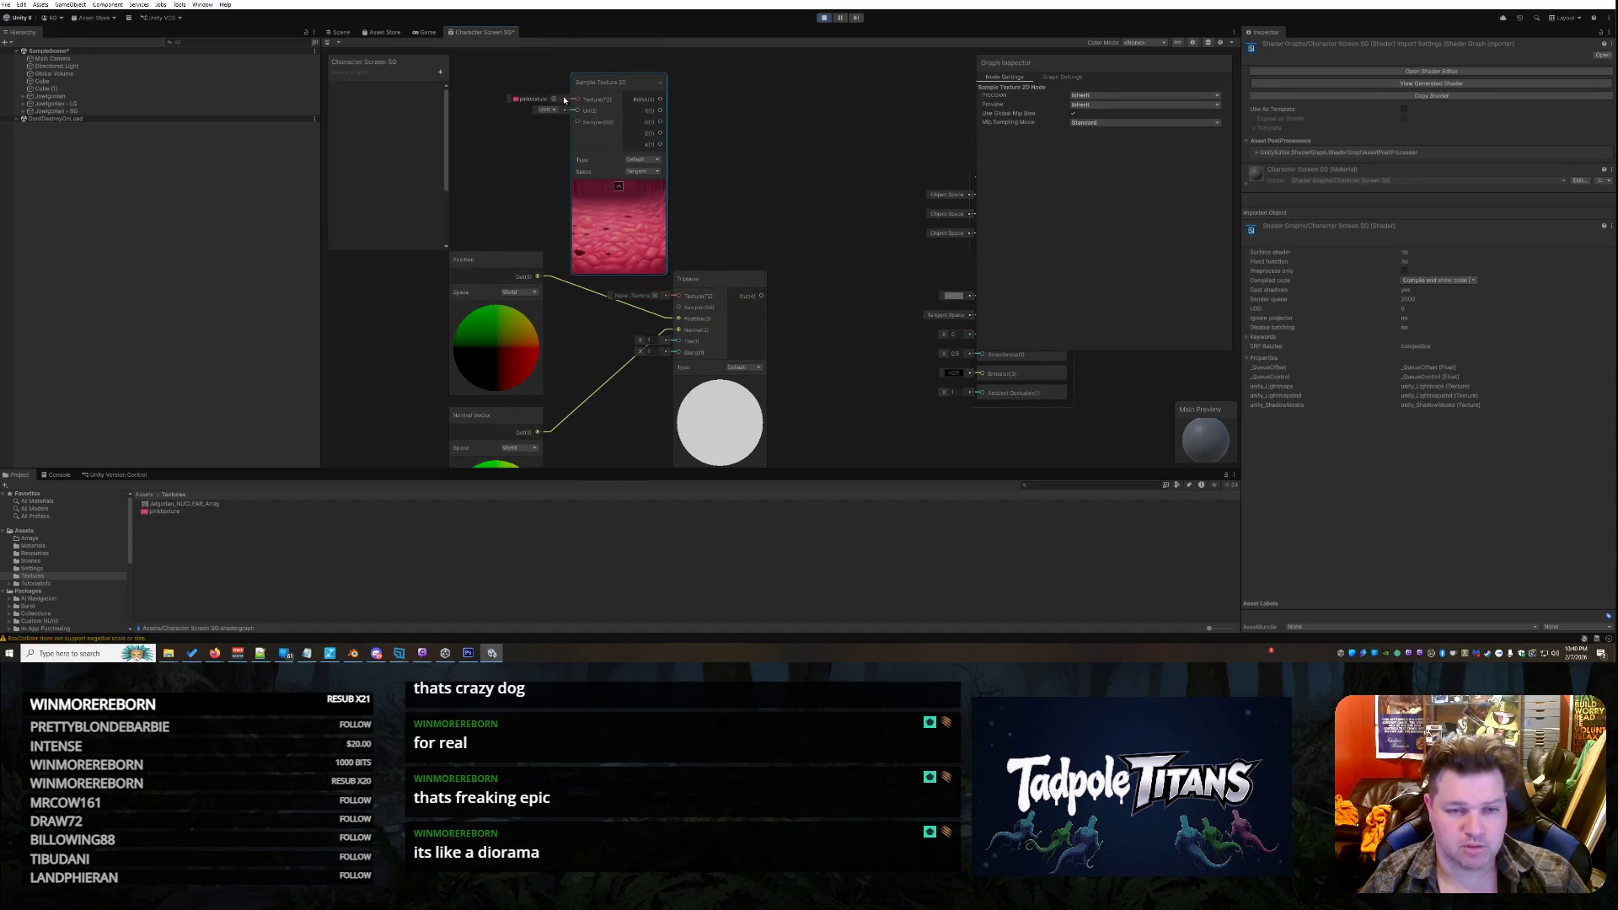
pyautogui.scroll(-2, 636, 118)
pyautogui.moveTo(634, 120)
pyautogui.mouseDown()
pyautogui.moveTo(684, 221)
pyautogui.moveTo(678, 330)
pyautogui.moveTo(746, 334)
pyautogui.moveTo(684, 320)
pyautogui.mouseUp()
pyautogui.click(803, 242)
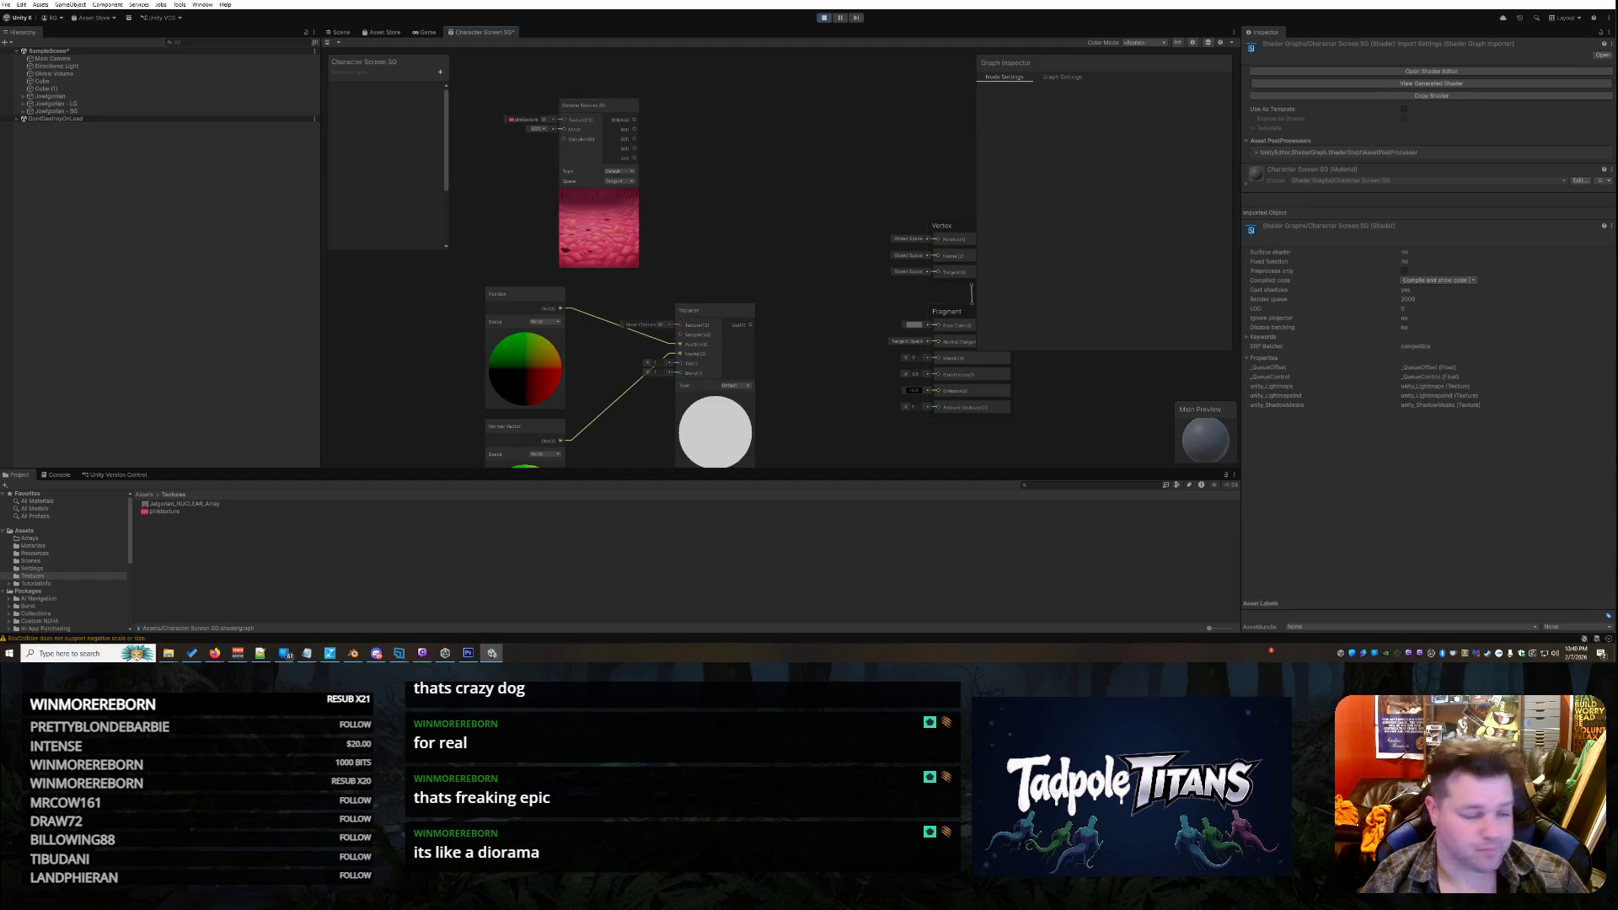
pyautogui.hotkey('alt', 'Tab')
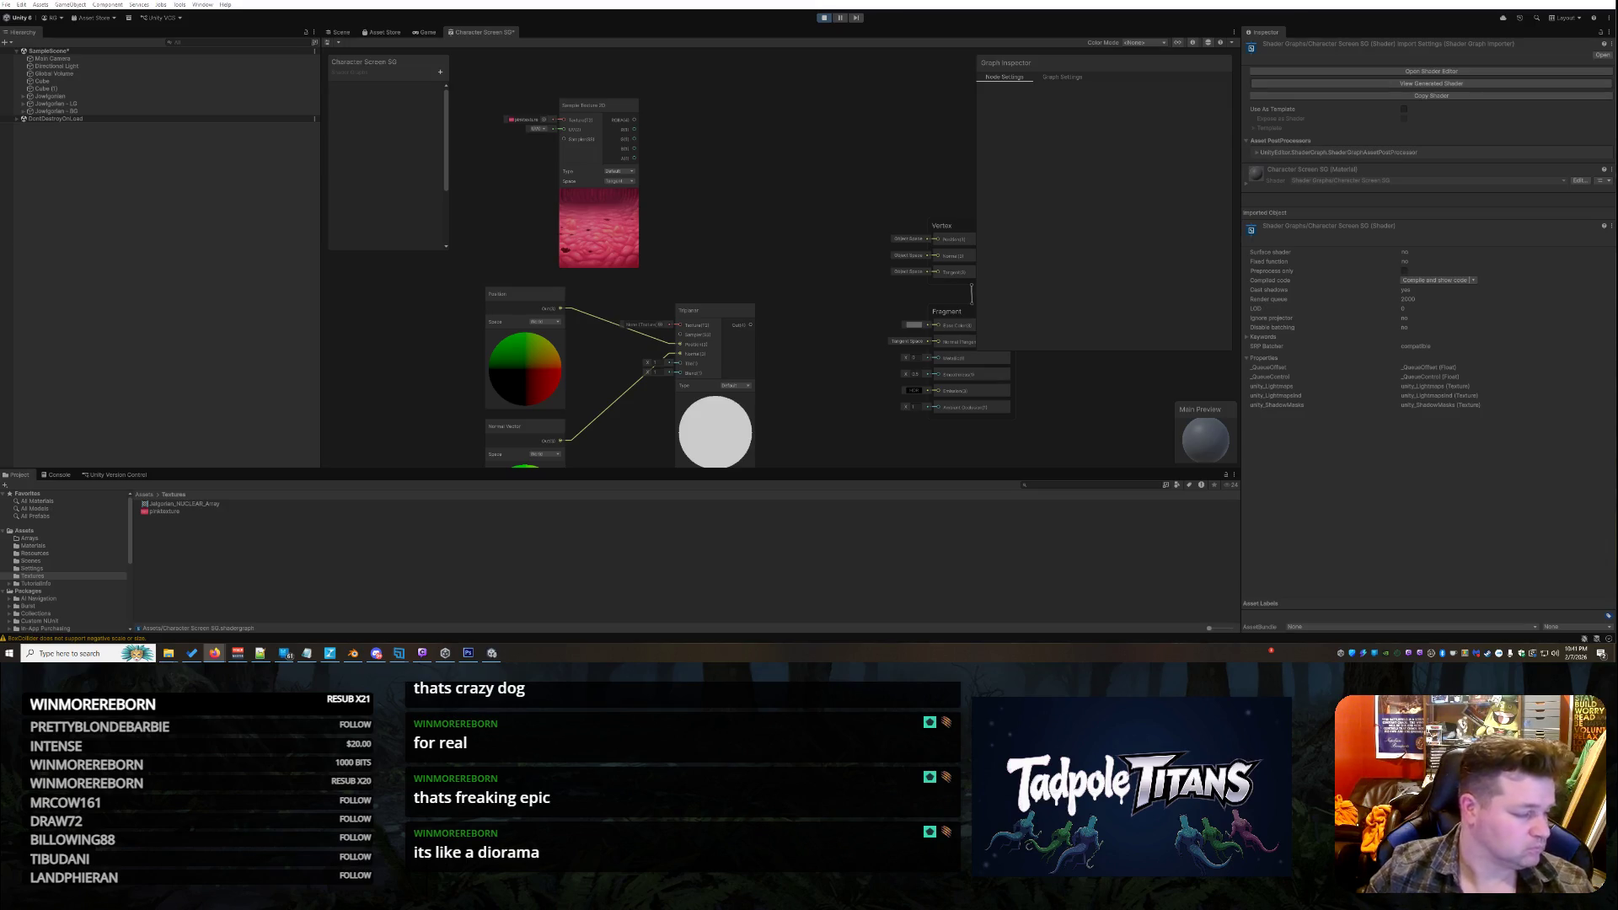
# Keep Triplanar's type at Default and assign pinktexture to its Texture field
pyautogui.click(735, 386)
pyautogui.click(794, 343)
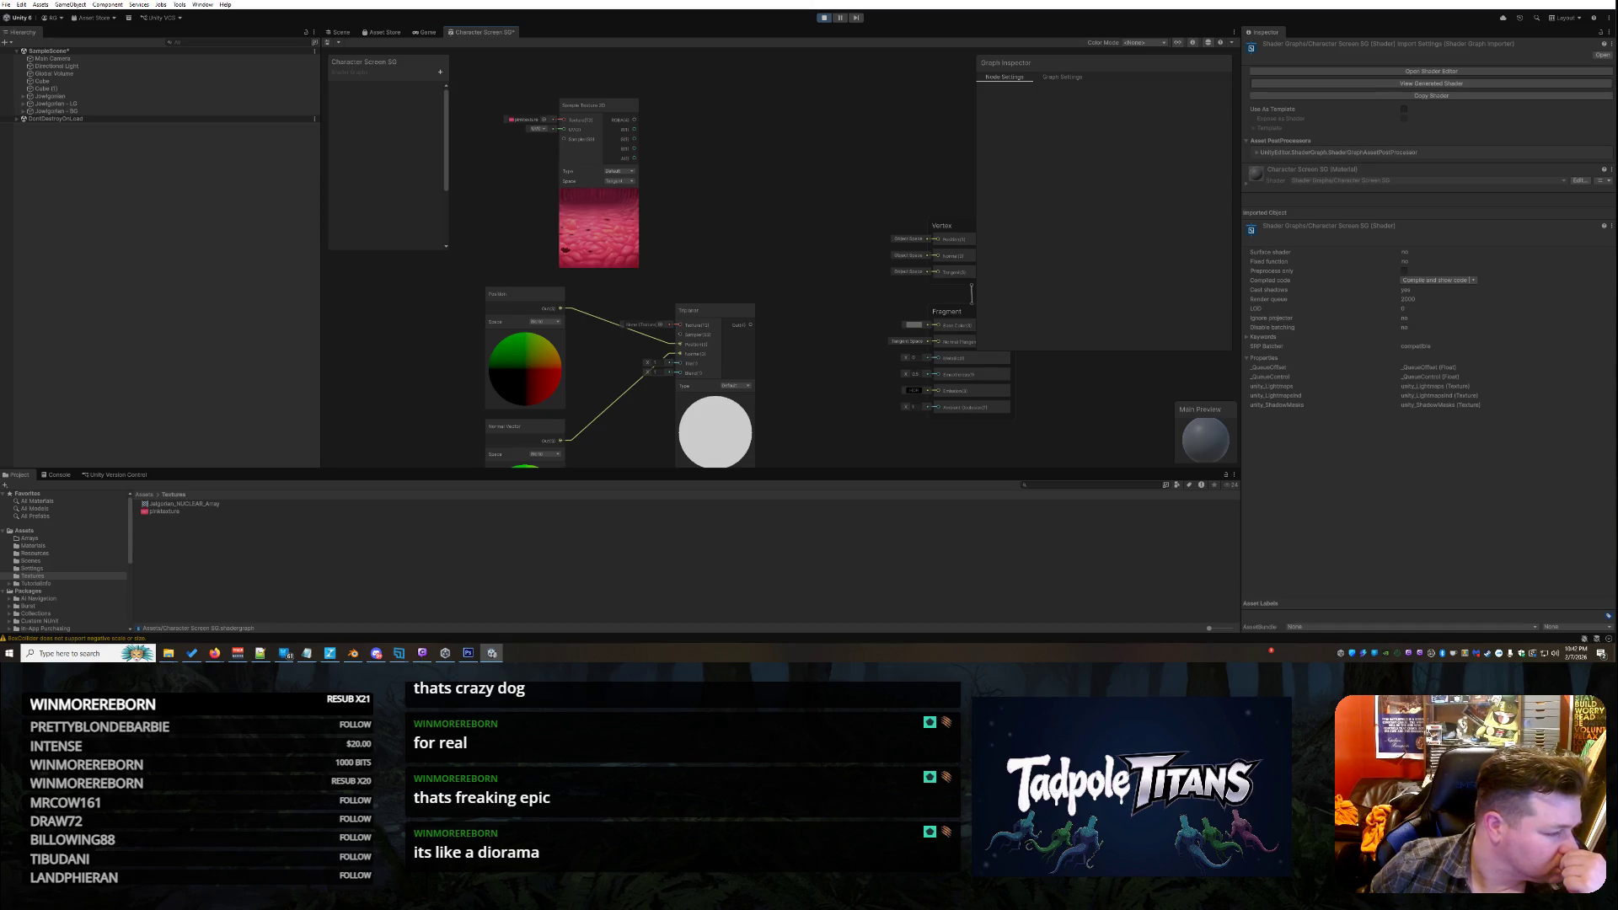
pyautogui.click(661, 325)
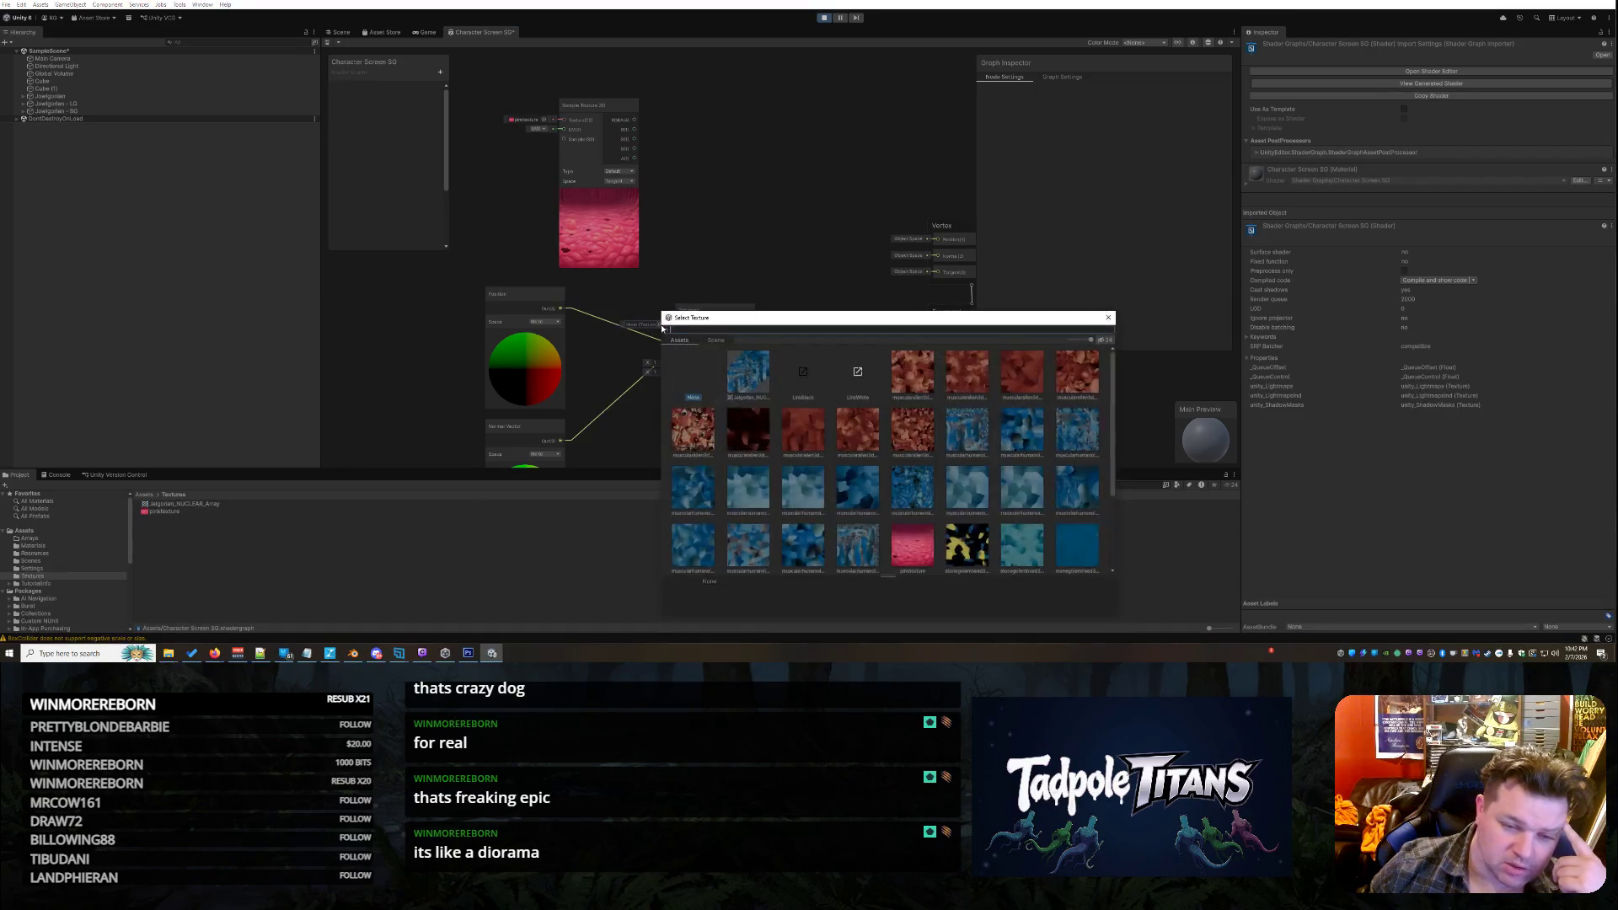
pyautogui.click(908, 546)
pyautogui.doubleClick(914, 536)
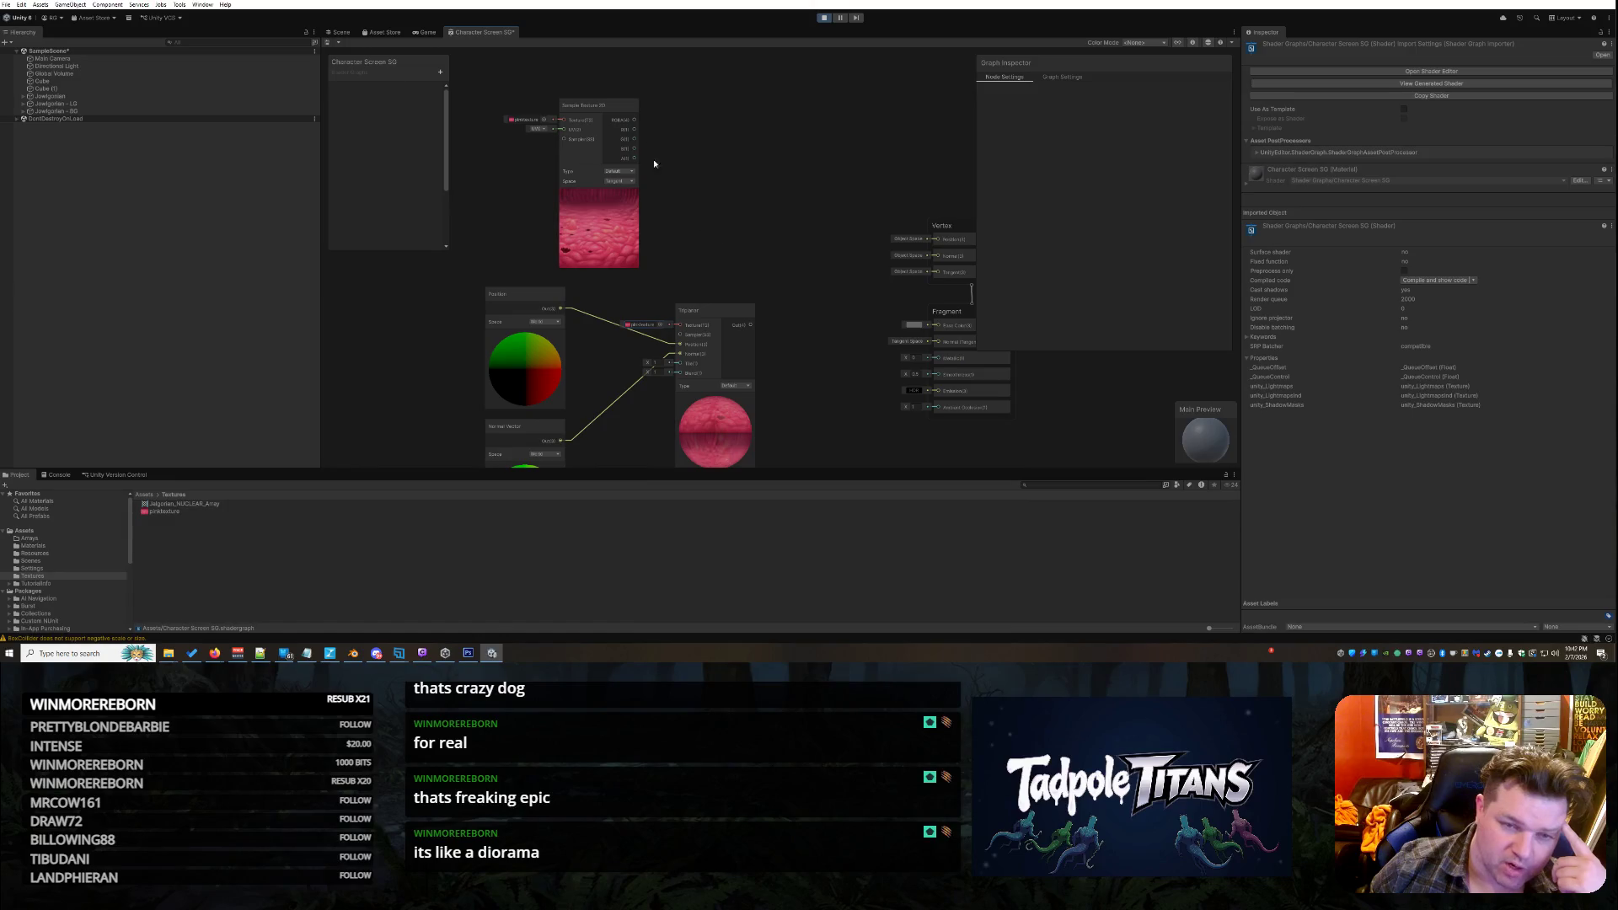
pyautogui.rightClick(614, 105)
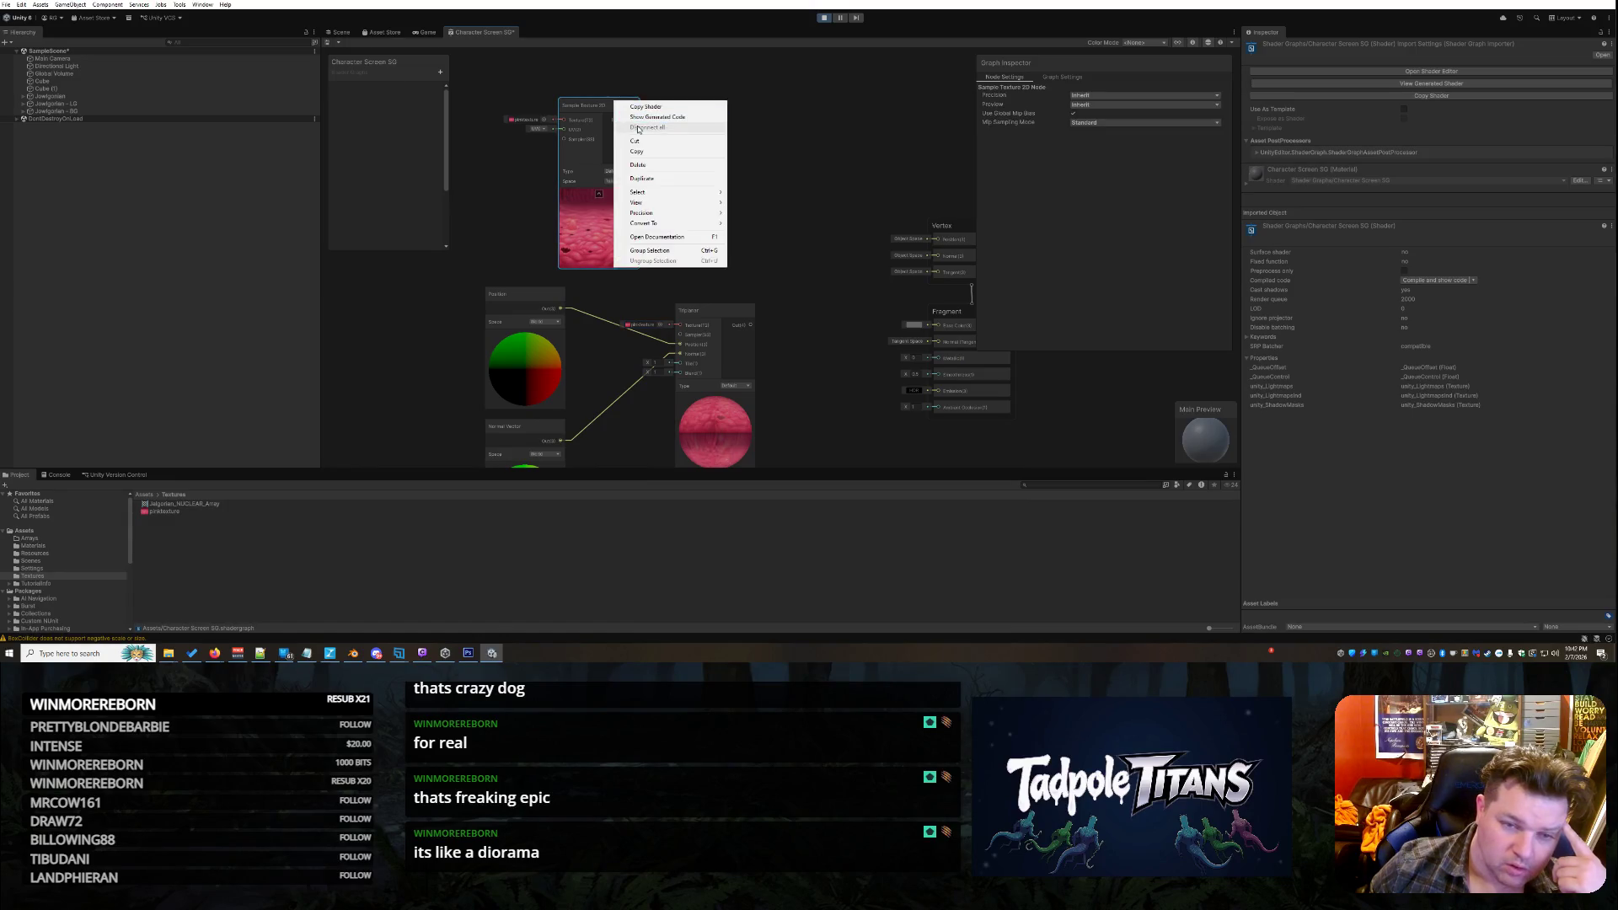
# Delete the Sample Texture 2D node, reposition Triplanar, and wire its output to Base Color
pyautogui.click(666, 167)
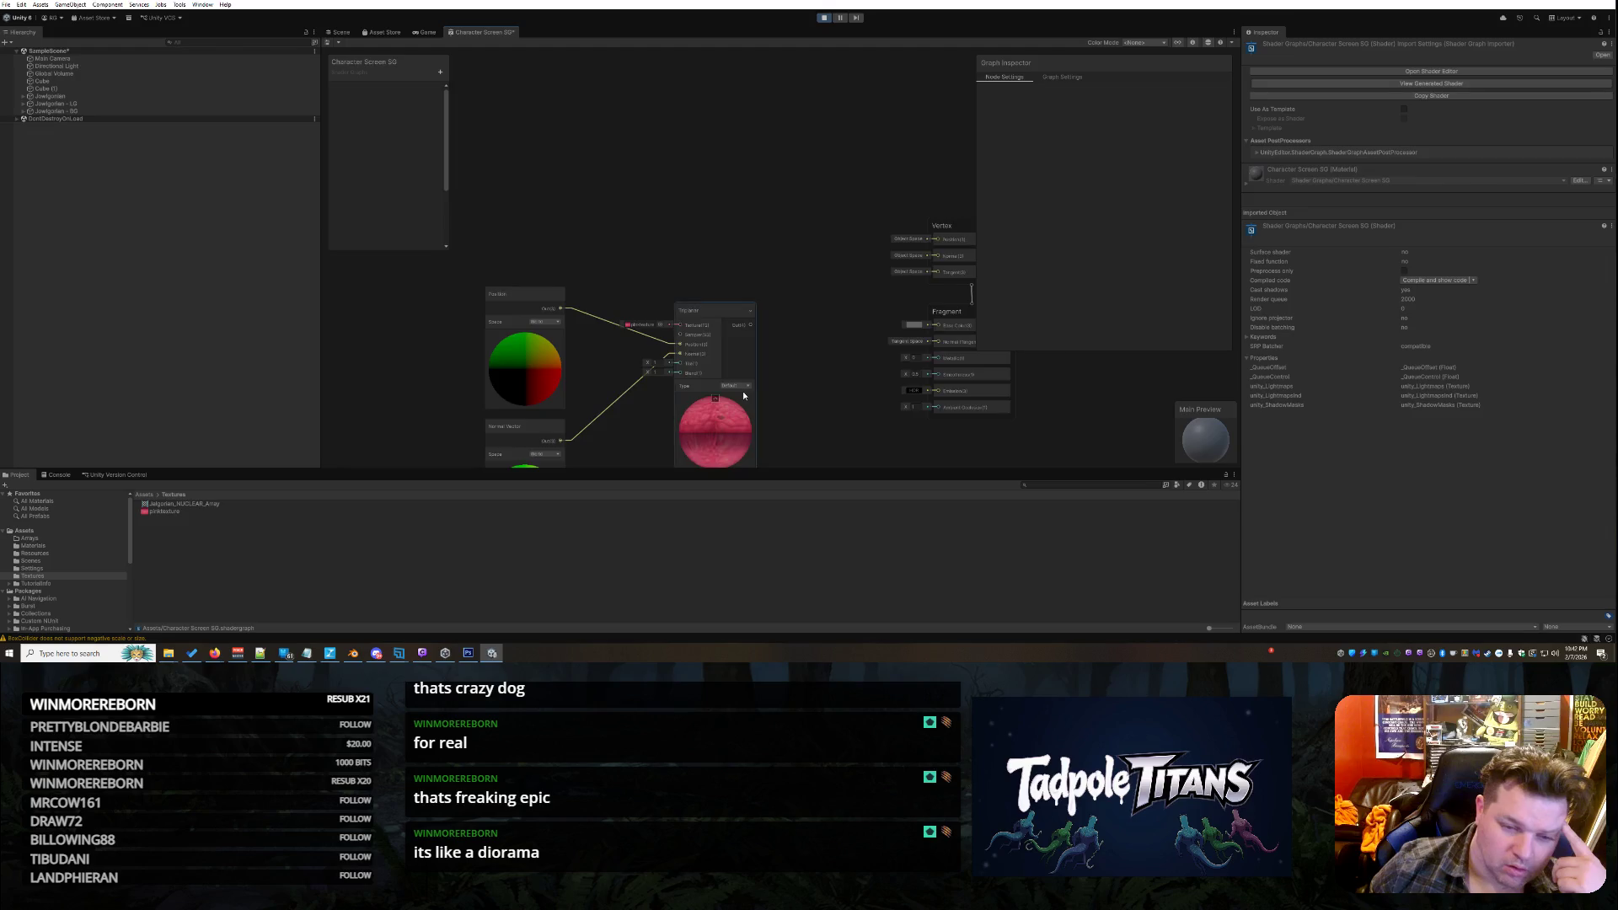
pyautogui.scroll(3, 741, 391)
pyautogui.scroll(-2, 532, 278)
pyautogui.moveTo(640, 261)
pyautogui.mouseDown()
pyautogui.moveTo(530, 465)
pyautogui.moveTo(544, 209)
pyautogui.mouseUp()
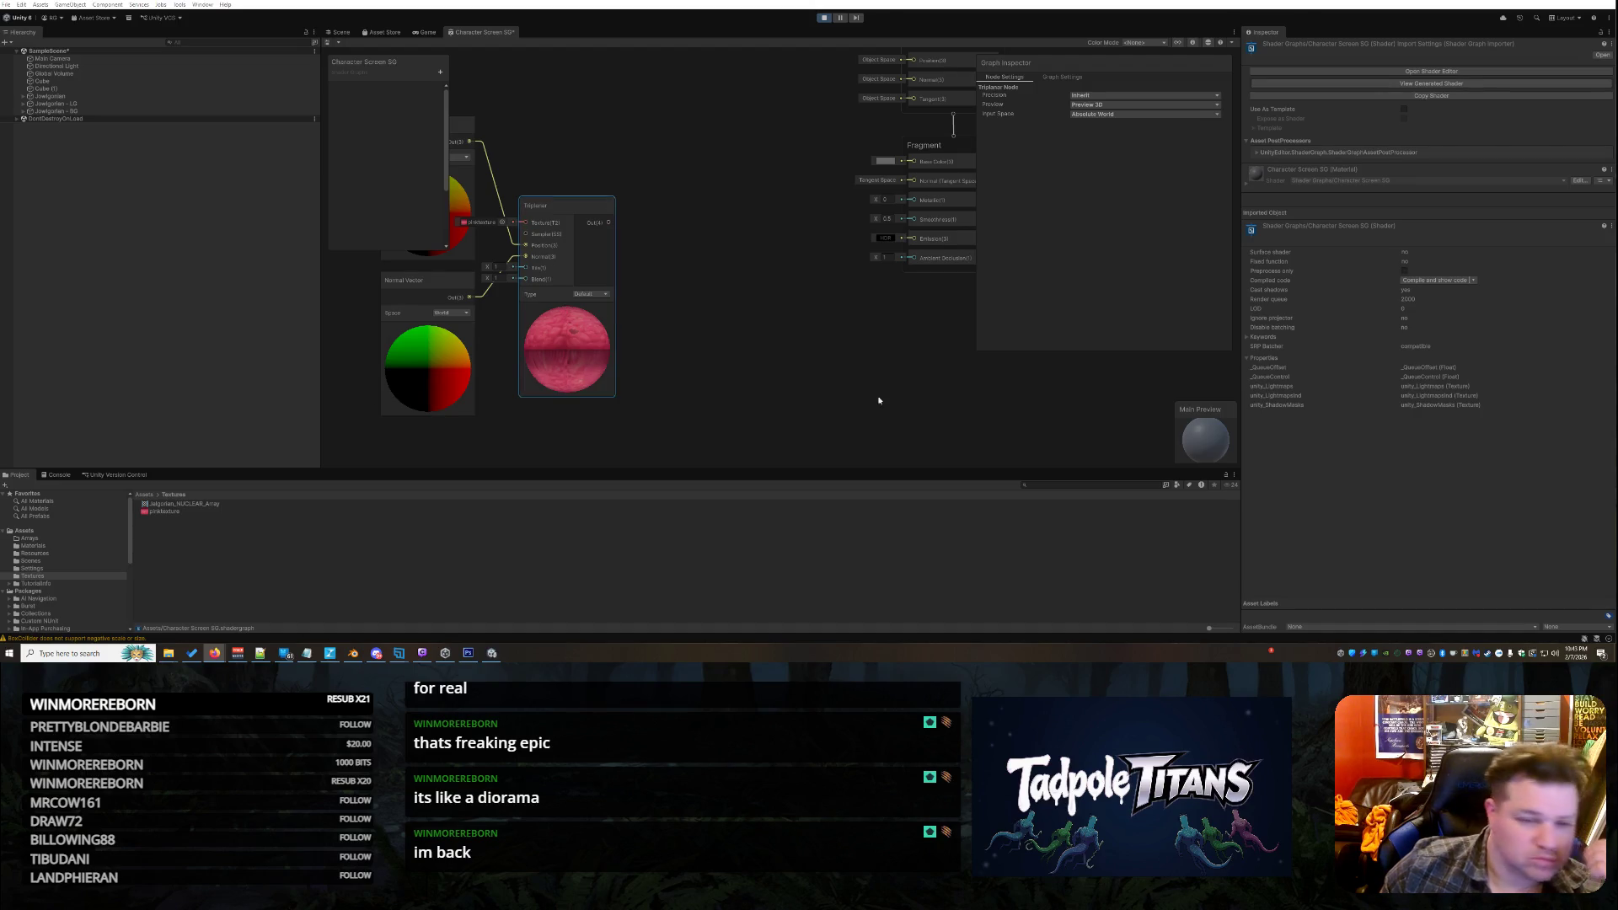
pyautogui.moveTo(608, 221); pyautogui.dragTo(912, 161)
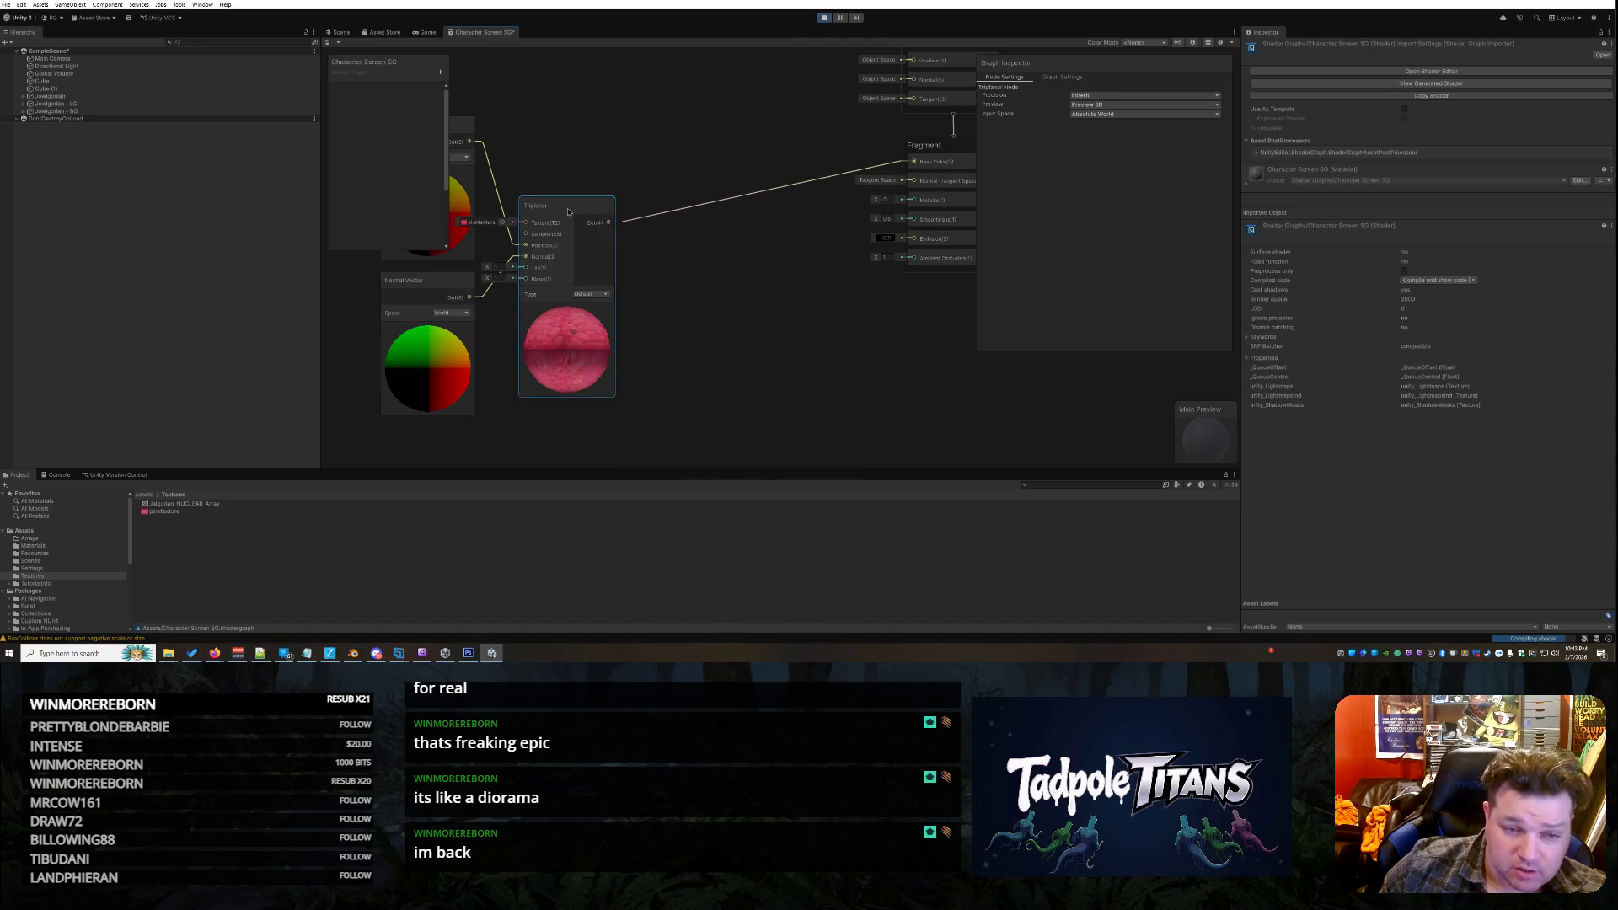
# Move the Triplanar node up-right and start adding a new blackboard property
pyautogui.moveTo(570, 220); pyautogui.dragTo(663, 168)
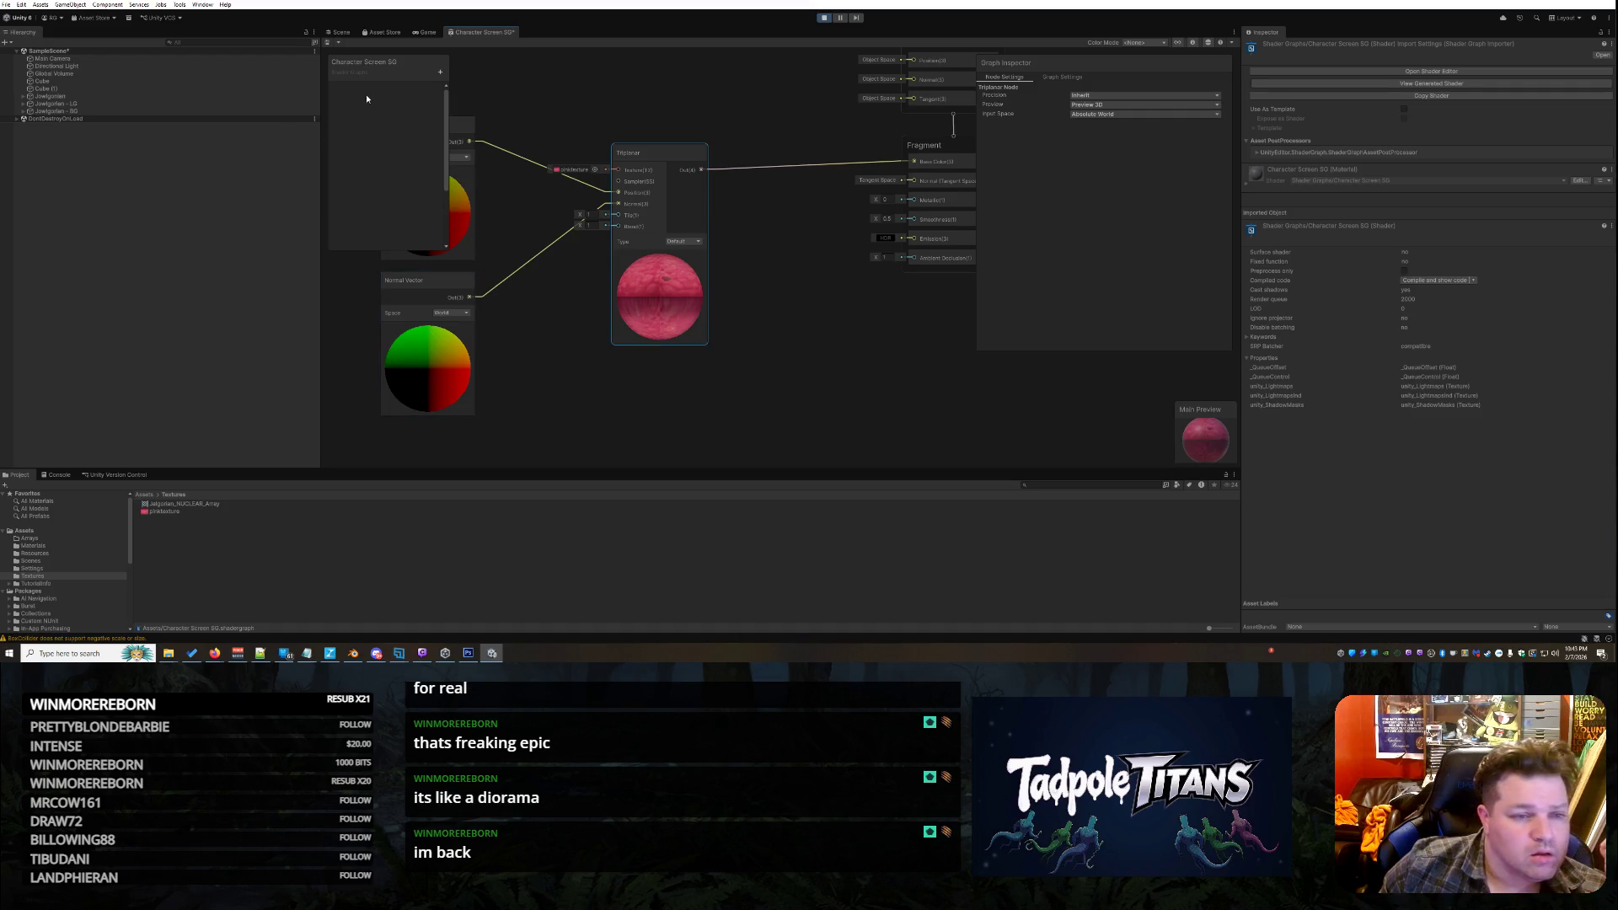
pyautogui.click(439, 72)
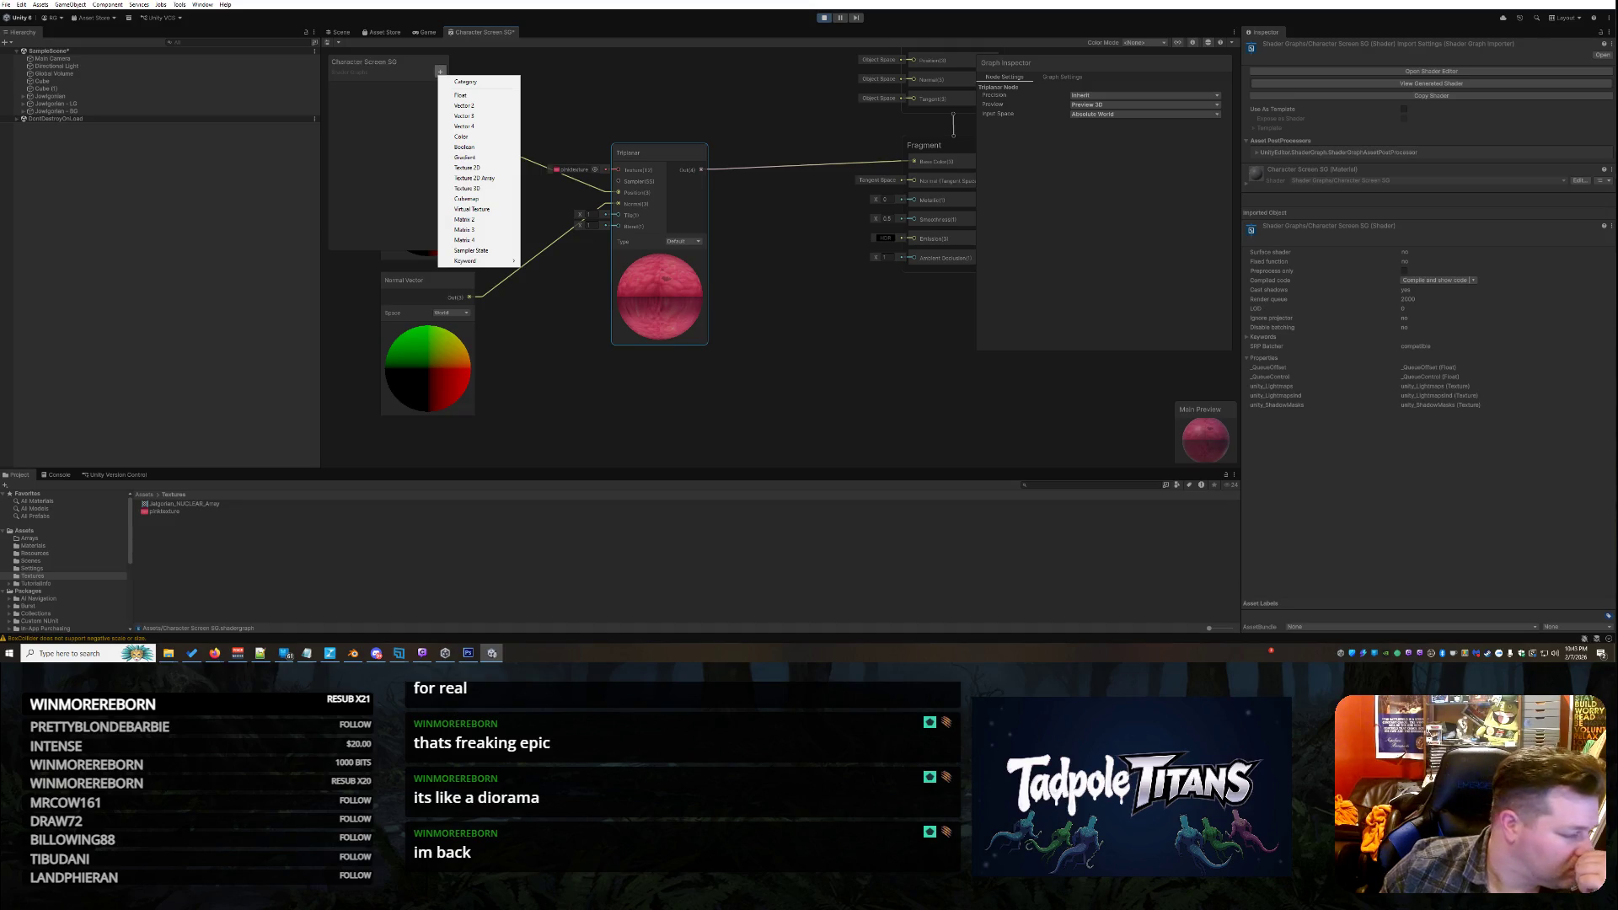
# Add a Float property named _BlendSharpness to the blackboard and view its settings in Graph Inspector
pyautogui.hotkey('alt', 'Tab')
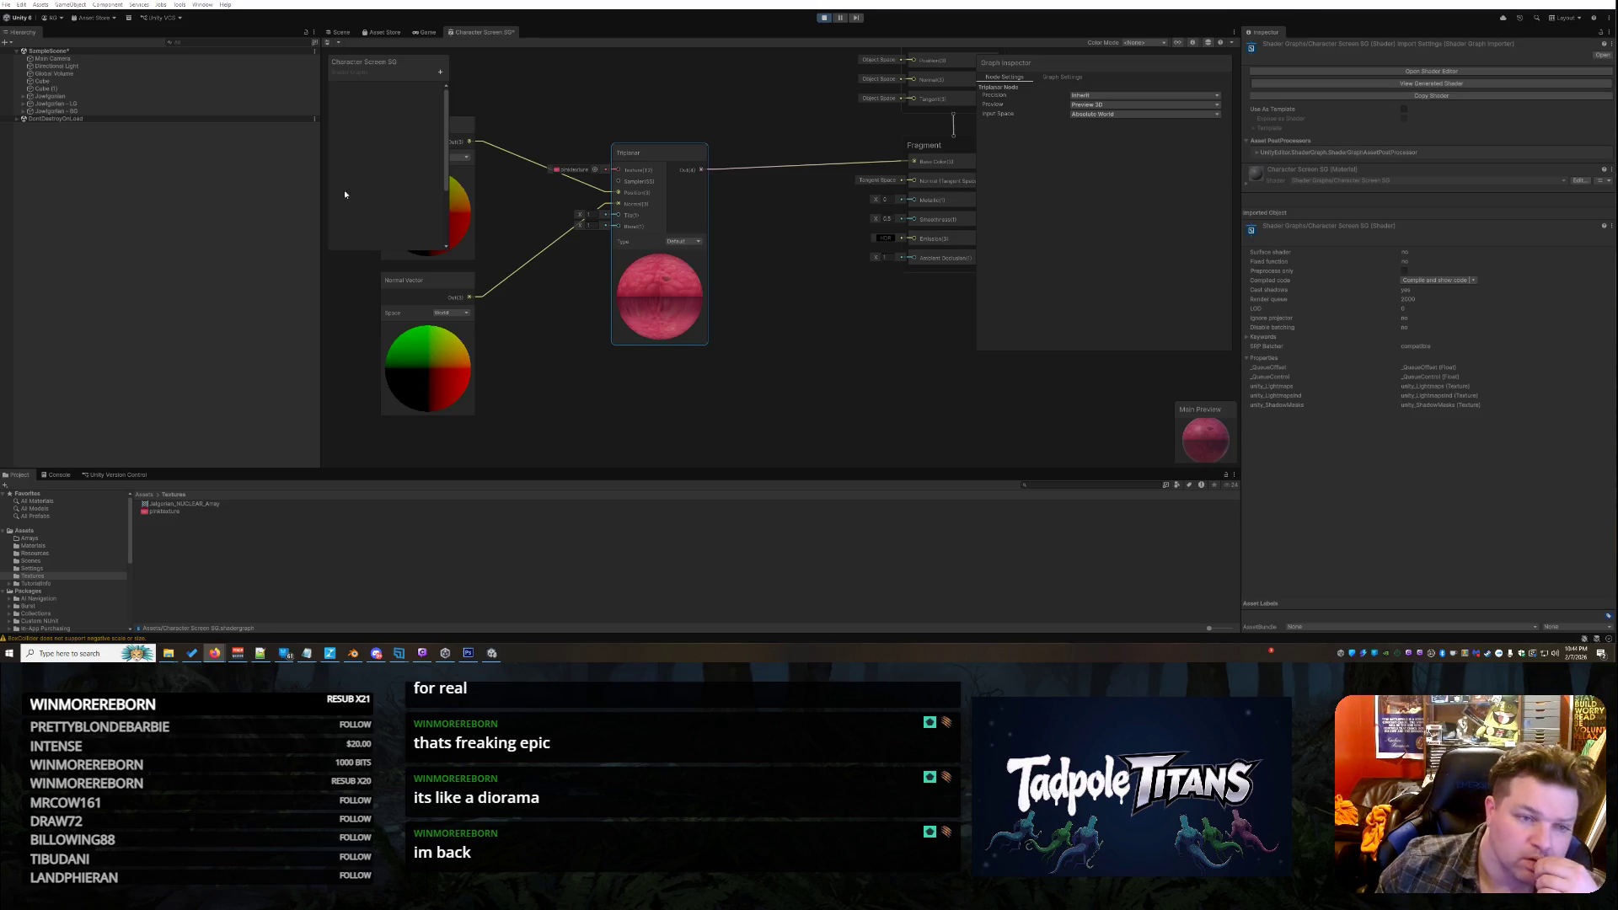
pyautogui.click(440, 72)
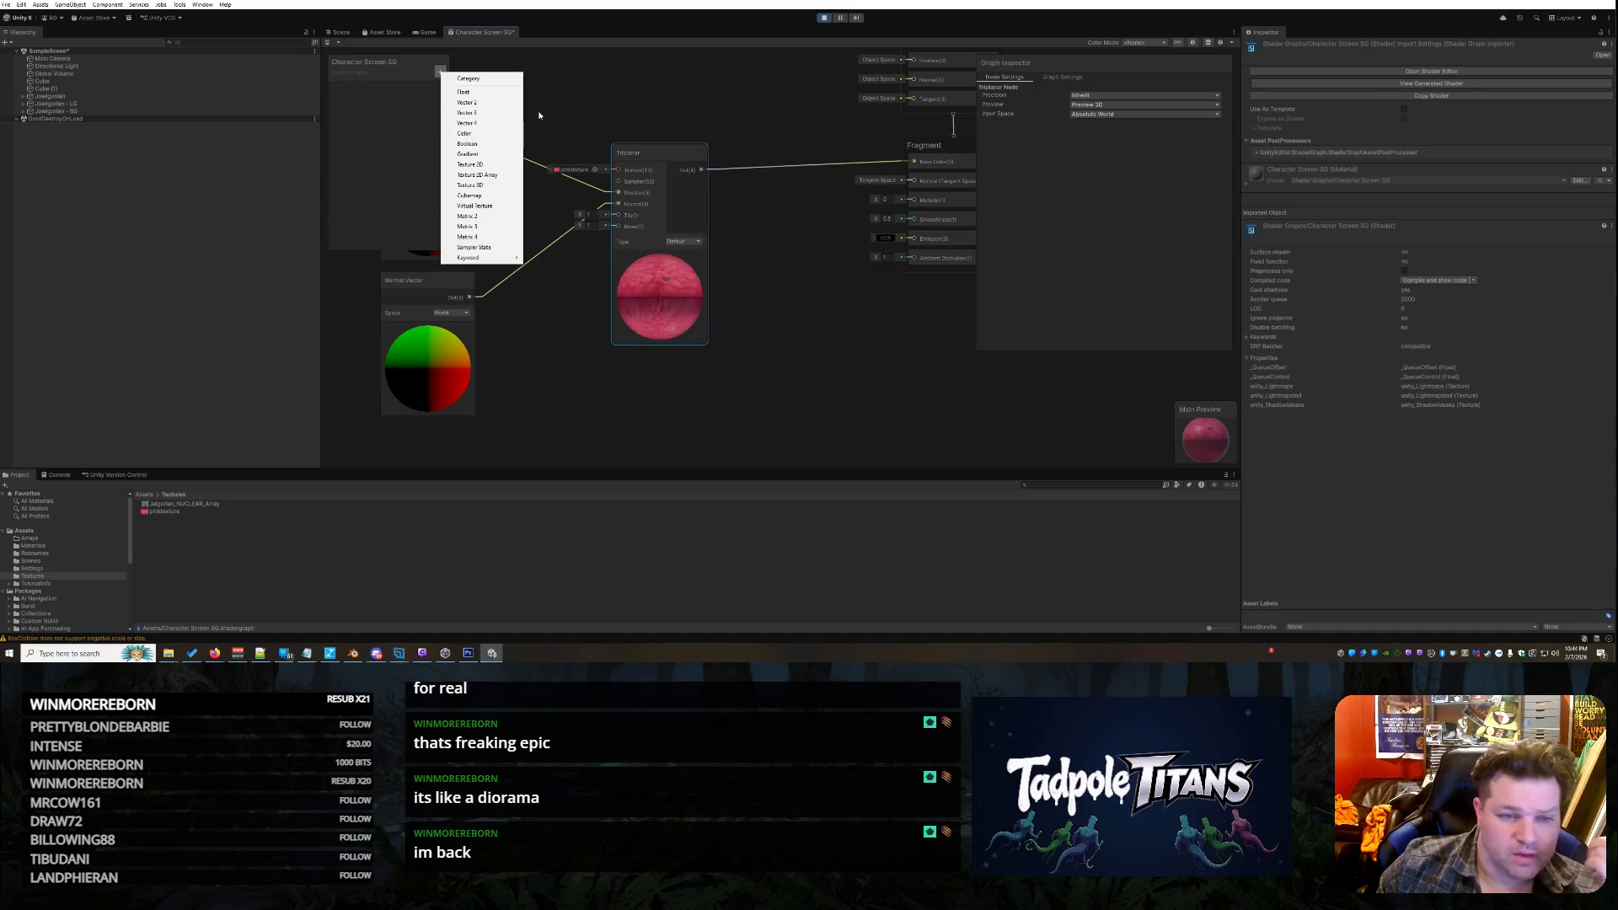
pyautogui.click(468, 92)
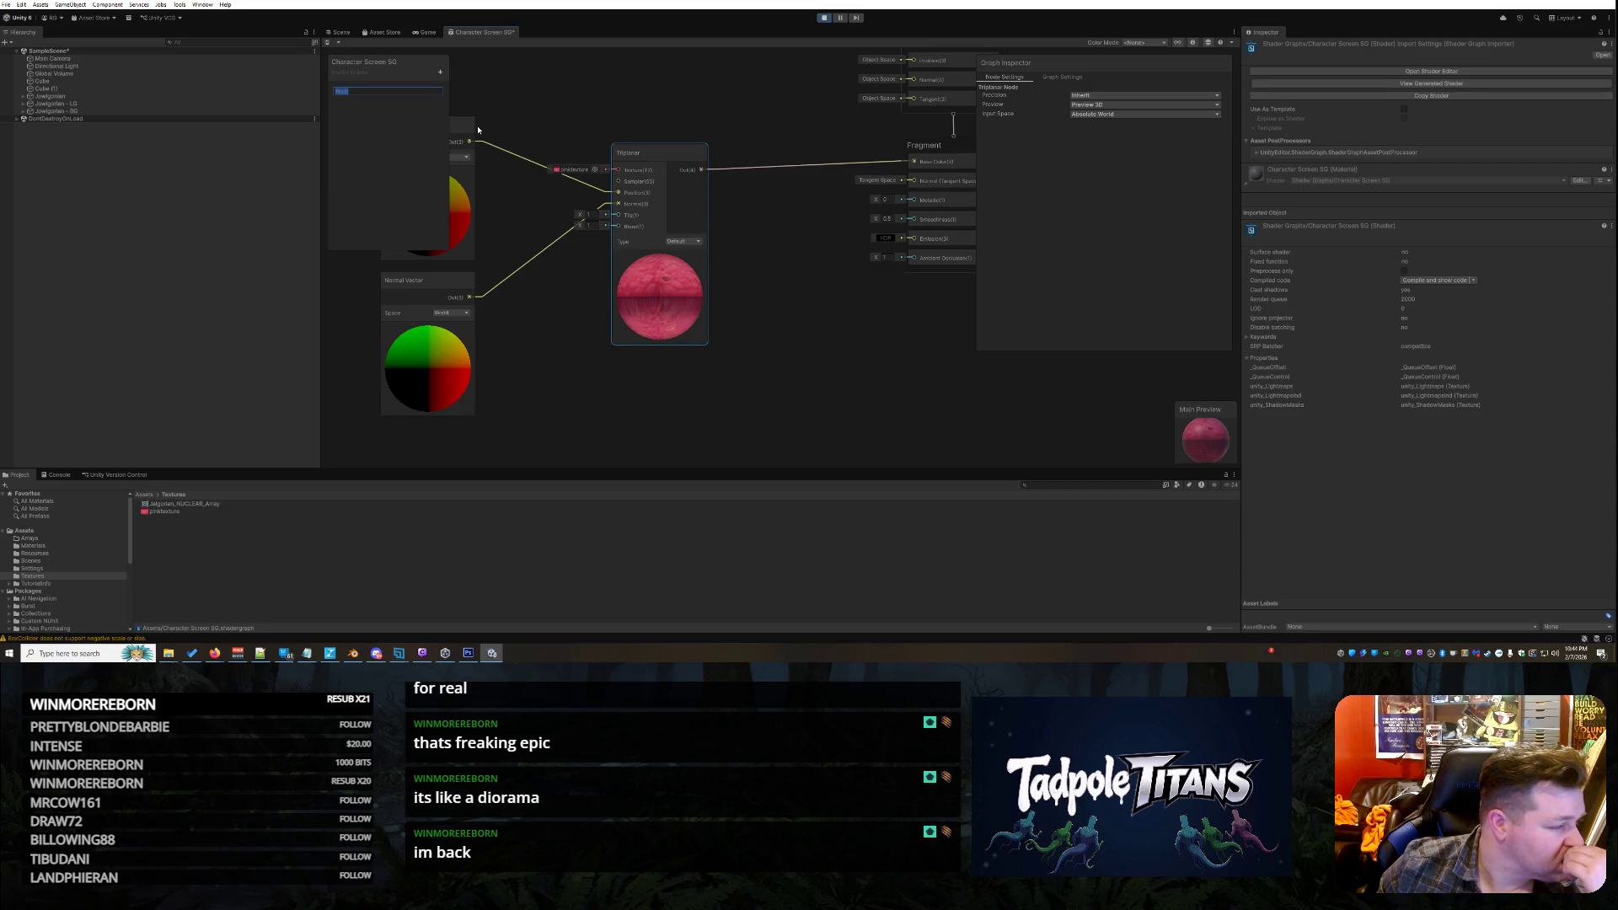
pyautogui.press('BackSpace')
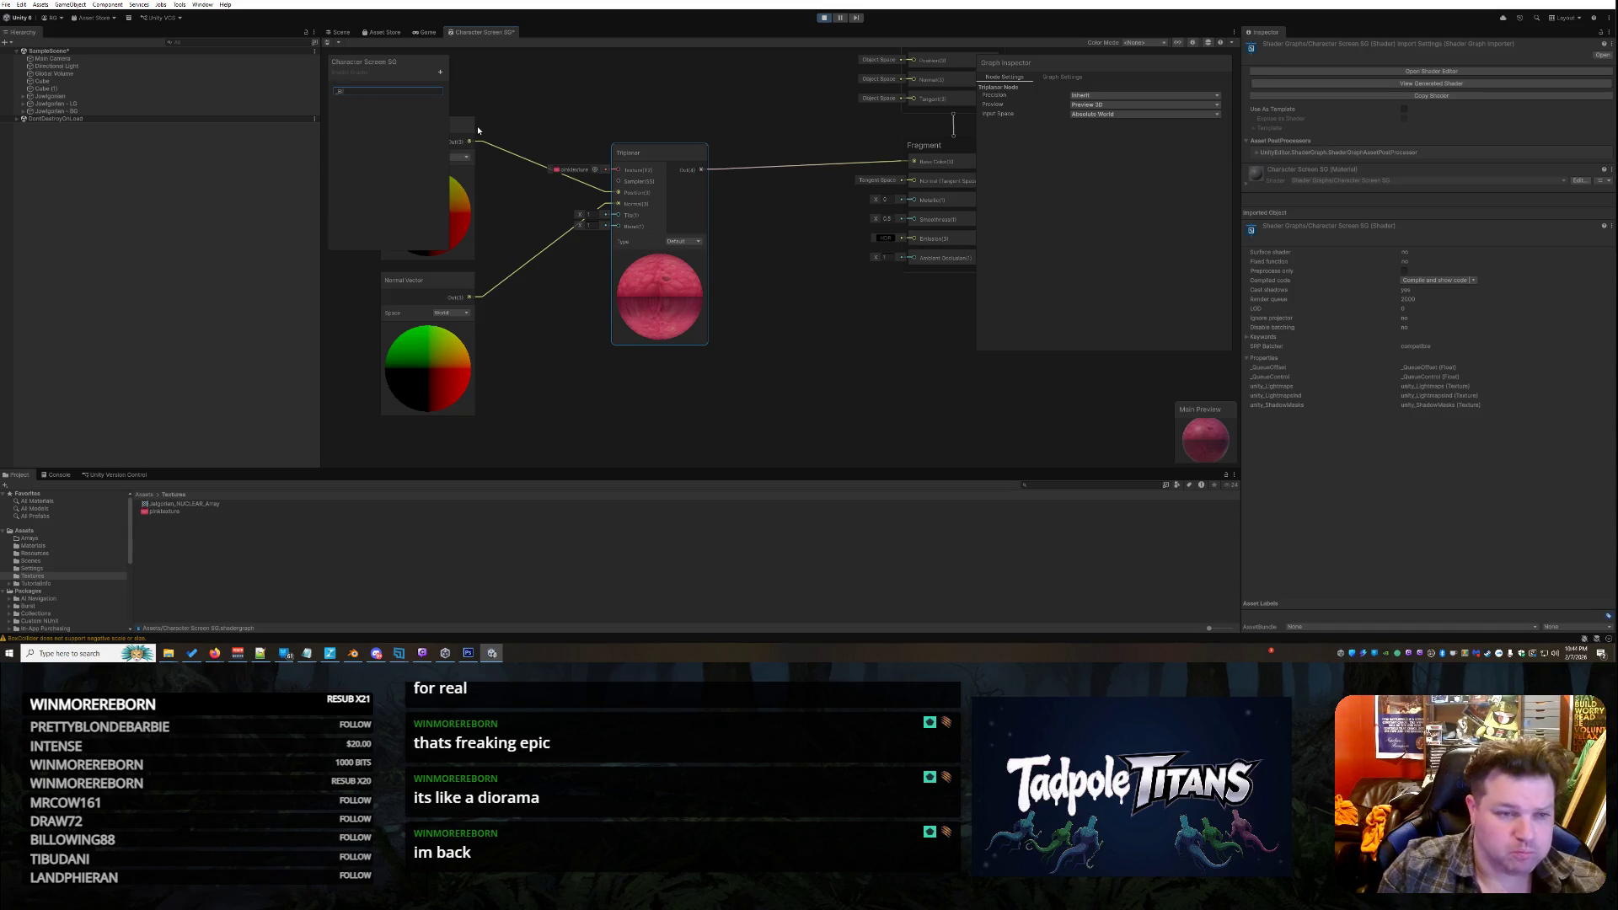
pyautogui.press('Return')
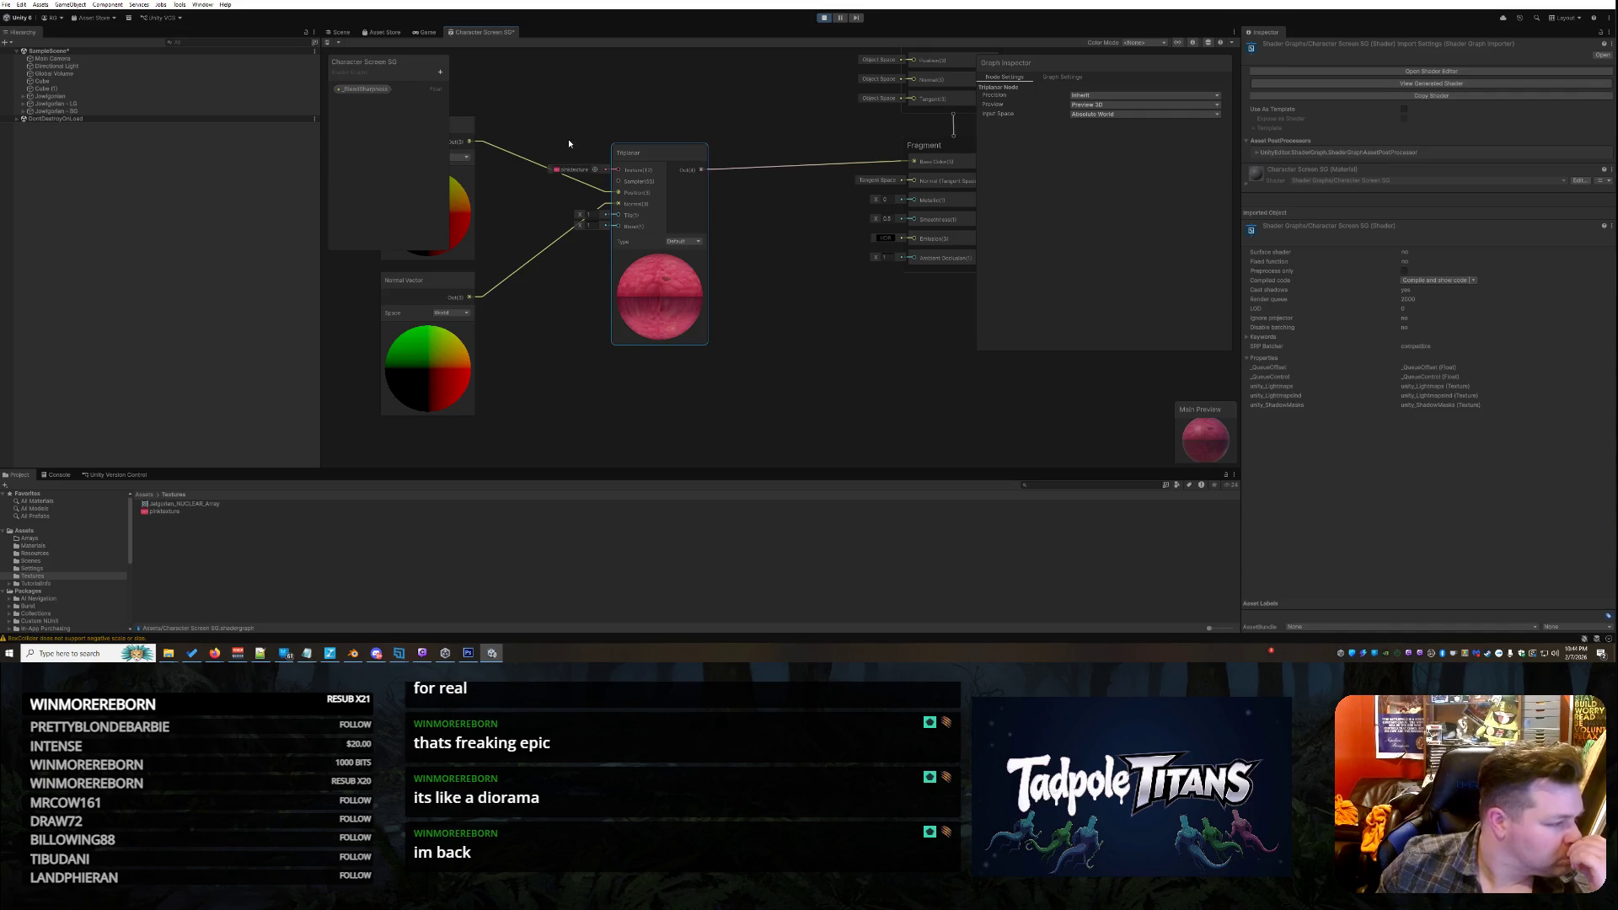
pyautogui.click(444, 88)
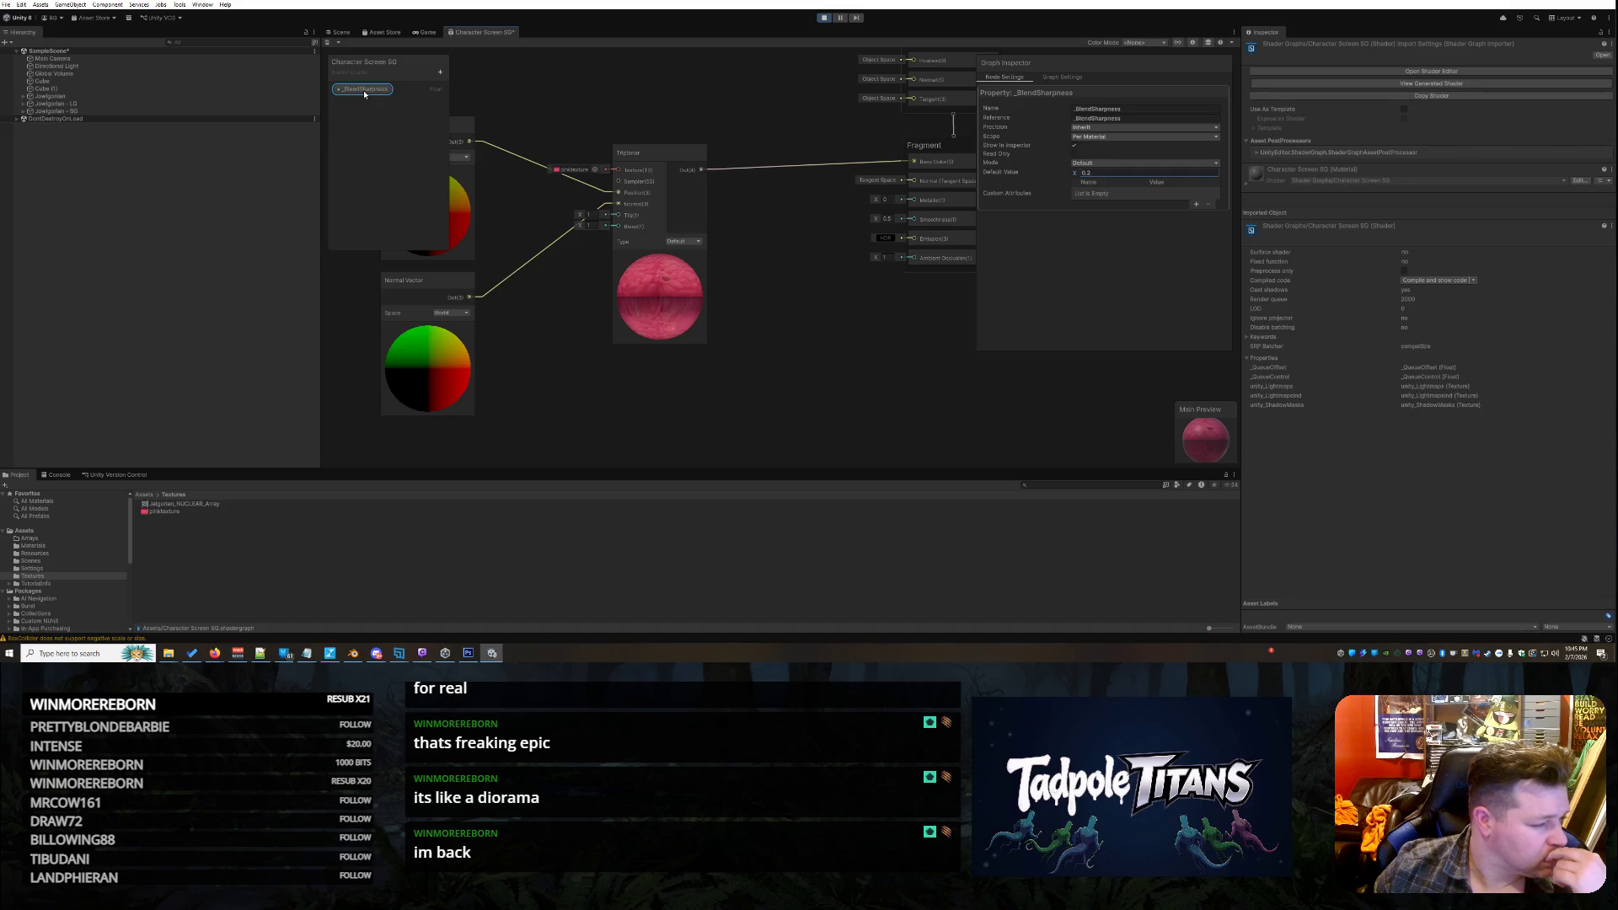
# Place a _BlendSharpness node beside Triplanar, then add a _Tiling Float property node next to it
pyautogui.moveTo(365, 94)
pyautogui.mouseDown()
pyautogui.moveTo(546, 97)
pyautogui.moveTo(556, 289)
pyautogui.moveTo(618, 226)
pyautogui.mouseUp()
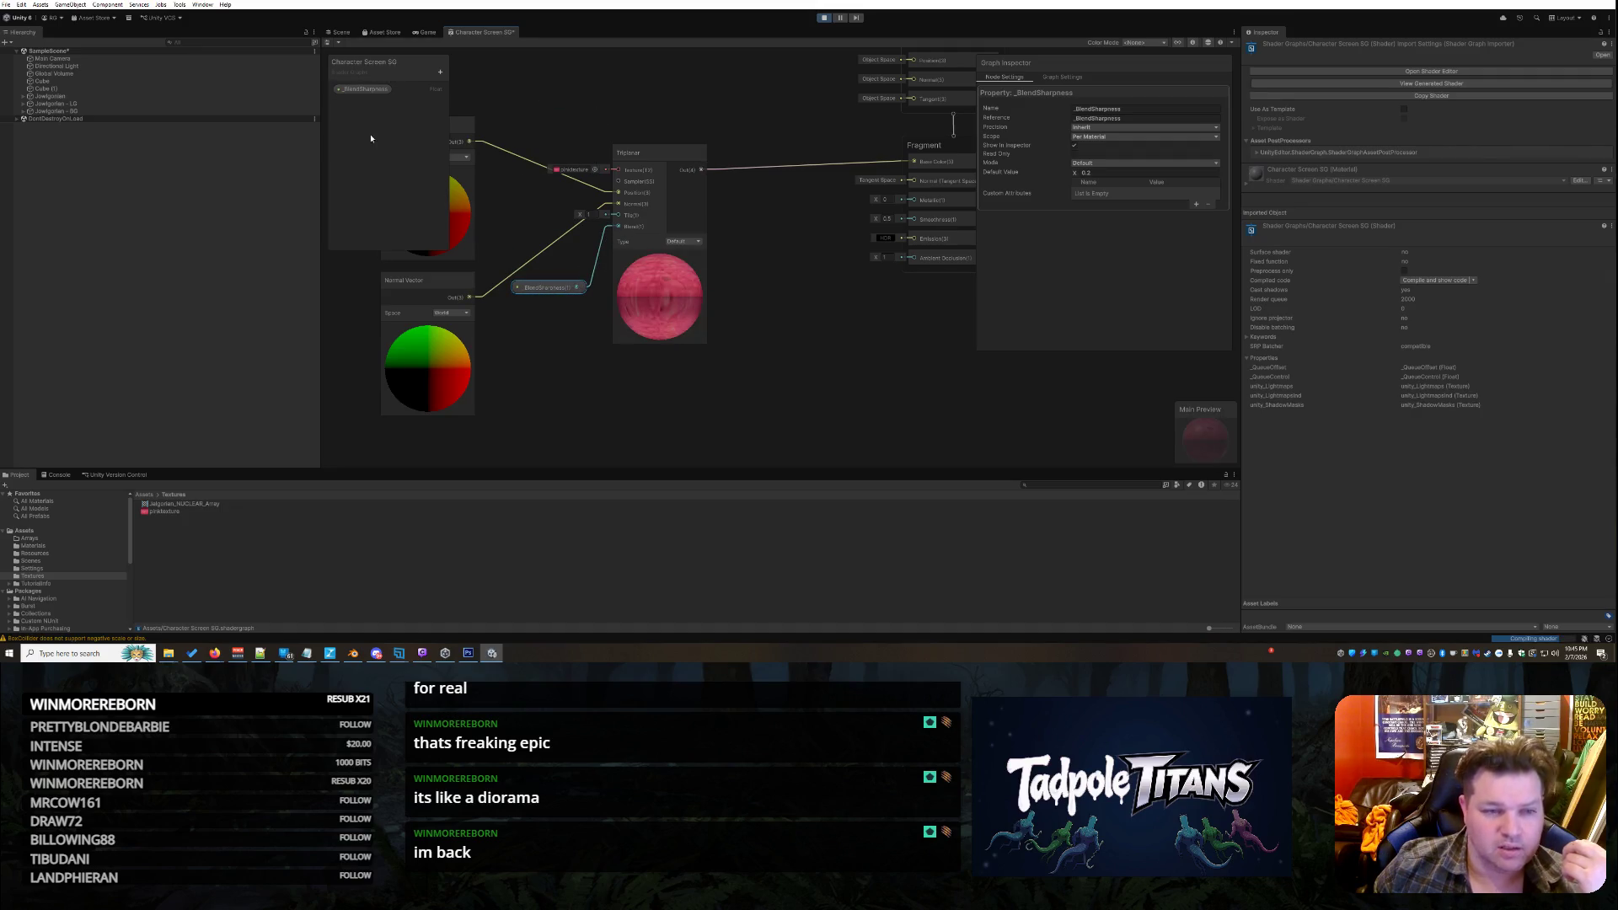
pyautogui.click(440, 72)
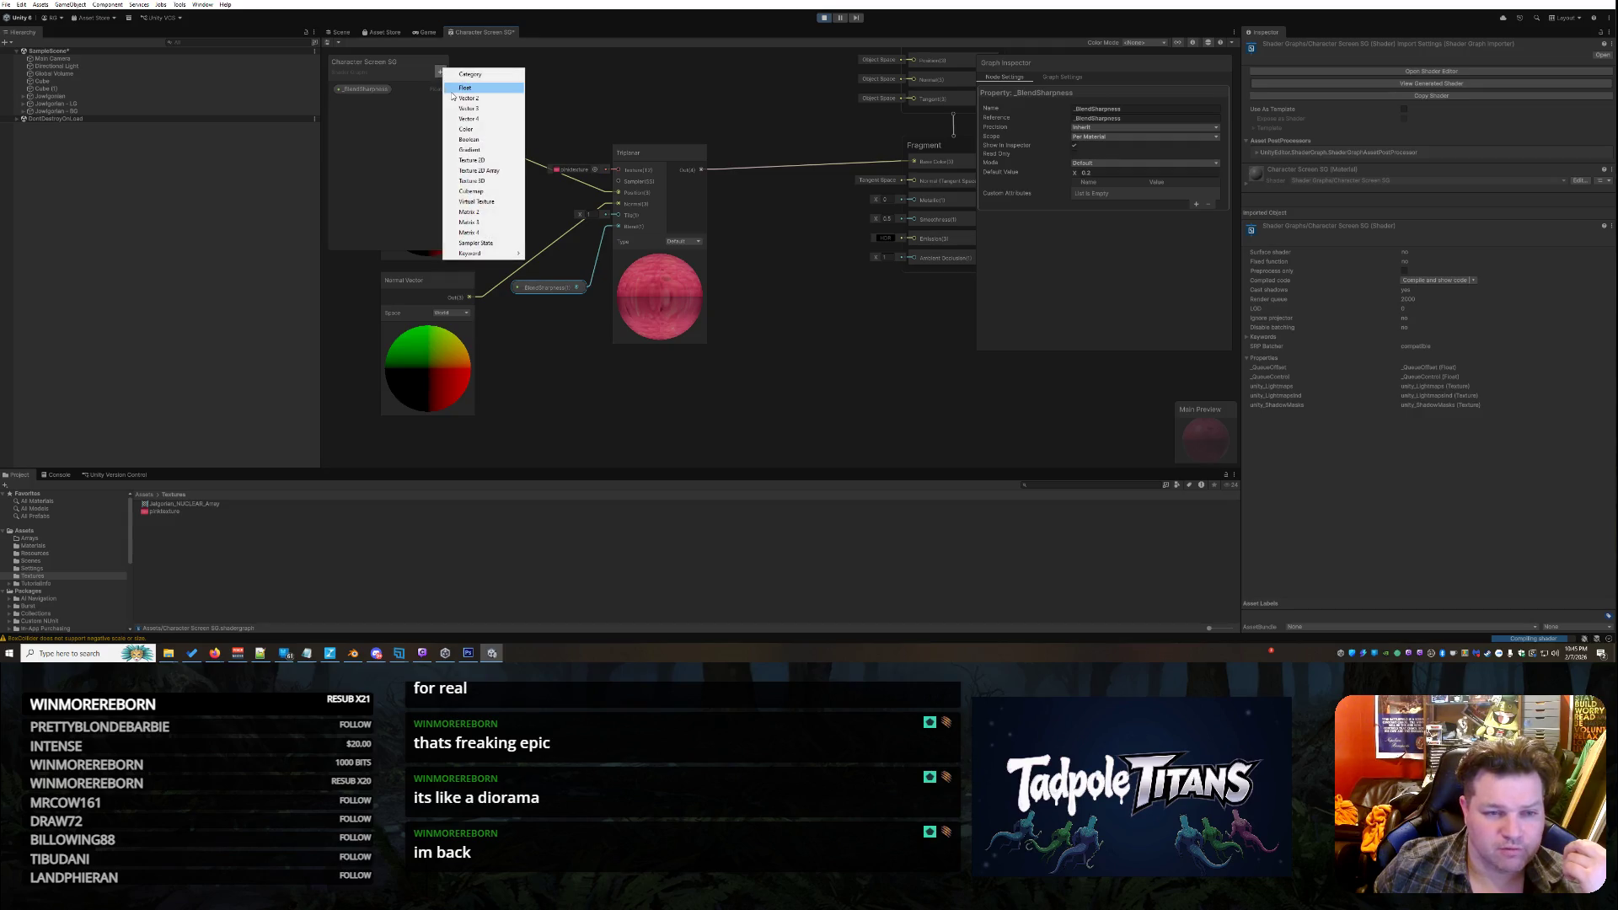
pyautogui.click(459, 96)
pyautogui.write('_Tiling')
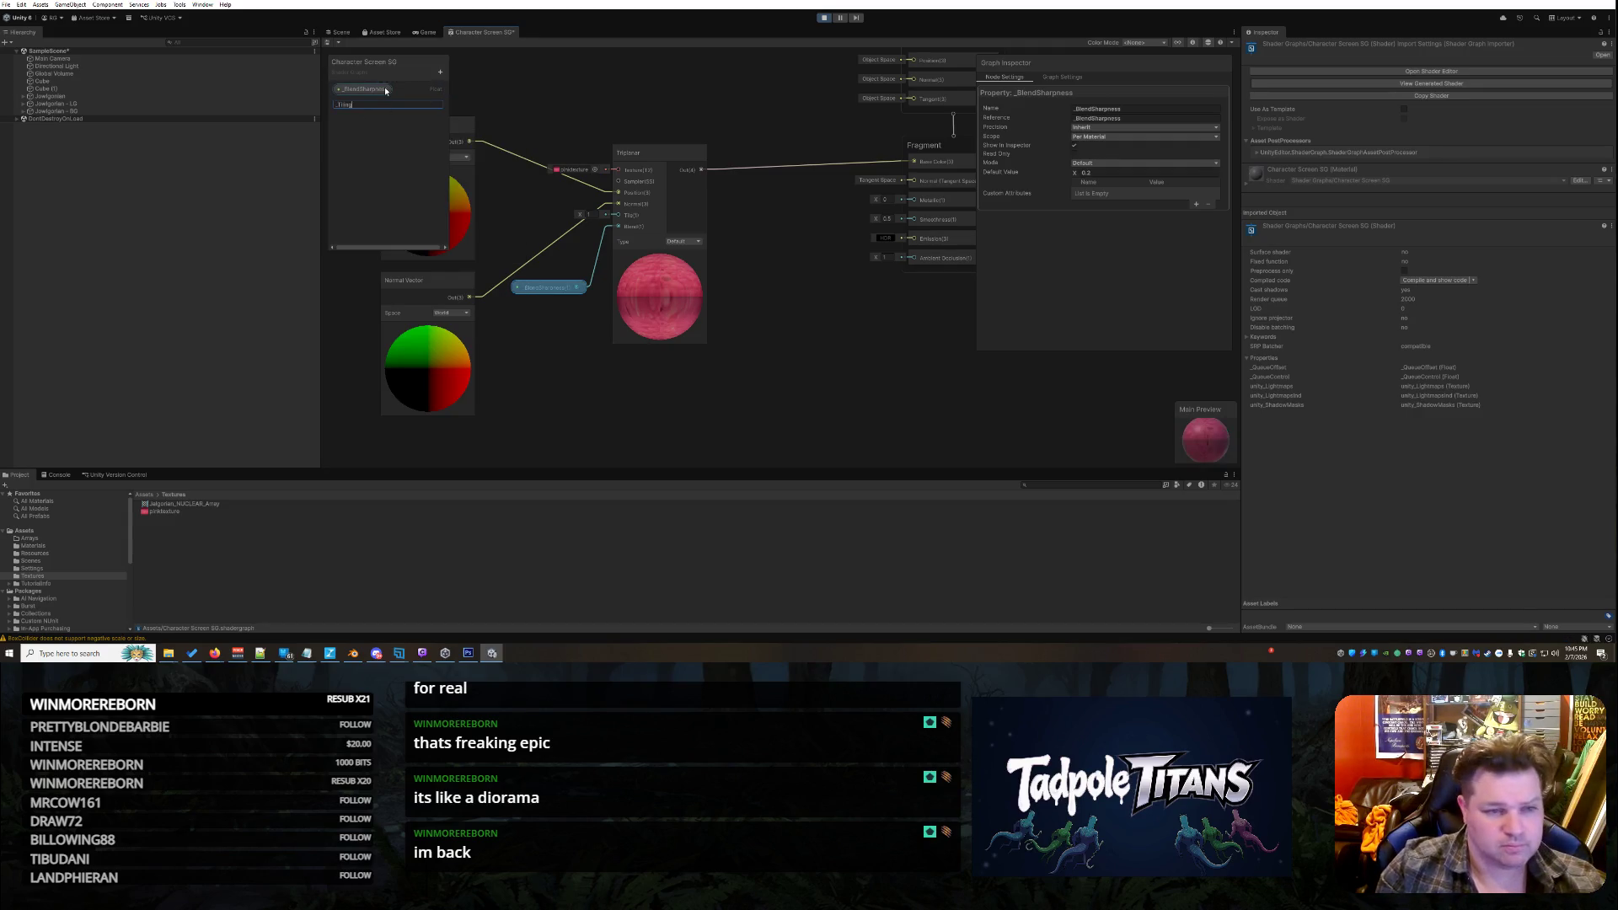
pyautogui.press('Return')
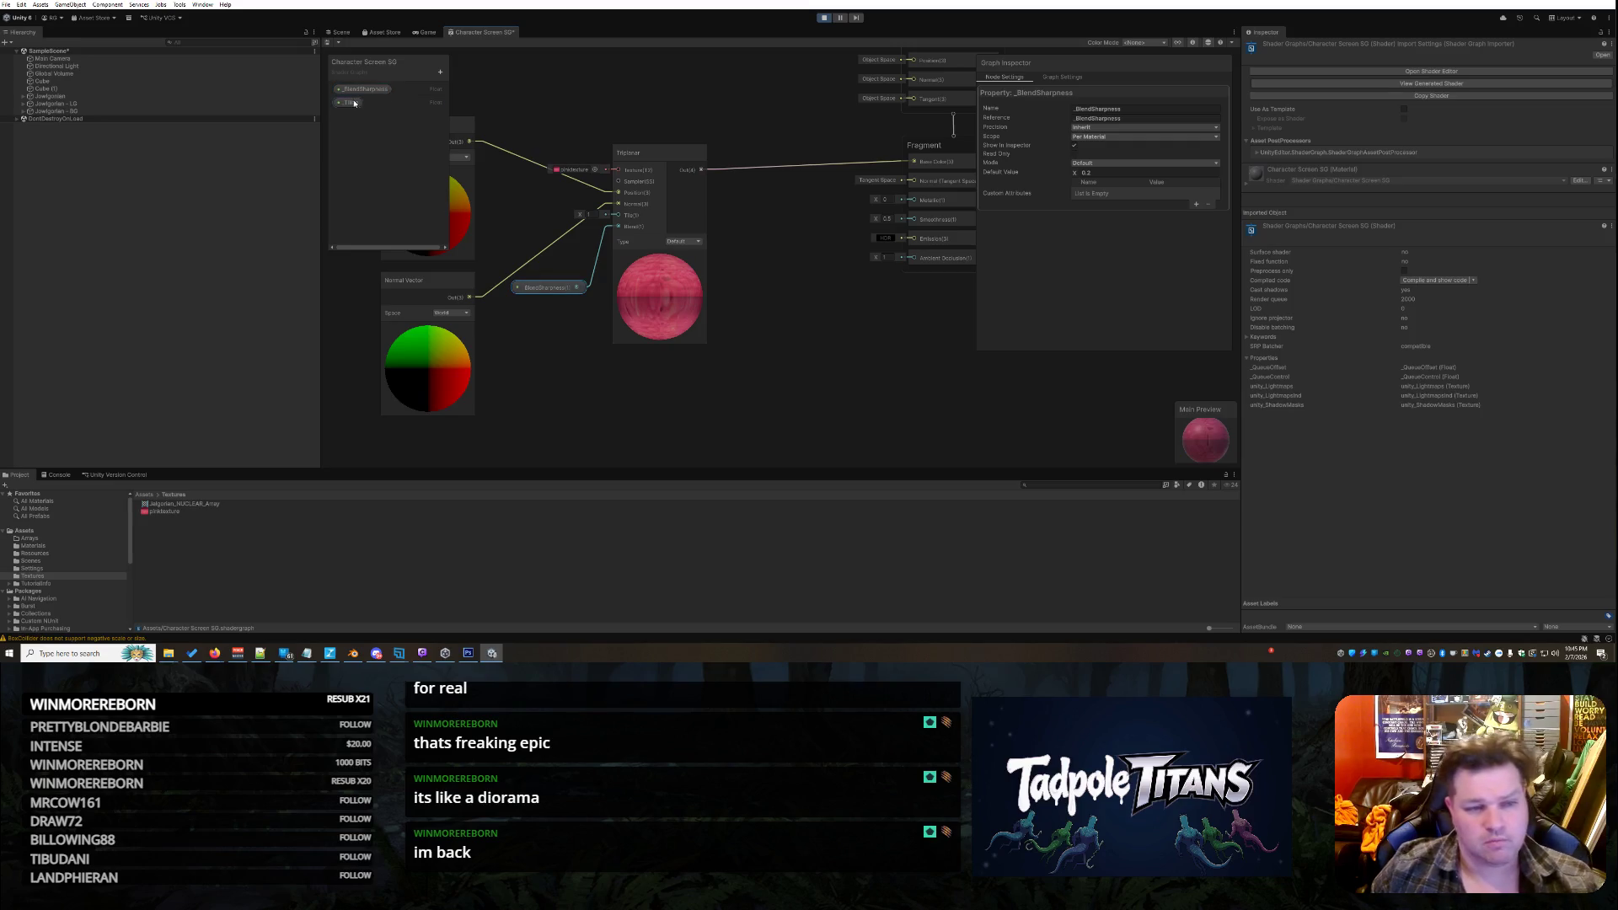
pyautogui.moveTo(590, 268)
pyautogui.mouseDown()
pyautogui.moveTo(547, 263)
pyautogui.moveTo(614, 233)
pyautogui.moveTo(561, 260)
pyautogui.moveTo(617, 215)
pyautogui.mouseUp()
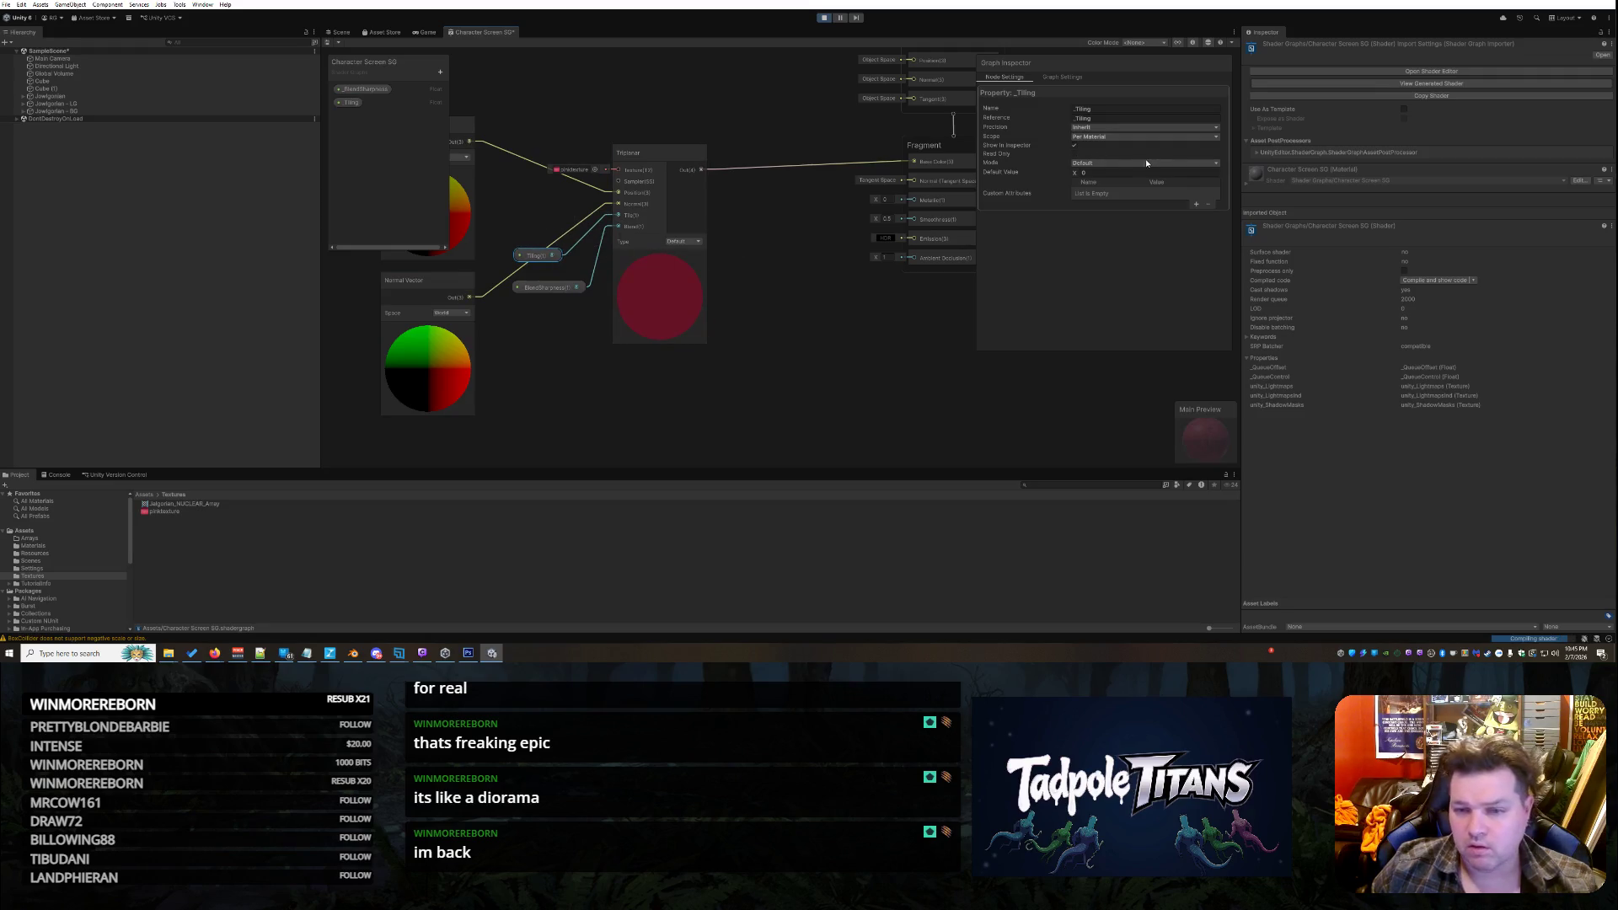
# Set the _Tiling property's default value to 0.2
pyautogui.click(1106, 172)
pyautogui.doubleClick(1119, 174)
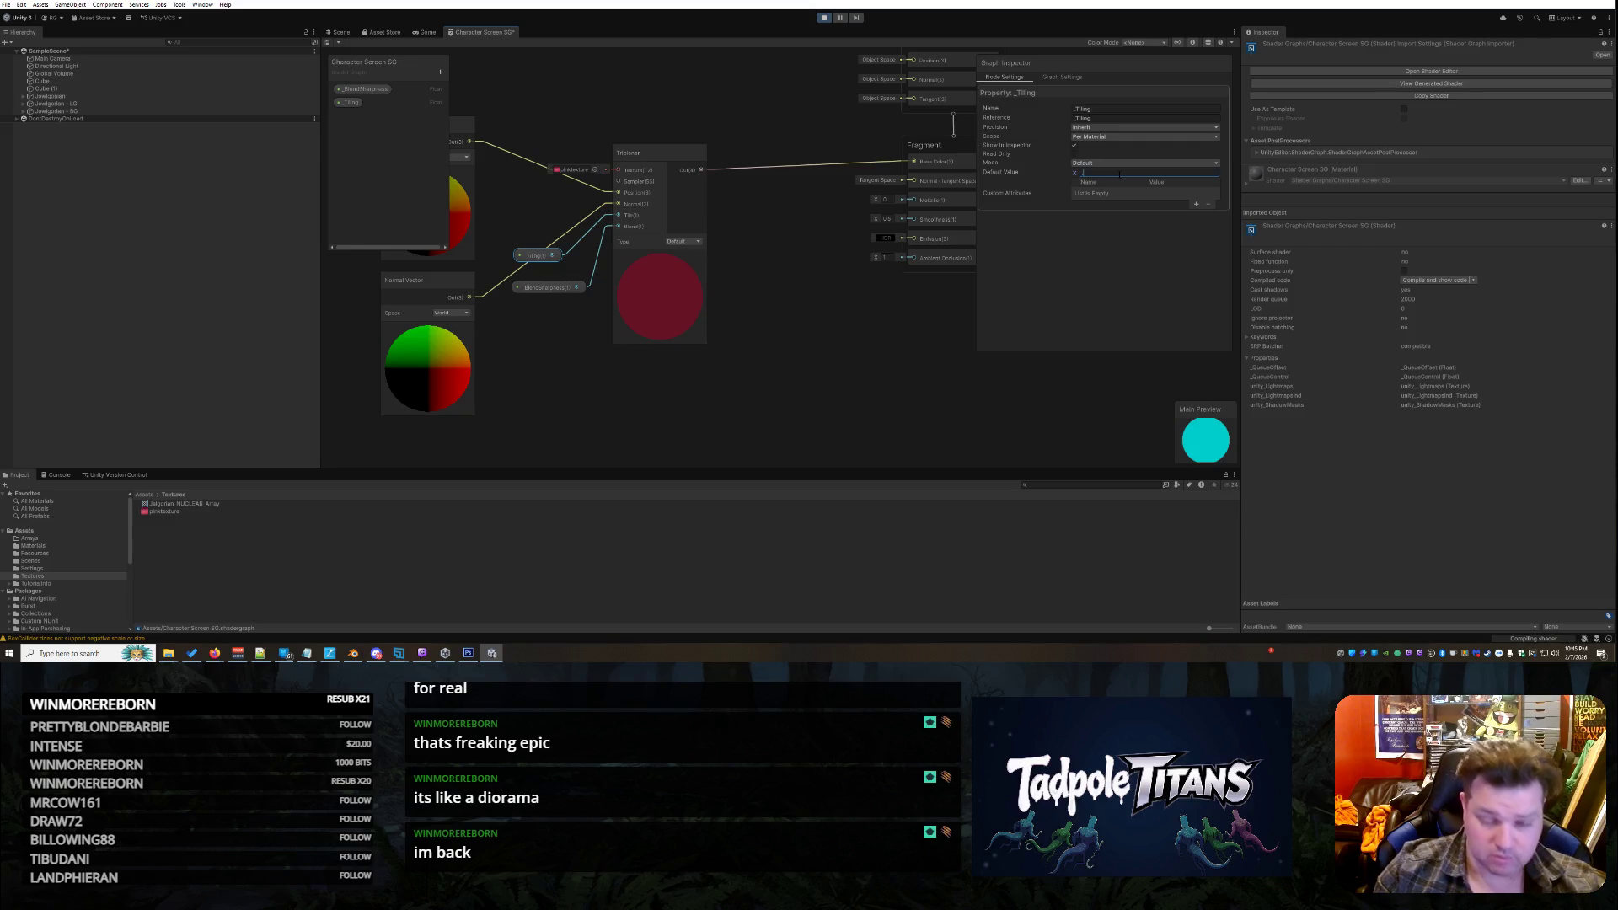
pyautogui.write('0.2')
pyautogui.click(780, 375)
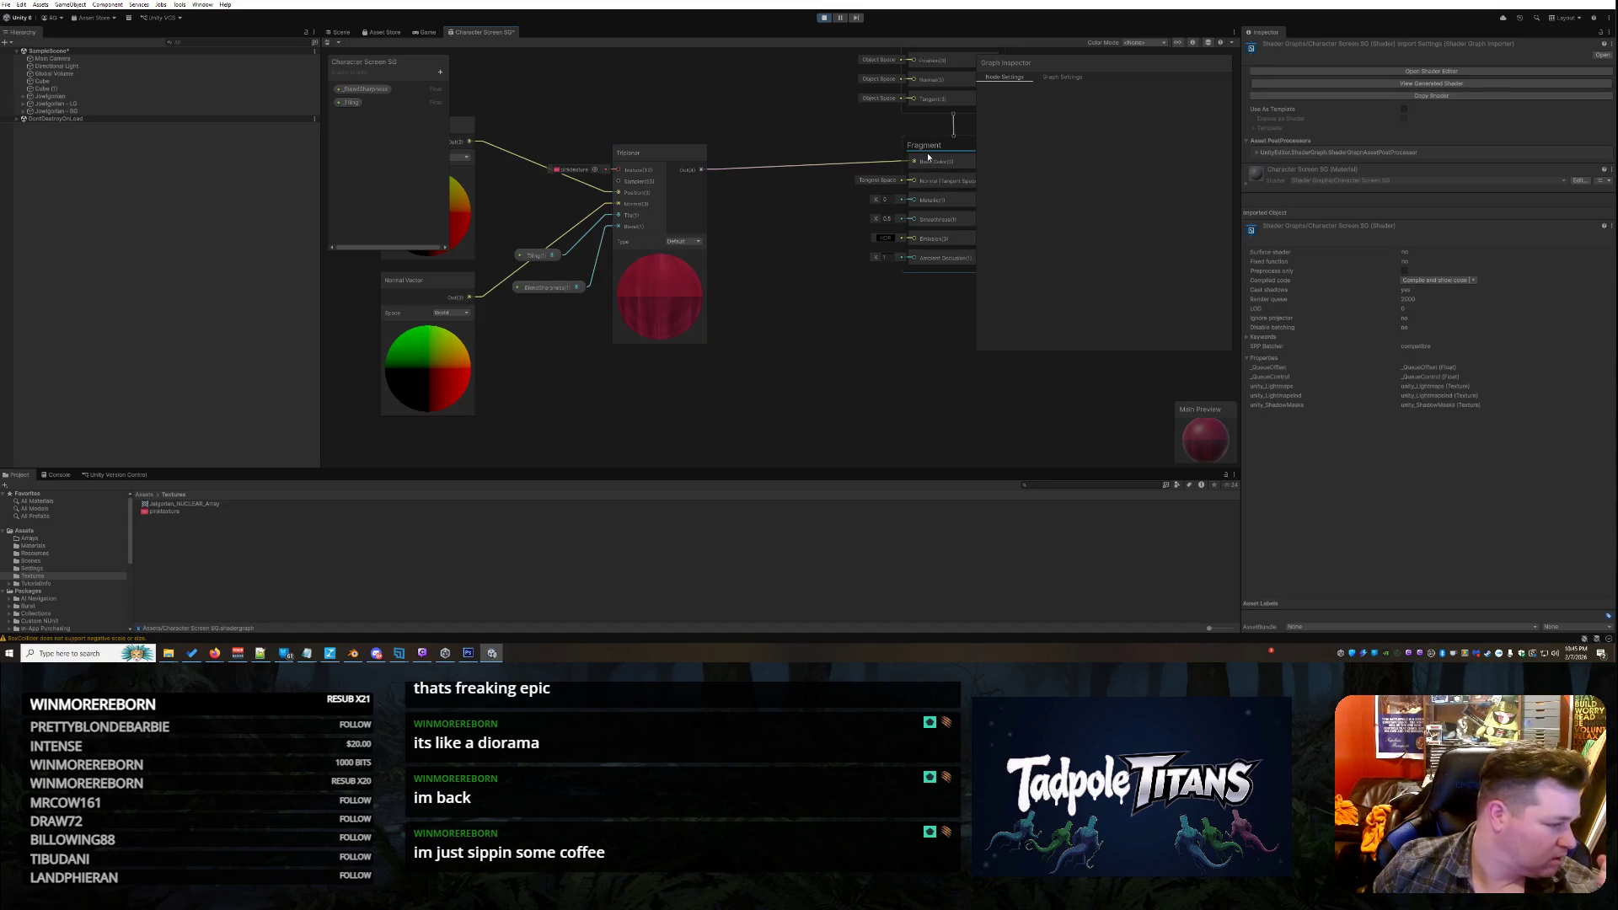
pyautogui.rightClick(491, 34)
pyautogui.click(514, 48)
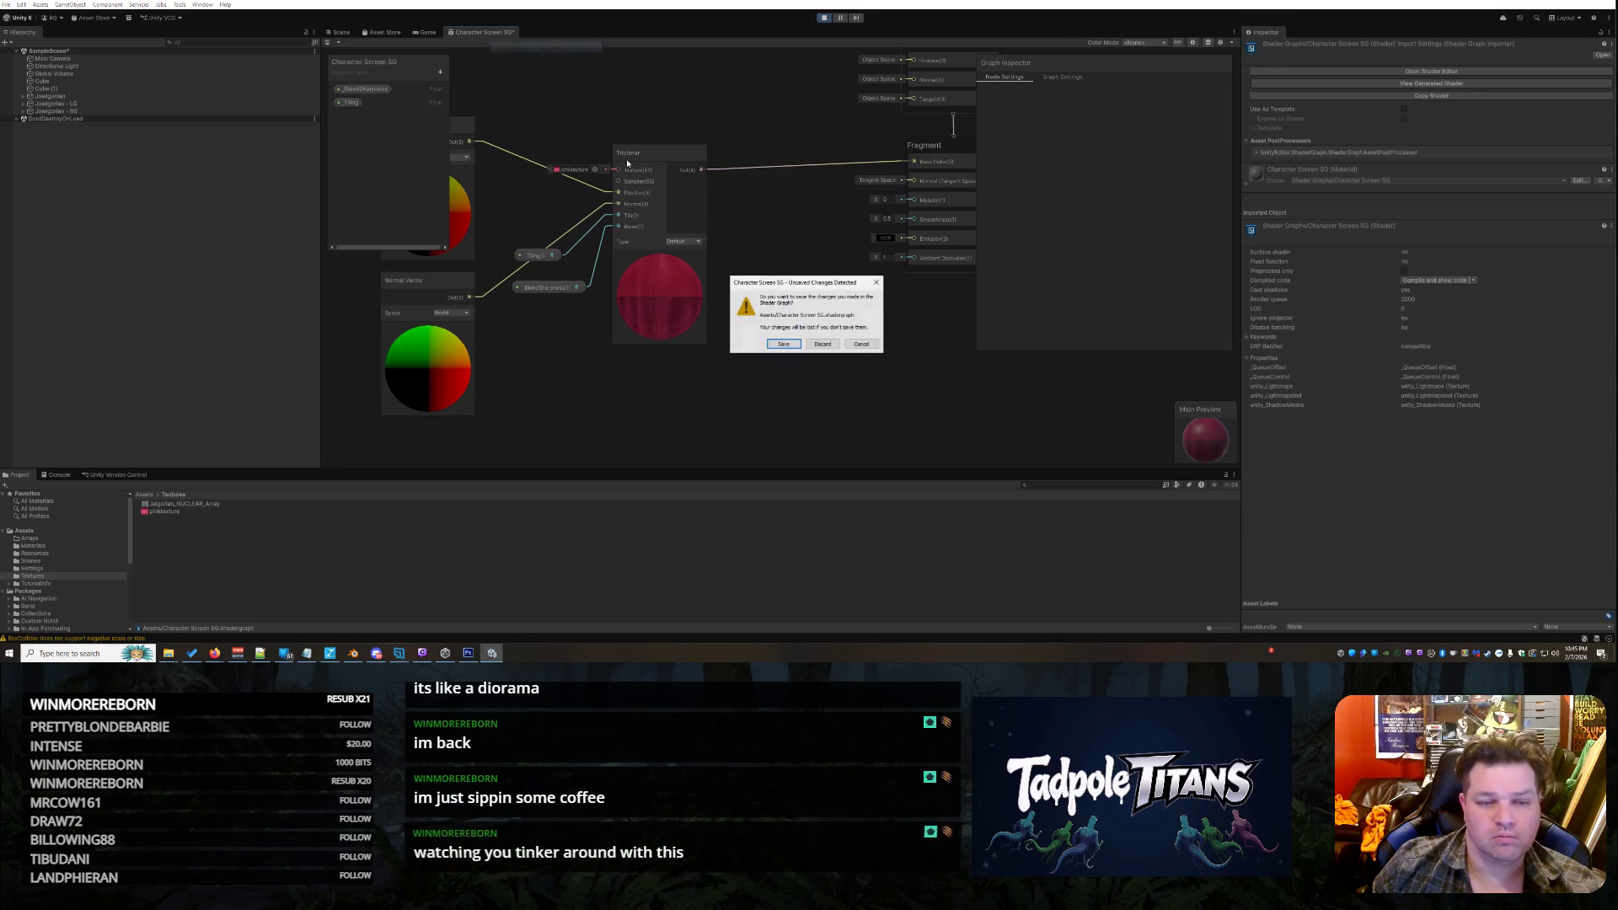
pyautogui.click(783, 344)
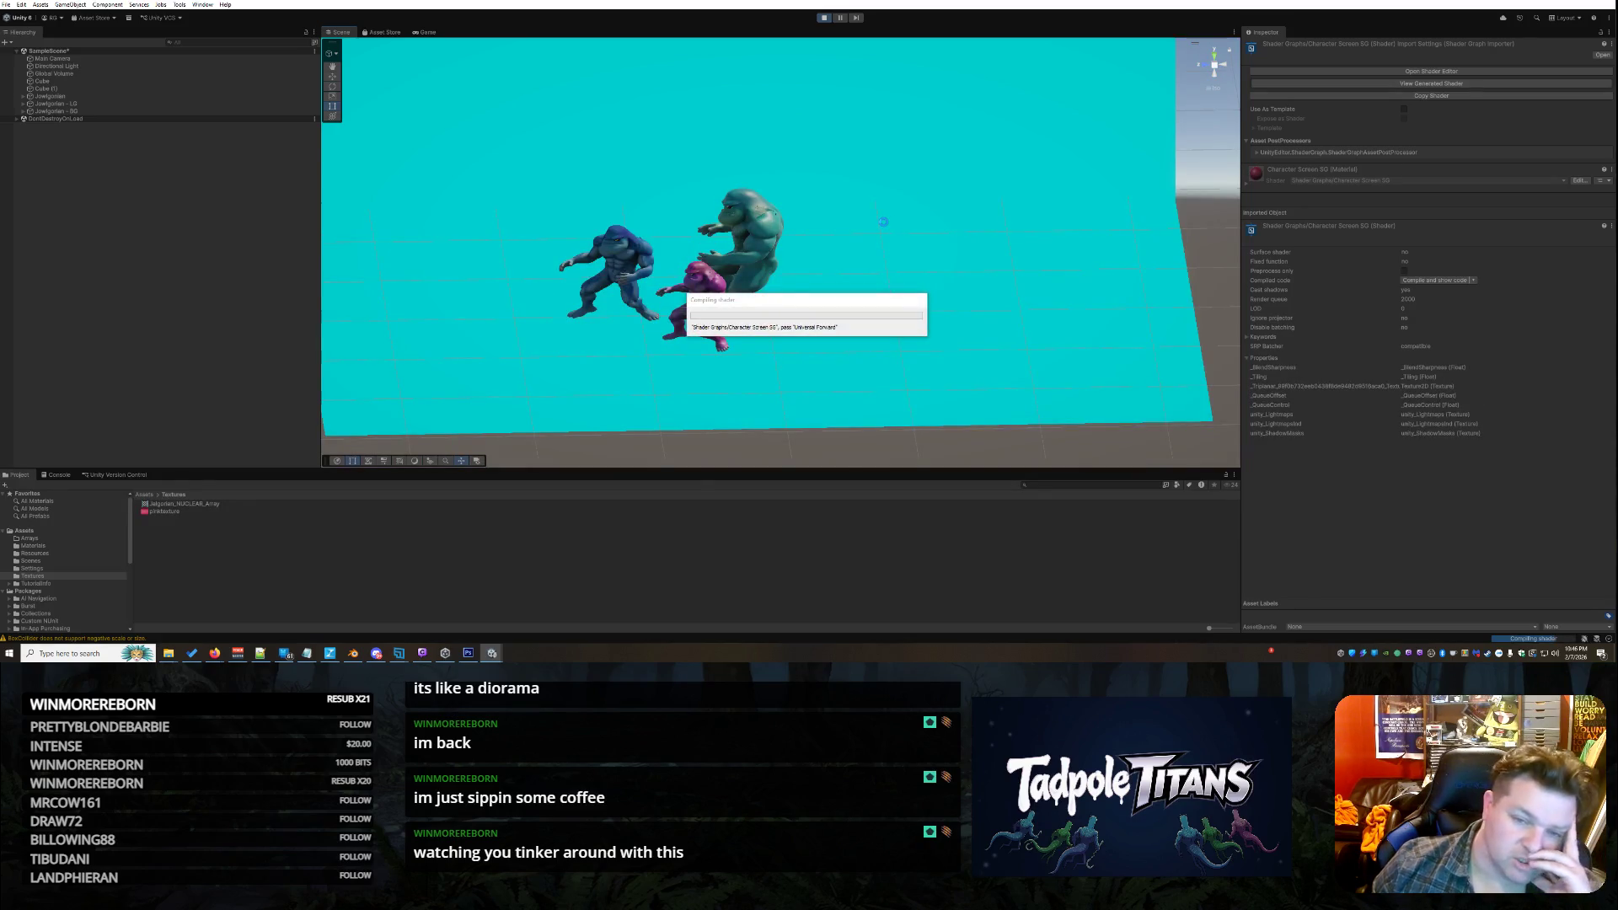
pyautogui.moveTo(897, 249); pyautogui.dragTo(888, 239)
pyautogui.scroll(5, 884, 242)
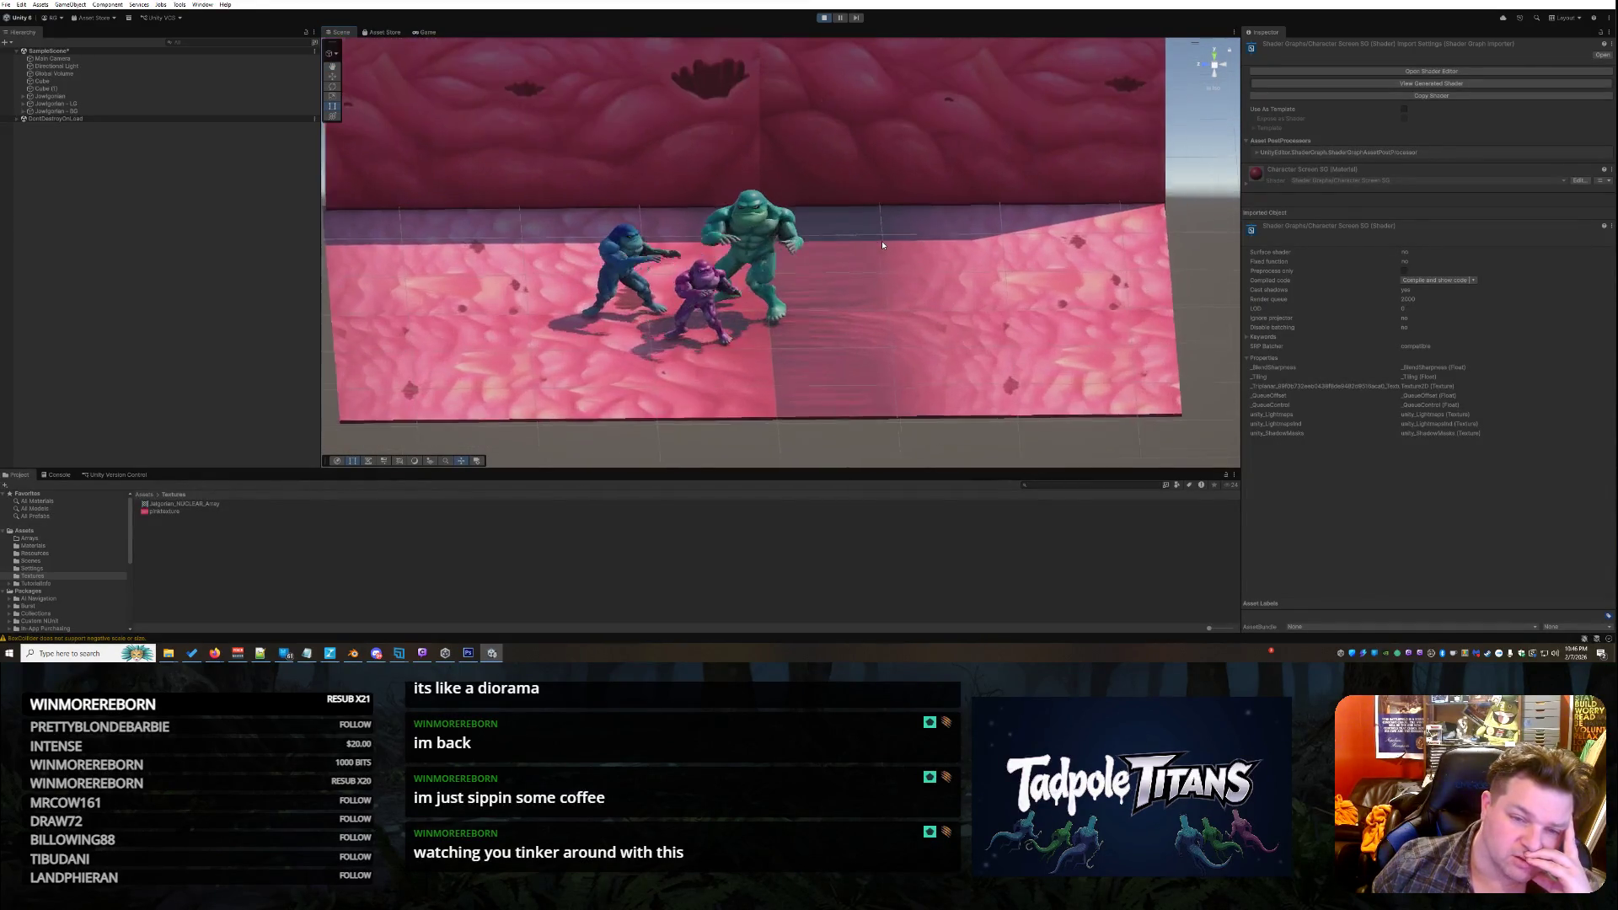
pyautogui.scroll(-3, 883, 246)
pyautogui.moveTo(883, 246)
pyautogui.mouseDown()
pyautogui.moveTo(969, 278)
pyautogui.moveTo(716, 235)
pyautogui.moveTo(921, 238)
pyautogui.moveTo(894, 343)
pyautogui.mouseUp()
pyautogui.moveTo(893, 342); pyautogui.dragTo(904, 258)
pyautogui.scroll(4, 1086, 250)
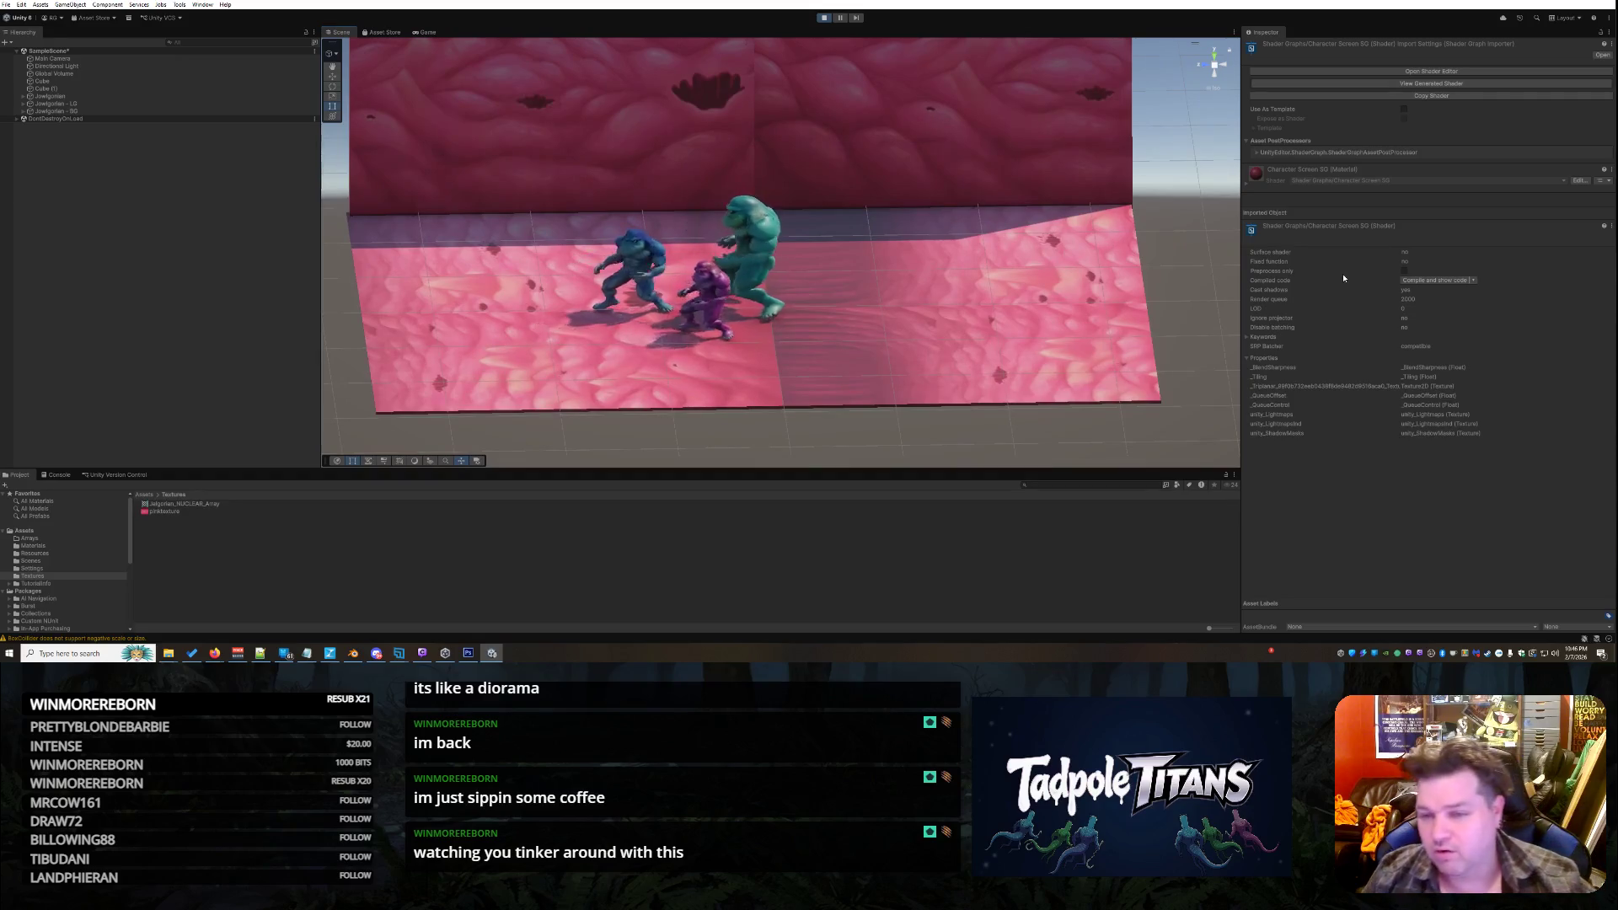
pyautogui.scroll(-5, 887, 256)
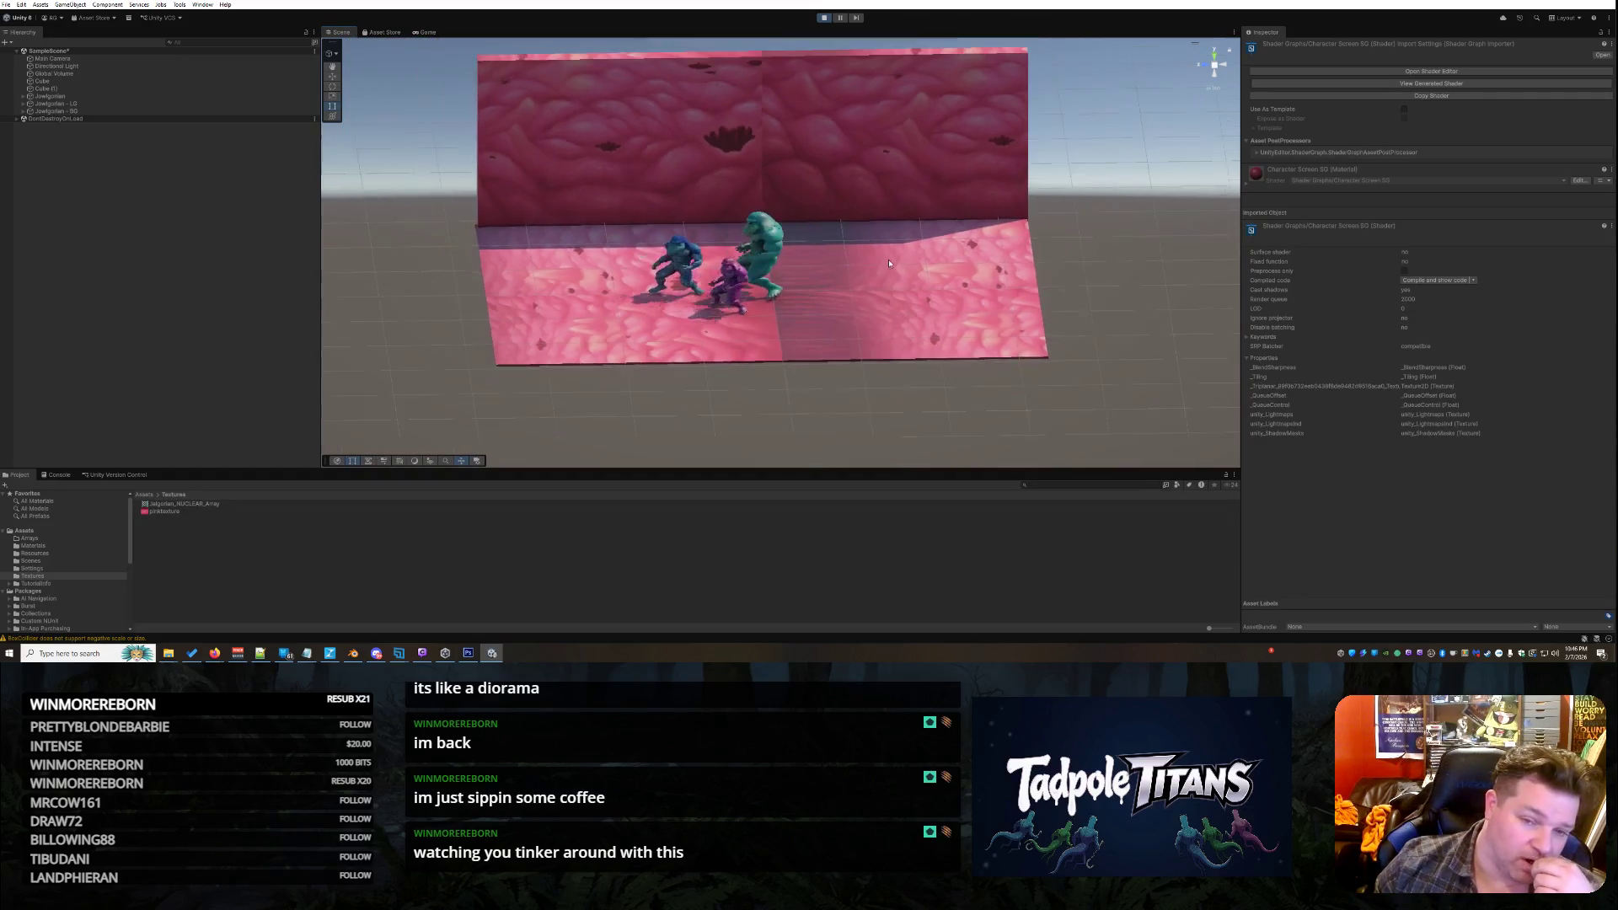
pyautogui.moveTo(890, 266)
pyautogui.keyDown('alt'); pyautogui.mouseDown()
pyautogui.moveTo(858, 238)
pyautogui.moveTo(862, 254)
pyautogui.mouseUp(); pyautogui.keyUp('alt')
pyautogui.scroll(3, 867, 259)
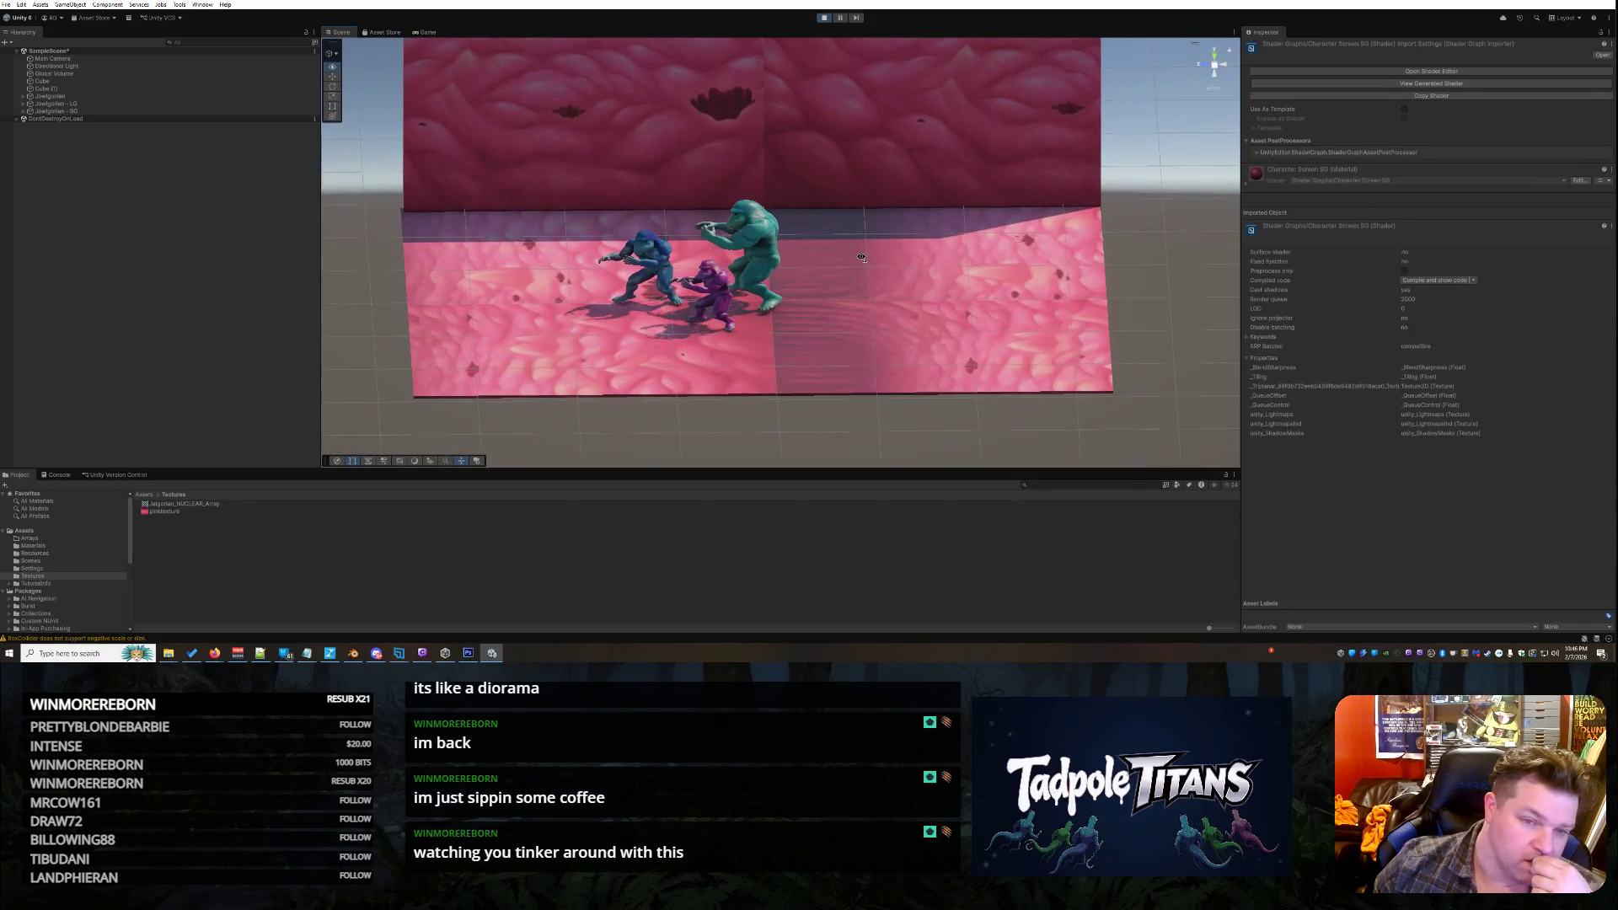
pyautogui.scroll(-2, 862, 255)
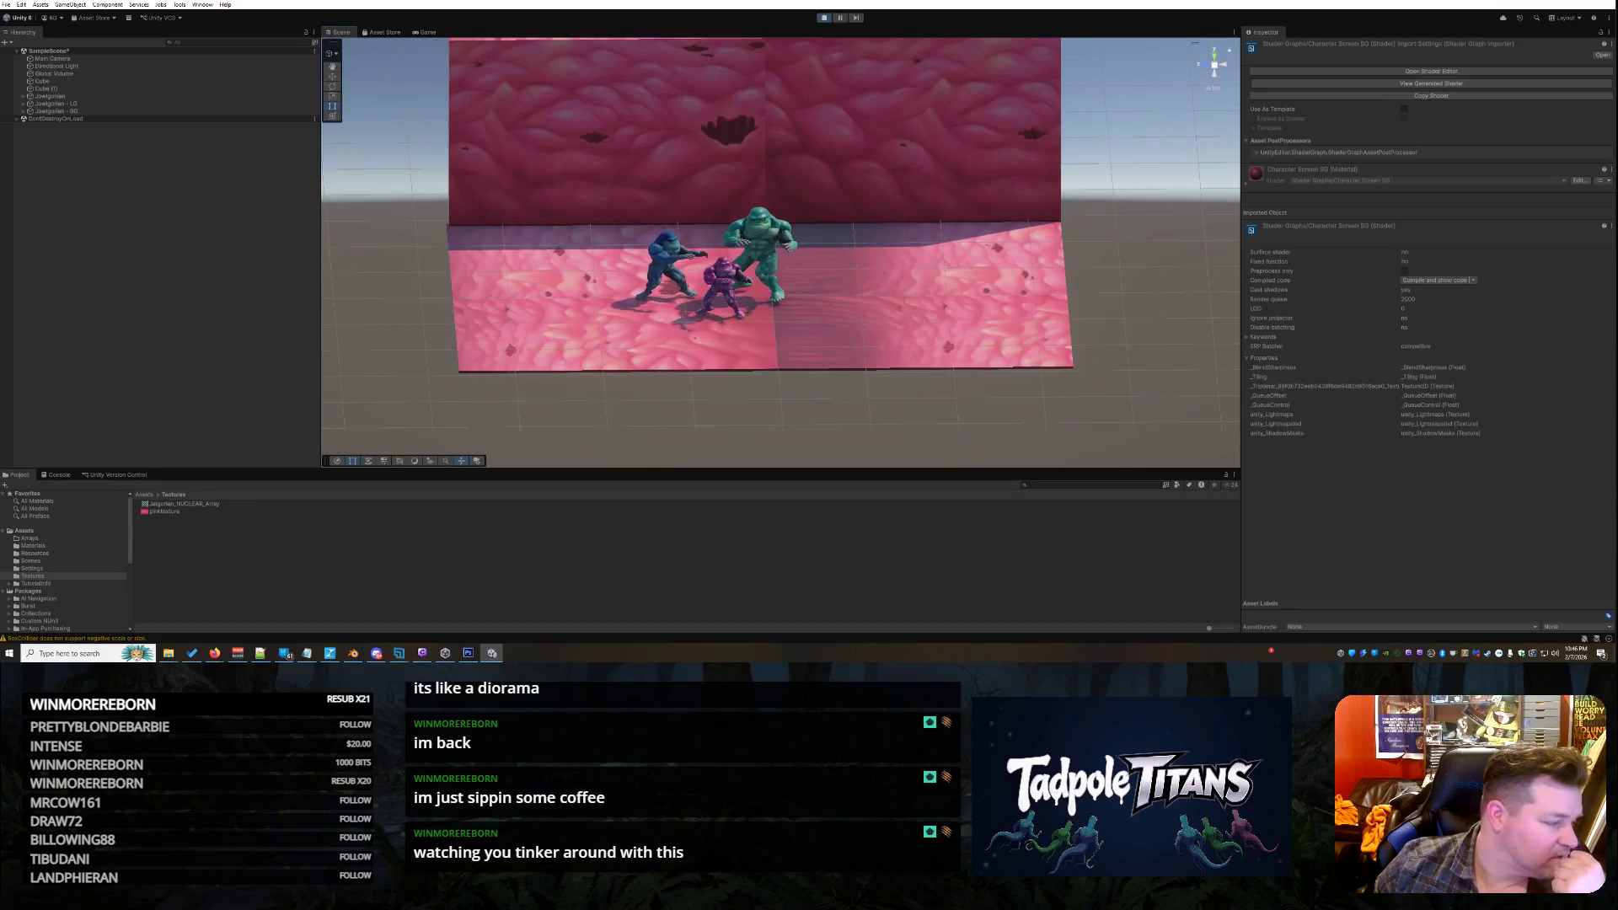
pyautogui.hotkey('alt', 'Tab')
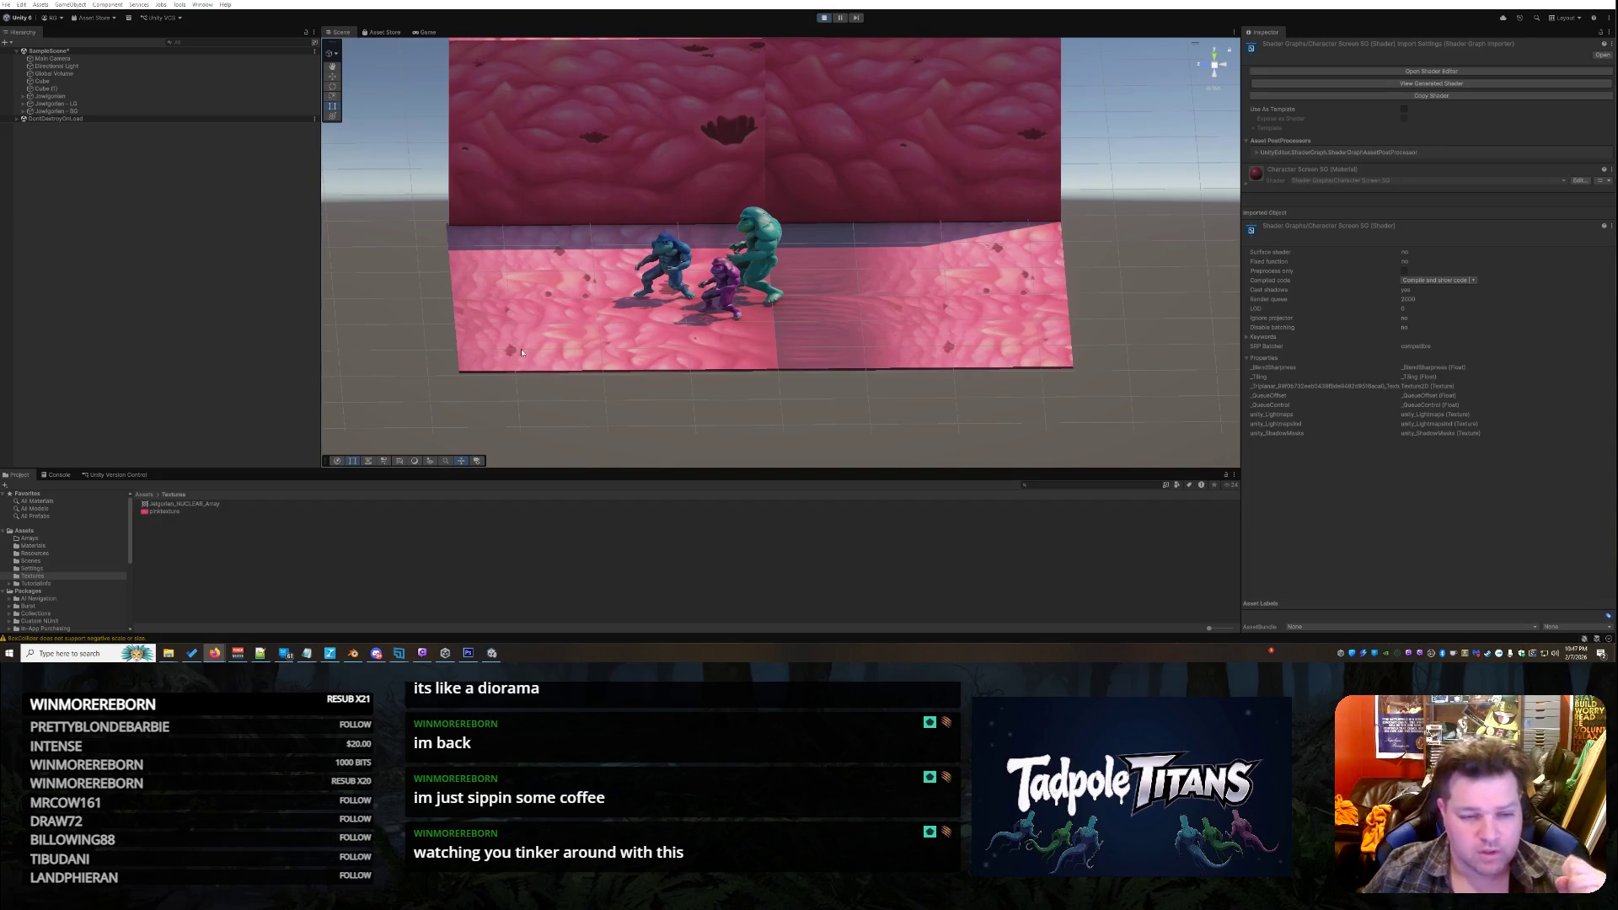
pyautogui.click(886, 300)
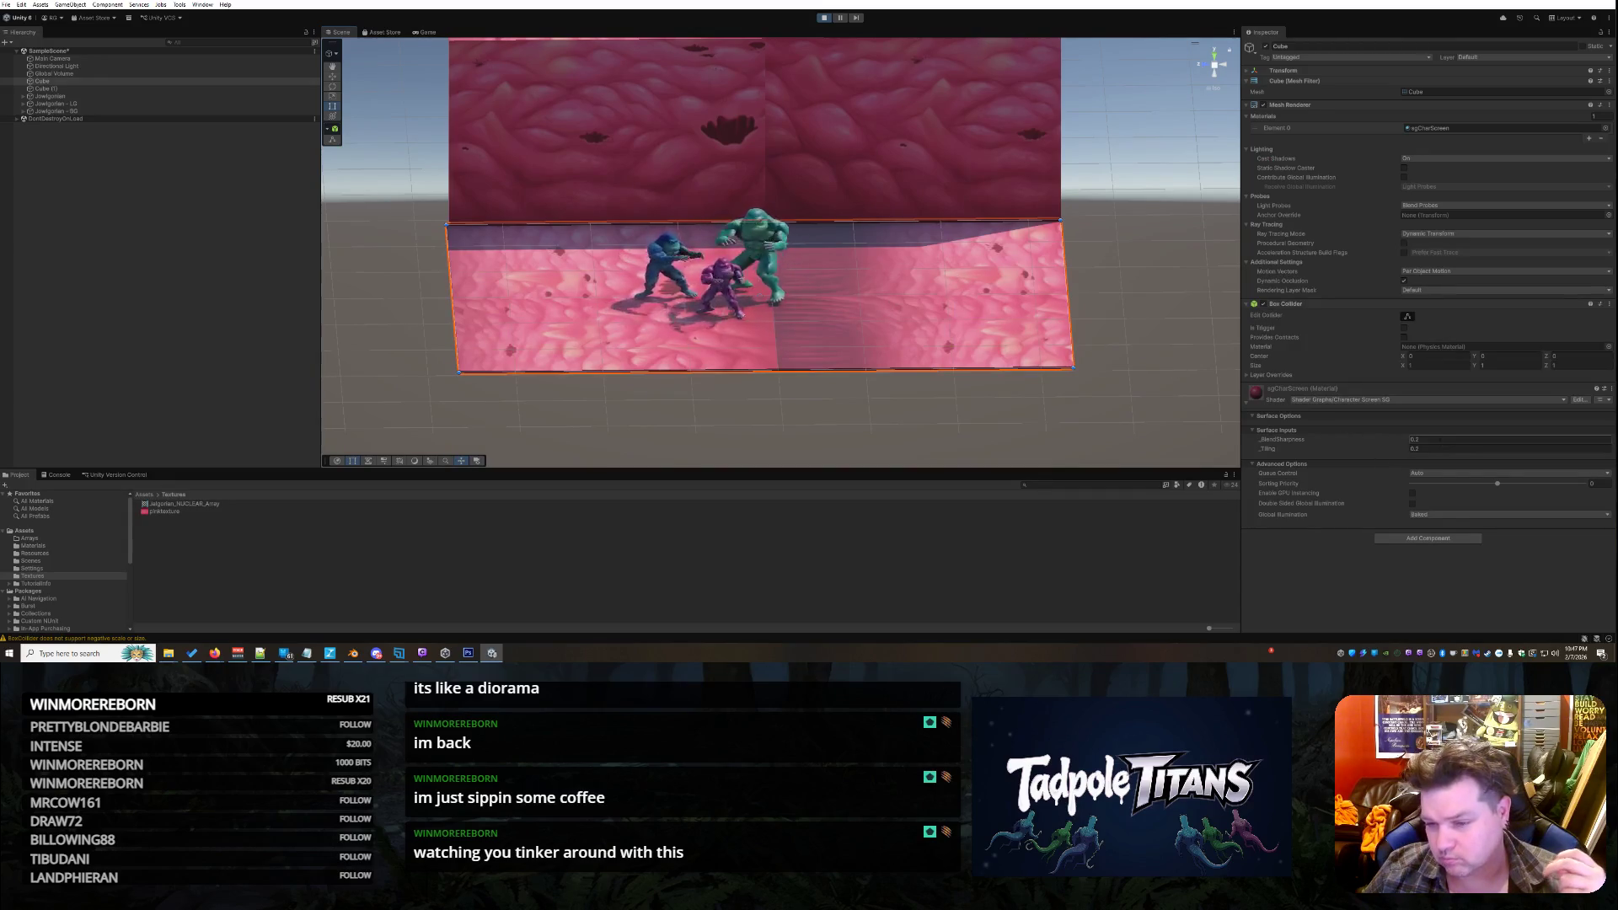
# Set the floor material's BlendSharpness to 1 and Tiling to 0.1 in Surface Inputs
pyautogui.click(1424, 440)
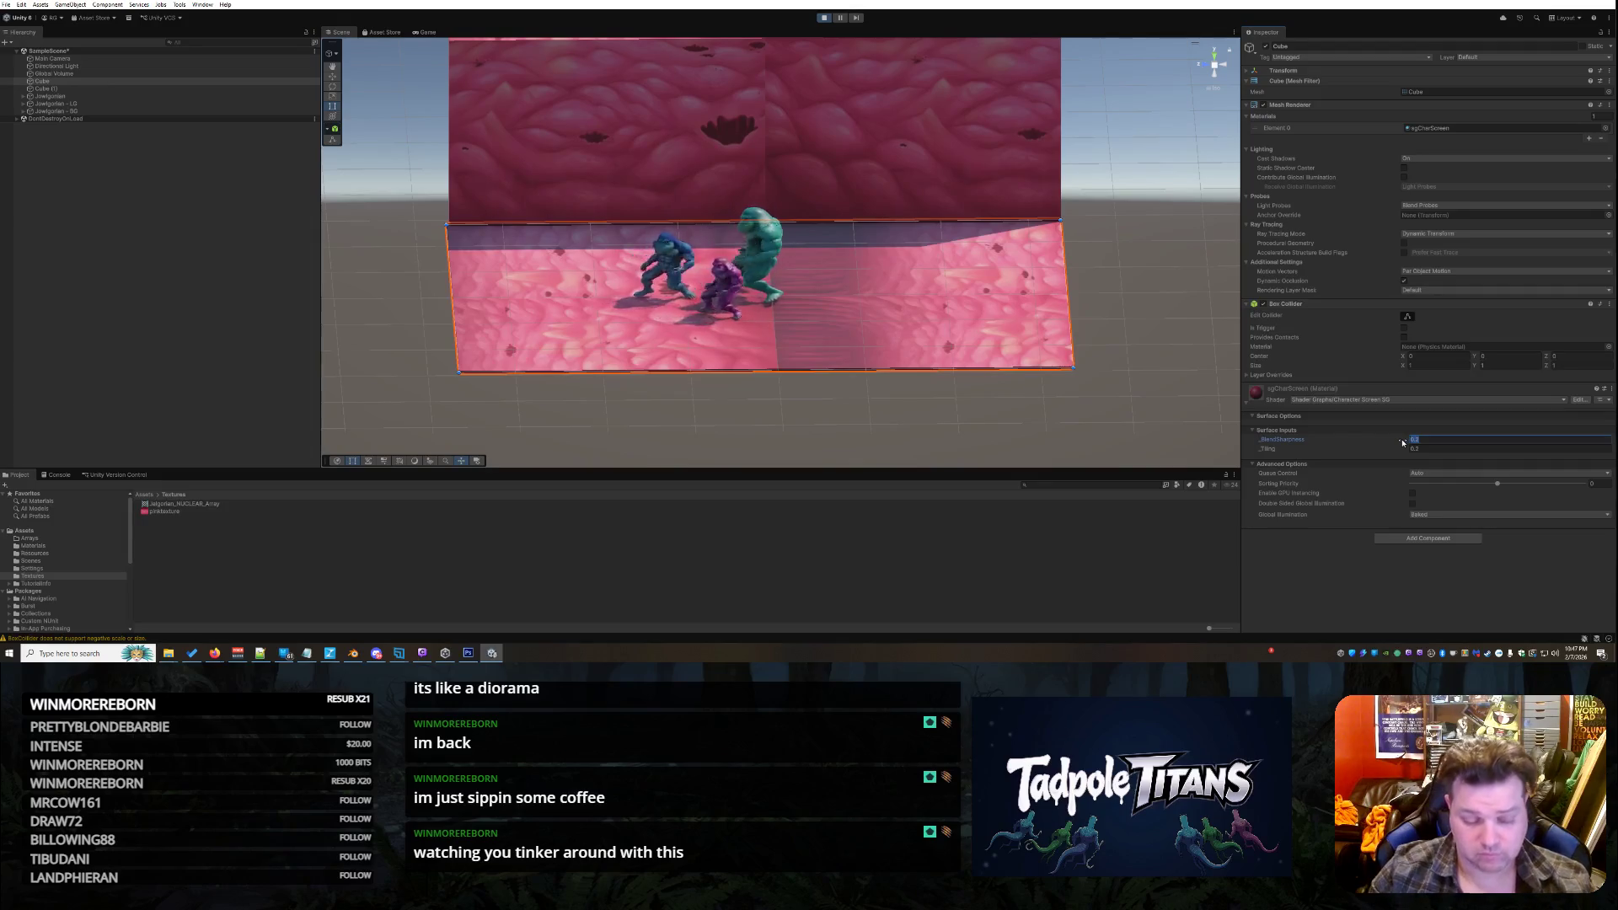
pyautogui.write('0.5')
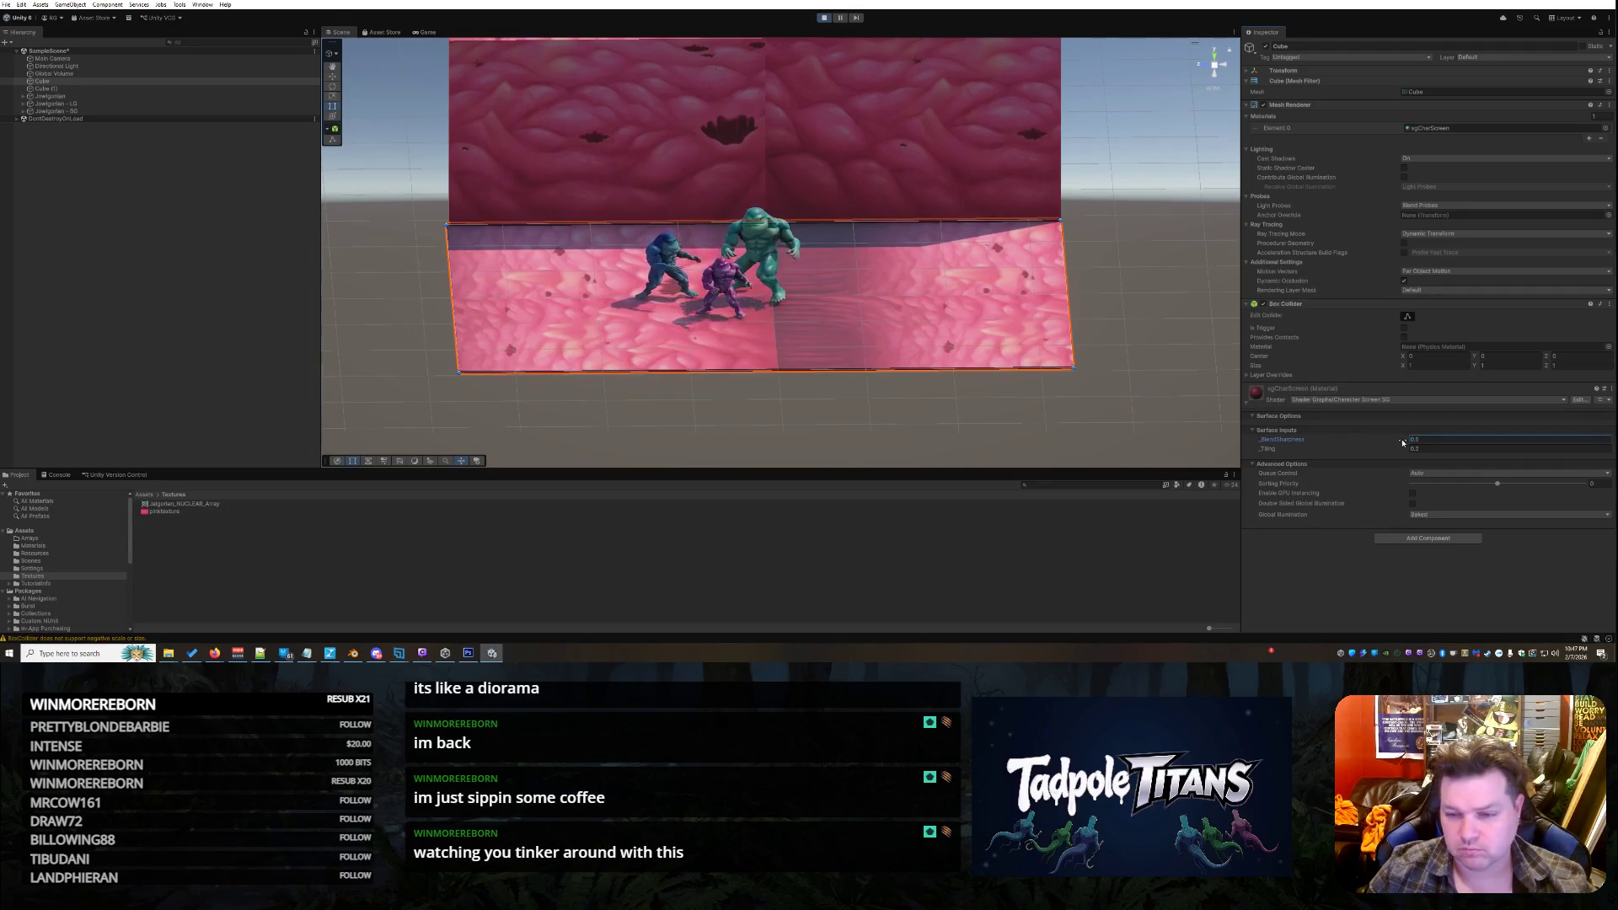
pyautogui.click(1442, 450)
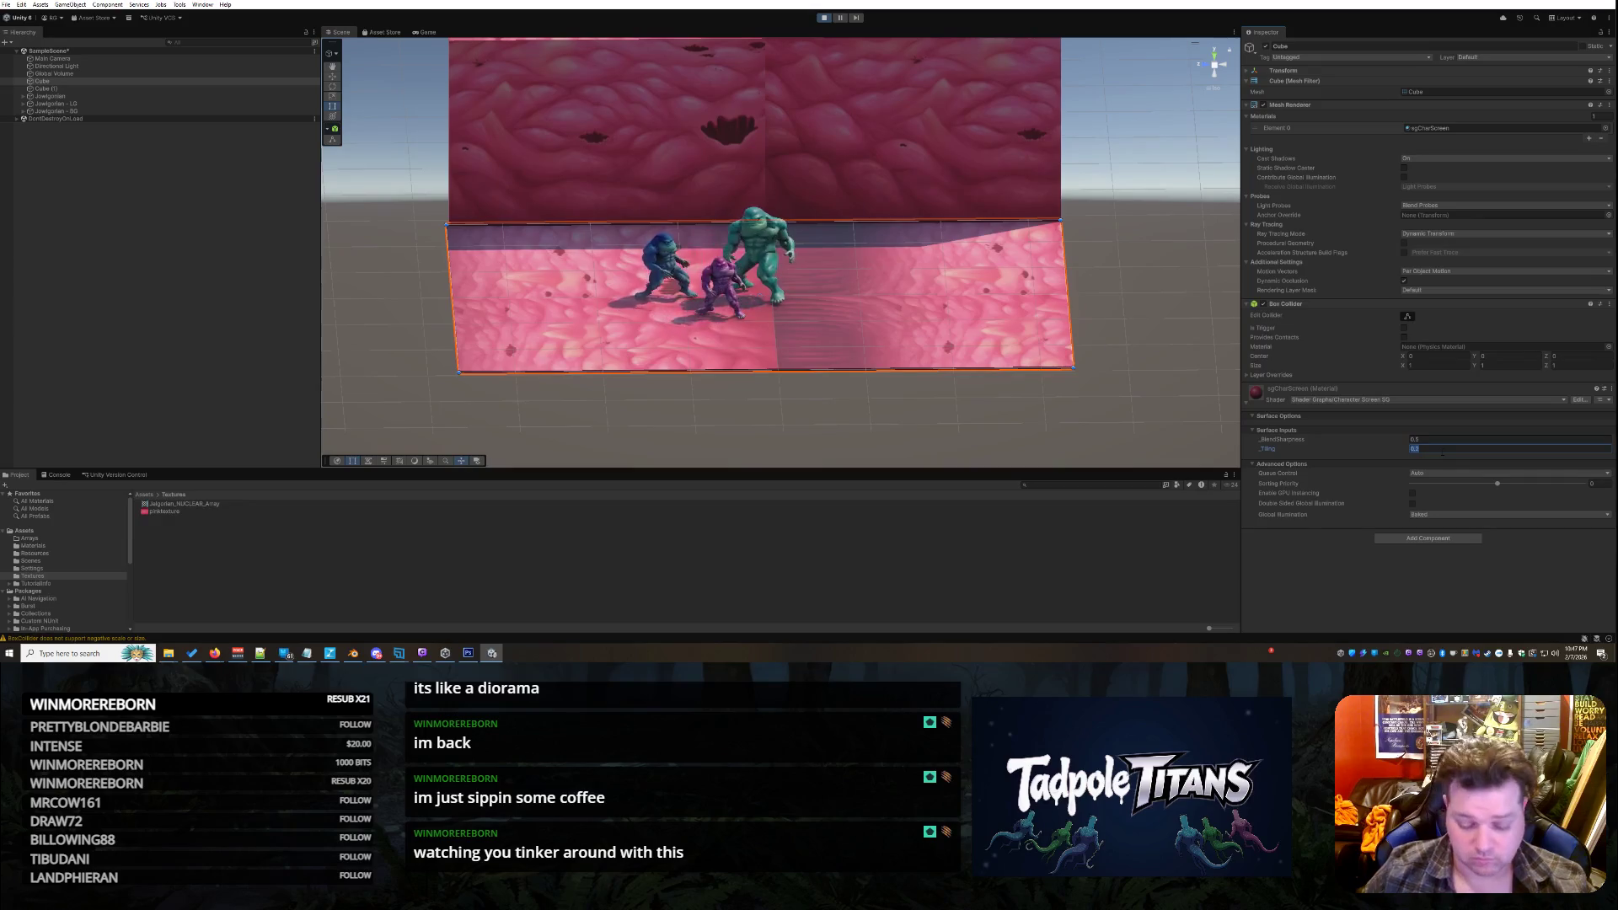
pyautogui.write('.5')
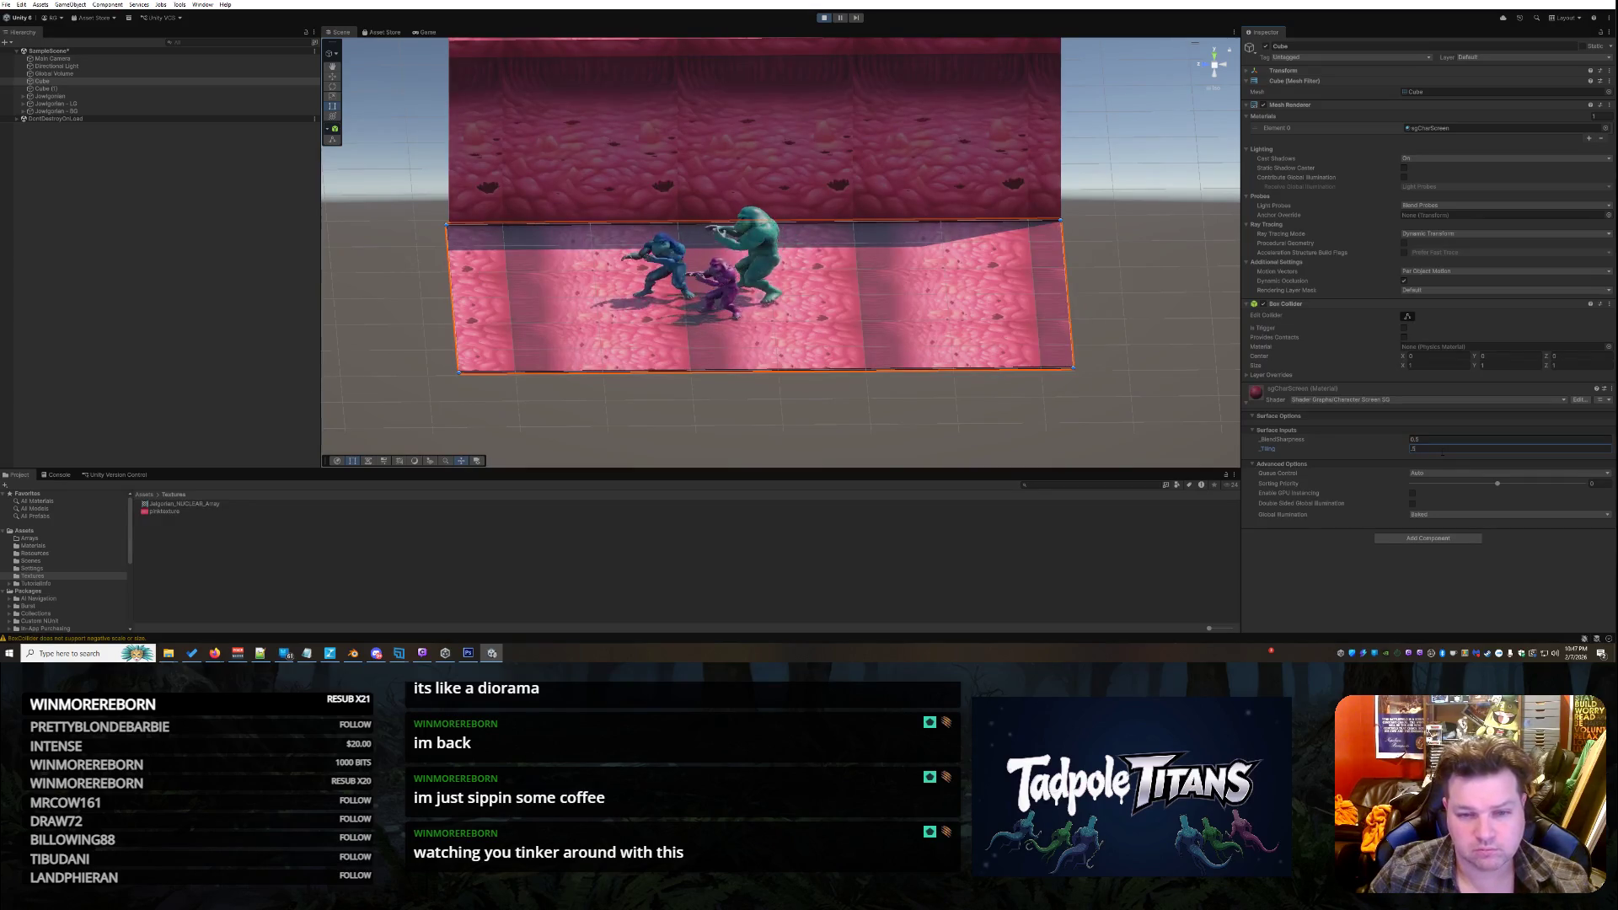
pyautogui.press('BackSpace')
pyautogui.write('1')
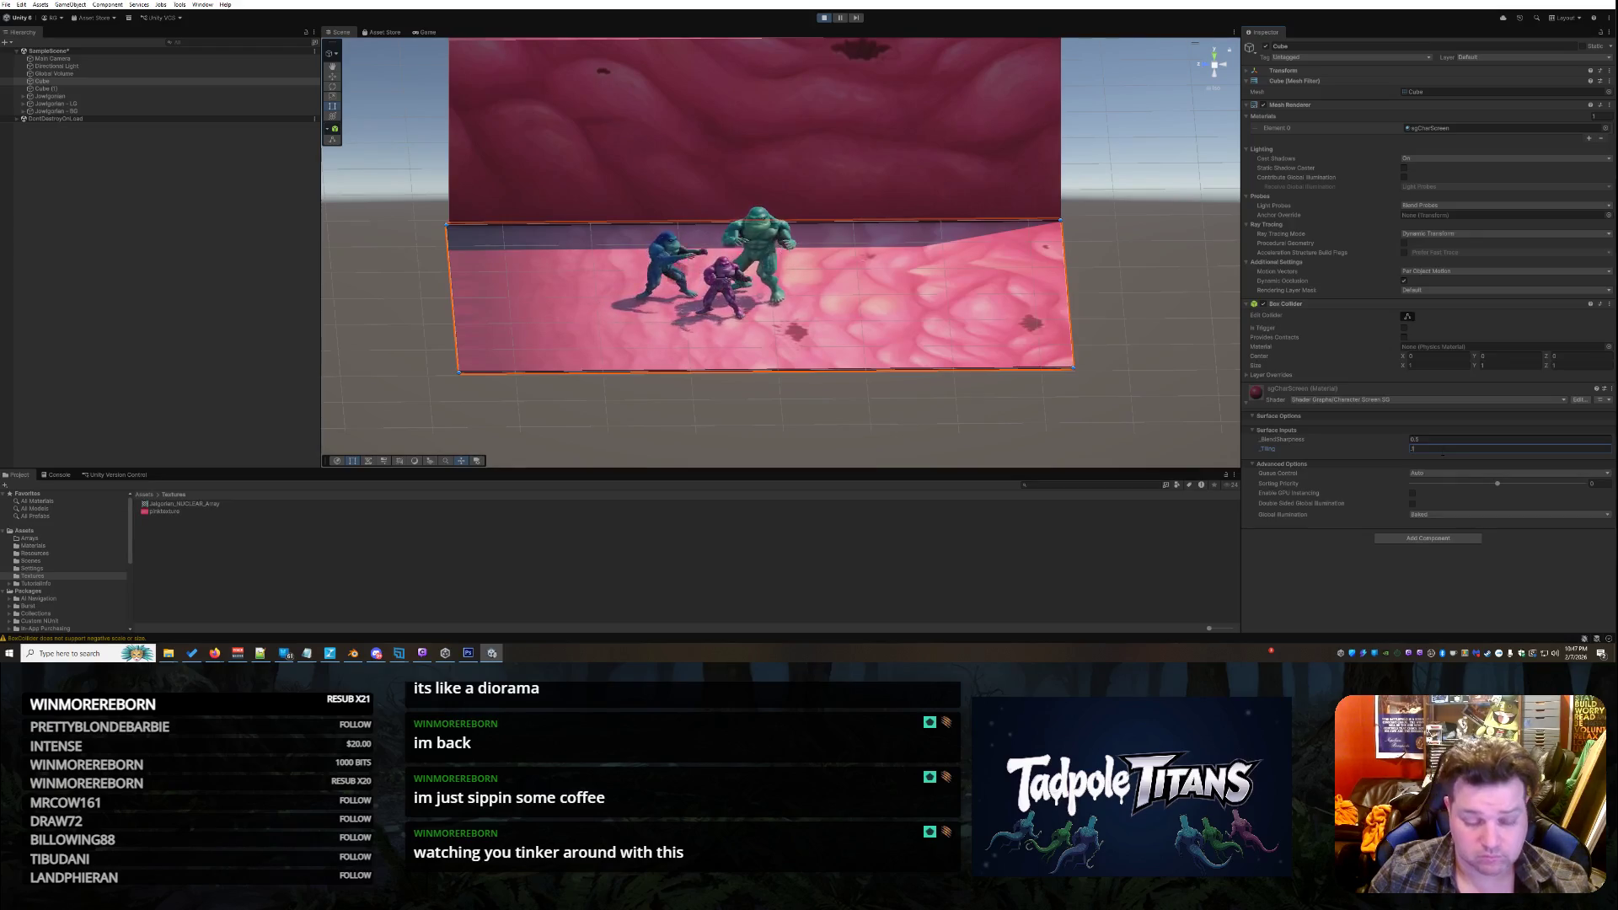
pyautogui.write('5')
pyautogui.press('BackSpace')
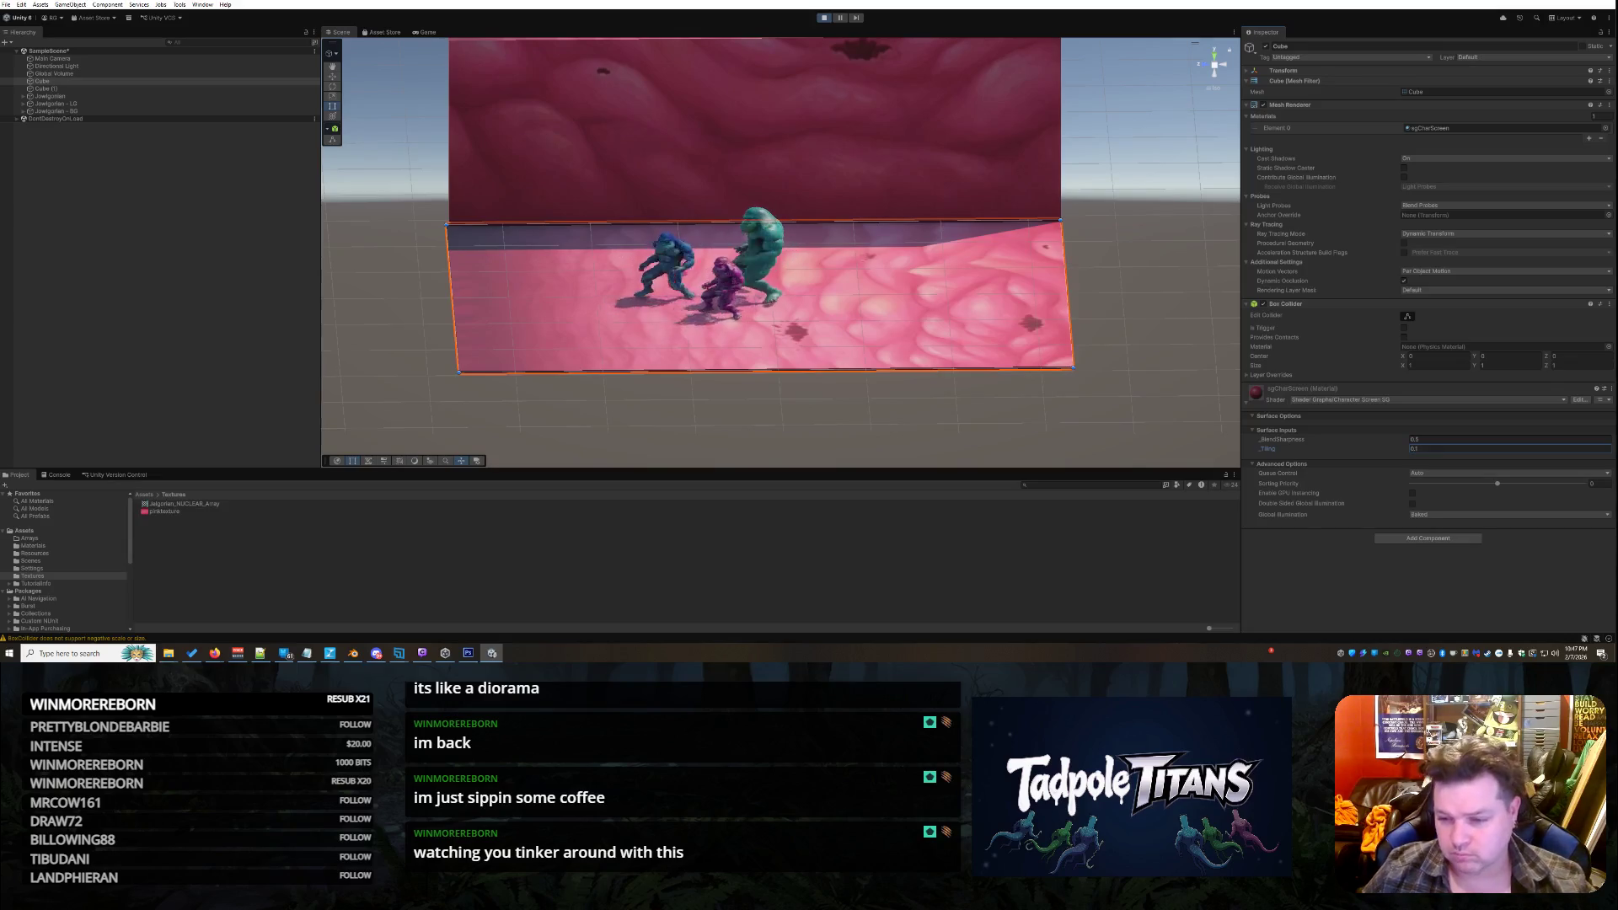
pyautogui.click(1435, 438)
pyautogui.write('1')
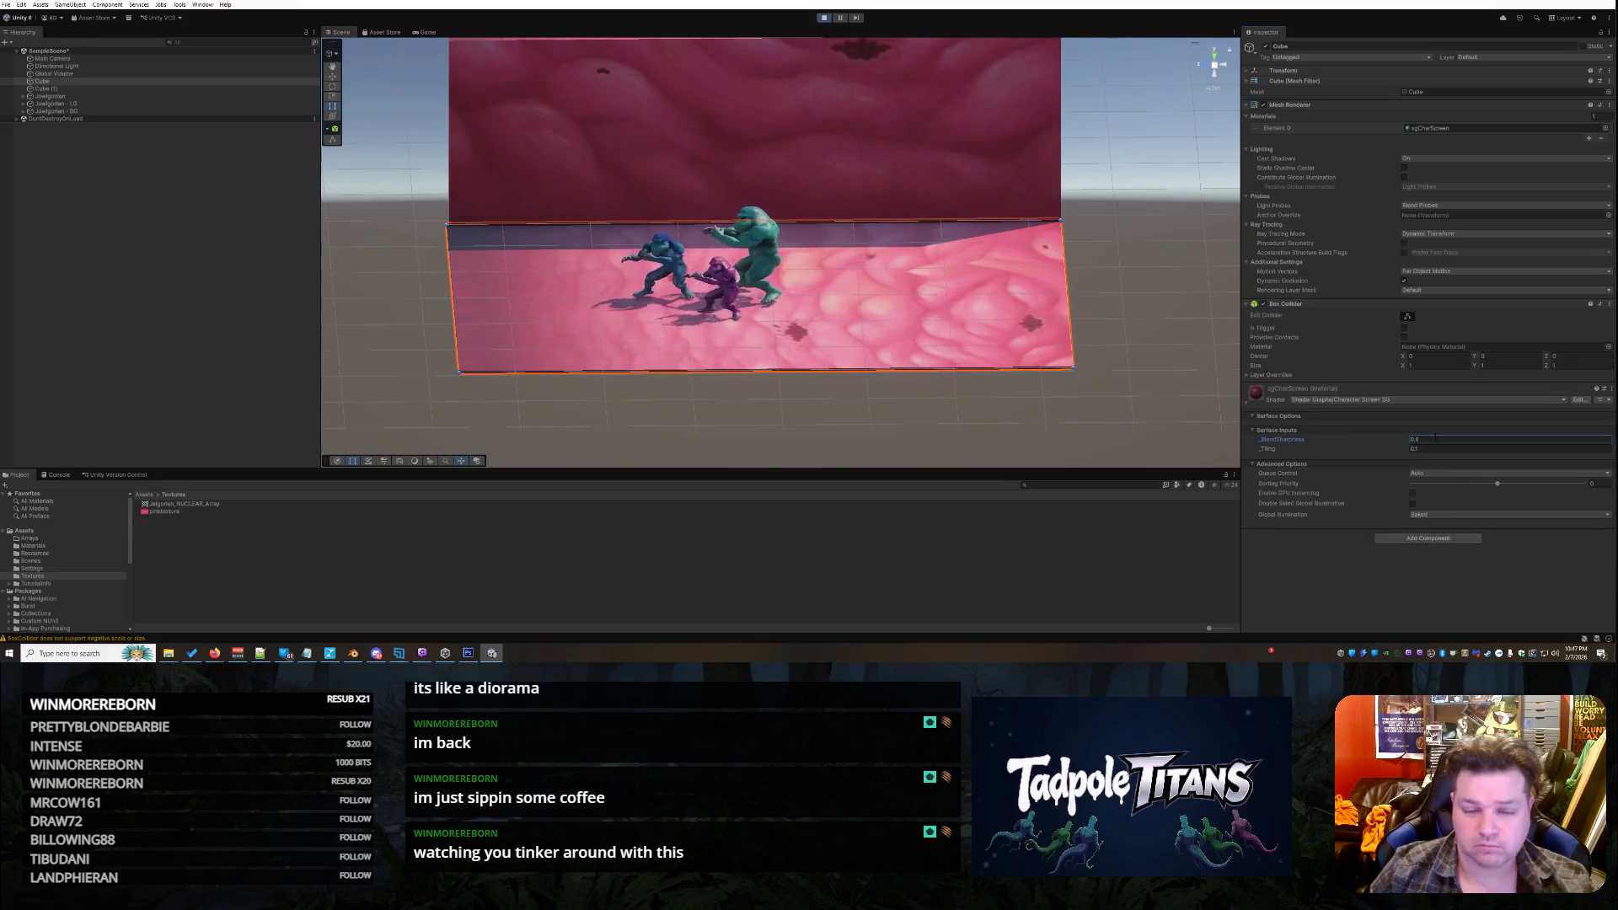
# Check the back wall and floor cubes, tilting the view down onto the flesh-textured floor
pyautogui.click(924, 129)
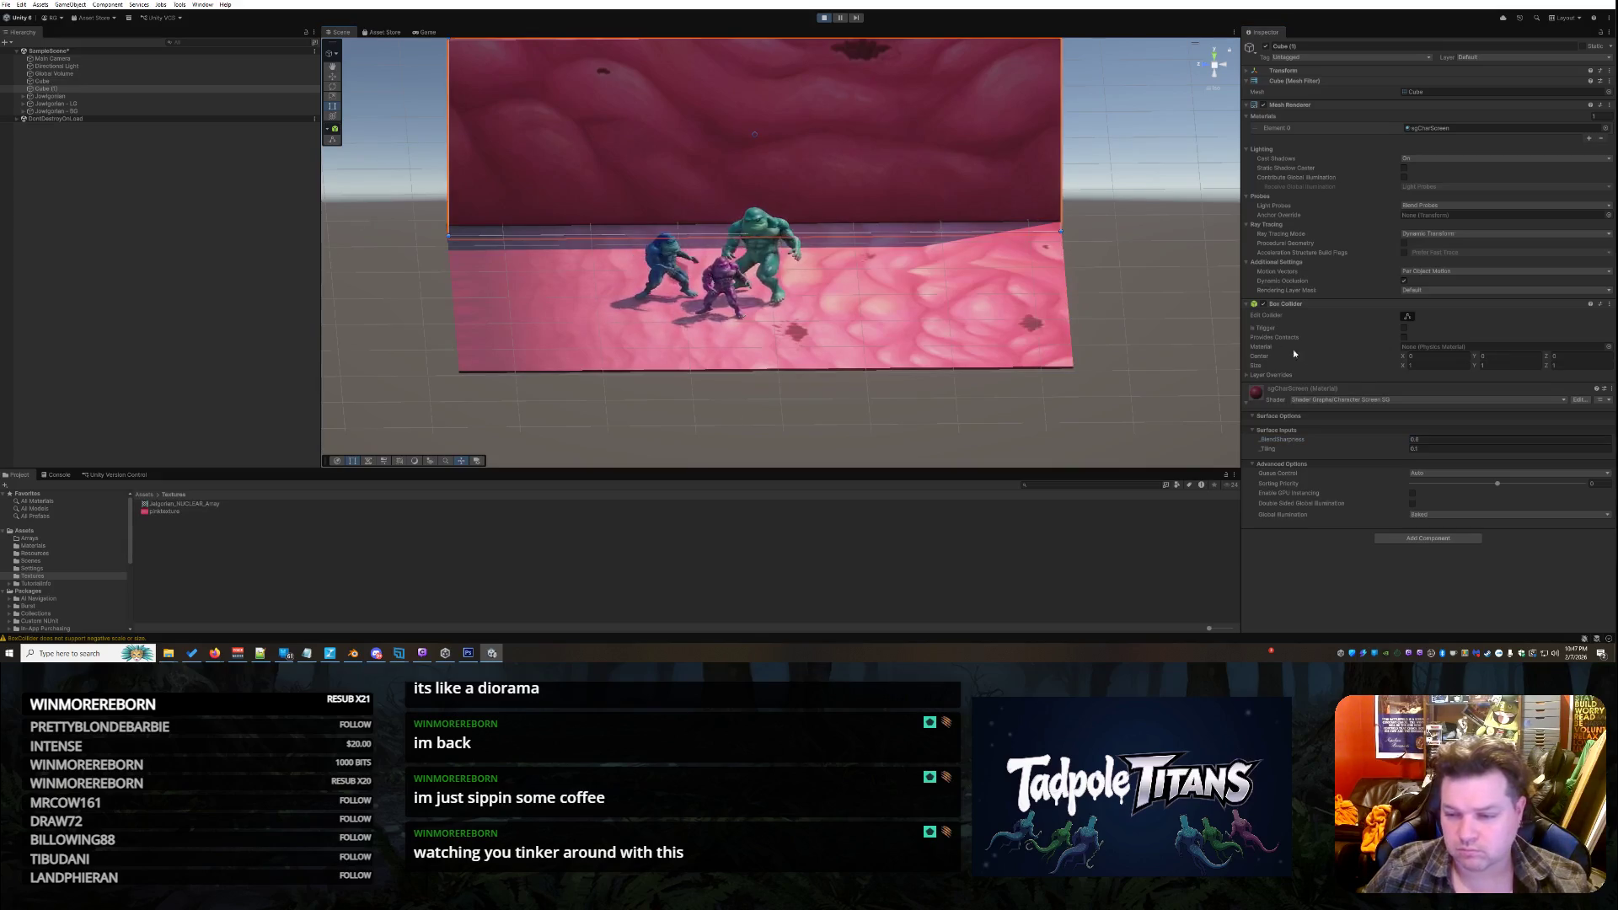
pyautogui.click(927, 287)
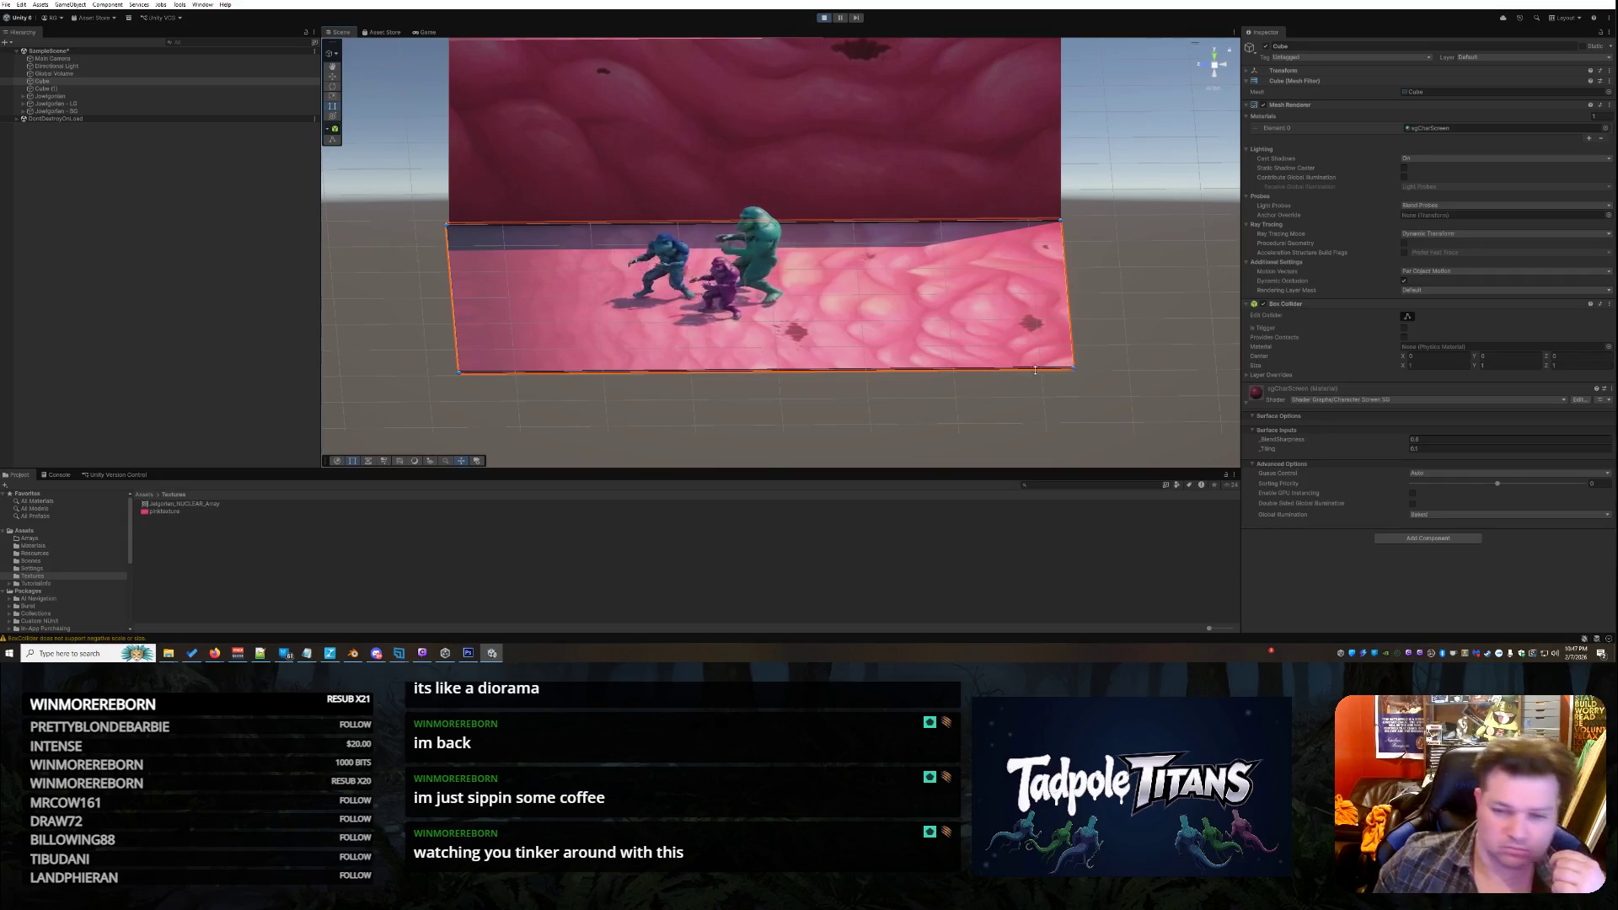
pyautogui.click(962, 151)
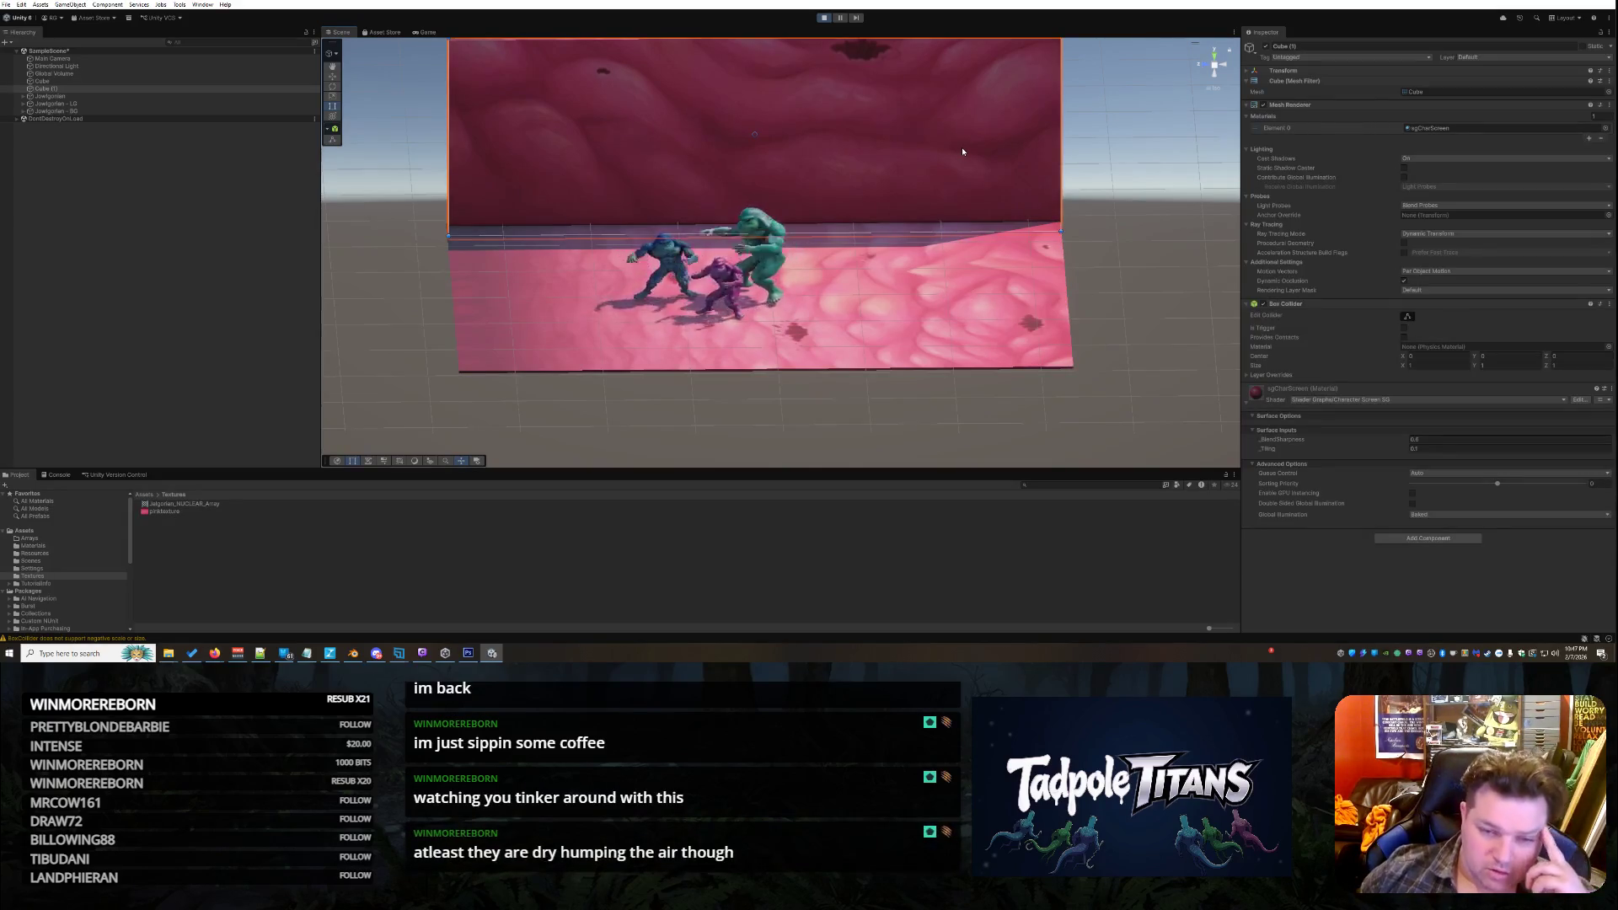
pyautogui.scroll(4, 920, 224)
pyautogui.moveTo(920, 224)
pyautogui.mouseDown()
pyautogui.moveTo(918, 242)
pyautogui.moveTo(1130, 242)
pyautogui.moveTo(1096, 245)
pyautogui.mouseUp()
pyautogui.click(1096, 245)
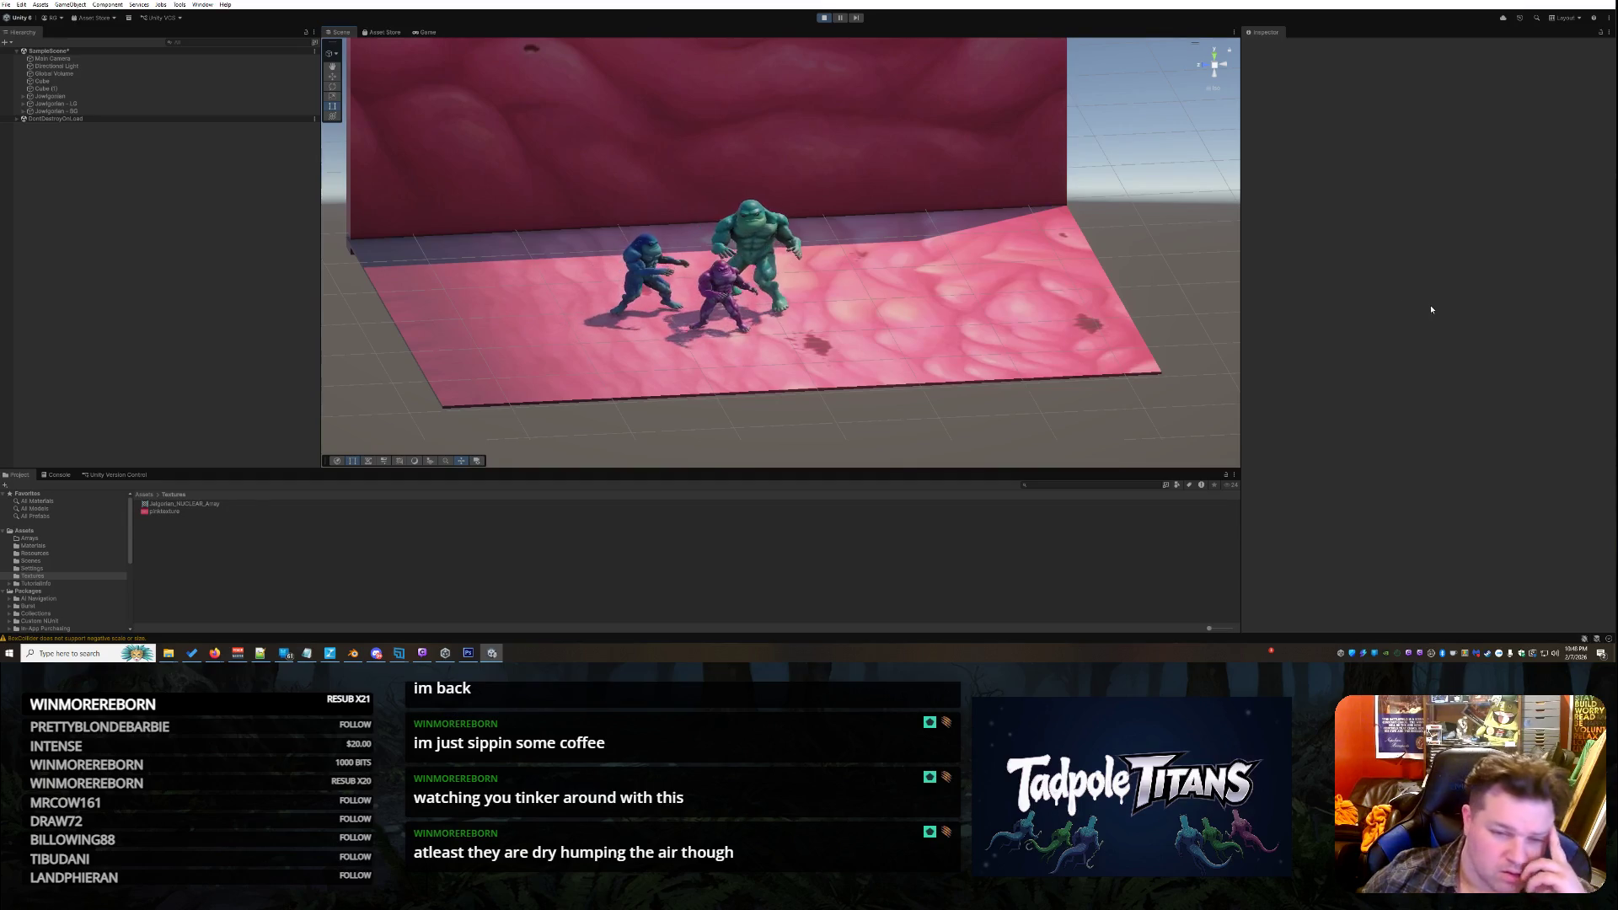
pyautogui.scroll(-4, 938, 290)
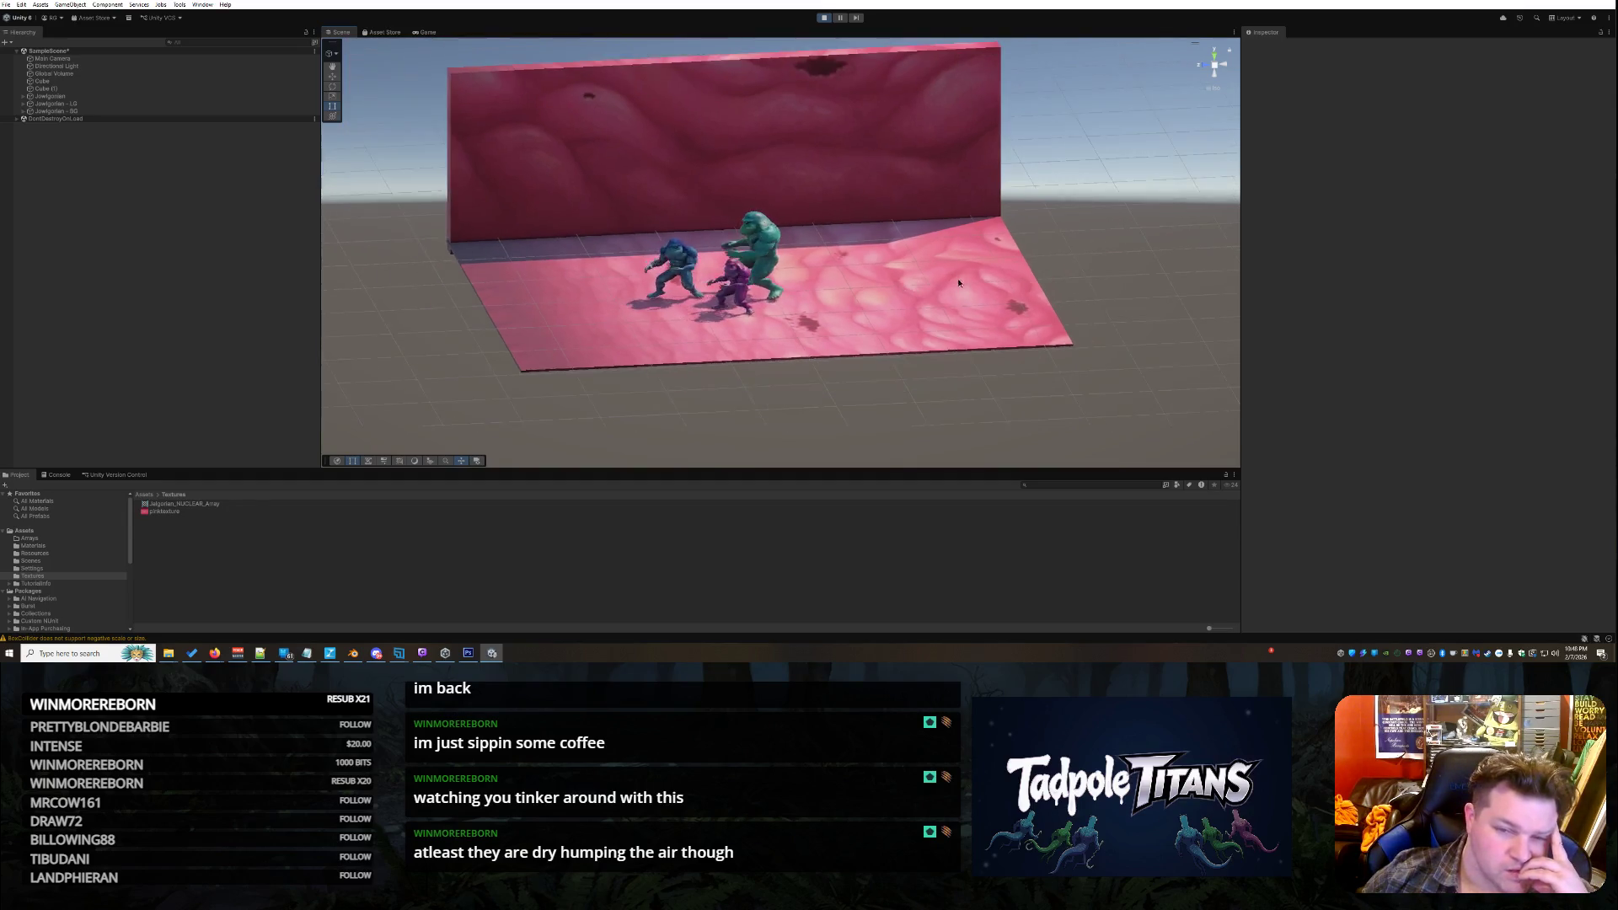
pyautogui.moveTo(958, 283); pyautogui.dragTo(933, 277)
pyautogui.scroll(5, 925, 279)
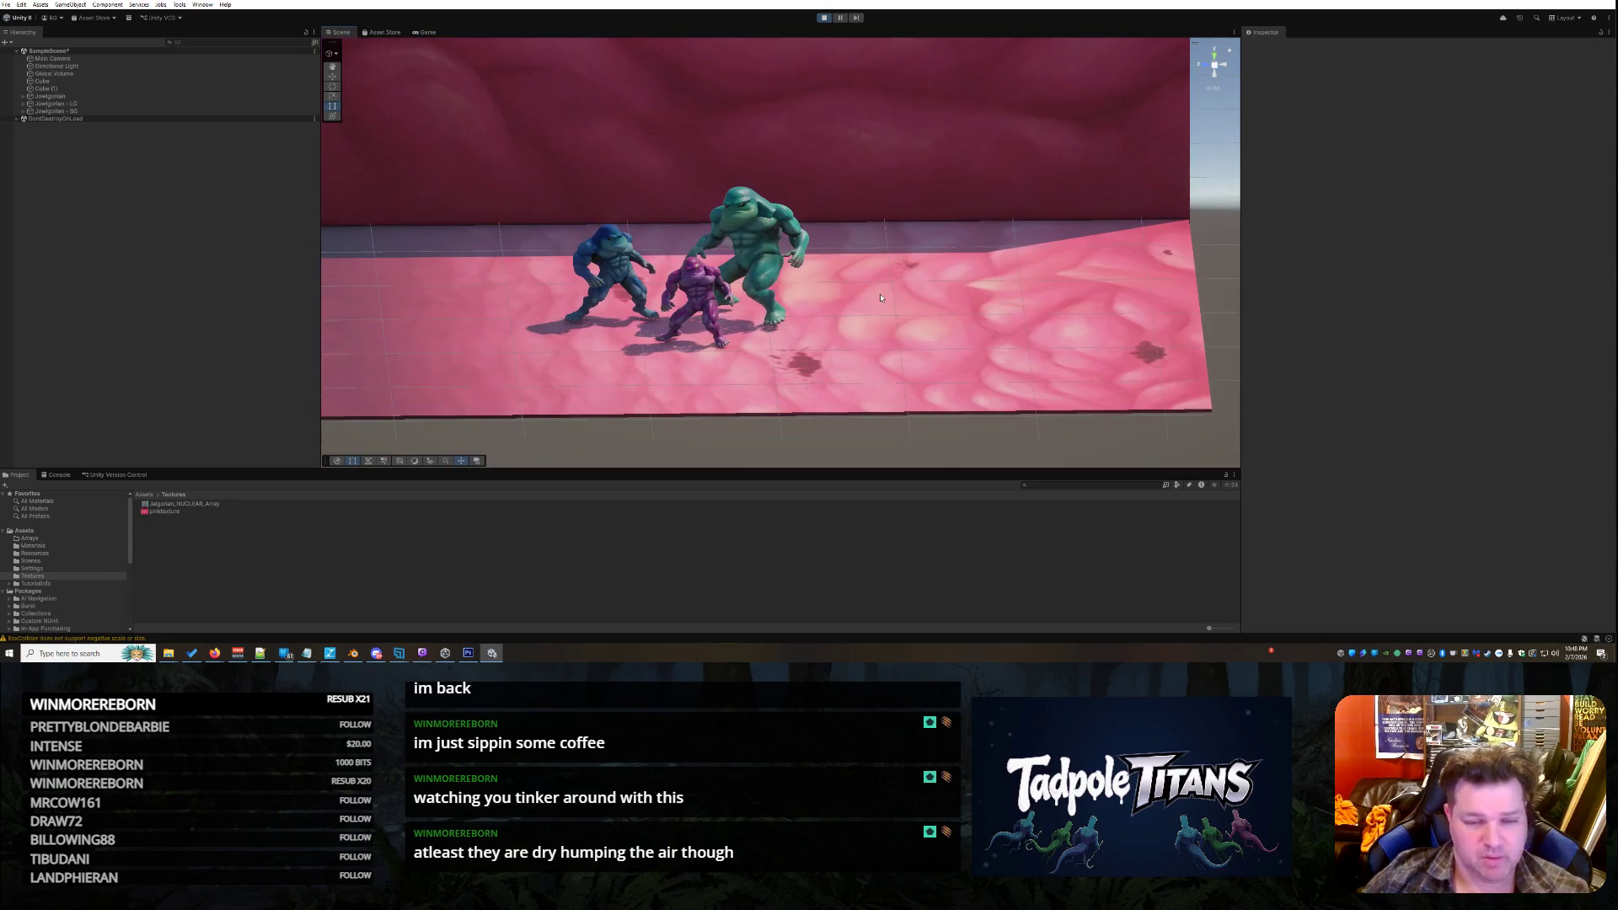
pyautogui.scroll(-2, 863, 290)
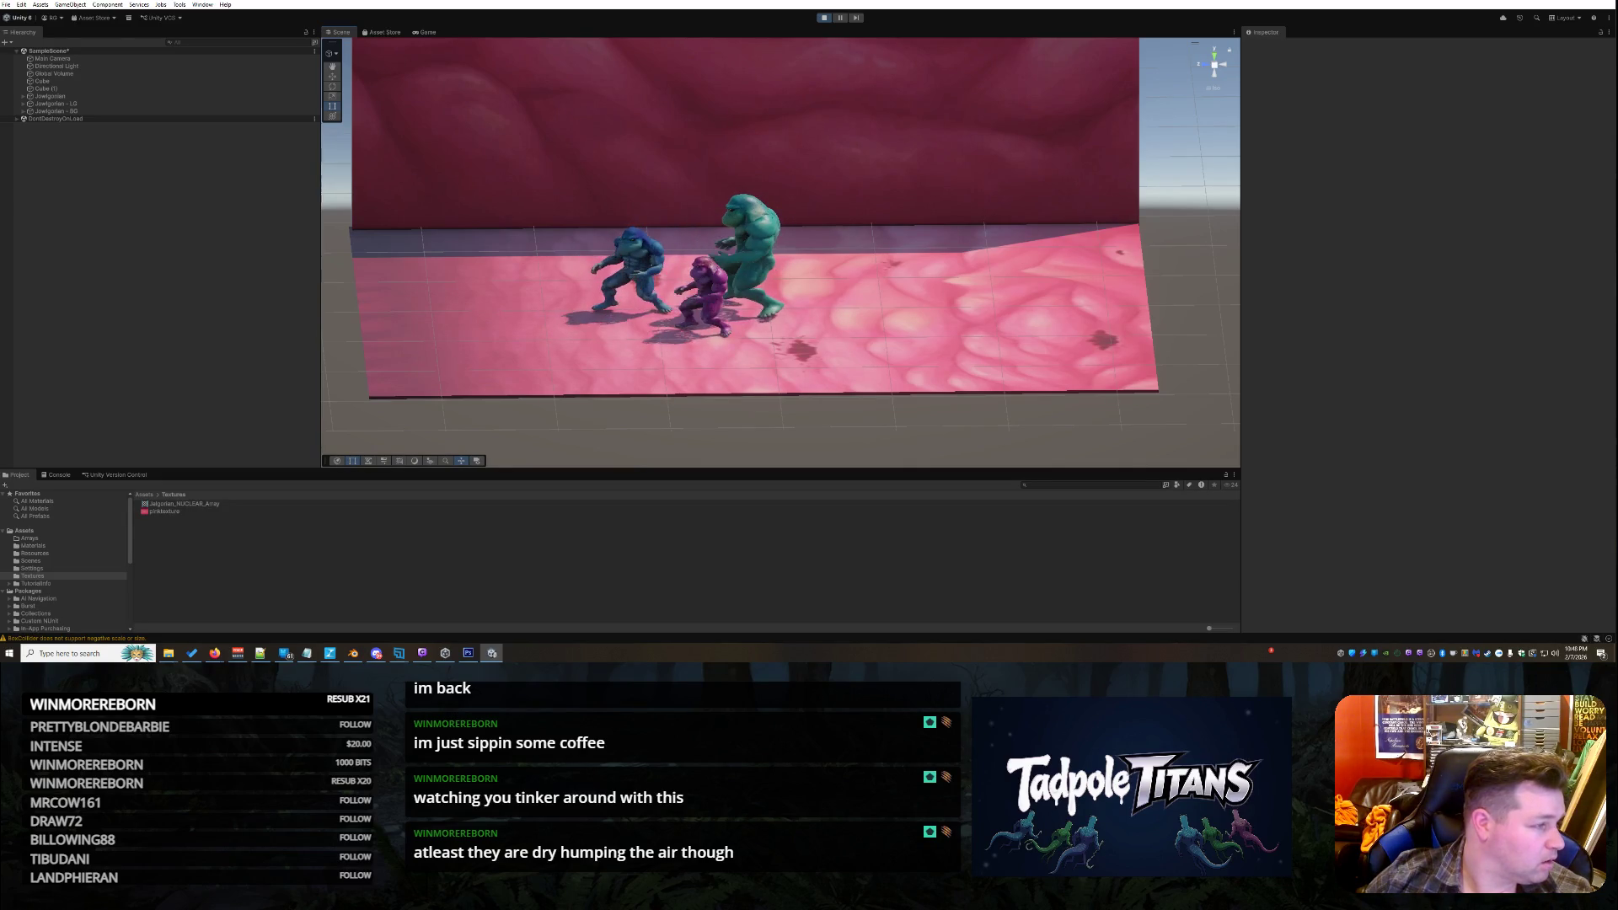
pyautogui.hotkey('alt', 'Tab')
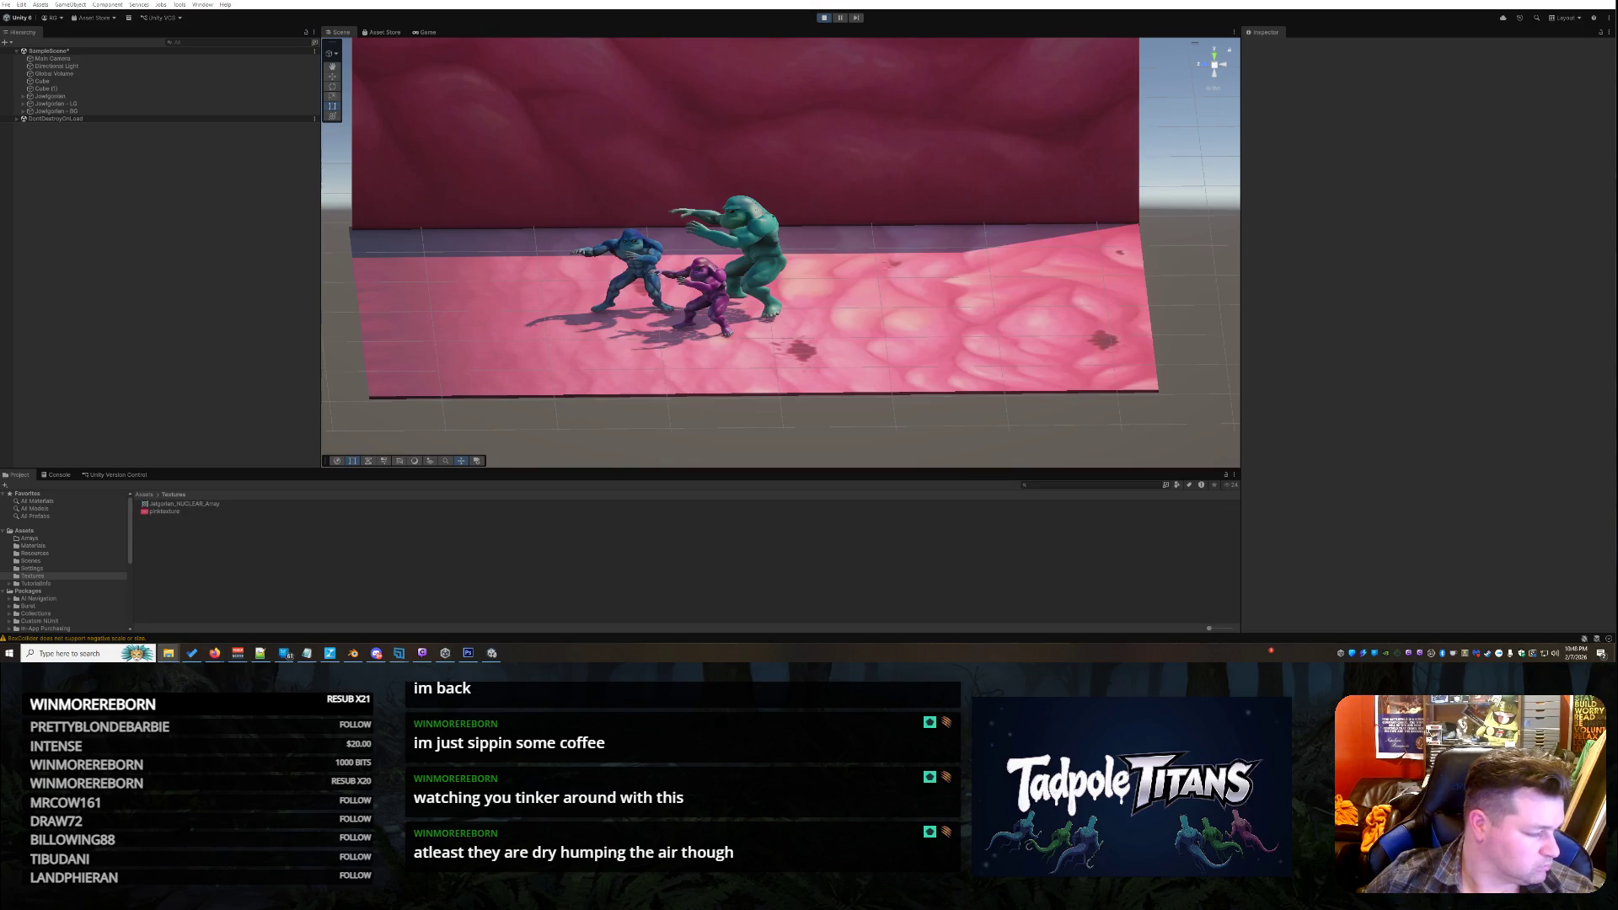
pyautogui.click(168, 653)
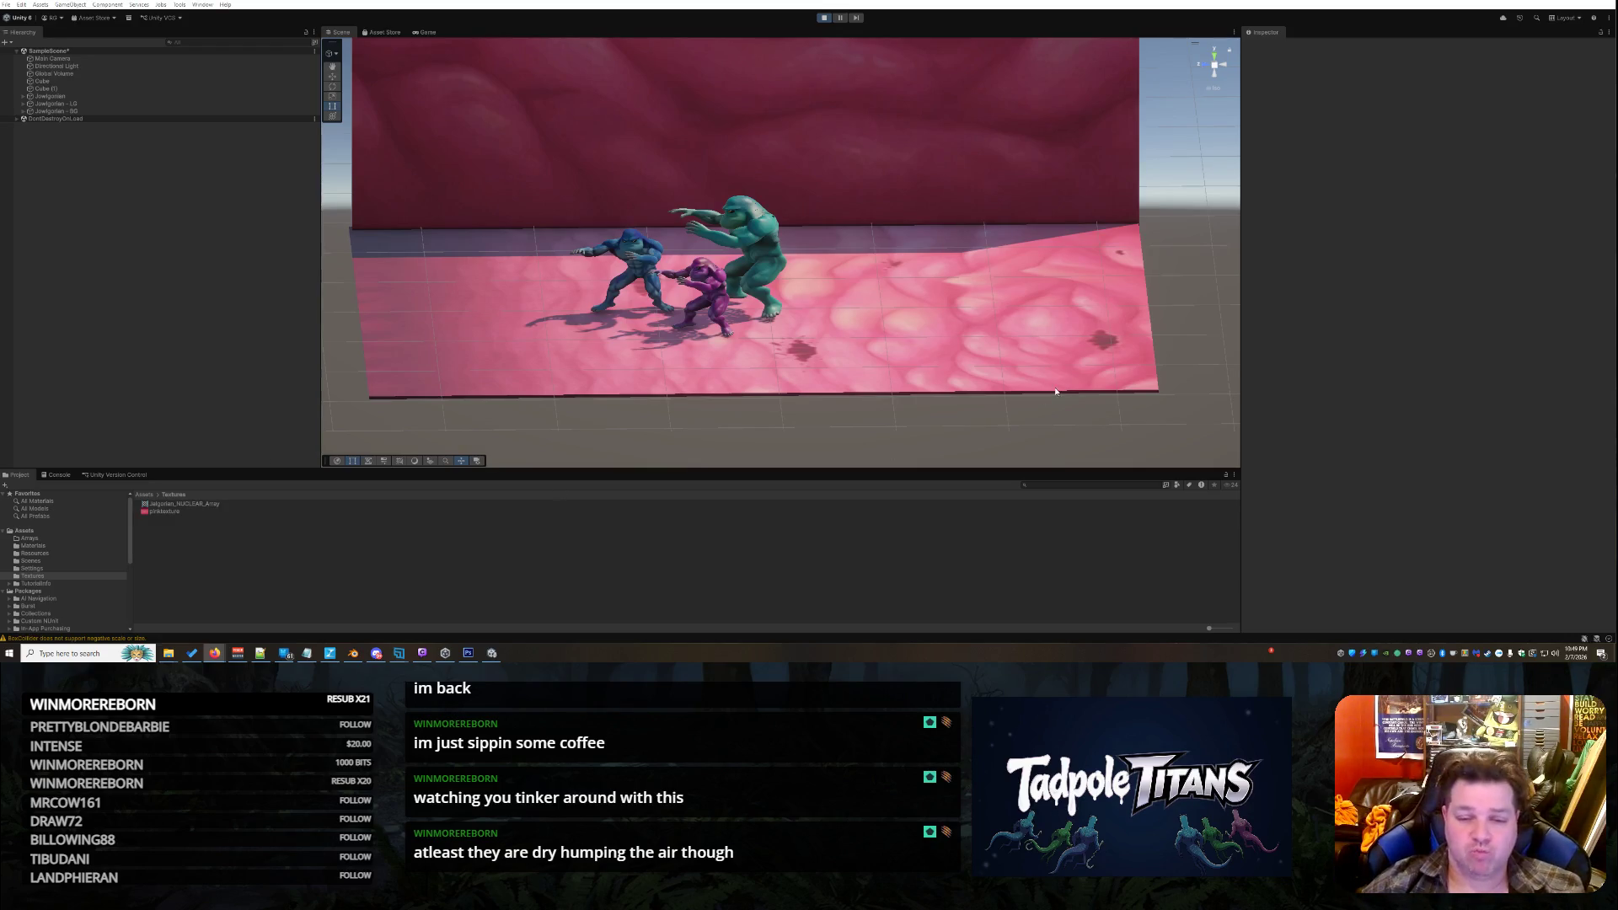
# Rotate the pink floor cube slightly around its Y axis with the Rotate tool
pyautogui.click(1004, 301)
pyautogui.scroll(-3, 1004, 301)
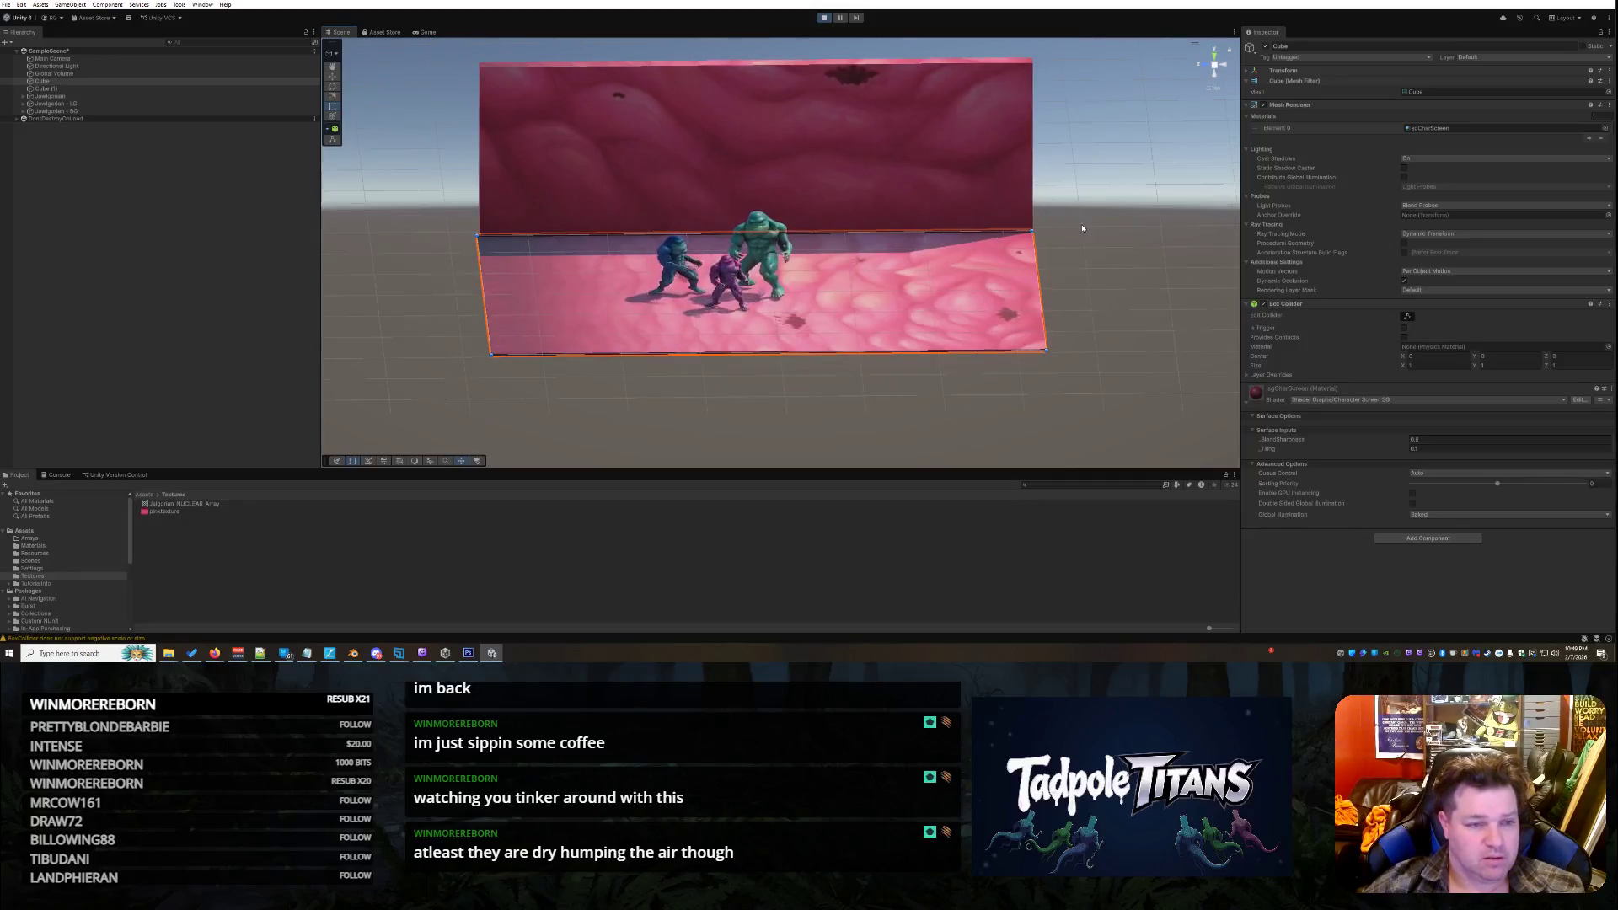
pyautogui.click(332, 86)
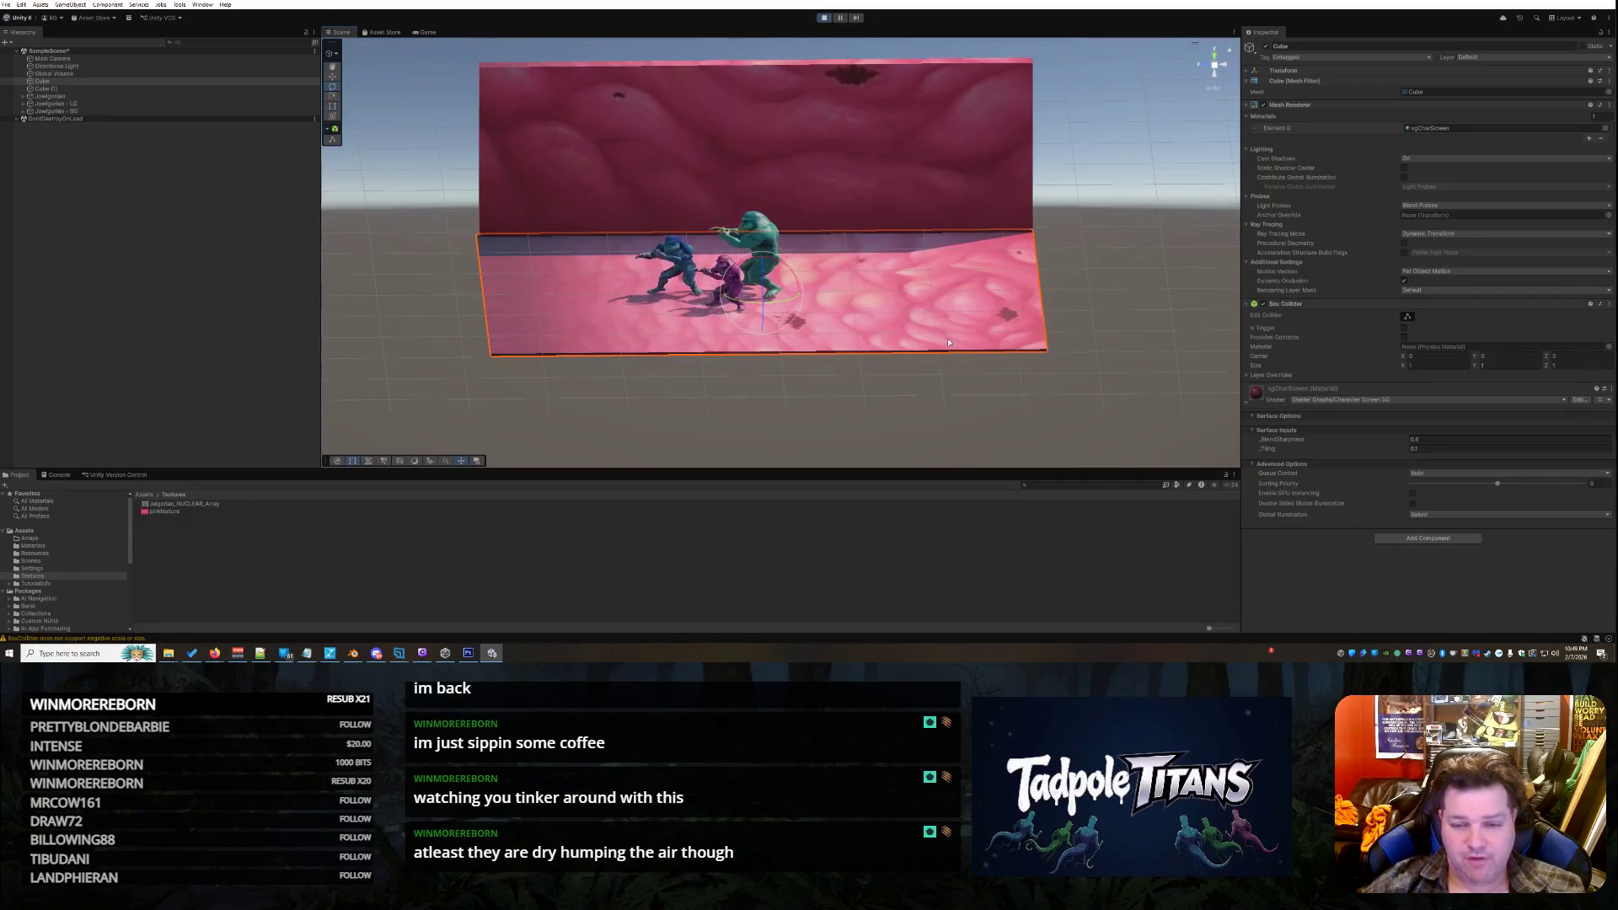
pyautogui.moveTo(786, 306)
pyautogui.mouseDown()
pyautogui.moveTo(682, 308)
pyautogui.moveTo(931, 362)
pyautogui.moveTo(982, 393)
pyautogui.moveTo(948, 411)
pyautogui.mouseUp()
pyautogui.click(943, 396)
pyautogui.scroll(2, 939, 379)
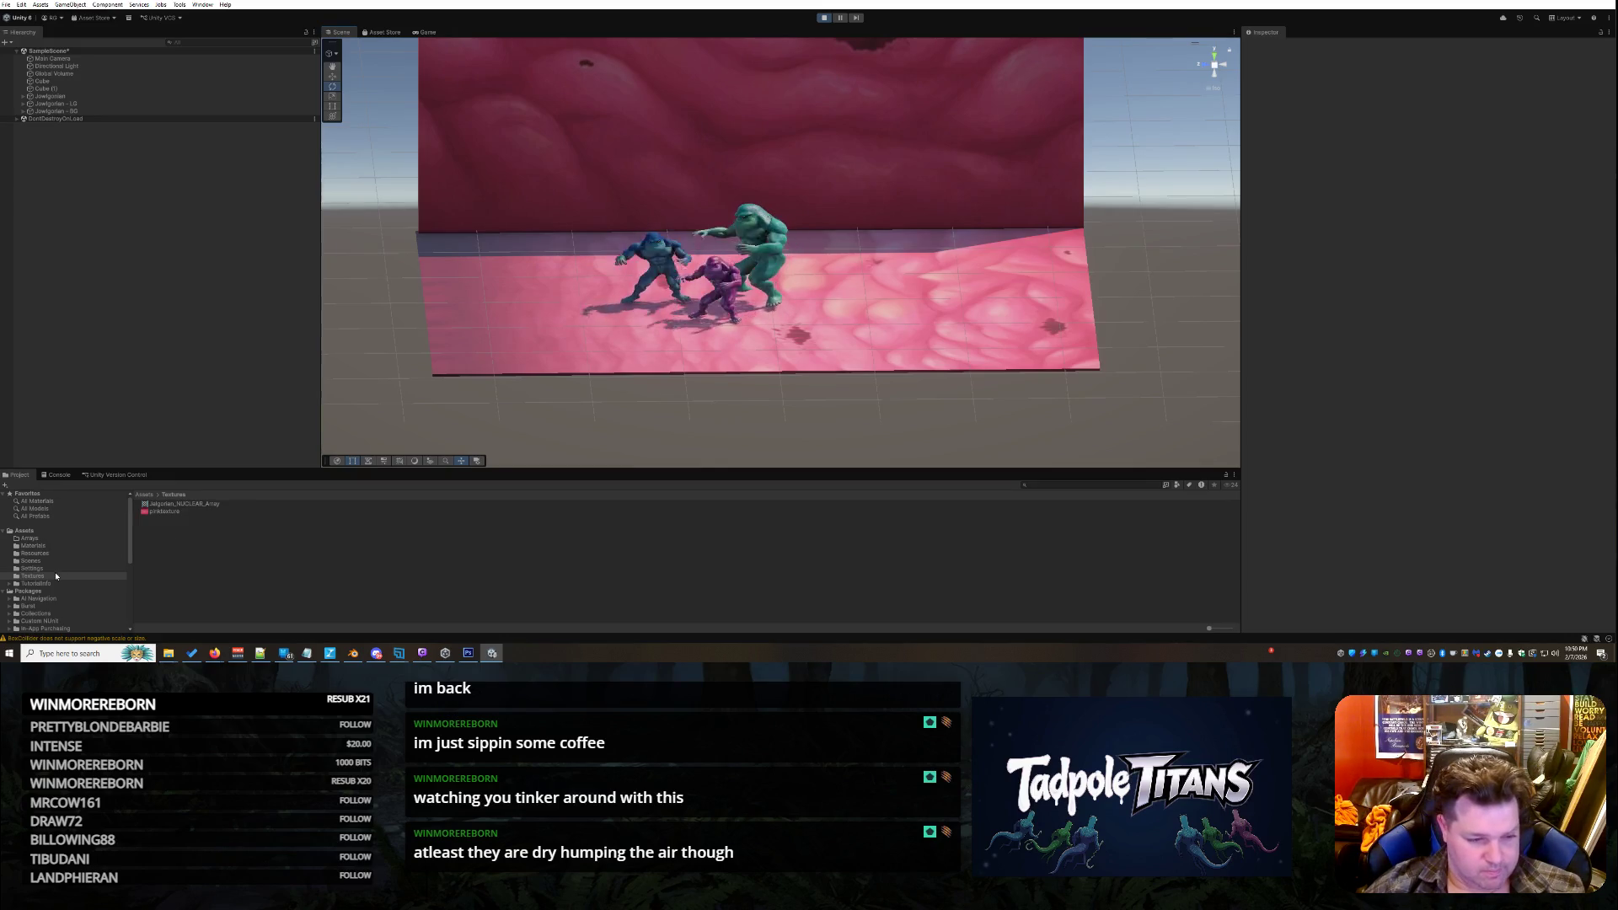
# Create a Shader Graph > URP > Lit Shader Graph asset in Assets named WallFloor
pyautogui.click(25, 531)
pyautogui.rightClick(31, 532)
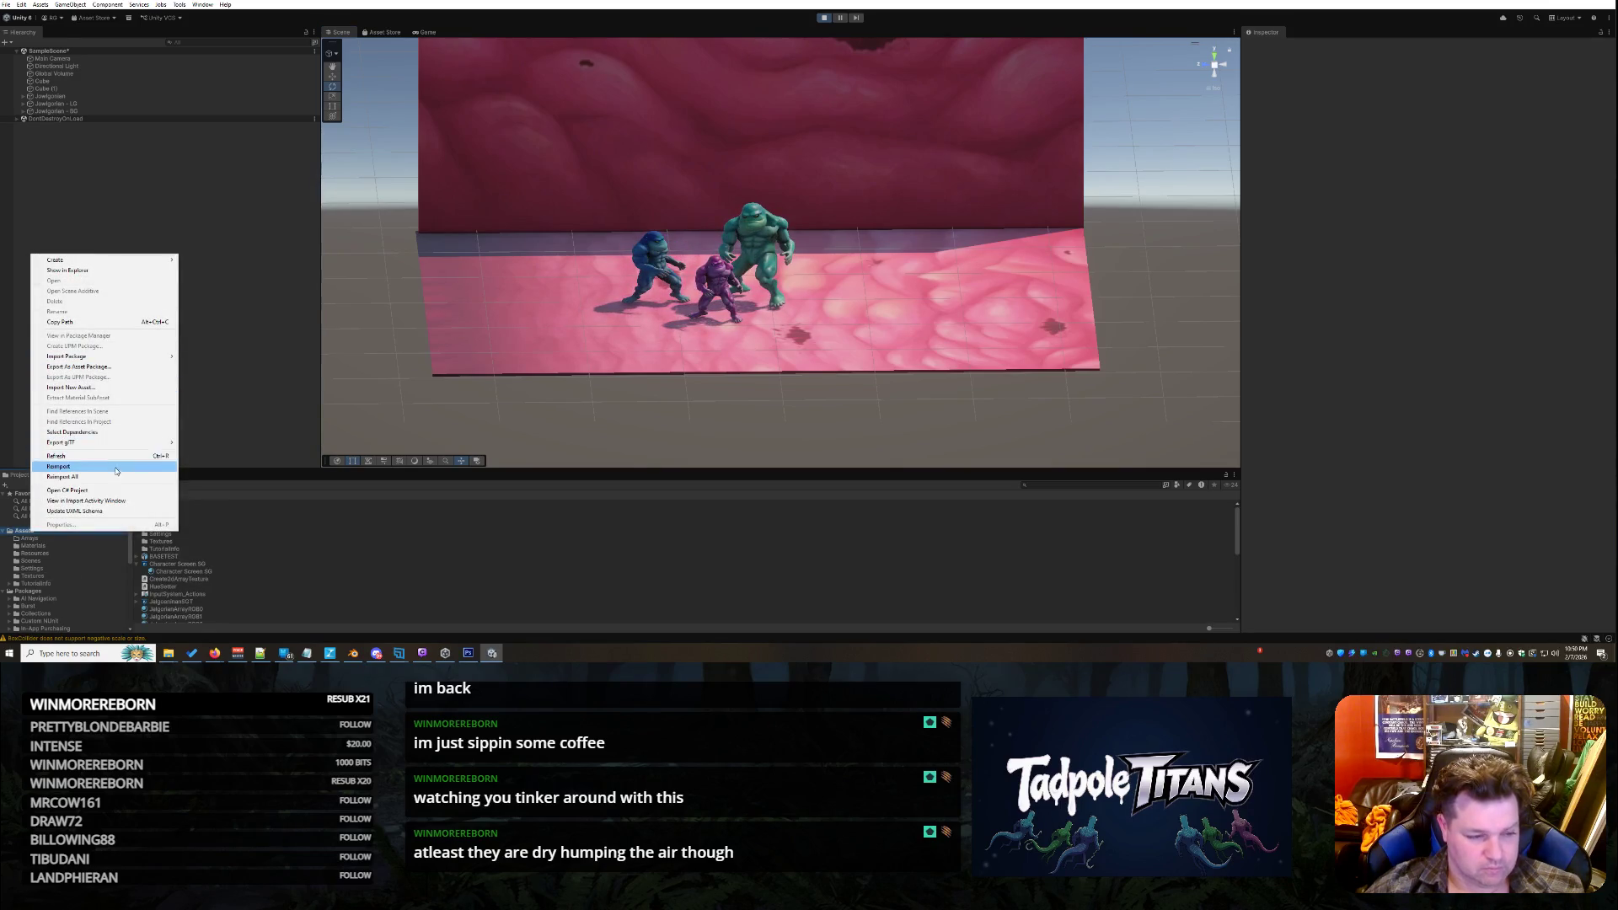
pyautogui.moveTo(151, 260)
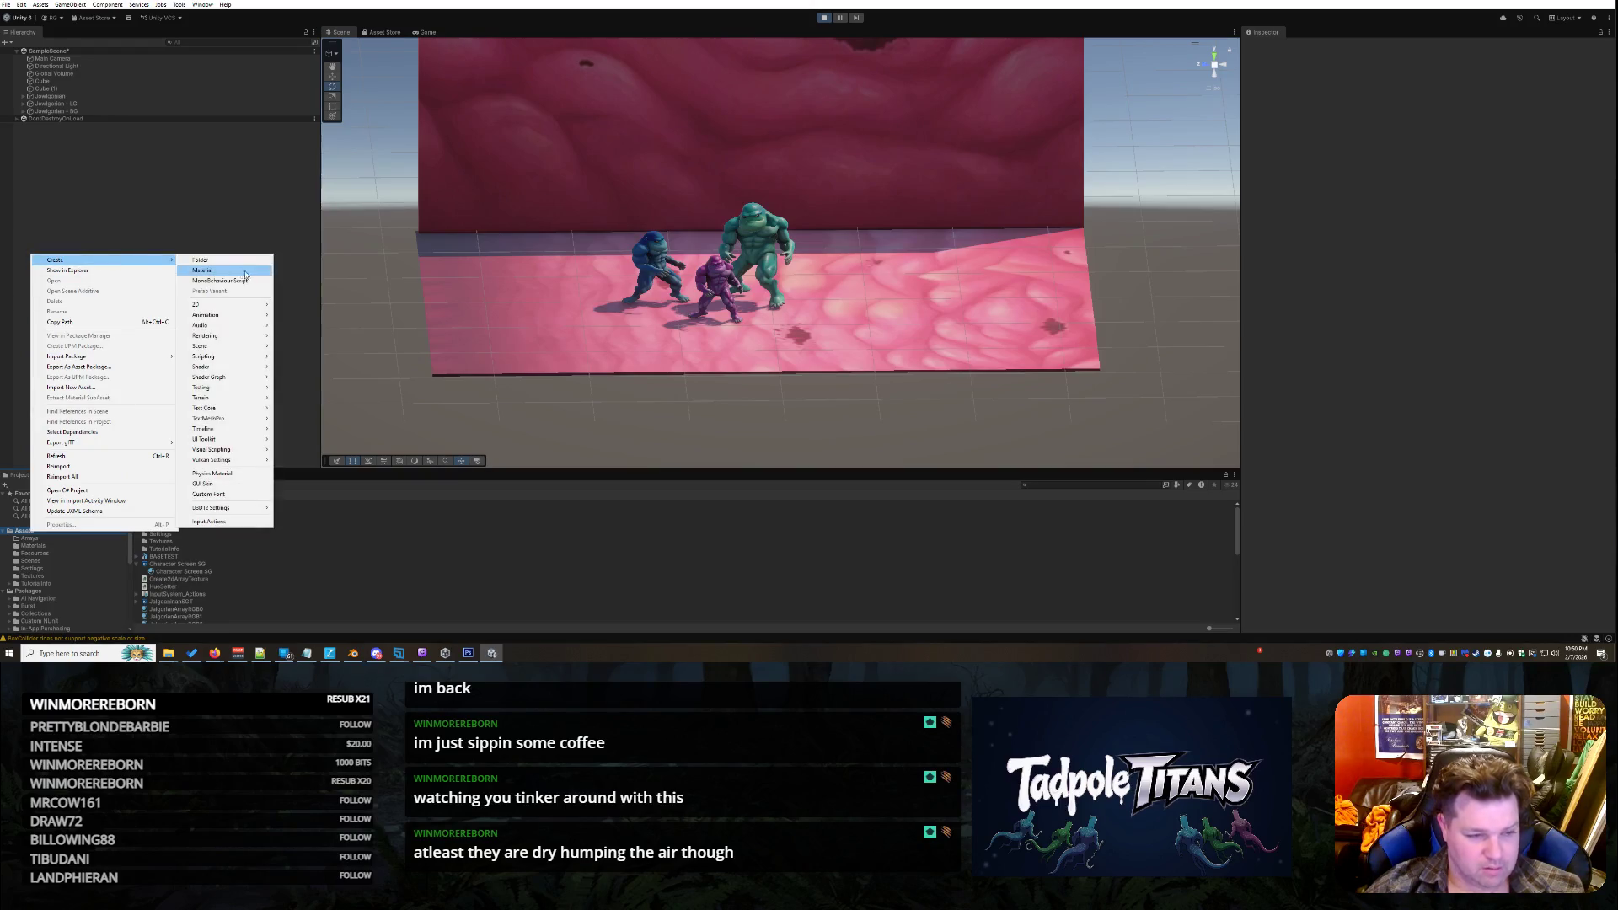
pyautogui.moveTo(246, 384)
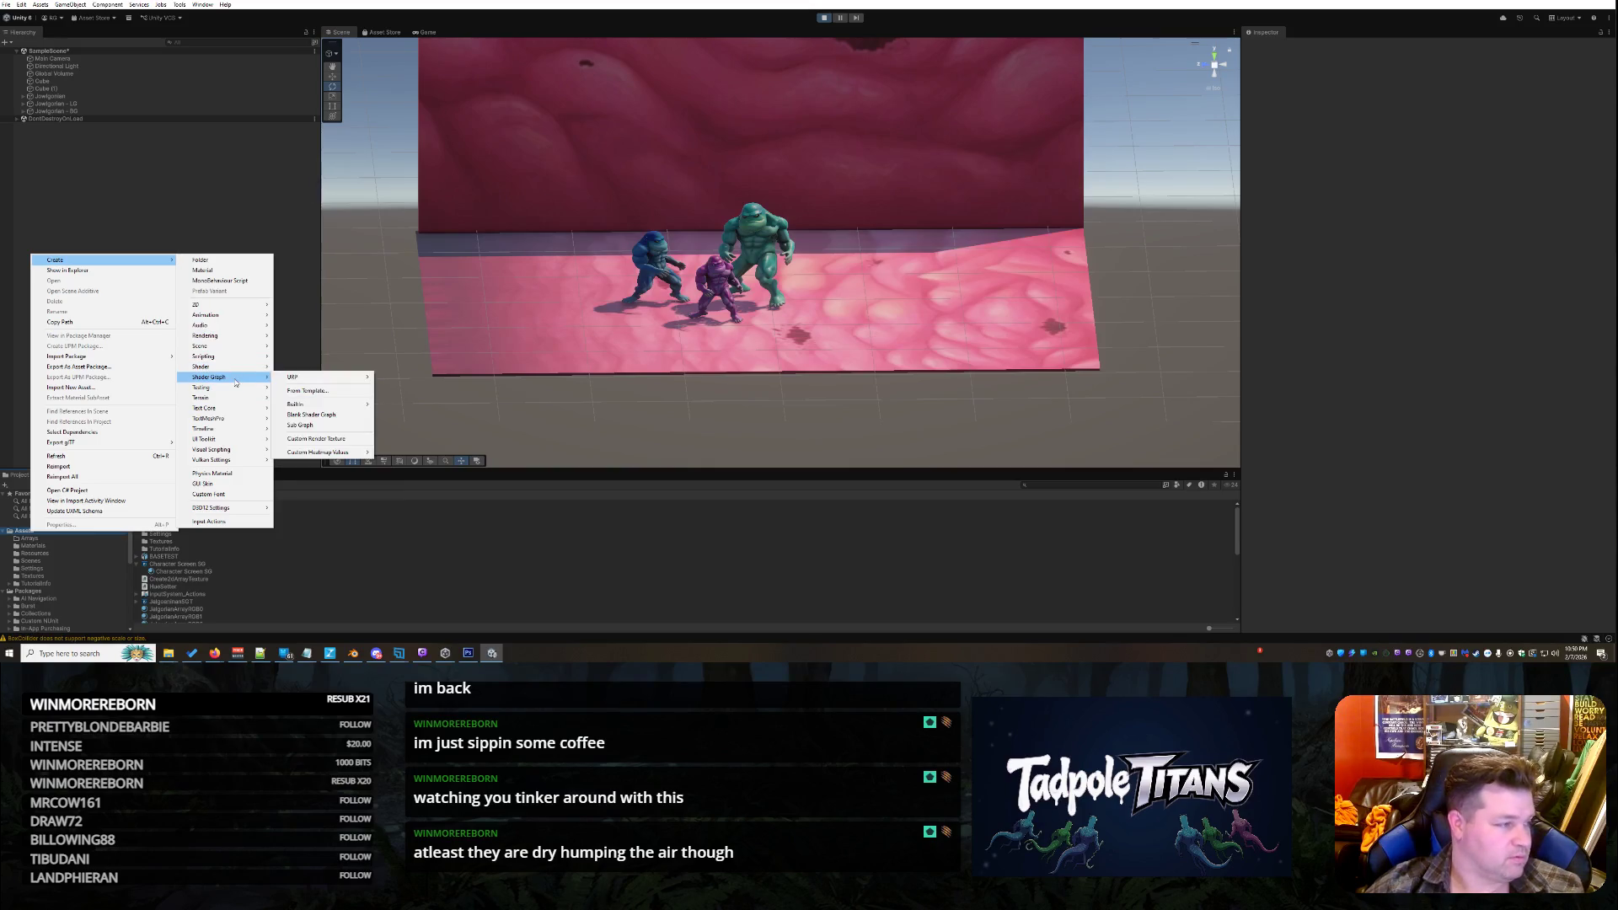
pyautogui.moveTo(329, 377)
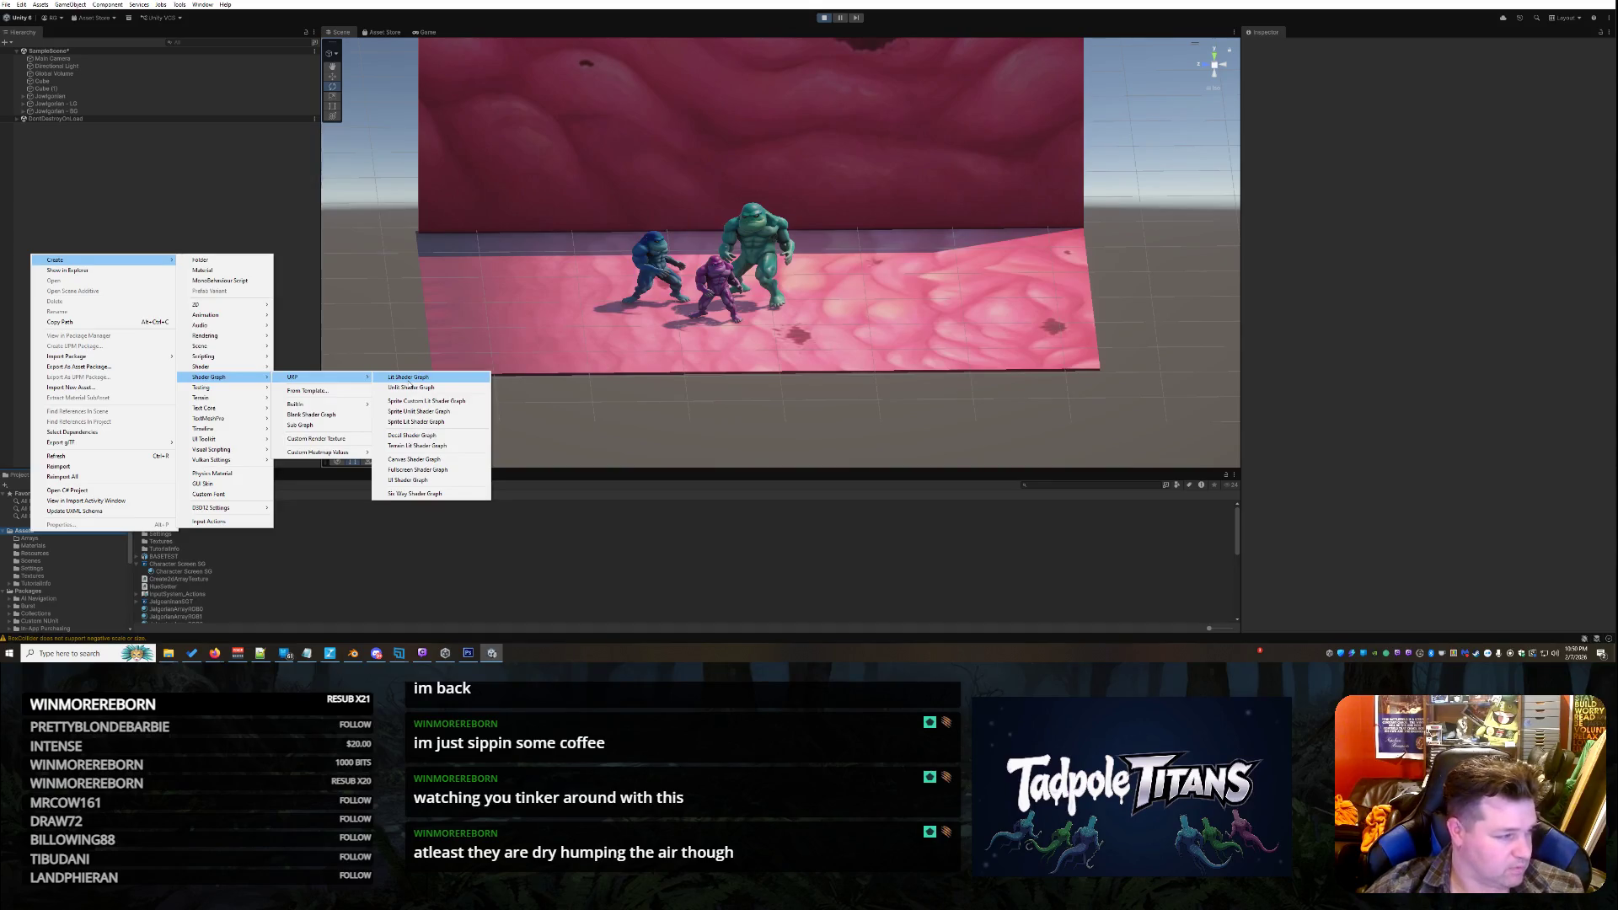
pyautogui.click(408, 378)
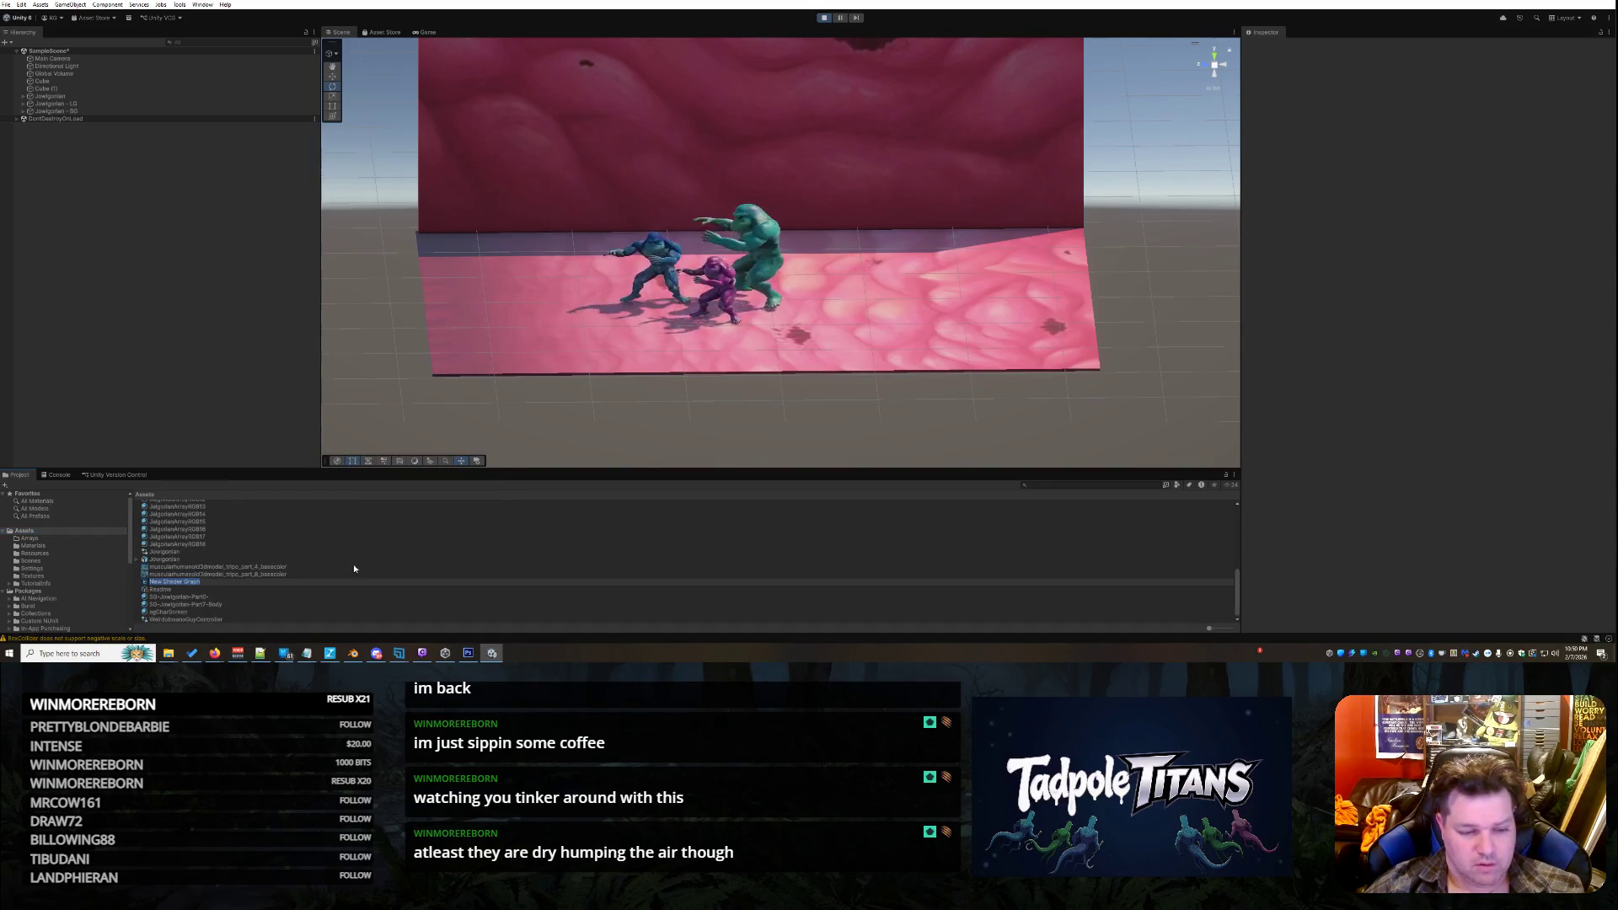
pyautogui.write('W')
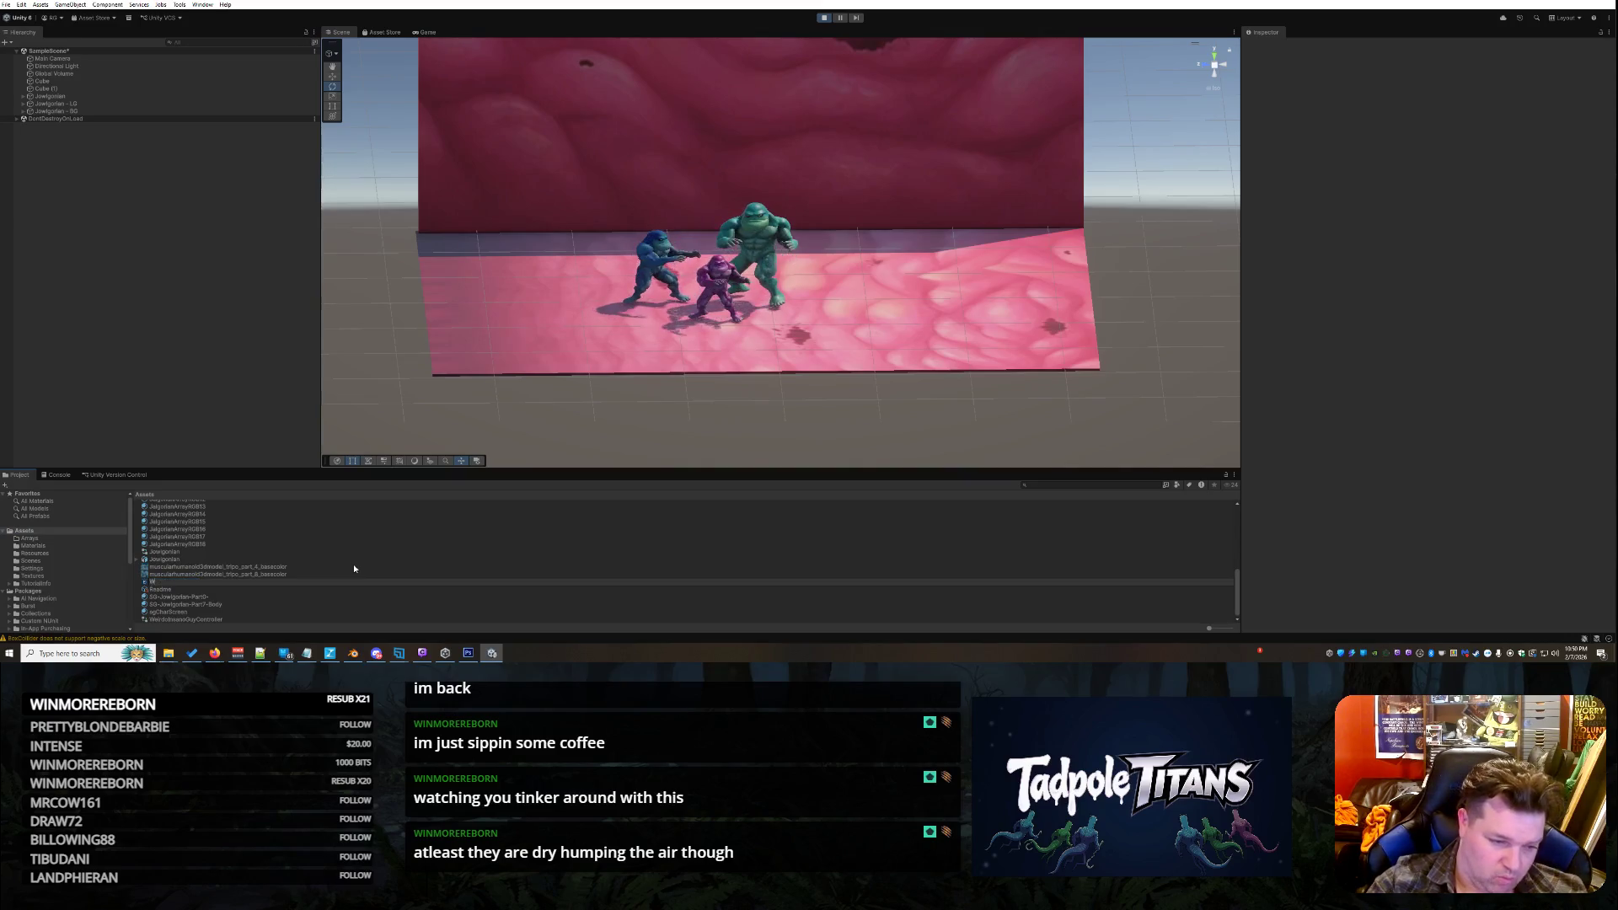
pyautogui.write('allFloor')
pyautogui.press('Return')
pyautogui.press('Return')
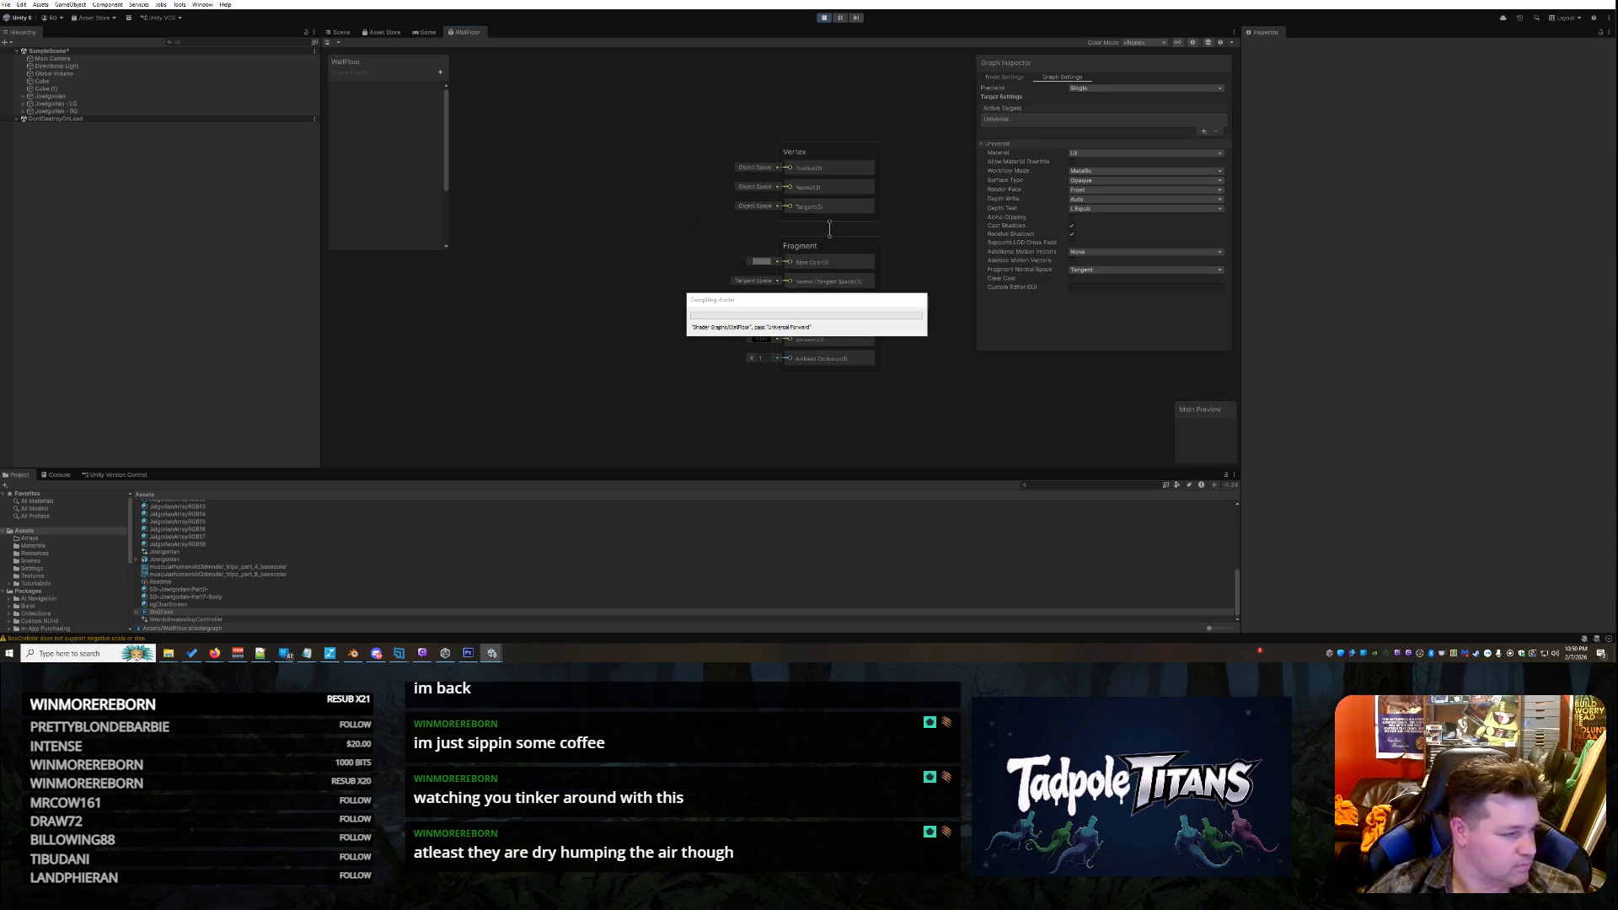
# Add a Sample Texture 2D node using the pinktexture image and move it up-left
pyautogui.rightClick(560, 225)
pyautogui.click(570, 228)
pyautogui.write('sample te')
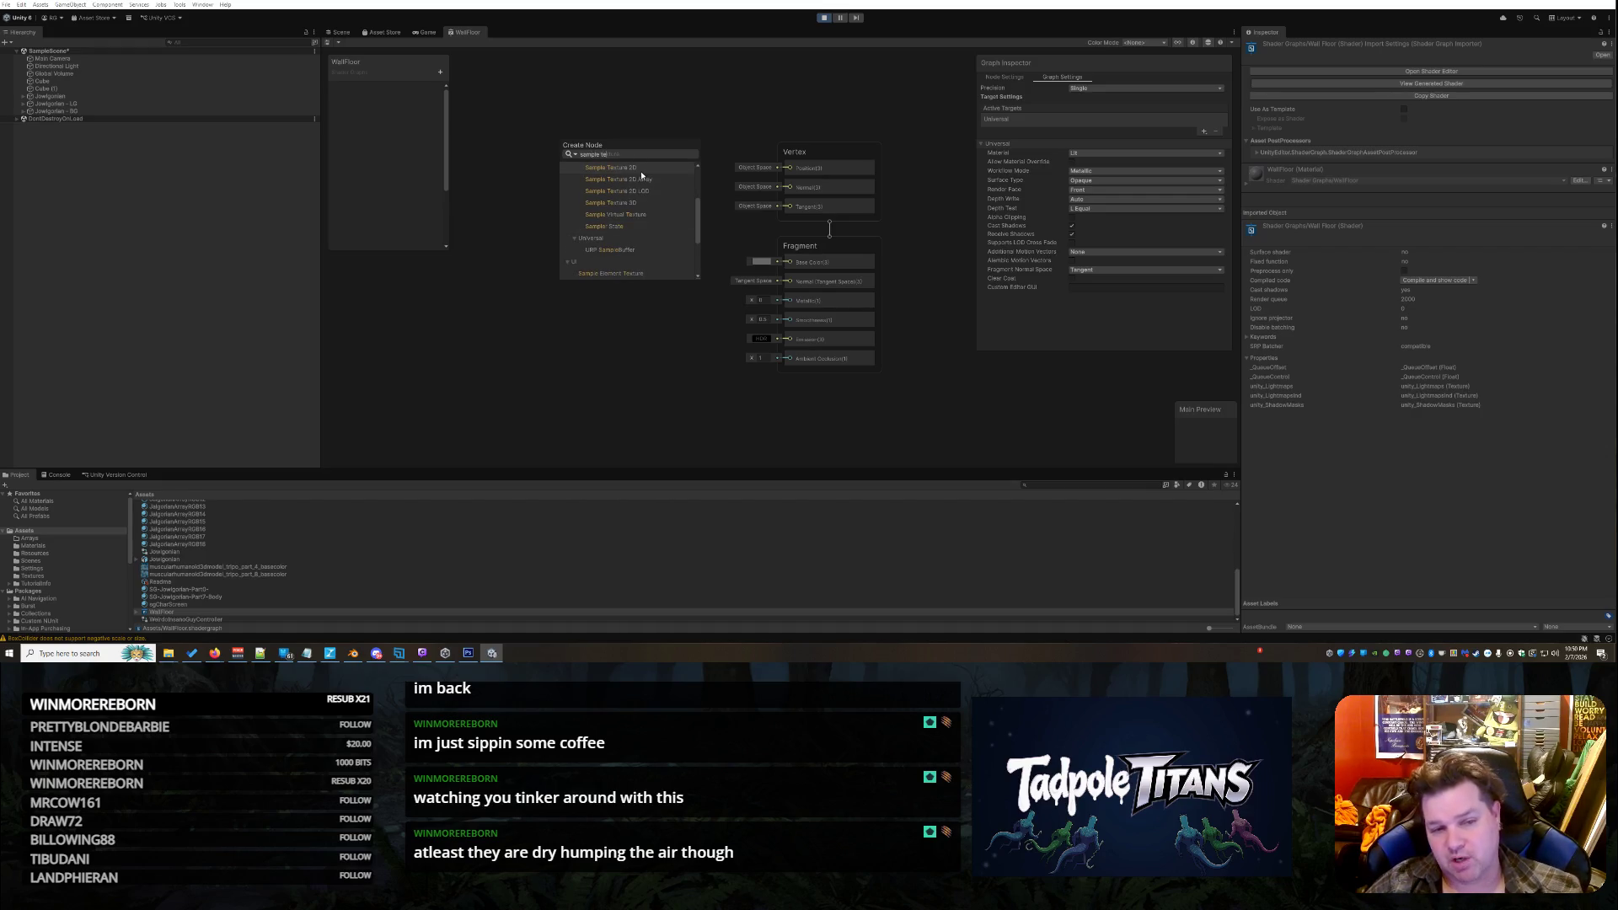
pyautogui.click(638, 173)
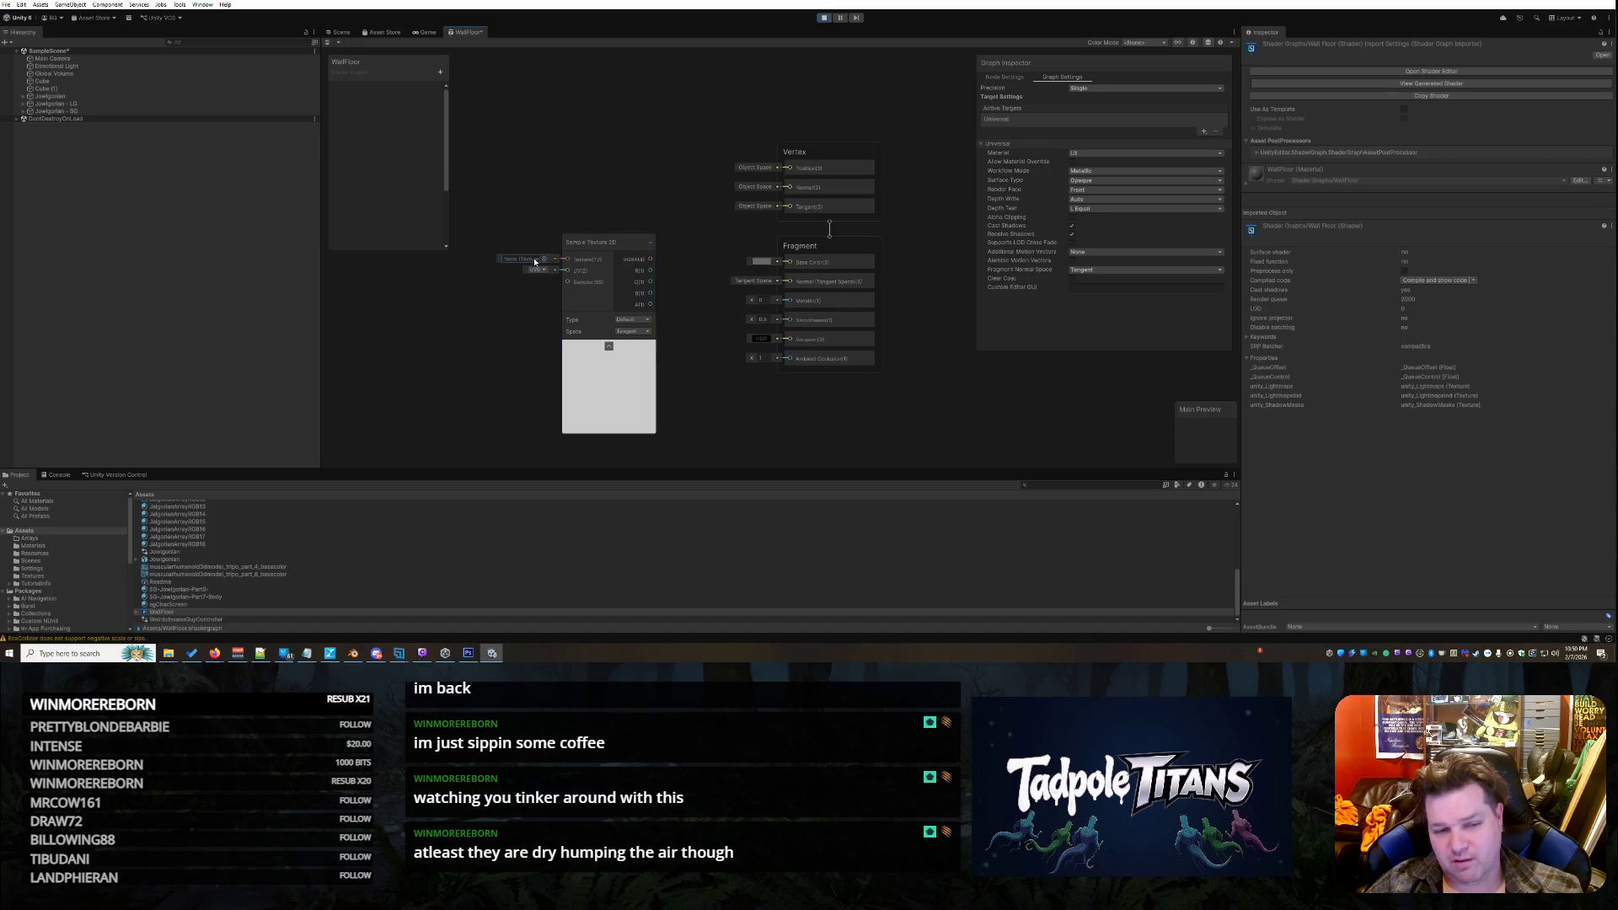
pyautogui.click(544, 259)
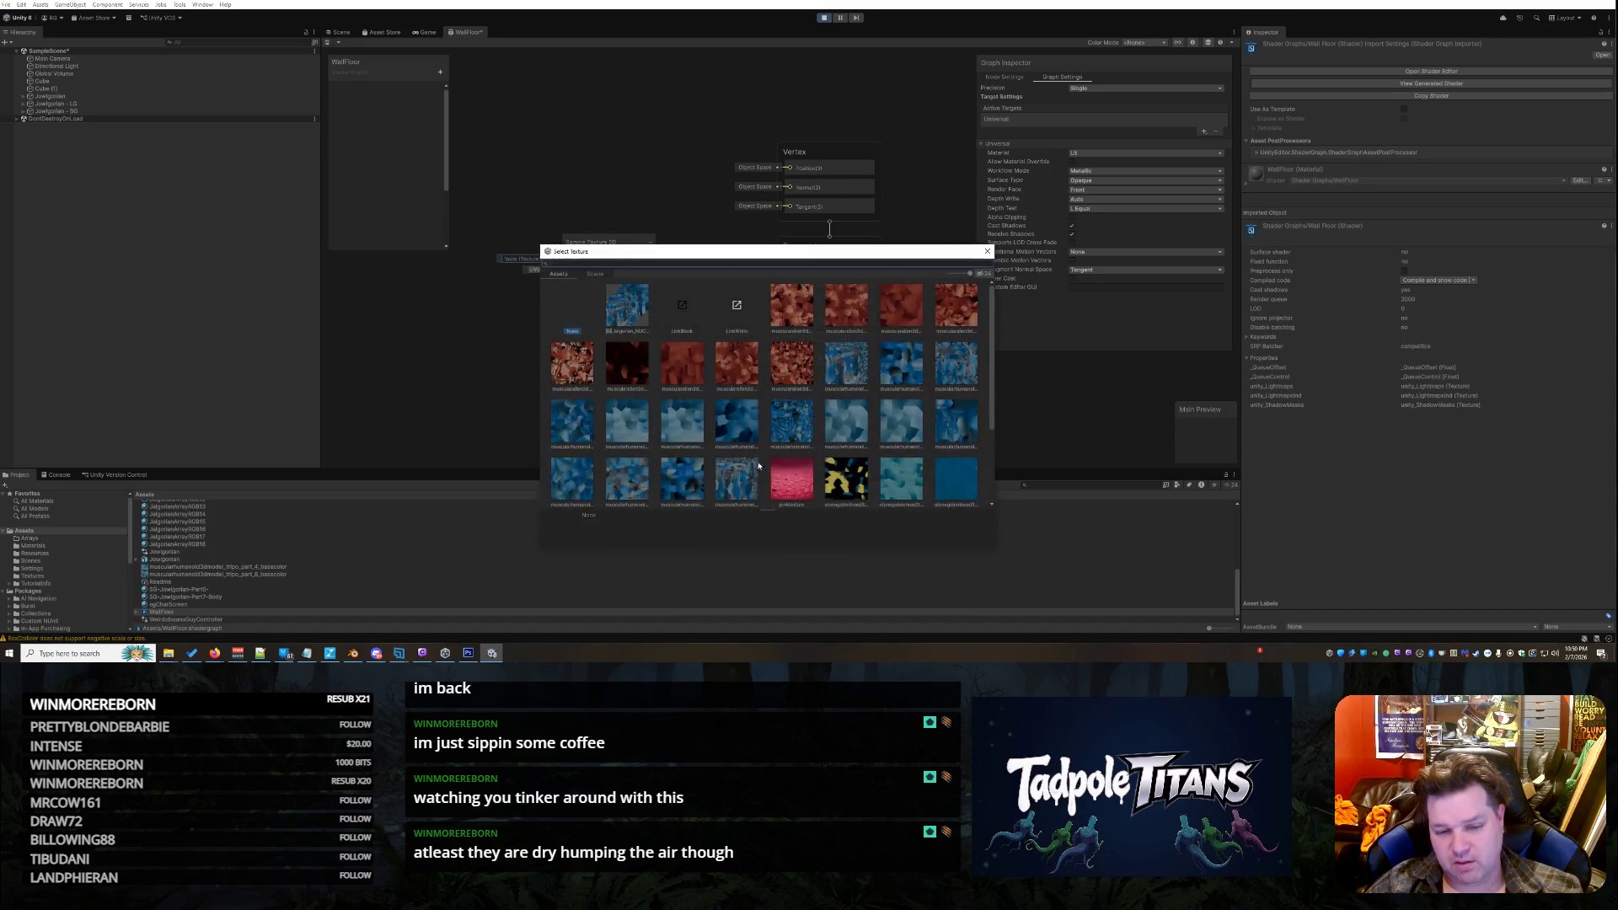
pyautogui.doubleClick(796, 483)
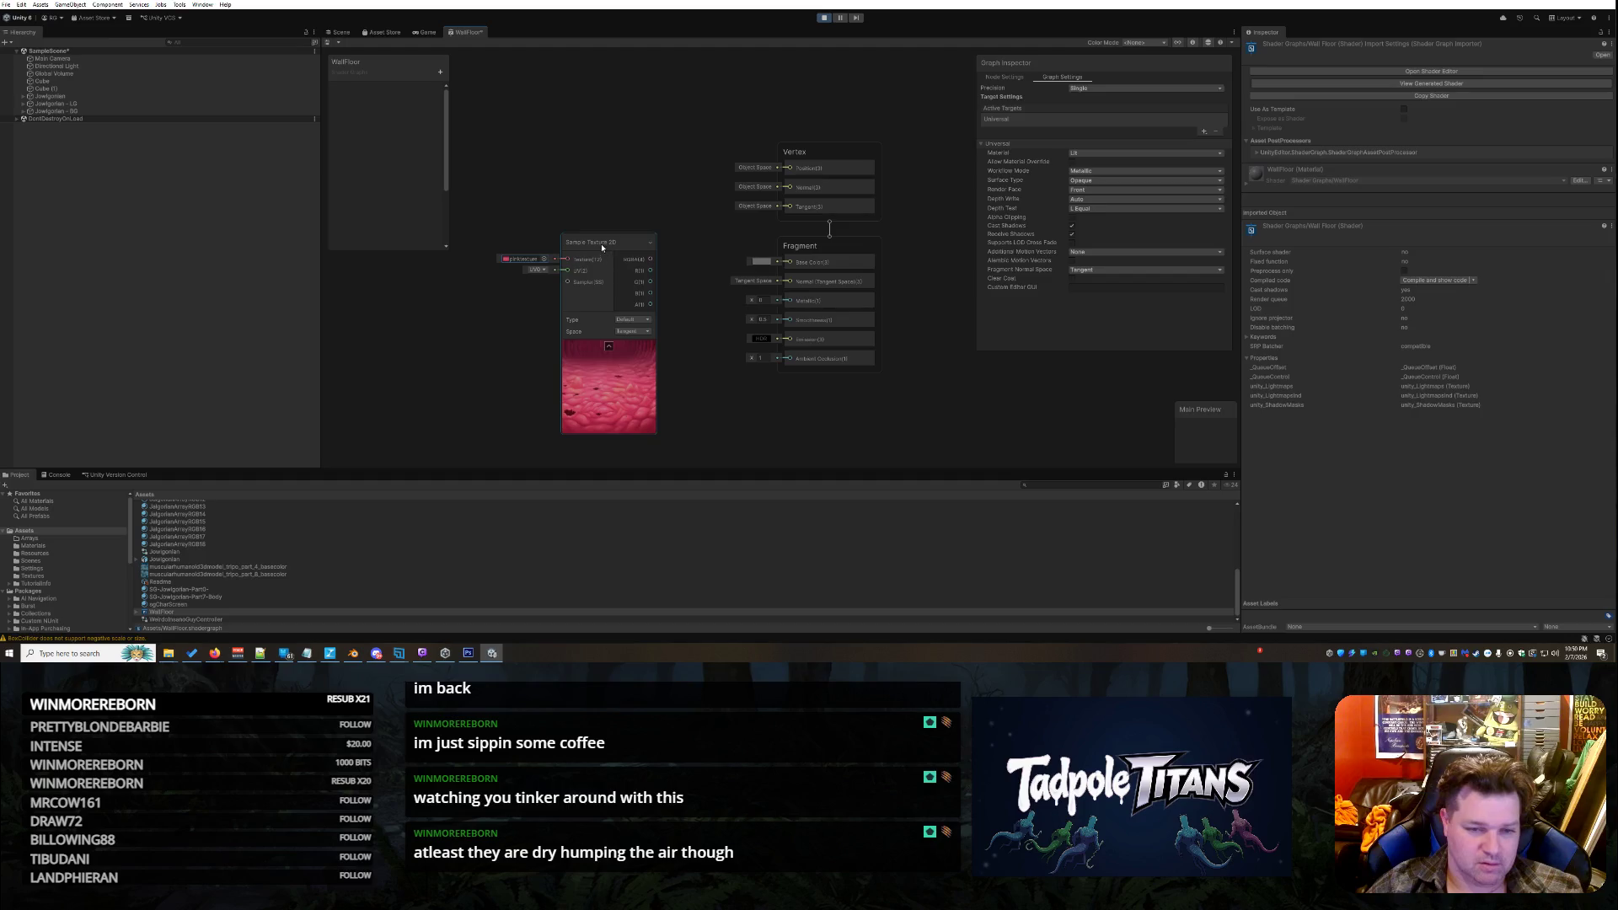
pyautogui.moveTo(602, 247); pyautogui.dragTo(520, 112)
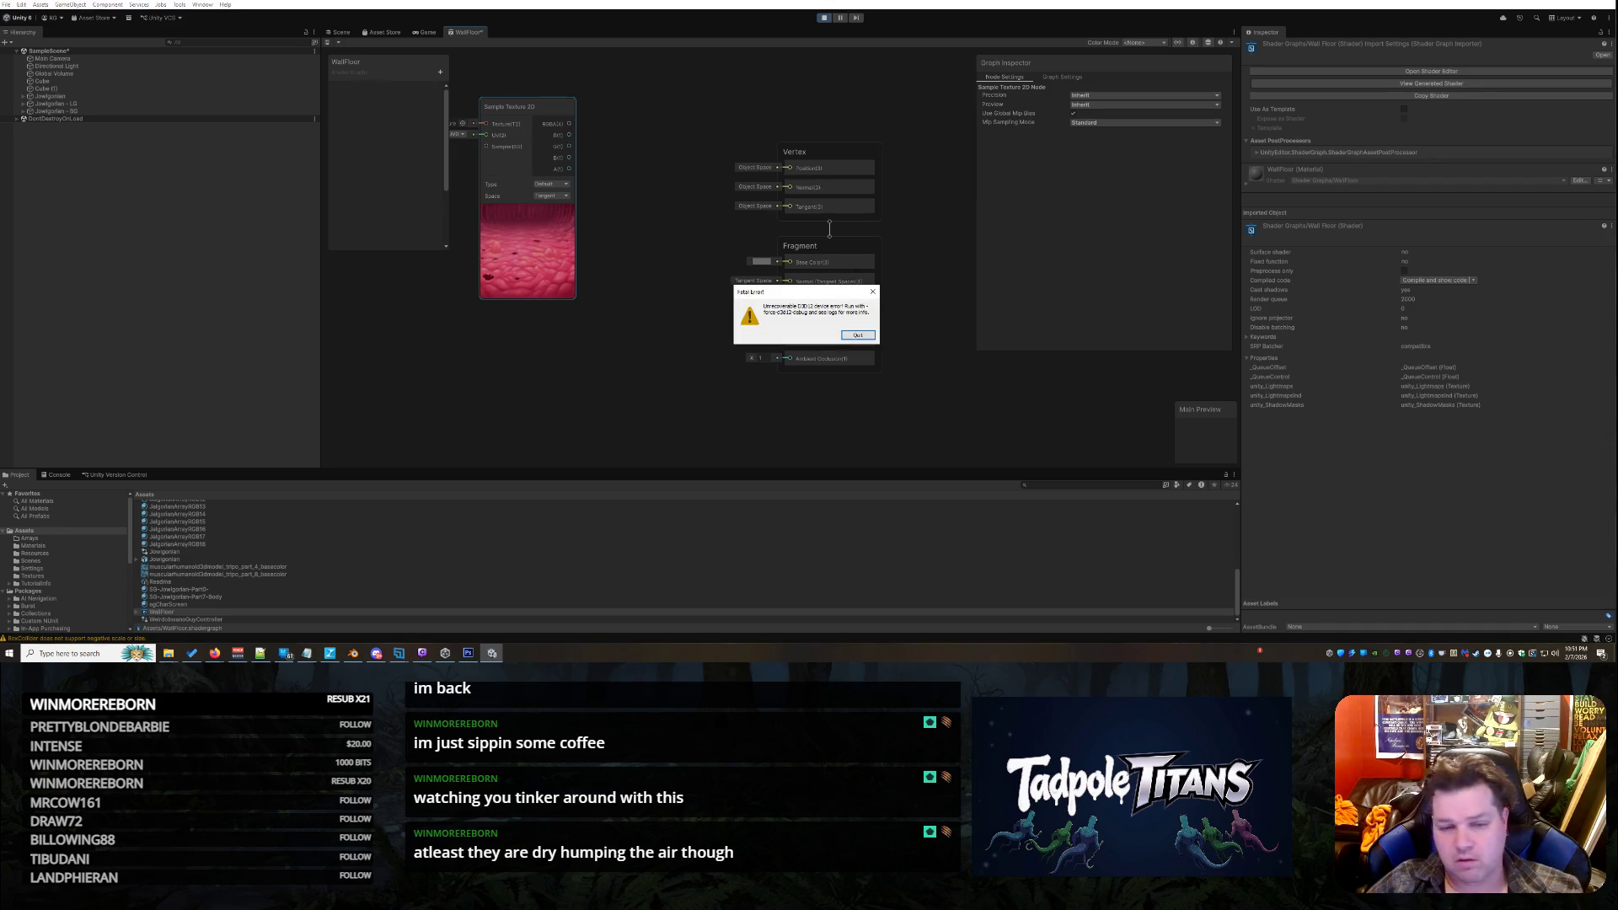
# Quit Unity from the Fatal Error dialog and wait for the Unity Bug Reporter
pyautogui.click(851, 331)
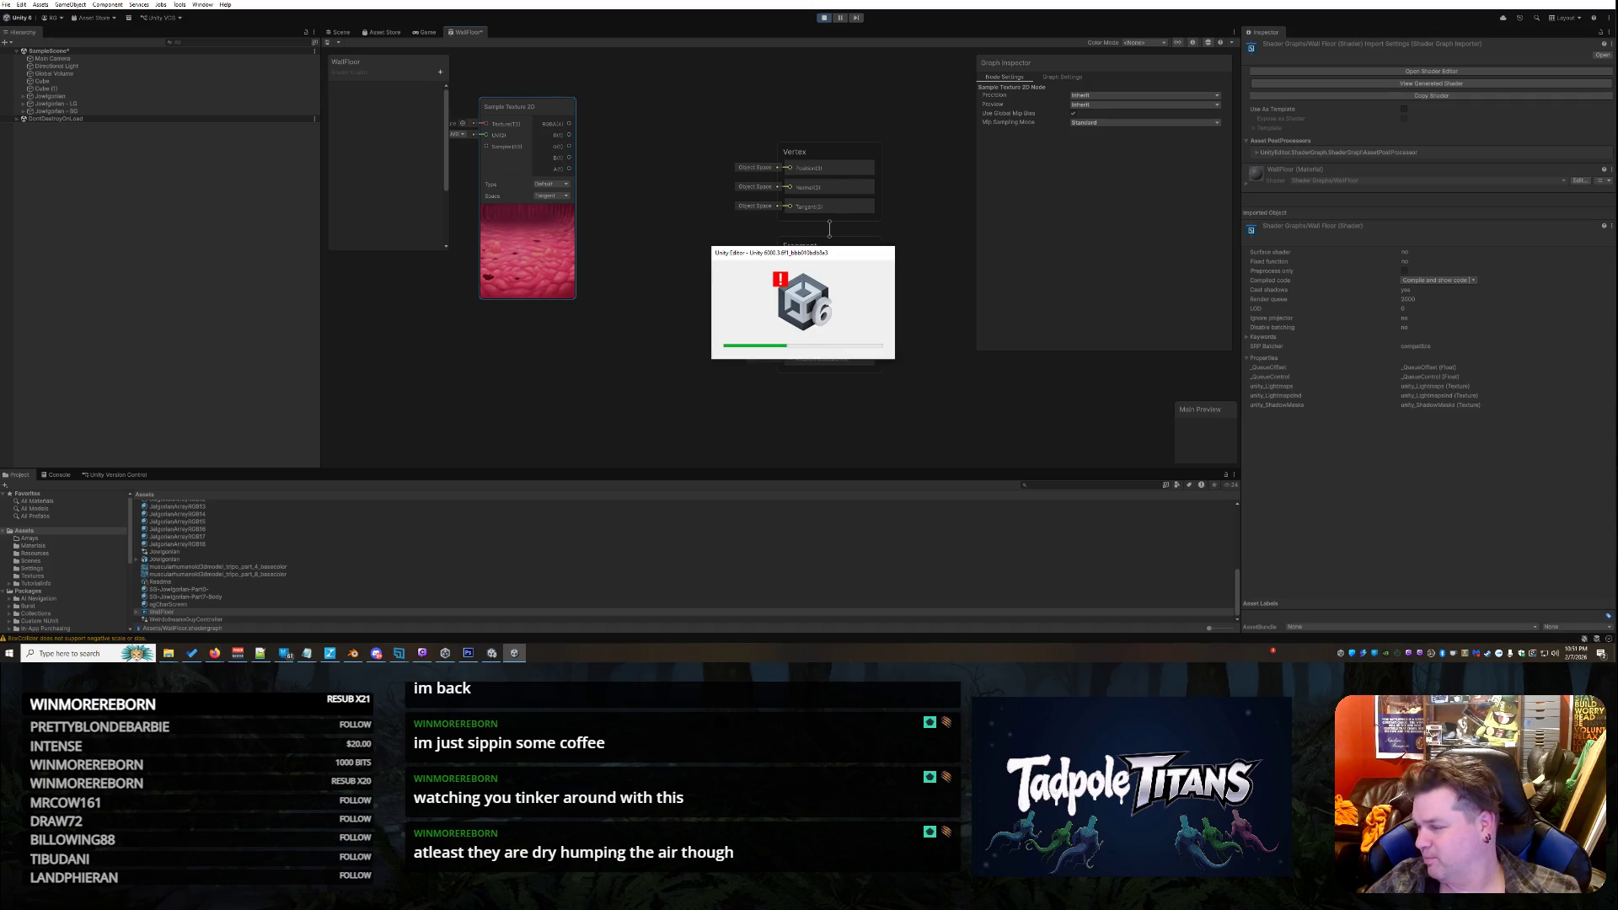
pyautogui.hotkey('alt', 'Tab')
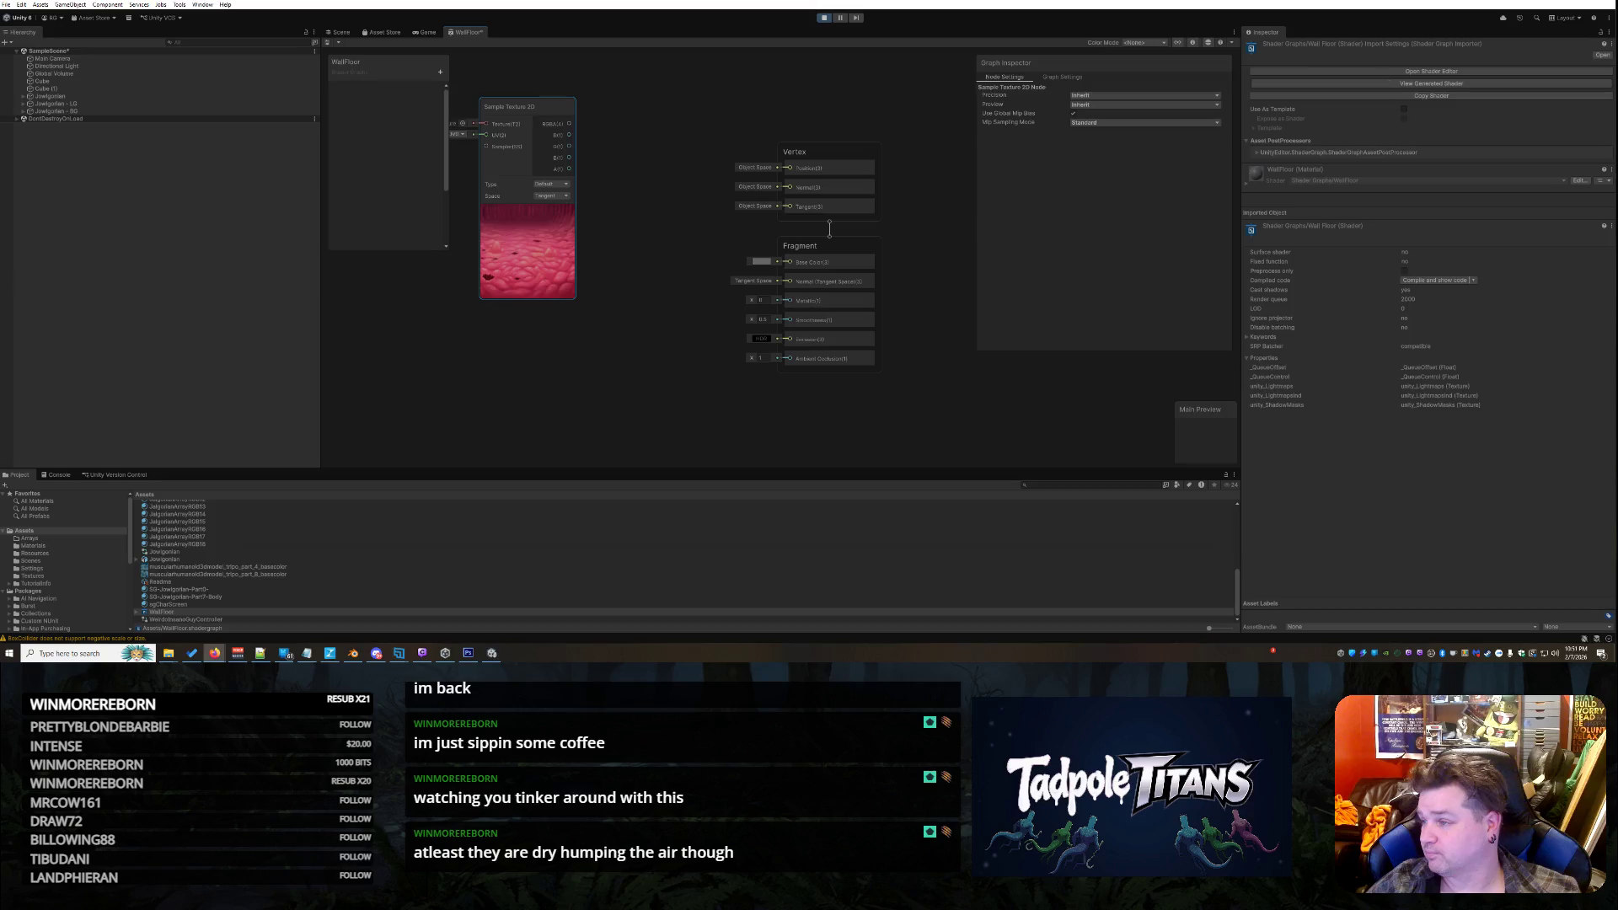
pyautogui.hotkey('alt', 'Tab')
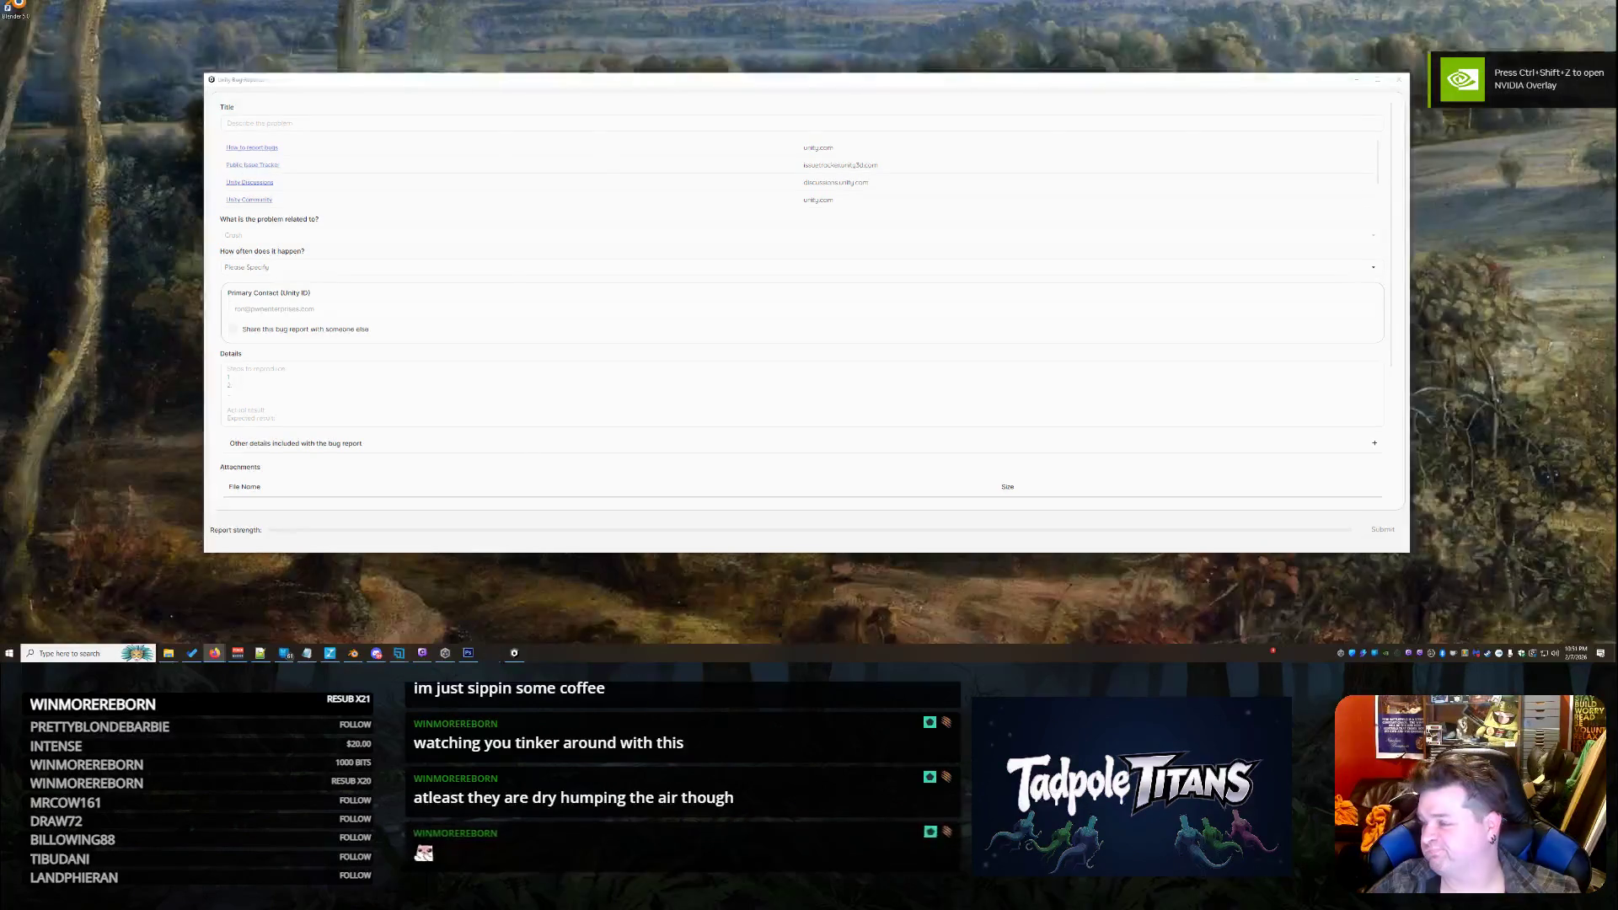
# Close the Bug Reporter without sending and accept restoring the scene backups
pyautogui.click(1398, 79)
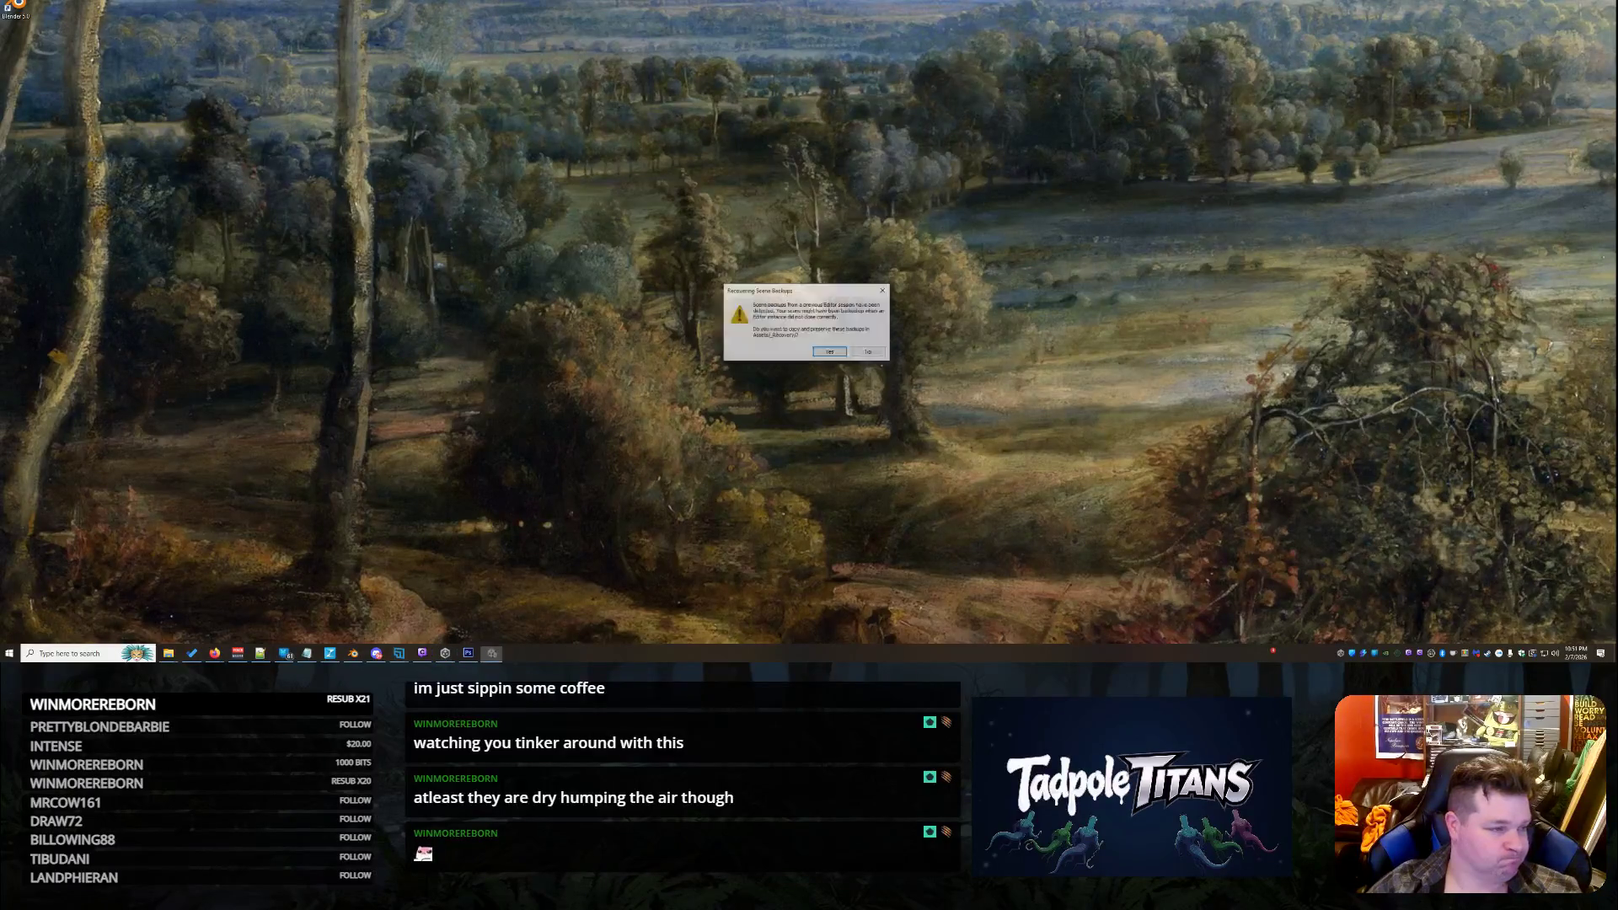
pyautogui.press('Return')
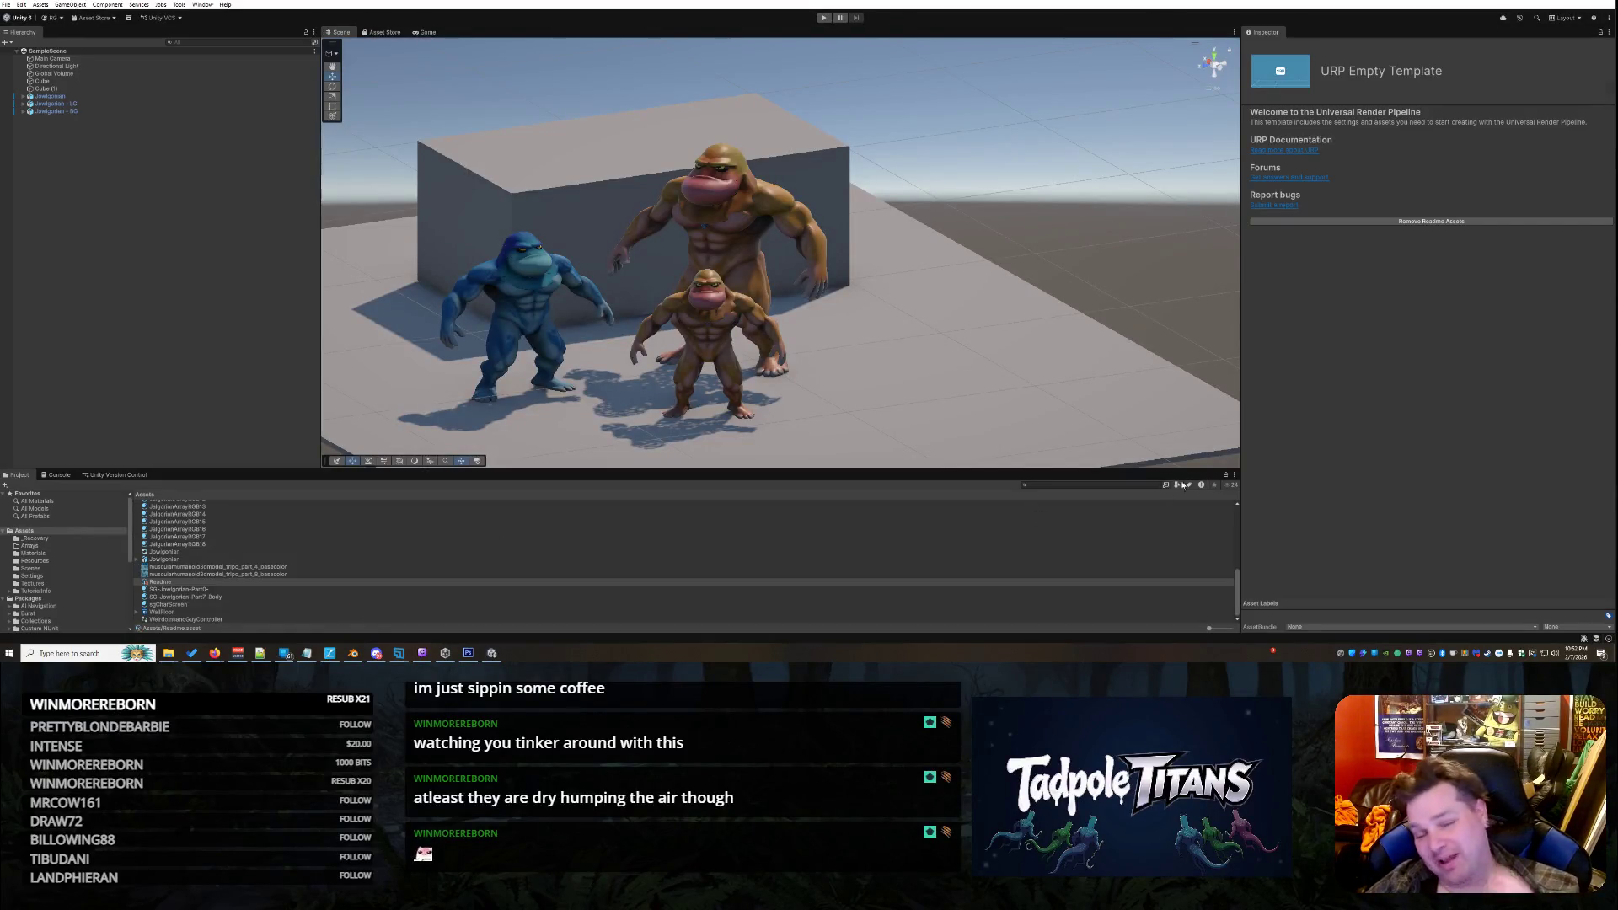
# Orbit the Scene view and select the WallFloor shader asset in the Project panel
pyautogui.scroll(-5, 938, 305)
pyautogui.moveTo(1018, 280); pyautogui.dragTo(857, 335)
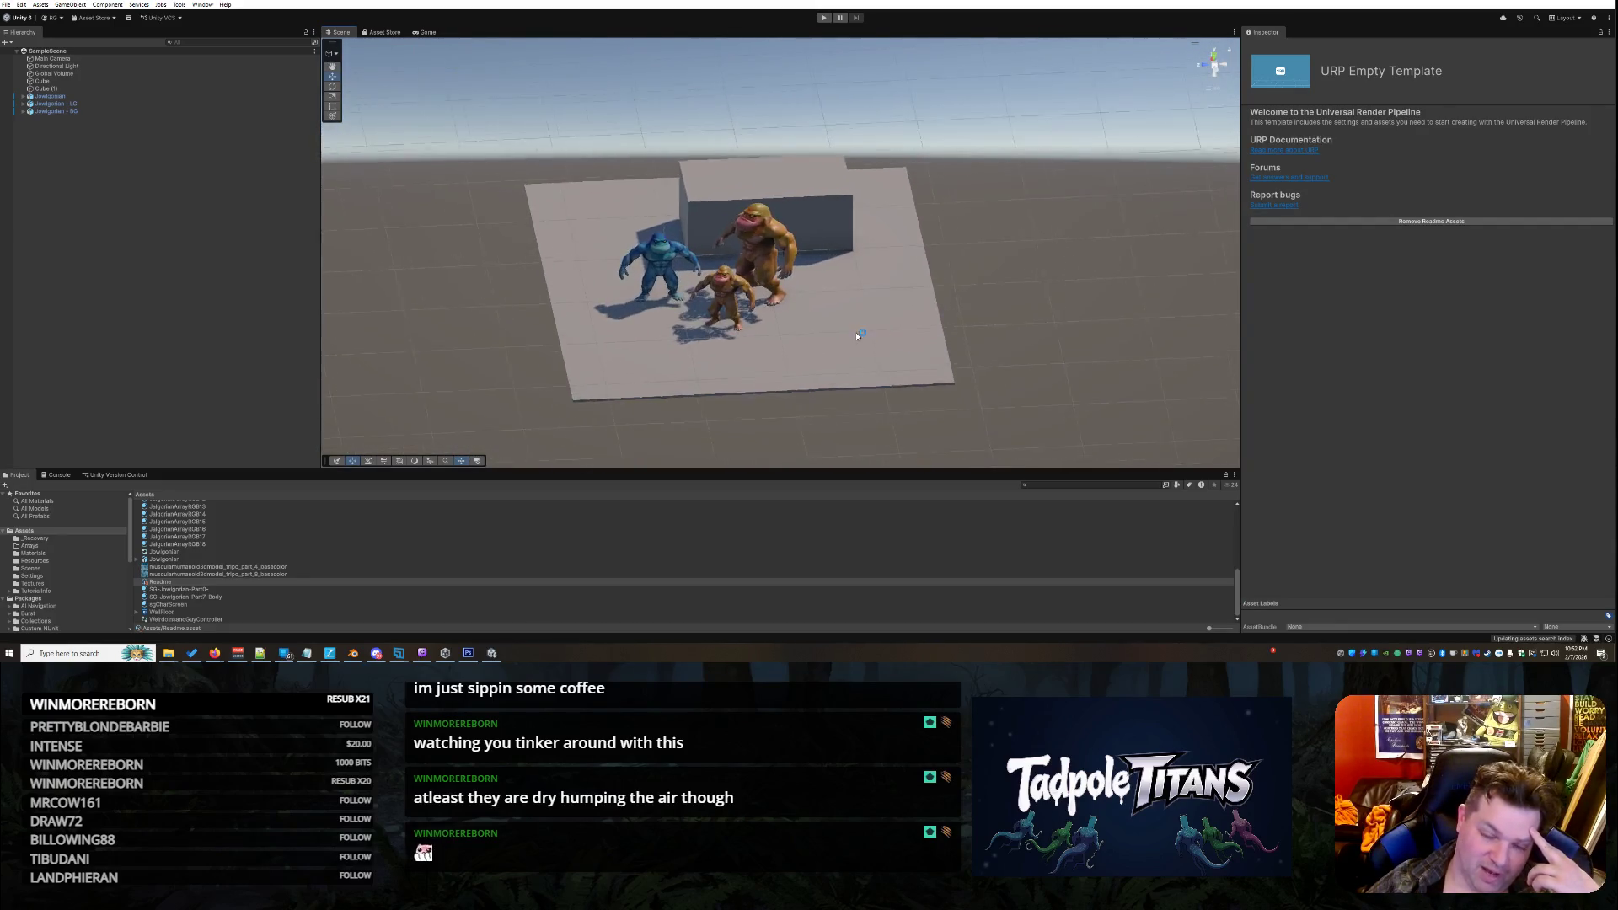
pyautogui.scroll(2, 800, 351)
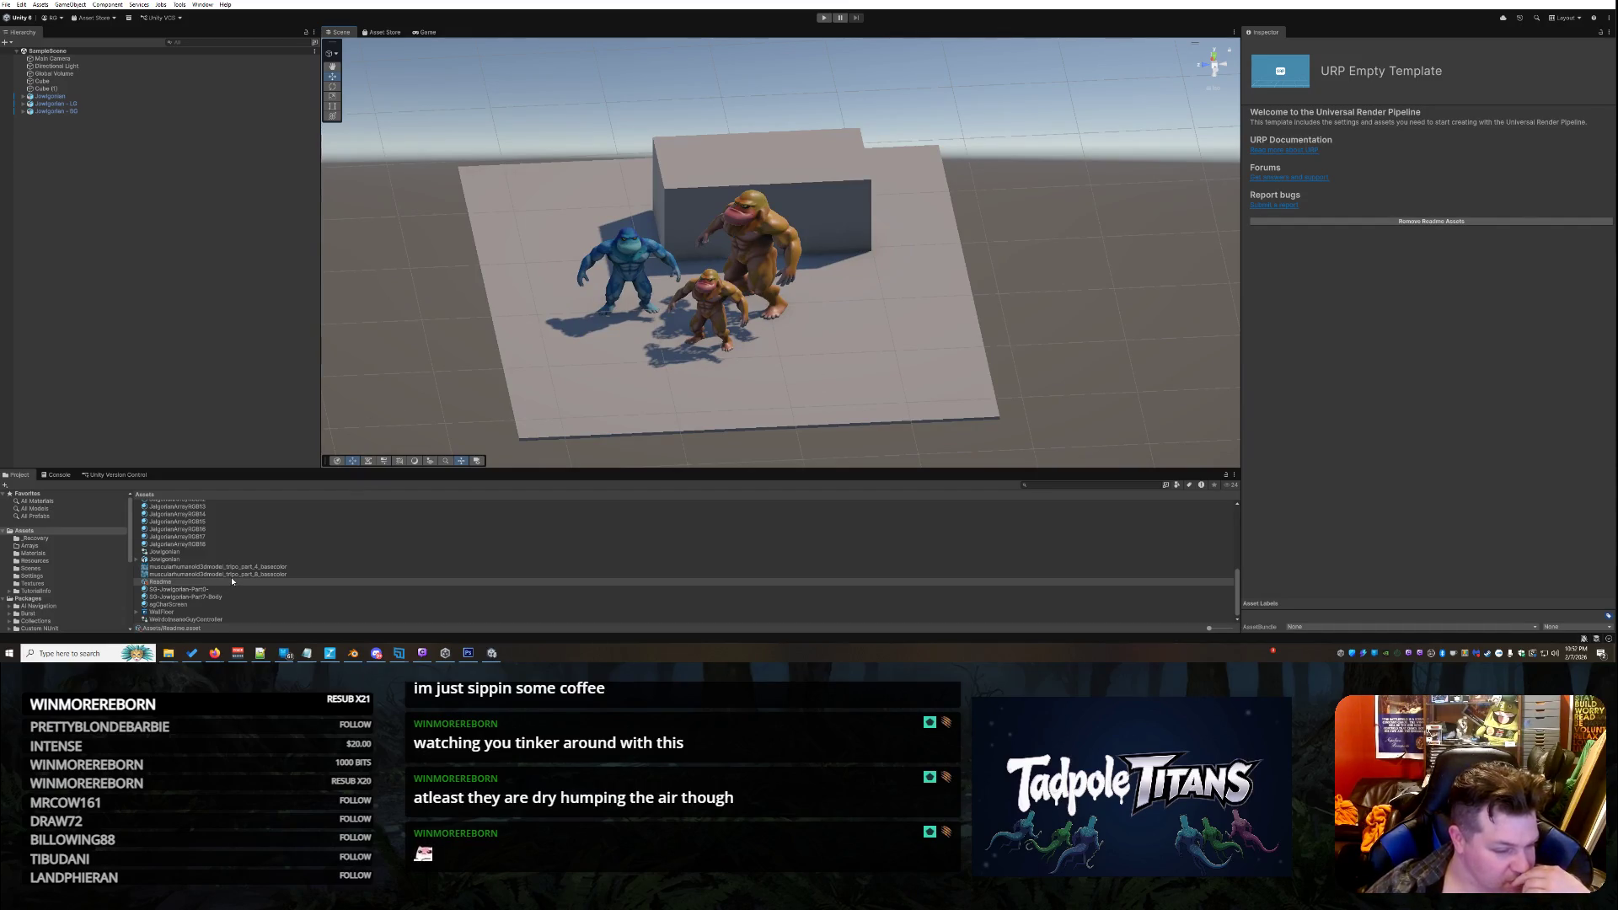
pyautogui.click(178, 613)
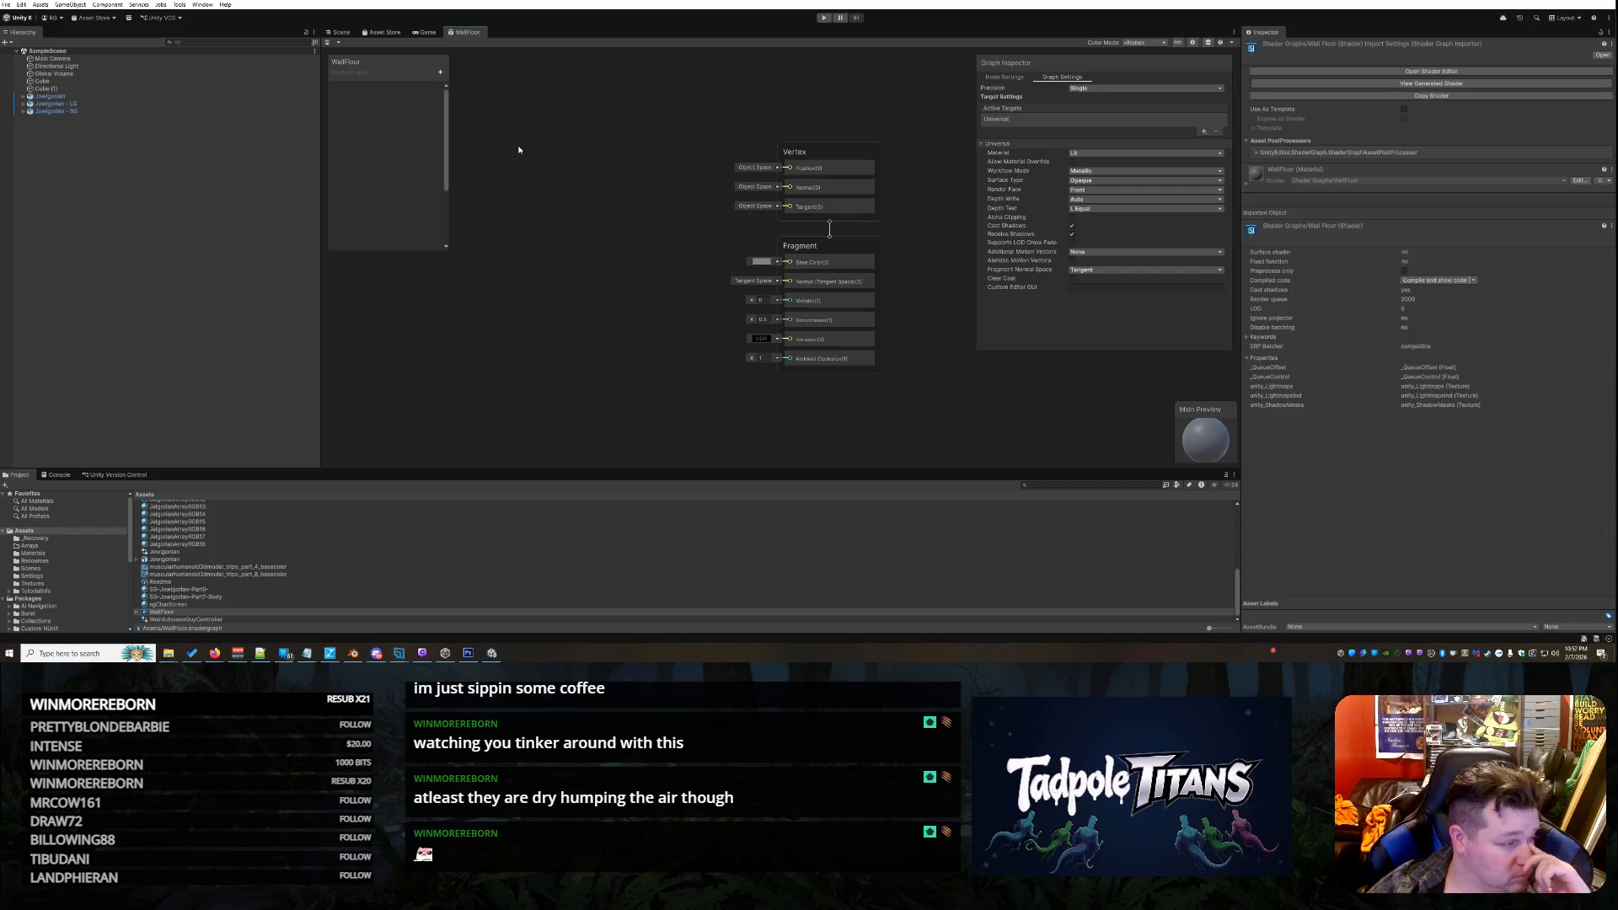
# Add a Texture2D property to the blackboard and rename it _CaveTexture
pyautogui.click(440, 73)
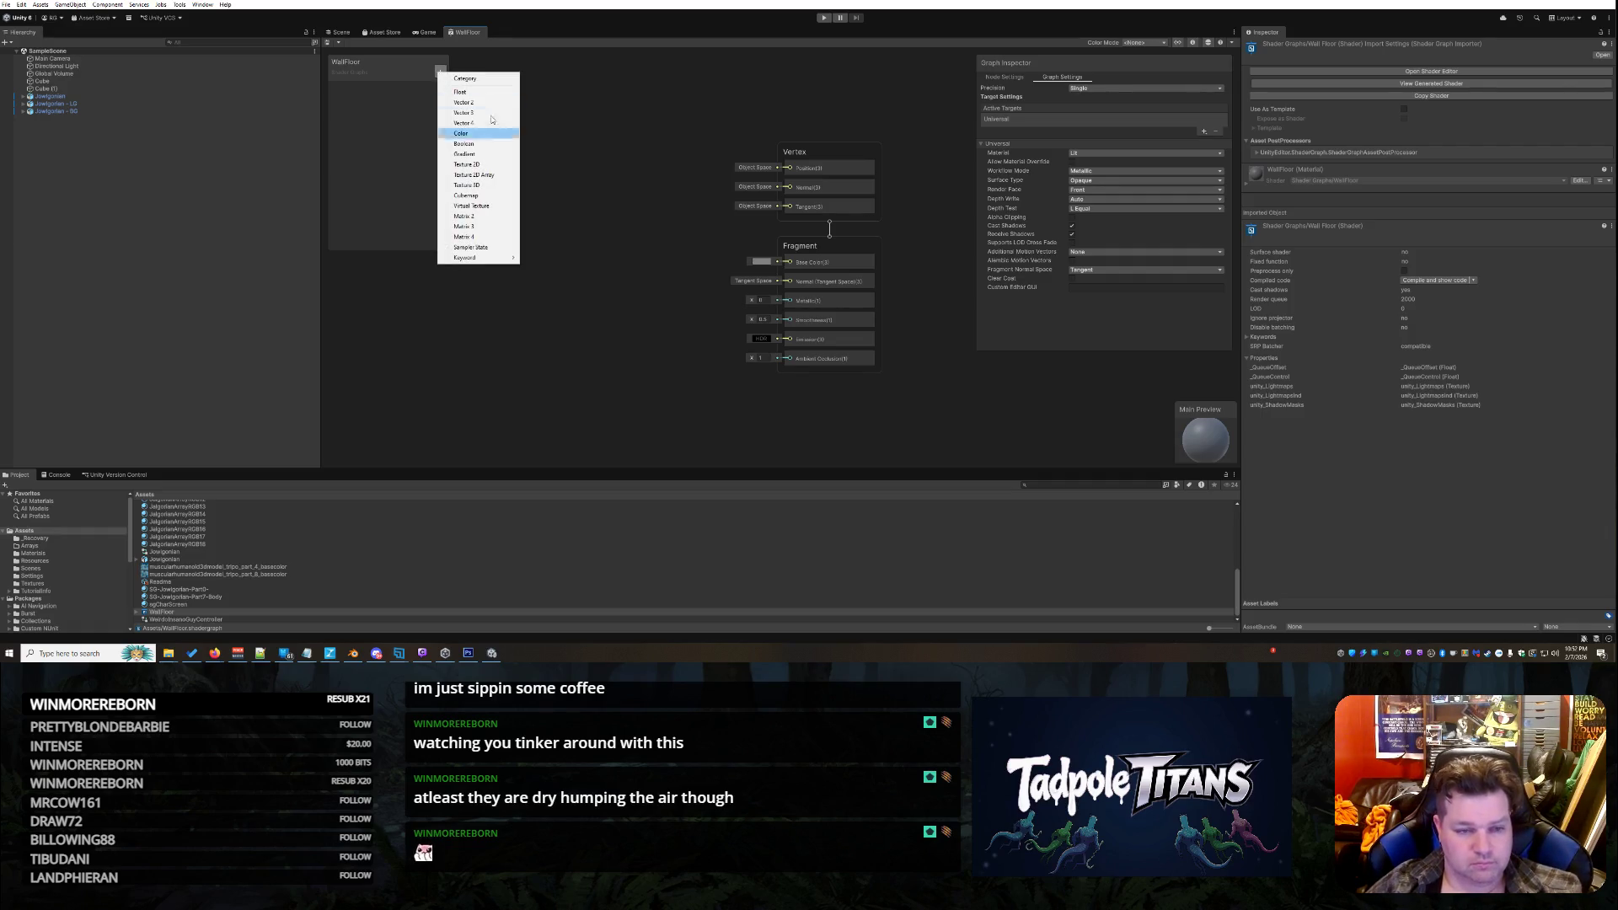
pyautogui.click(550, 229)
pyautogui.click(440, 73)
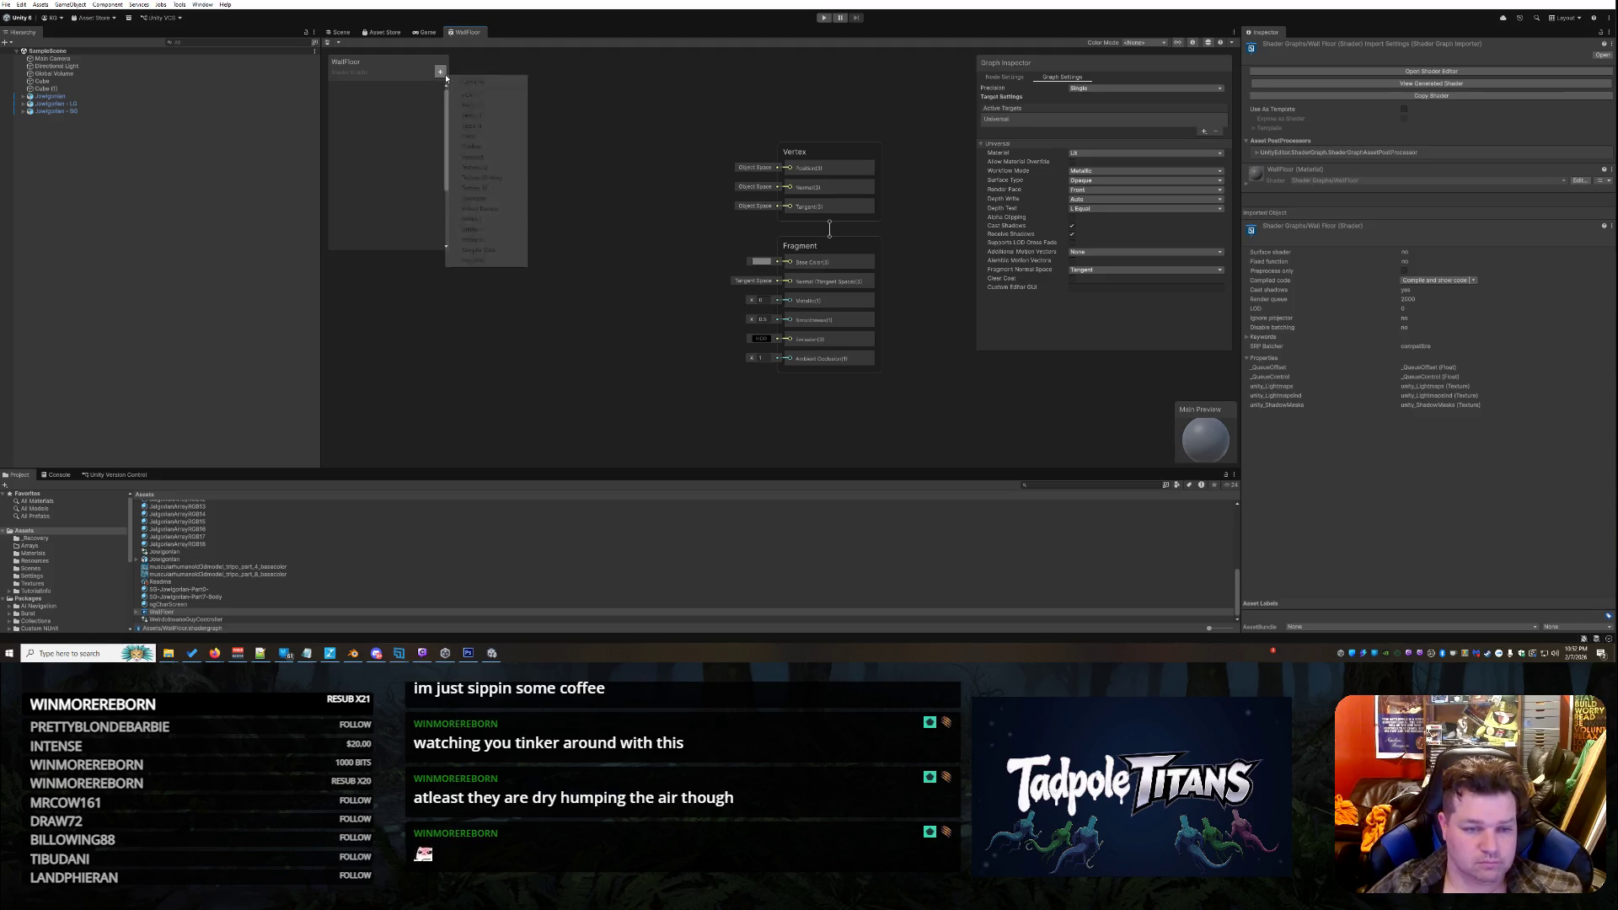
pyautogui.click(482, 168)
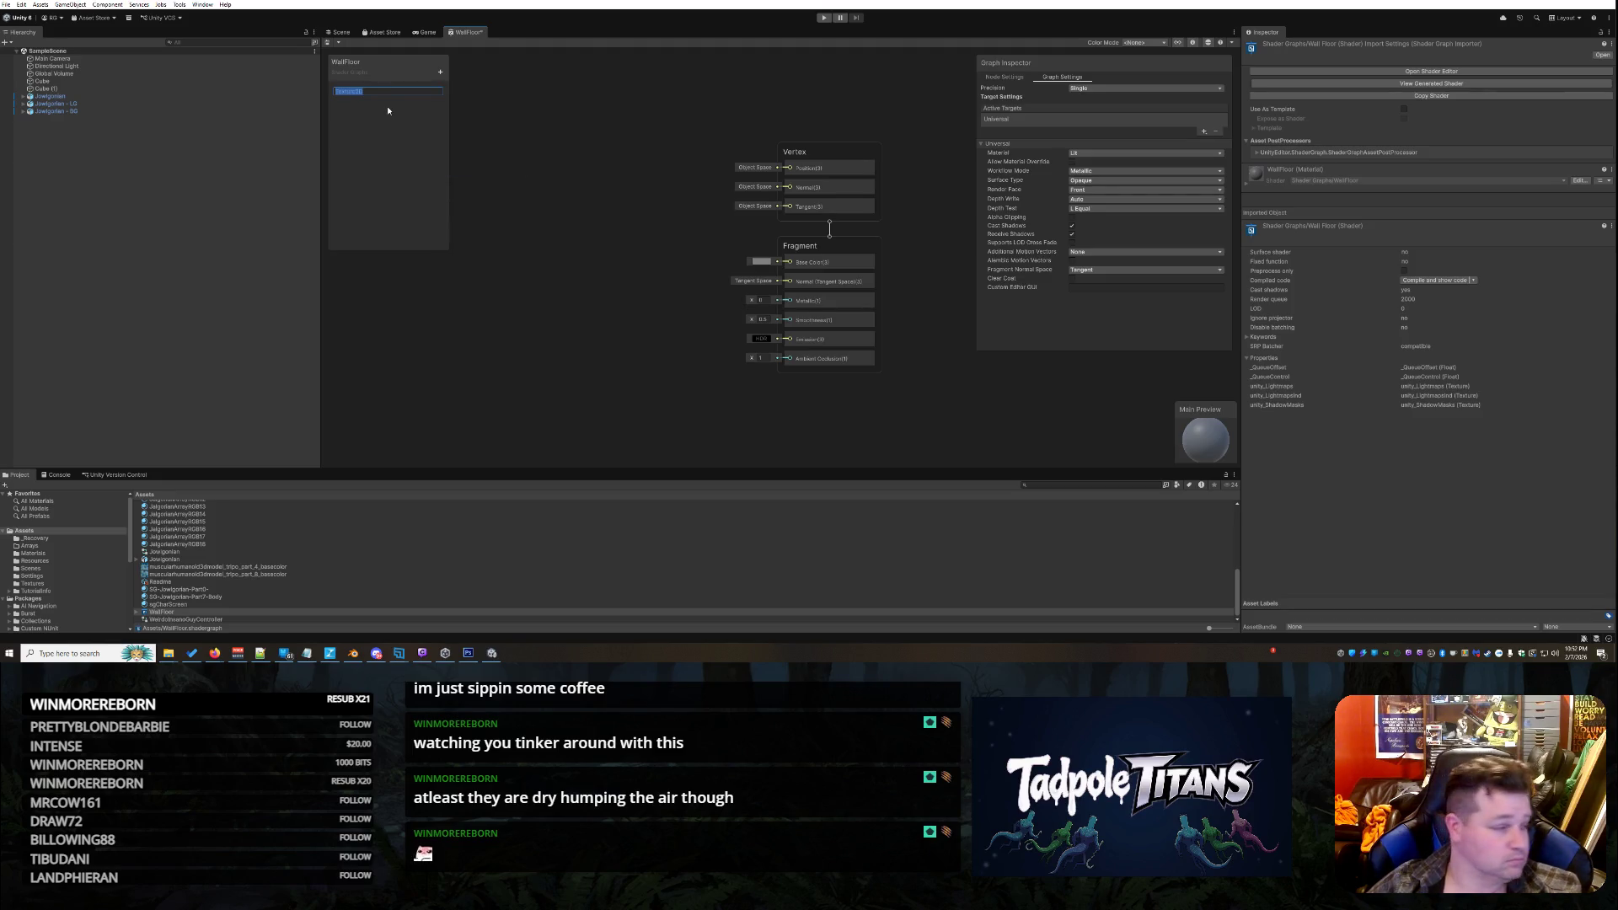
pyautogui.press('BackSpace')
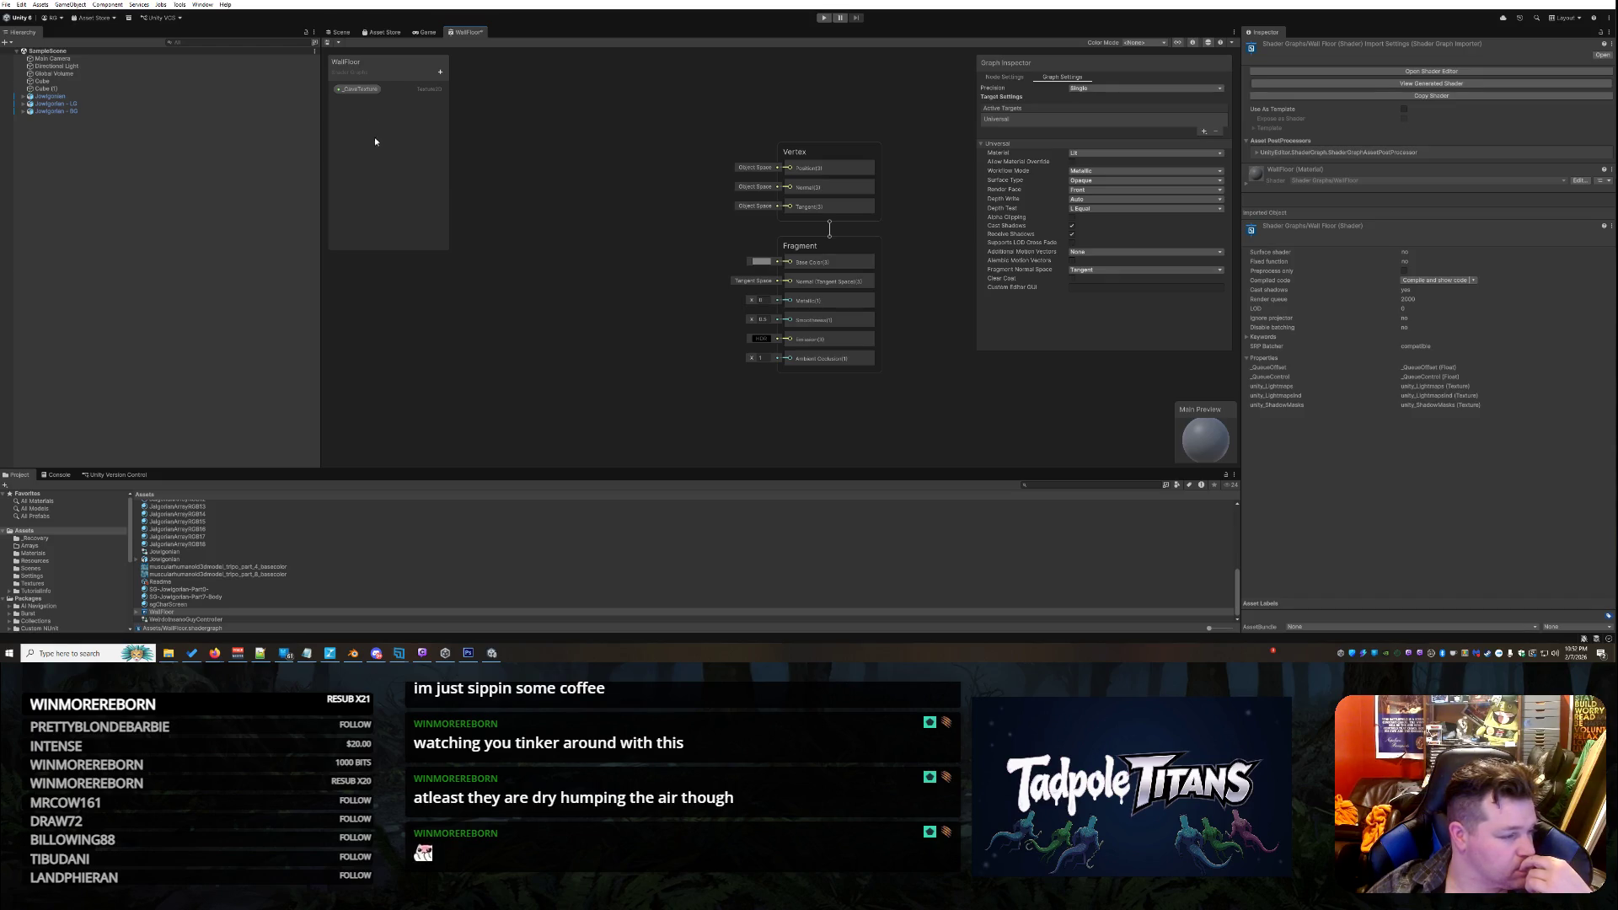
# Drop a _CaveTexture node onto the canvas and review its settings in Graph Inspector
pyautogui.click(356, 90)
pyautogui.moveTo(648, 180); pyautogui.dragTo(627, 180)
pyautogui.click(1060, 77)
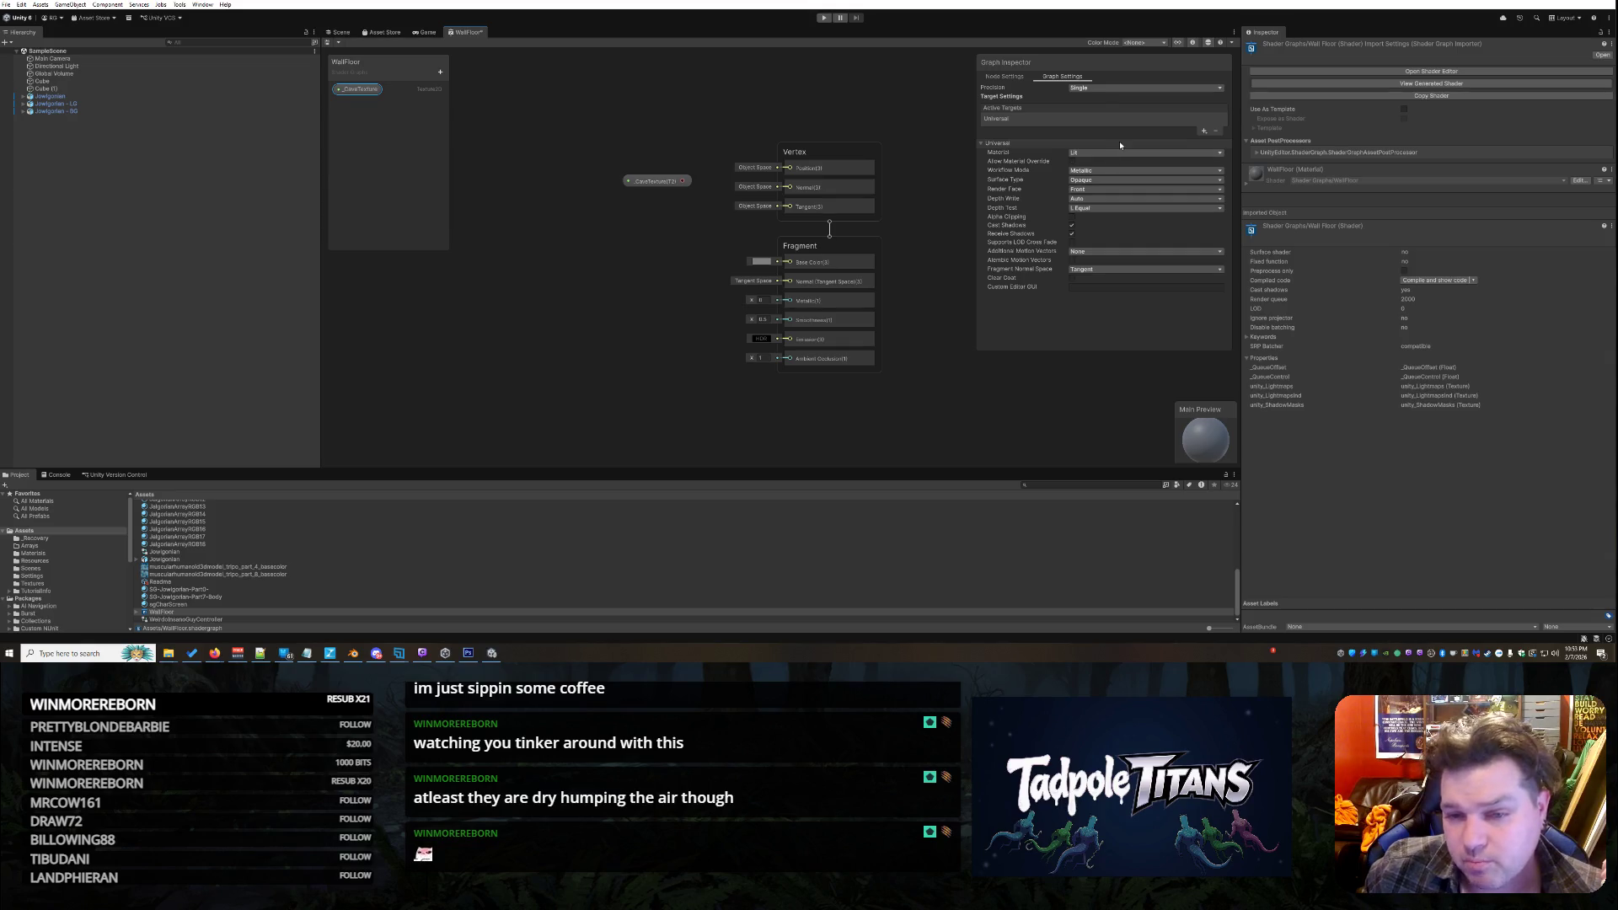
pyautogui.click(1005, 76)
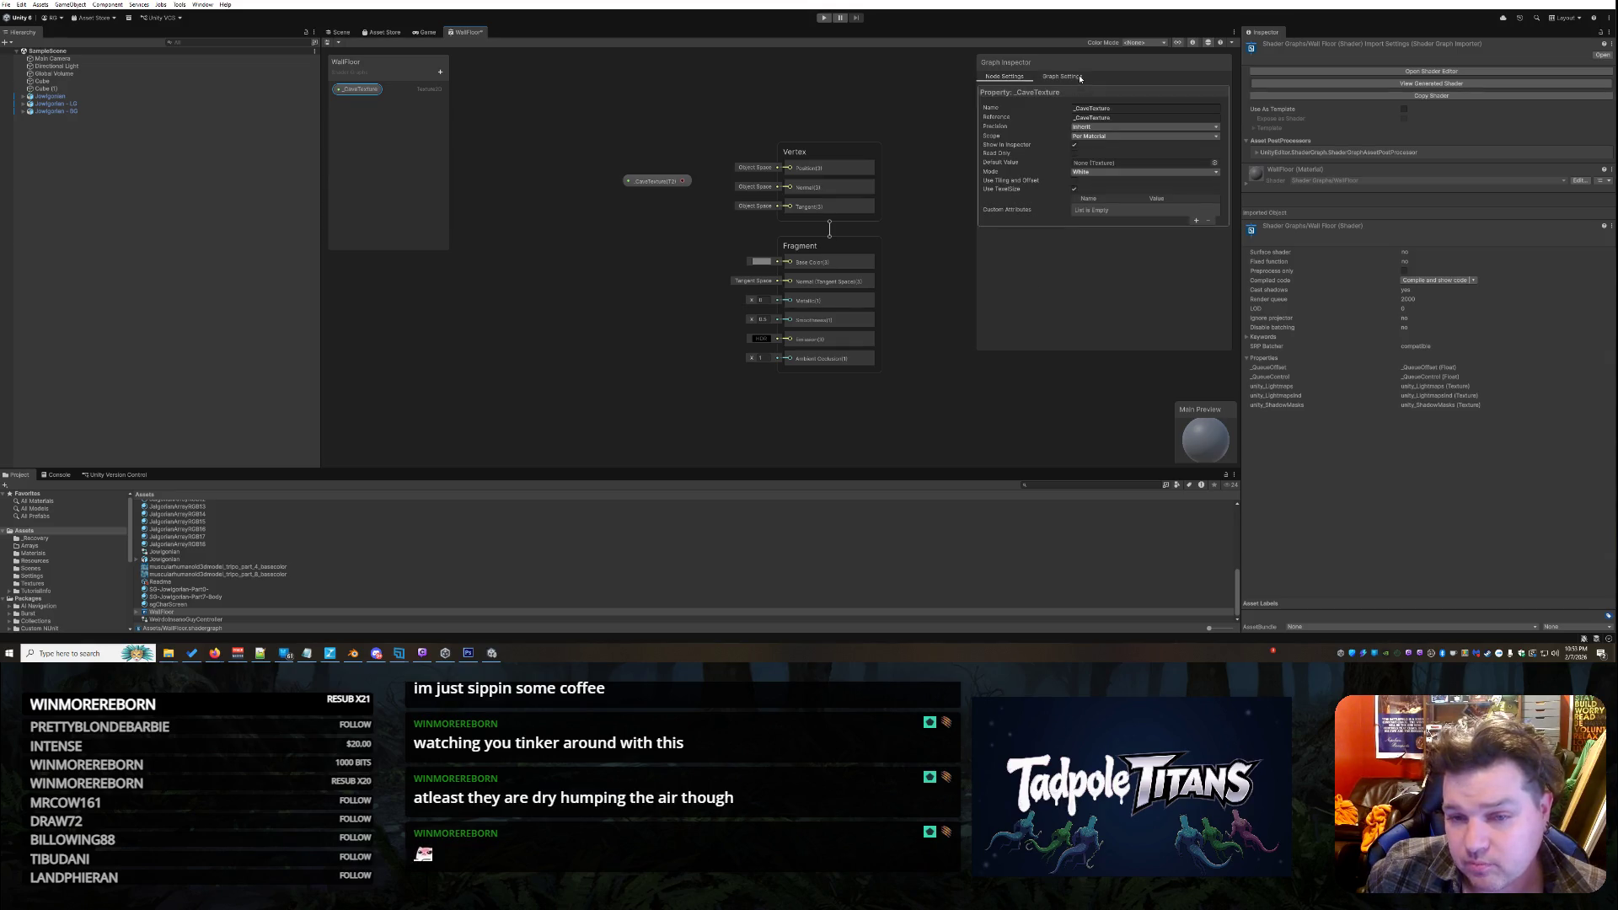
pyautogui.click(1066, 77)
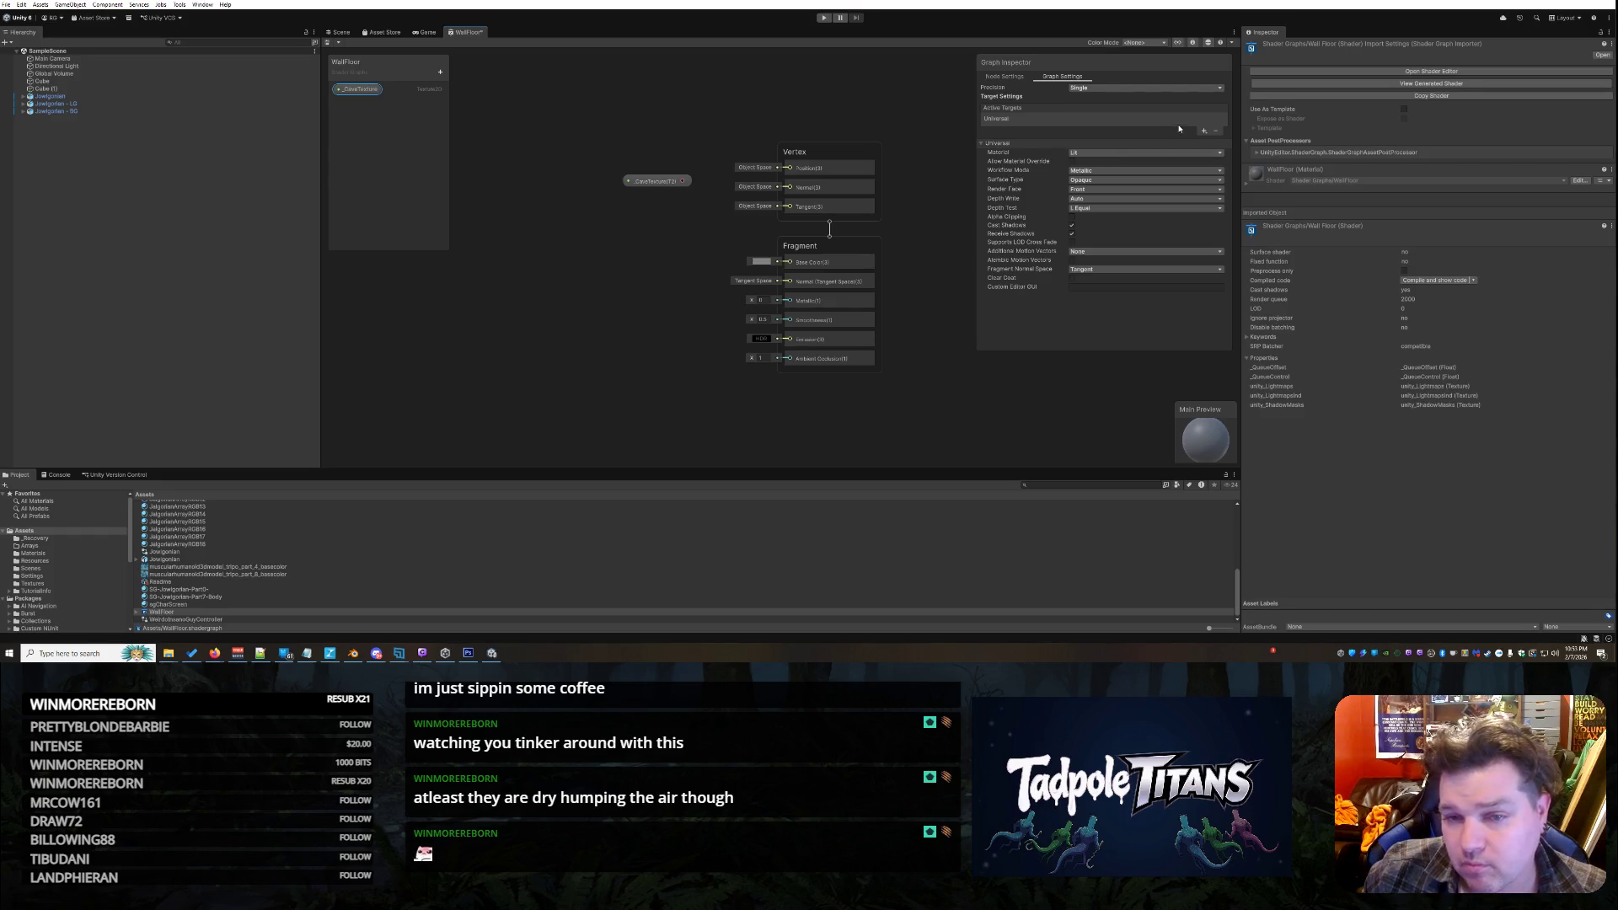
# Add Custom Render Texture as an active target, with its material set to Custom Render Texture
pyautogui.click(1120, 88)
pyautogui.click(1205, 131)
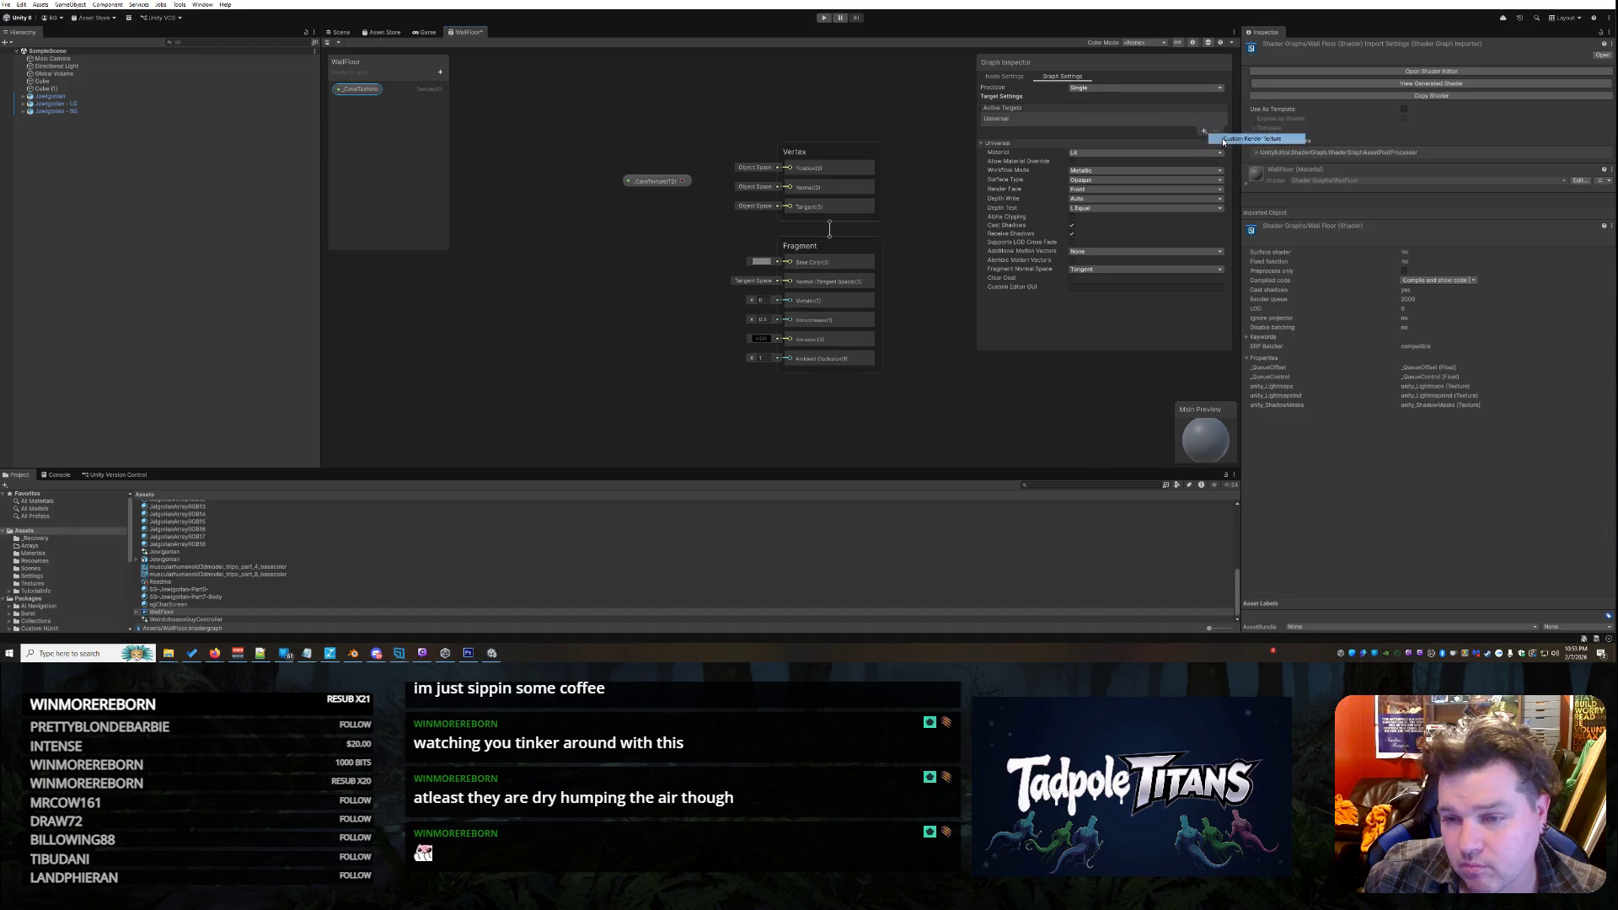
pyautogui.click(1252, 138)
pyautogui.click(1005, 131)
pyautogui.click(1020, 118)
pyautogui.click(1134, 164)
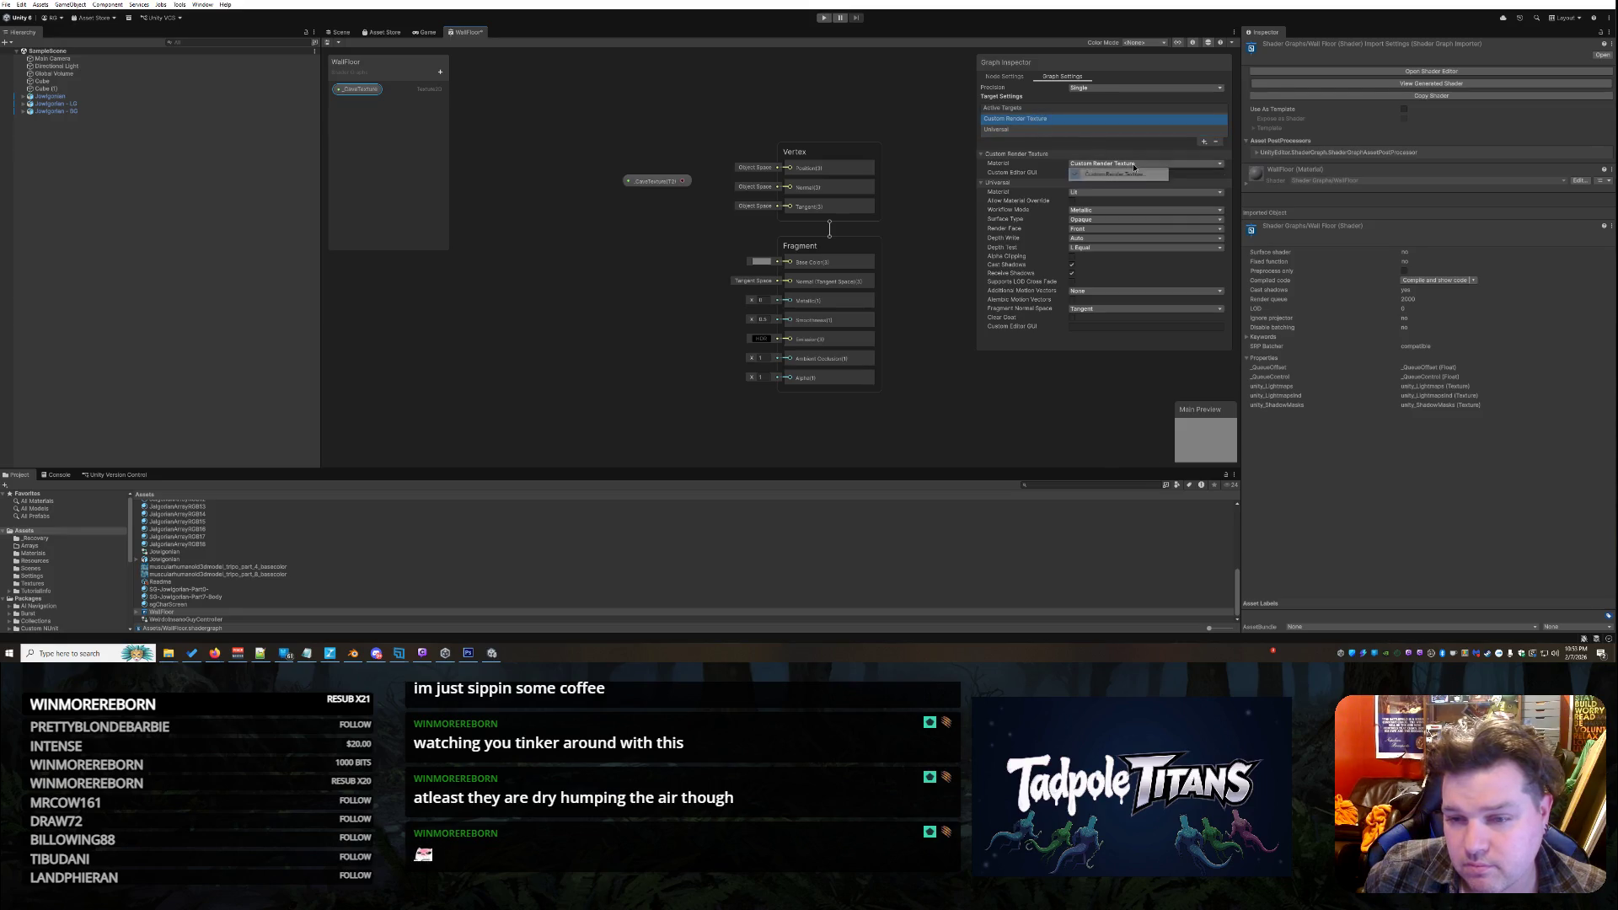
pyautogui.click(1112, 174)
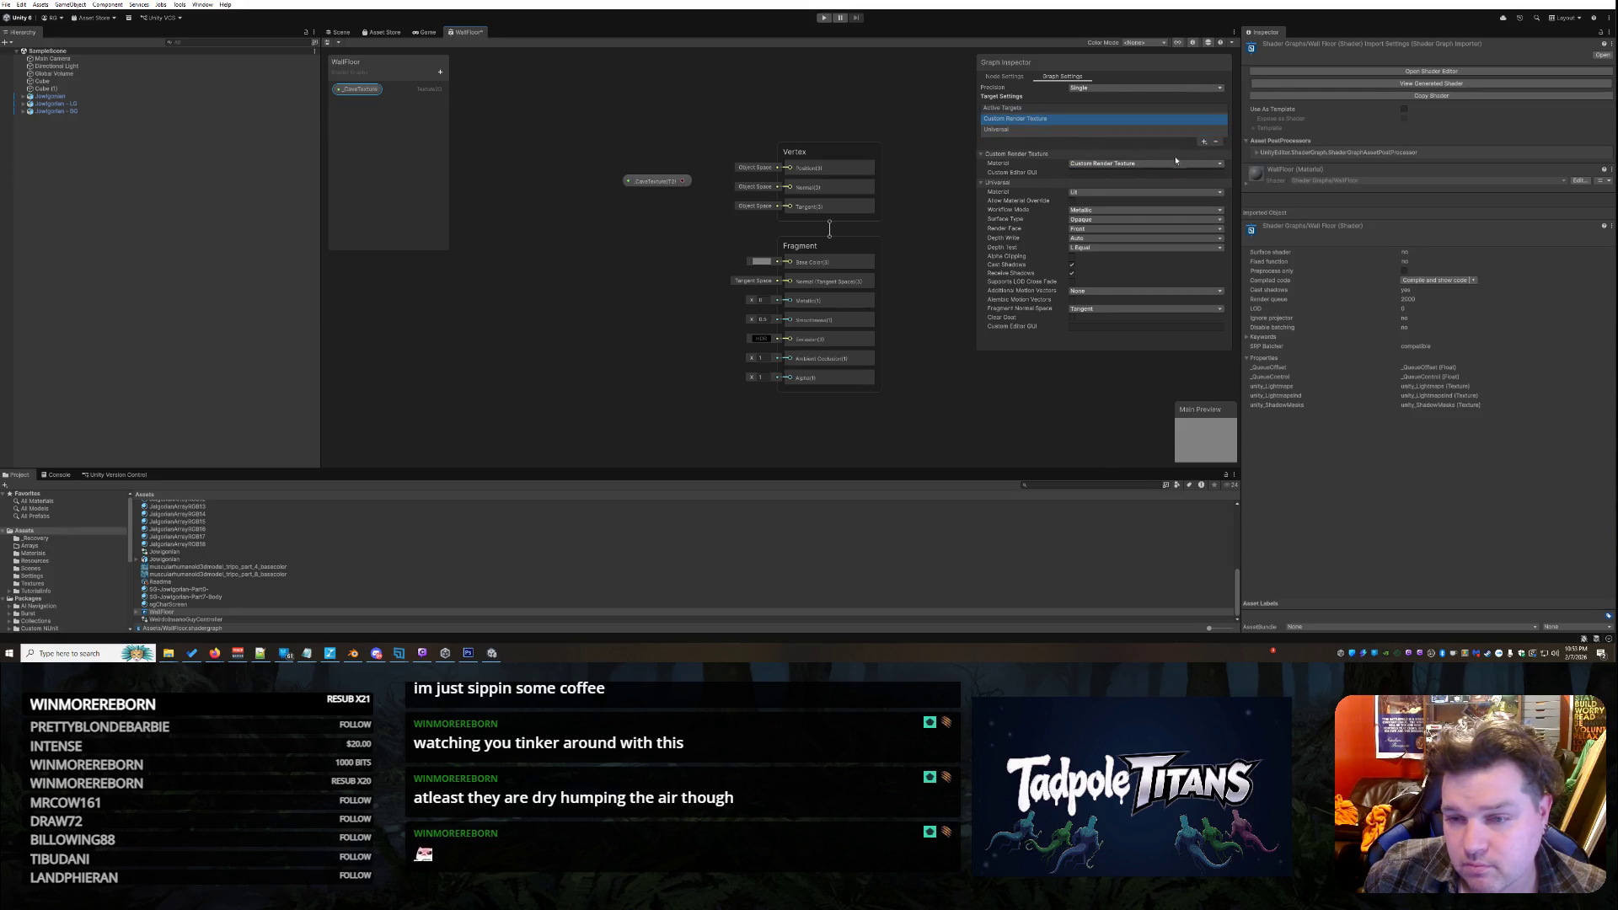
# Remove and re-add the Custom Render Texture target, keeping Custom Render Texture as its material
pyautogui.click(1216, 142)
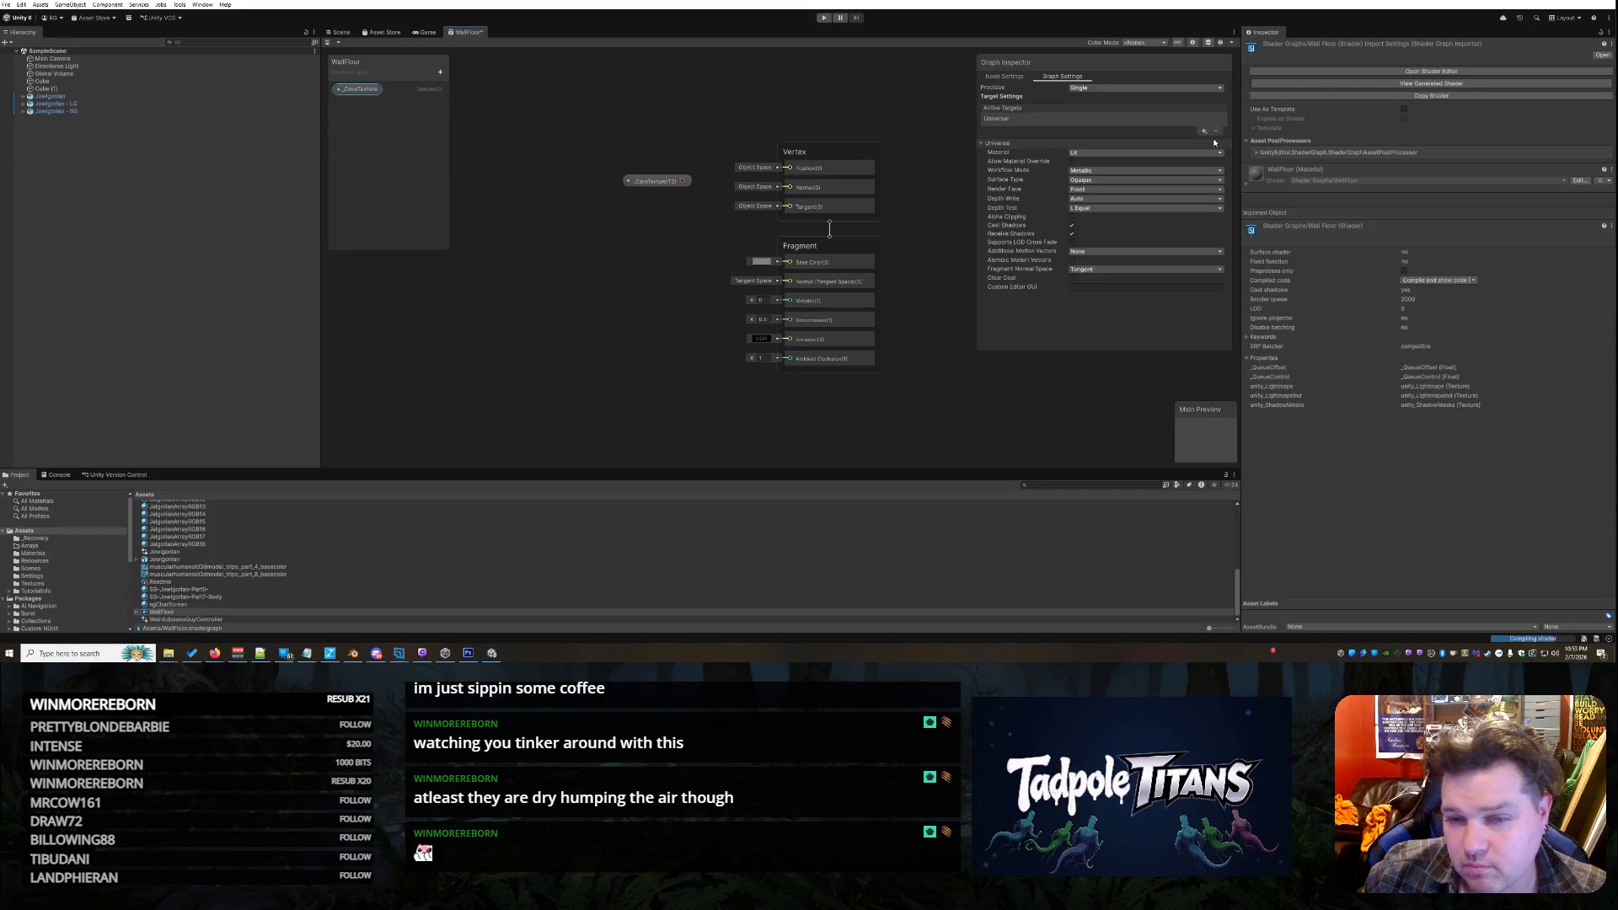
pyautogui.click(1203, 130)
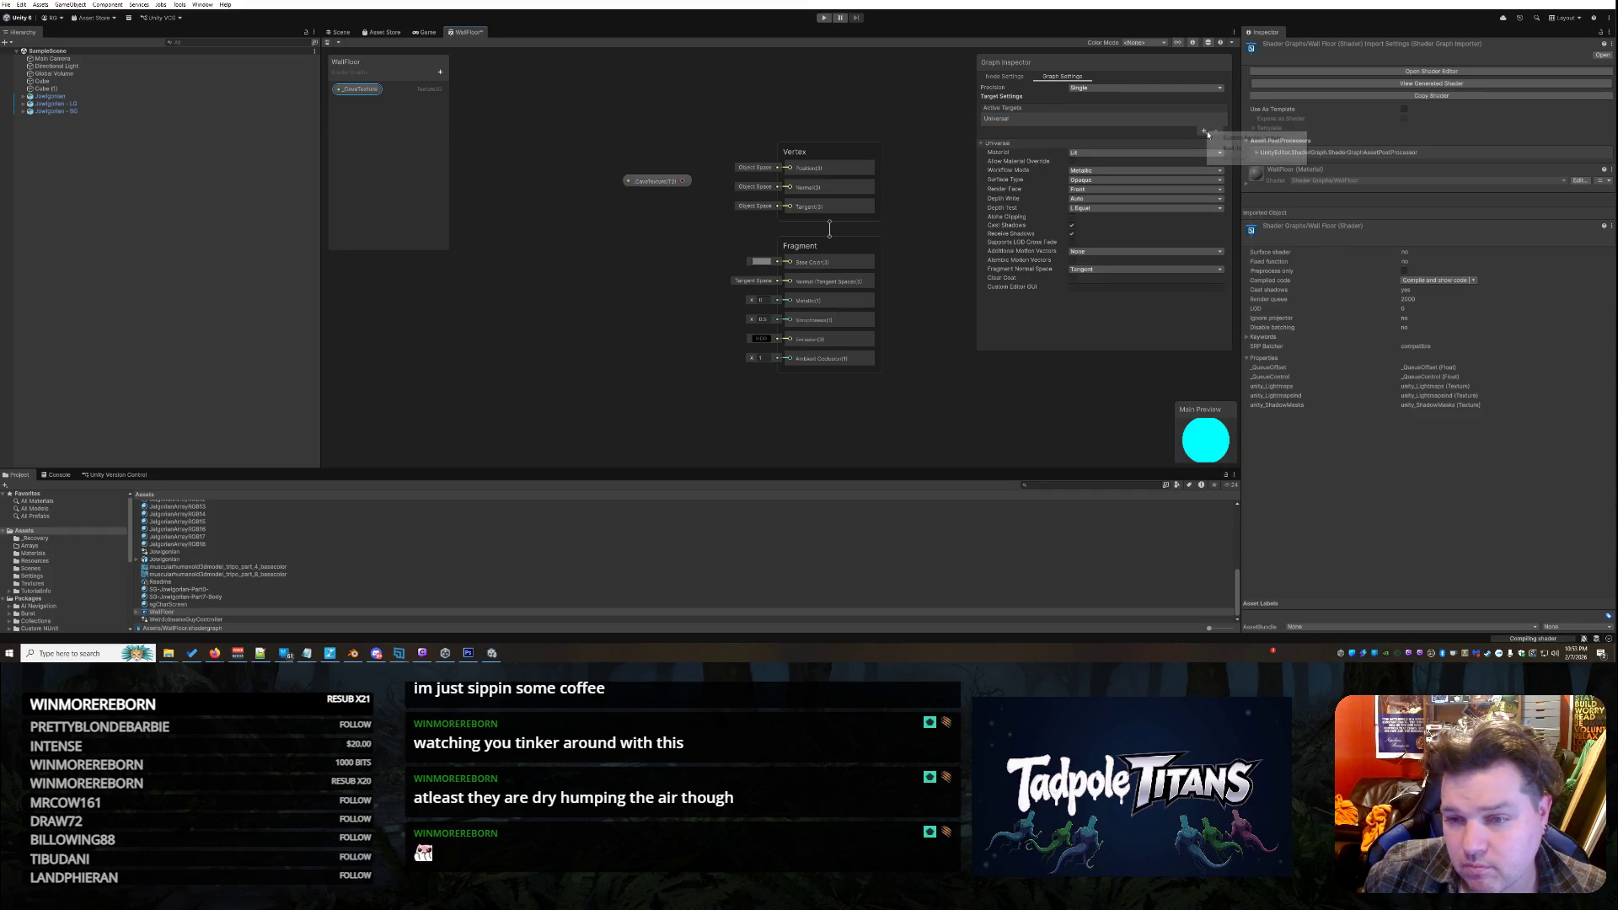
pyautogui.click(1224, 138)
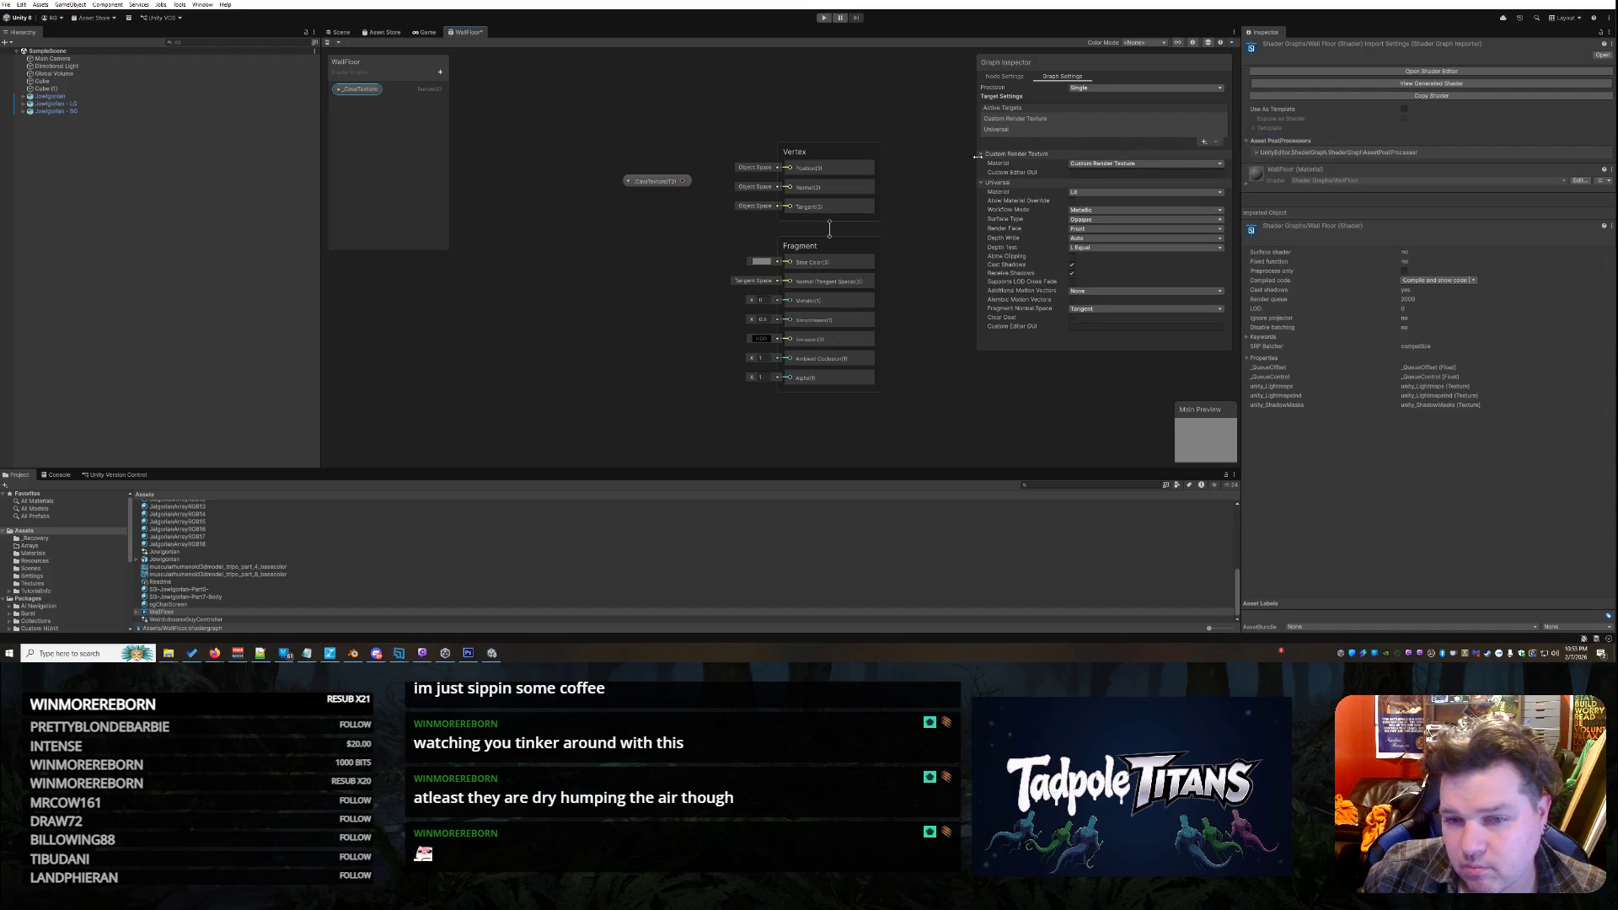
pyautogui.click(1015, 130)
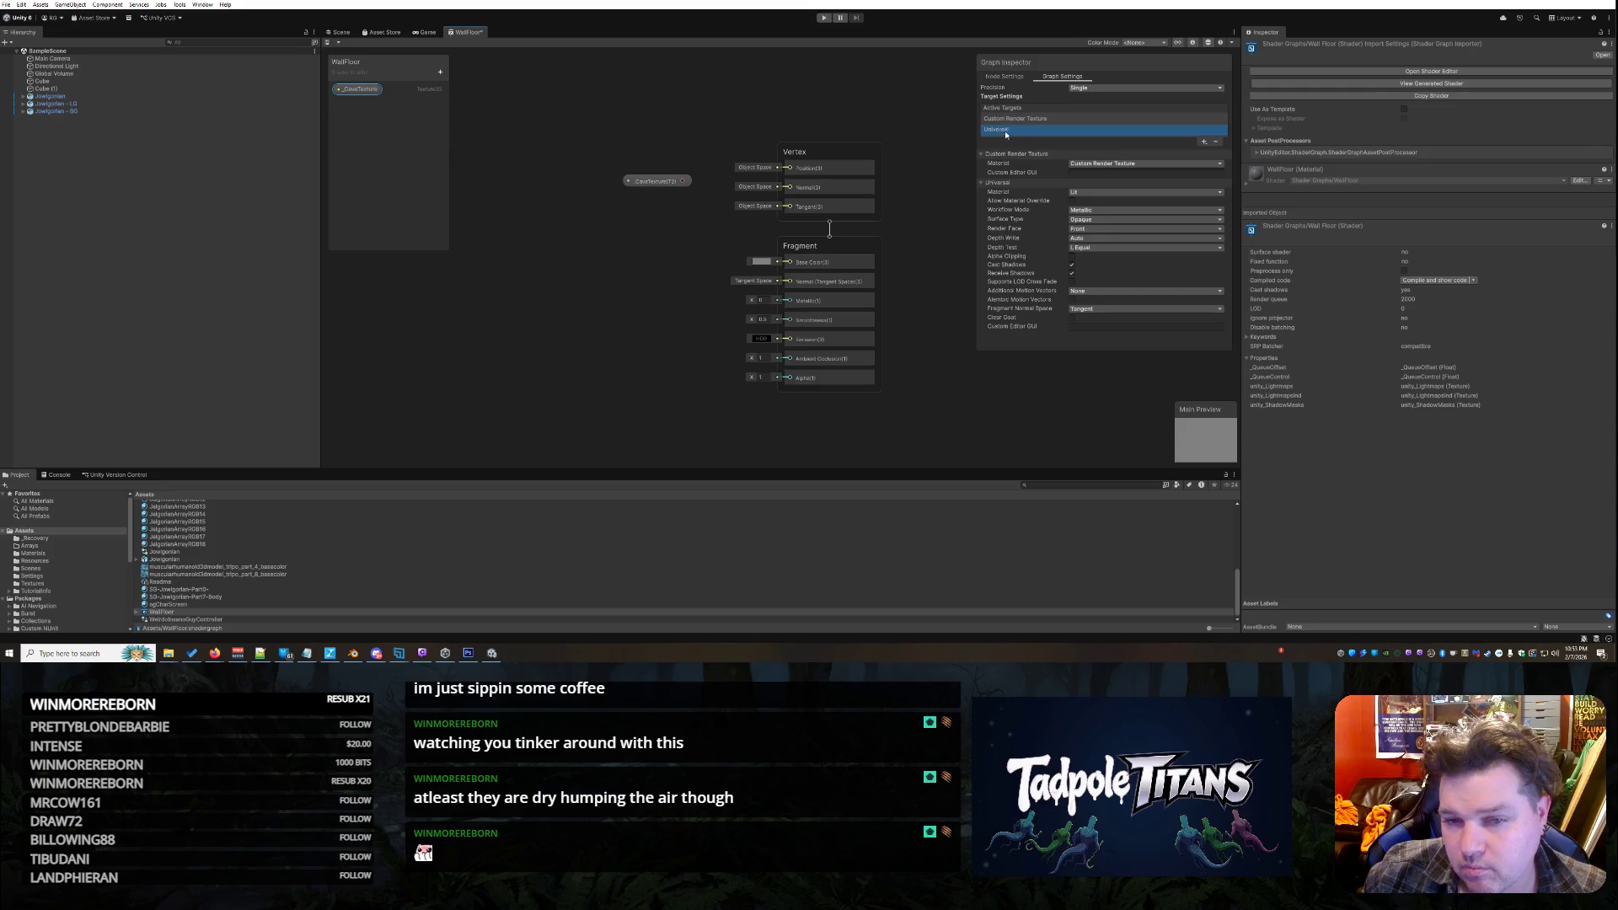
pyautogui.click(1110, 165)
pyautogui.click(1110, 167)
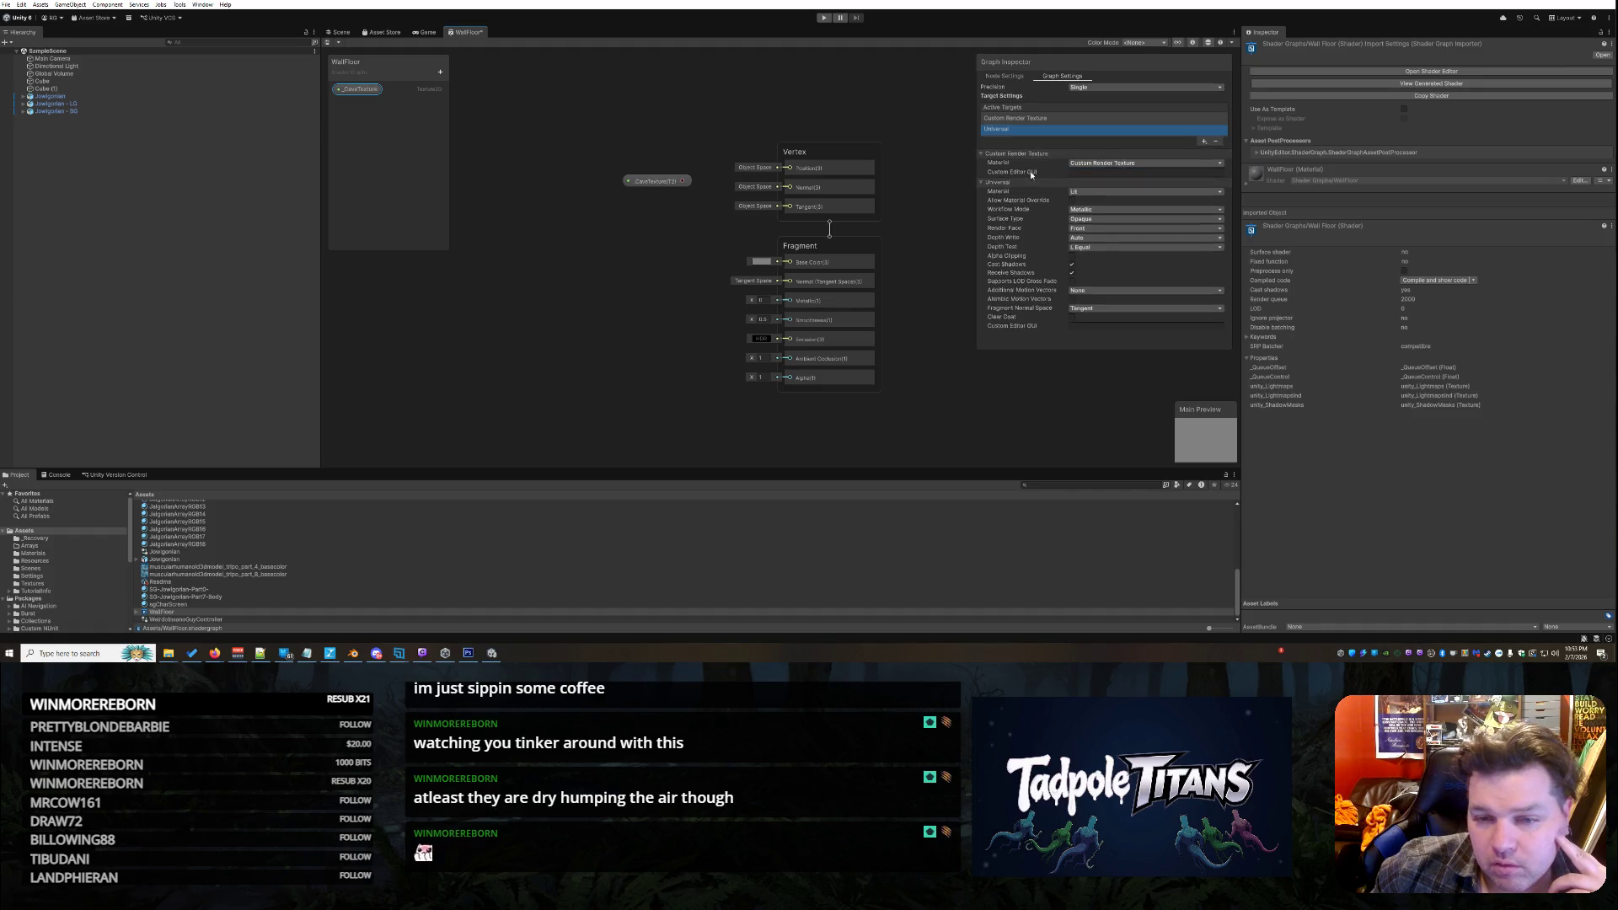
pyautogui.click(1121, 163)
pyautogui.click(1147, 174)
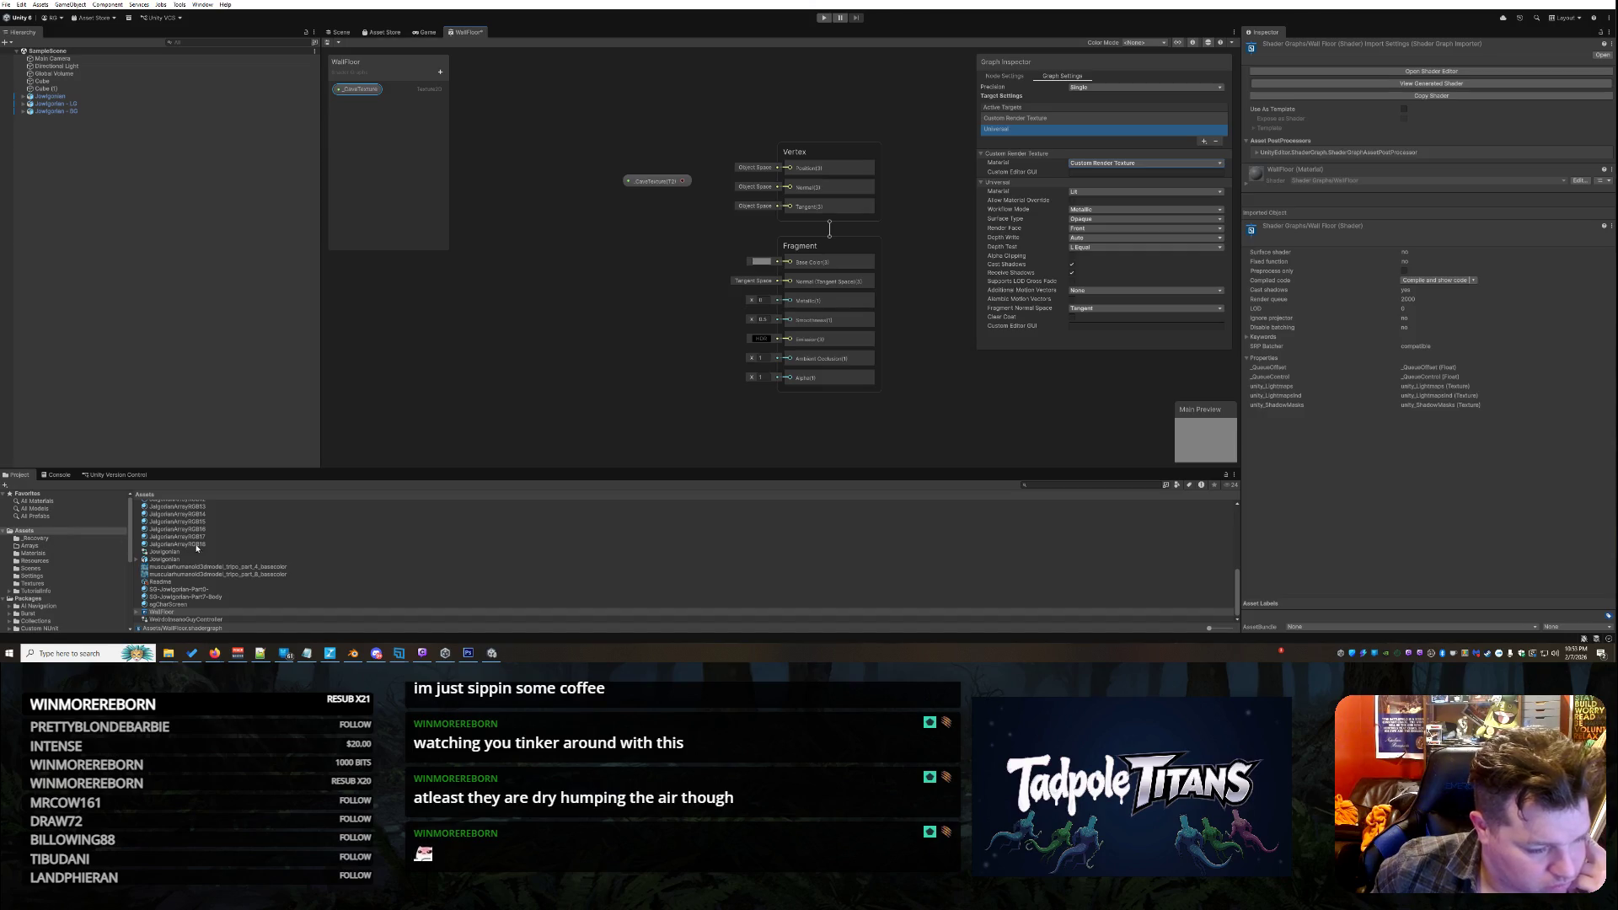
# Drop the pinktexture image from the Textures folder into the graph as a Sample Texture 2D node
pyautogui.click(92, 584)
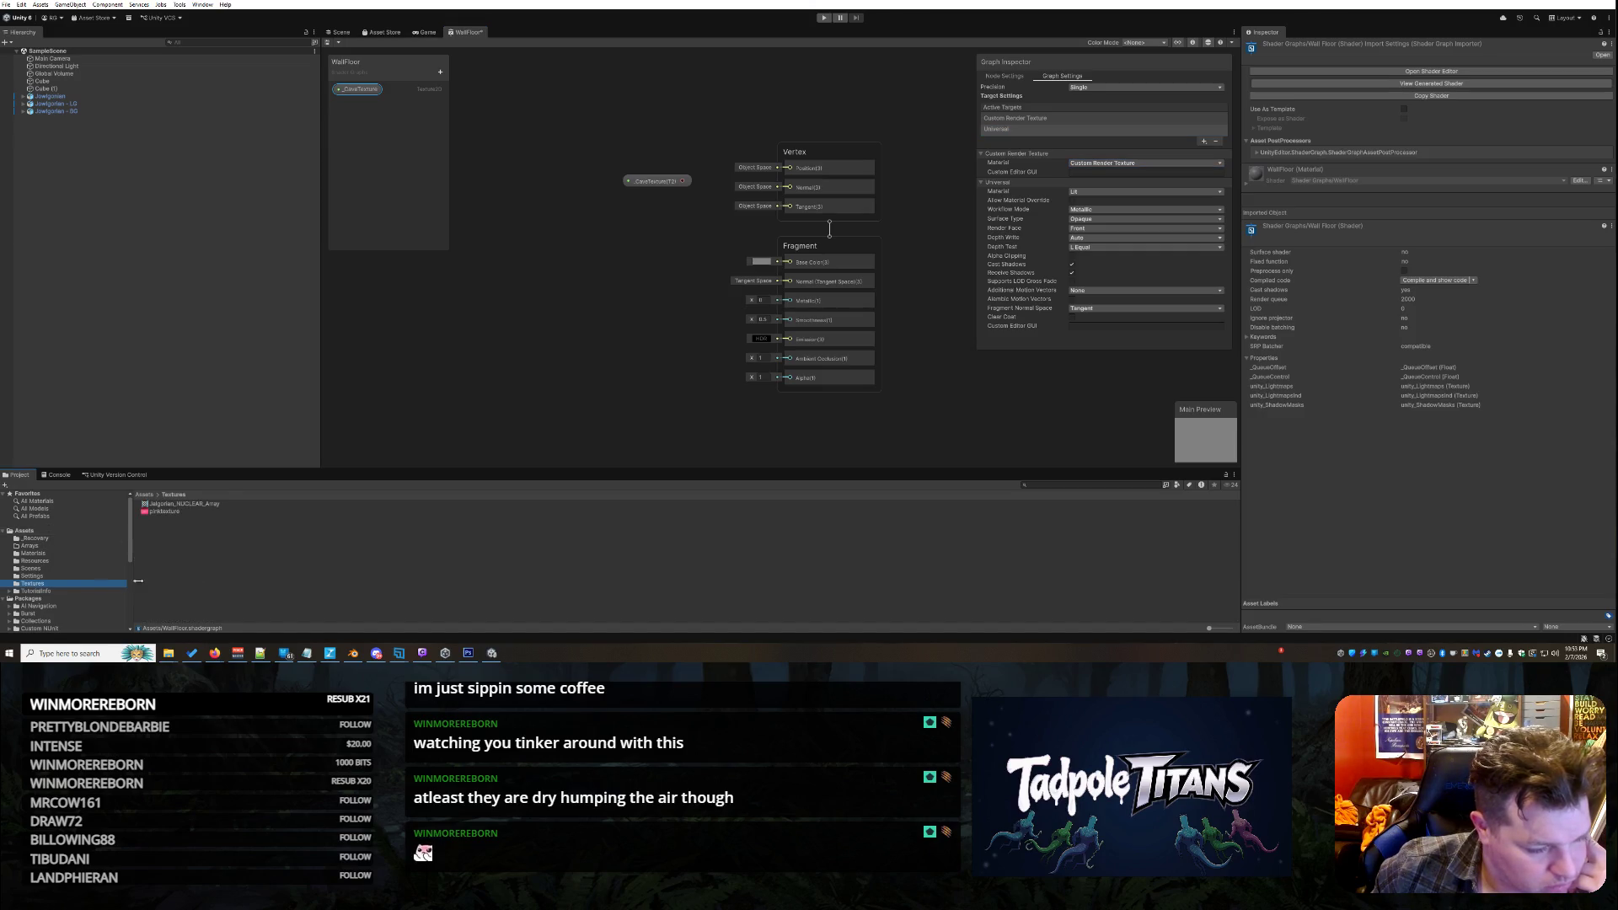
pyautogui.click(165, 511)
pyautogui.click(1103, 199)
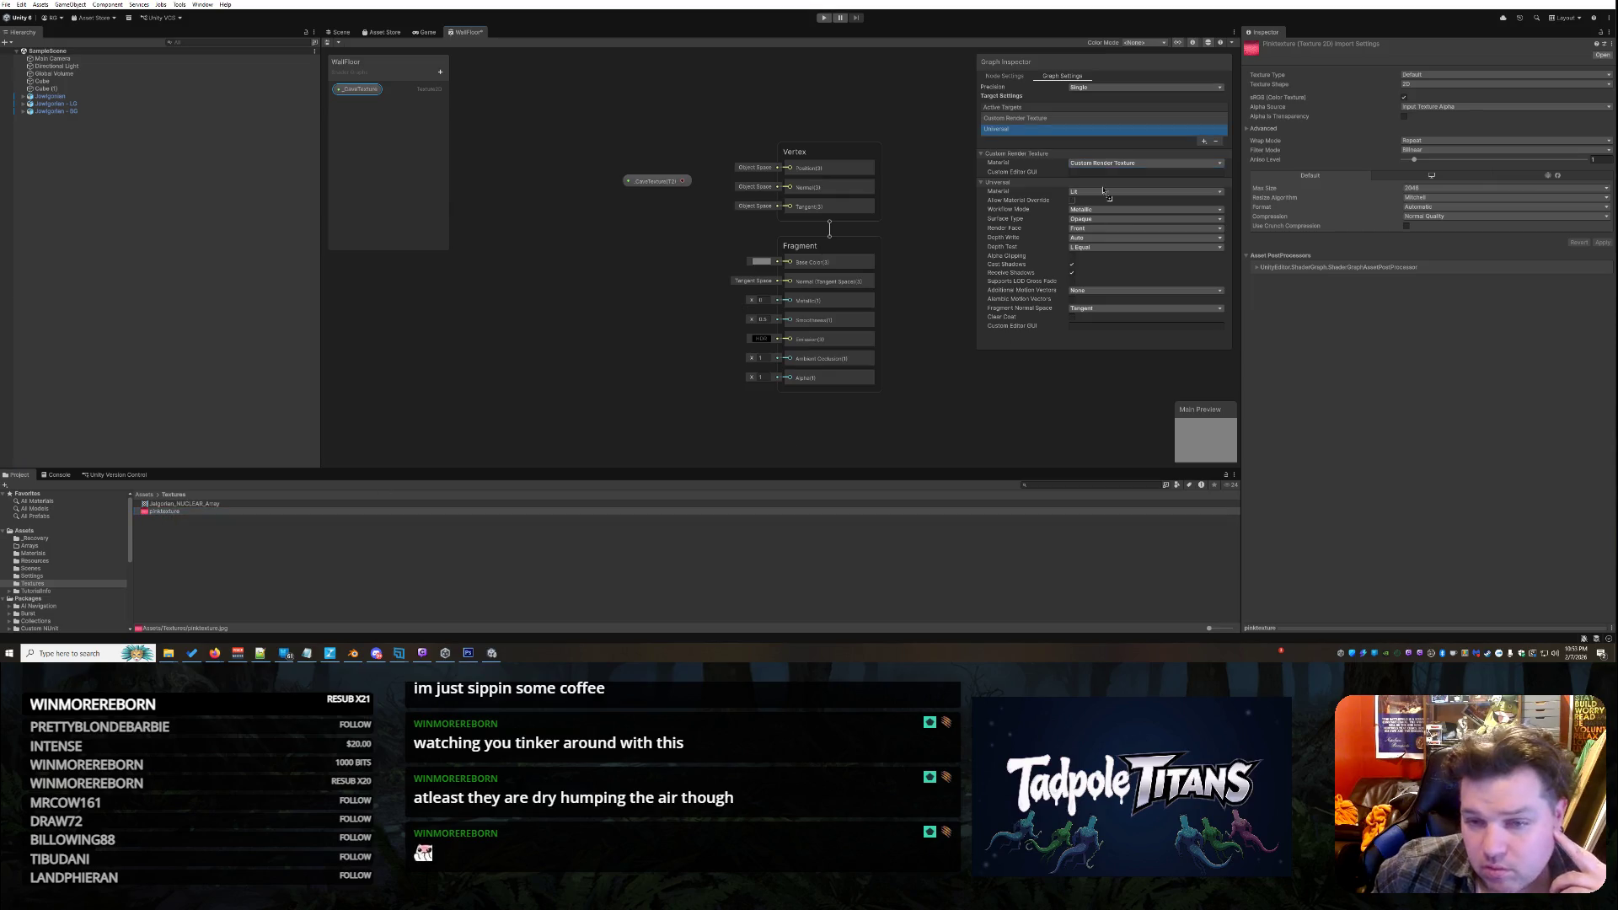
pyautogui.moveTo(1110, 172); pyautogui.dragTo(1110, 173)
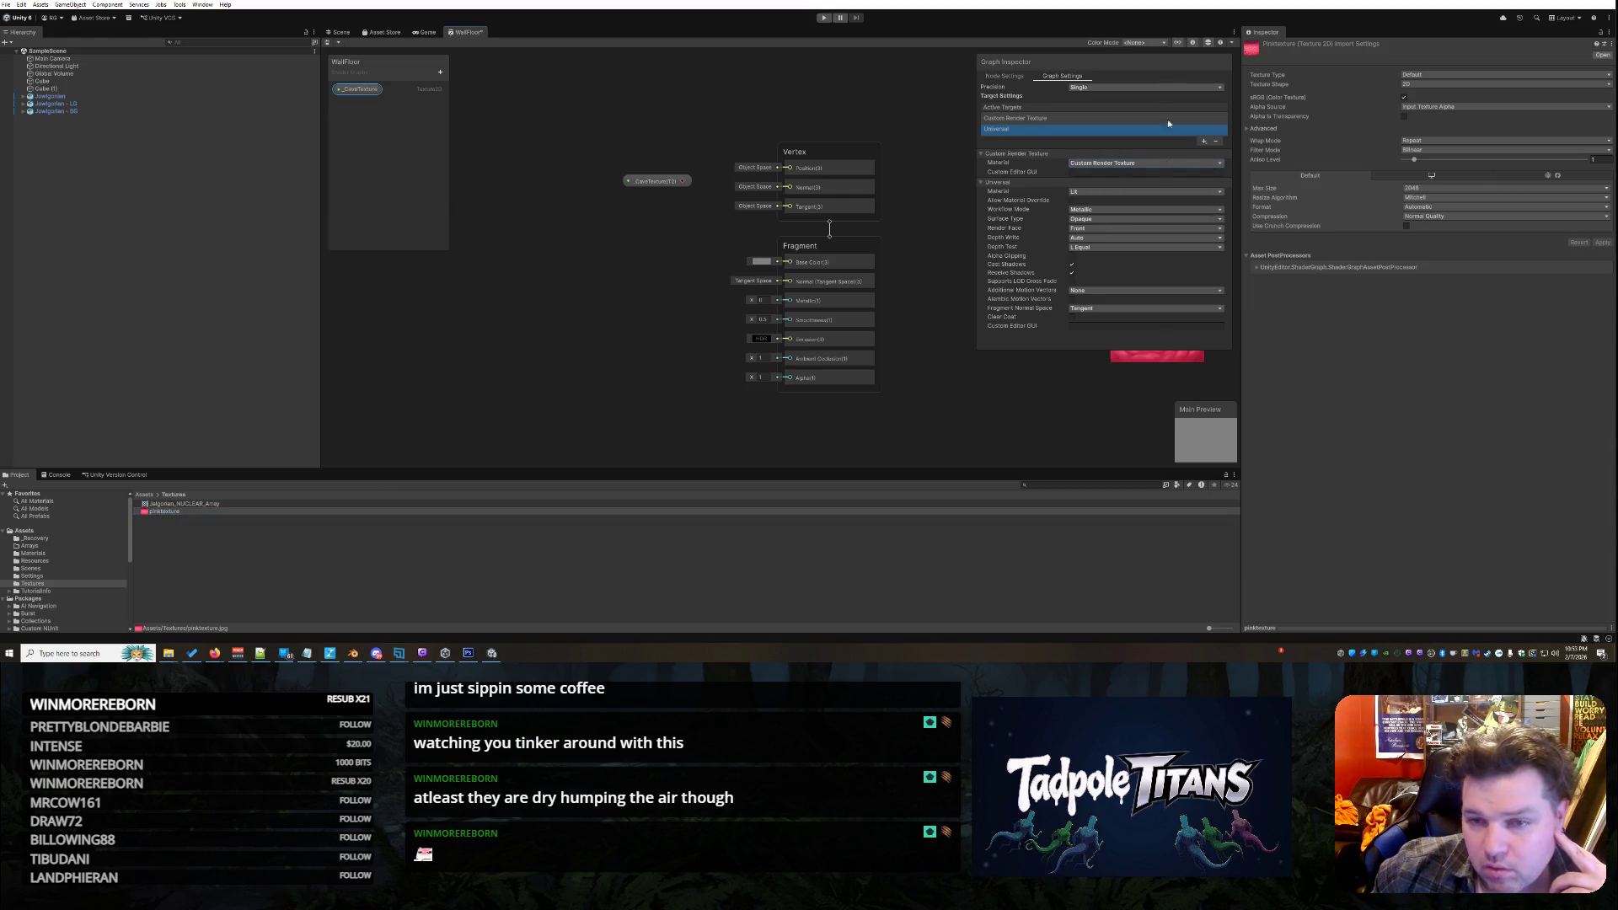
pyautogui.moveTo(1156, 61)
pyautogui.mouseDown()
pyautogui.moveTo(770, 132)
pyautogui.moveTo(965, 94)
pyautogui.moveTo(1000, 99)
pyautogui.moveTo(987, 177)
pyautogui.moveTo(1010, 145)
pyautogui.mouseUp()
pyautogui.moveTo(1156, 171); pyautogui.dragTo(856, 187)
pyautogui.moveTo(929, 146)
pyautogui.mouseDown()
pyautogui.moveTo(1045, 62)
pyautogui.moveTo(1075, 60)
pyautogui.mouseUp()
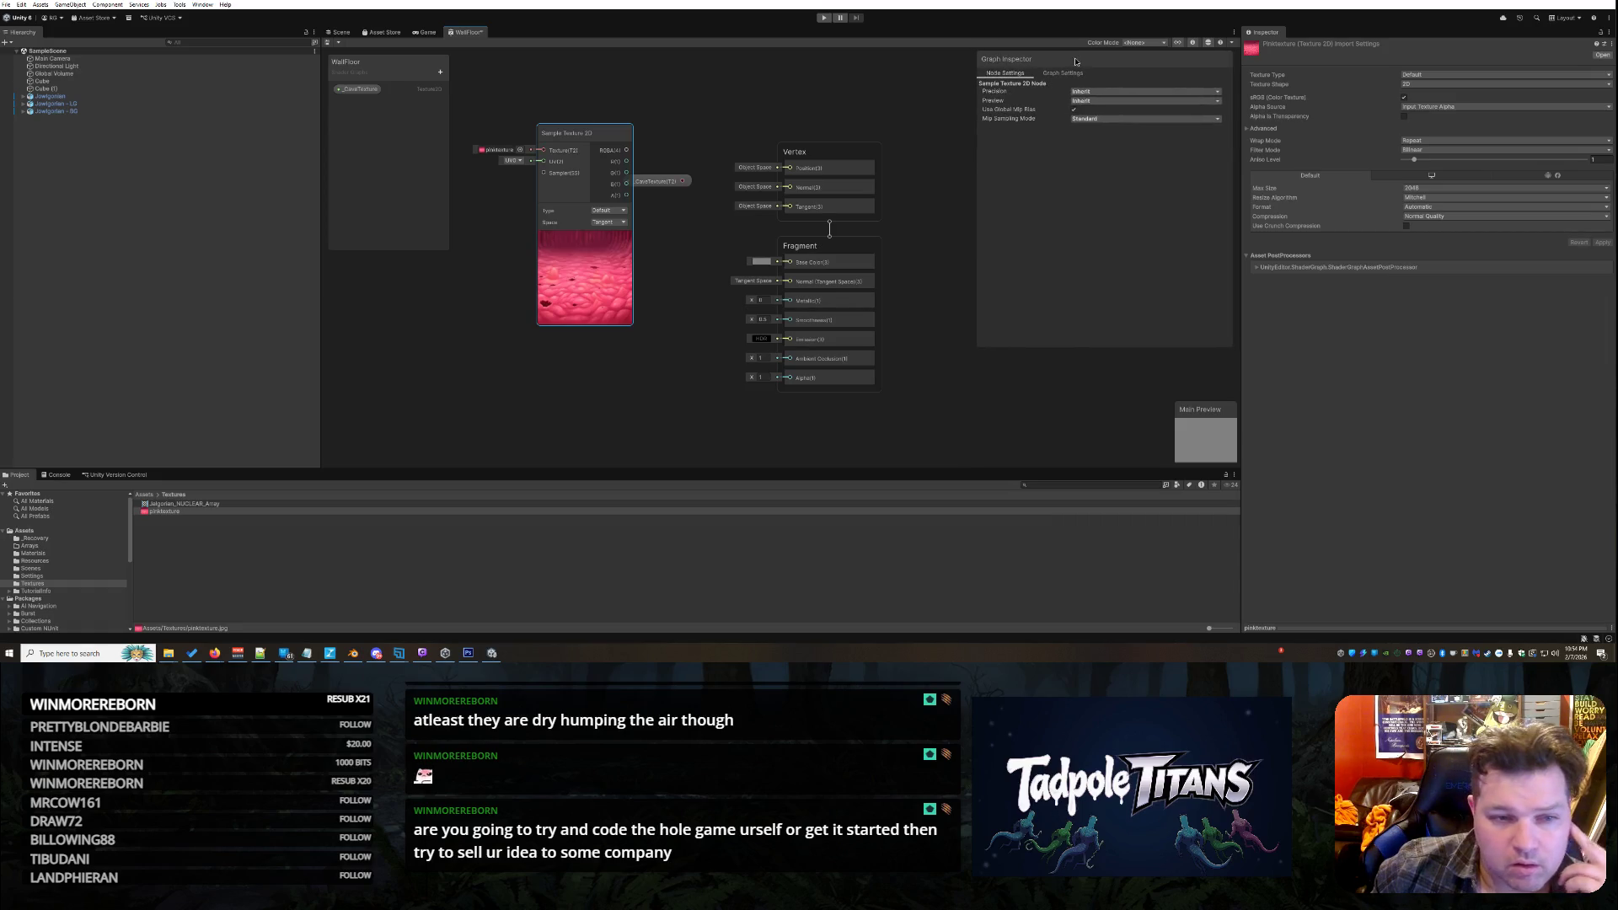
# Delete the _CaveTexture property node from the graph
pyautogui.click(660, 181)
pyautogui.moveTo(588, 146)
pyautogui.mouseDown()
pyautogui.moveTo(571, 149)
pyautogui.moveTo(606, 97)
pyautogui.moveTo(594, 141)
pyautogui.mouseUp()
pyautogui.rightClick(662, 179)
pyautogui.click(685, 230)
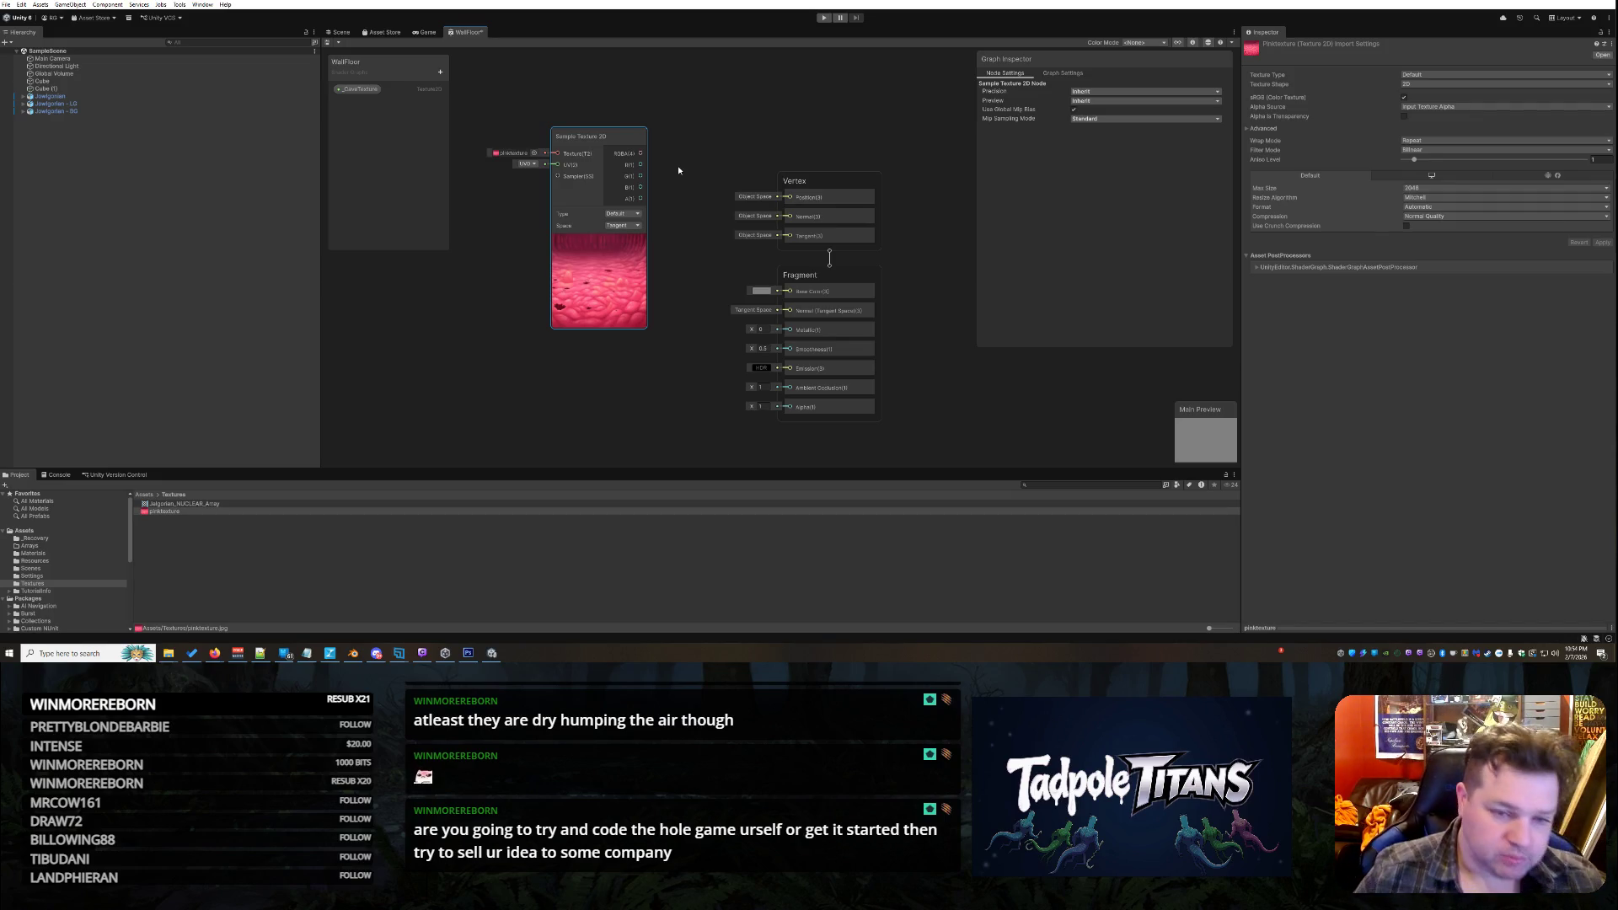
# Delete the _CaveTexture property from the Blackboard
pyautogui.click(358, 88)
pyautogui.rightClick(364, 90)
pyautogui.click(388, 122)
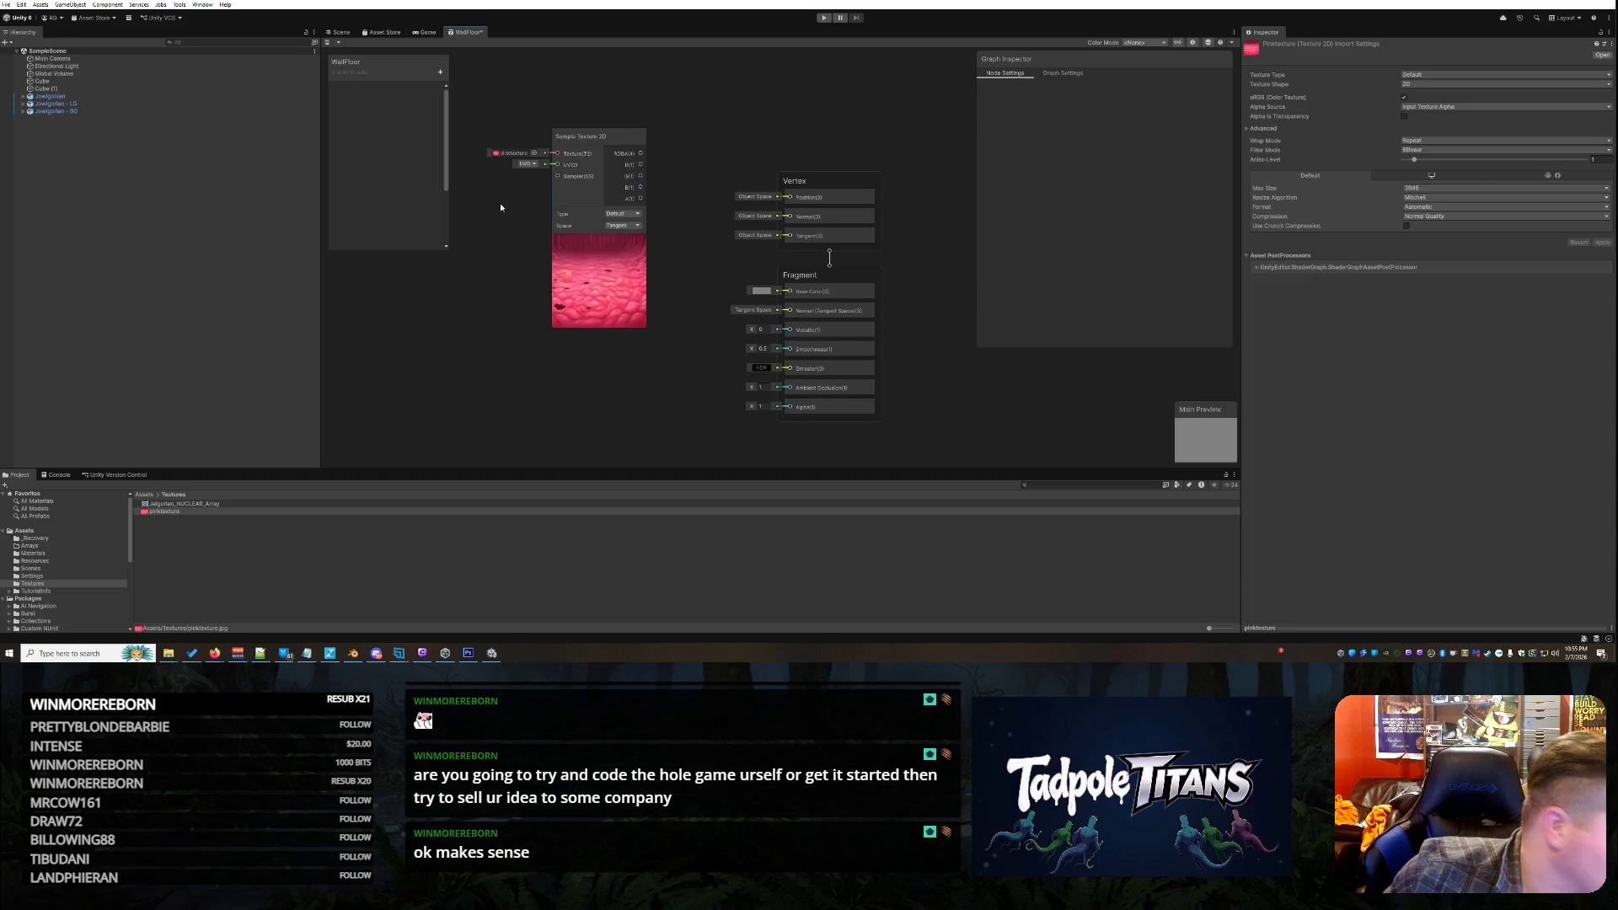
# Drag the splitter left to widen the Shader Graph area
pyautogui.rightClick(421, 289)
pyautogui.click(333, 260)
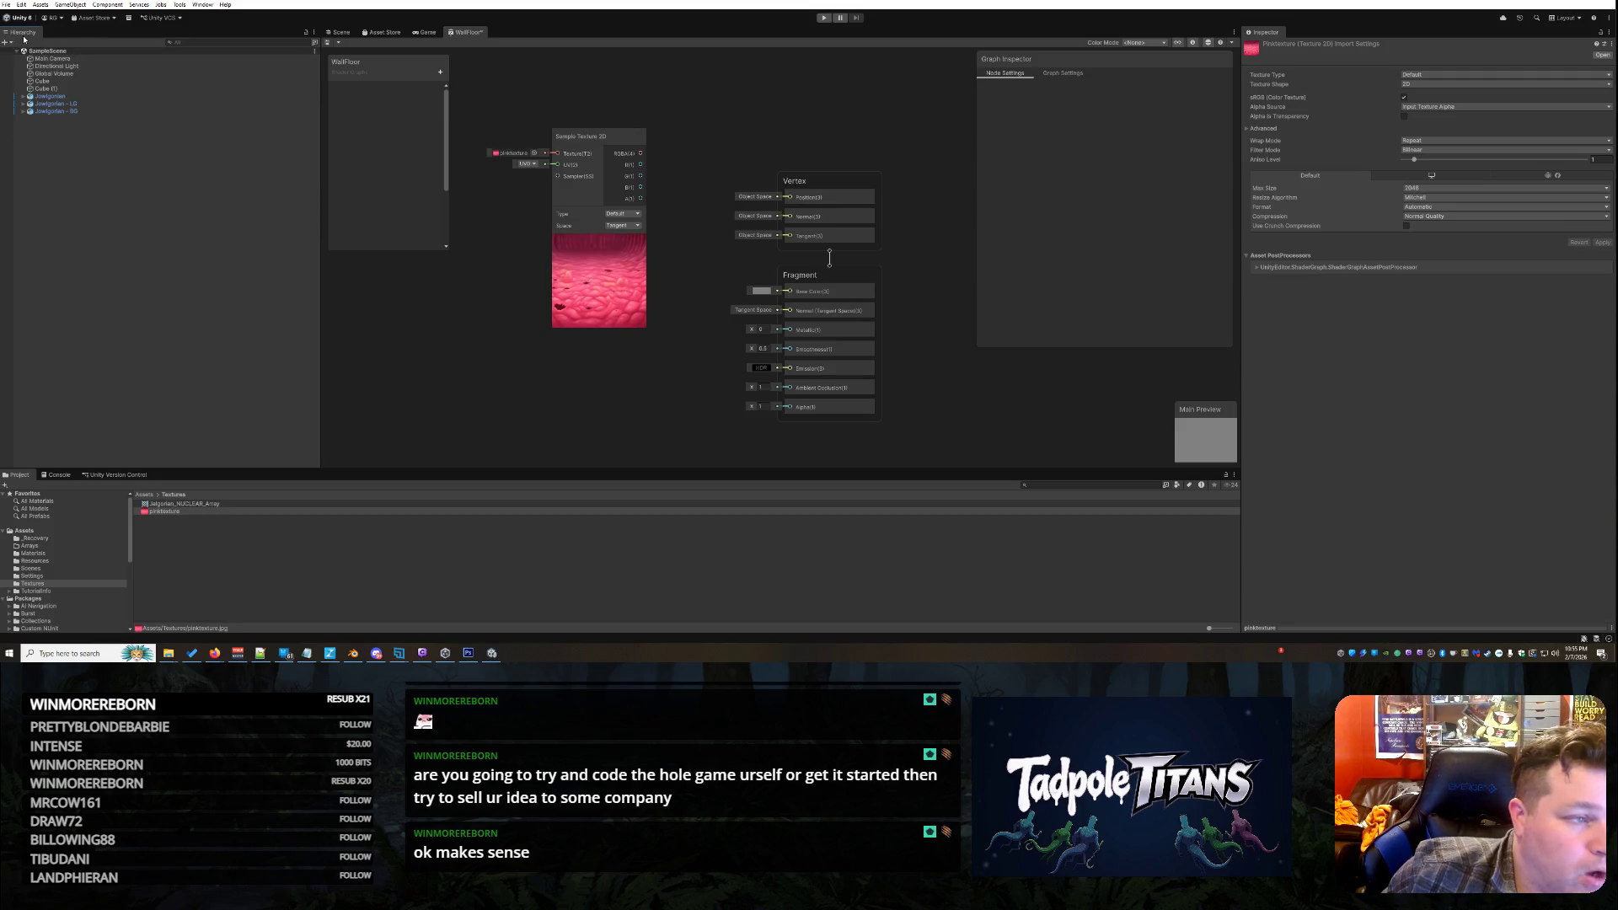
pyautogui.moveTo(320, 350); pyautogui.dragTo(140, 348)
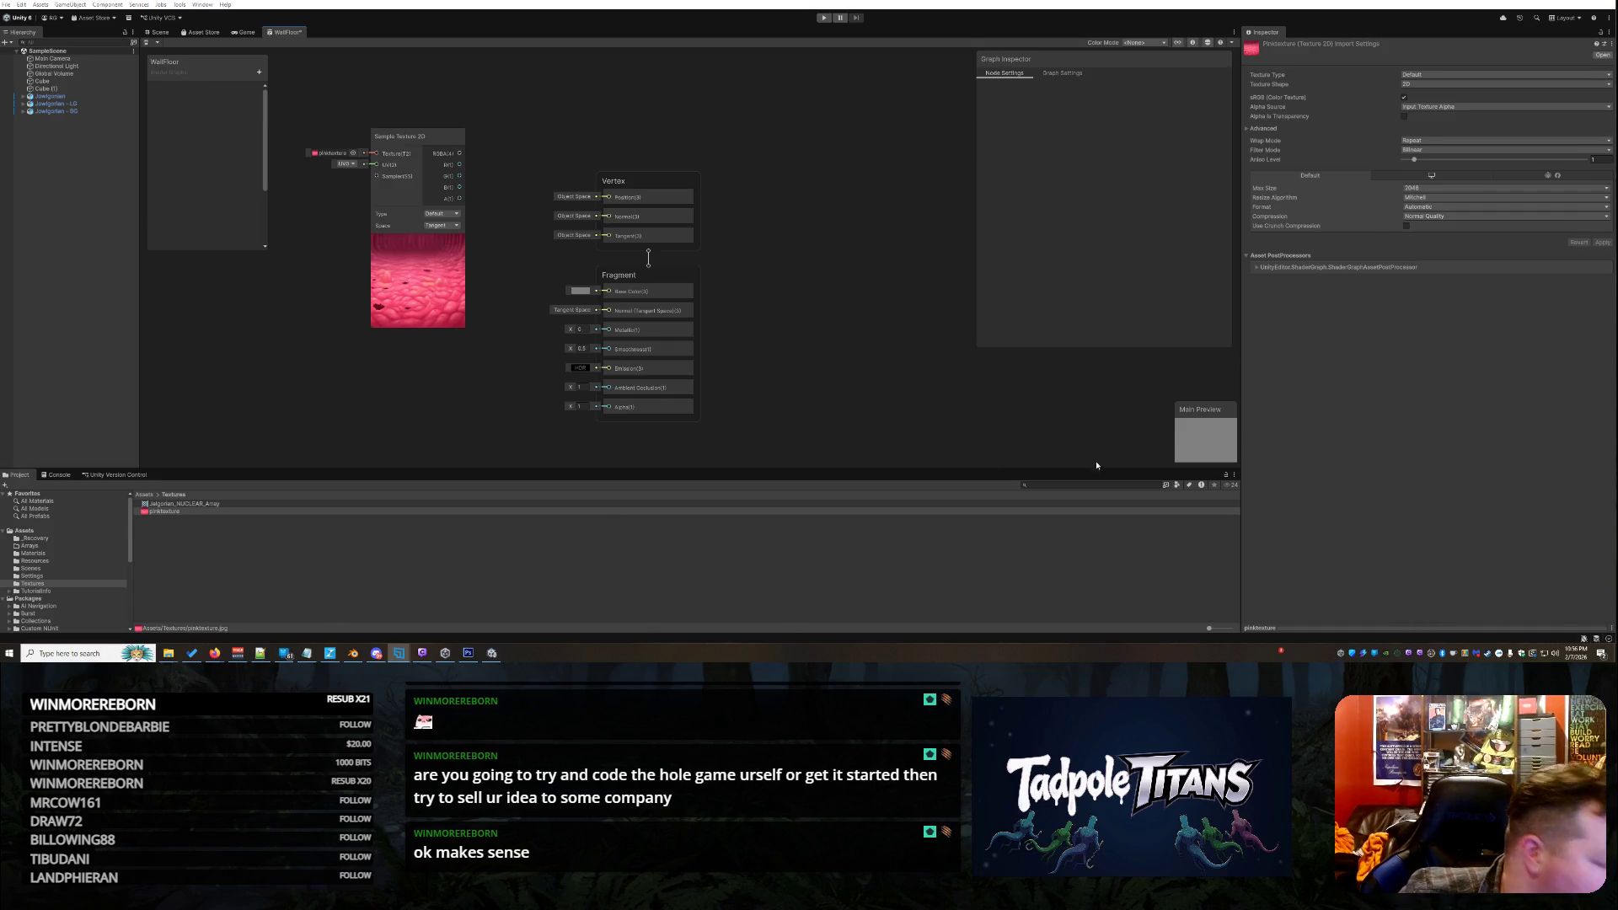
# Add a Position node via 'posi' search and place it beside the Vertex block
pyautogui.rightClick(446, 388)
pyautogui.click(450, 394)
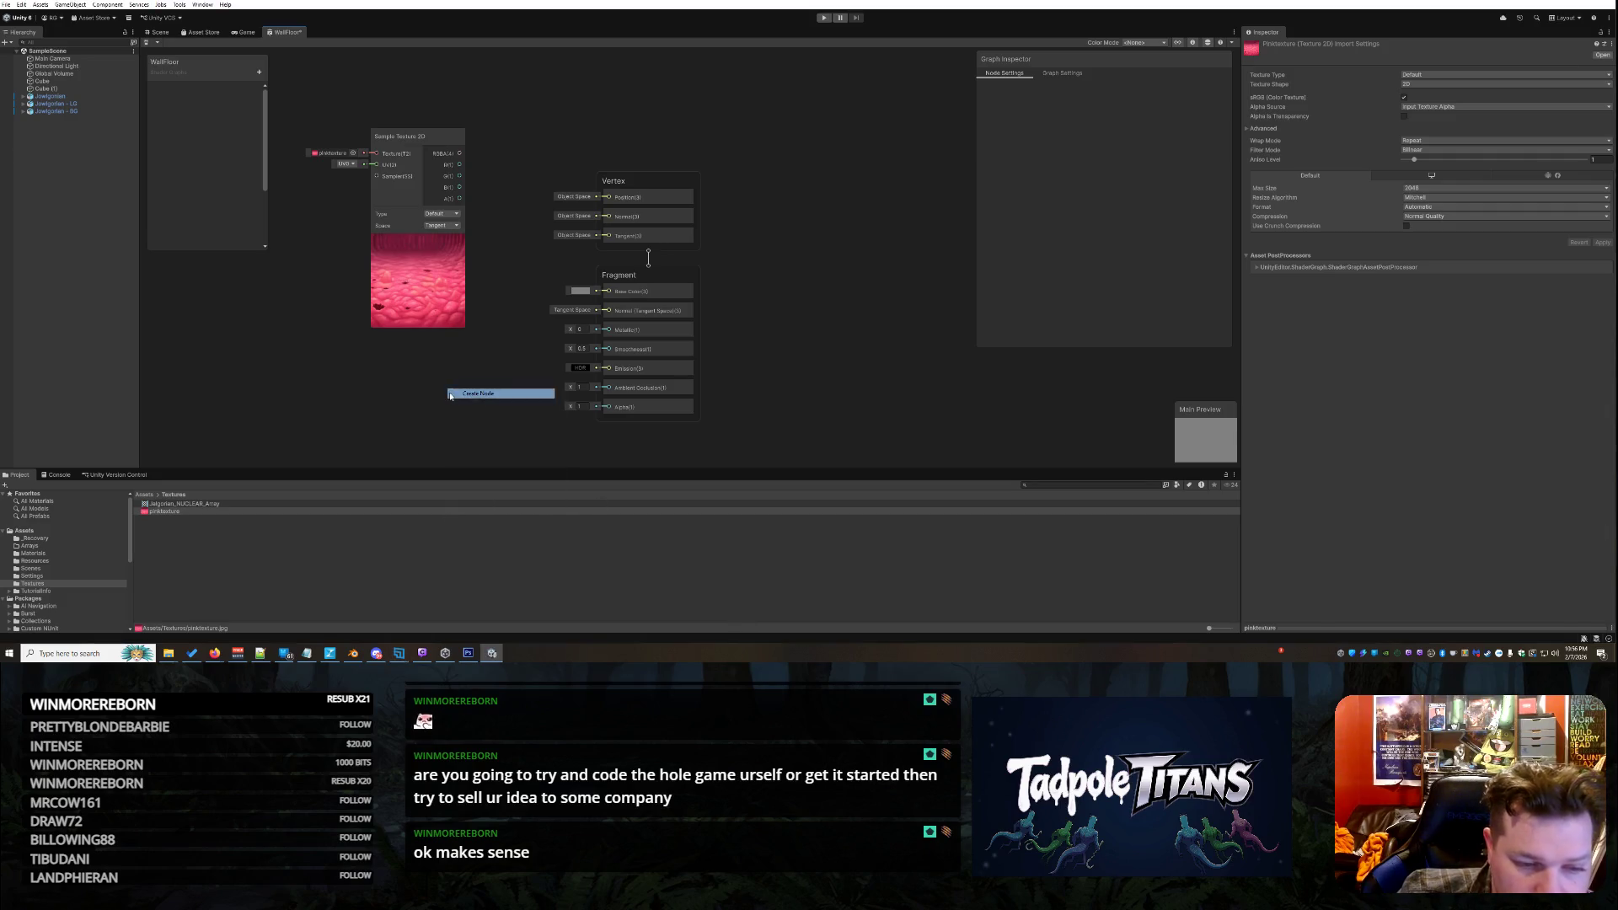
pyautogui.write('posi')
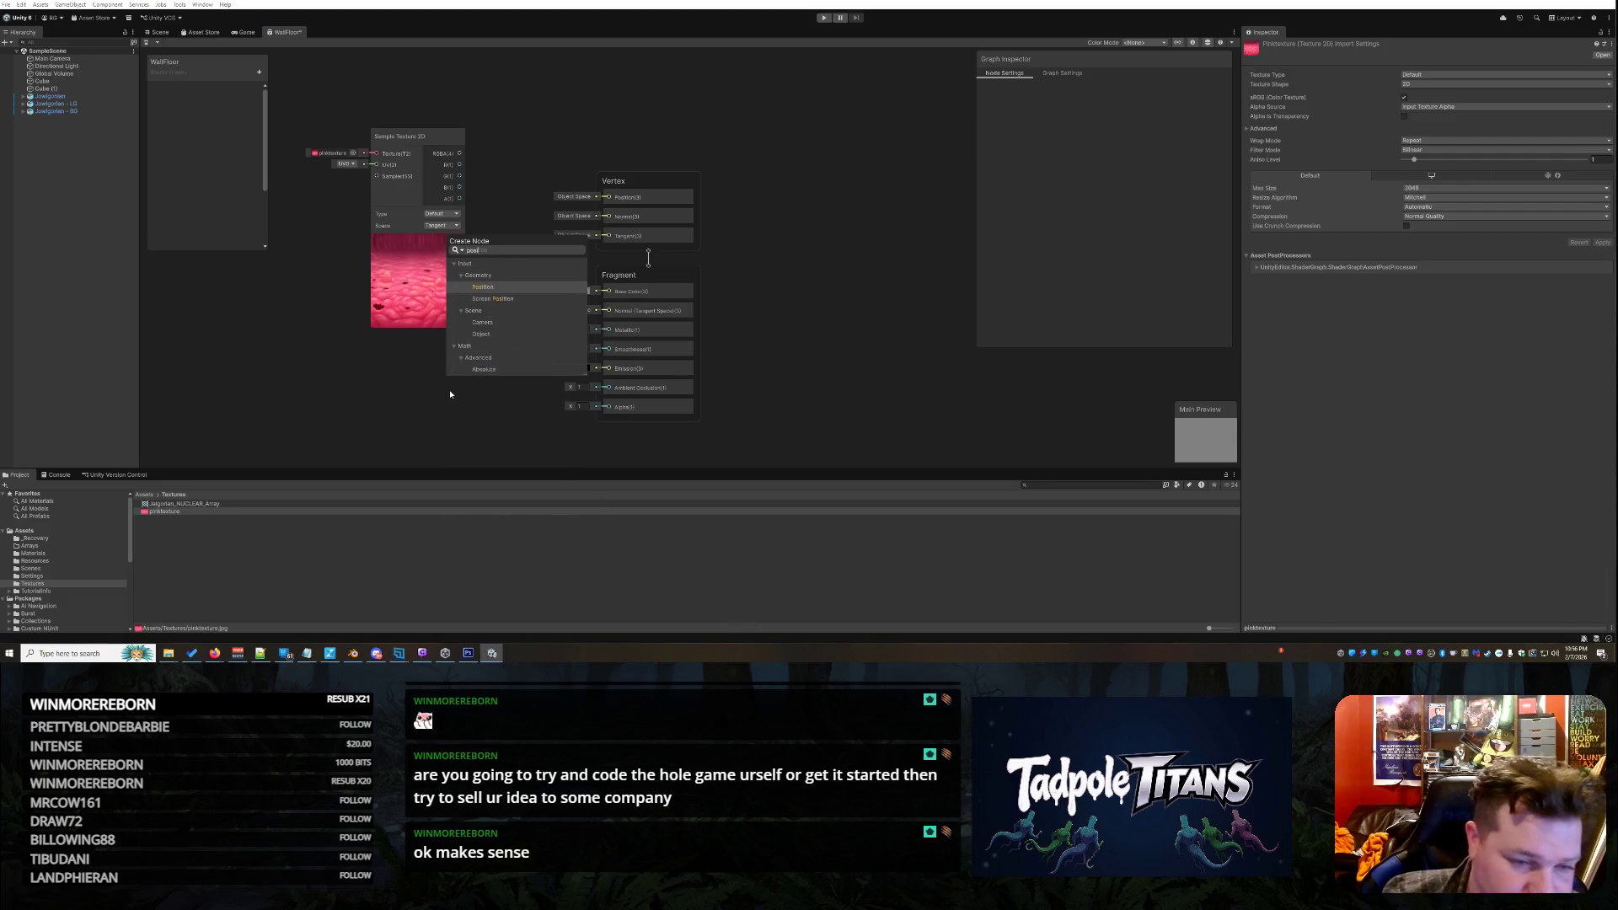
pyautogui.click(514, 288)
pyautogui.moveTo(489, 409)
pyautogui.mouseDown()
pyautogui.moveTo(349, 276)
pyautogui.moveTo(741, 241)
pyautogui.moveTo(833, 156)
pyautogui.mouseUp()
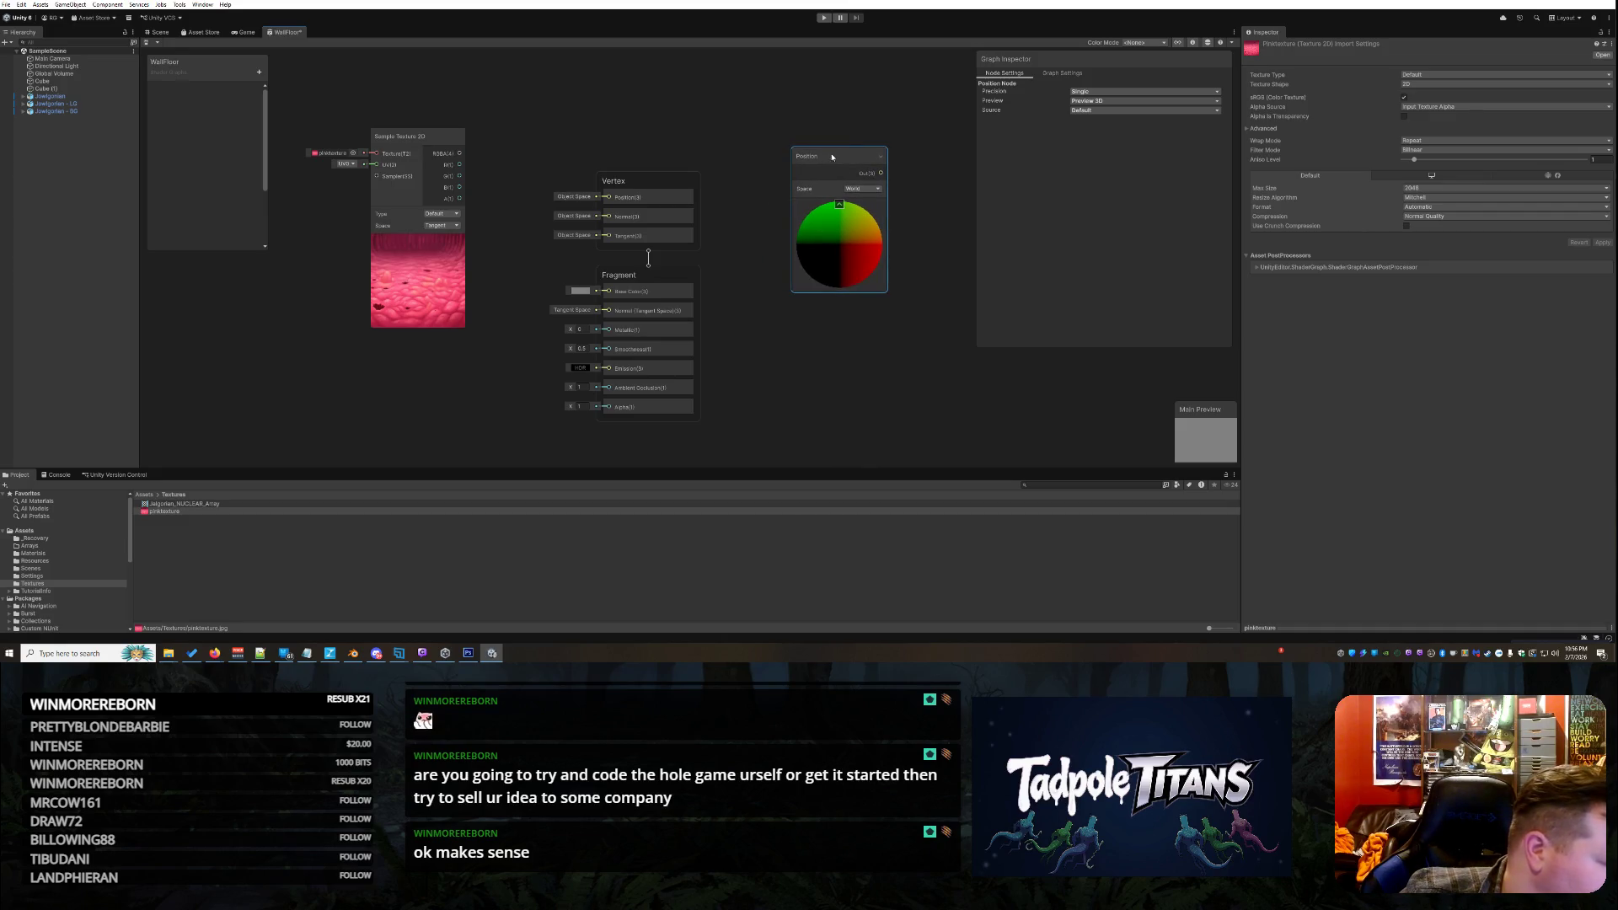
# Add a Normal Vector node and arrange it above the Position node
pyautogui.rightClick(455, 403)
pyautogui.click(522, 410)
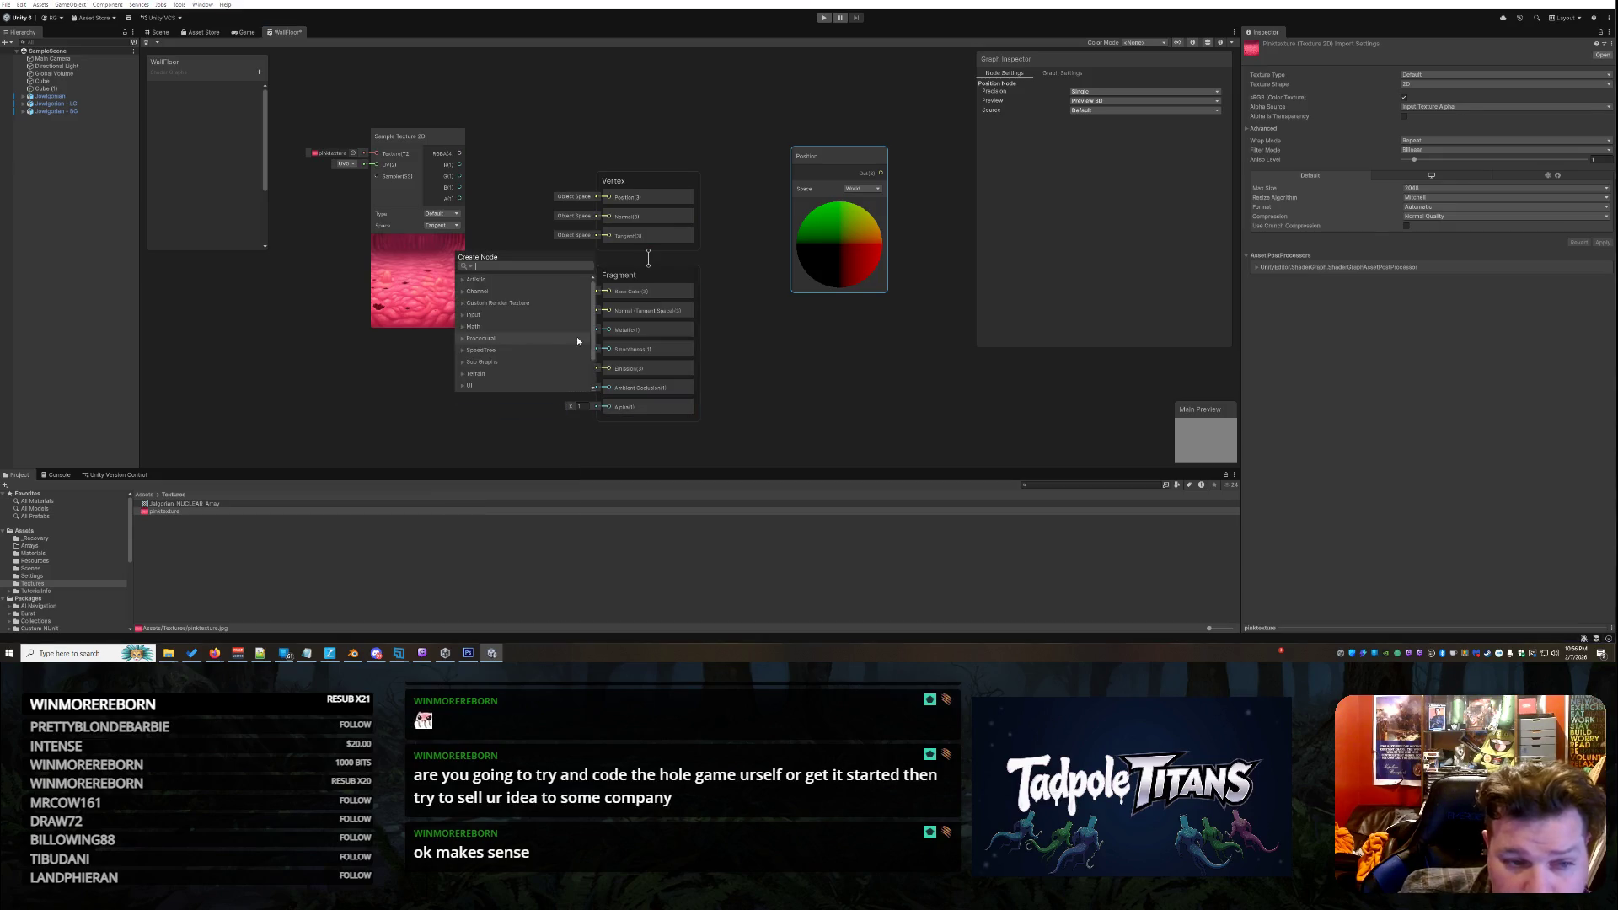
pyautogui.write('normal')
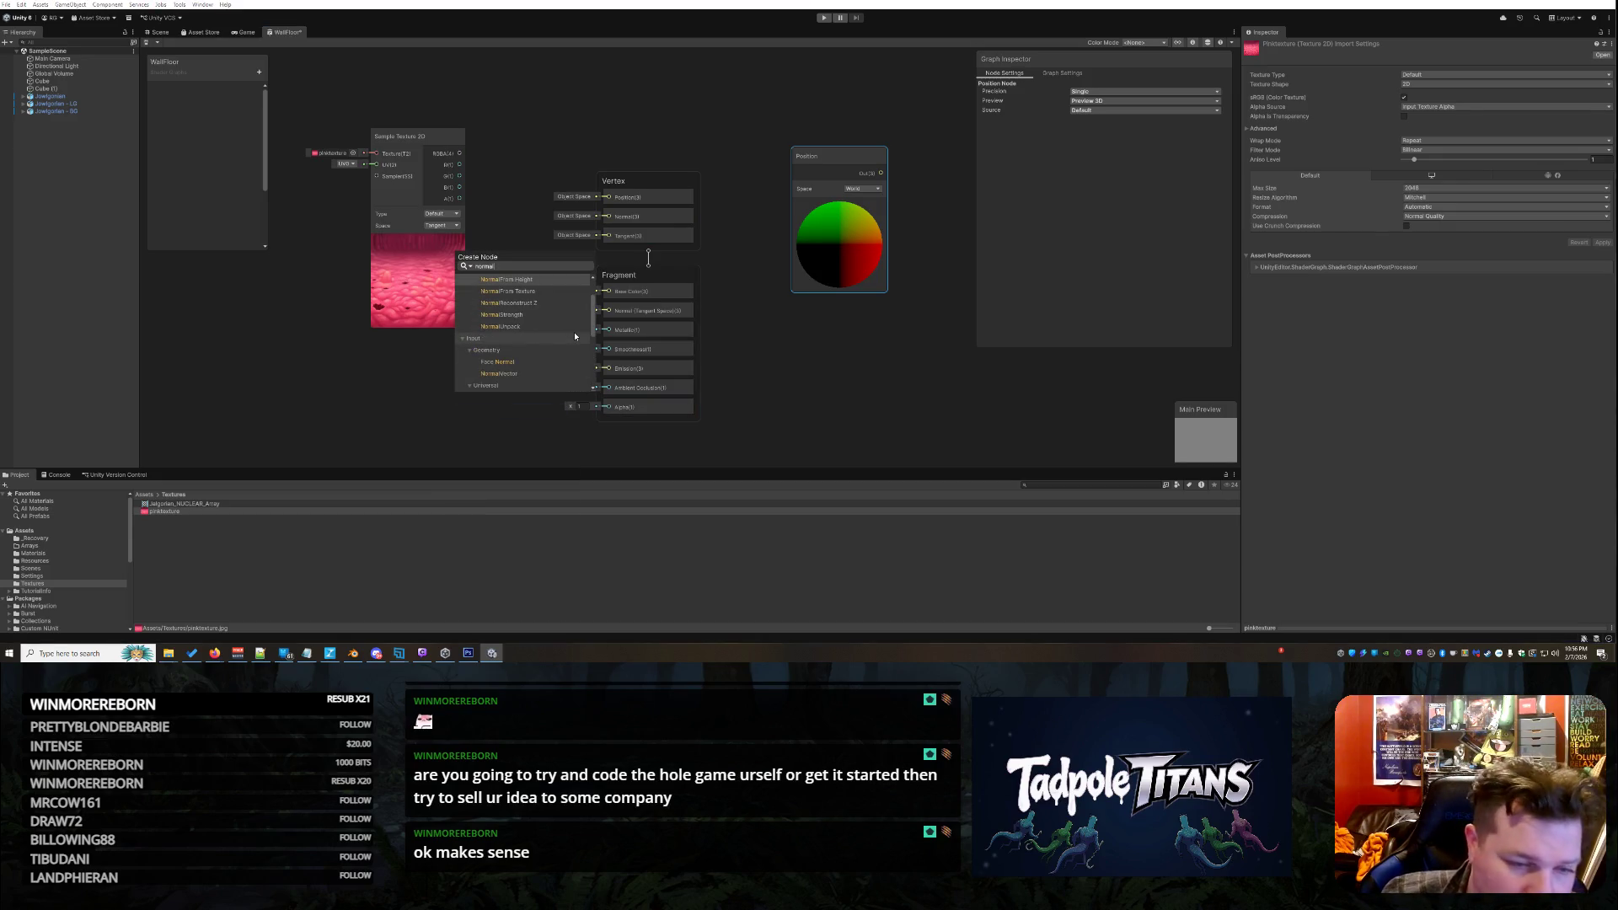
pyautogui.click(514, 375)
pyautogui.moveTo(620, 274)
pyautogui.mouseDown()
pyautogui.moveTo(729, 165)
pyautogui.moveTo(737, 99)
pyautogui.mouseUp()
pyautogui.moveTo(857, 179); pyautogui.dragTo(830, 300)
pyautogui.moveTo(752, 104); pyautogui.dragTo(827, 100)
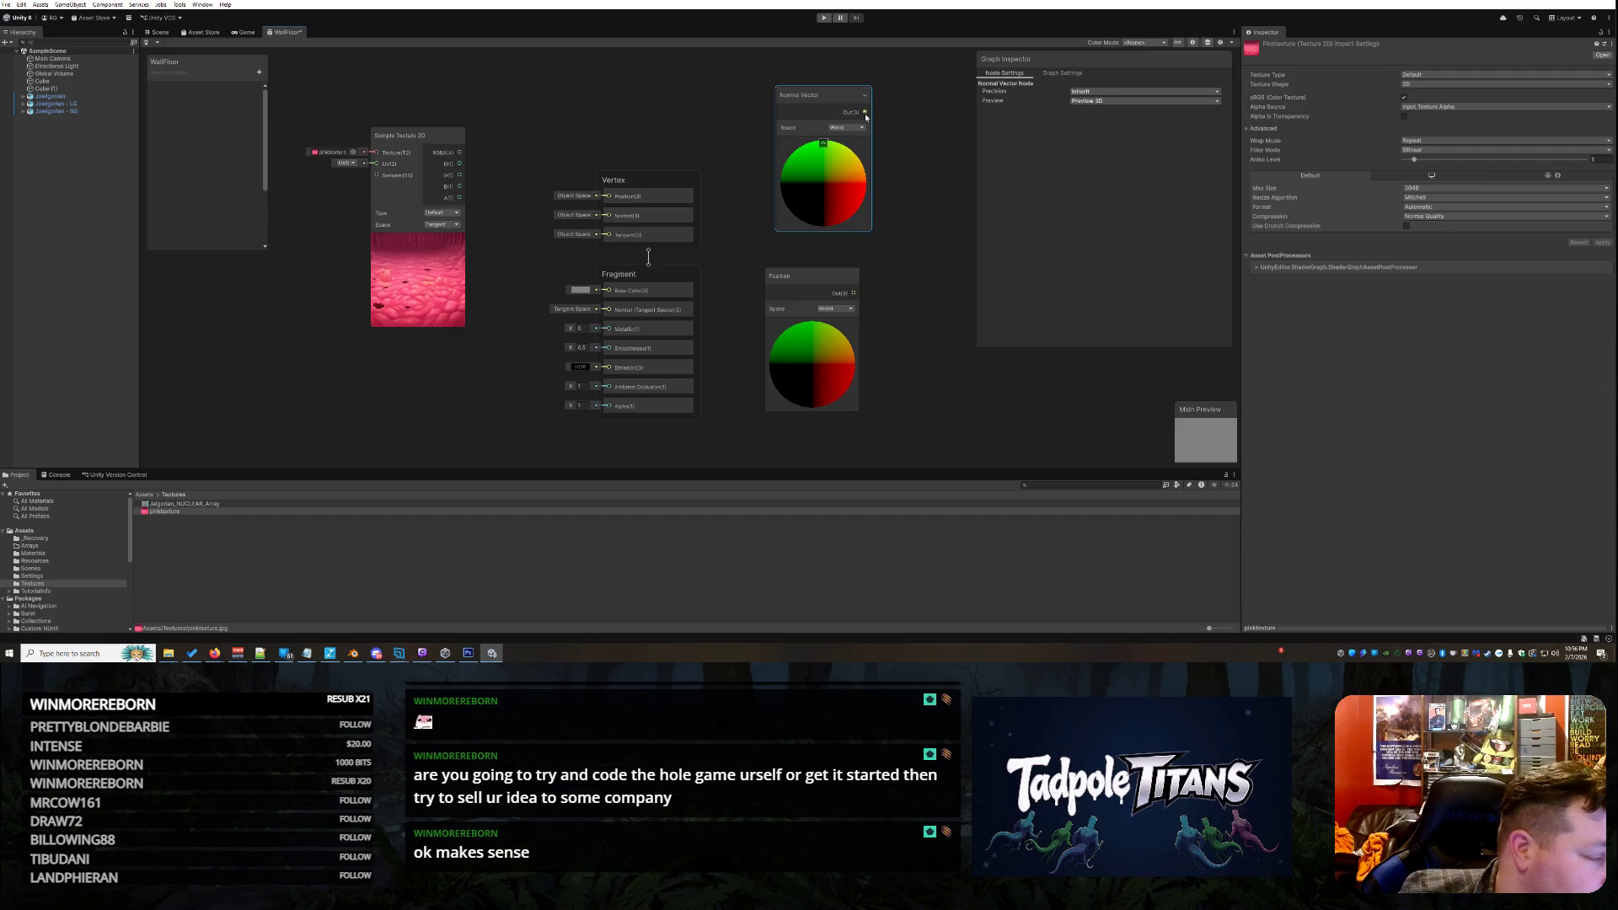
# Wire Normal Vector into the Vertex Position input, then disconnect it again
pyautogui.moveTo(865, 115)
pyautogui.mouseDown()
pyautogui.moveTo(768, 177)
pyautogui.moveTo(783, 164)
pyautogui.moveTo(623, 197)
pyautogui.mouseUp()
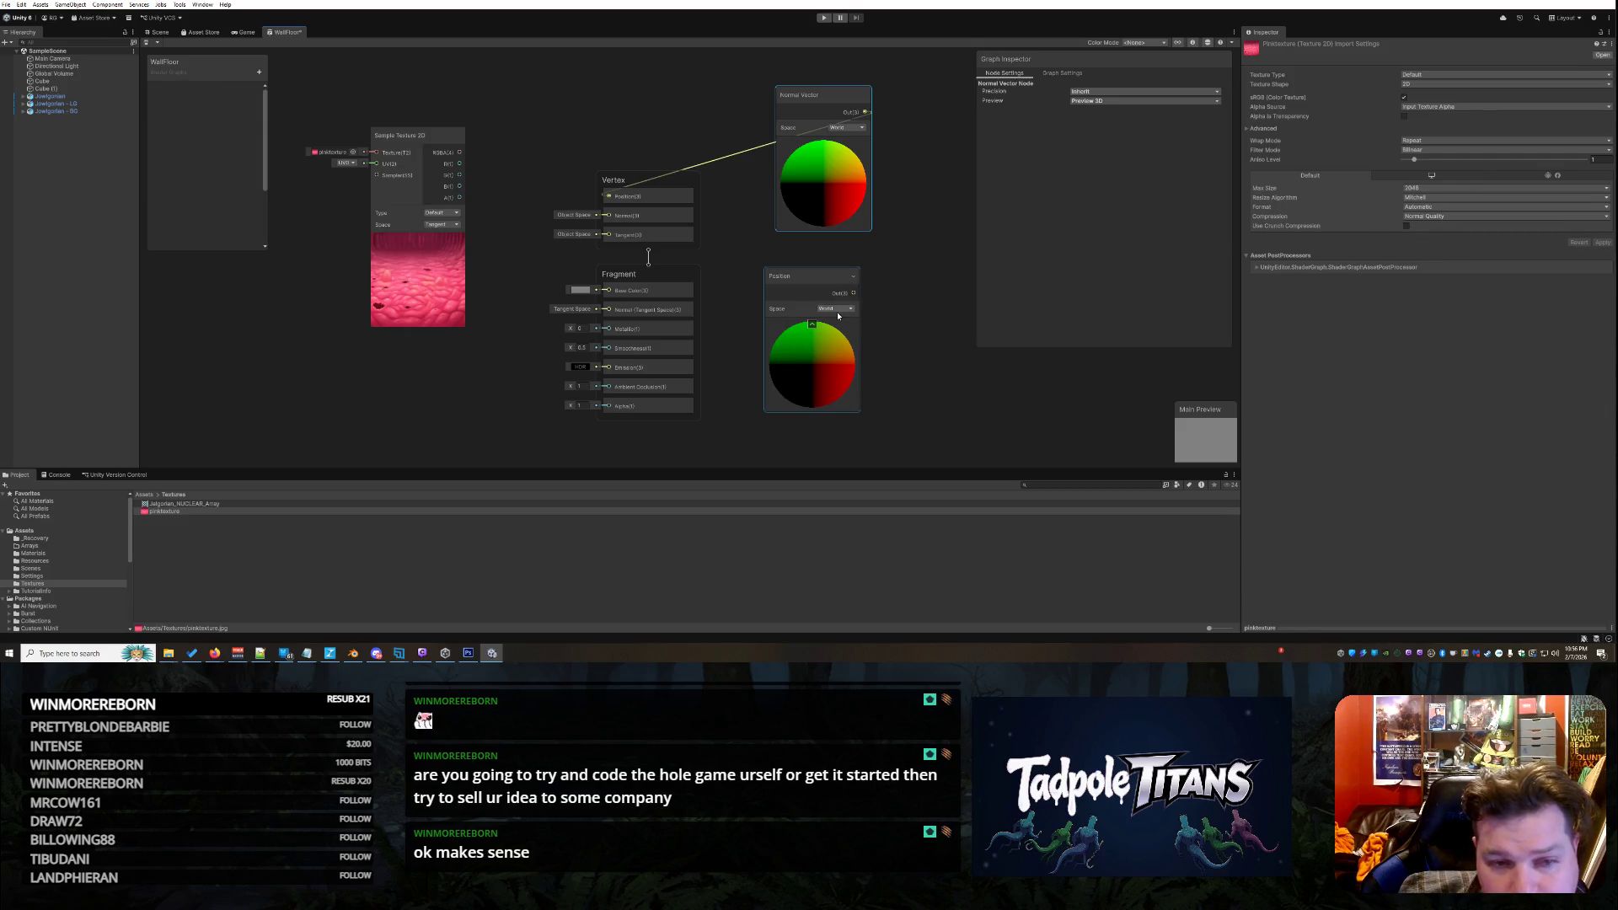
pyautogui.moveTo(608, 195); pyautogui.dragTo(653, 211)
pyautogui.rightClick(863, 112)
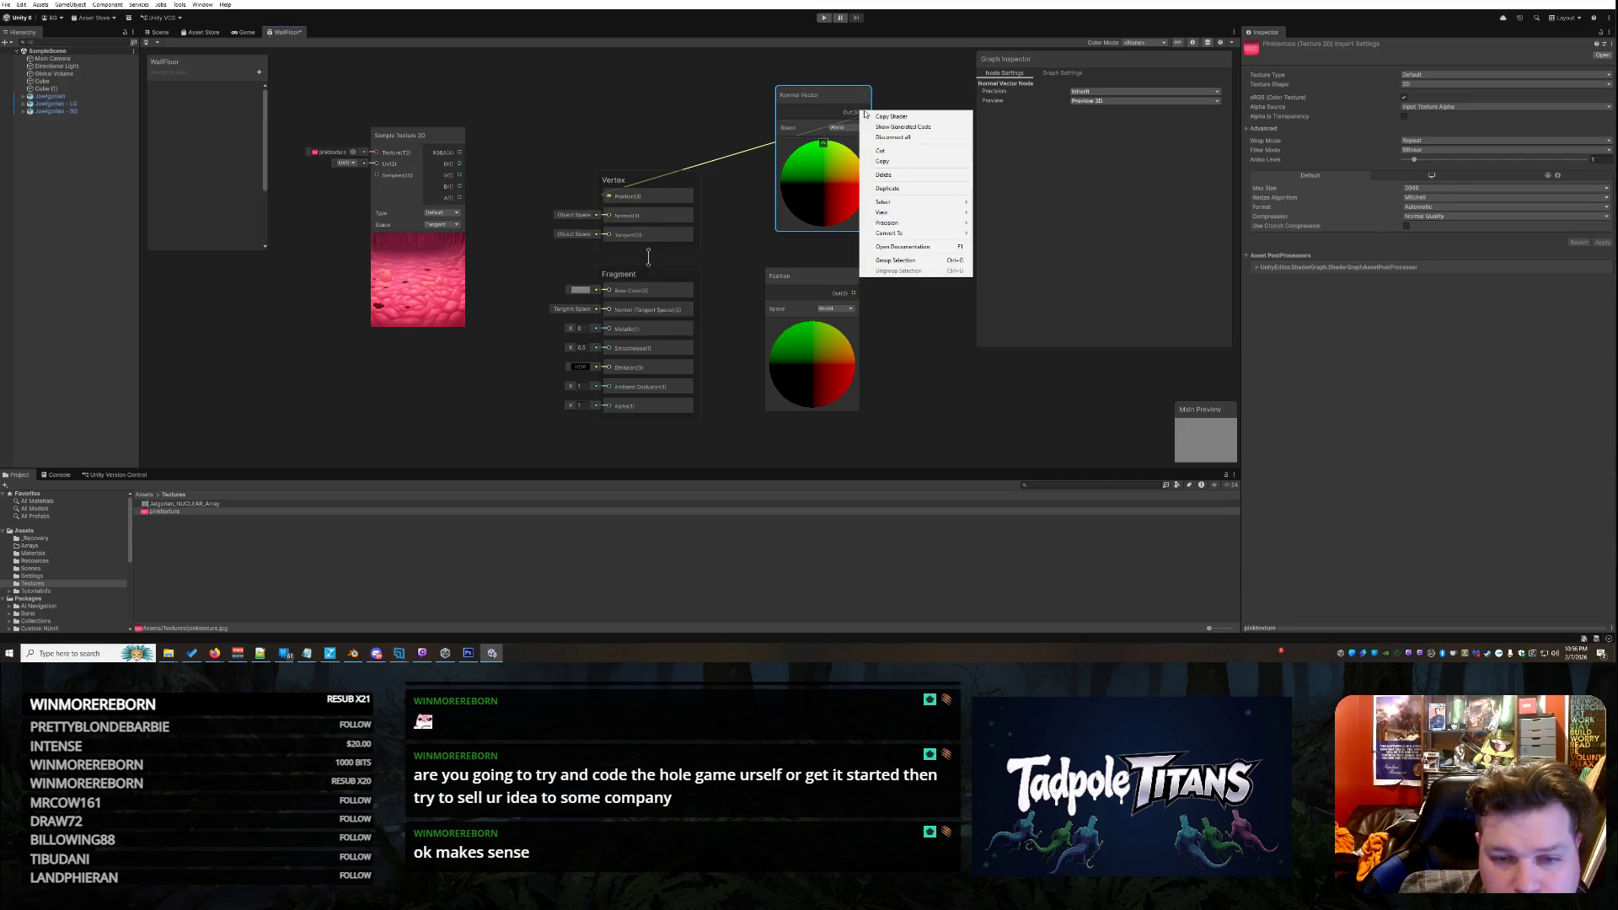
pyautogui.click(893, 136)
pyautogui.press('space')
pyautogui.write('split')
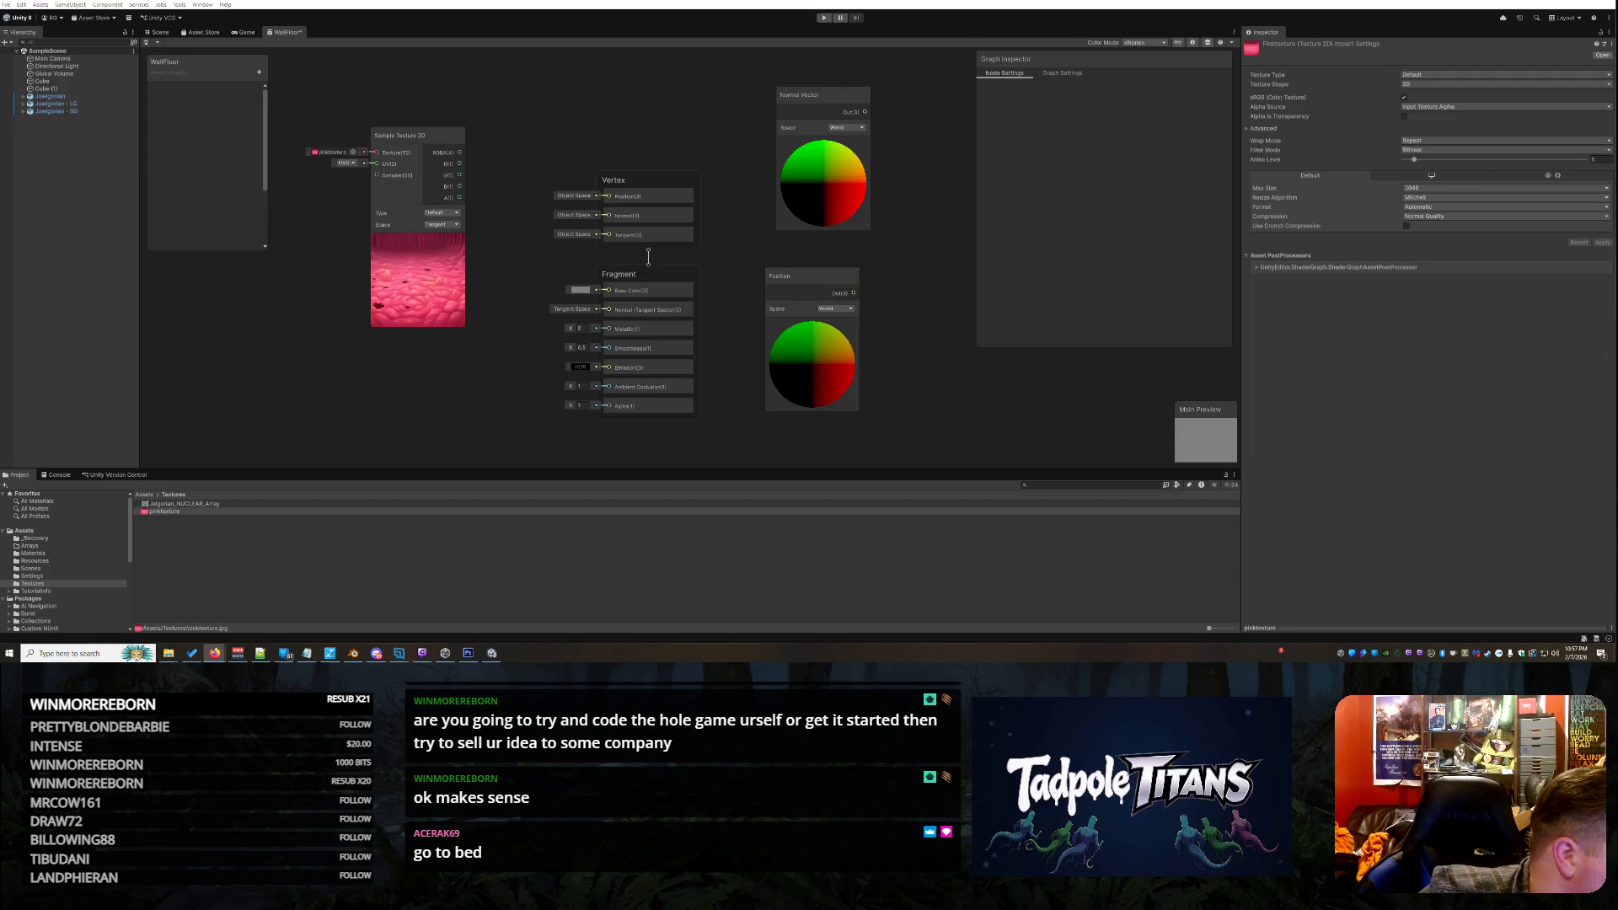
# Add a Split node and place it beside the Sample Texture 2D node
pyautogui.rightClick(329, 361)
pyautogui.click(358, 354)
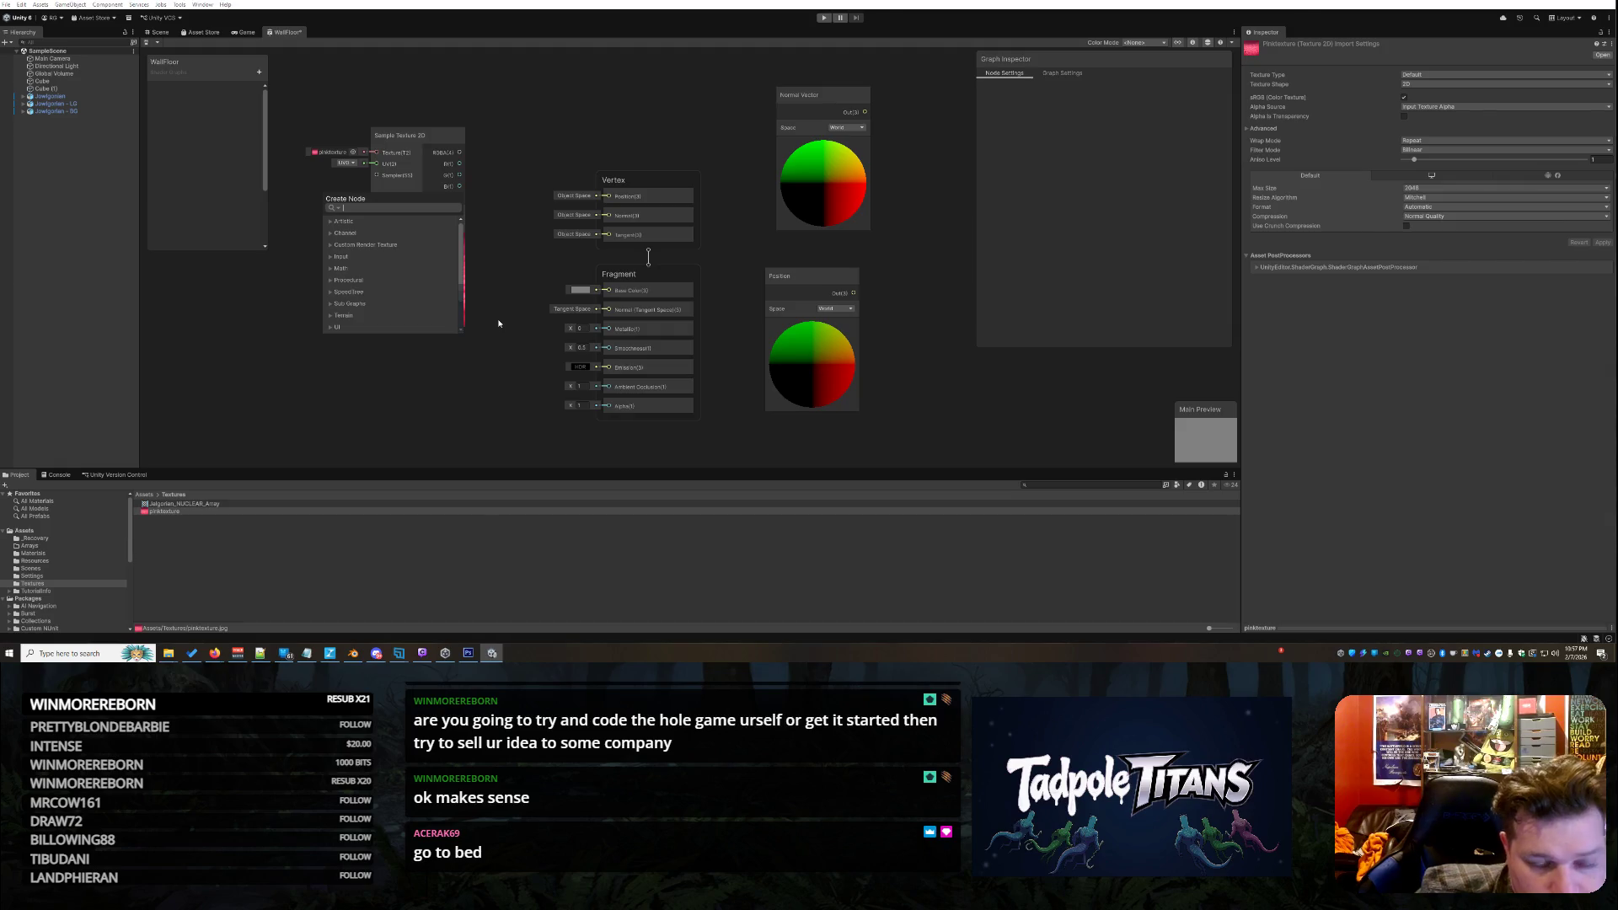
pyautogui.write('split')
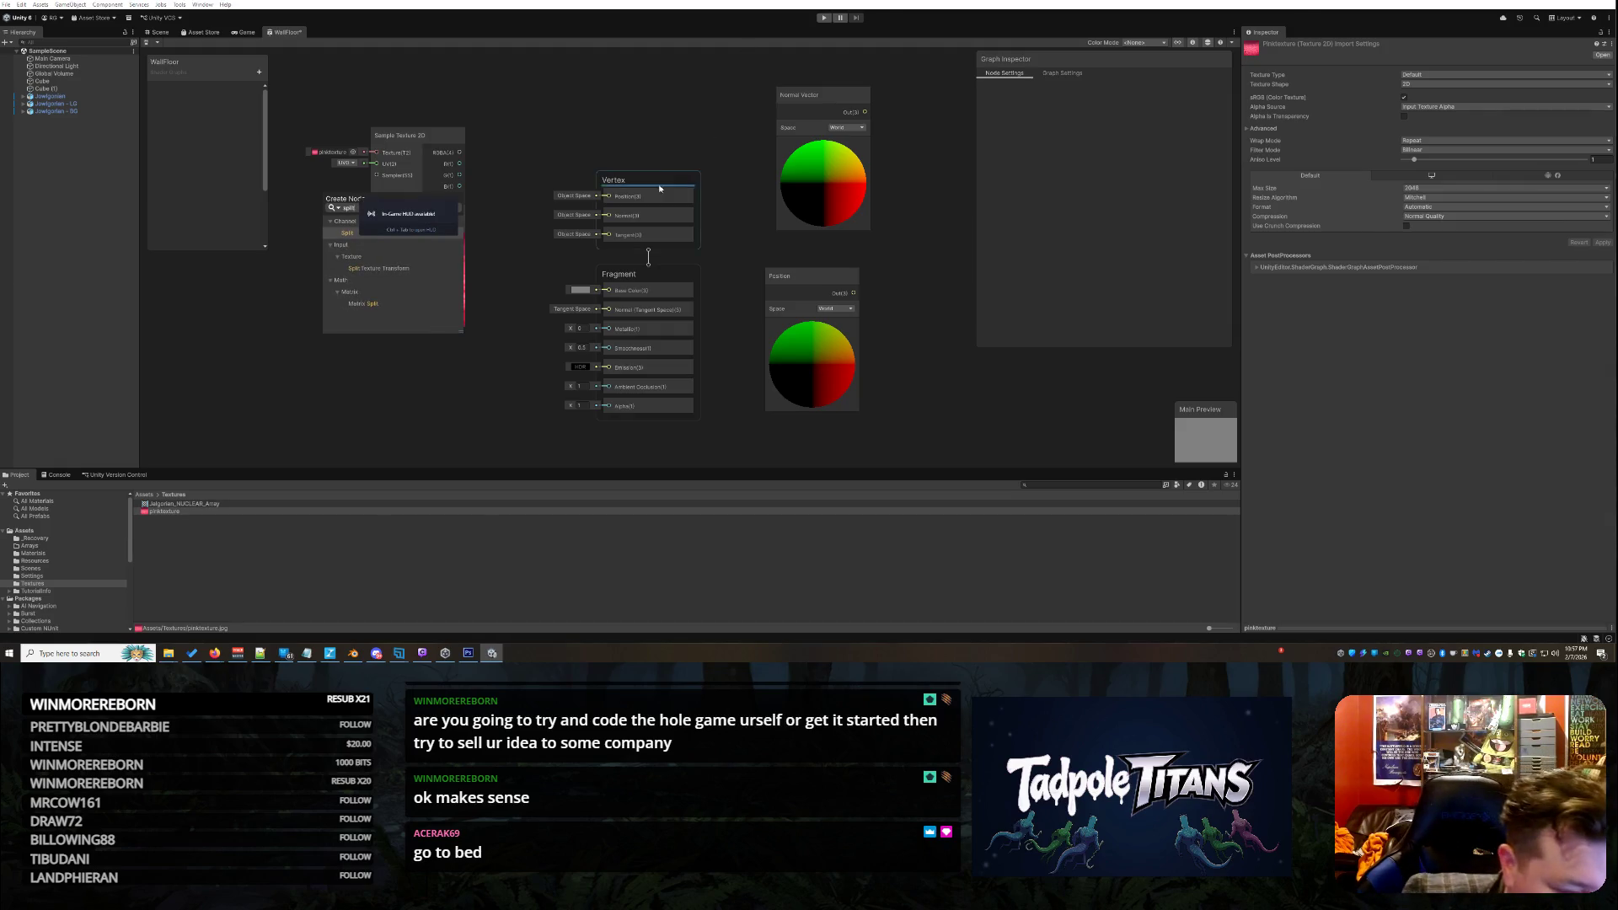
pyautogui.doubleClick(351, 235)
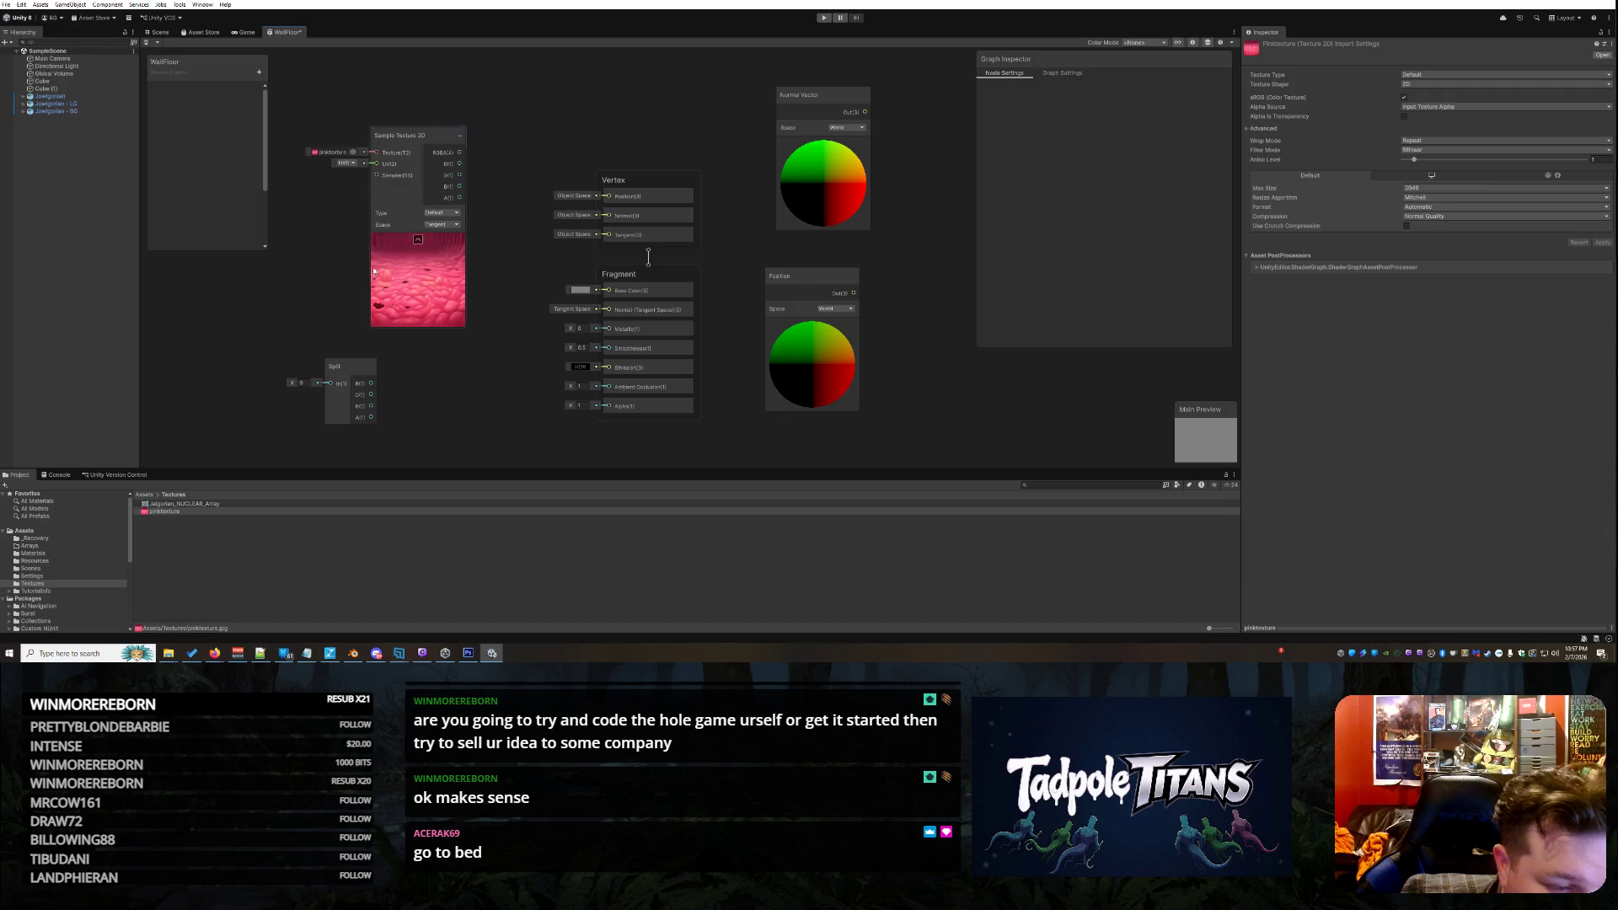
pyautogui.moveTo(356, 371)
pyautogui.mouseDown()
pyautogui.moveTo(536, 194)
pyautogui.moveTo(530, 134)
pyautogui.mouseUp()
pyautogui.moveTo(412, 135); pyautogui.dragTo(387, 118)
pyautogui.moveTo(520, 128)
pyautogui.mouseDown()
pyautogui.moveTo(503, 126)
pyautogui.moveTo(508, 110)
pyautogui.mouseUp()
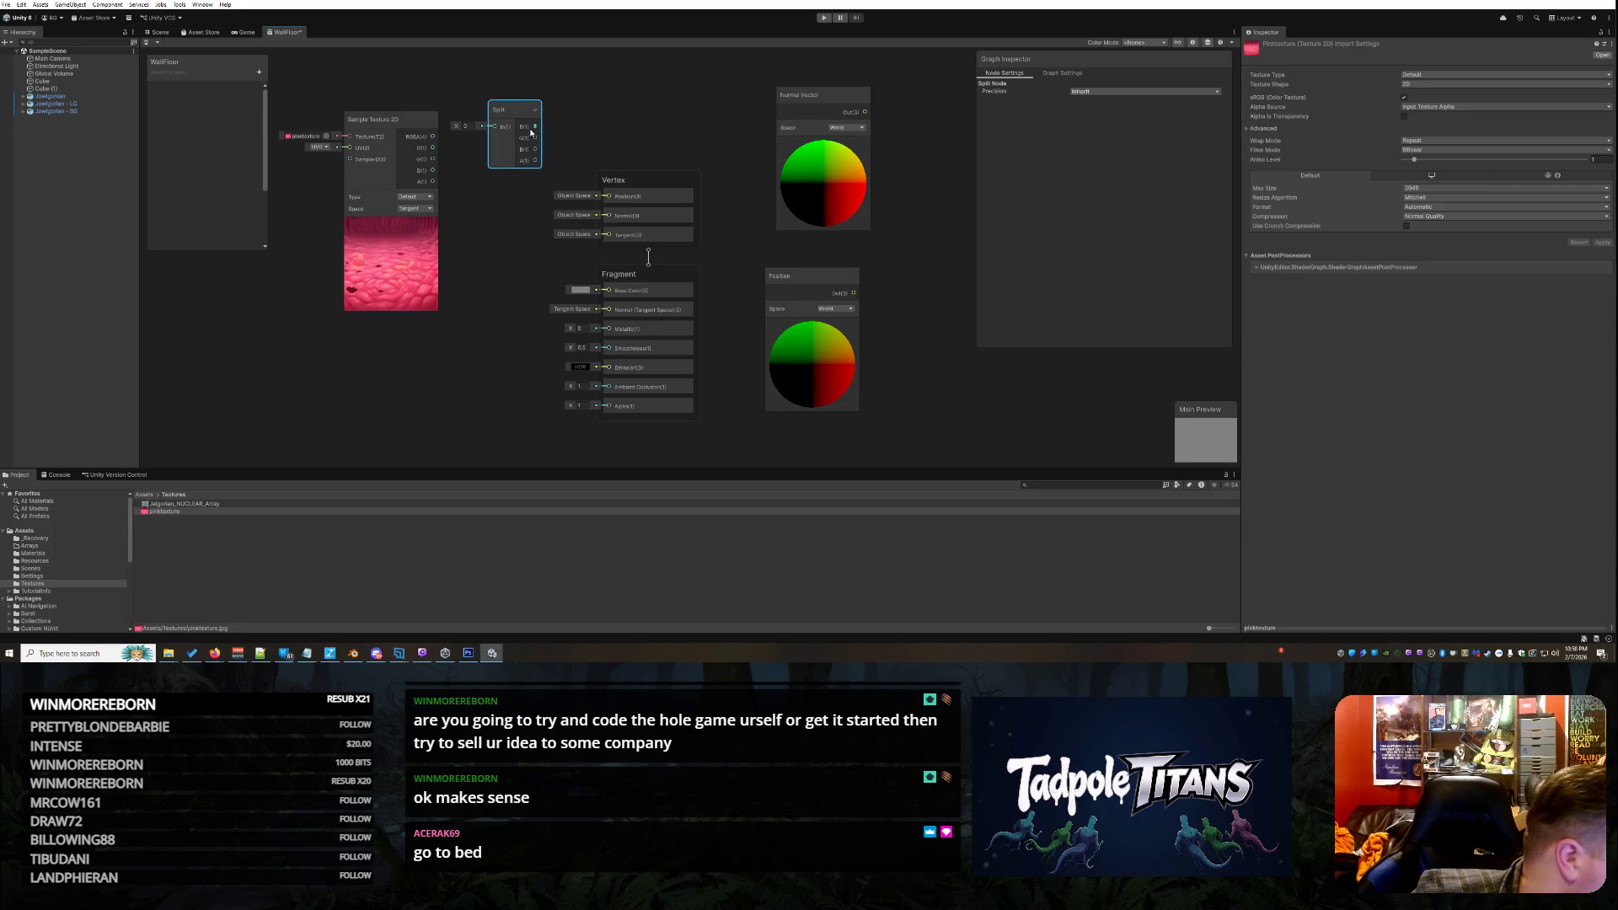
# Connect Normal Vector's output to Split's input and arrange Normal Vector, Split and Position above the stack
pyautogui.click(752, 131)
pyautogui.moveTo(865, 112)
pyautogui.mouseDown()
pyautogui.moveTo(541, 63)
pyautogui.moveTo(498, 178)
pyautogui.moveTo(593, 139)
pyautogui.mouseUp()
pyautogui.moveTo(813, 152)
pyautogui.mouseDown()
pyautogui.moveTo(497, 110)
pyautogui.moveTo(479, 128)
pyautogui.mouseUp()
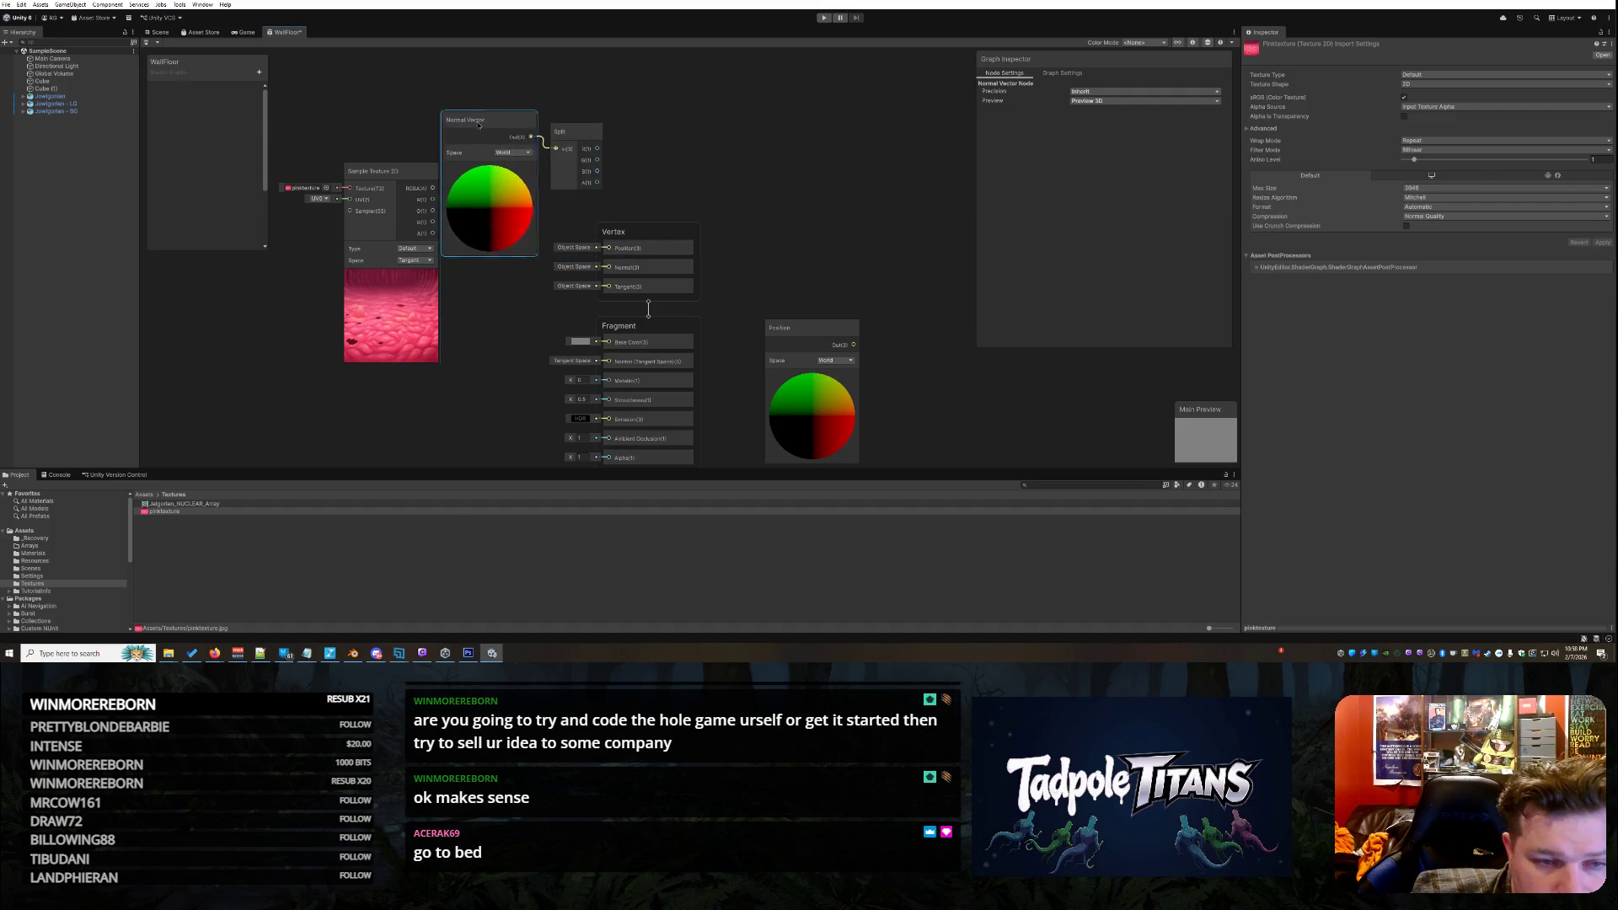
pyautogui.moveTo(581, 128); pyautogui.dragTo(632, 76)
pyautogui.moveTo(513, 147)
pyautogui.mouseDown()
pyautogui.moveTo(533, 110)
pyautogui.moveTo(555, 109)
pyautogui.mouseUp()
pyautogui.moveTo(821, 413)
pyautogui.mouseDown()
pyautogui.moveTo(775, 149)
pyautogui.moveTo(744, 120)
pyautogui.mouseUp()
pyautogui.scroll(-2, 886, 403)
pyautogui.scroll(1, 852, 342)
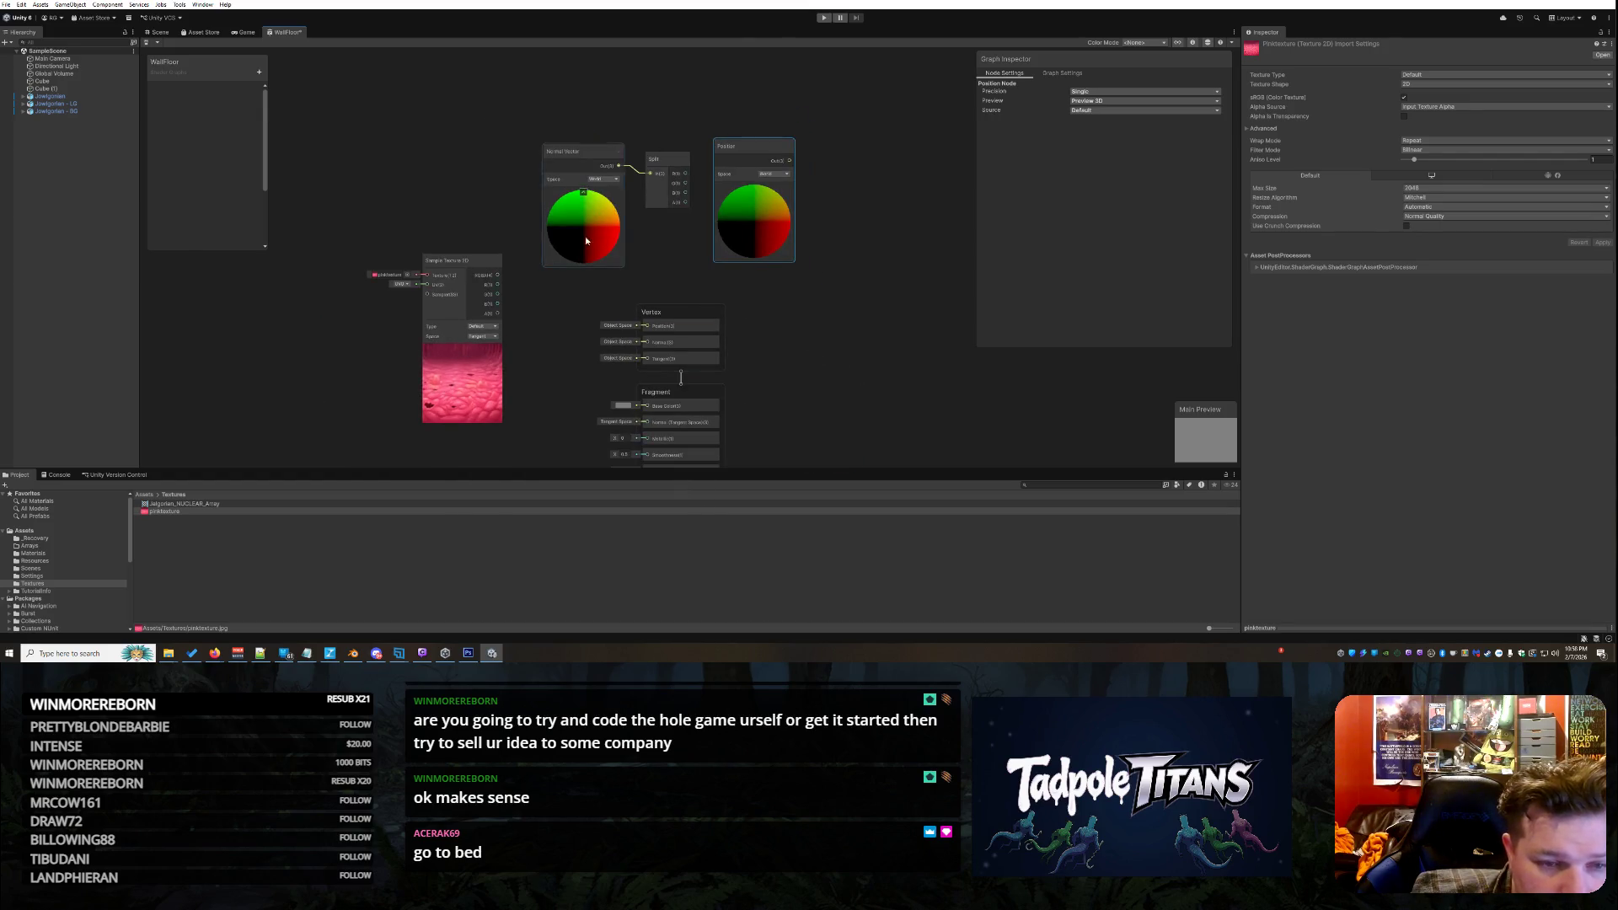
pyautogui.moveTo(682, 393)
pyautogui.mouseDown()
pyautogui.moveTo(682, 459)
pyautogui.moveTo(679, 327)
pyautogui.mouseUp()
pyautogui.click(808, 287)
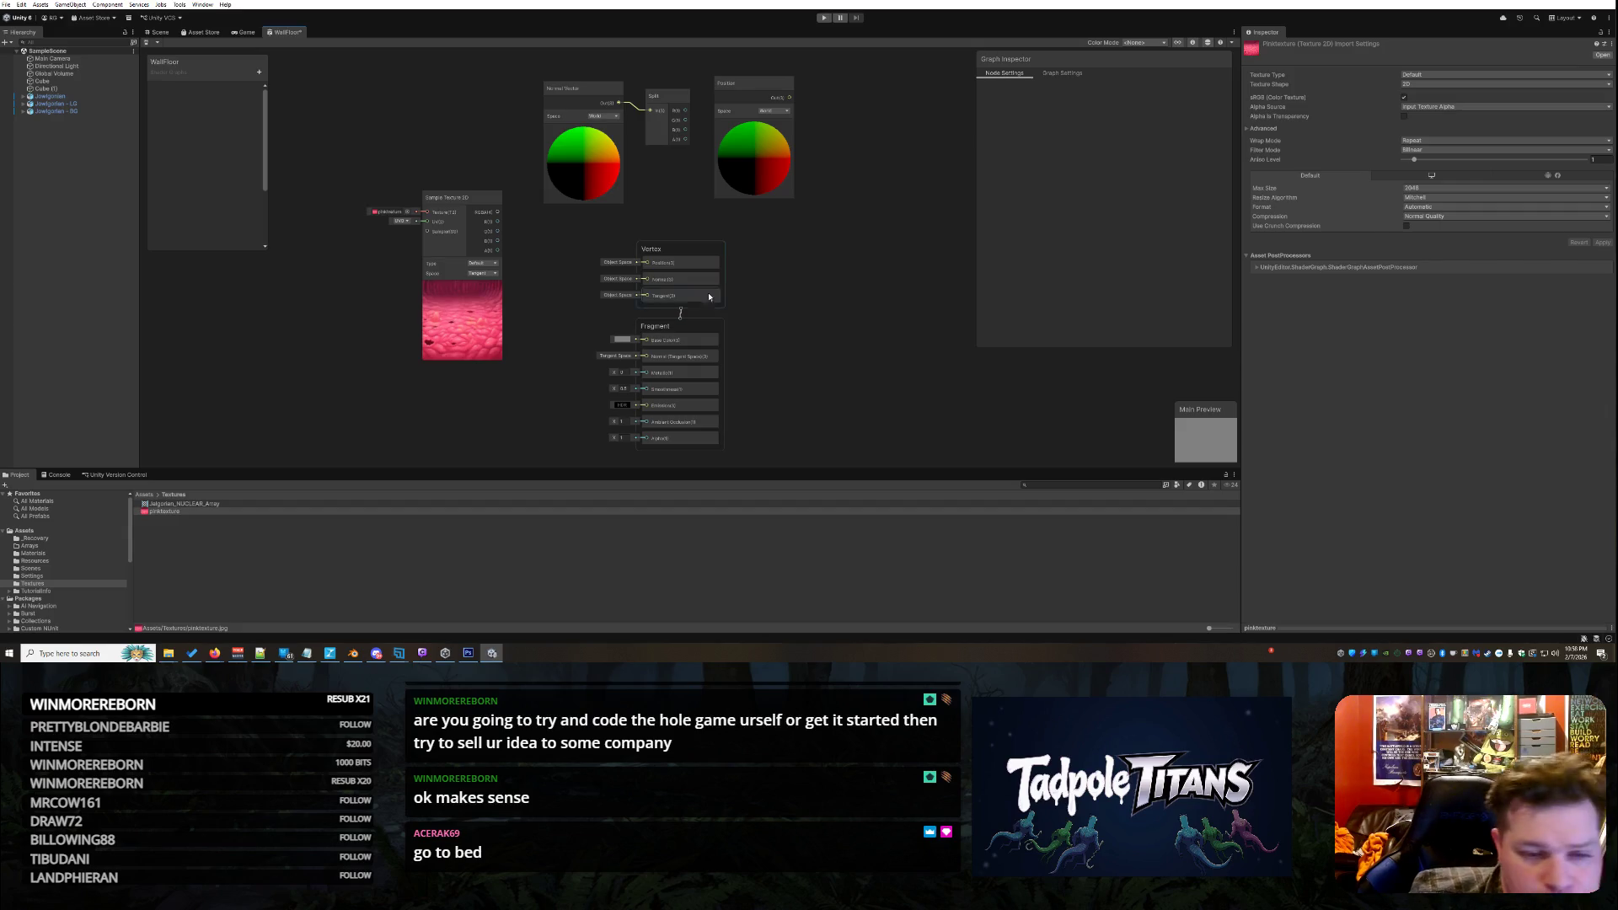
pyautogui.rightClick(851, 288)
# Add a Step node (Math > Round > Step) and move it up near Split and Position
pyautogui.click(865, 296)
pyautogui.write('step')
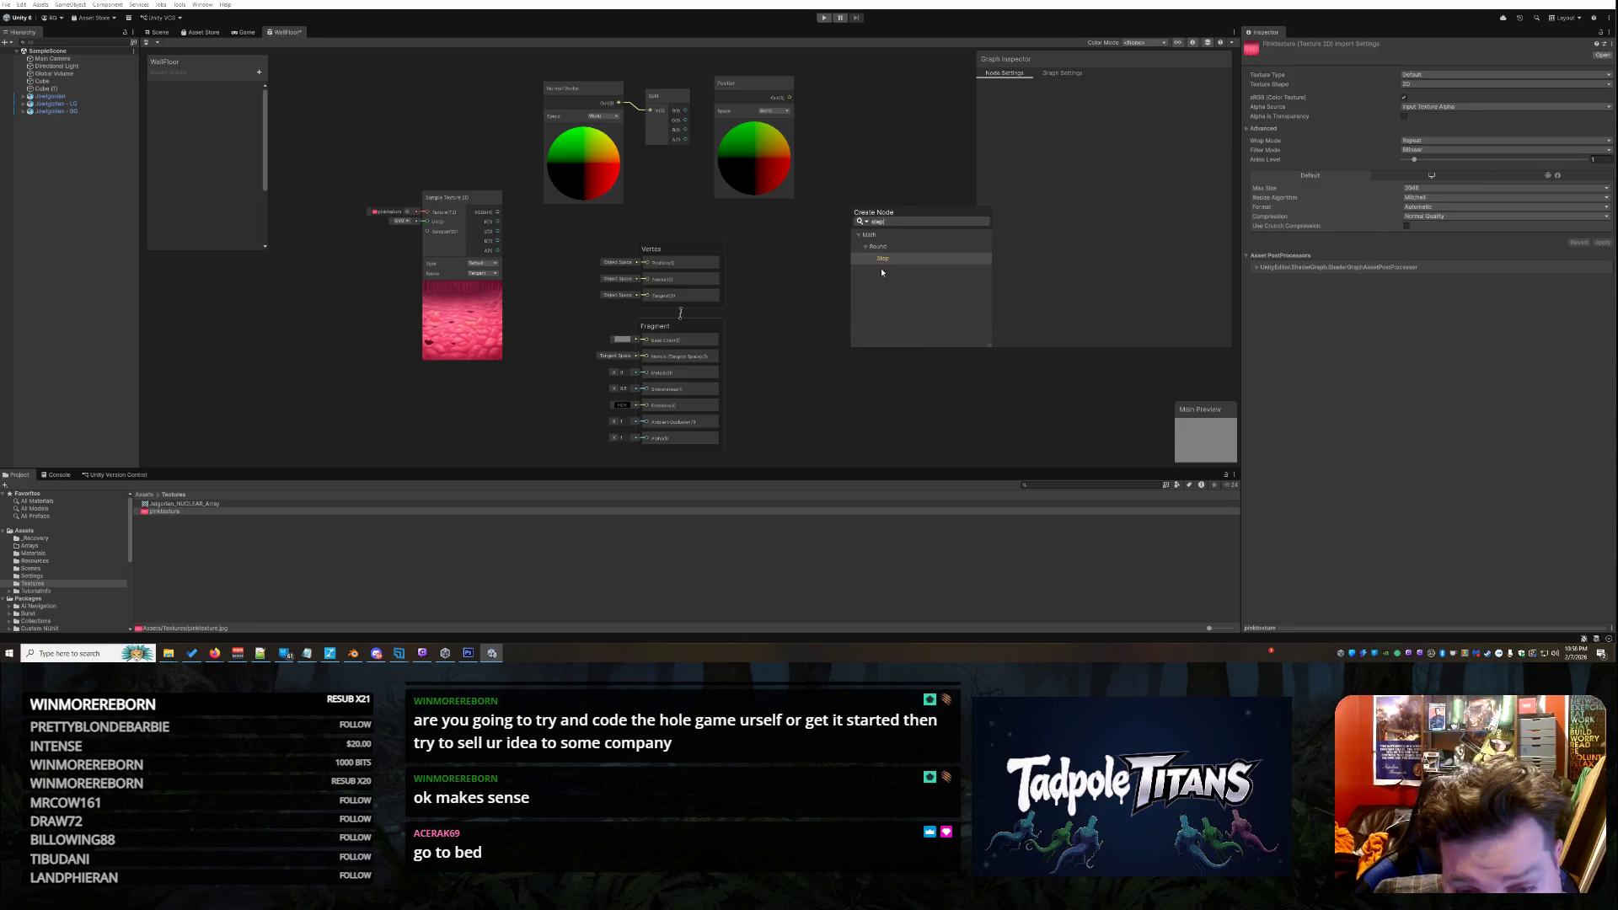
pyautogui.click(888, 257)
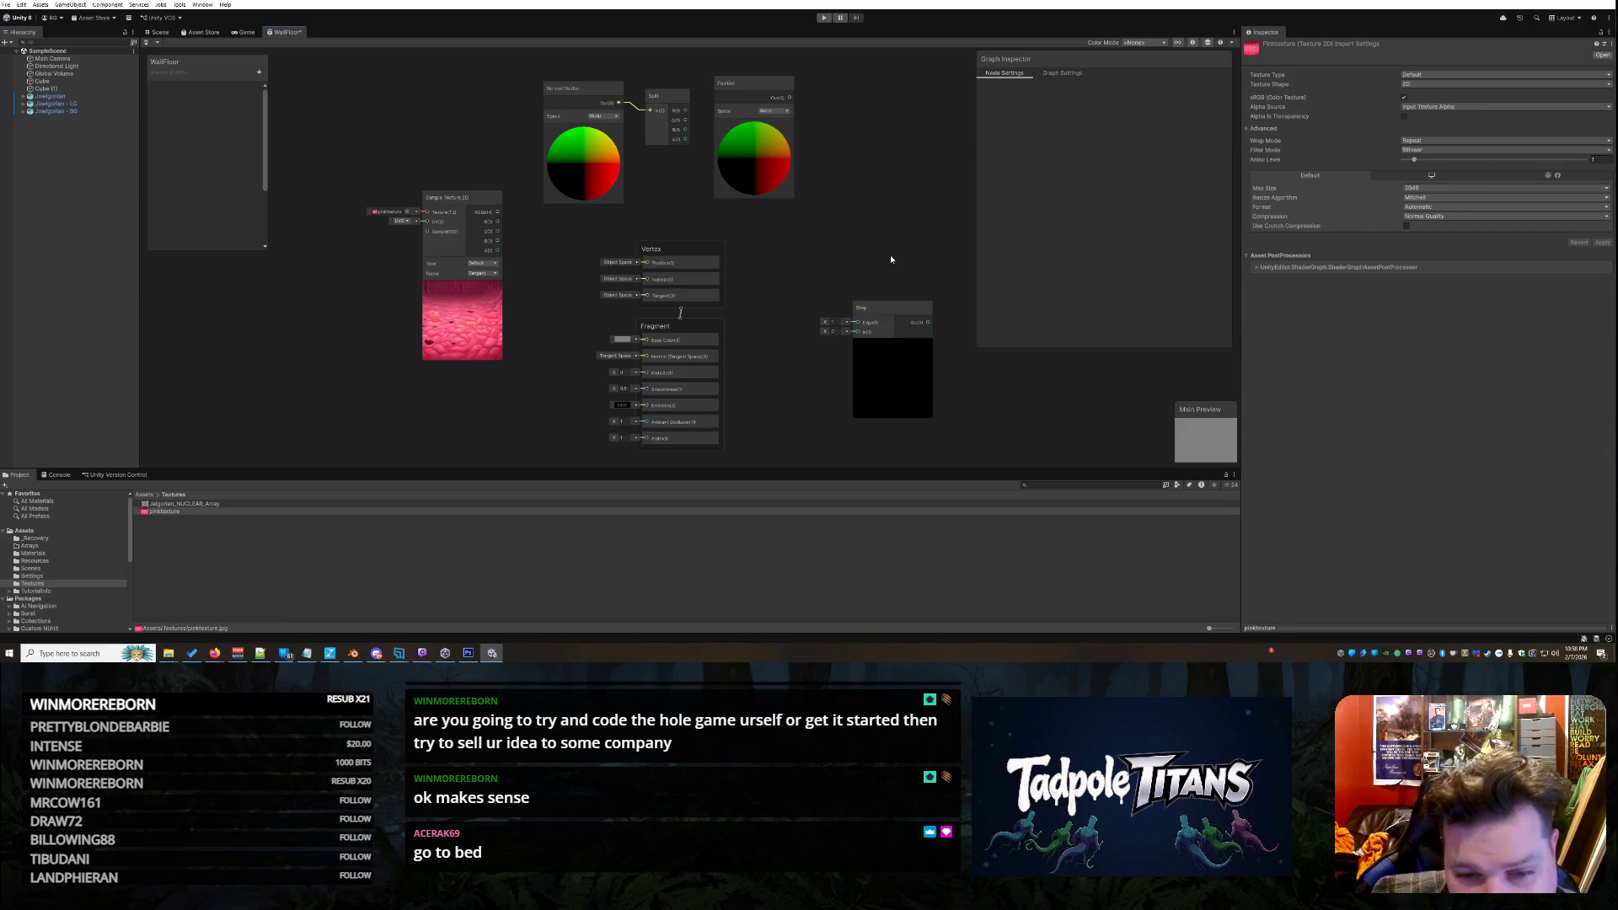
pyautogui.moveTo(888, 315)
pyautogui.mouseDown()
pyautogui.moveTo(810, 241)
pyautogui.moveTo(825, 244)
pyautogui.mouseUp()
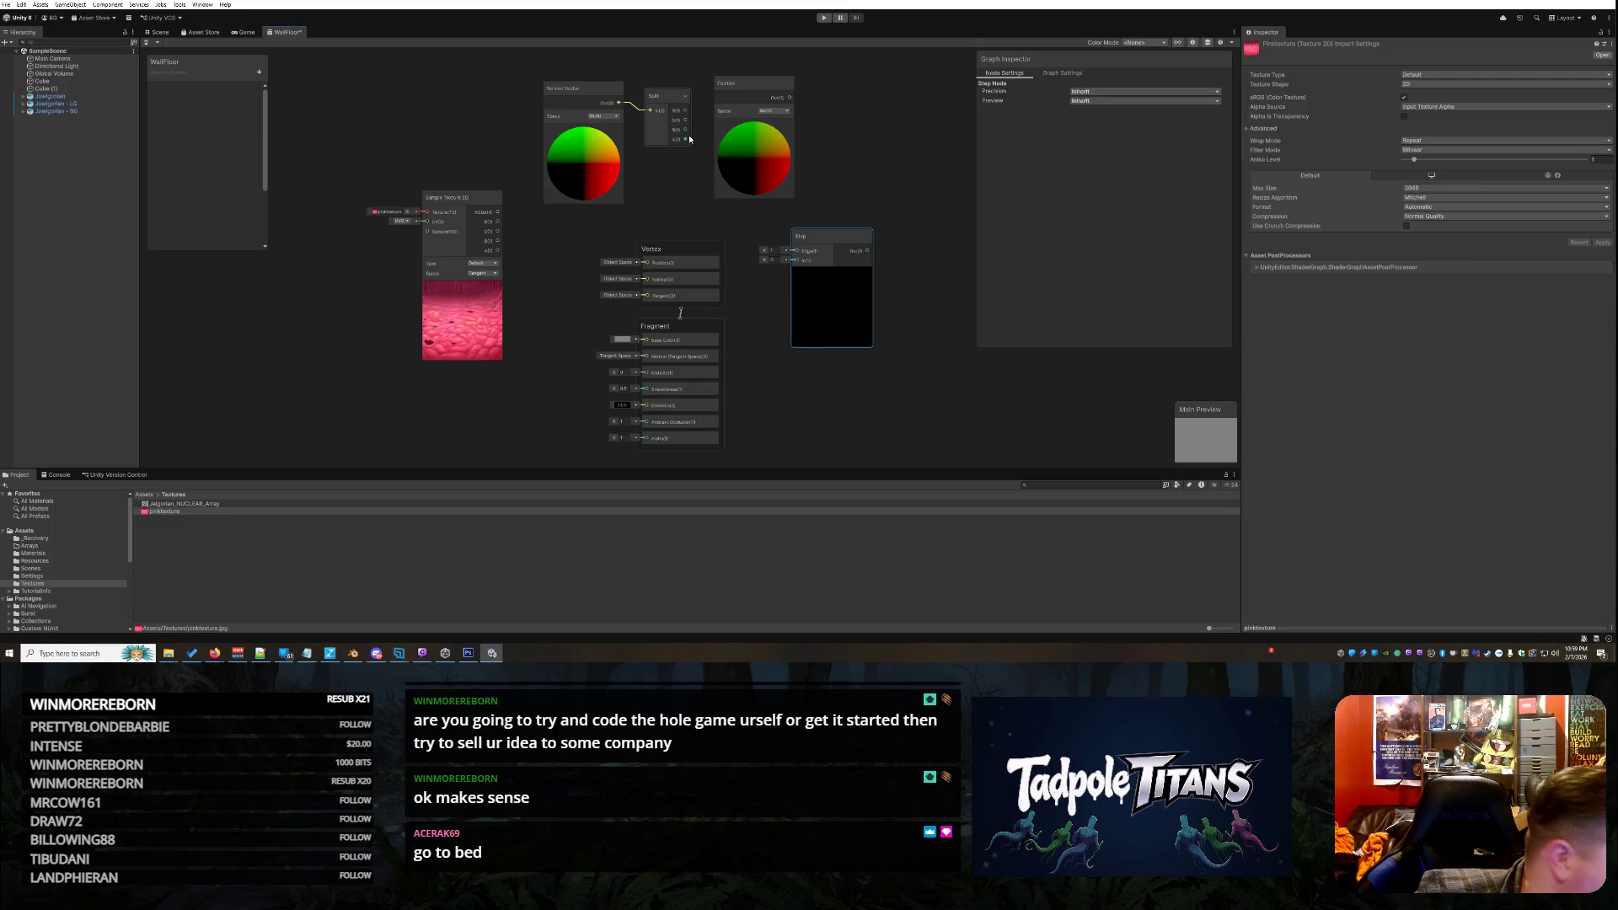
# Line up Normal Vector, Split, Step and Position in a left-to-right row
pyautogui.moveTo(764, 90); pyautogui.dragTo(882, 126)
pyautogui.moveTo(838, 285)
pyautogui.mouseDown()
pyautogui.moveTo(765, 198)
pyautogui.moveTo(772, 149)
pyautogui.mouseUp()
pyautogui.moveTo(581, 133); pyautogui.dragTo(444, 126)
pyautogui.moveTo(673, 160); pyautogui.dragTo(534, 129)
pyautogui.moveTo(778, 185); pyautogui.dragTo(642, 149)
pyautogui.moveTo(854, 143); pyautogui.dragTo(716, 139)
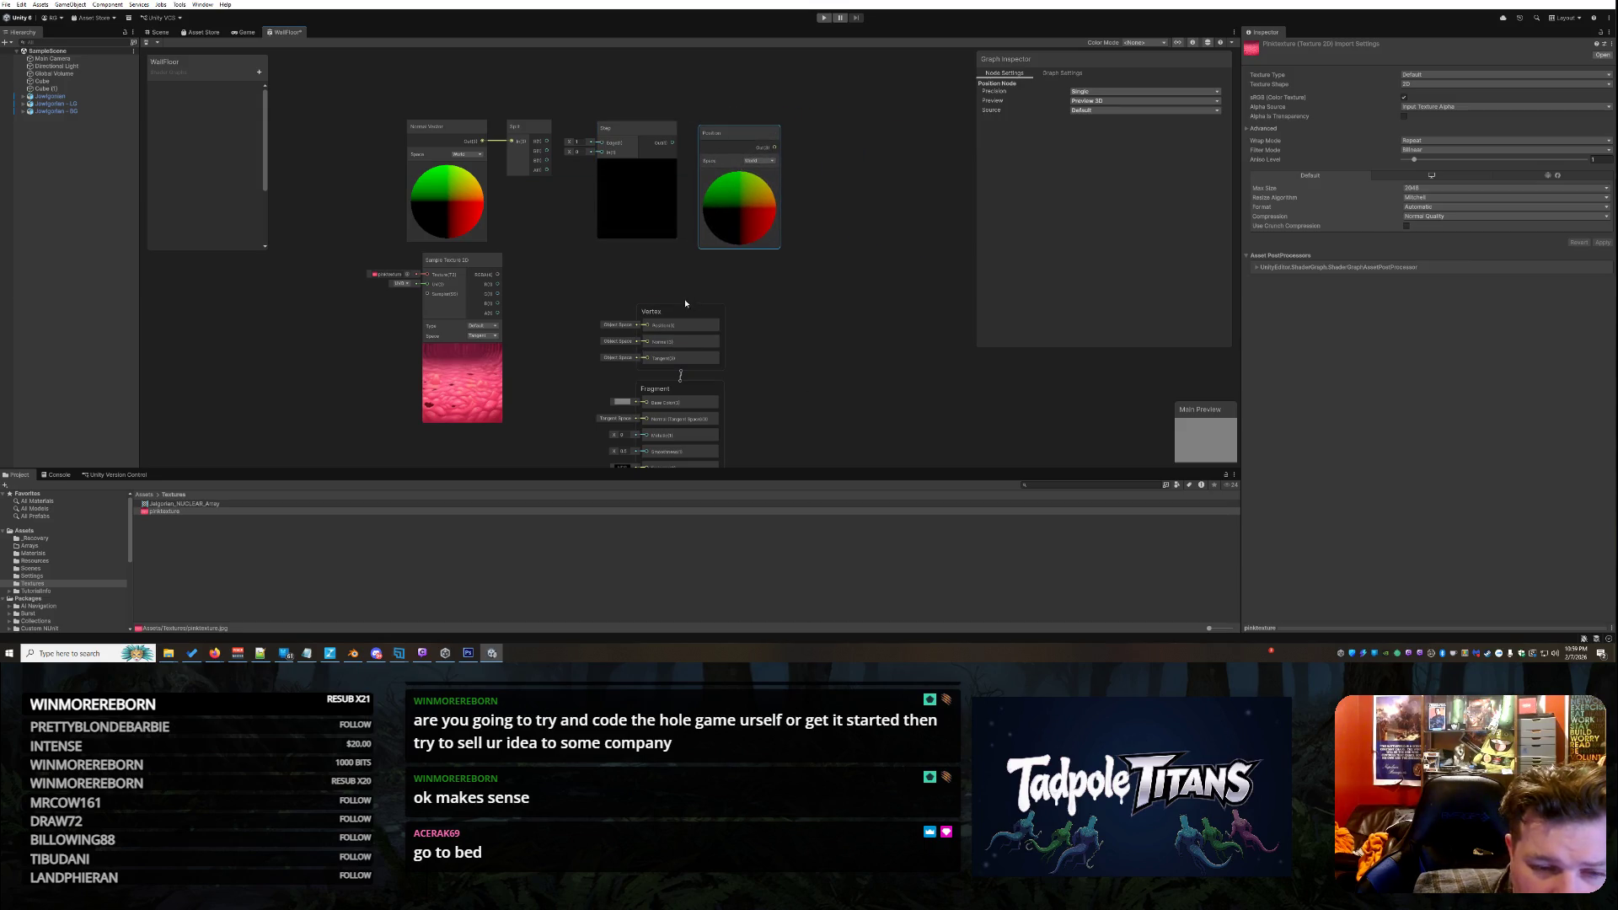
# Move the Vertex and Fragment blocks up-left beneath the node row
pyautogui.moveTo(685, 317); pyautogui.dragTo(645, 269)
pyautogui.moveTo(688, 393); pyautogui.dragTo(645, 344)
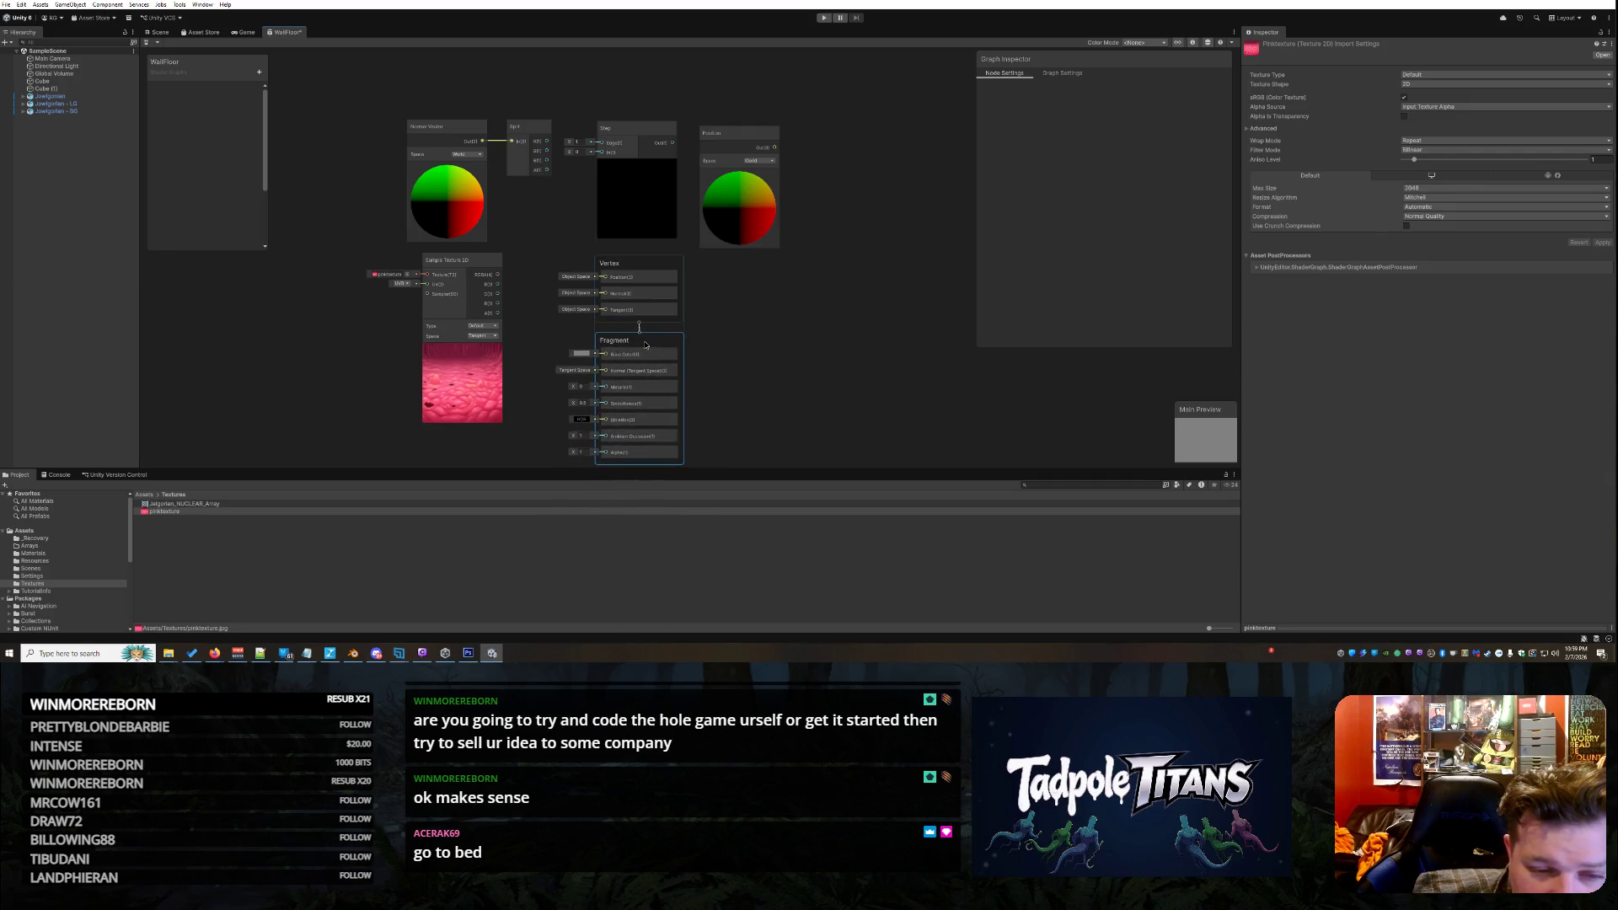
pyautogui.click(824, 358)
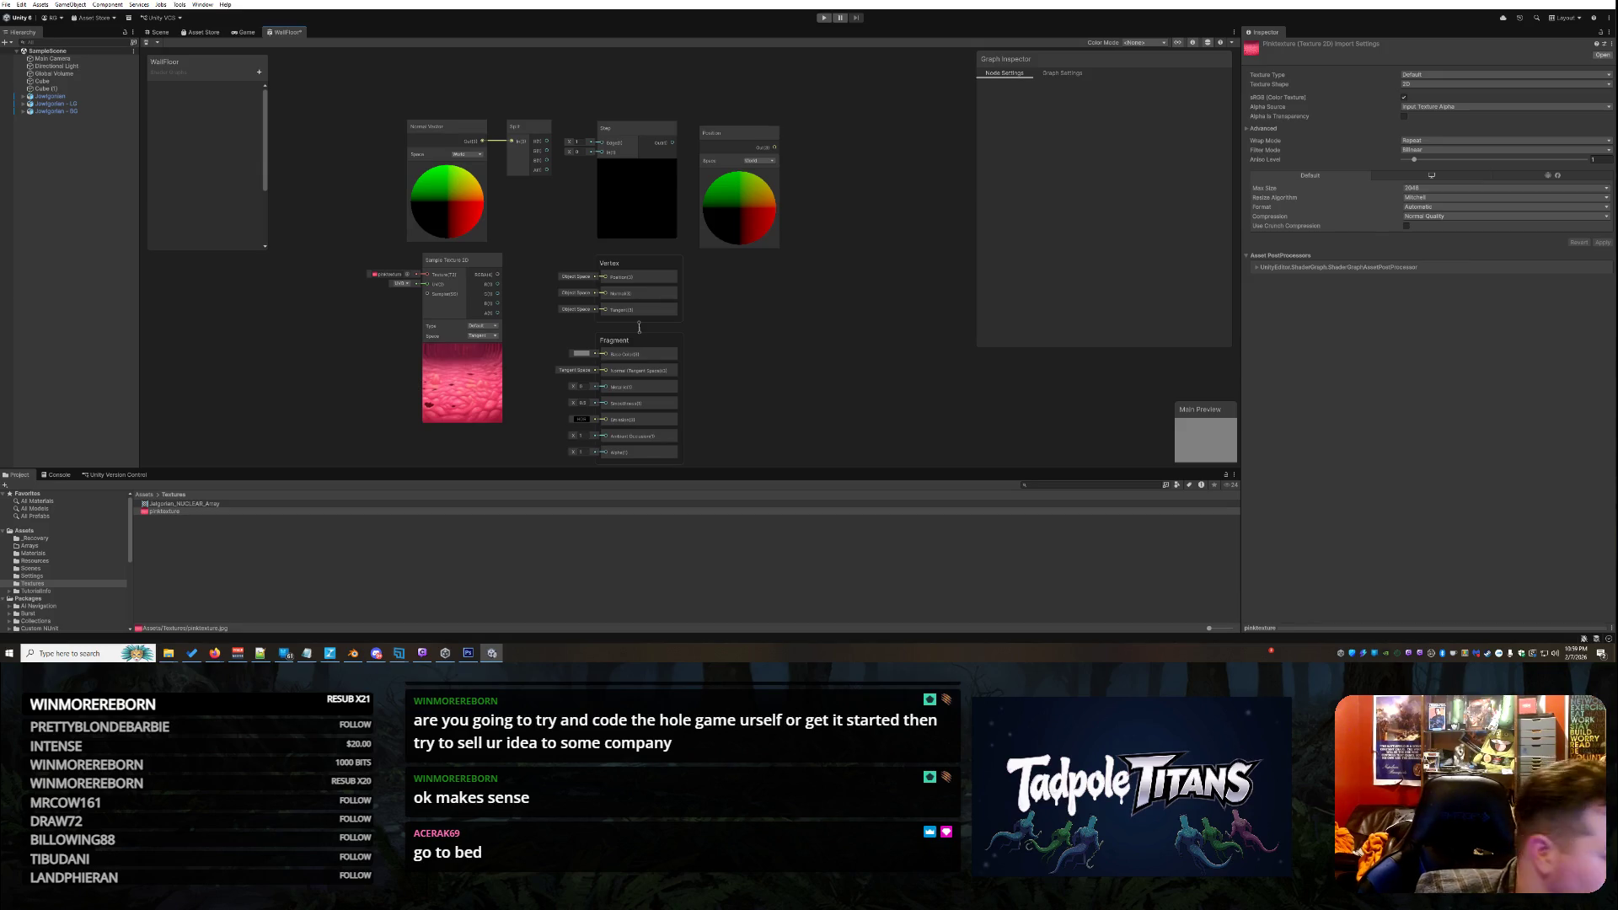
pyautogui.hotkey('alt', 'Tab')
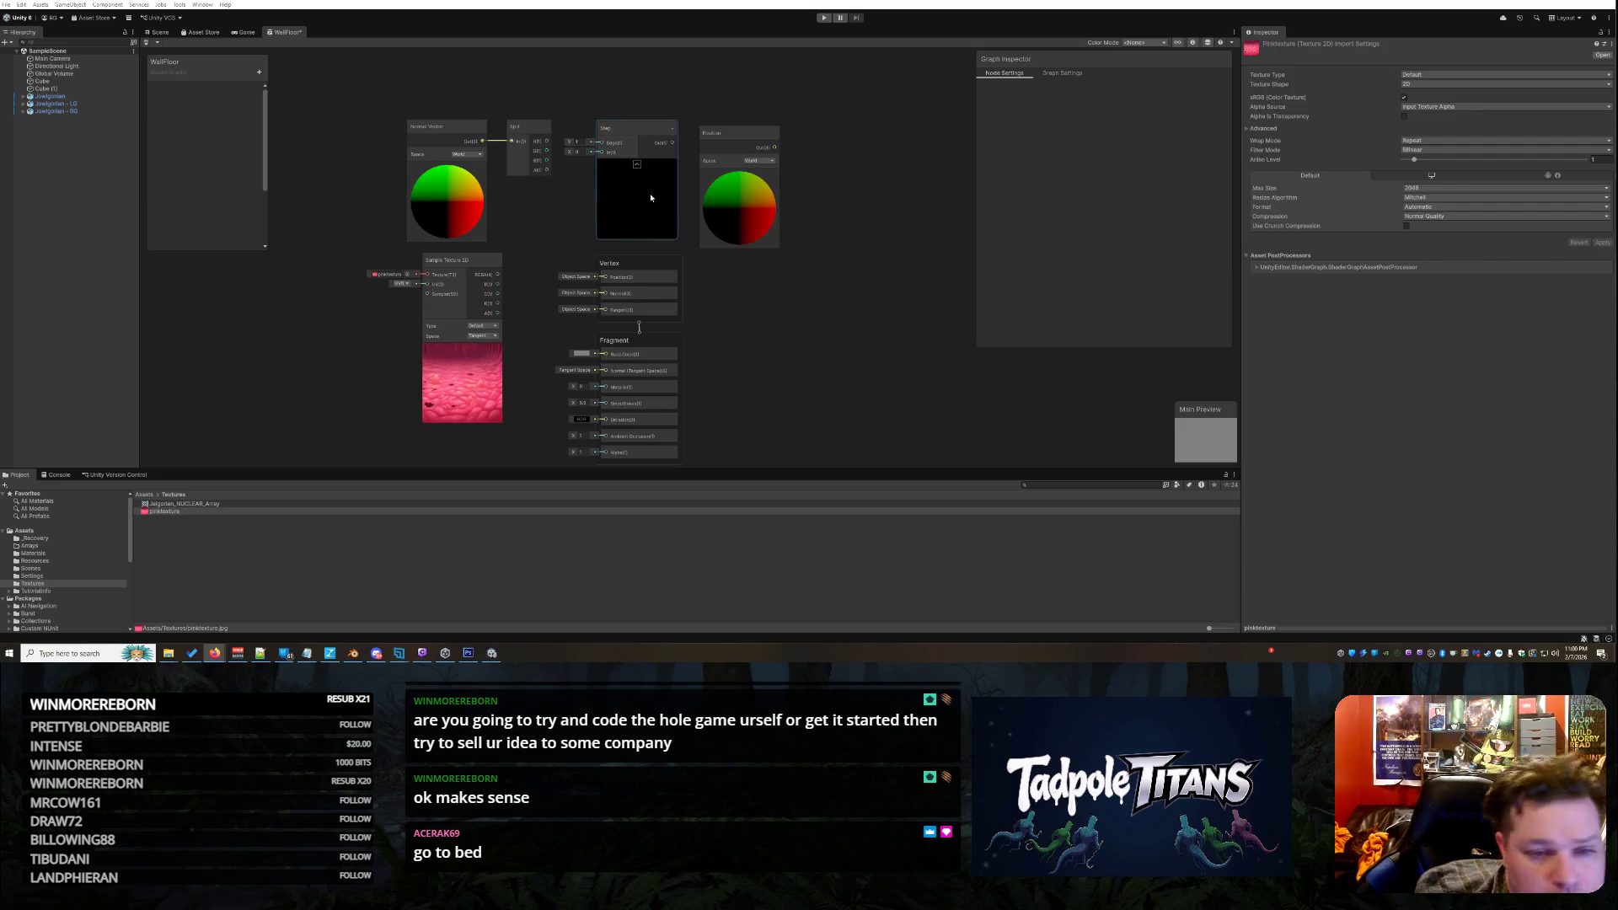
# Wire Split's R output into Step's Edge, then shift Position right and Step left
pyautogui.moveTo(545, 141); pyautogui.dragTo(601, 143)
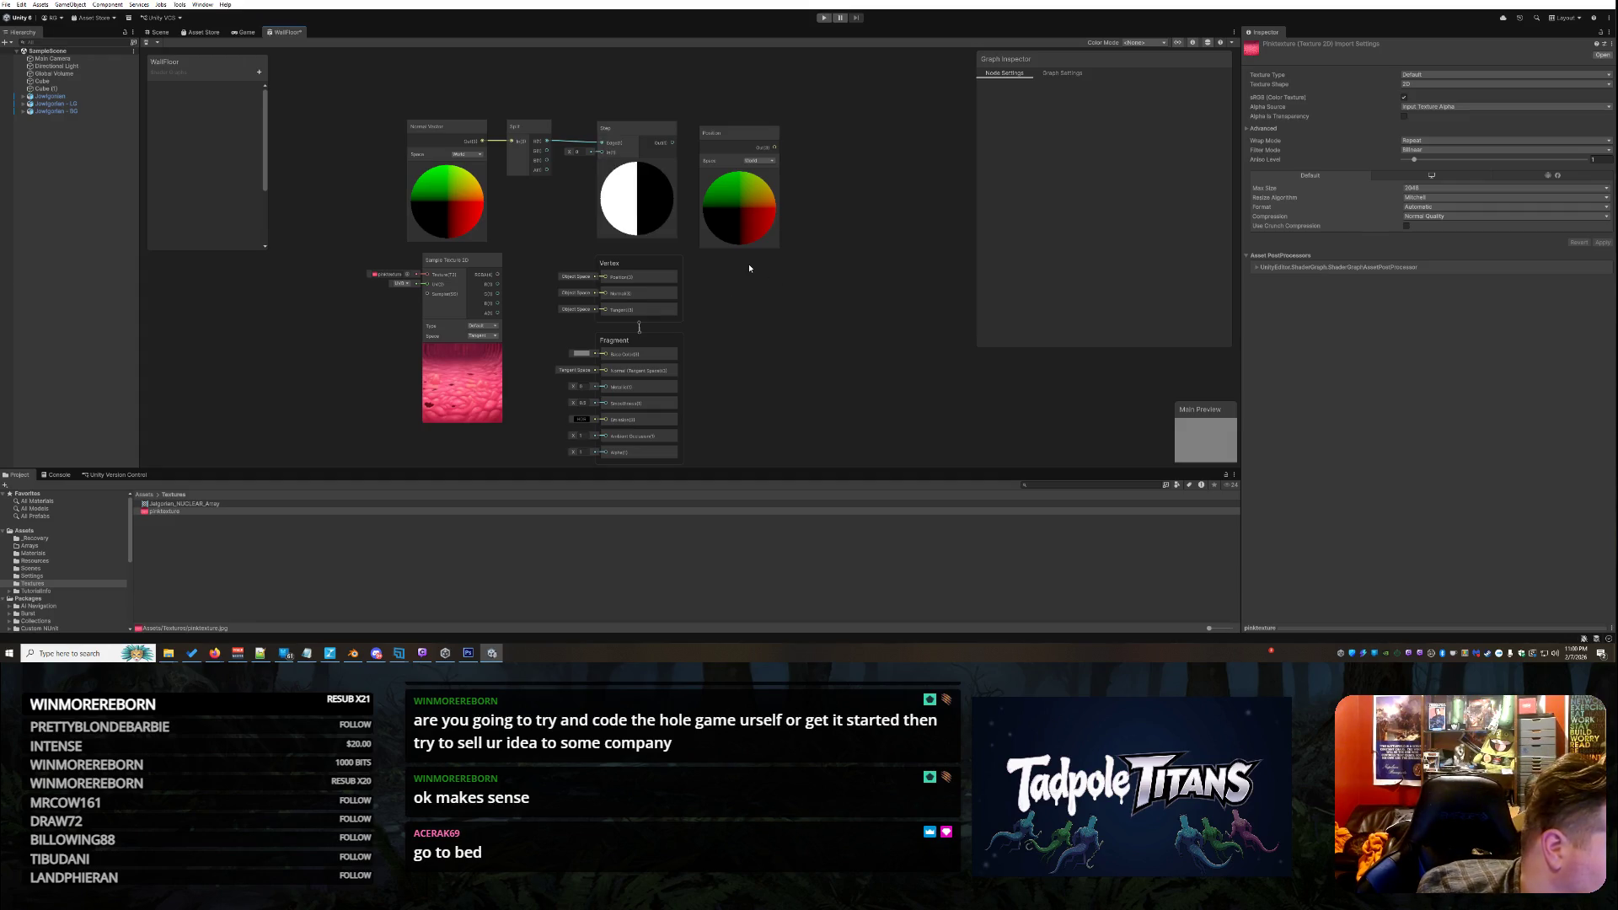
pyautogui.moveTo(730, 133); pyautogui.dragTo(752, 129)
pyautogui.moveTo(624, 133); pyautogui.dragTo(606, 131)
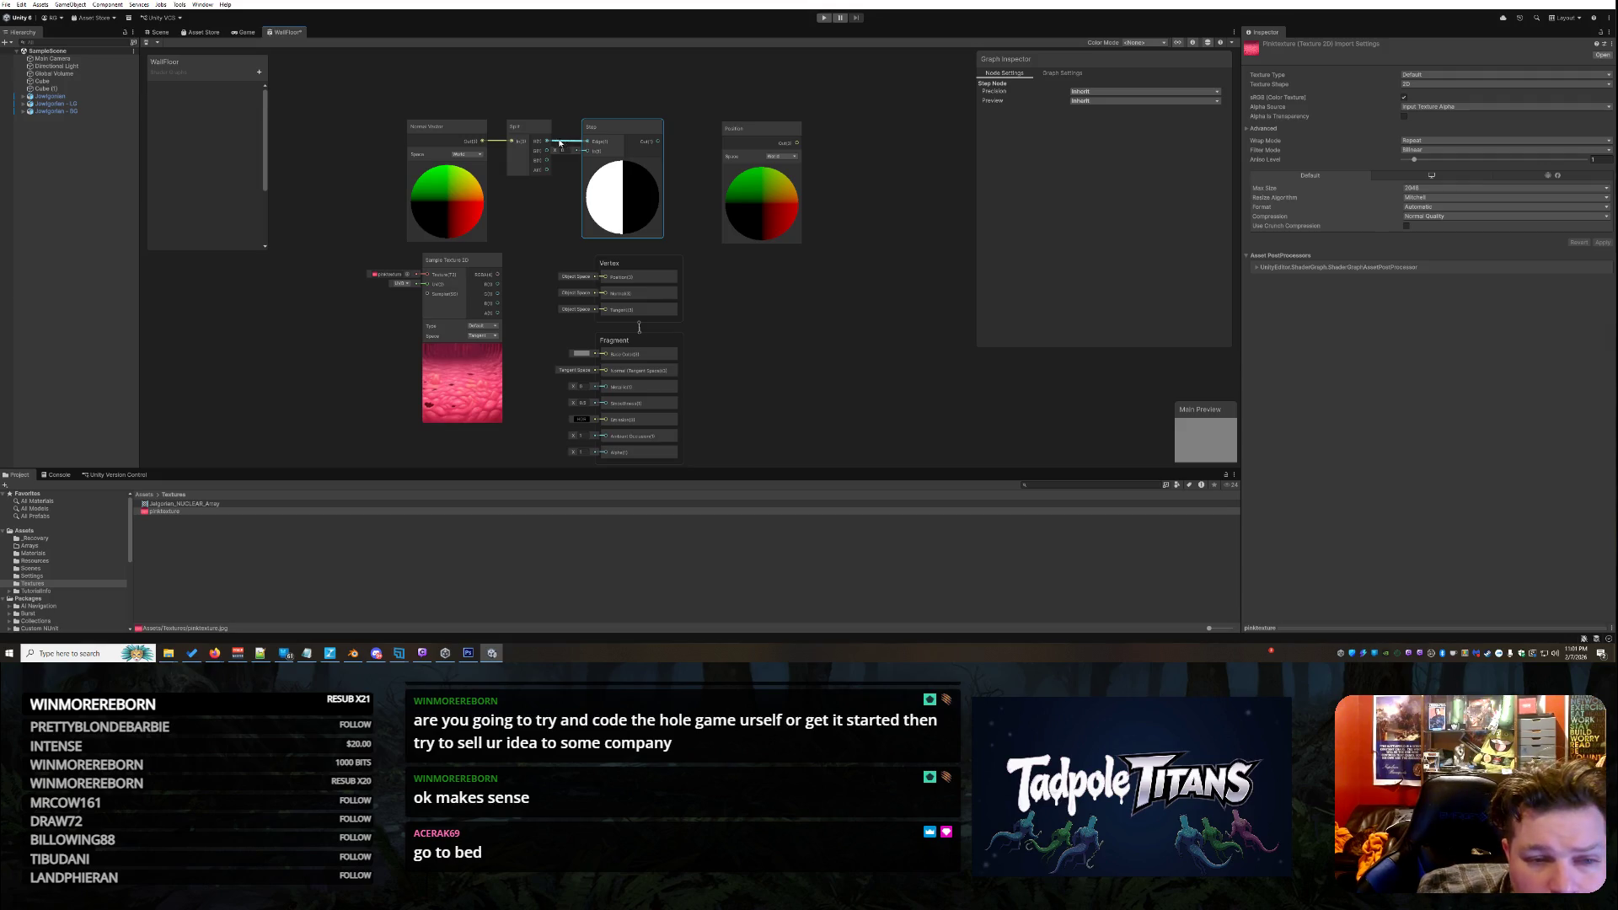
# Inspect the Split node, its wire to Step, Normal Vector and the Graph Settings
pyautogui.click(553, 141)
pyautogui.click(555, 140)
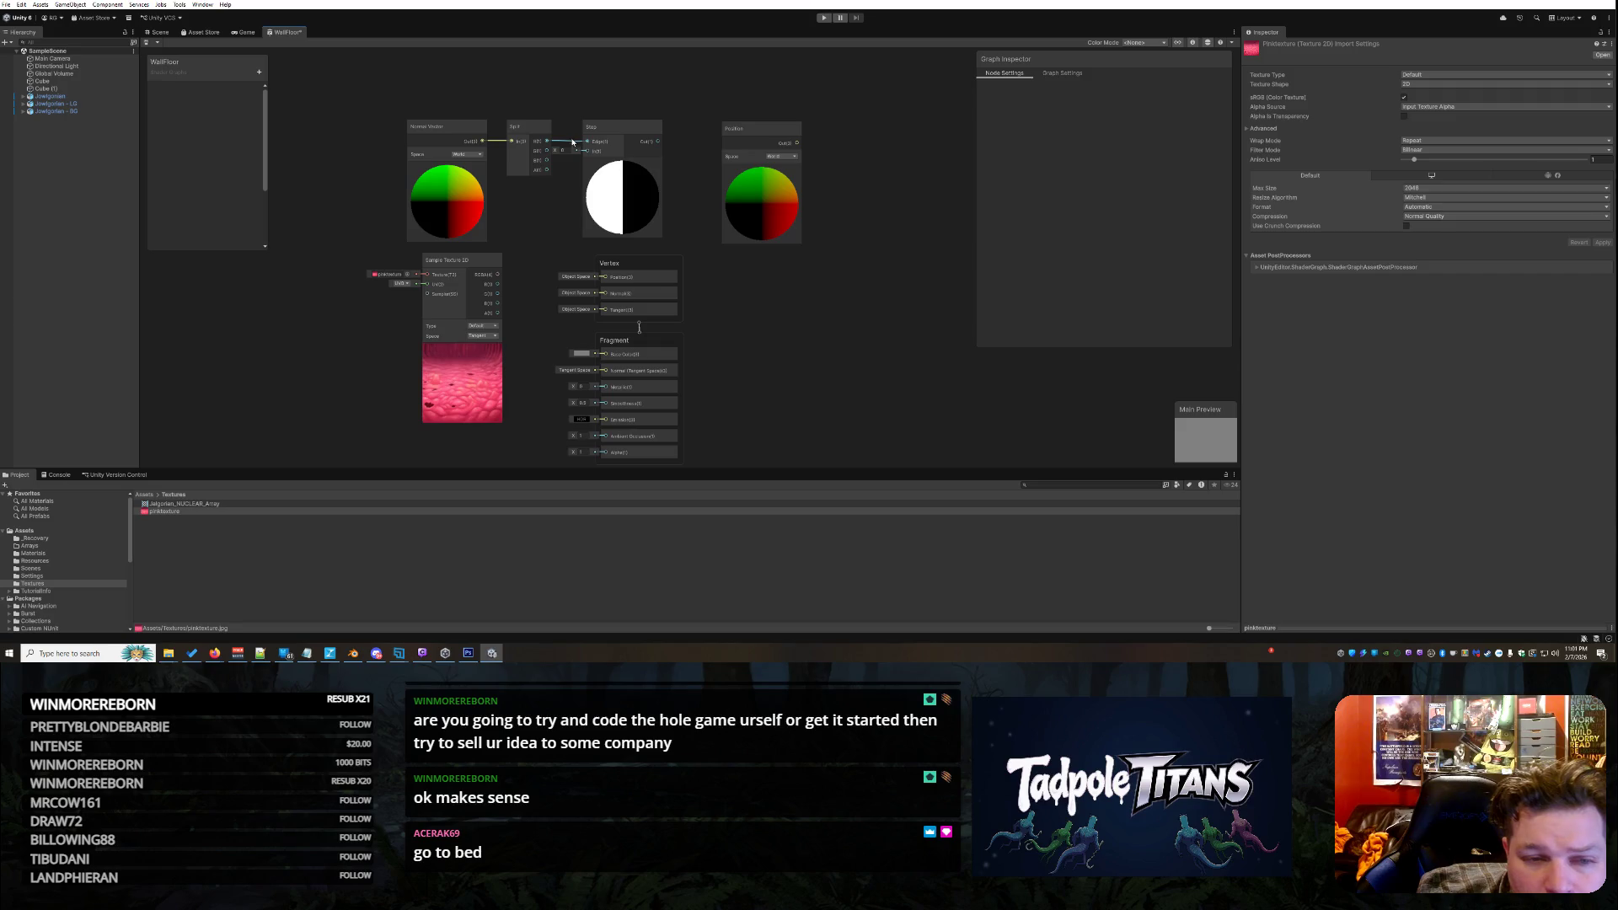
pyautogui.click(1062, 72)
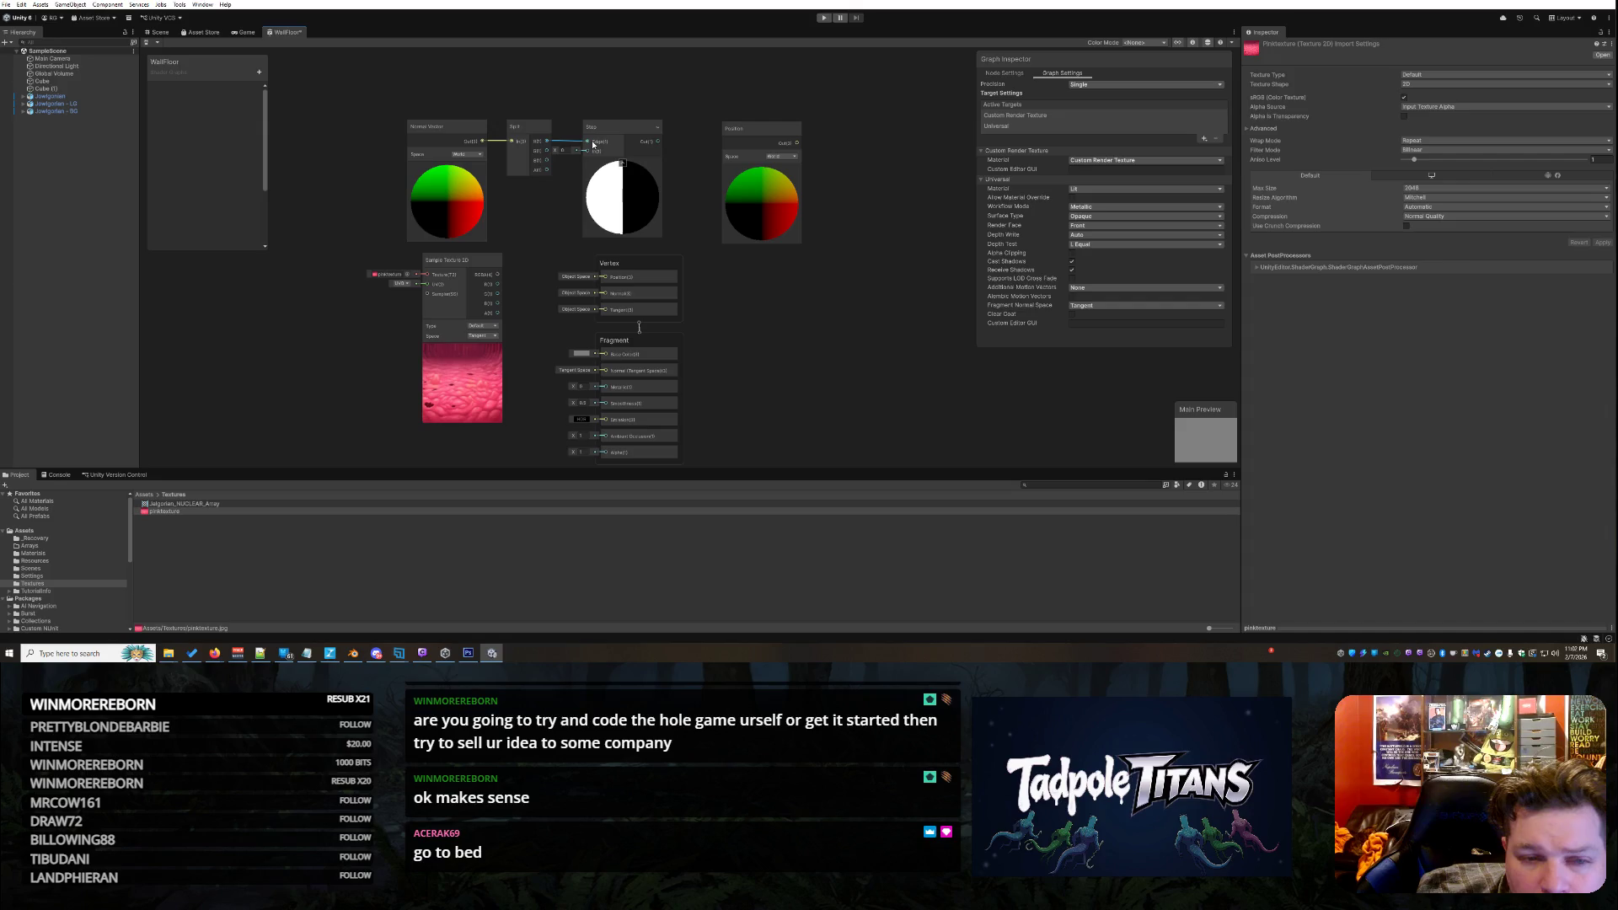
pyautogui.click(466, 145)
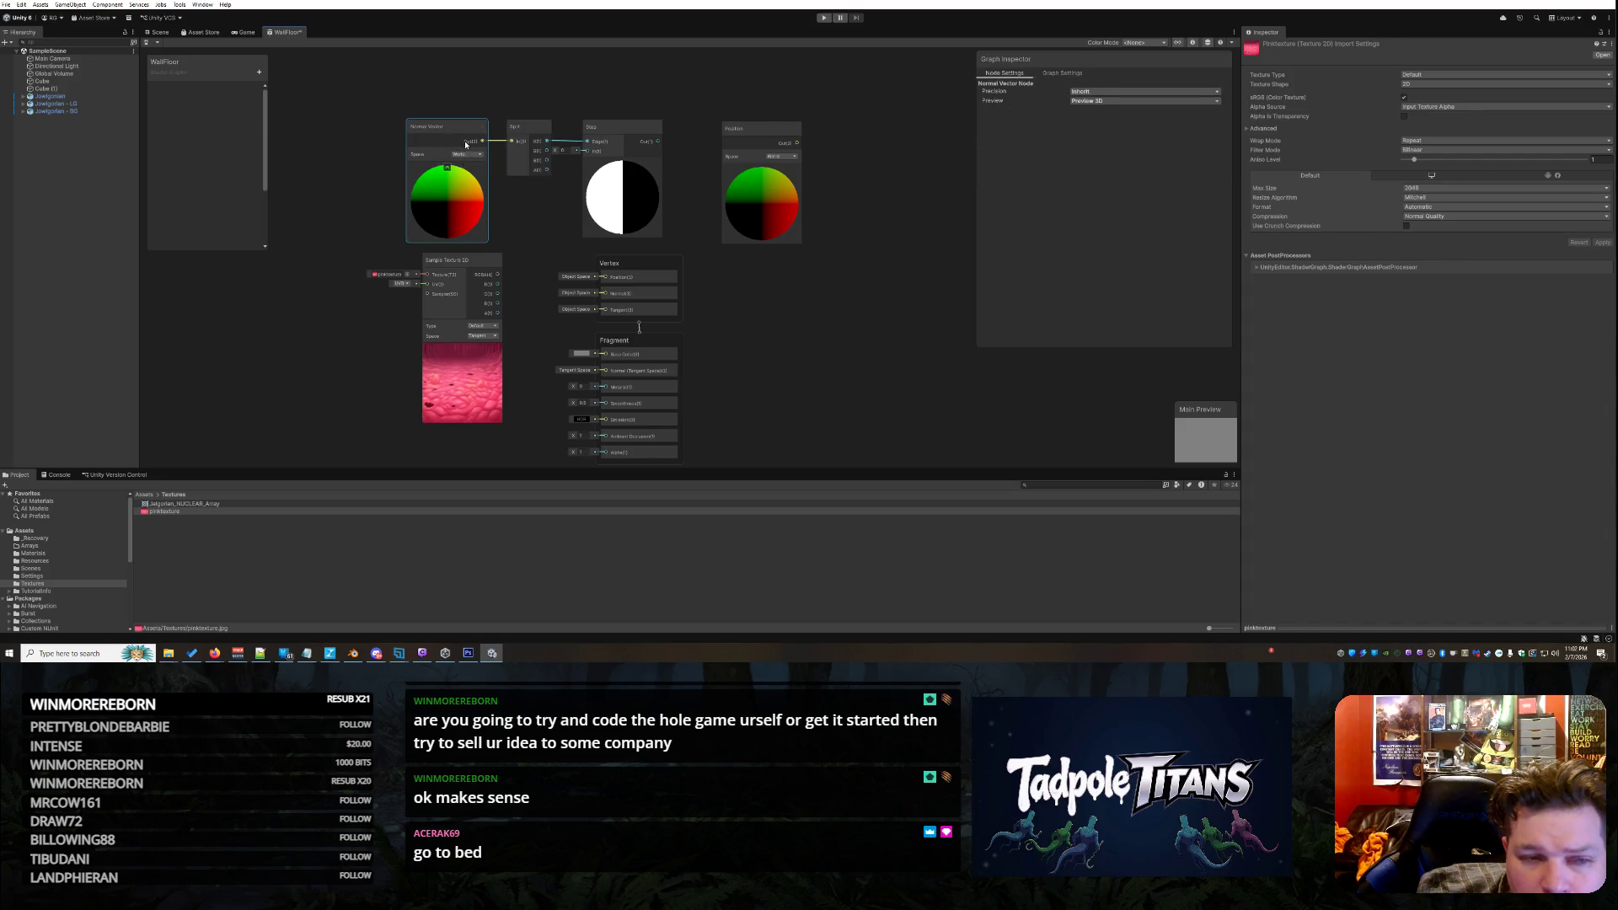
pyautogui.click(1061, 73)
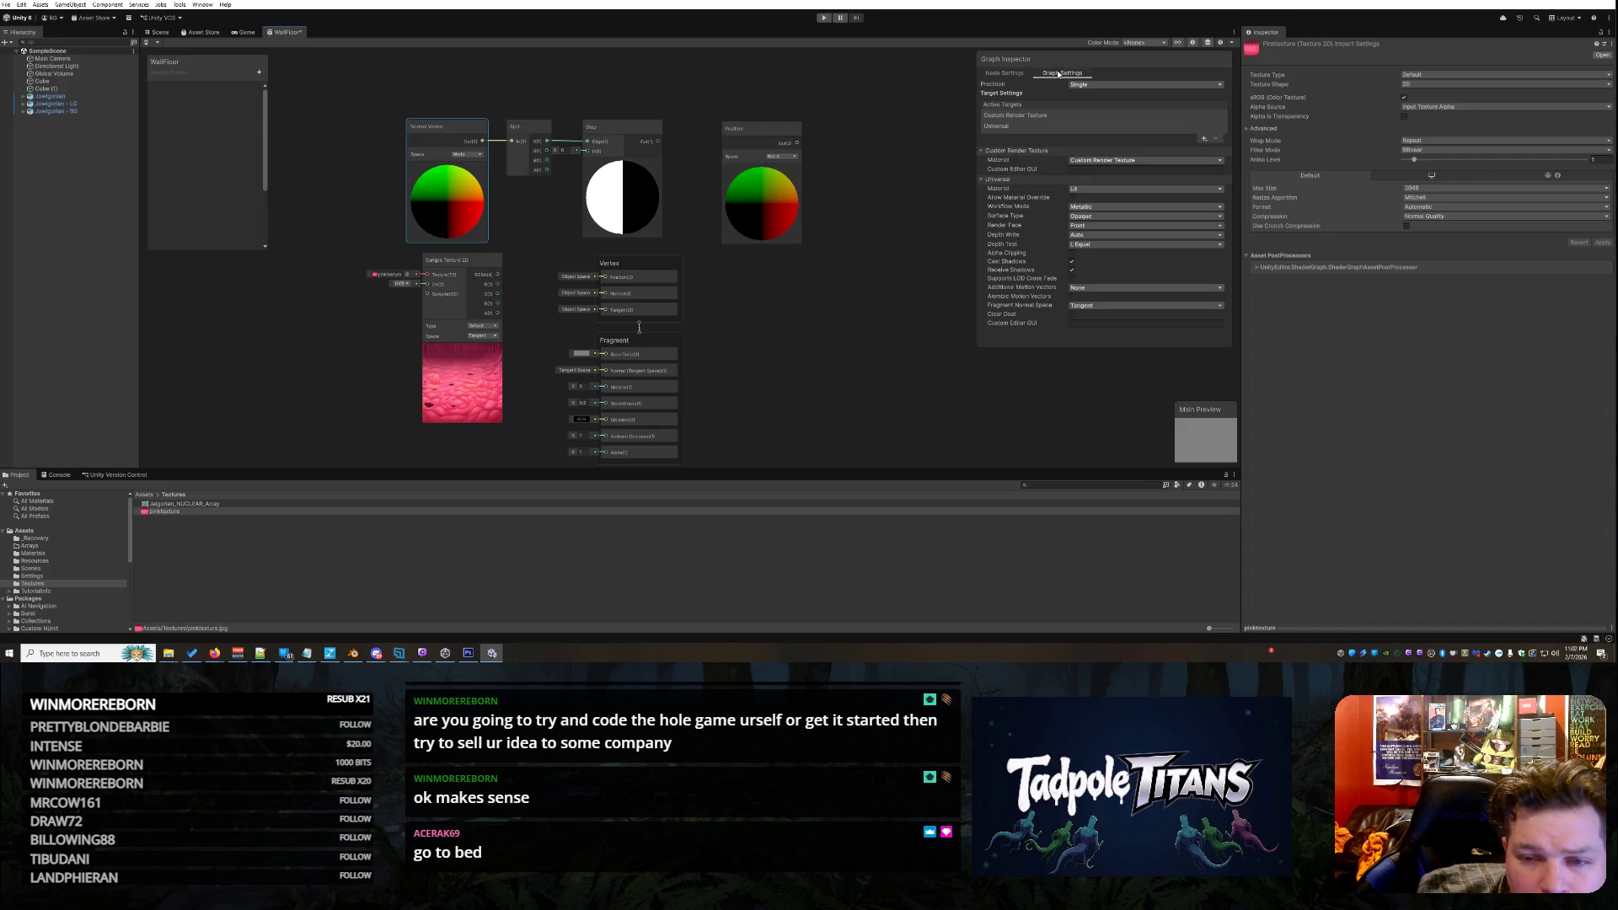
# Nudge the Split and Step nodes slightly left and select the Split-to-Step wire
pyautogui.moveTo(510, 126); pyautogui.dragTo(503, 126)
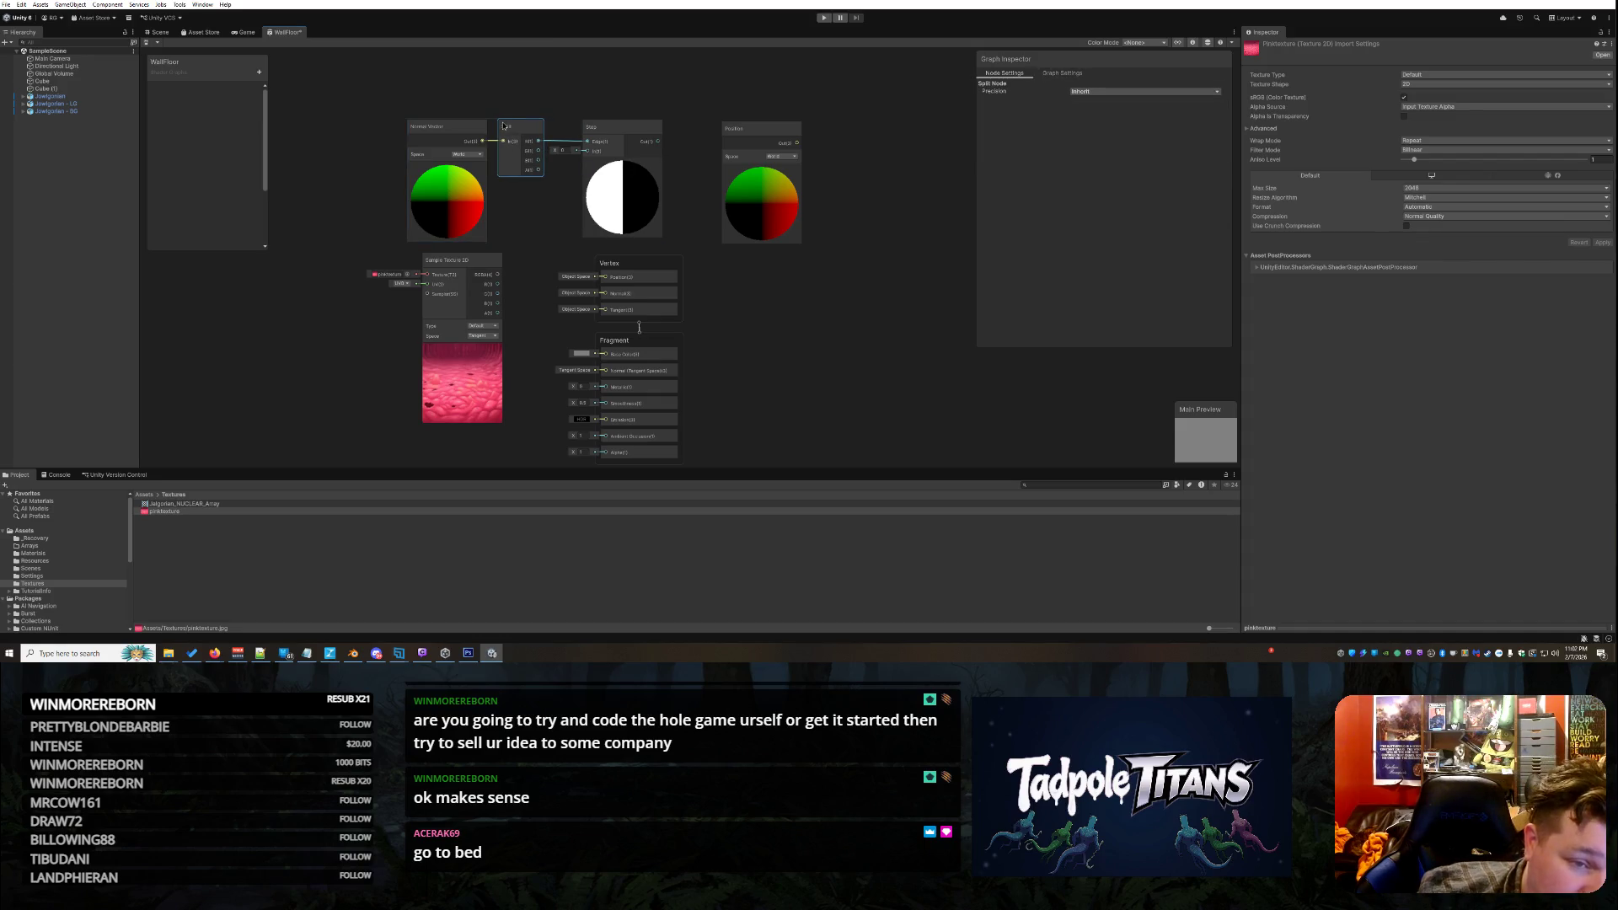
pyautogui.moveTo(605, 126); pyautogui.dragTo(602, 126)
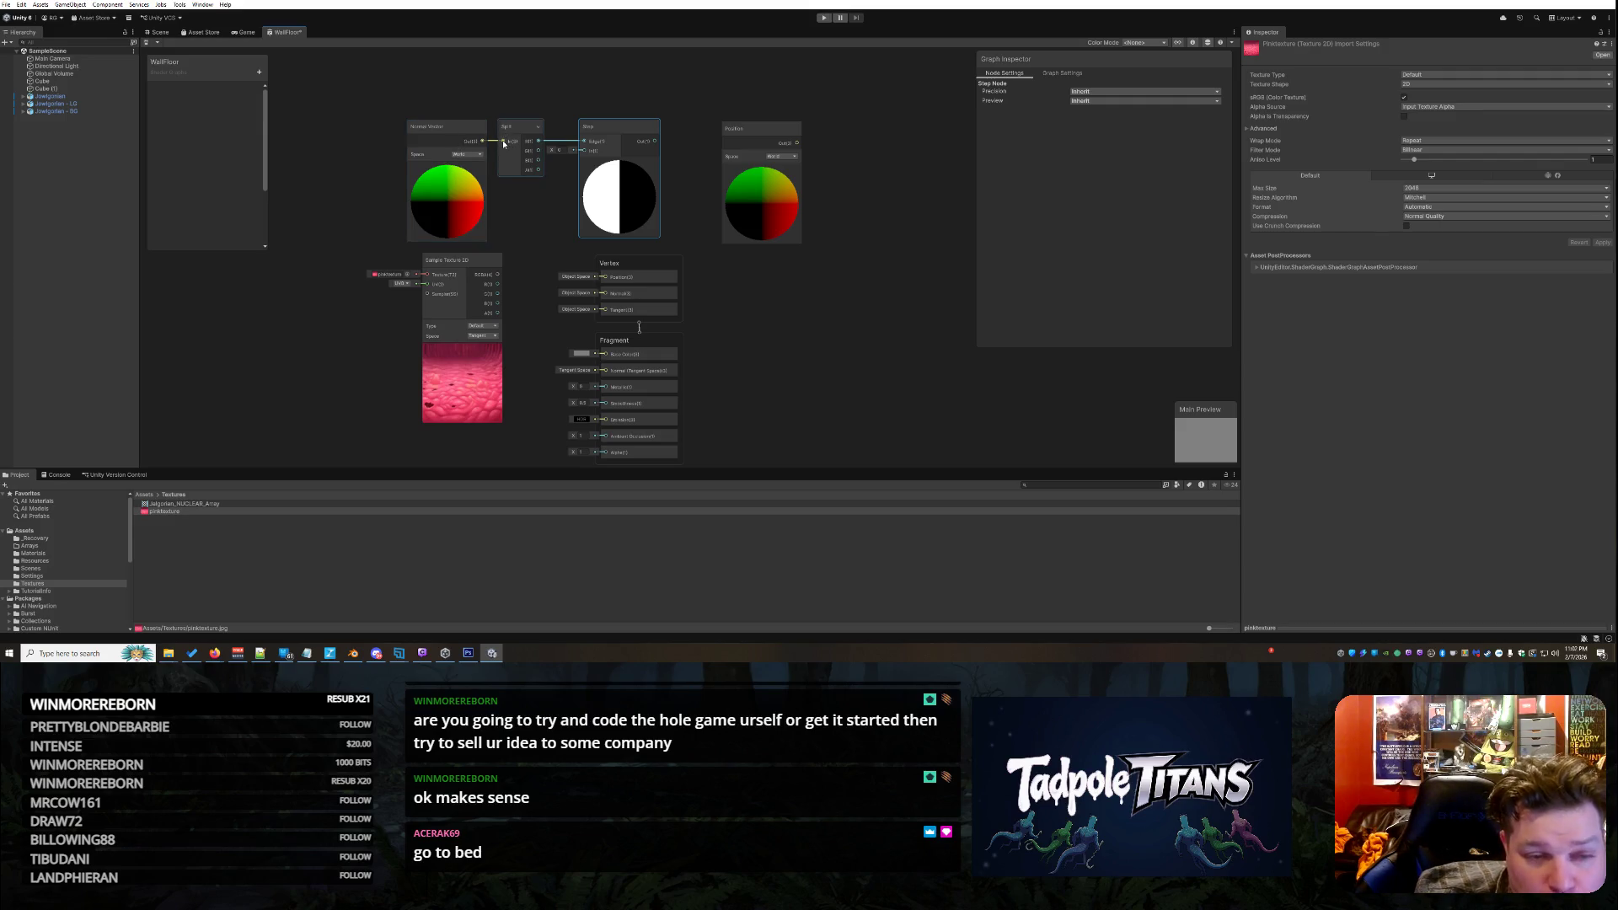
pyautogui.click(562, 142)
# Replace the Split R→Step Edge wire with Split's G output, giving a horizontally split preview
pyautogui.press('Delete')
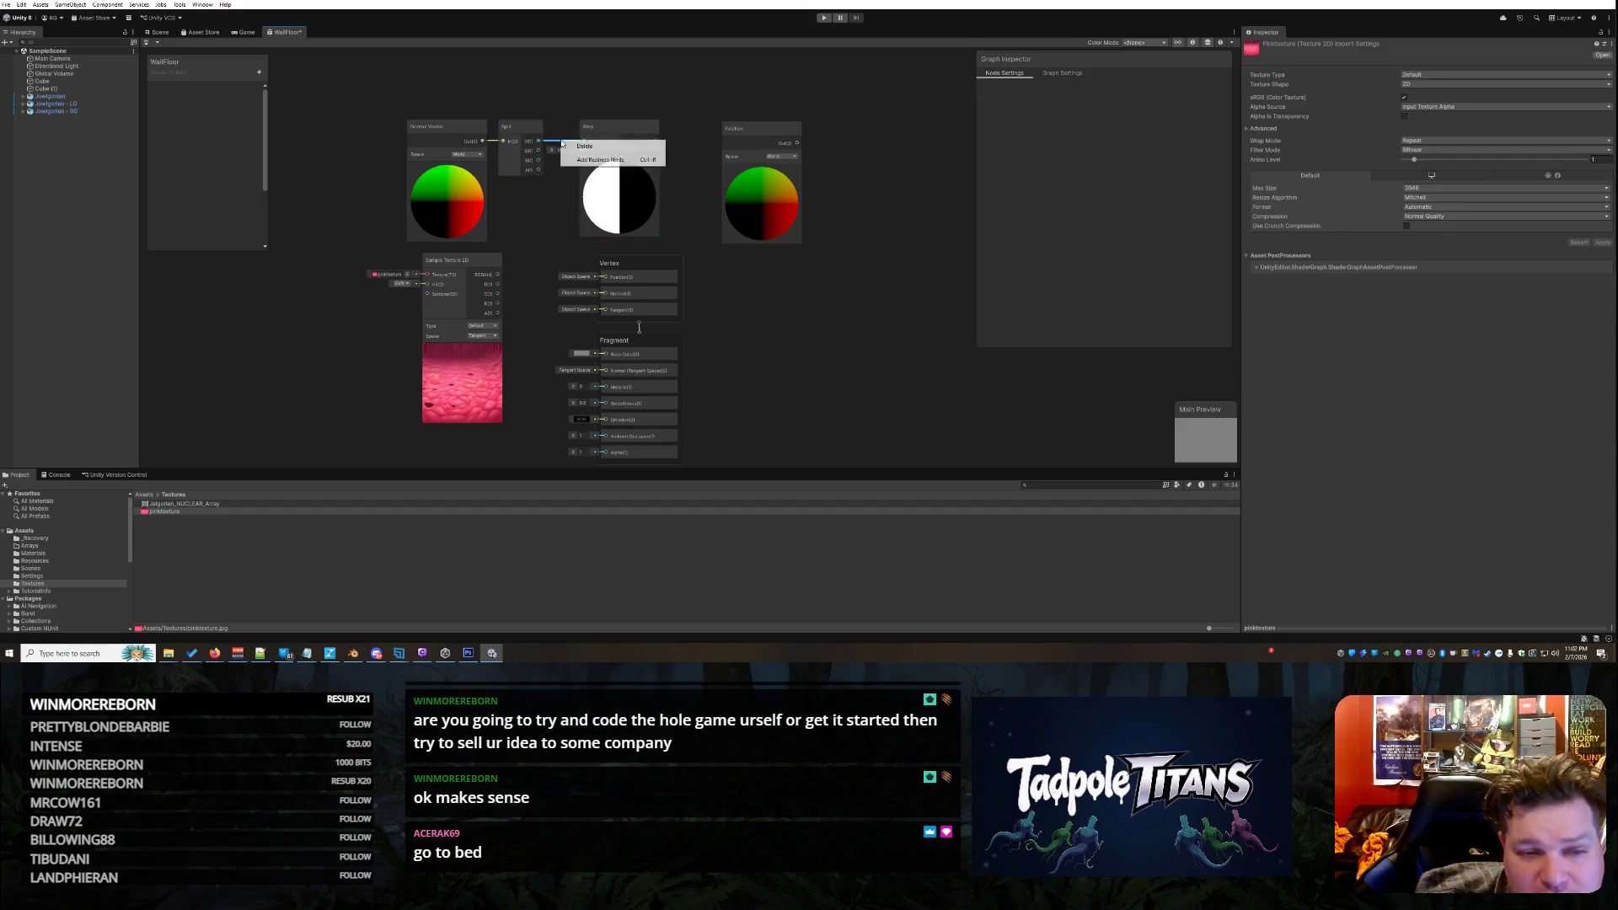
pyautogui.click(536, 156)
pyautogui.moveTo(537, 154); pyautogui.dragTo(624, 136)
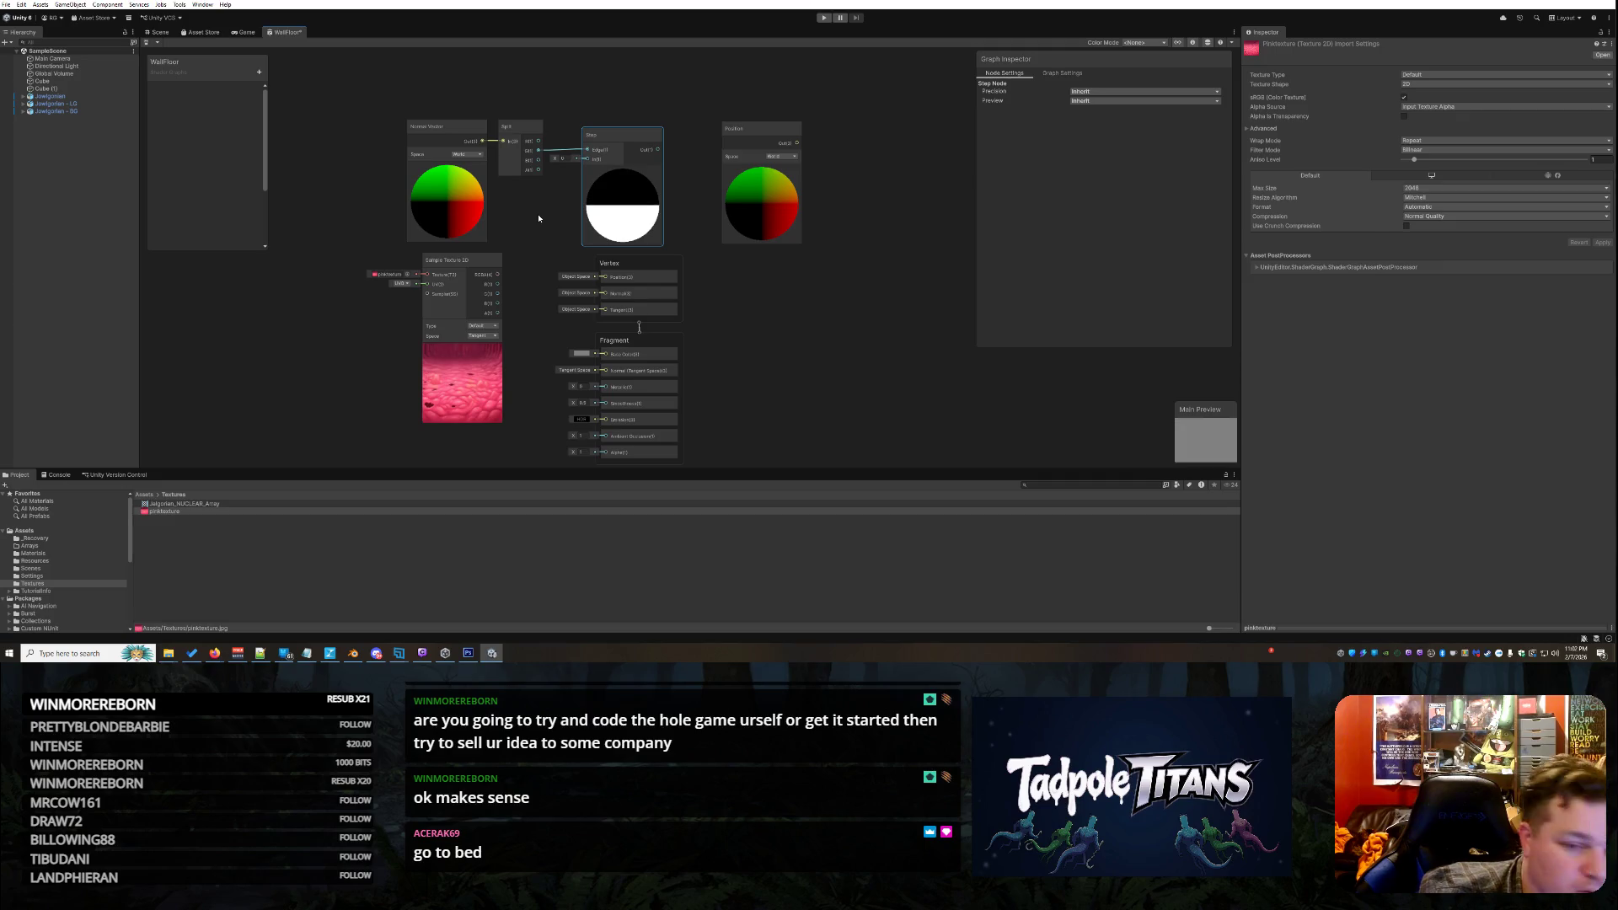
pyautogui.moveTo(592, 157)
pyautogui.mouseDown()
pyautogui.moveTo(564, 162)
pyautogui.moveTo(590, 160)
pyautogui.moveTo(601, 132)
pyautogui.mouseUp()
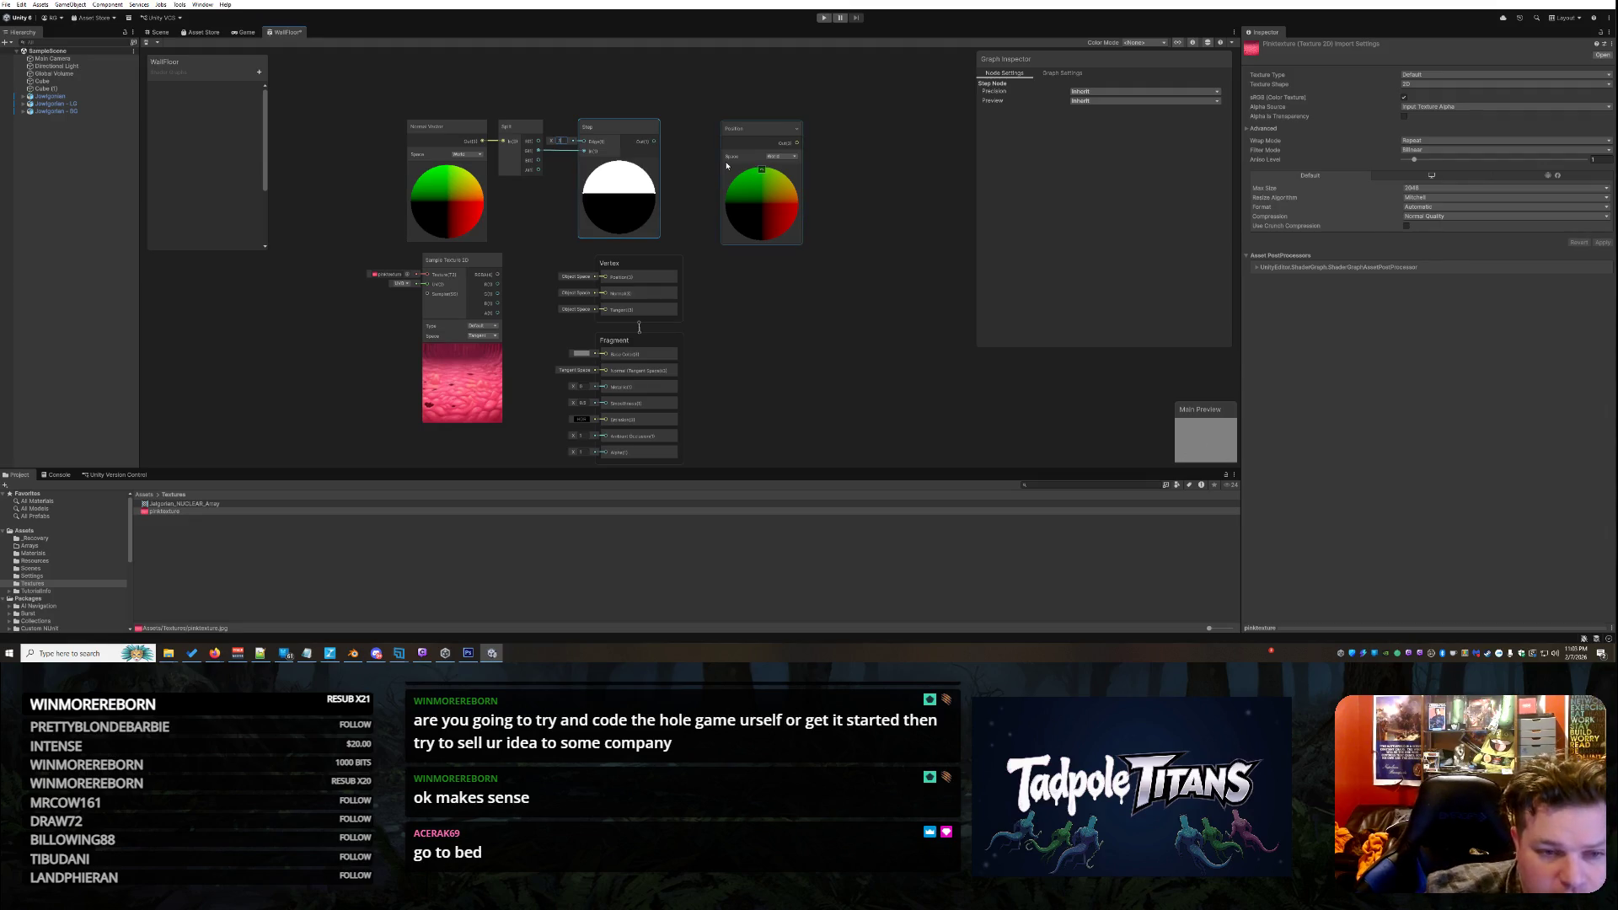
pyautogui.click(847, 333)
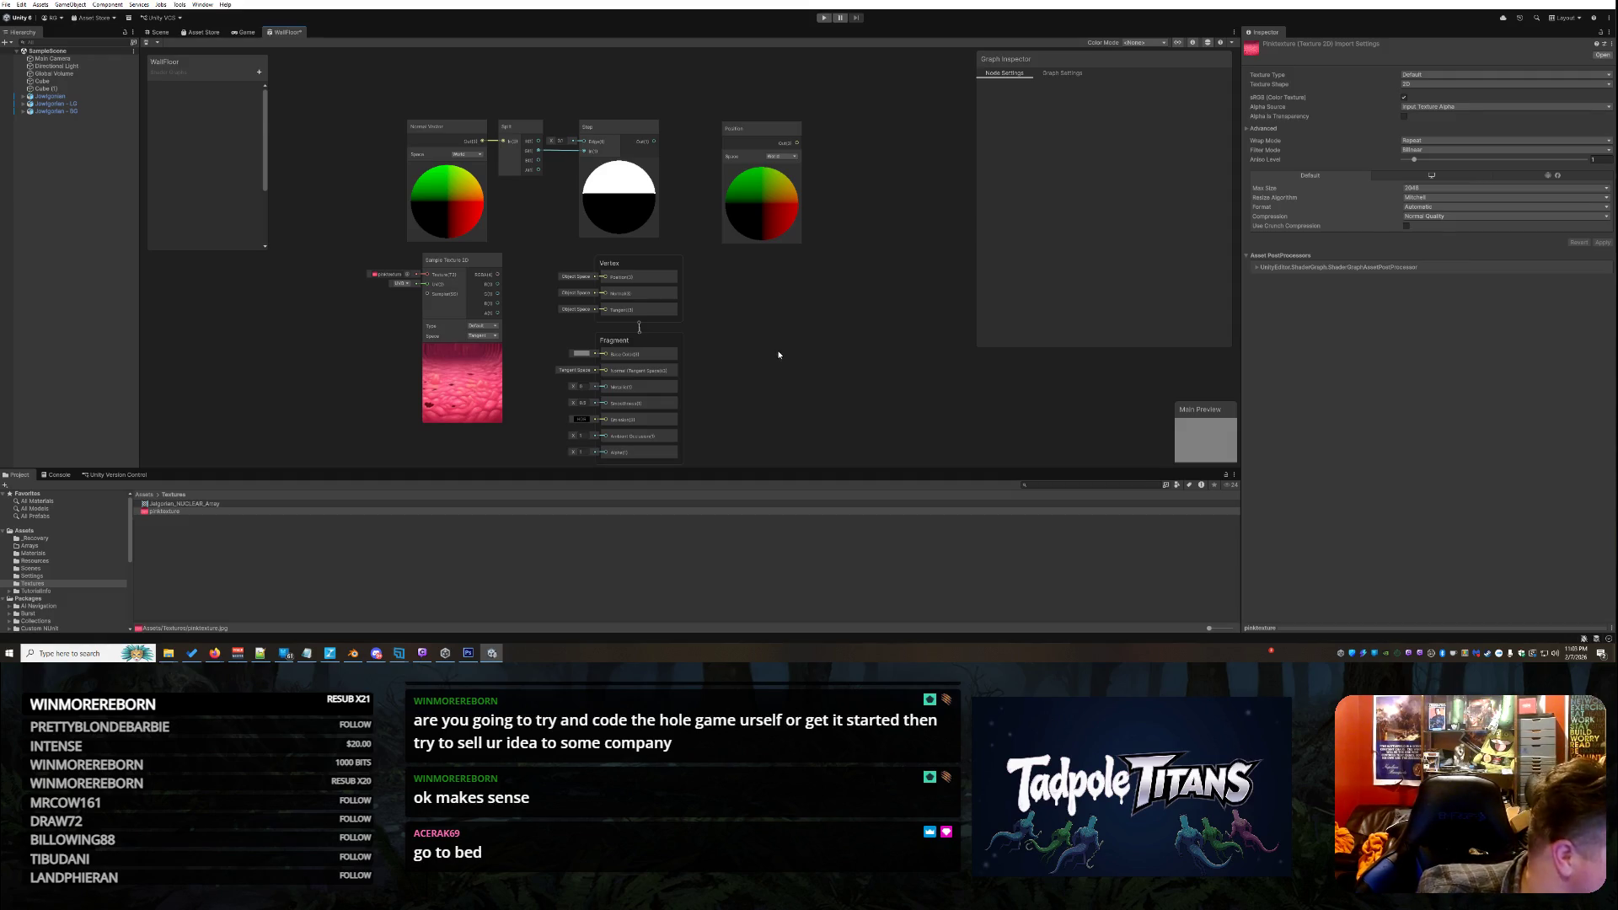
# Add a UV node below the Step node, keeping its channel on UV0
pyautogui.rightClick(745, 326)
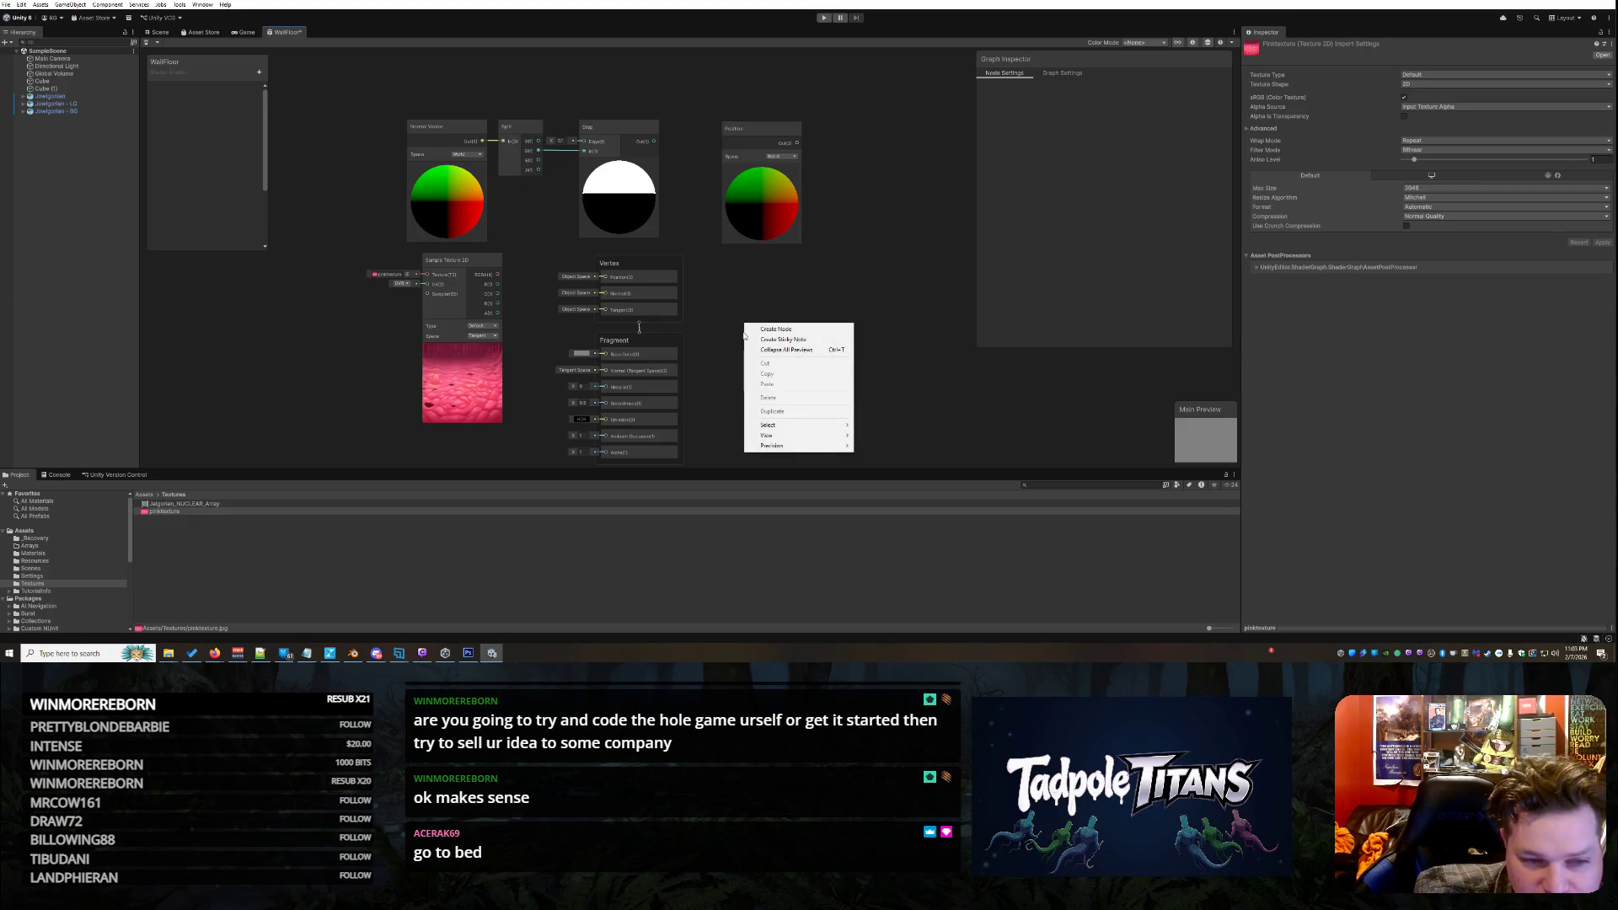
pyautogui.click(780, 334)
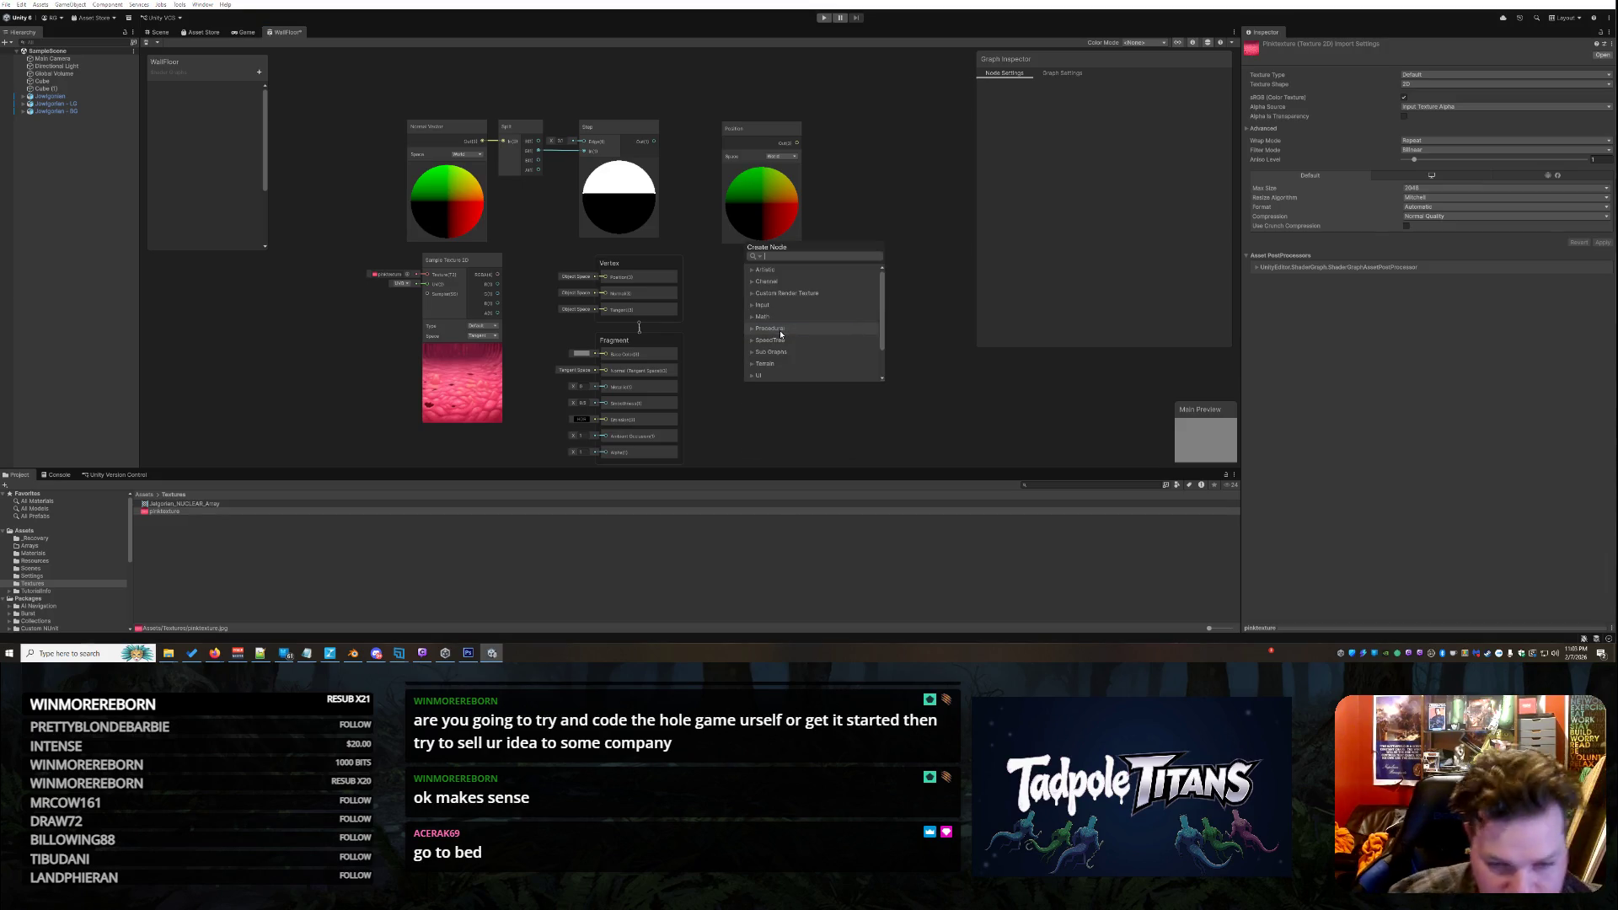
pyautogui.write('uv')
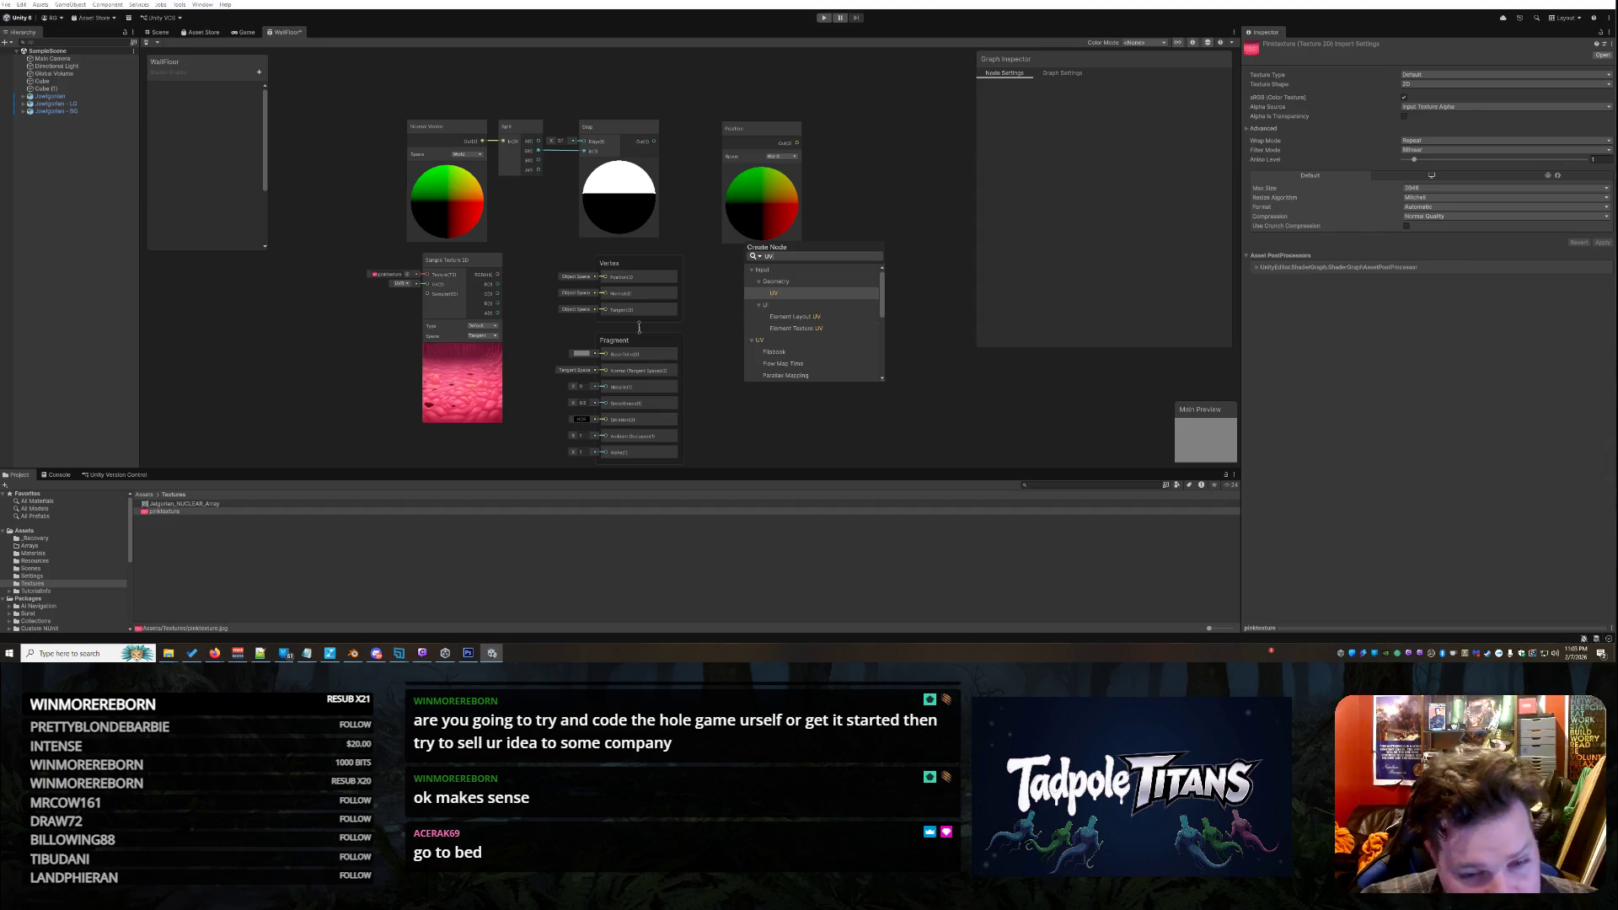
pyautogui.click(774, 293)
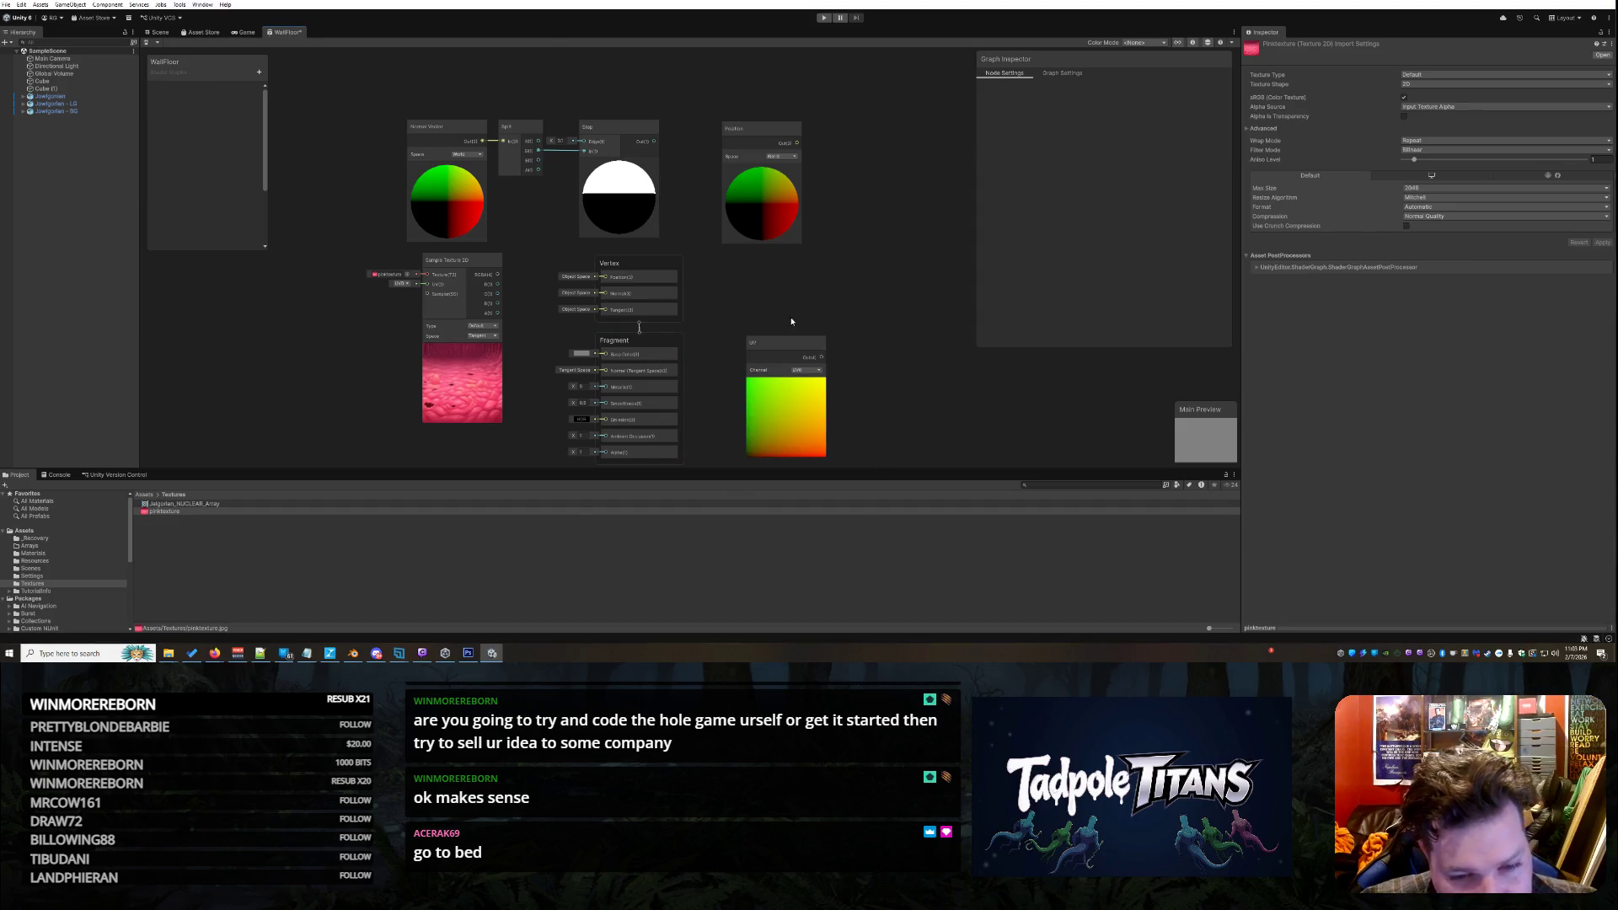
pyautogui.moveTo(777, 345); pyautogui.dragTo(752, 300)
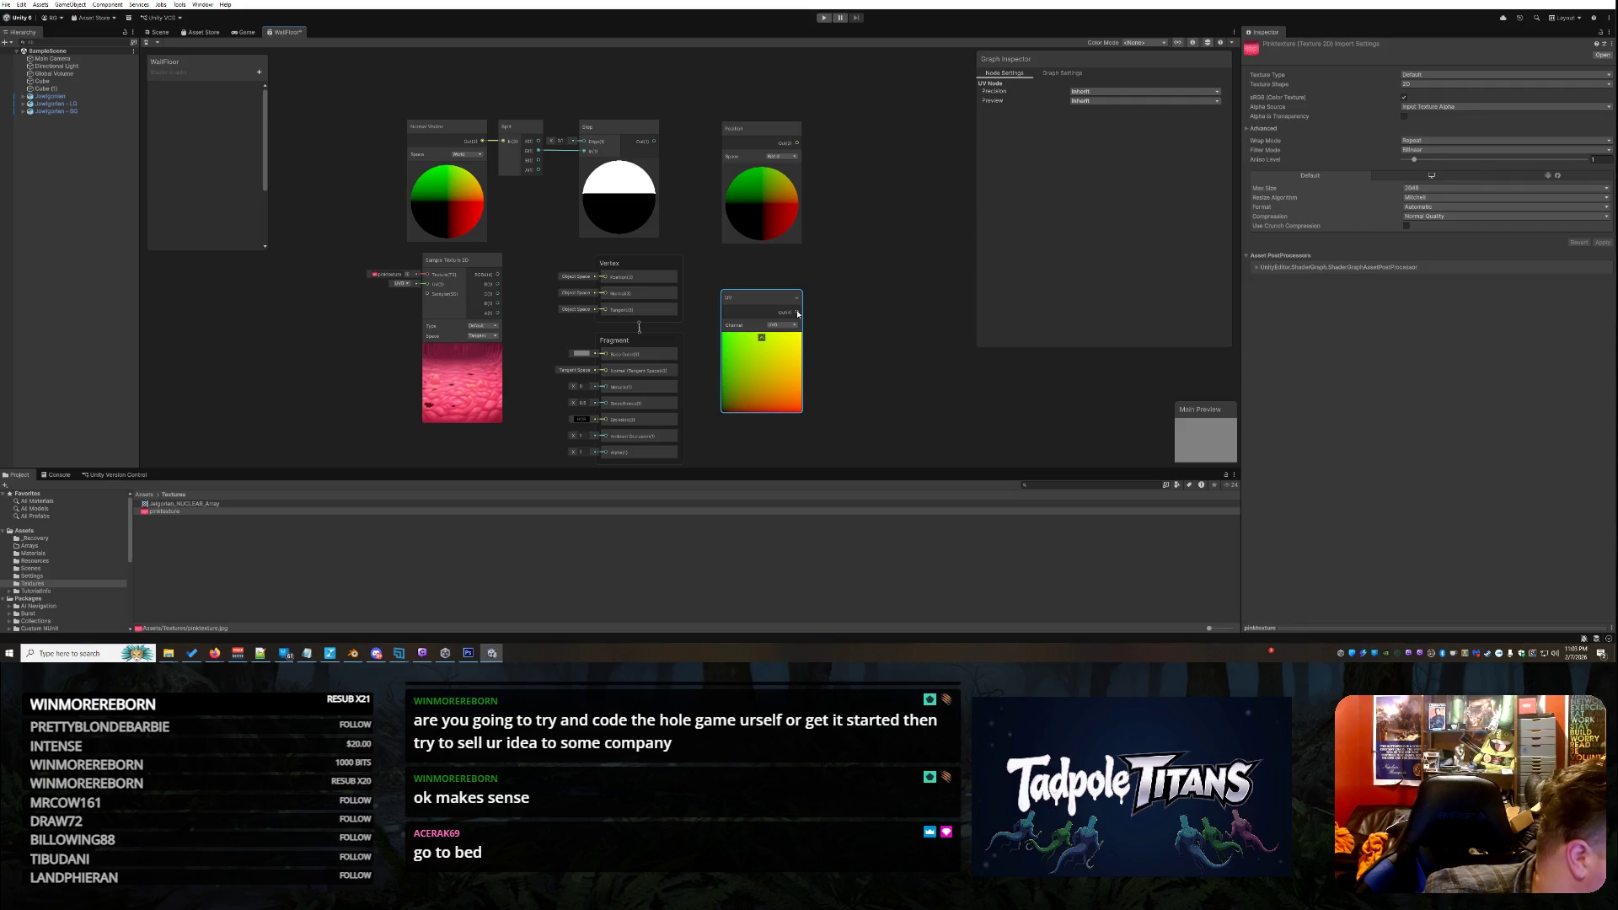
pyautogui.click(778, 326)
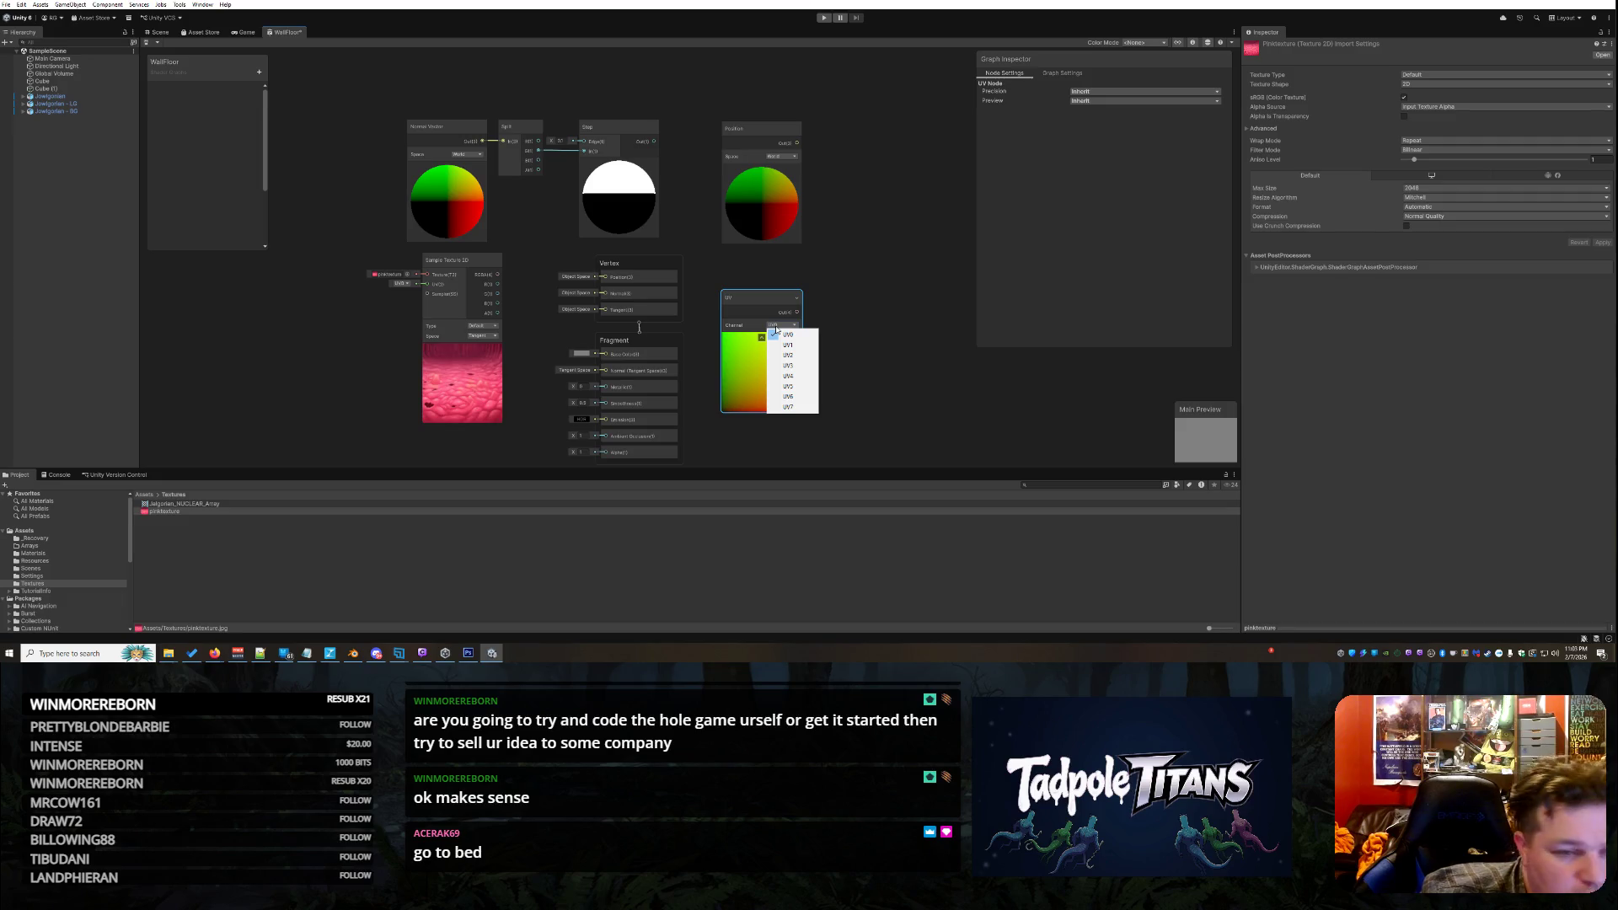
pyautogui.click(762, 323)
pyautogui.moveTo(750, 296); pyautogui.dragTo(738, 278)
# Move the Position node further right on the canvas
pyautogui.moveTo(768, 134); pyautogui.dragTo(888, 127)
pyautogui.hotkey('alt', 'Tab')
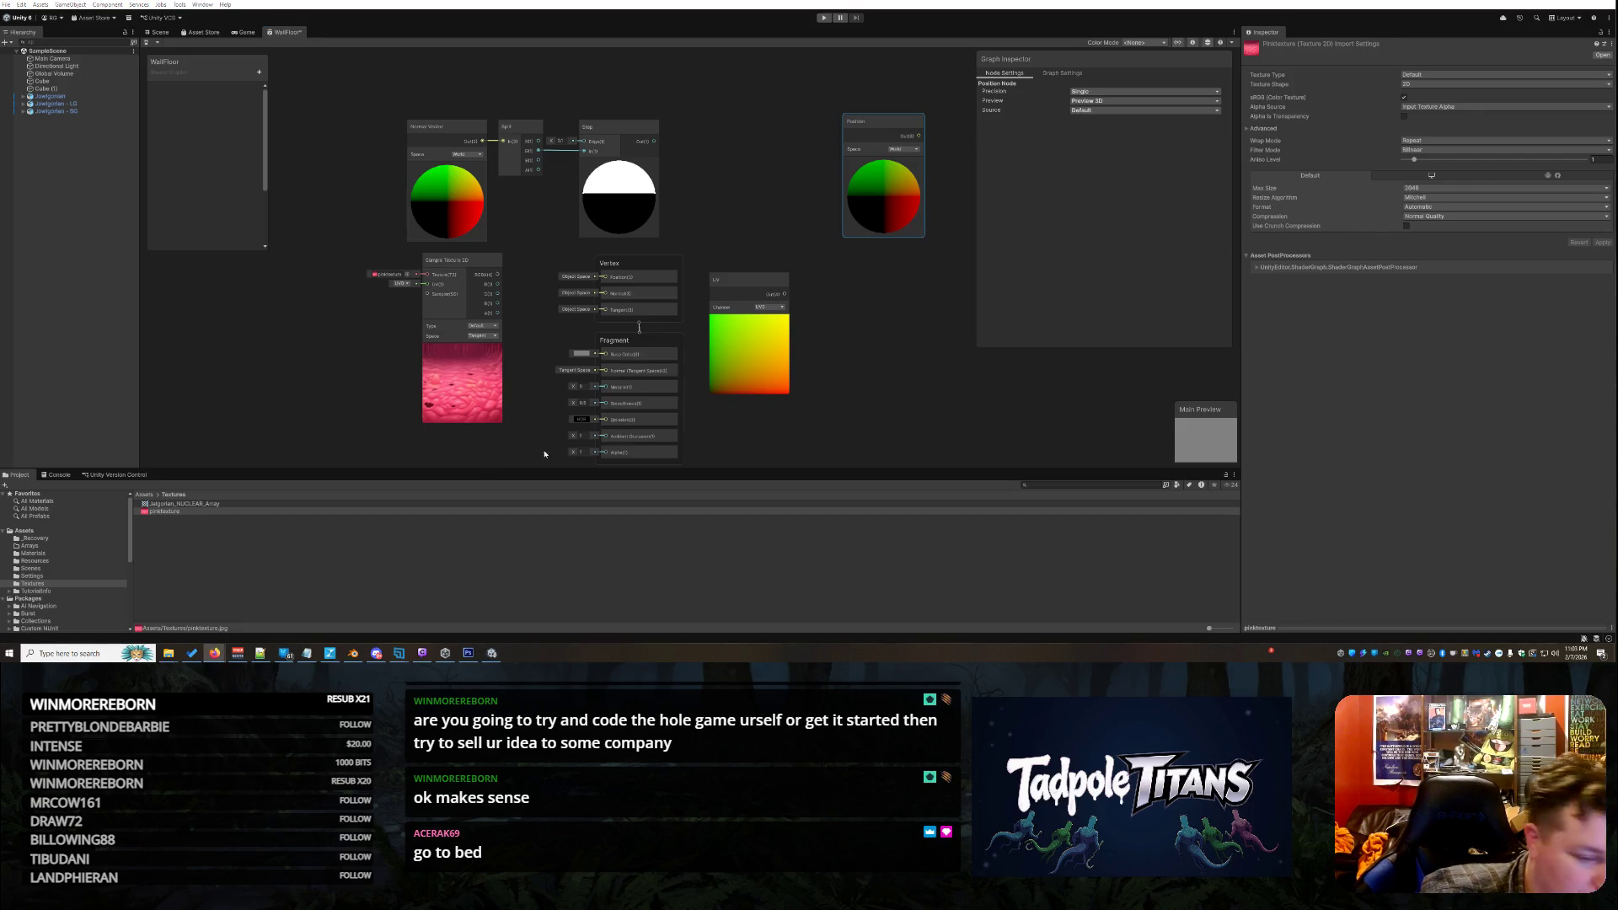
pyautogui.rightClick(955, 381)
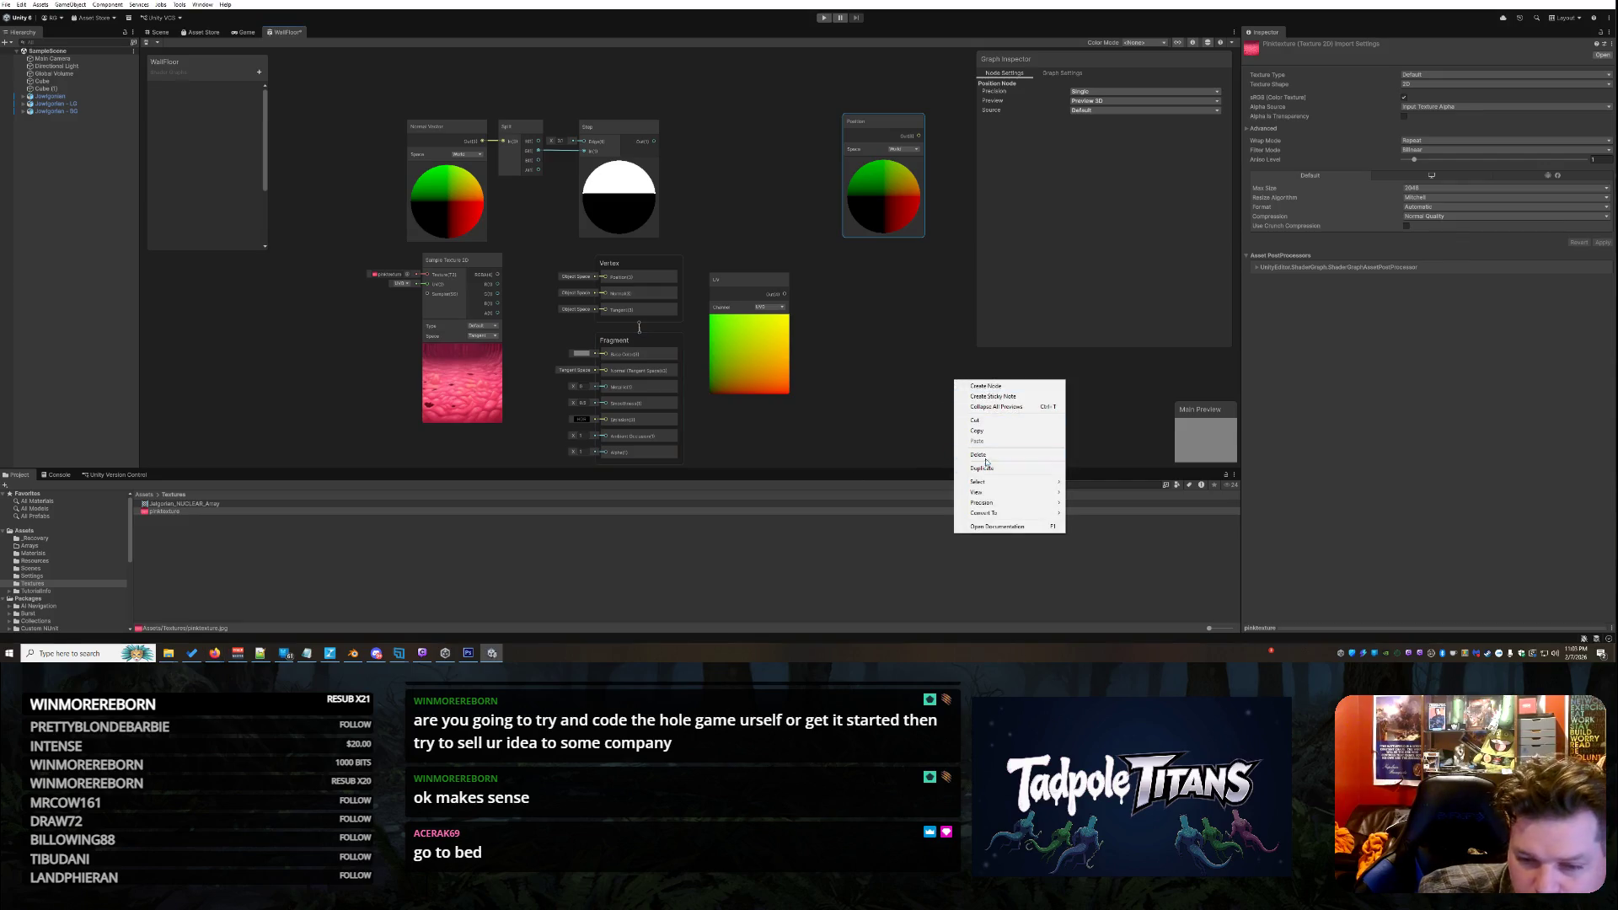
# Add a second Split node and place it near the UV node
pyautogui.click(977, 387)
pyautogui.write('split')
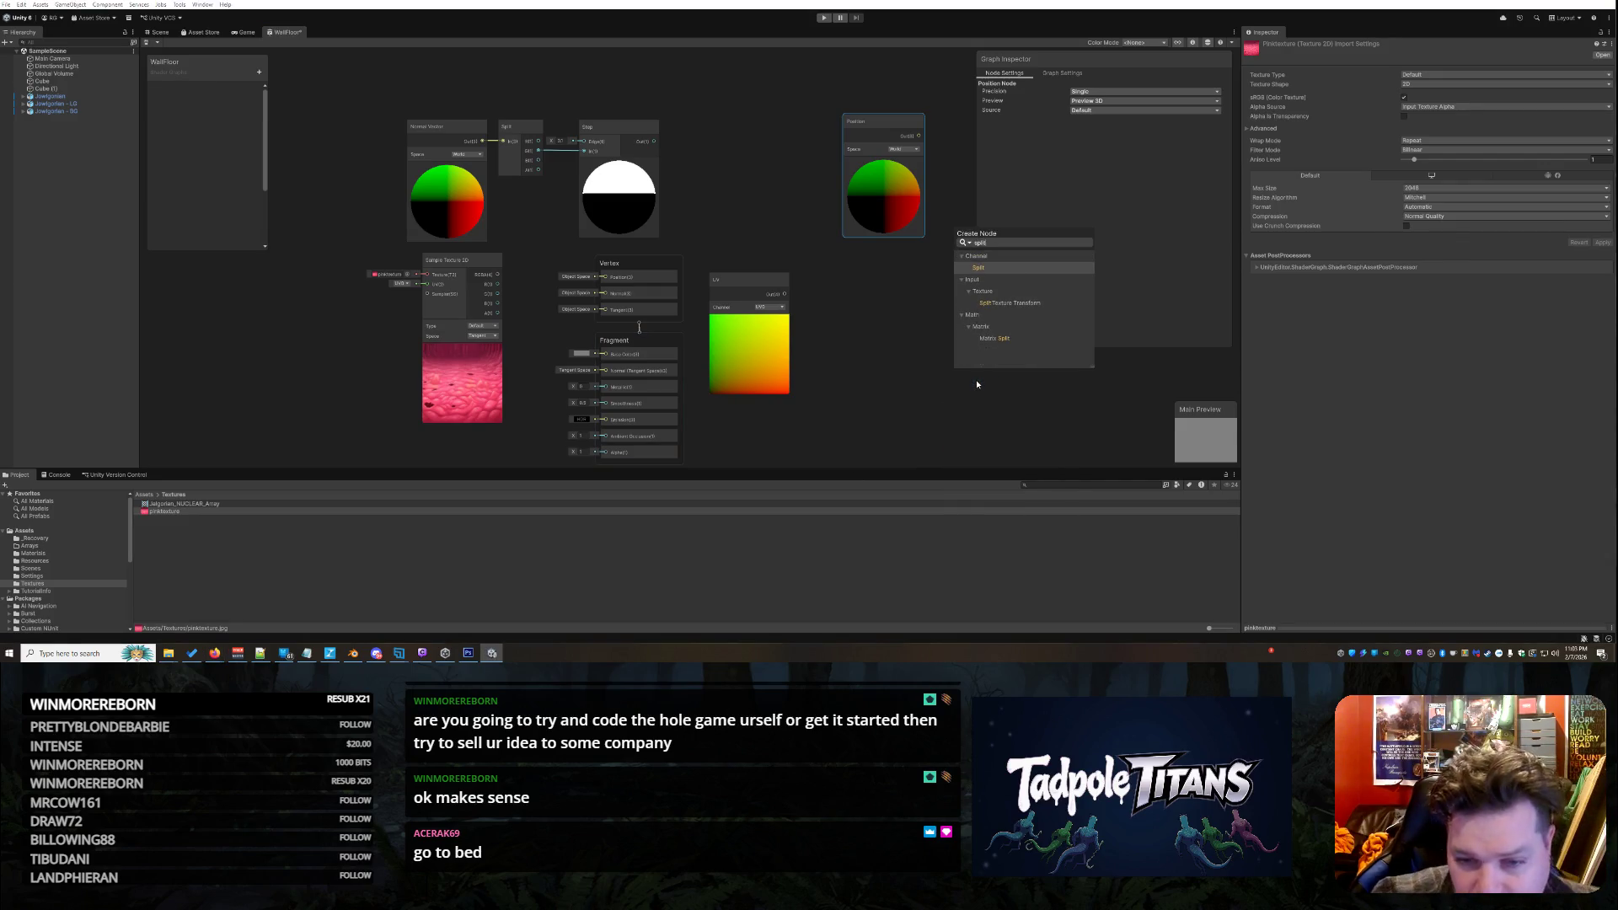
pyautogui.press('Return')
pyautogui.moveTo(969, 399); pyautogui.dragTo(873, 318)
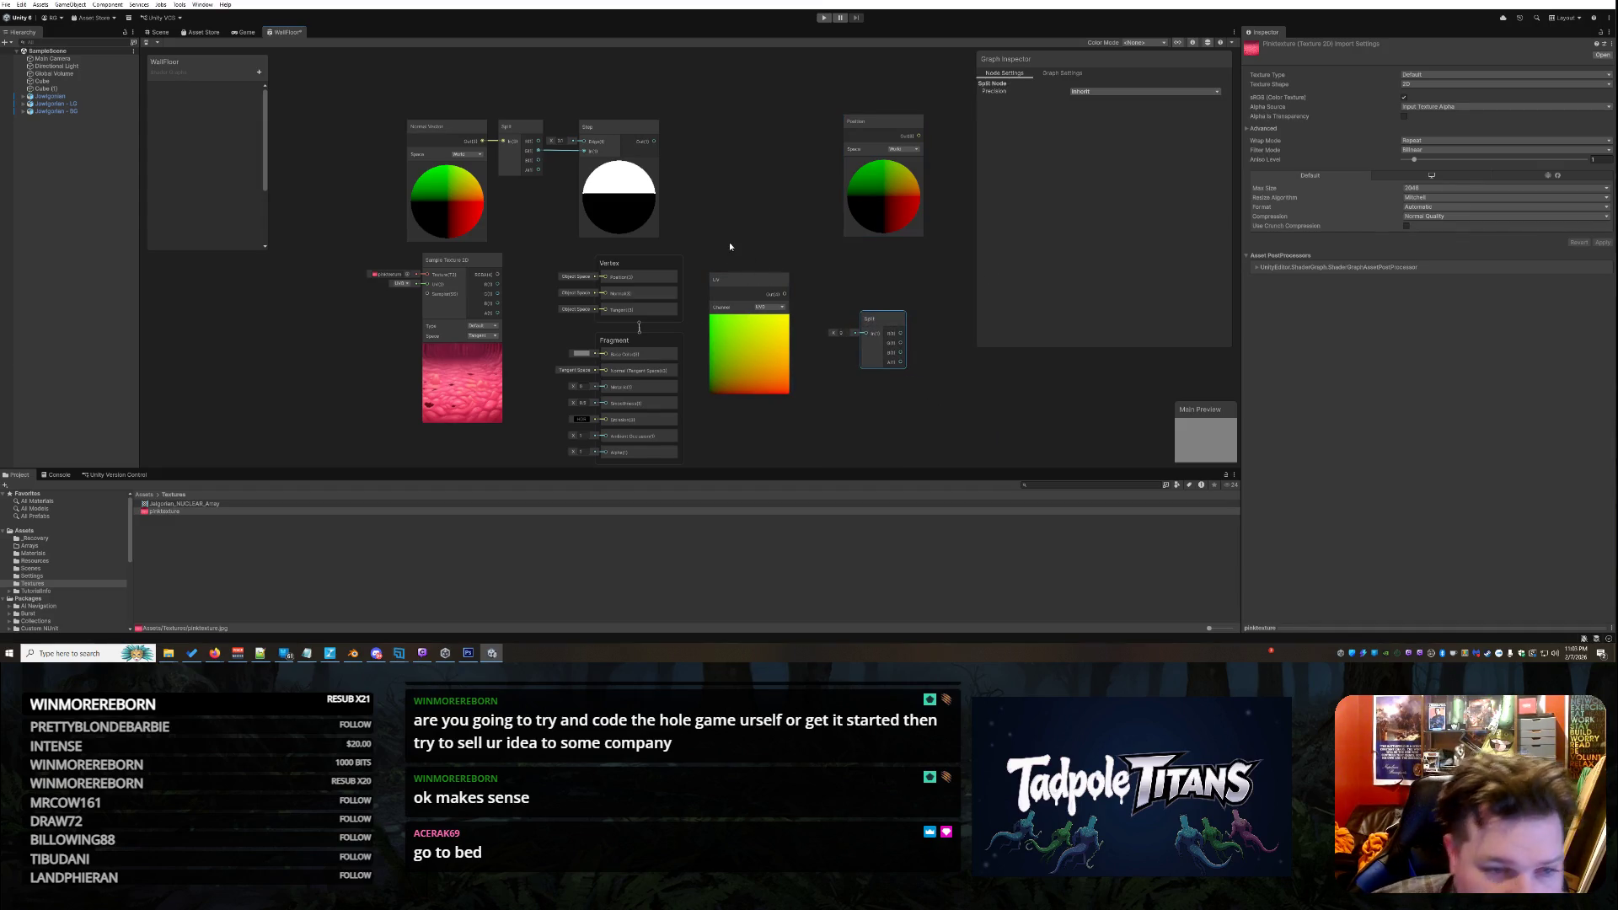
# Arrange Normal Vector, Split and Step in a top row, with UV and the new Split below
pyautogui.moveTo(442, 132); pyautogui.dragTo(318, 80)
pyautogui.moveTo(528, 230); pyautogui.dragTo(415, 99)
pyautogui.moveTo(611, 259); pyautogui.dragTo(505, 105)
pyautogui.moveTo(754, 407); pyautogui.dragTo(323, 229)
pyautogui.moveTo(876, 445)
pyautogui.mouseDown()
pyautogui.moveTo(754, 376)
pyautogui.moveTo(408, 243)
pyautogui.moveTo(403, 168)
pyautogui.moveTo(413, 227)
pyautogui.moveTo(399, 243)
pyautogui.moveTo(388, 229)
pyautogui.mouseUp()
pyautogui.moveTo(398, 104); pyautogui.dragTo(382, 105)
pyautogui.moveTo(495, 108)
pyautogui.mouseDown()
pyautogui.moveTo(443, 111)
pyautogui.moveTo(469, 111)
pyautogui.mouseUp()
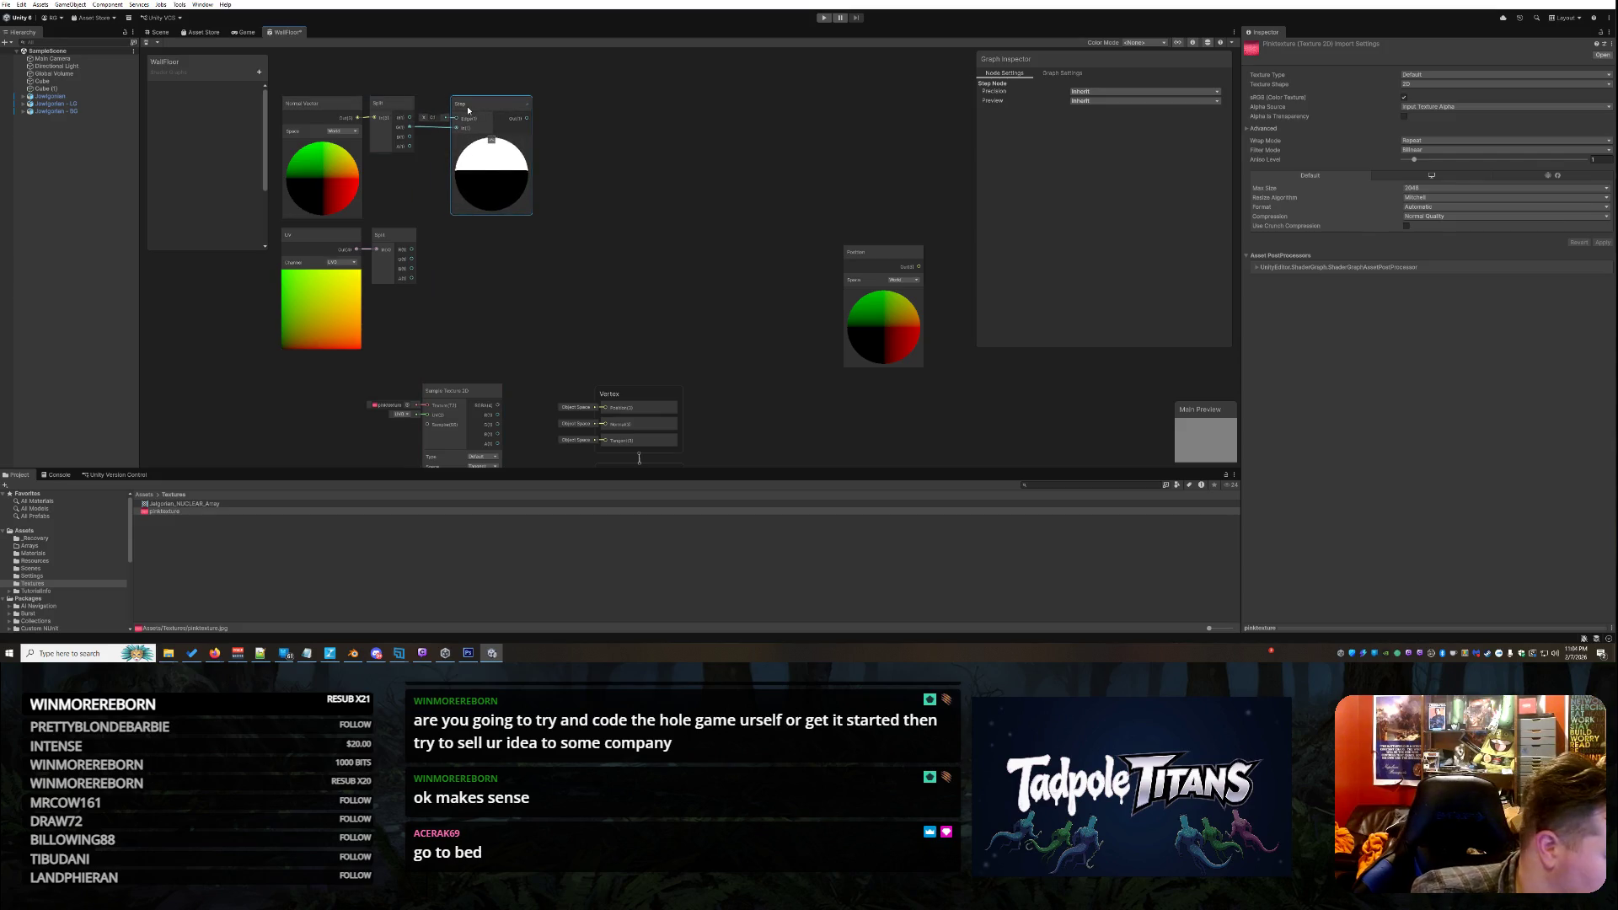
# Zoom out and search nodes for 'v', closing the search without adding anything
pyautogui.scroll(-1, 513, 255)
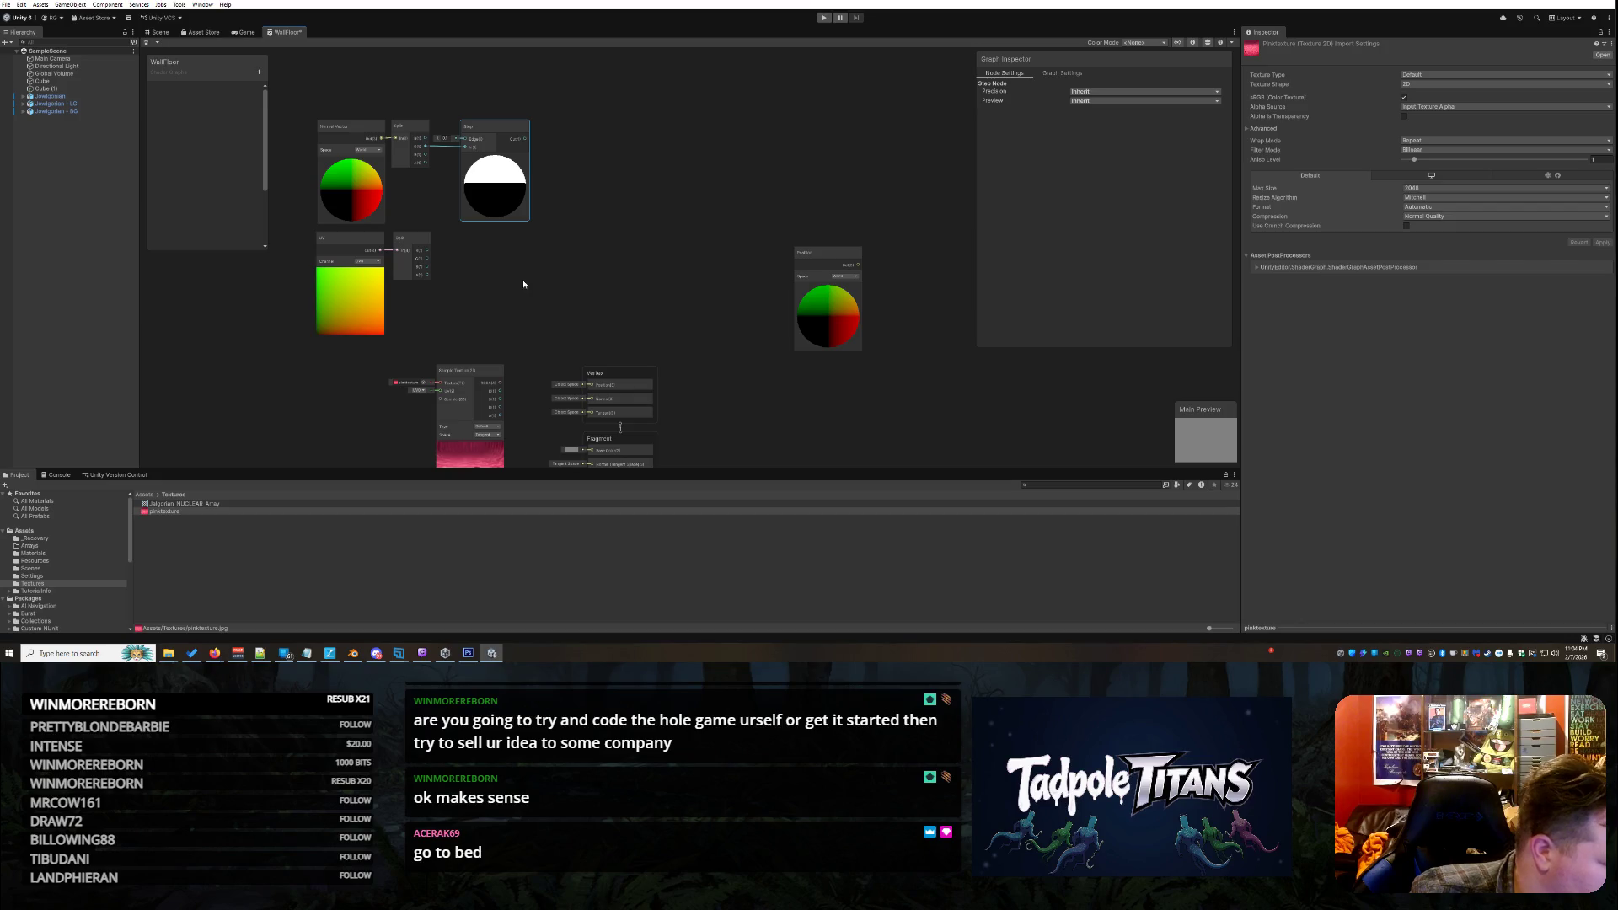
pyautogui.rightClick(552, 271)
pyautogui.click(618, 270)
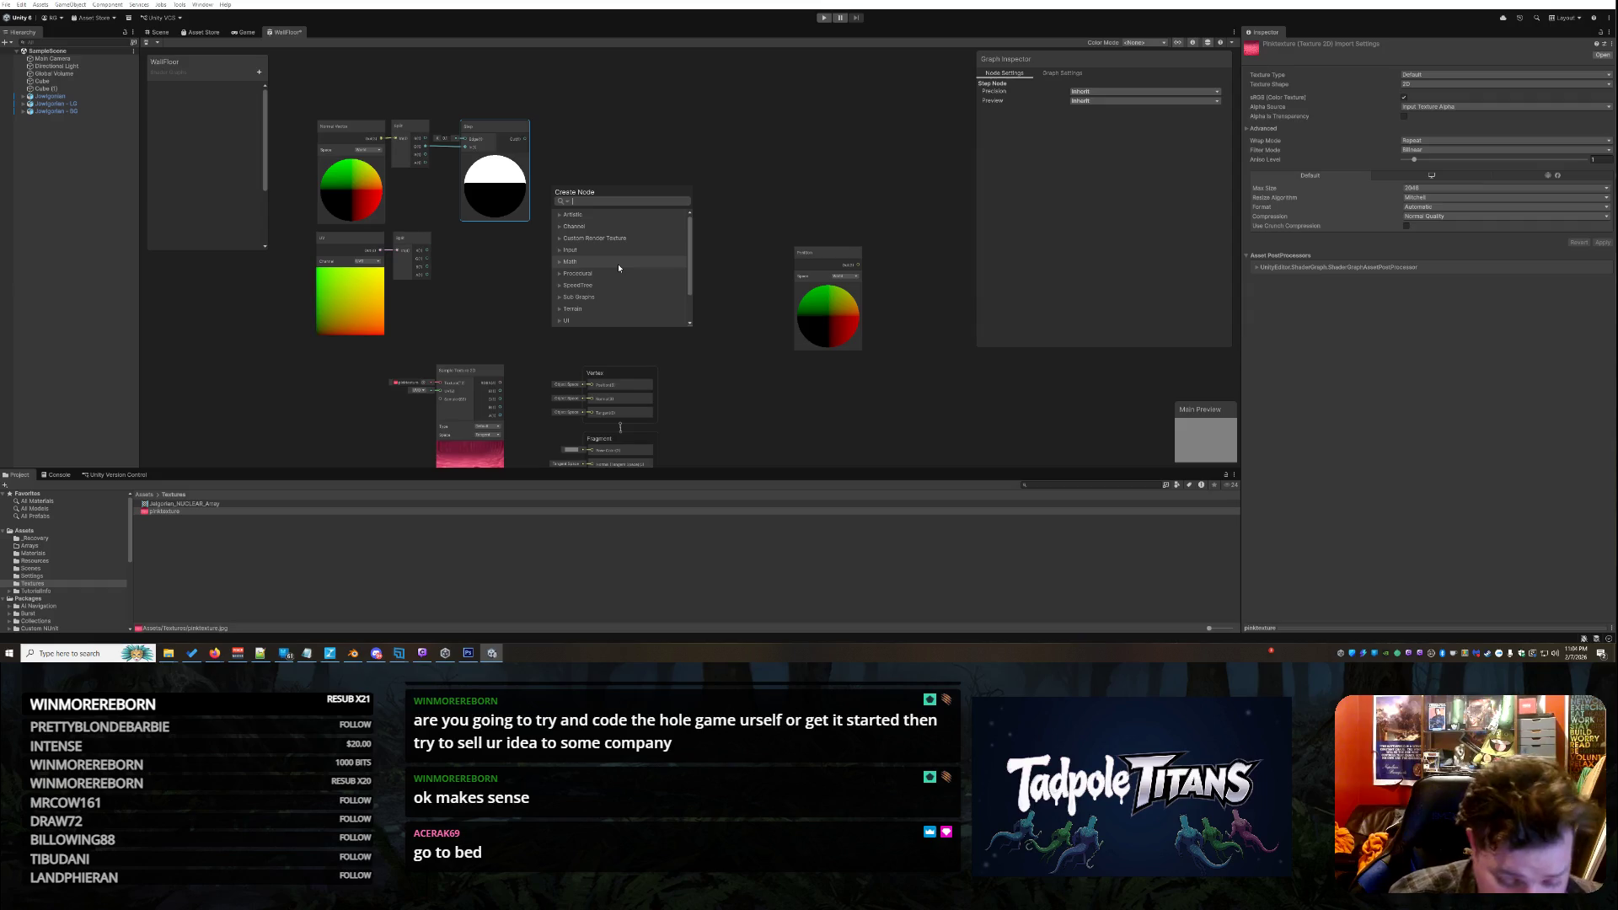
pyautogui.write('v')
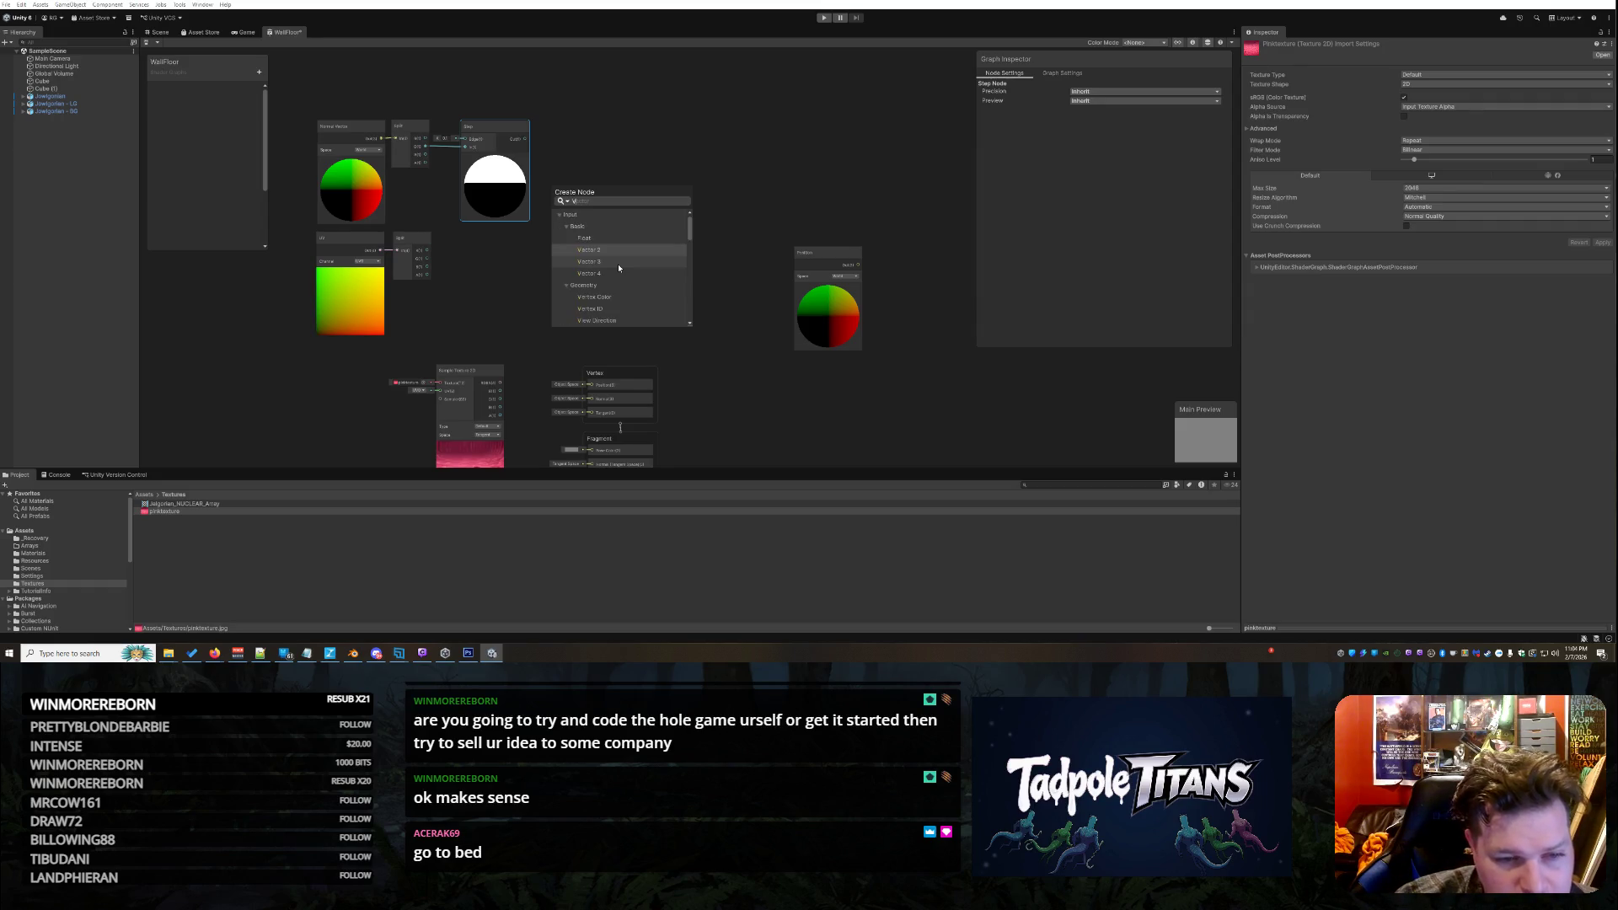
pyautogui.scroll(-1, 618, 264)
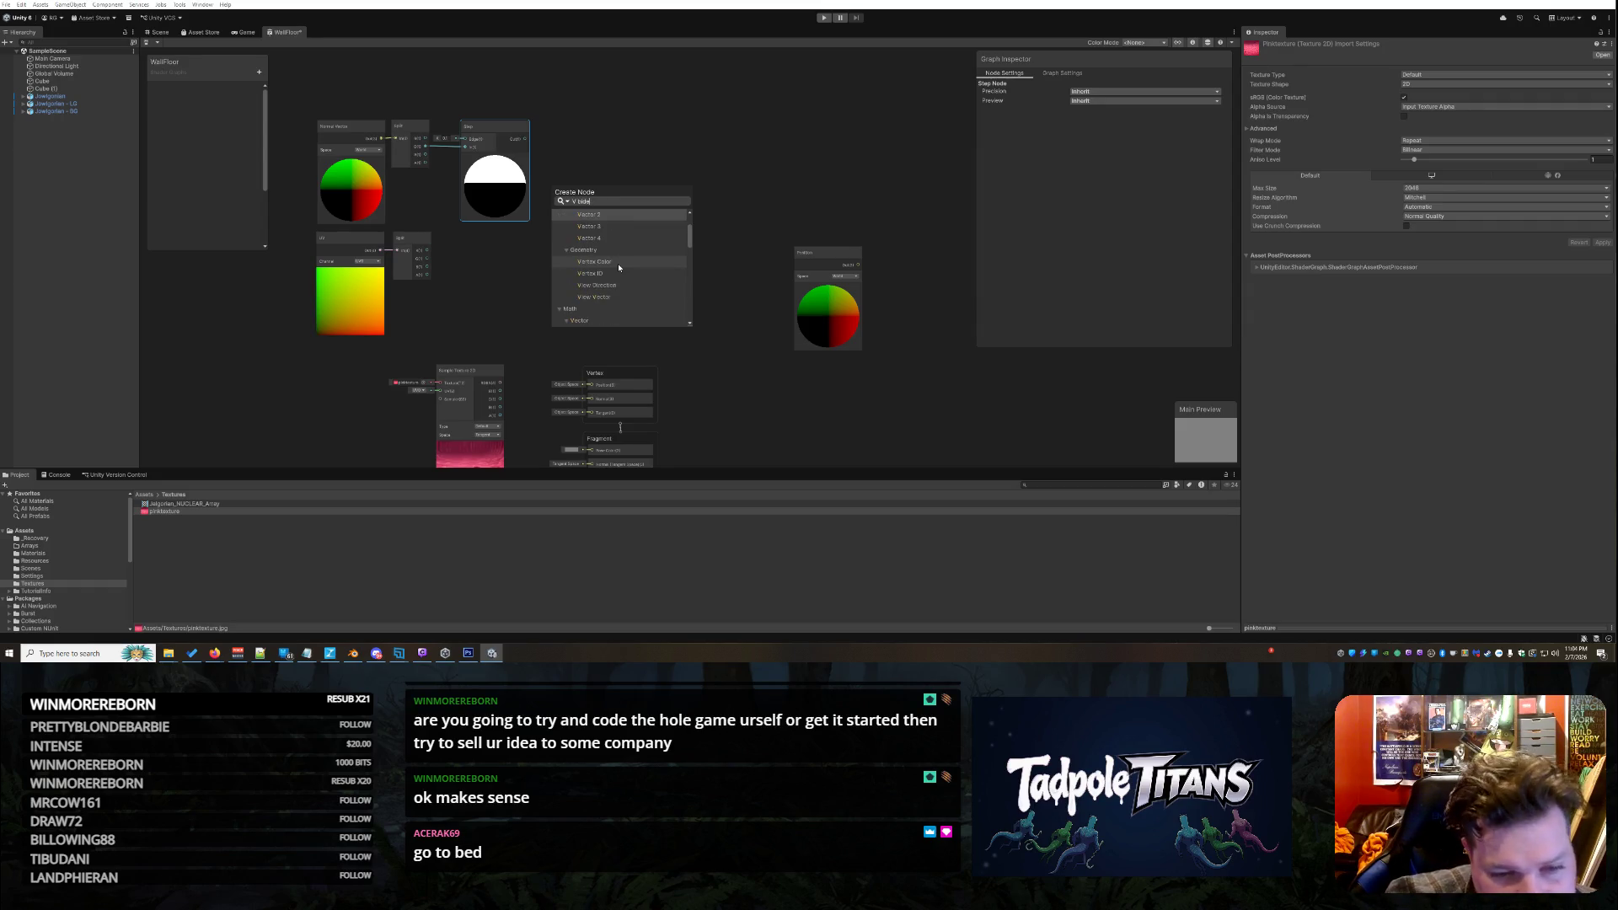
pyautogui.scroll(-10, 619, 263)
pyautogui.click(710, 223)
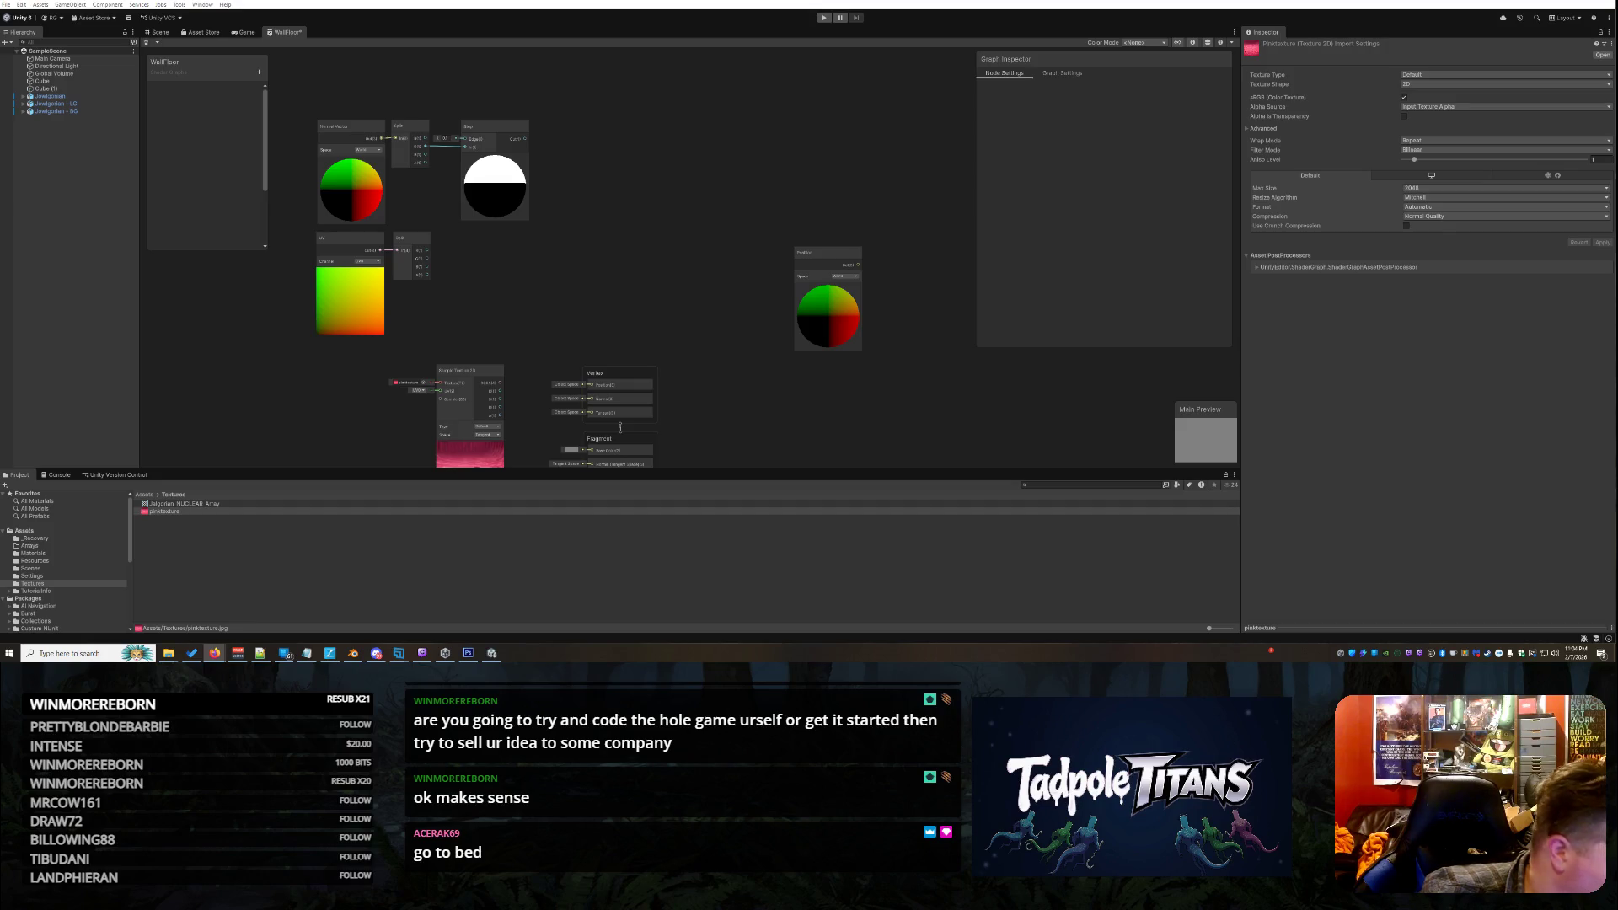
# Add an Add node and place it beside the UV-fed Split node
pyautogui.rightClick(515, 266)
pyautogui.click(534, 270)
pyautogui.write('add')
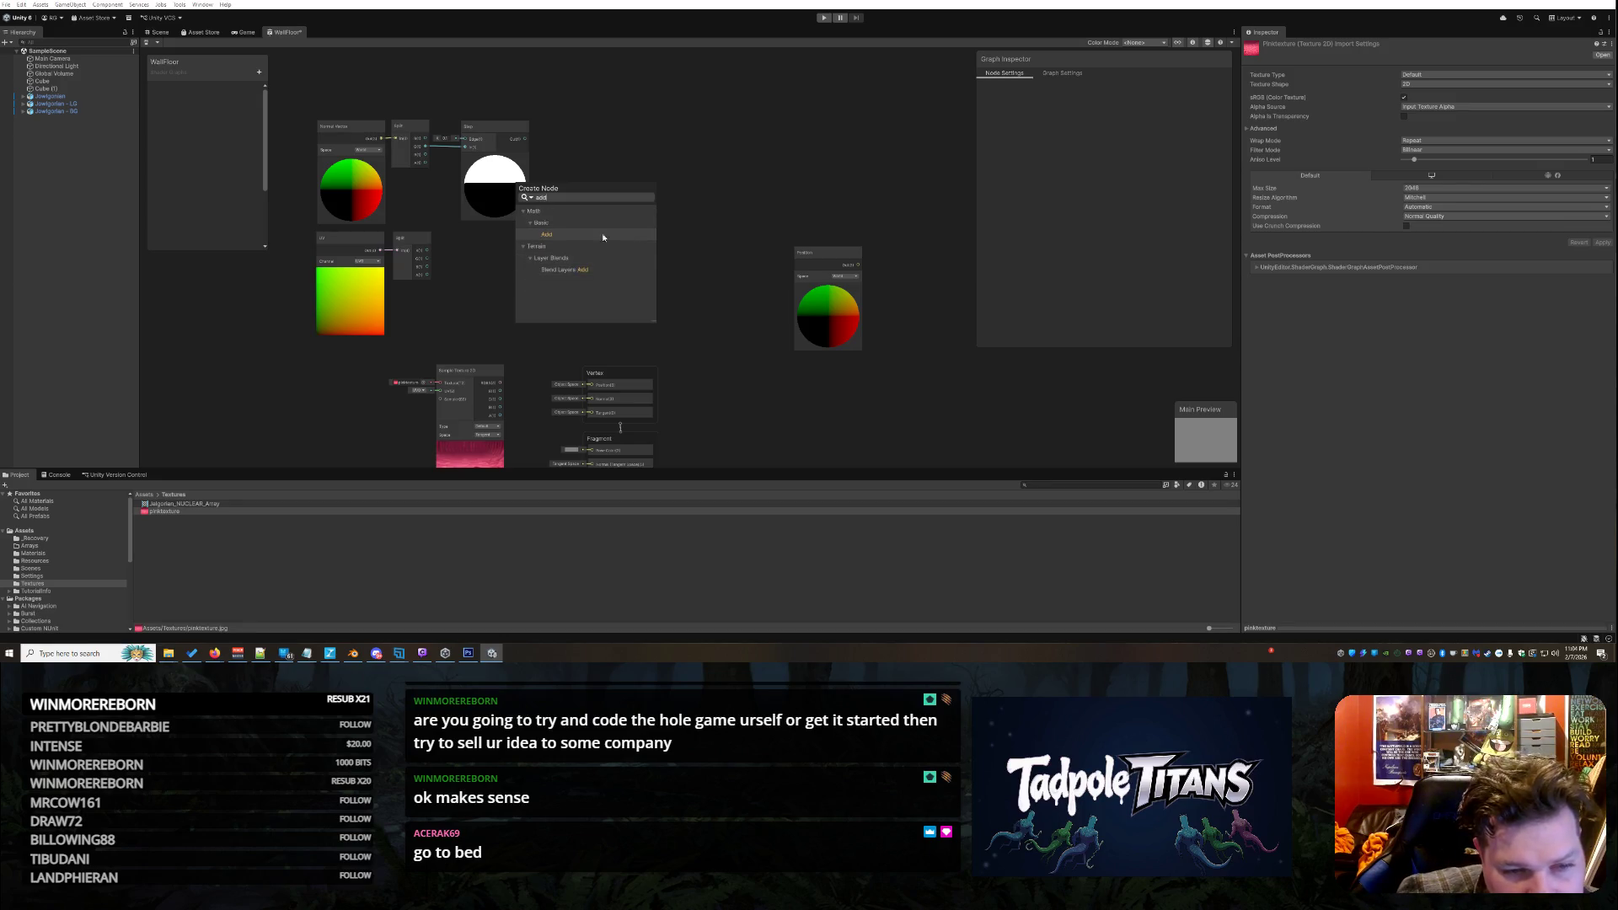
pyautogui.click(609, 237)
pyautogui.moveTo(555, 283)
pyautogui.mouseDown()
pyautogui.moveTo(480, 238)
pyautogui.moveTo(510, 240)
pyautogui.mouseUp()
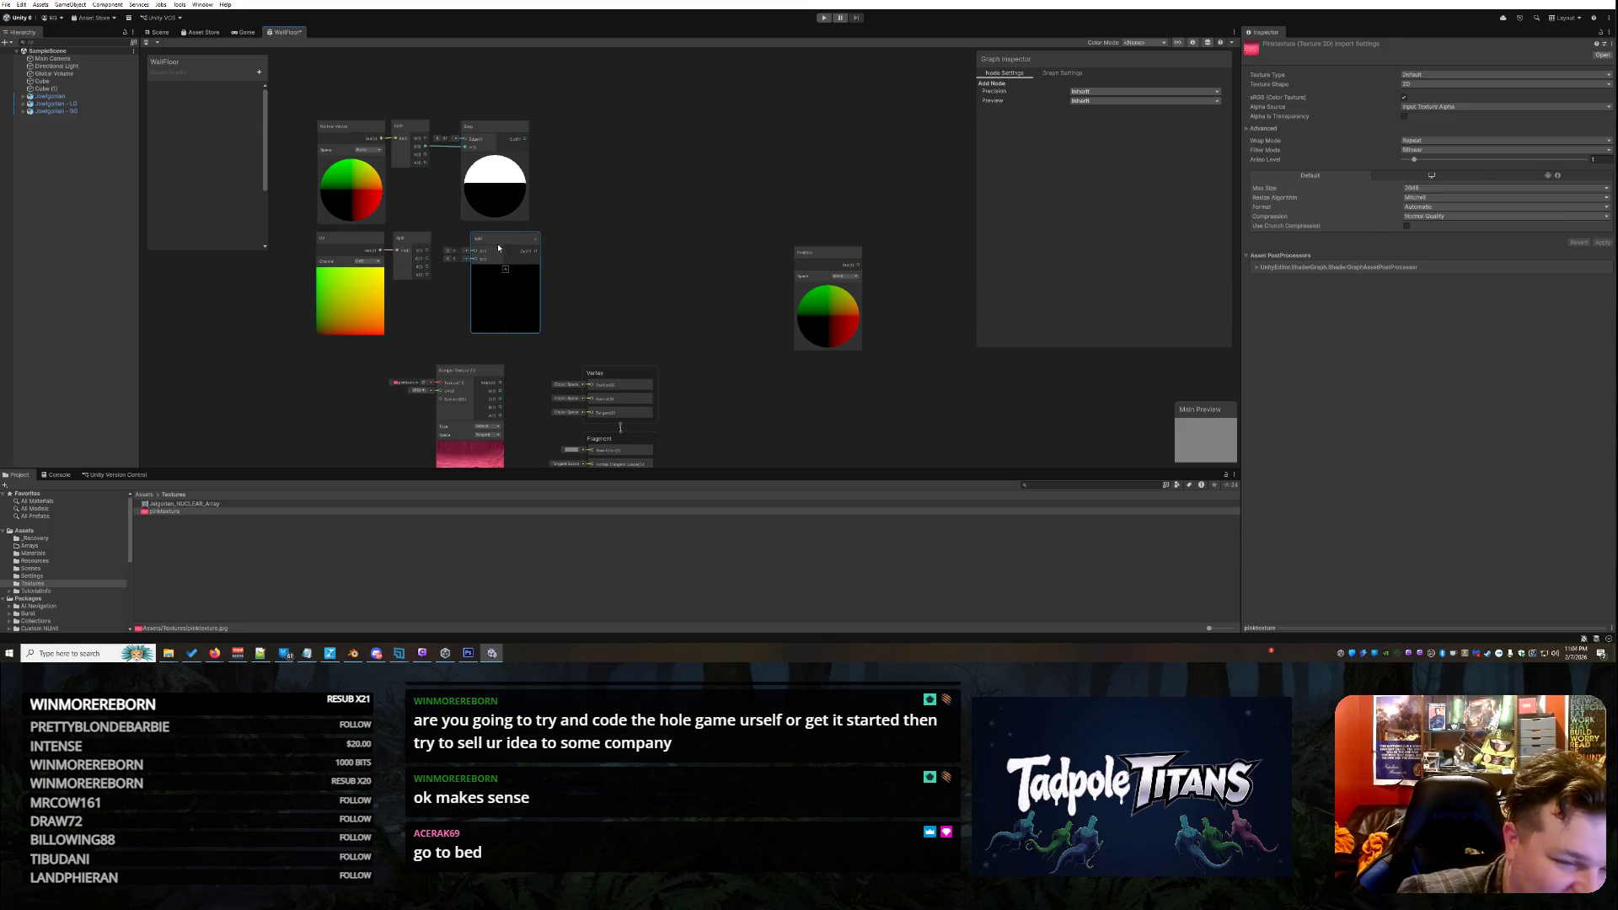
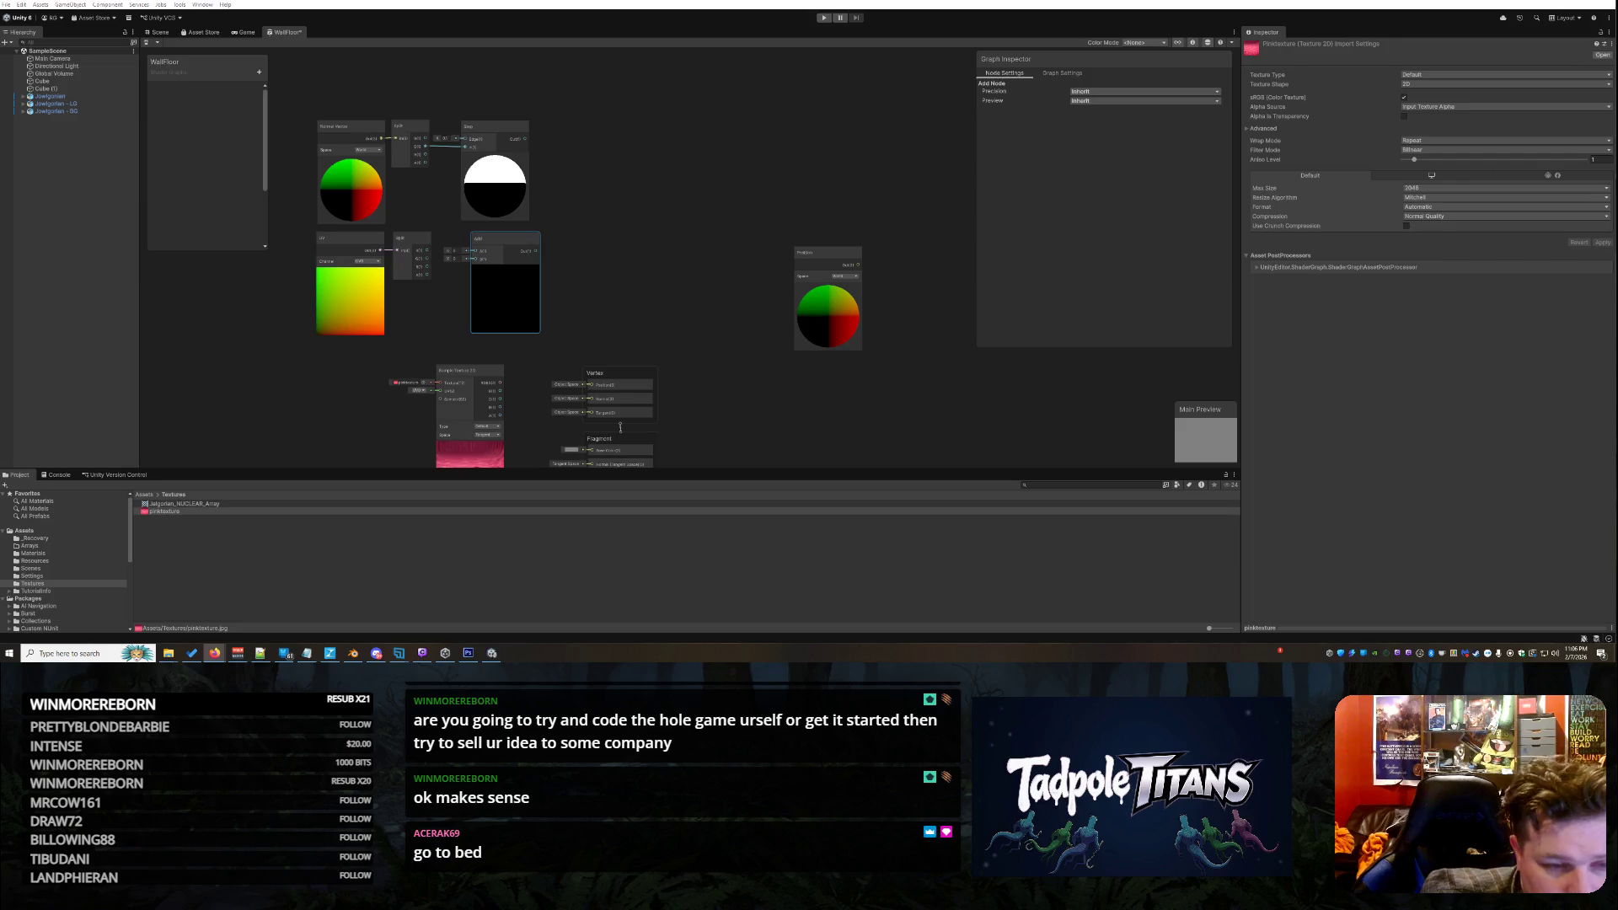
# Connect the Split node's output to the Add node, then bring up that wire's options
pyautogui.moveTo(428, 265); pyautogui.dragTo(499, 266)
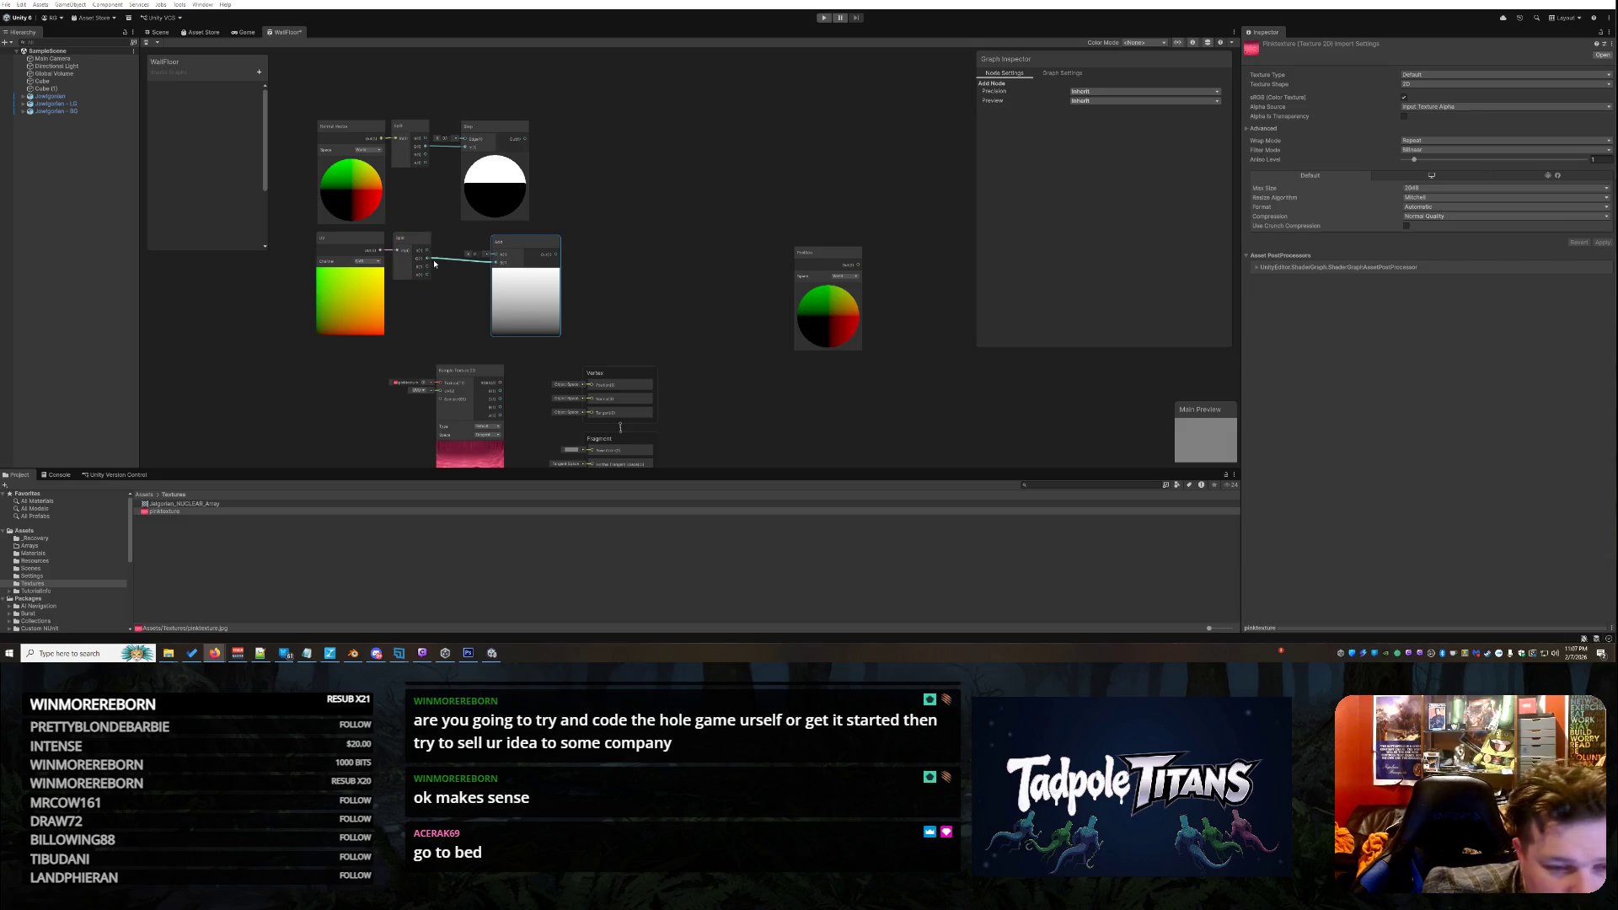
pyautogui.rightClick(472, 265)
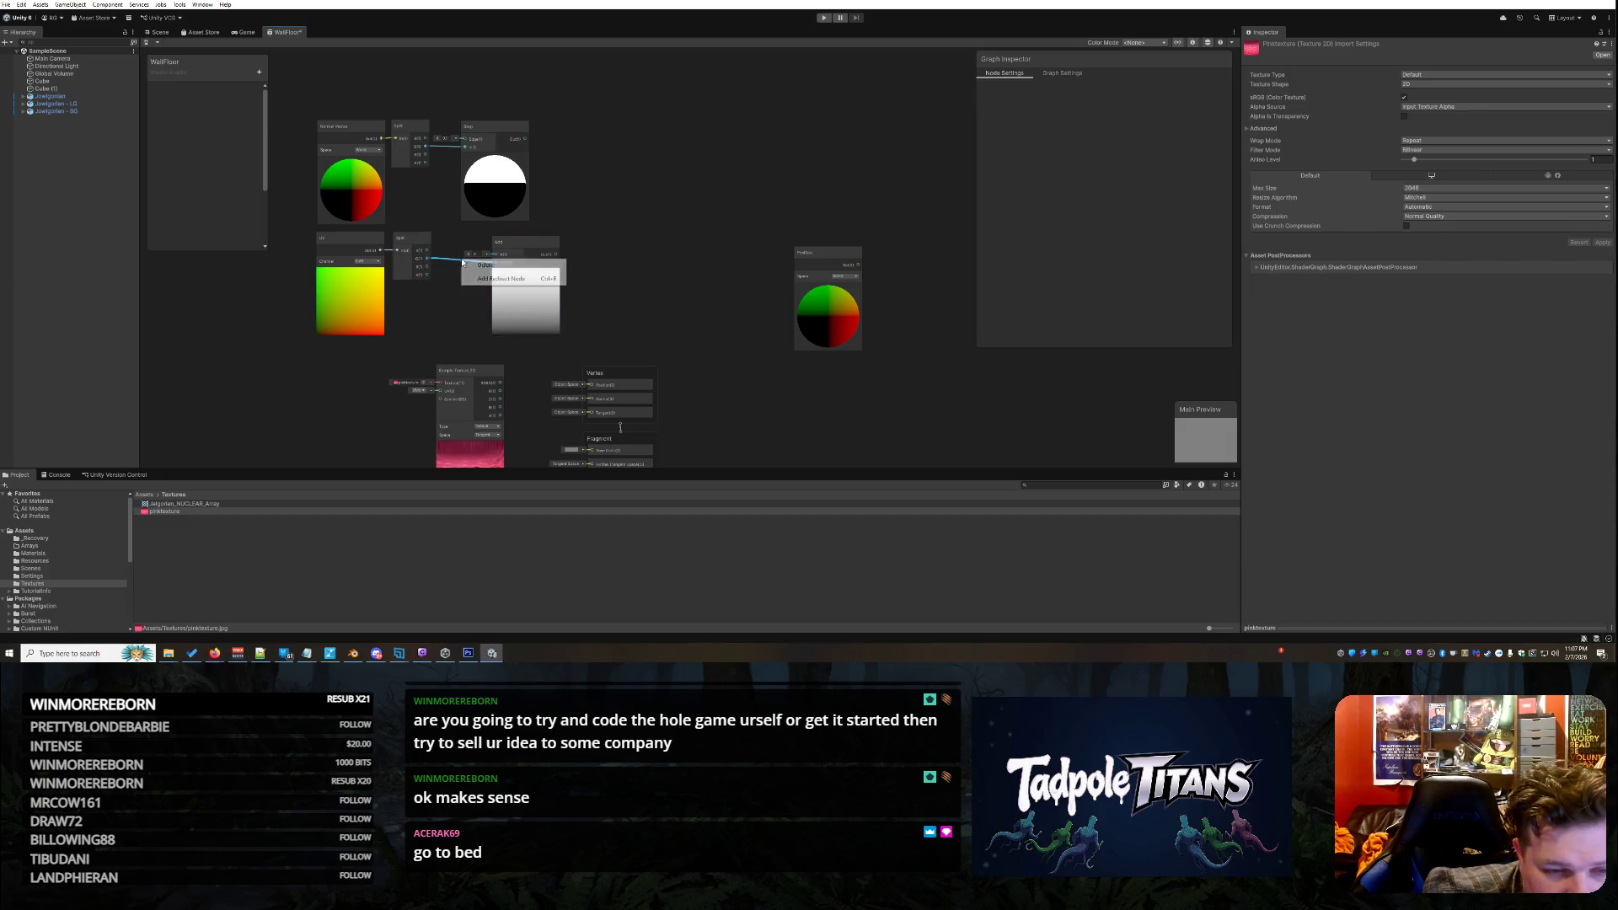
# Wire Split's G output into the Add node's A input and move the Position node up beside it
pyautogui.click(482, 264)
pyautogui.moveTo(426, 258); pyautogui.dragTo(505, 248)
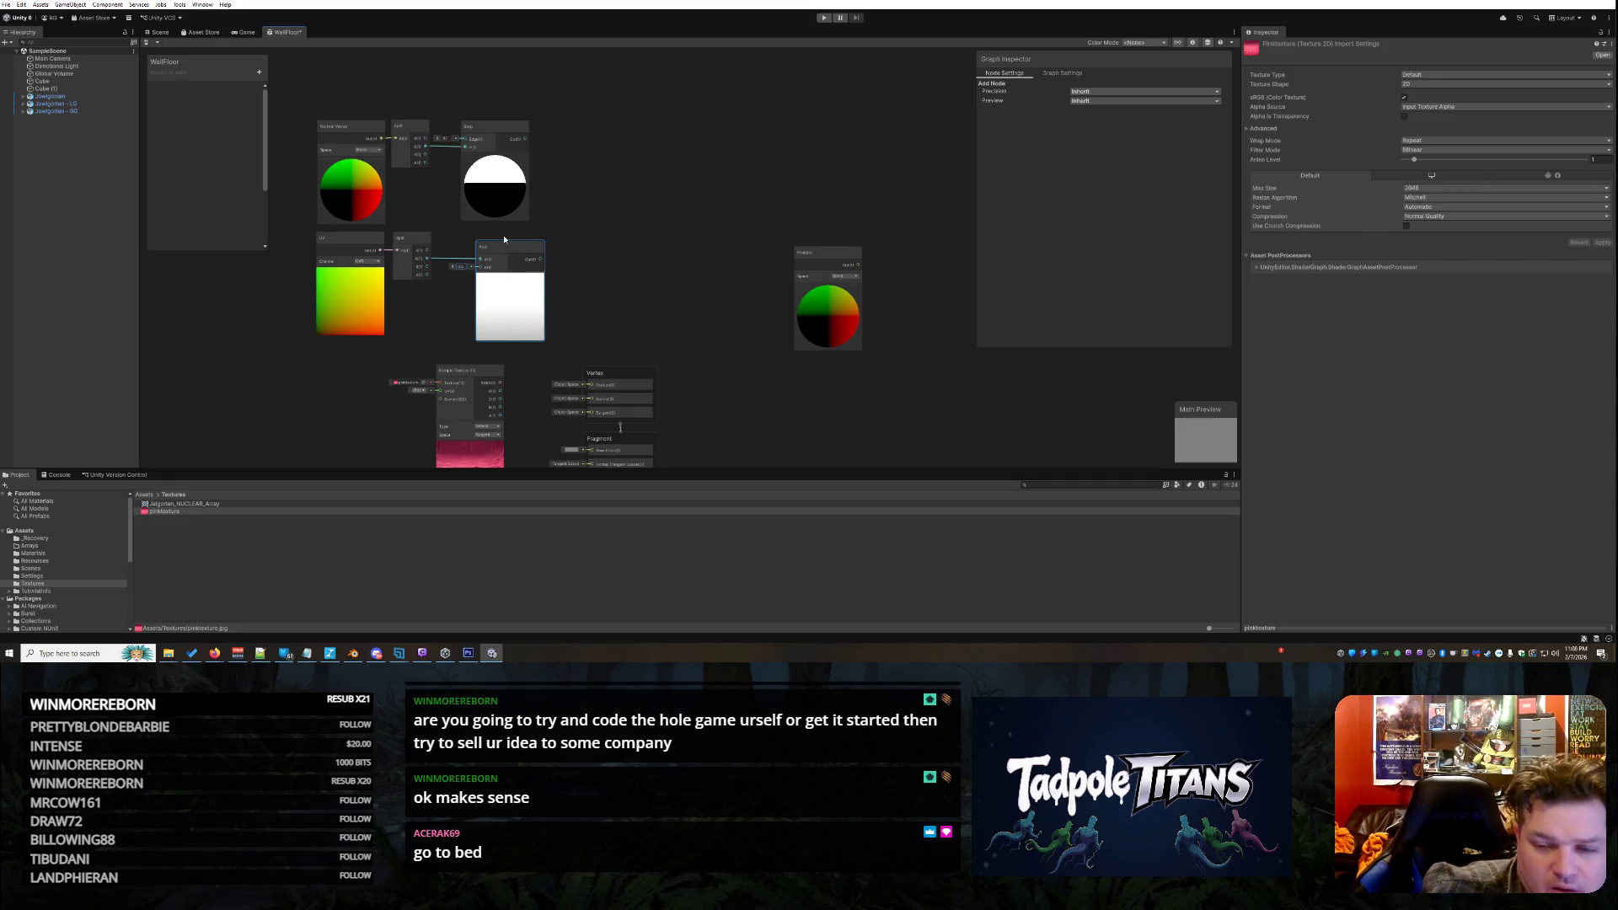
pyautogui.click(621, 292)
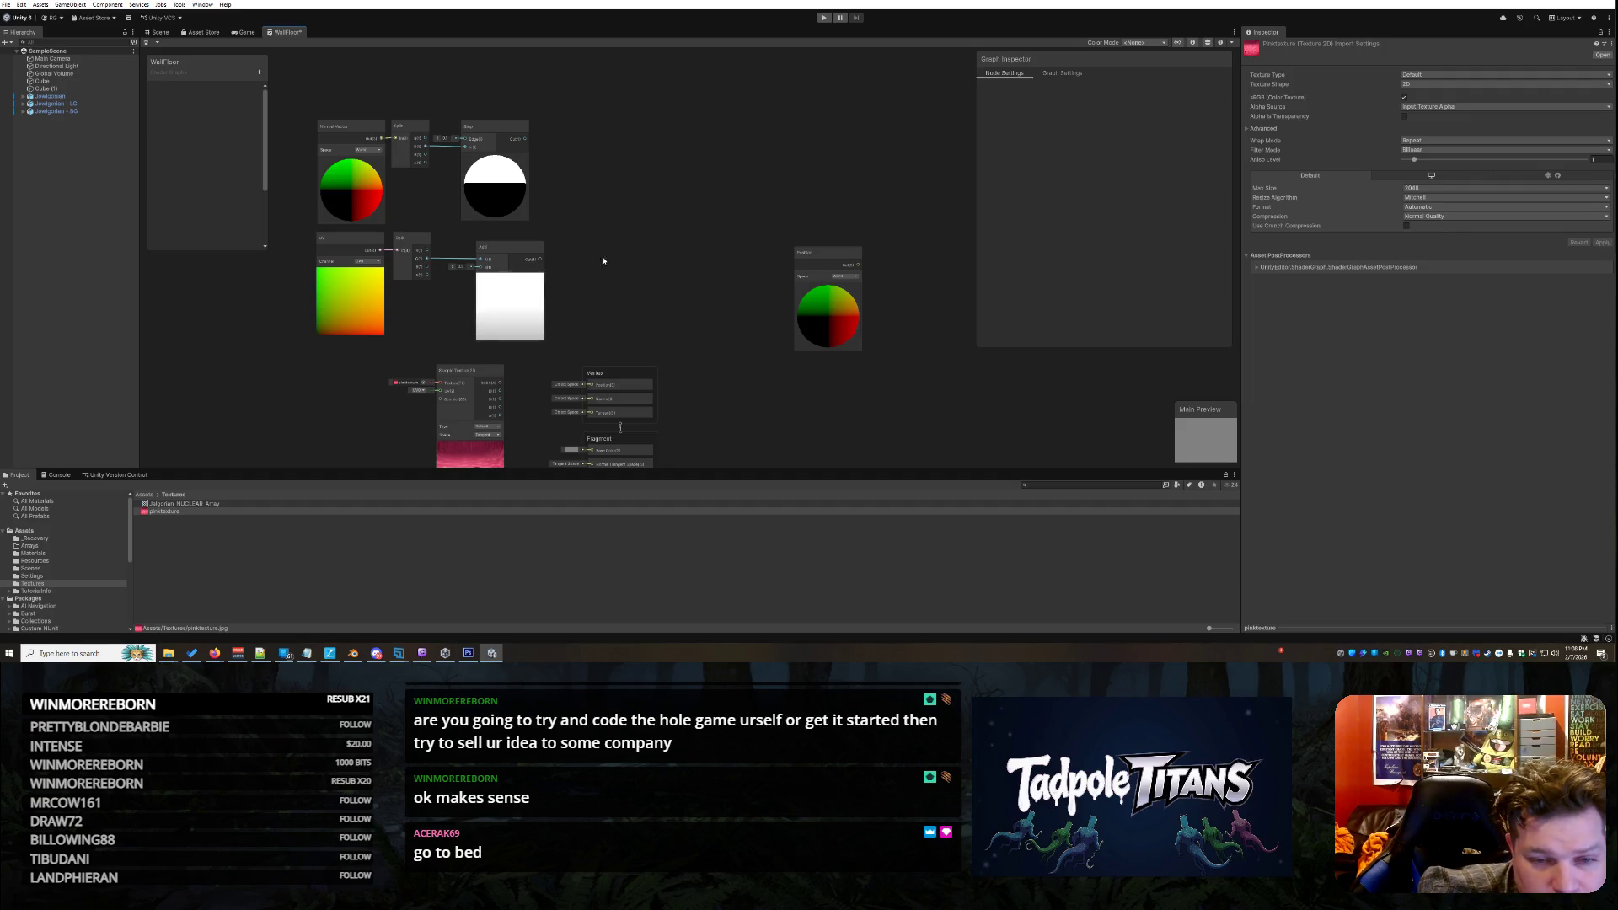
pyautogui.moveTo(802, 262); pyautogui.dragTo(677, 145)
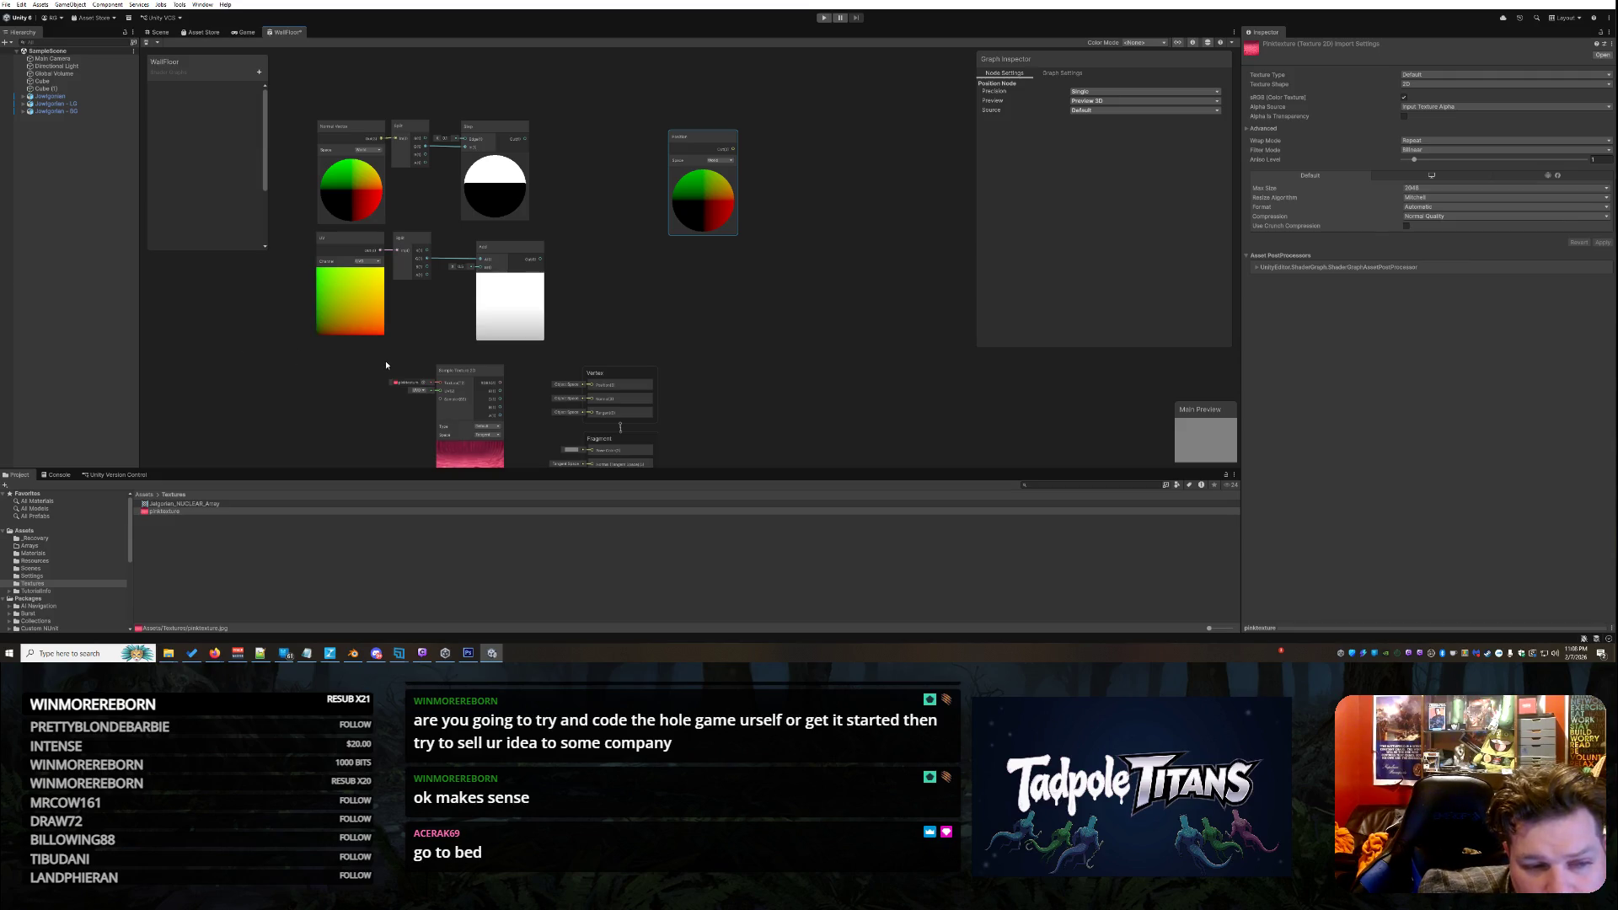
# Check the UV node's channel list and keep it on UV0
pyautogui.click(376, 263)
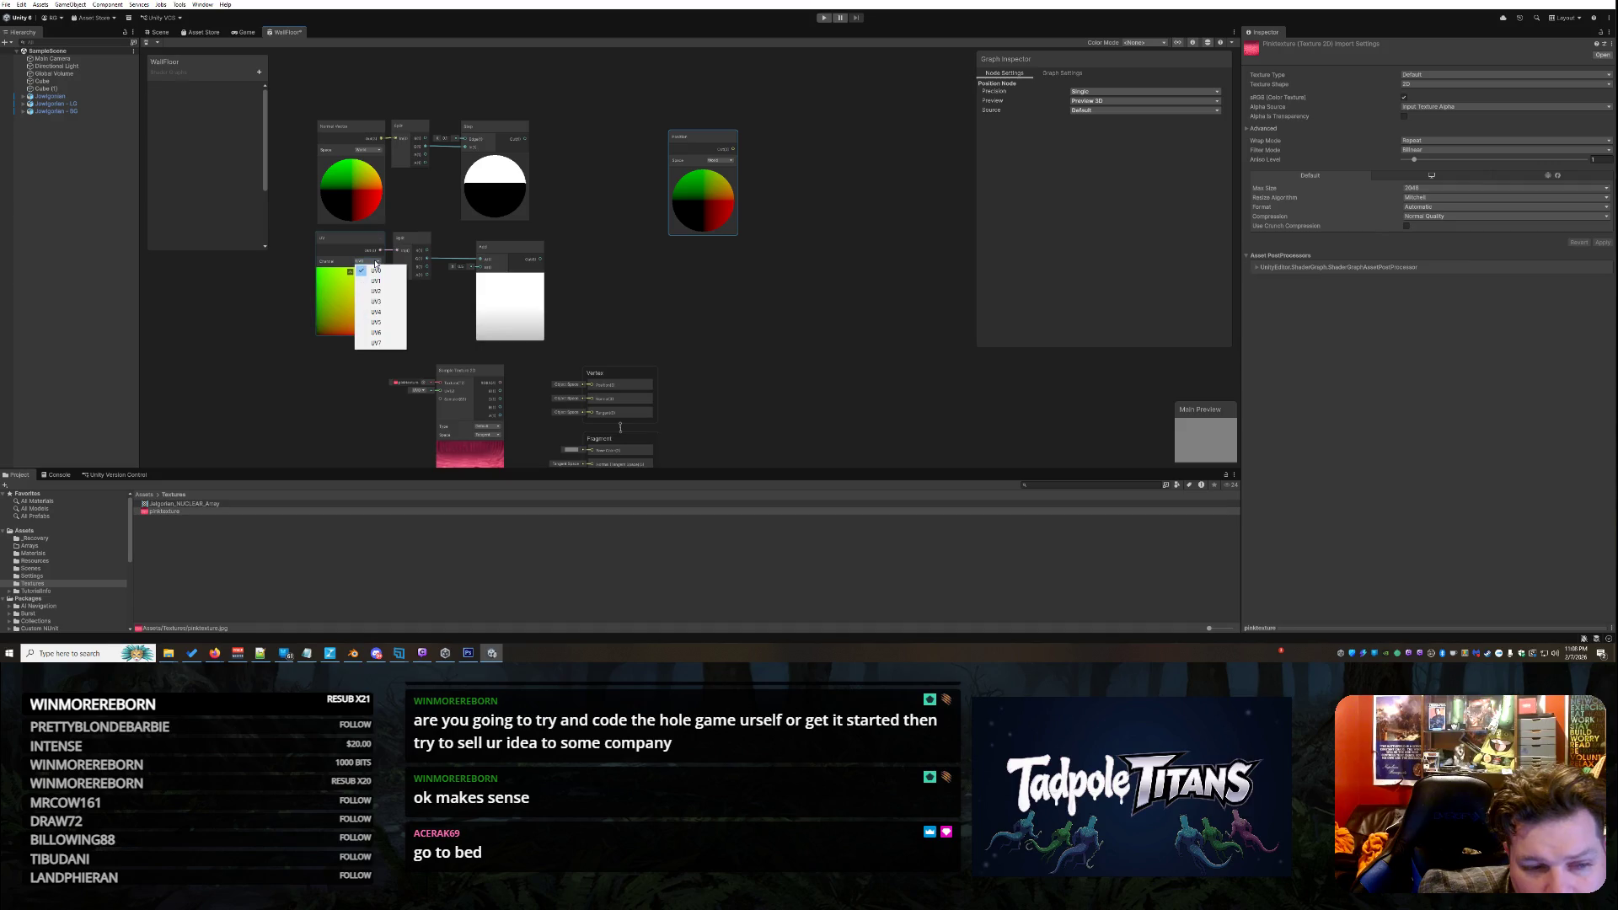
pyautogui.click(600, 269)
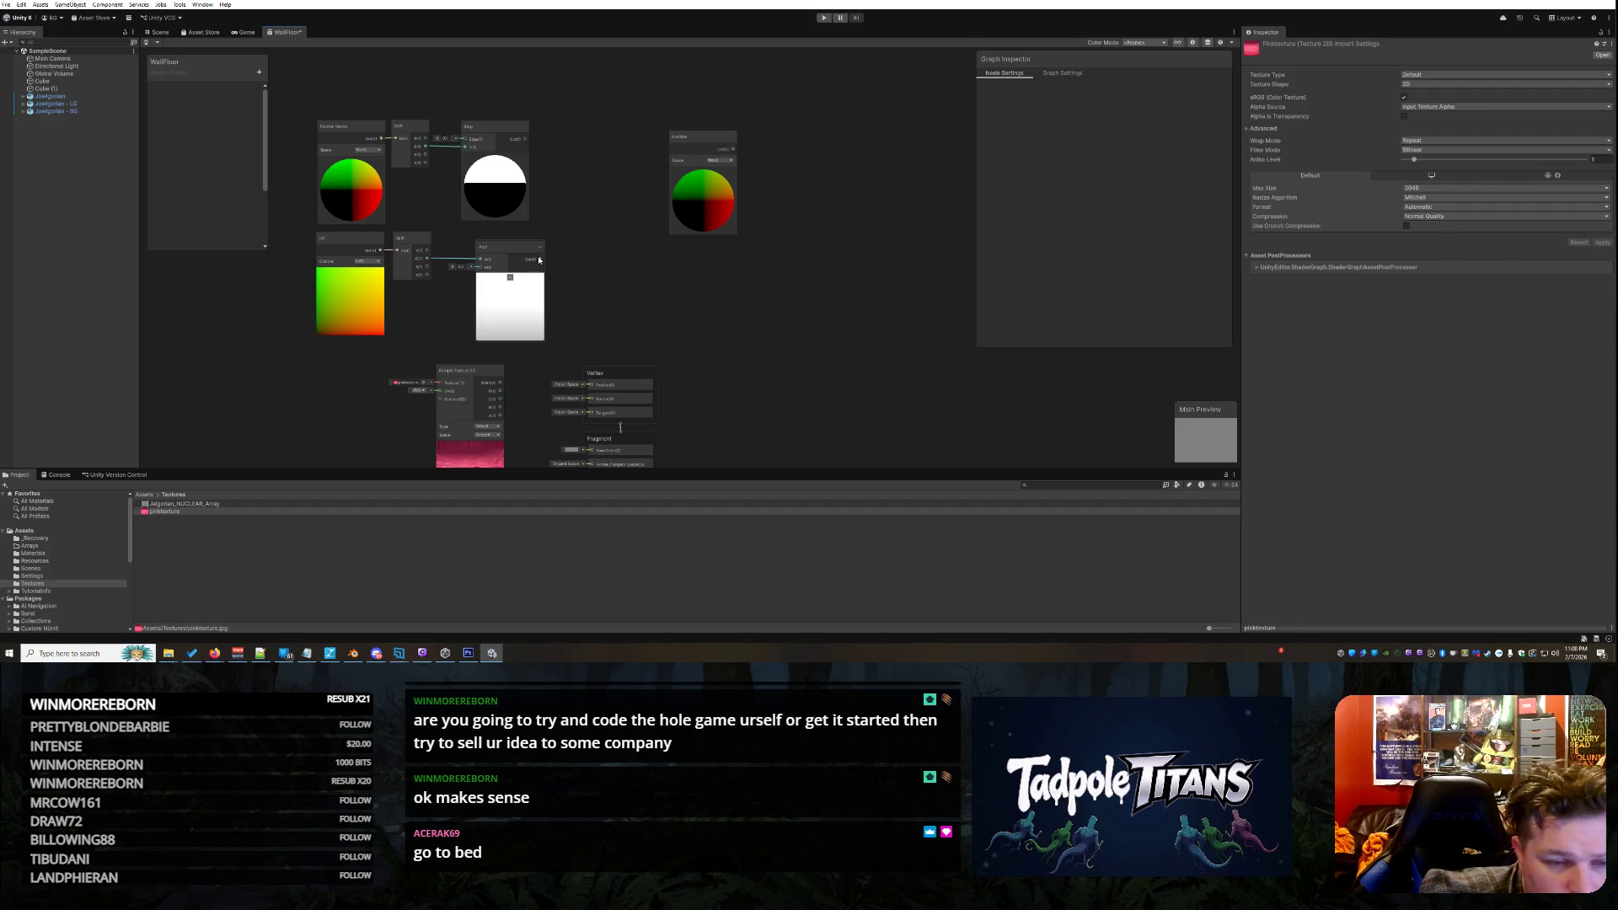
pyautogui.hotkey('alt', 'Tab')
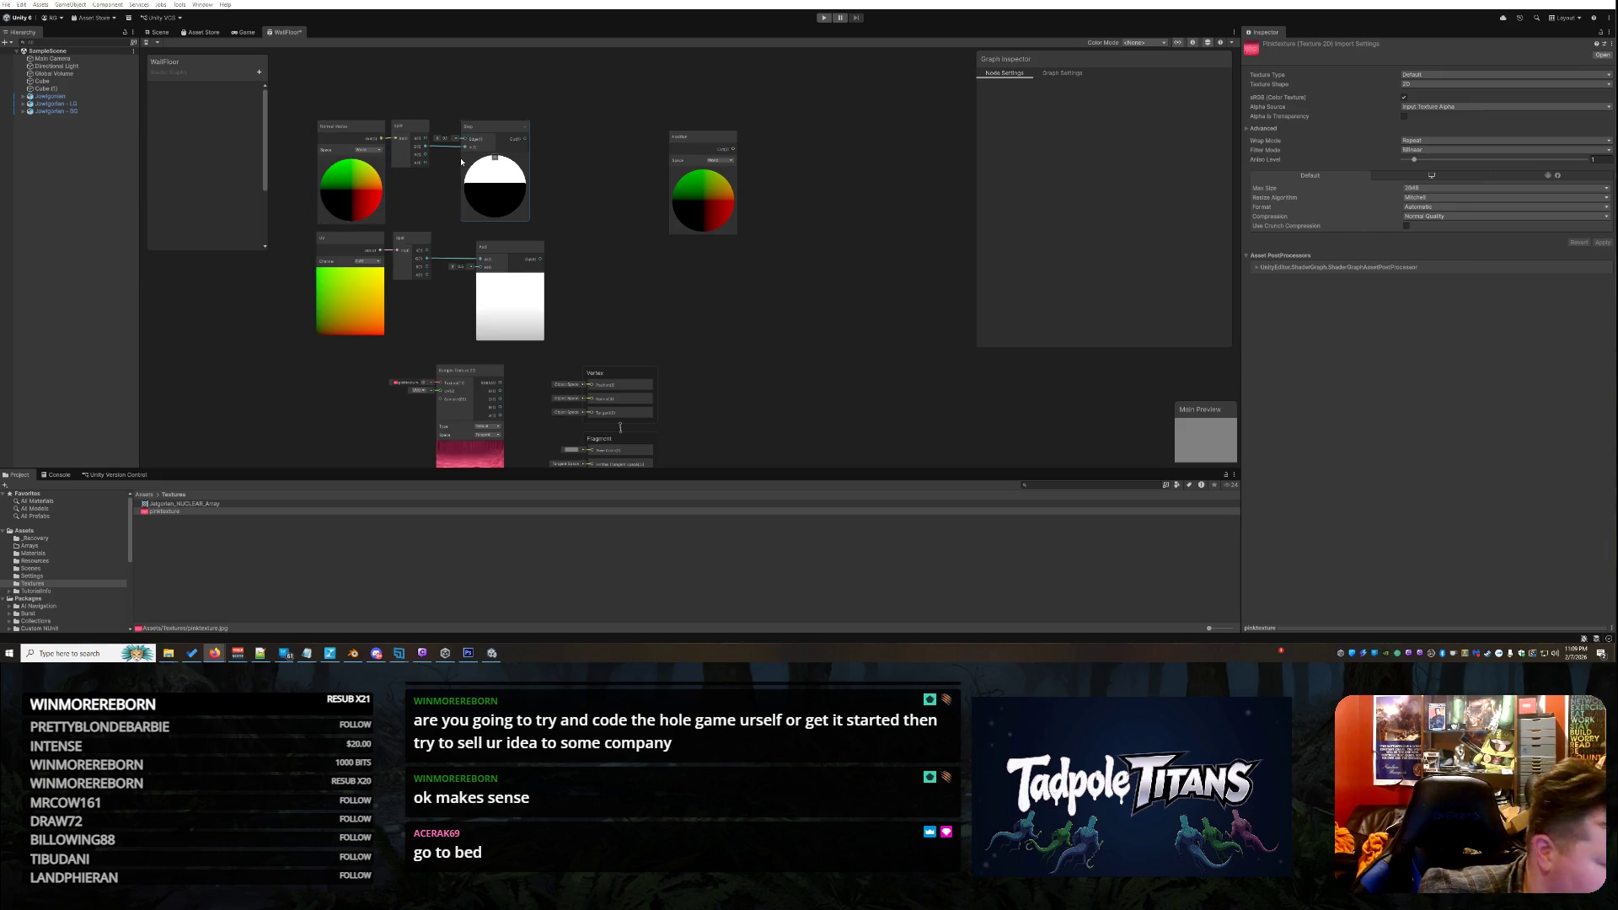
# Add a Lerp node by searching 'LERP' and place it just right of the Step node
pyautogui.rightClick(759, 301)
pyautogui.click(792, 303)
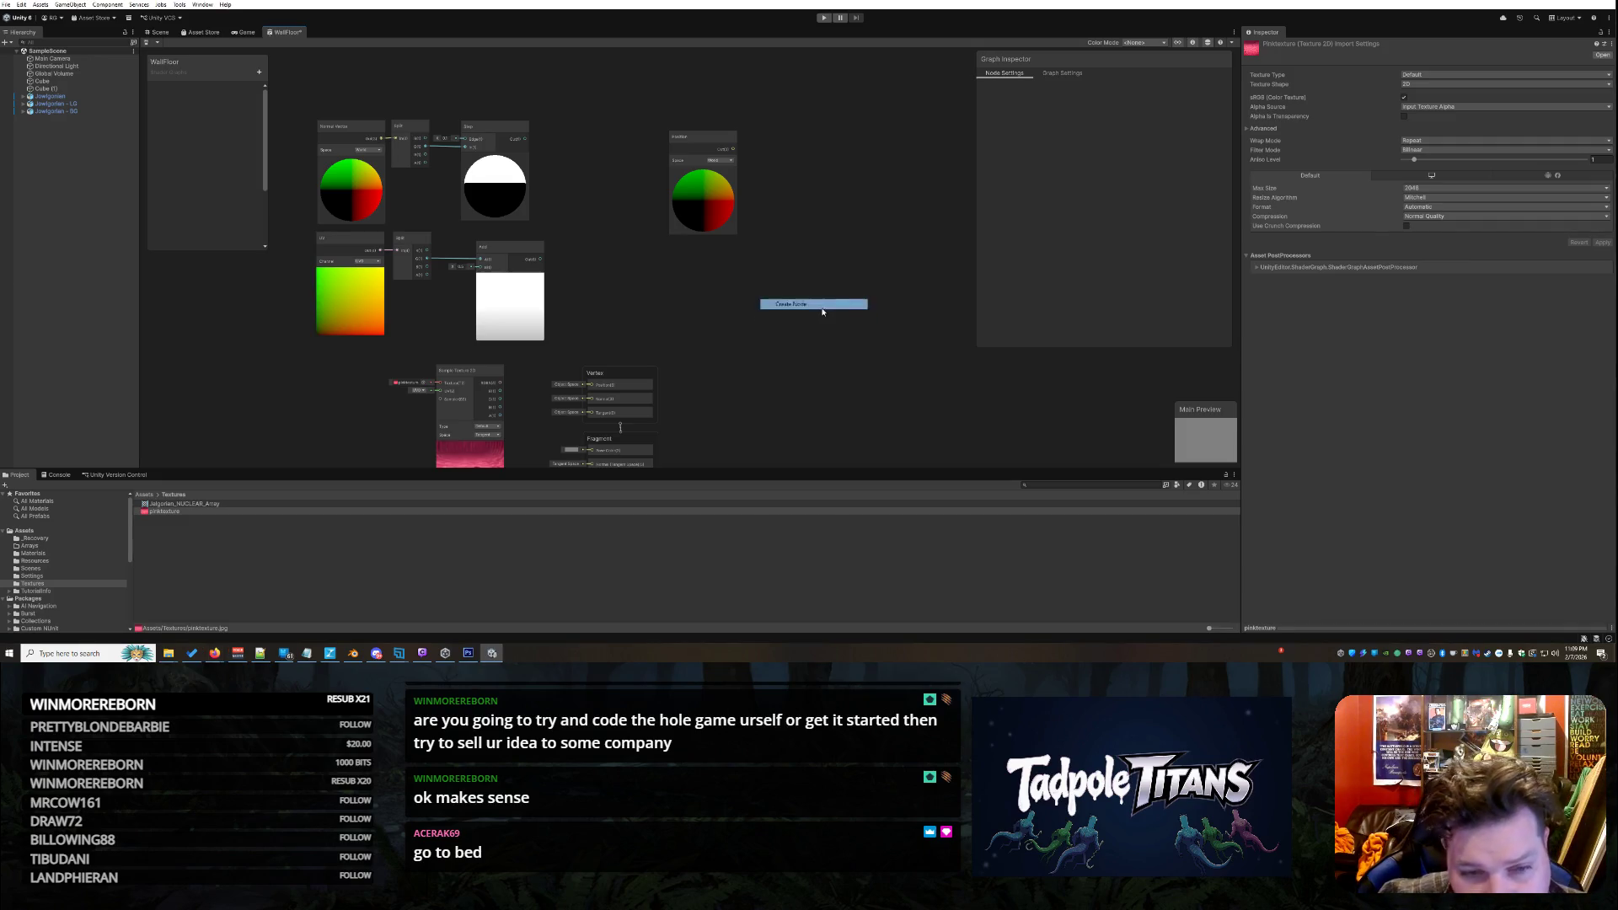
pyautogui.write('LERP')
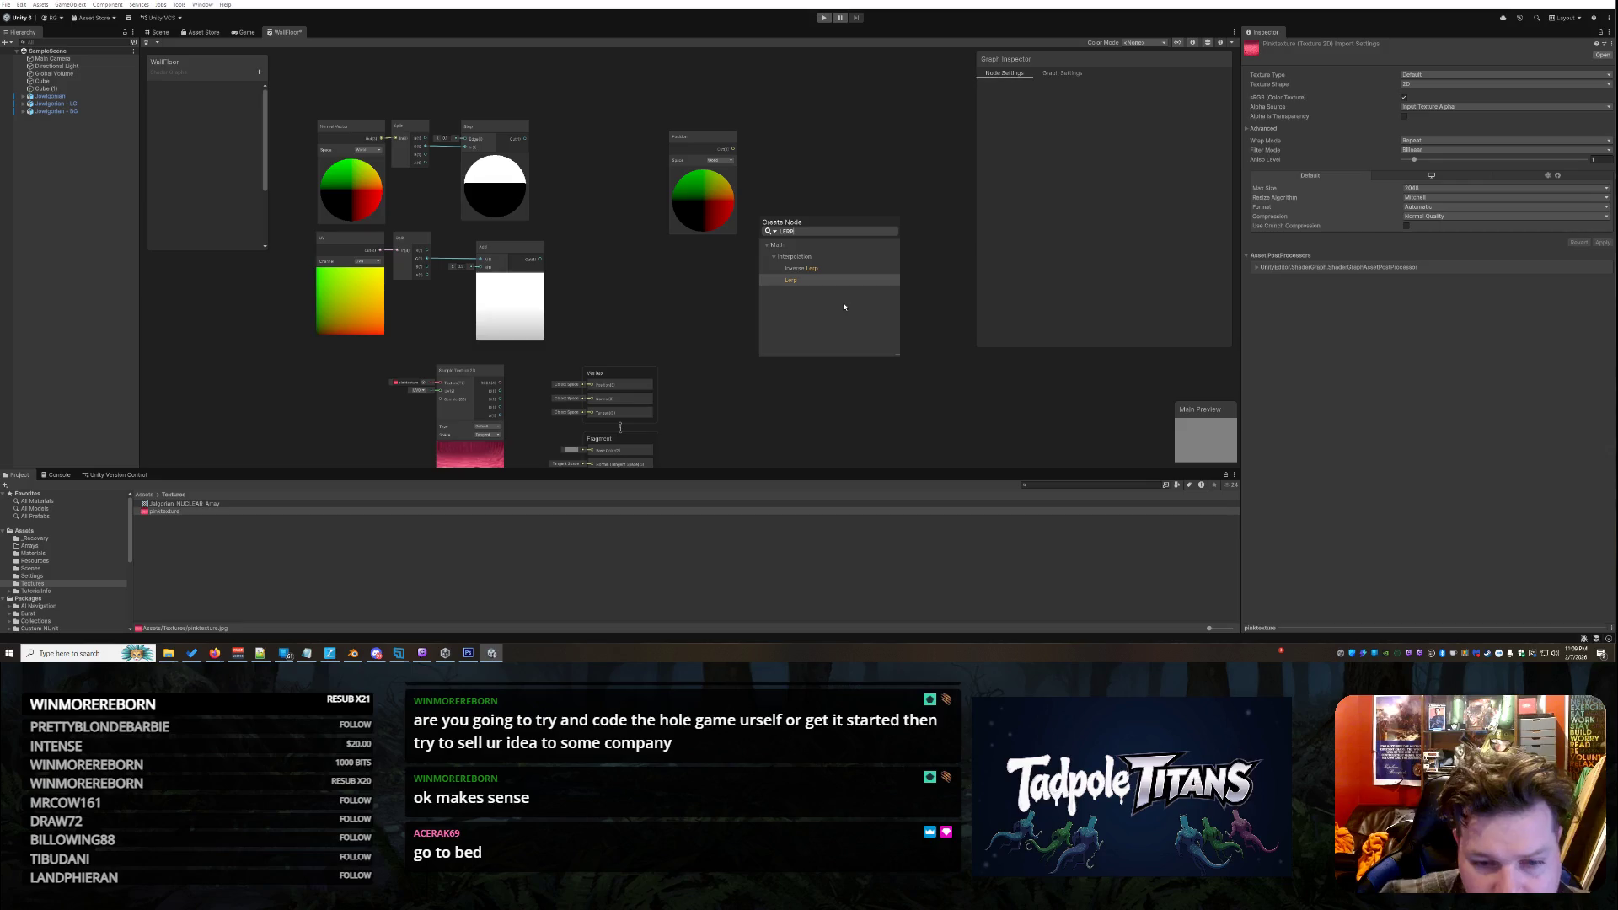
pyautogui.click(810, 281)
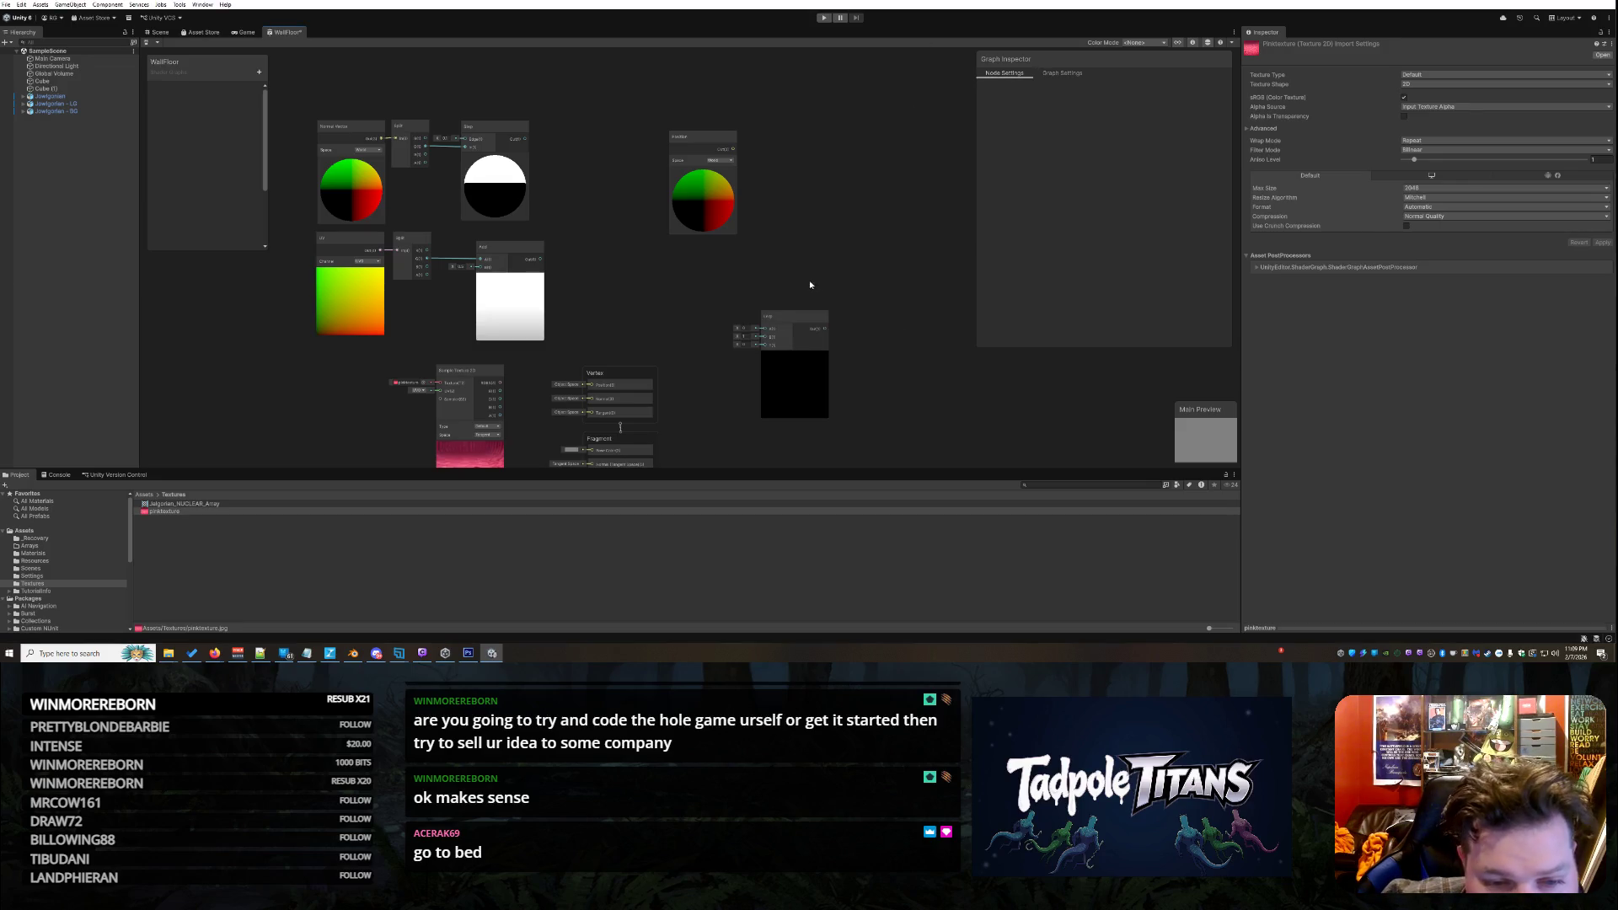
pyautogui.moveTo(798, 330)
pyautogui.mouseDown()
pyautogui.moveTo(645, 160)
pyautogui.moveTo(647, 147)
pyautogui.moveTo(775, 137)
pyautogui.mouseUp()
pyautogui.click(646, 147)
pyautogui.moveTo(646, 146); pyautogui.dragTo(619, 128)
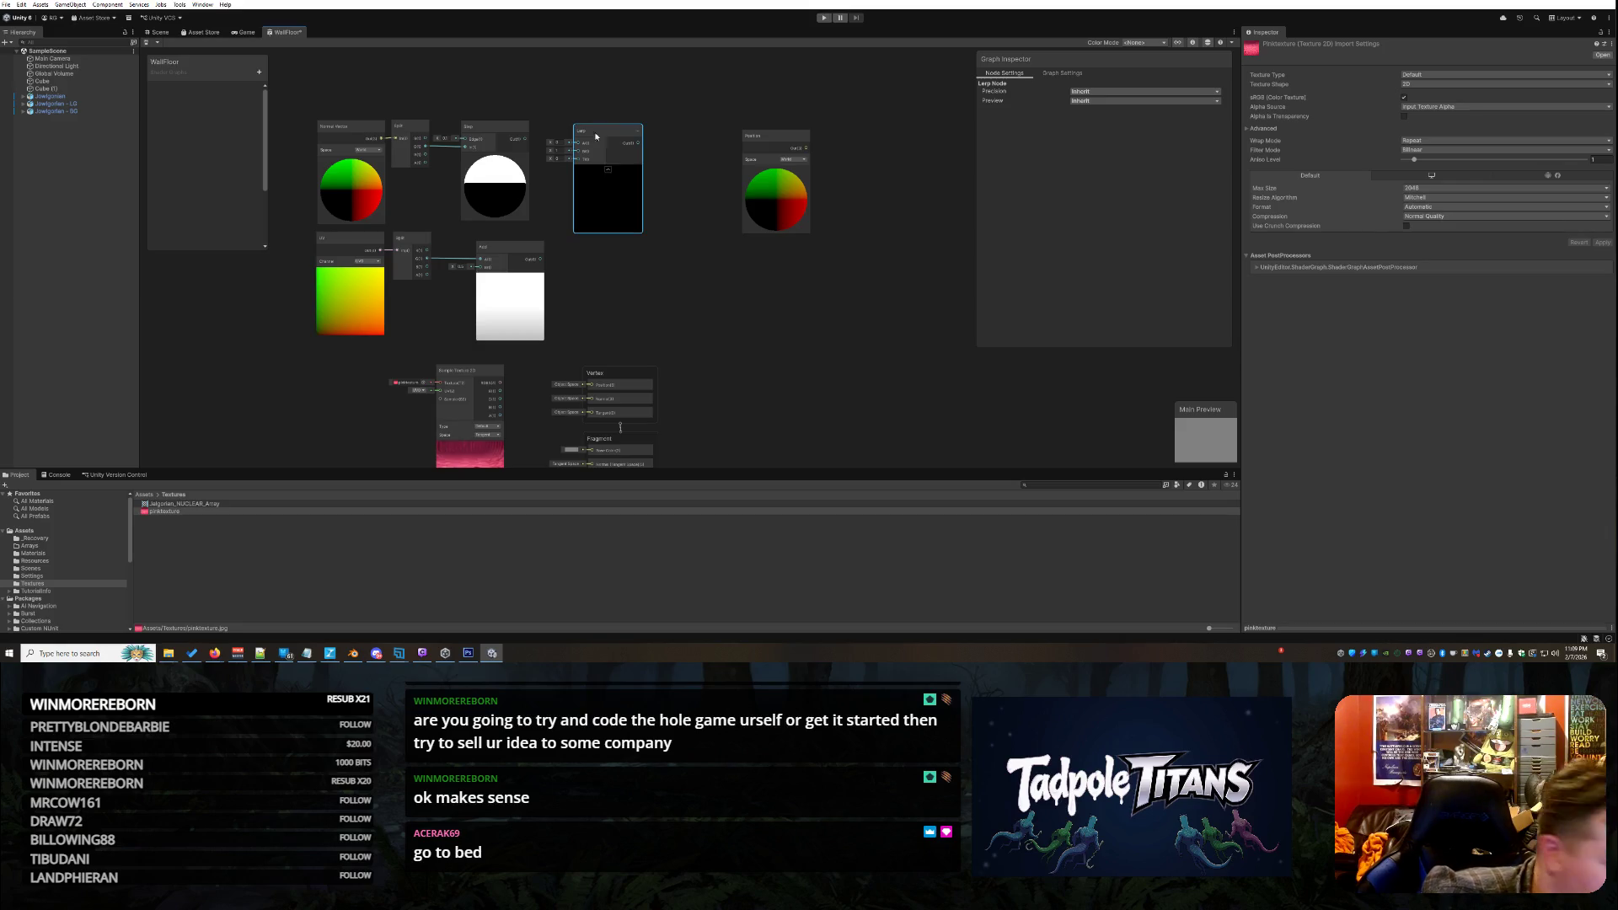
# Wire the Step output into Lerp's T input and the Add output into the Lerp node
pyautogui.moveTo(600, 133); pyautogui.dragTo(605, 130)
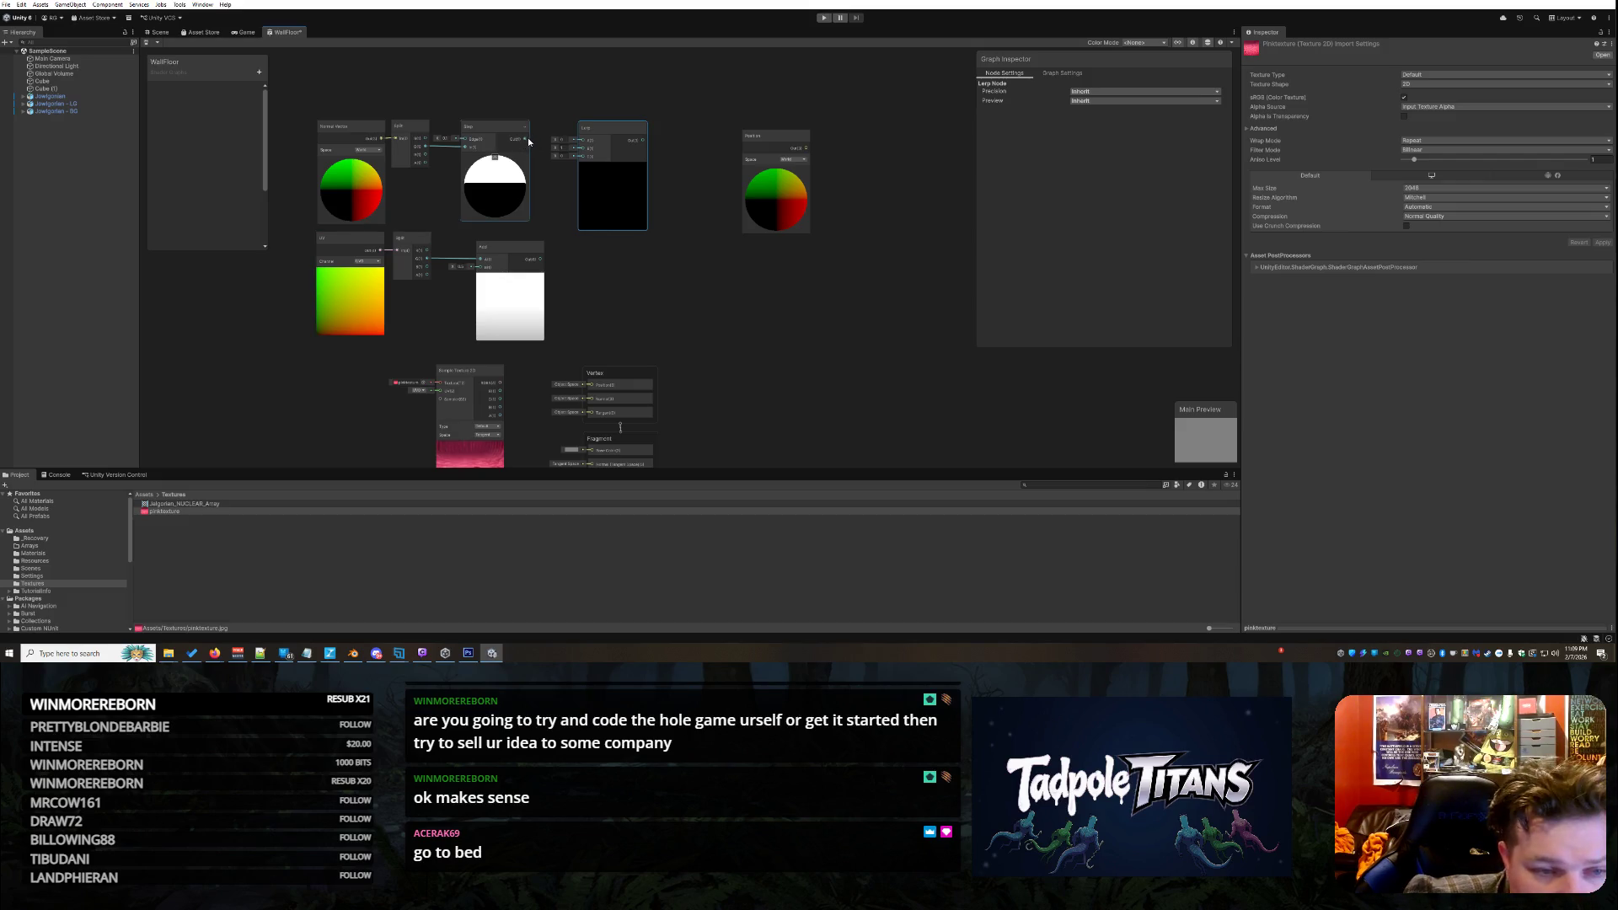
pyautogui.moveTo(528, 141)
pyautogui.mouseDown()
pyautogui.moveTo(578, 158)
pyautogui.moveTo(615, 111)
pyautogui.mouseUp()
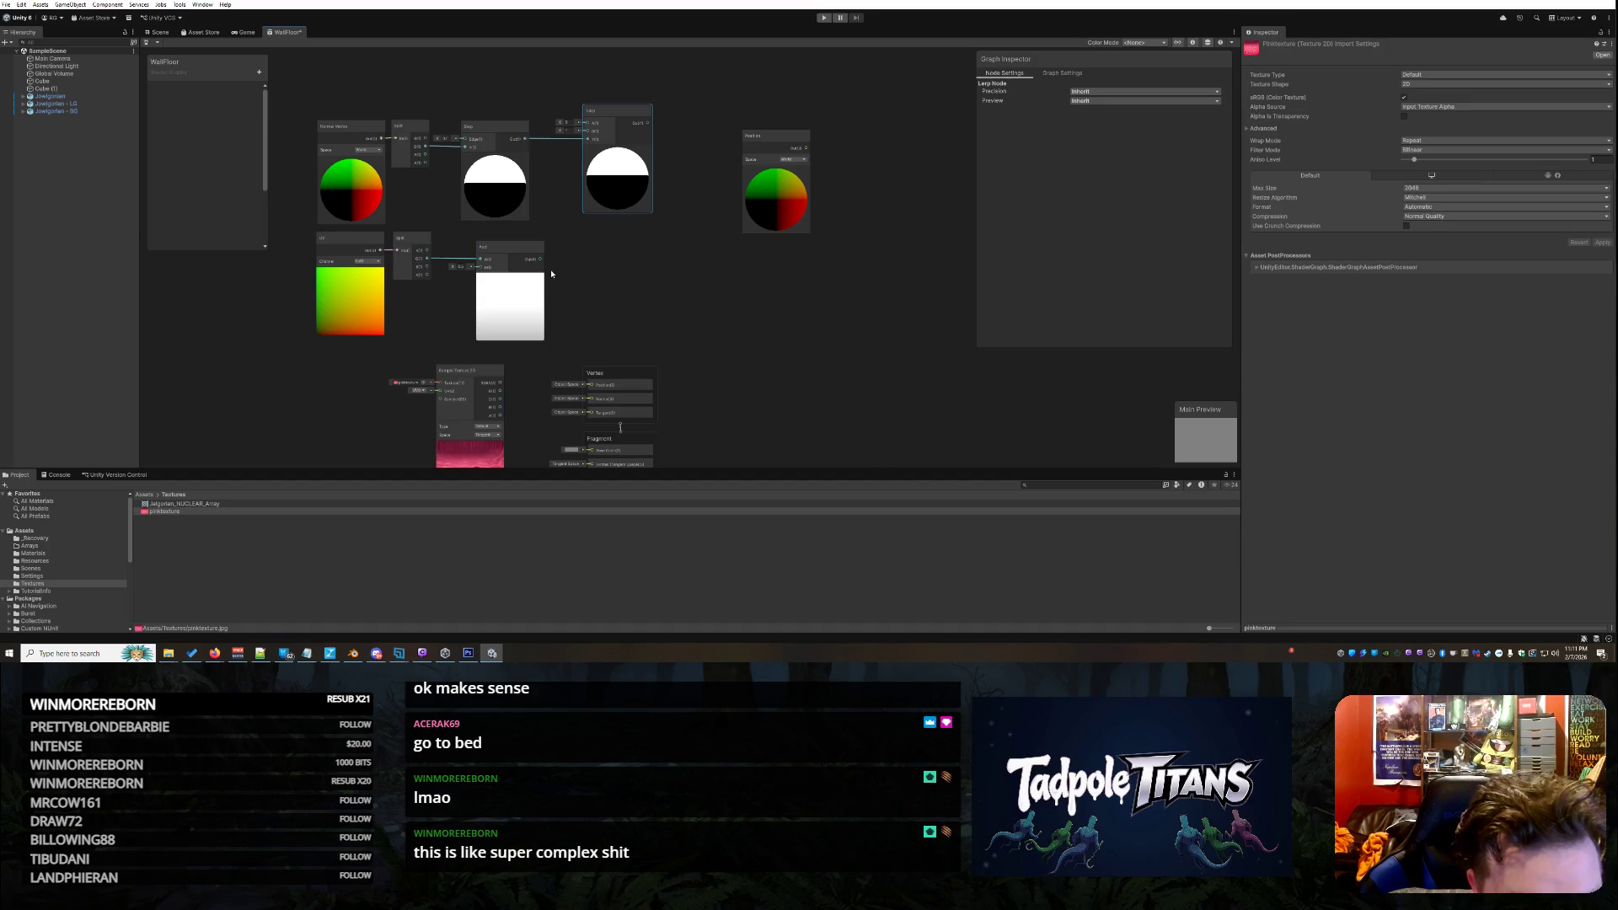
pyautogui.moveTo(540, 259)
pyautogui.mouseDown()
pyautogui.moveTo(590, 128)
pyautogui.moveTo(647, 175)
pyautogui.mouseUp()
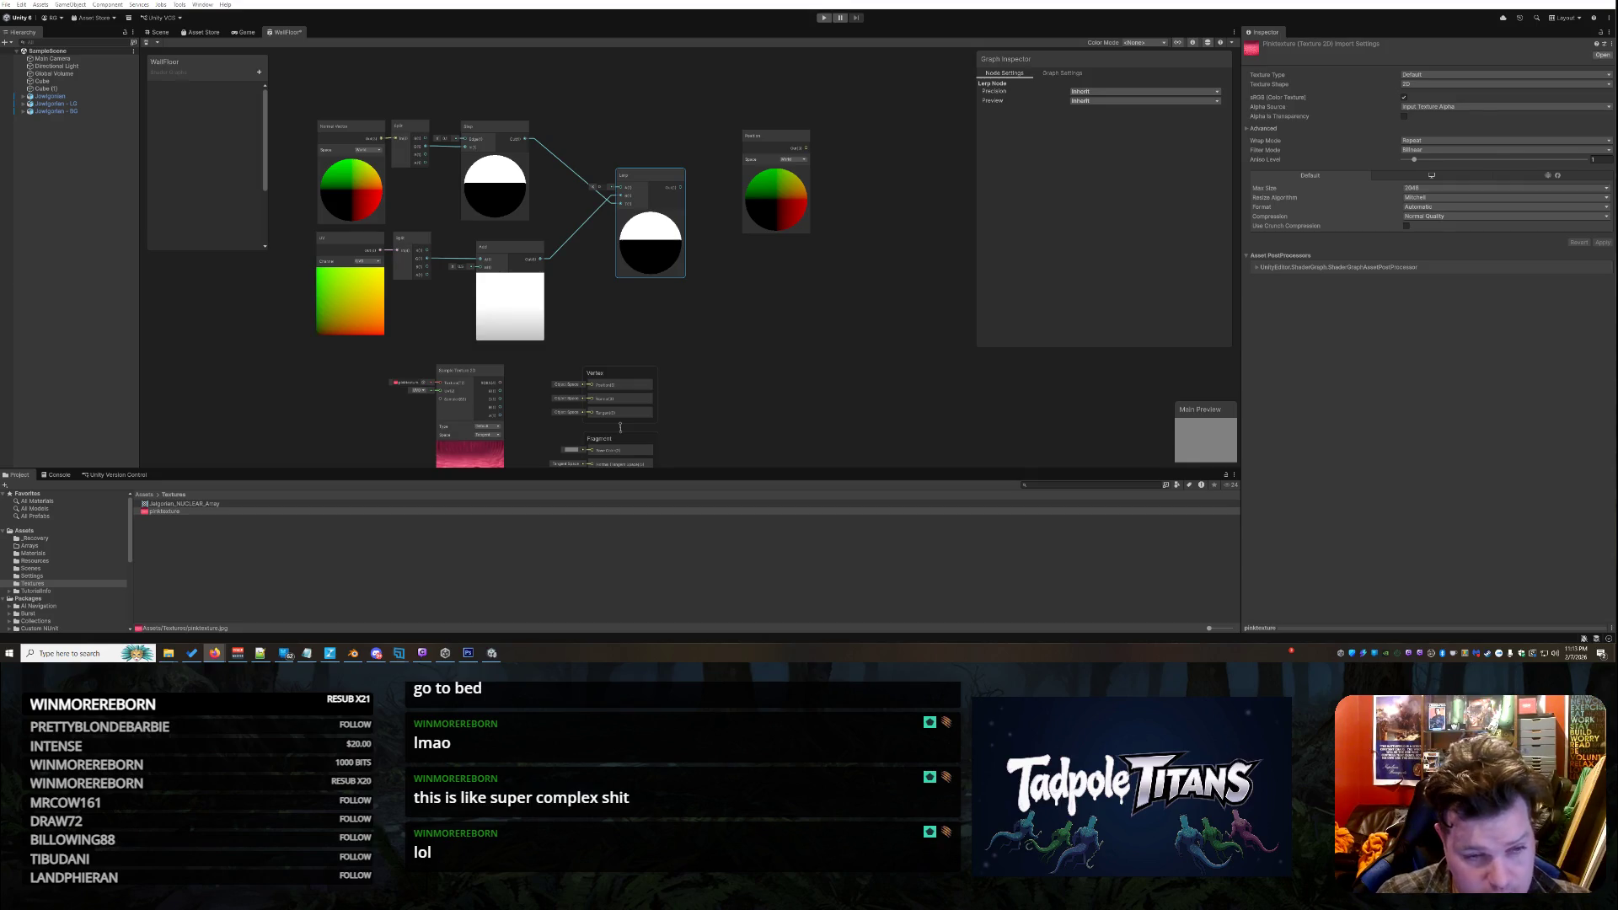
pyautogui.rightClick(879, 391)
pyautogui.click(898, 398)
pyautogui.write('Ve')
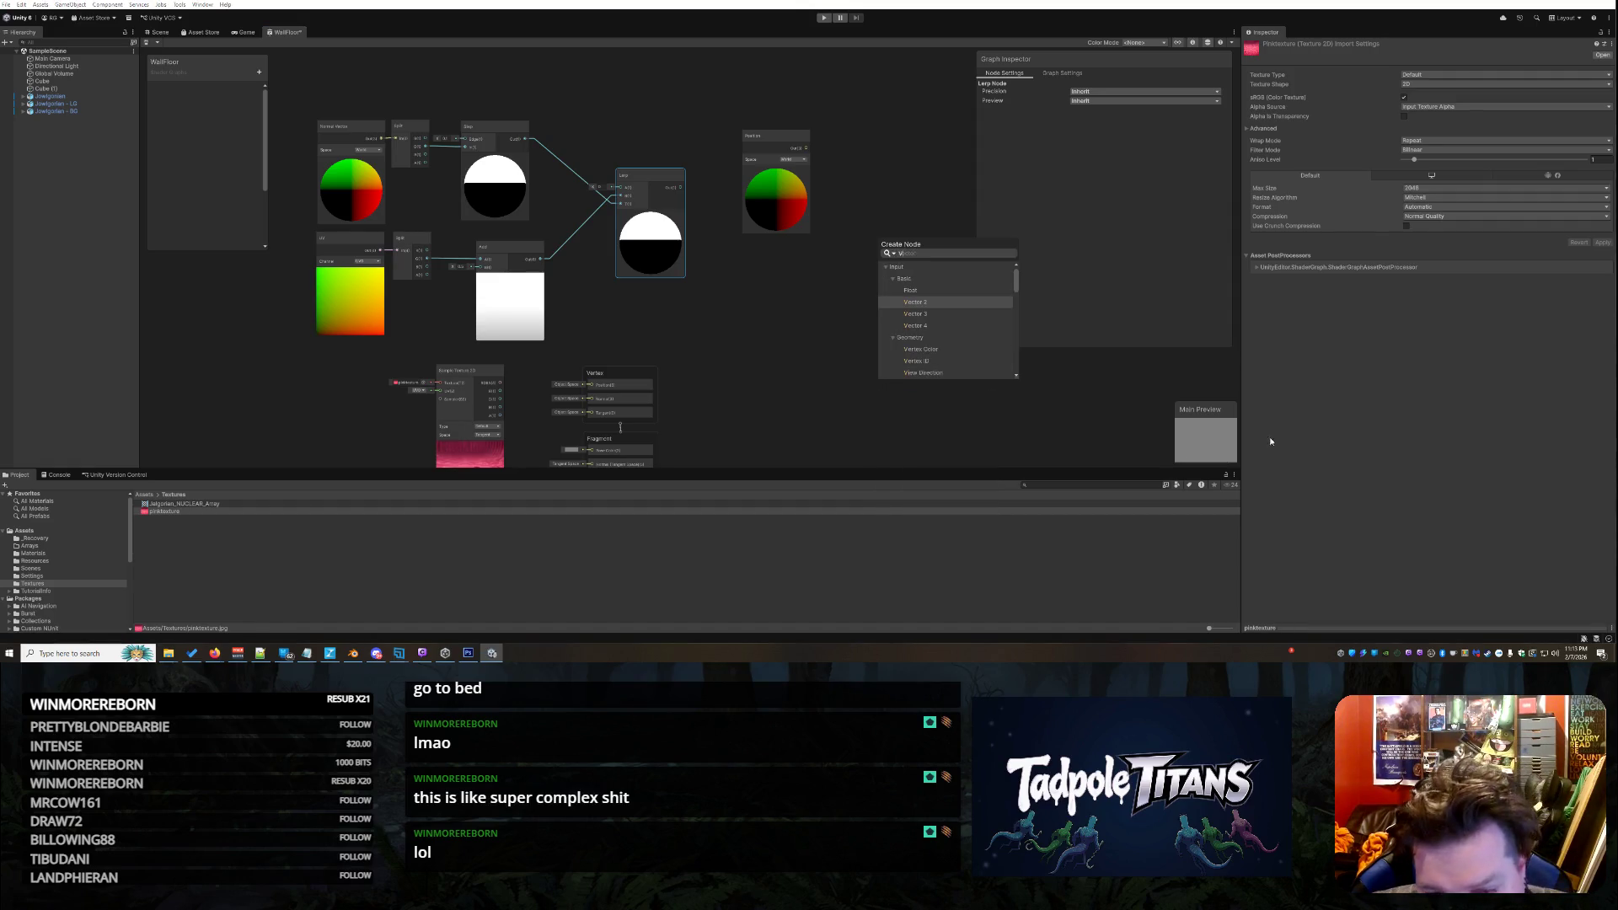
pyautogui.scroll(-1, 971, 346)
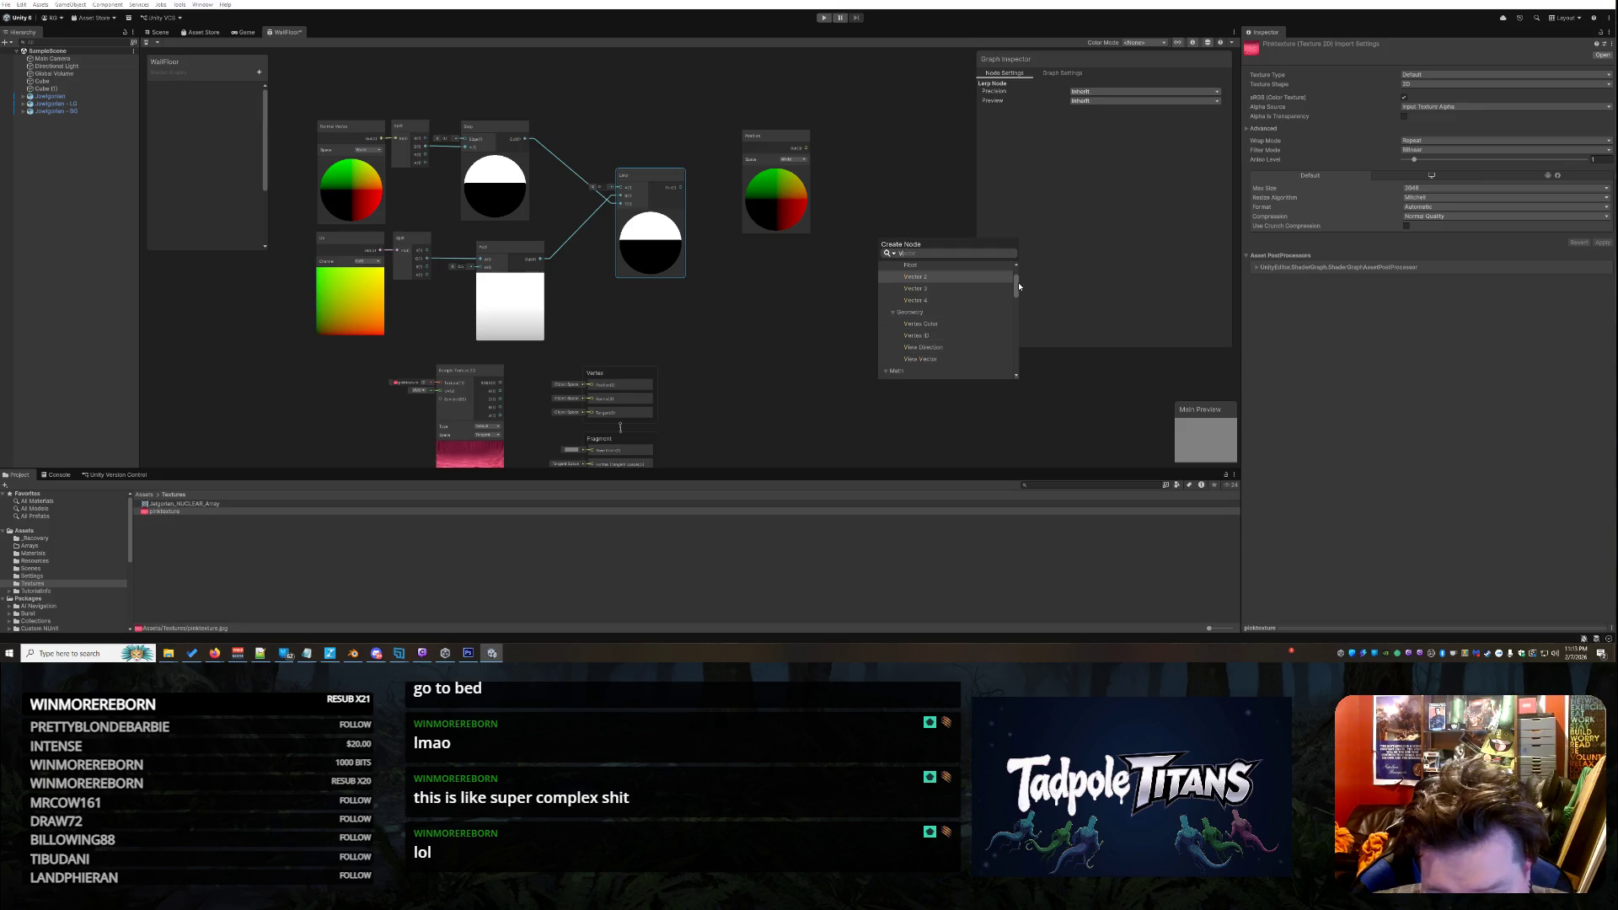
pyautogui.moveTo(1018, 287); pyautogui.dragTo(1010, 360)
pyautogui.click(794, 365)
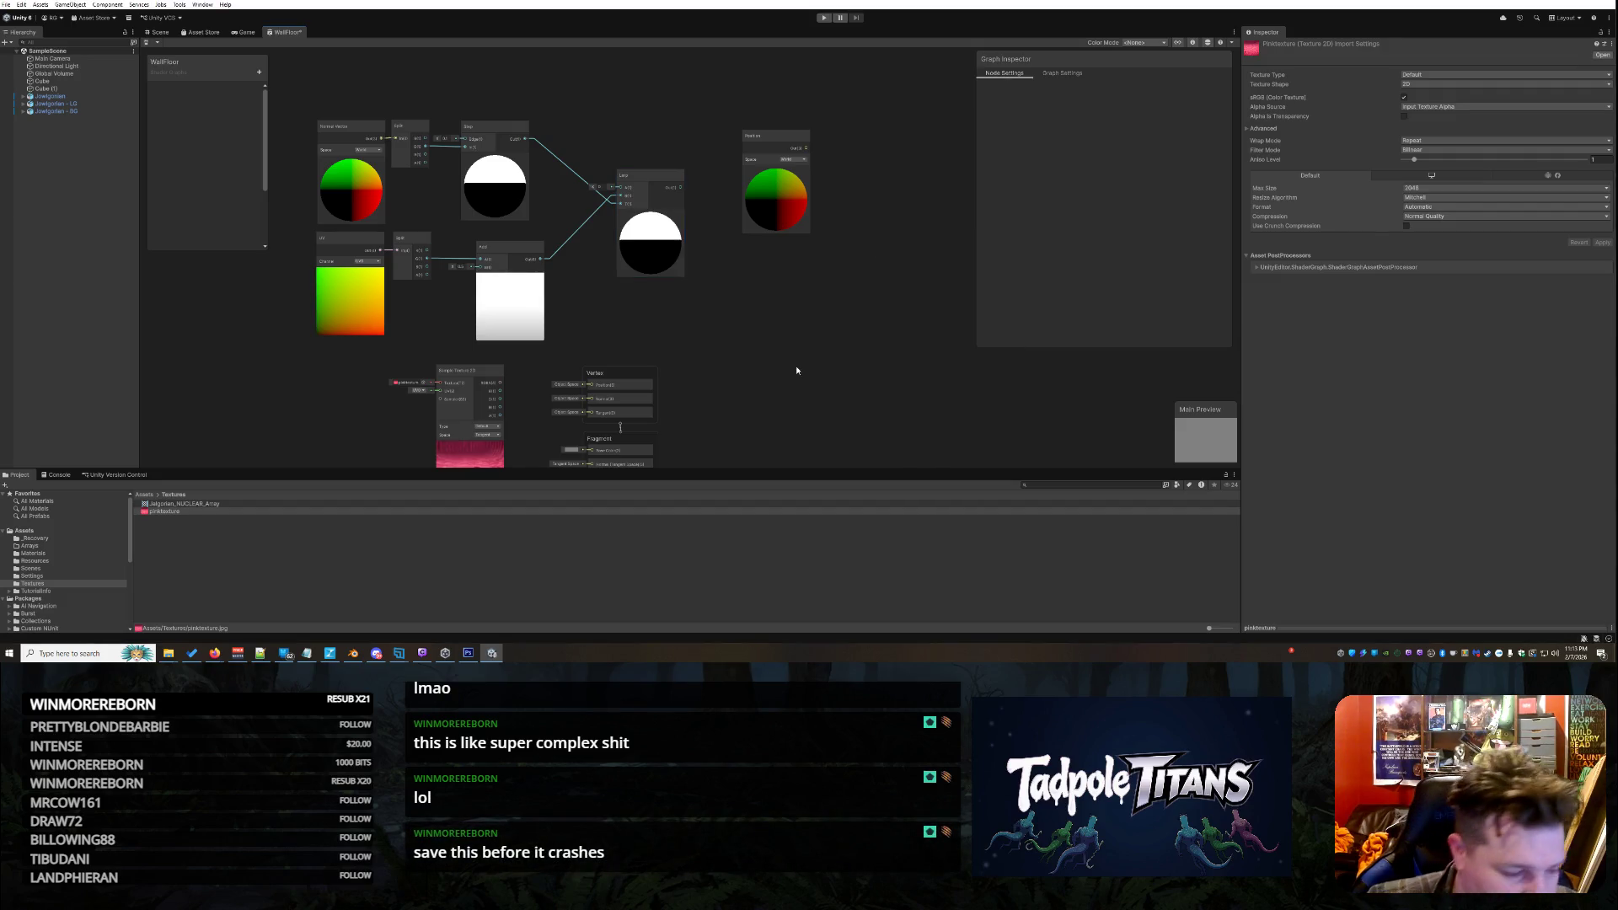